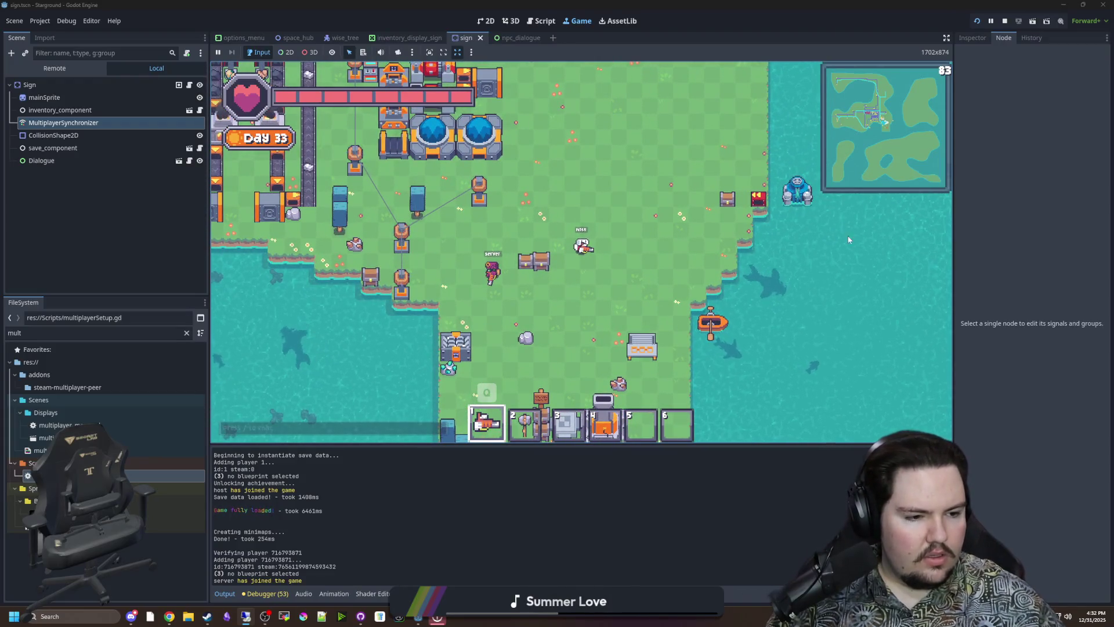
- Walk the host character up-right, then bring the remote Godot session to the front
key("w+d")
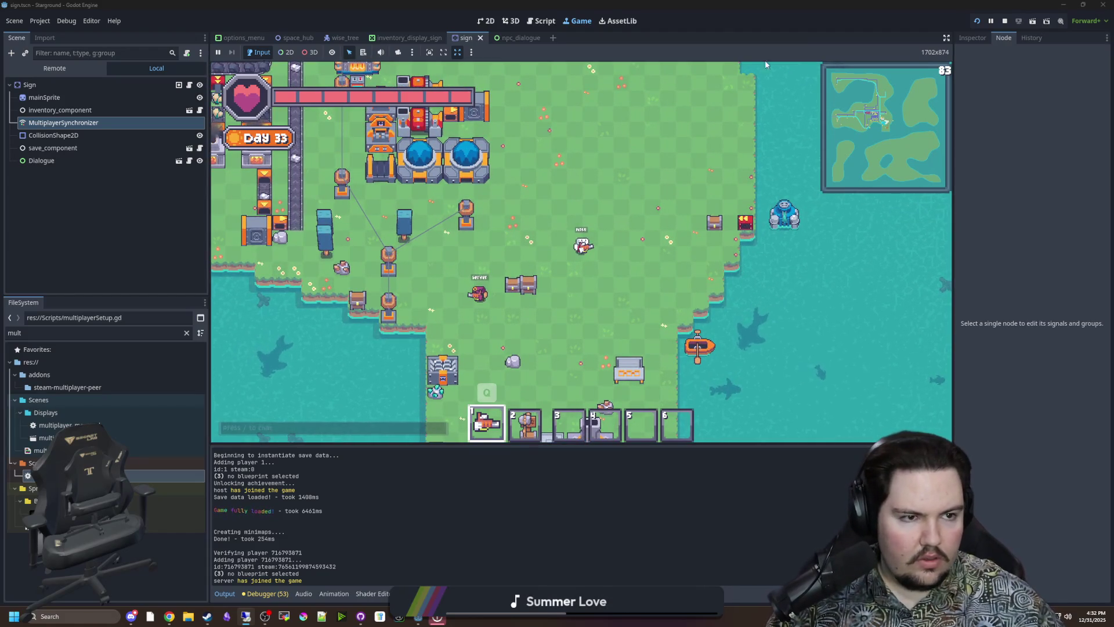
key("alt+Tab")
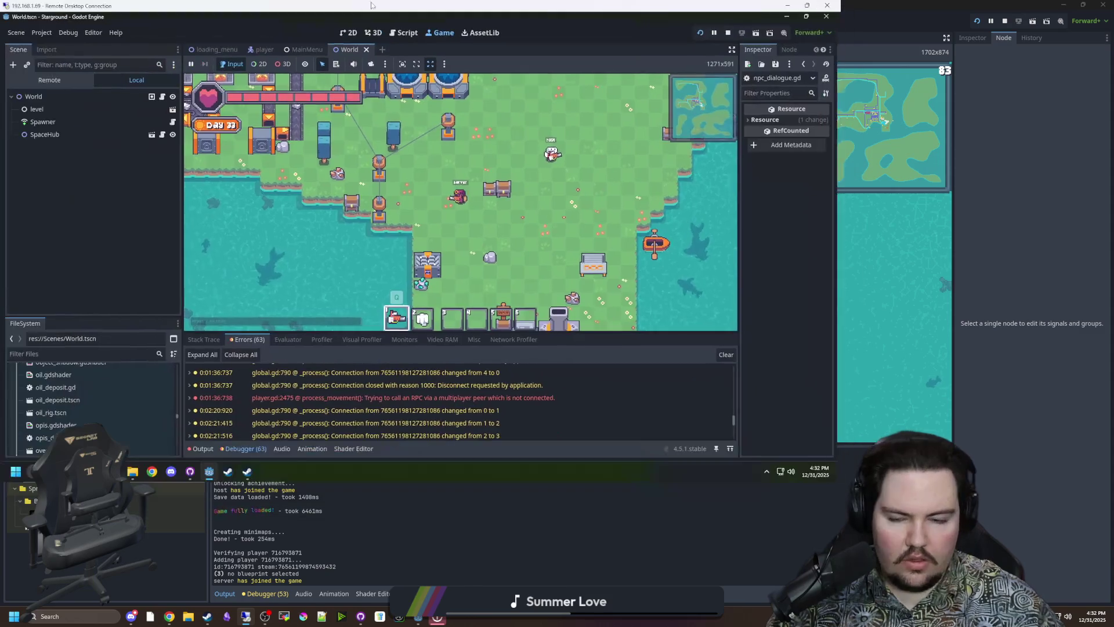
- Open the red player.gd RPC error line from the remote Debugger, then return to the local game
mouse_move(371, 399)
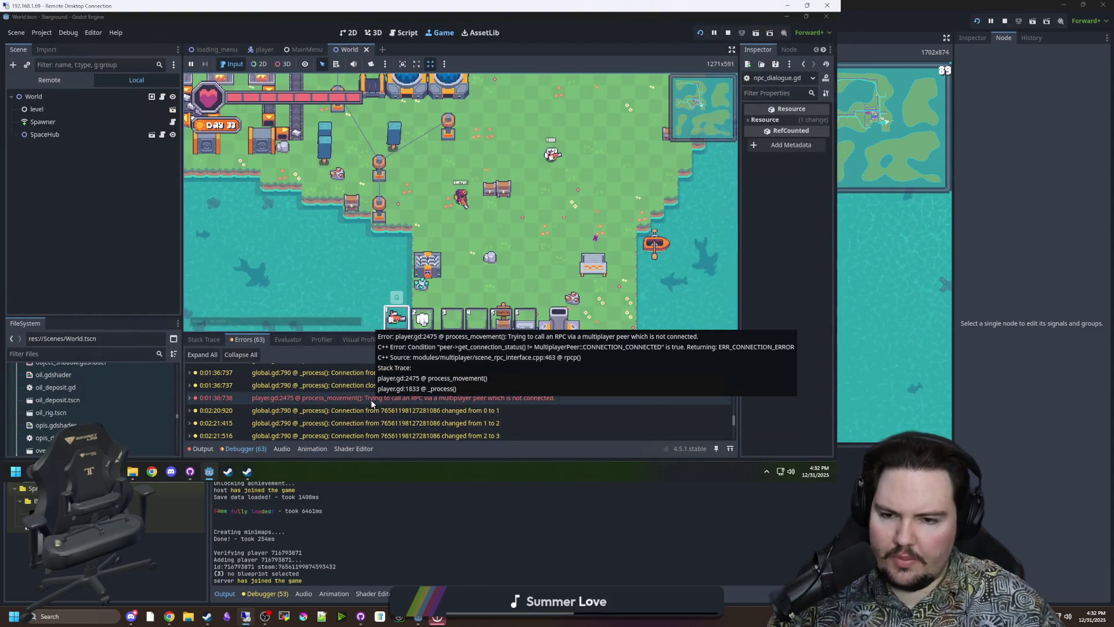
double_click(535, 398)
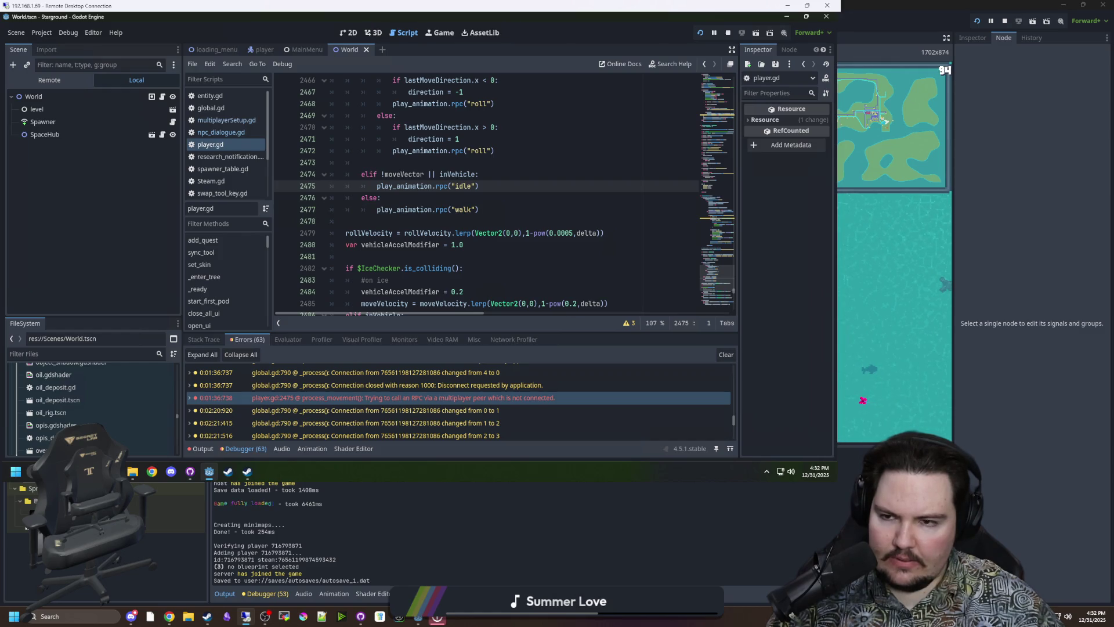
scroll(487, 192, "up", 4)
scroll(505, 191, "up", 4)
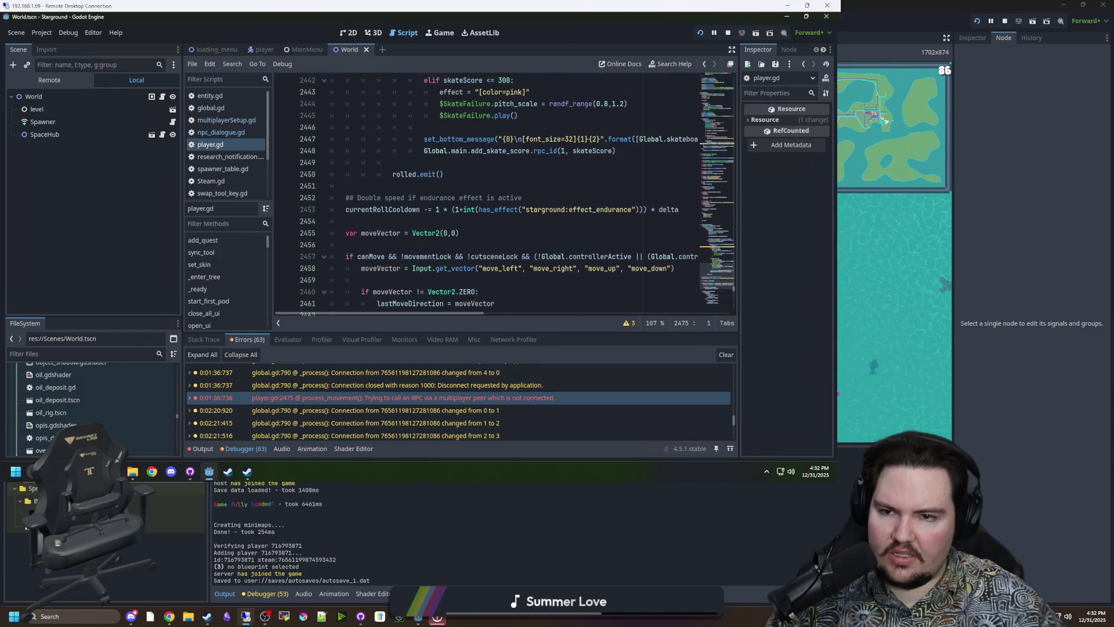
key("alt+Tab")
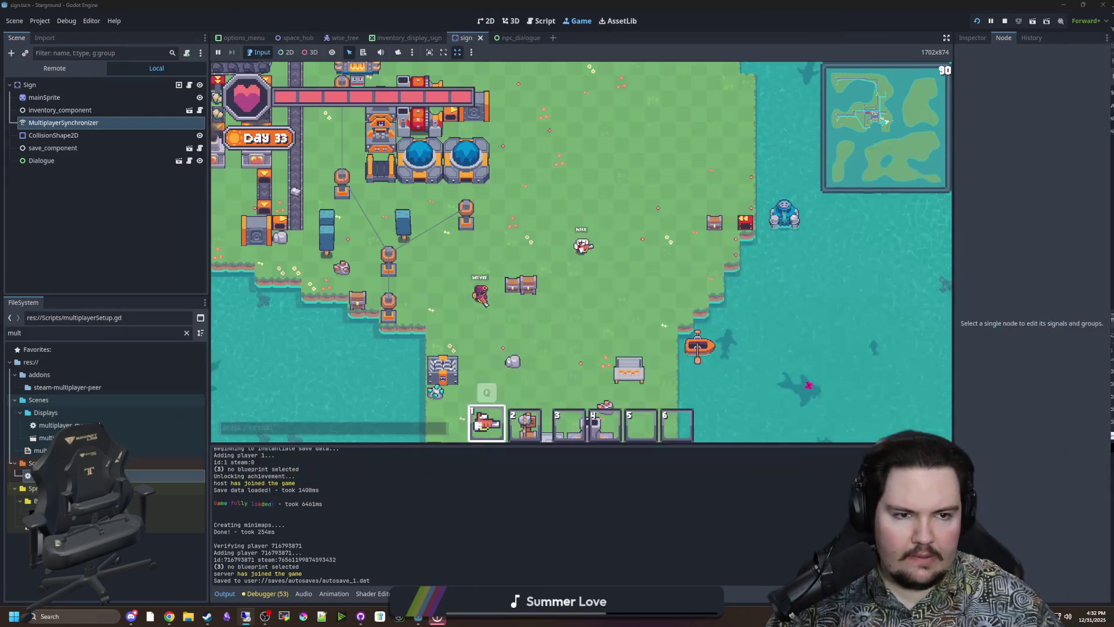
- Walk the host player up-left, up, right across the factory, then down-right toward the water
key("a")
key("w")
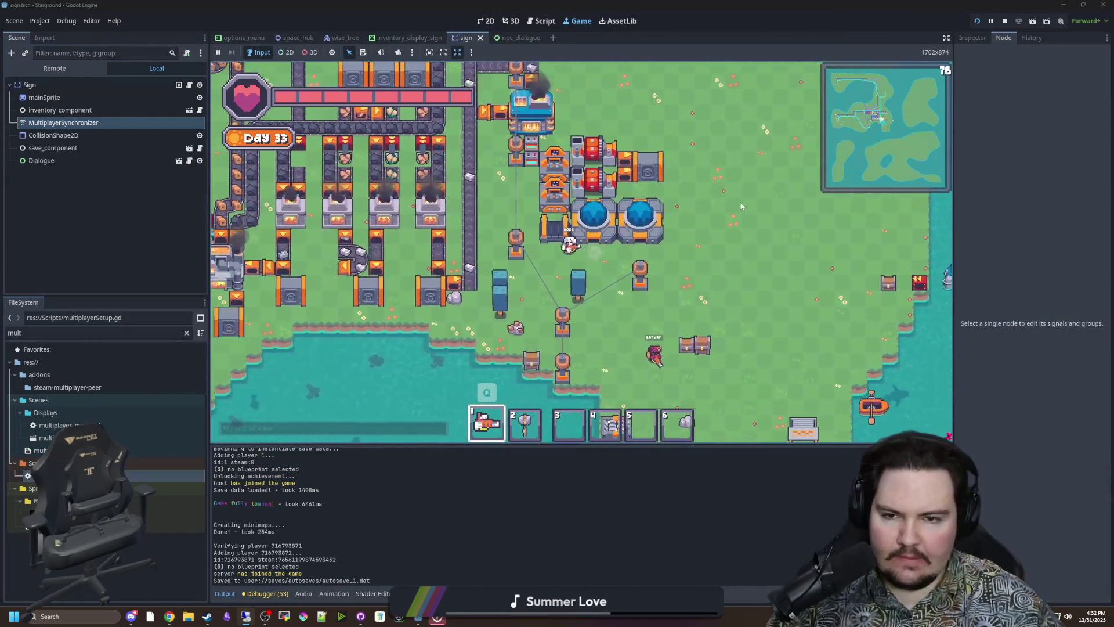
key("a")
key("w")
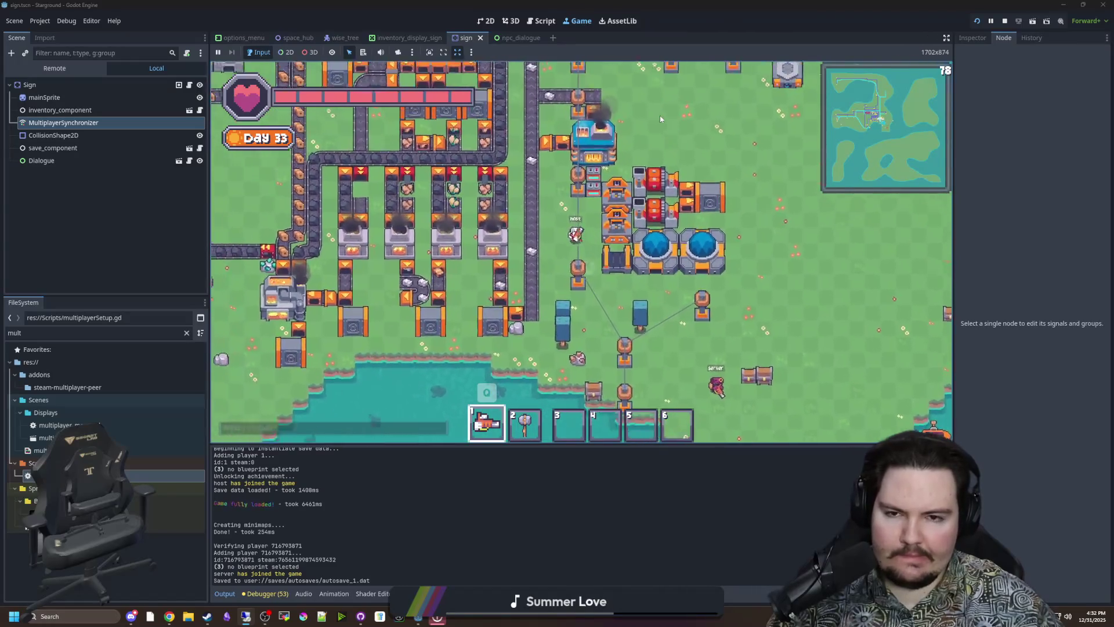
key("w")
key("a")
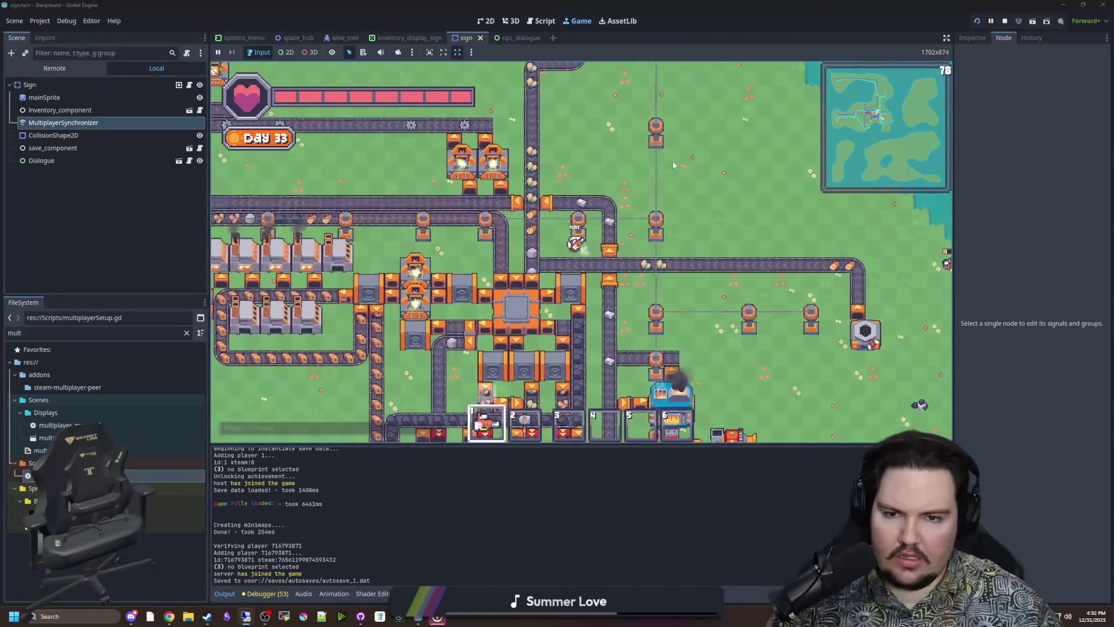
key("d")
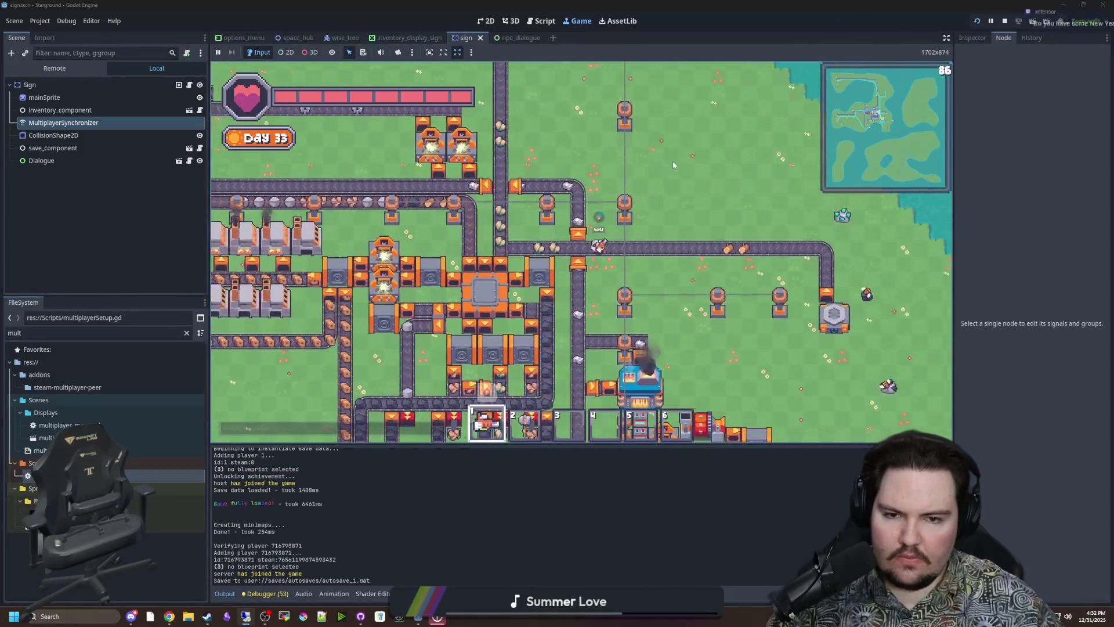
key("s")
key("d")
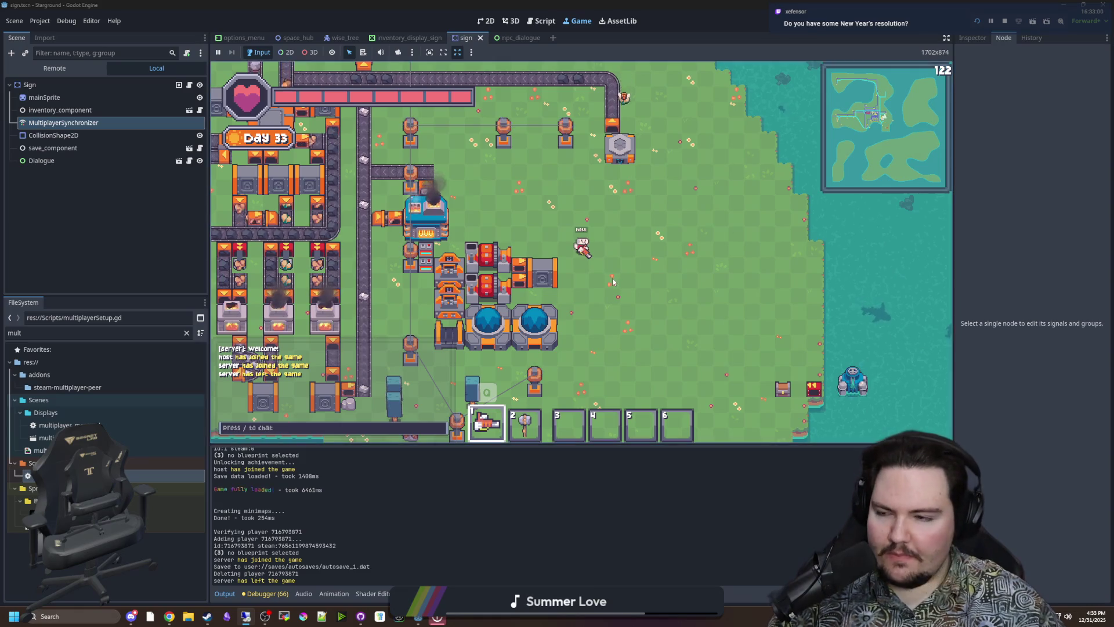
- Walk the host player down, left, up toward the water and back down-left around the factory
key("s")
key("a")
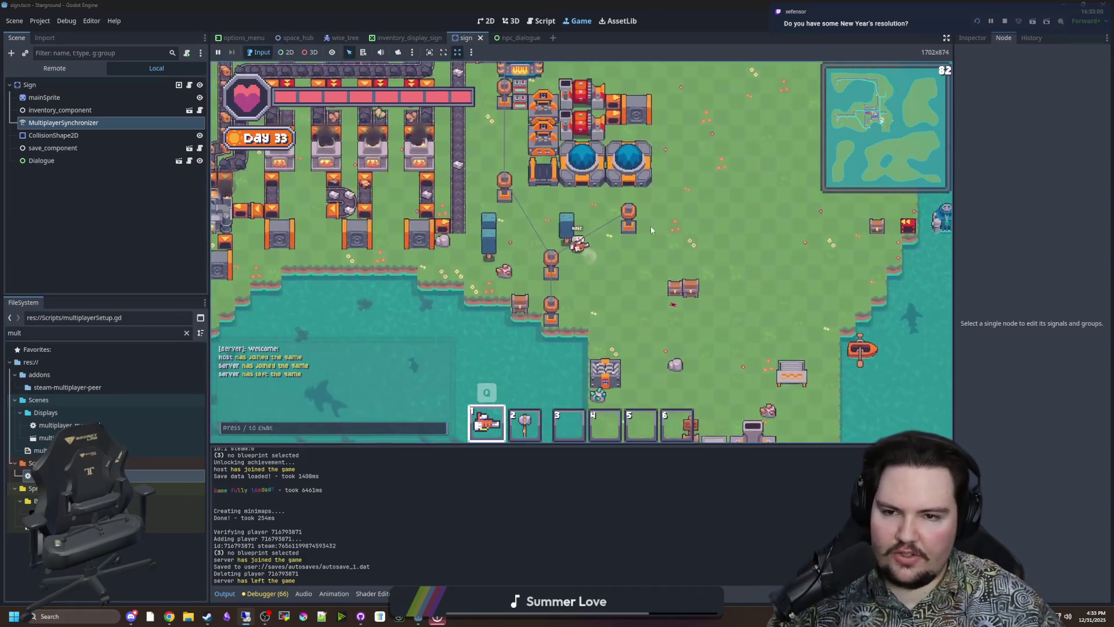
key("w")
key("a")
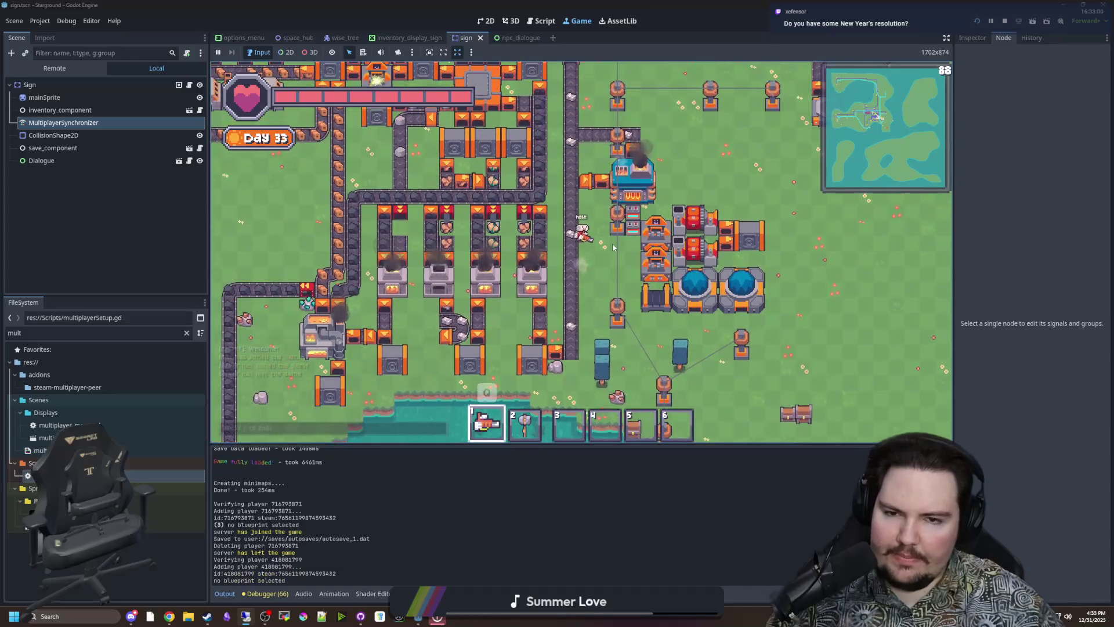
key("w")
key("a")
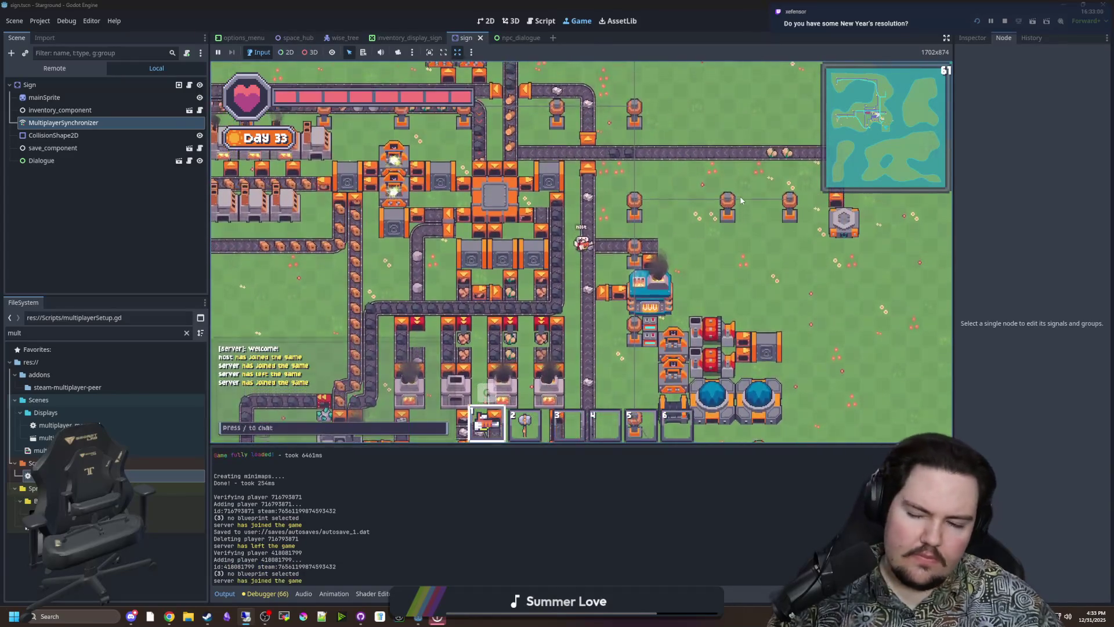
key("w")
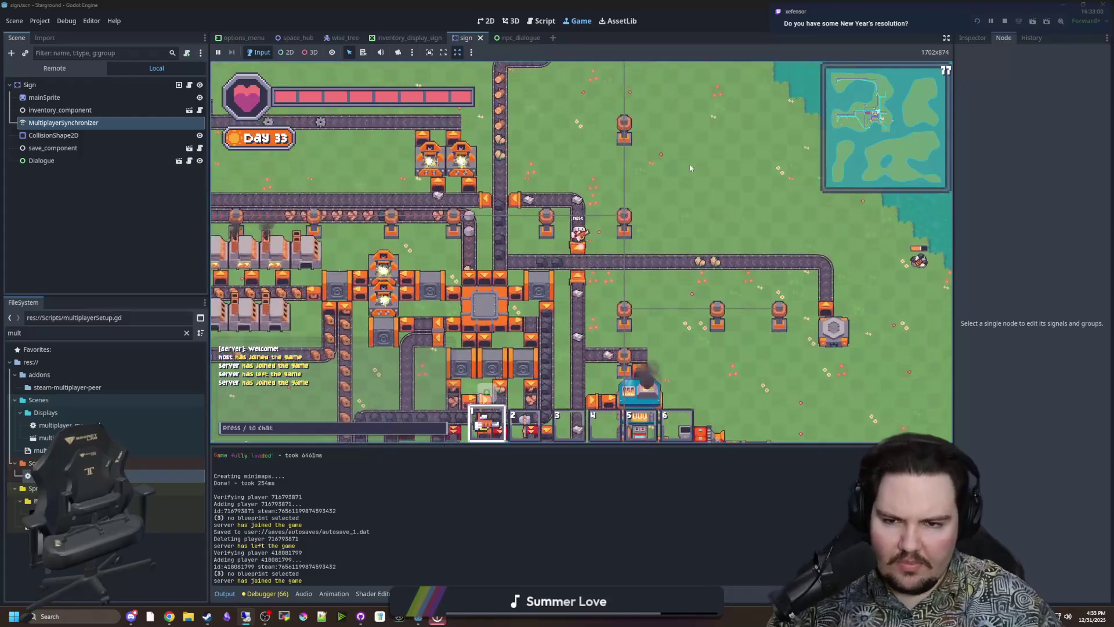
key("a")
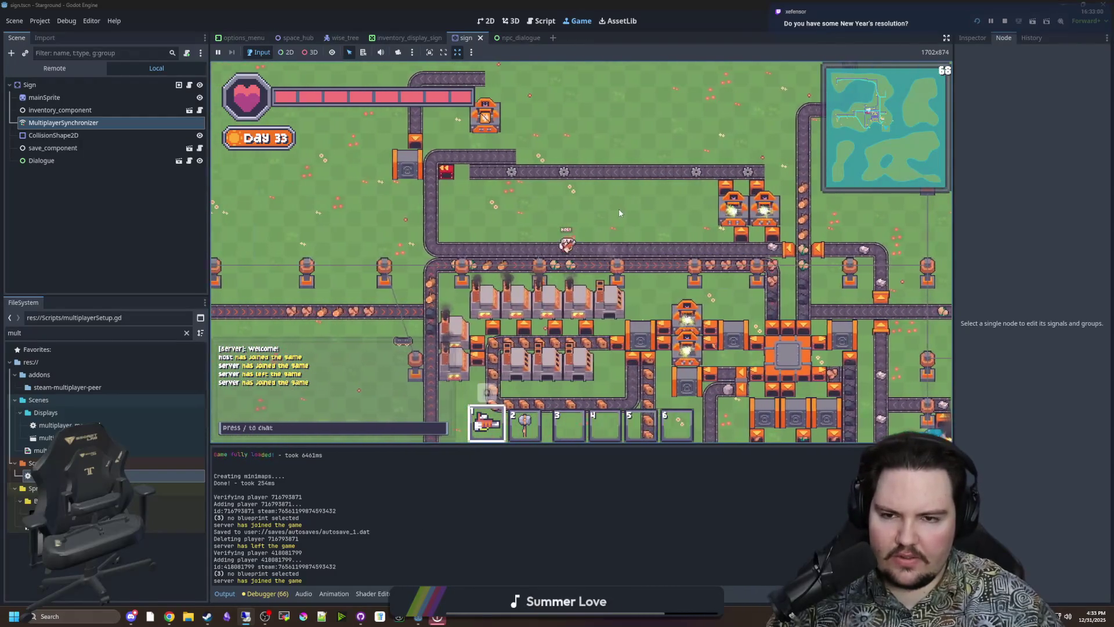
key("w")
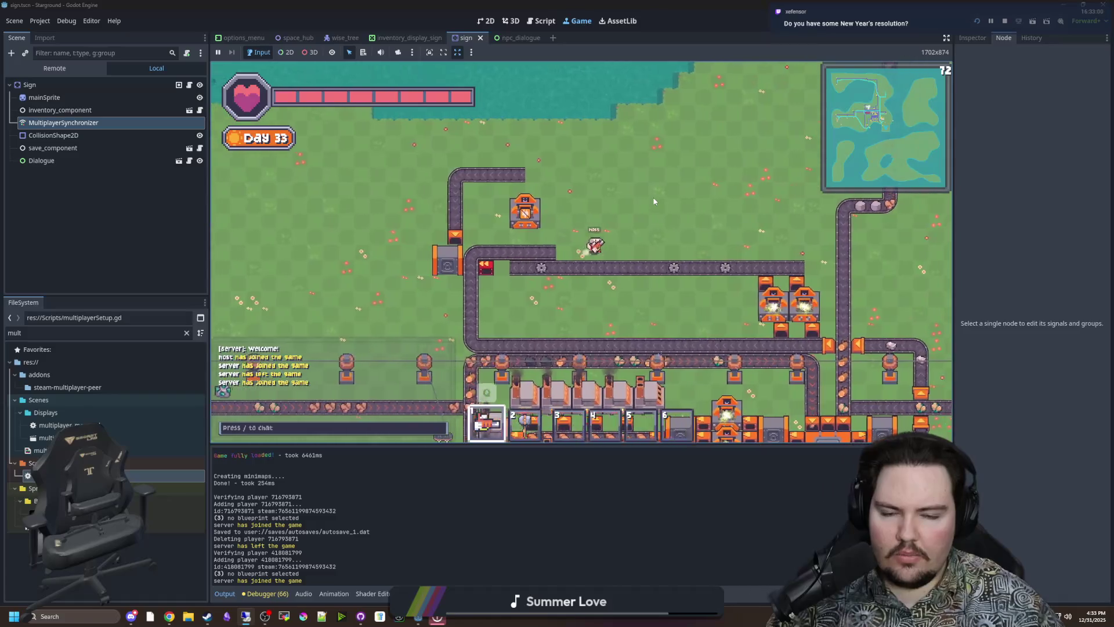
key("s")
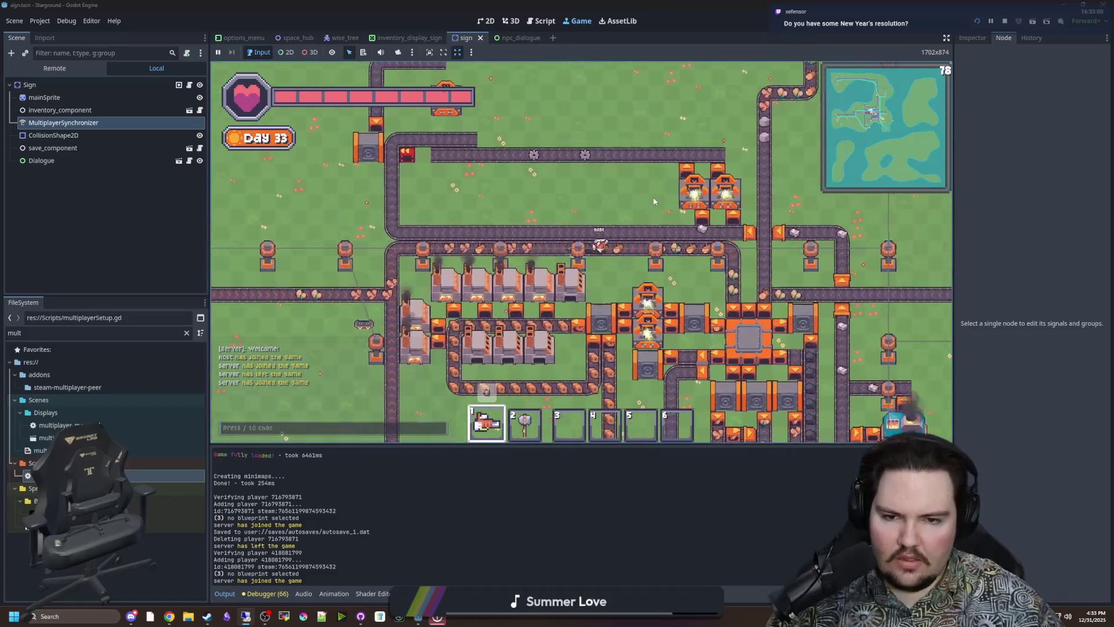
key("d")
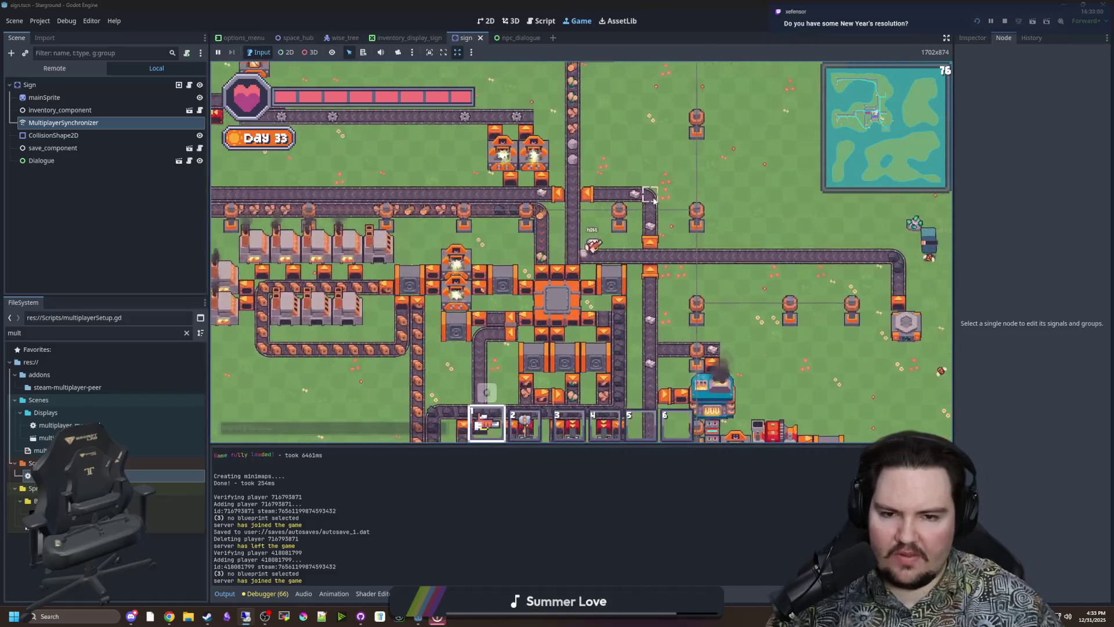
key("s")
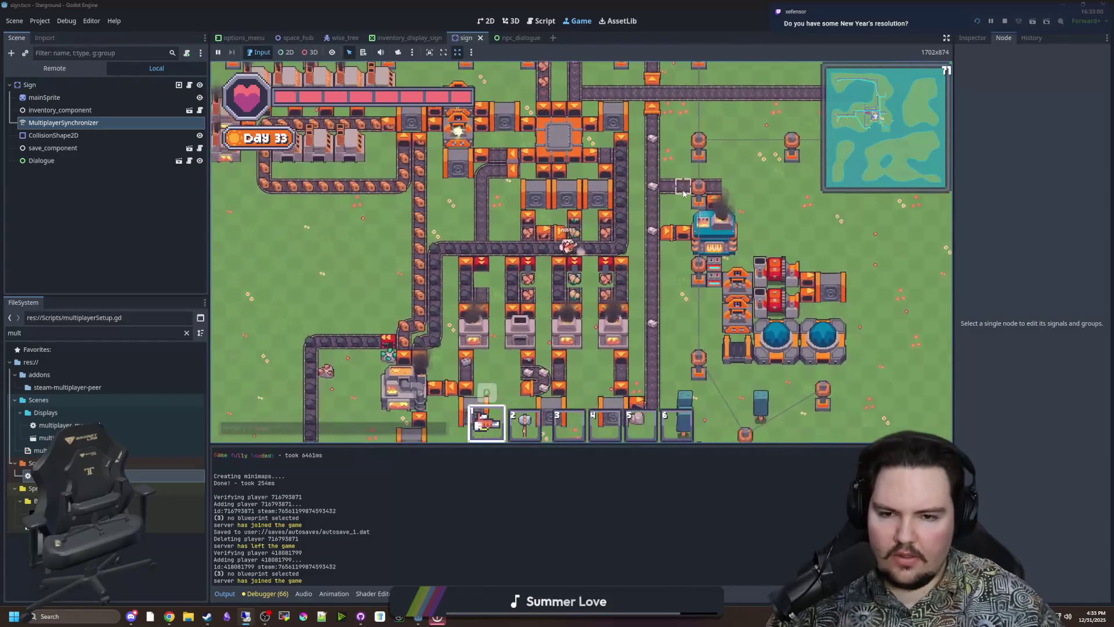
key("a")
key("s")
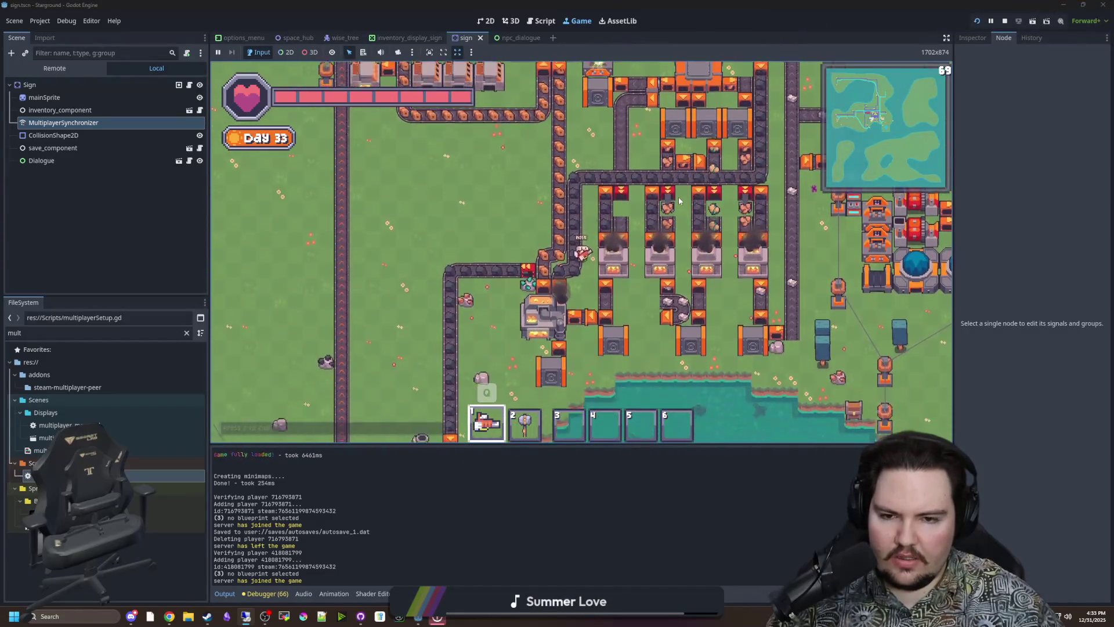
key("a")
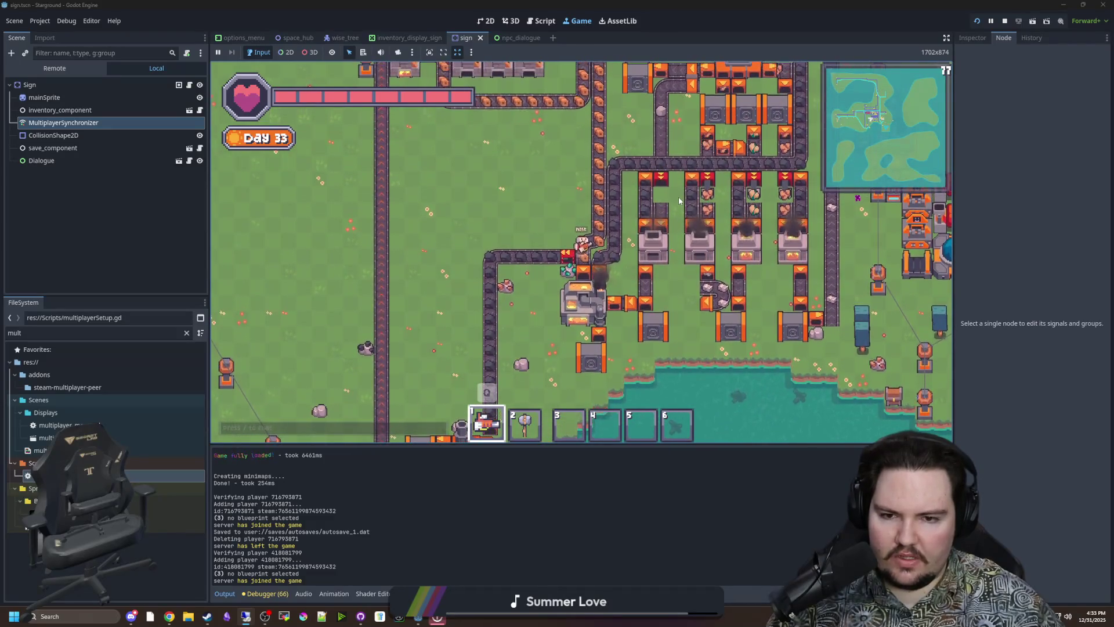
key("a")
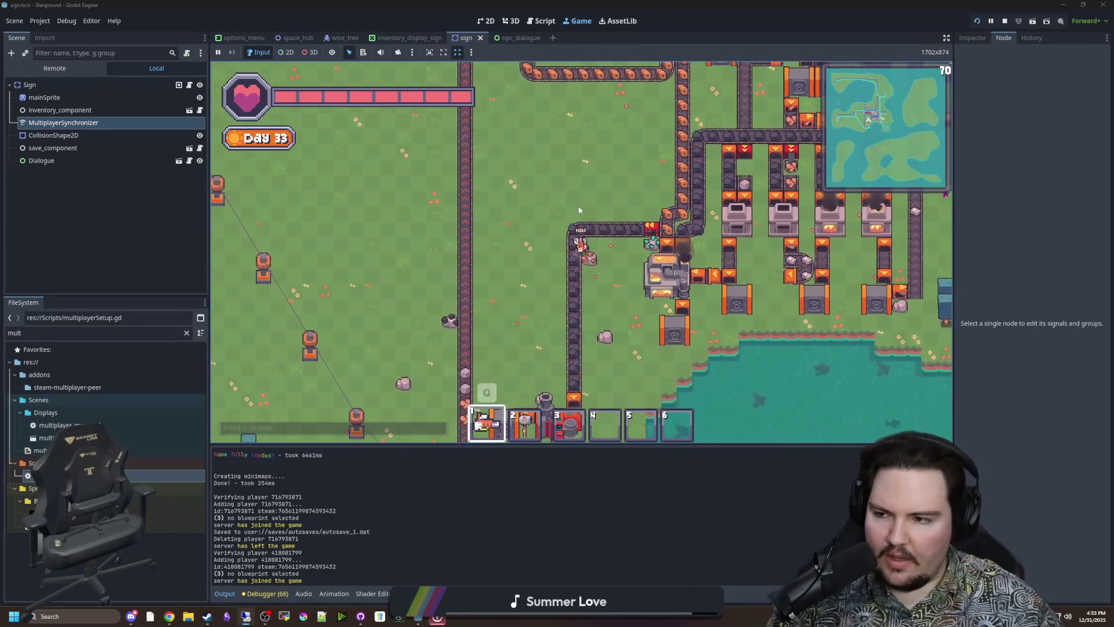
key("s")
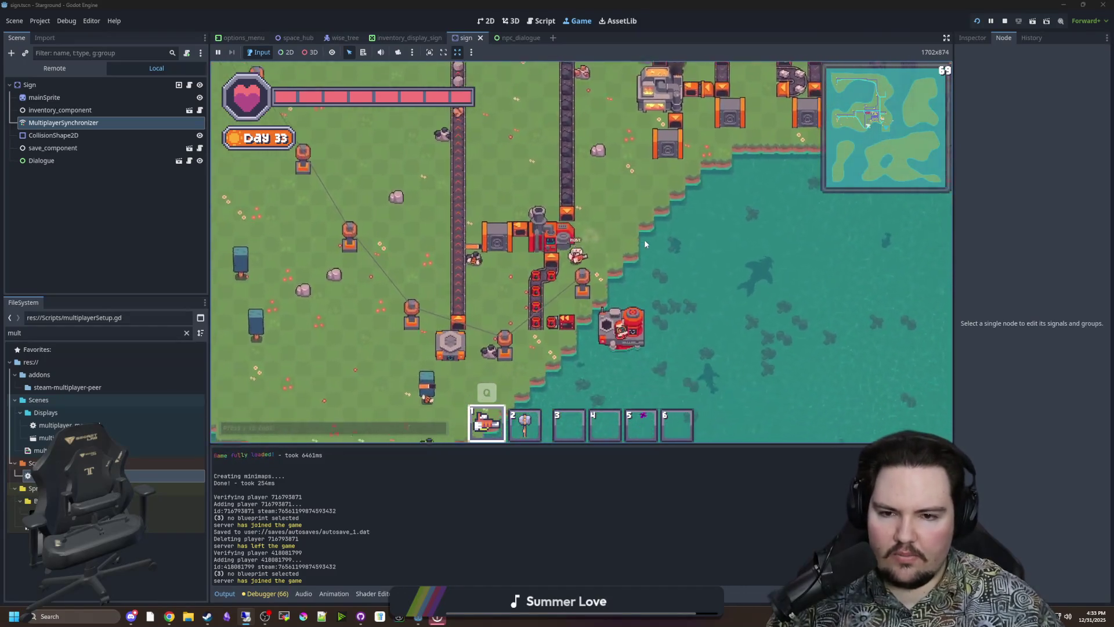
key("a")
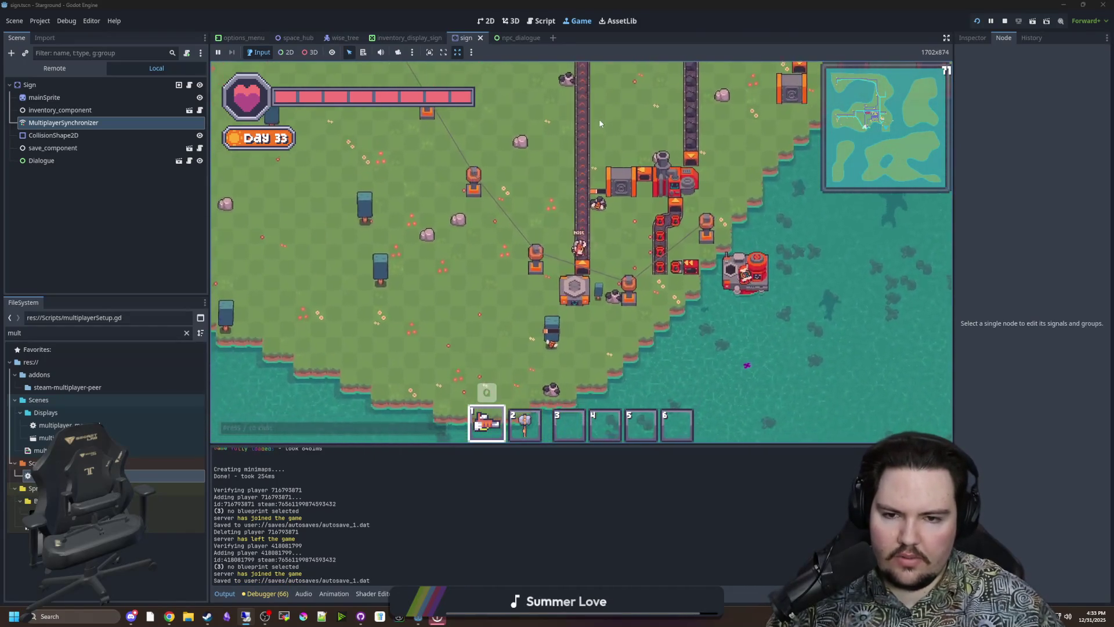
- Move the host up the conveyor, right along the belt, then around and down toward the water
key("w")
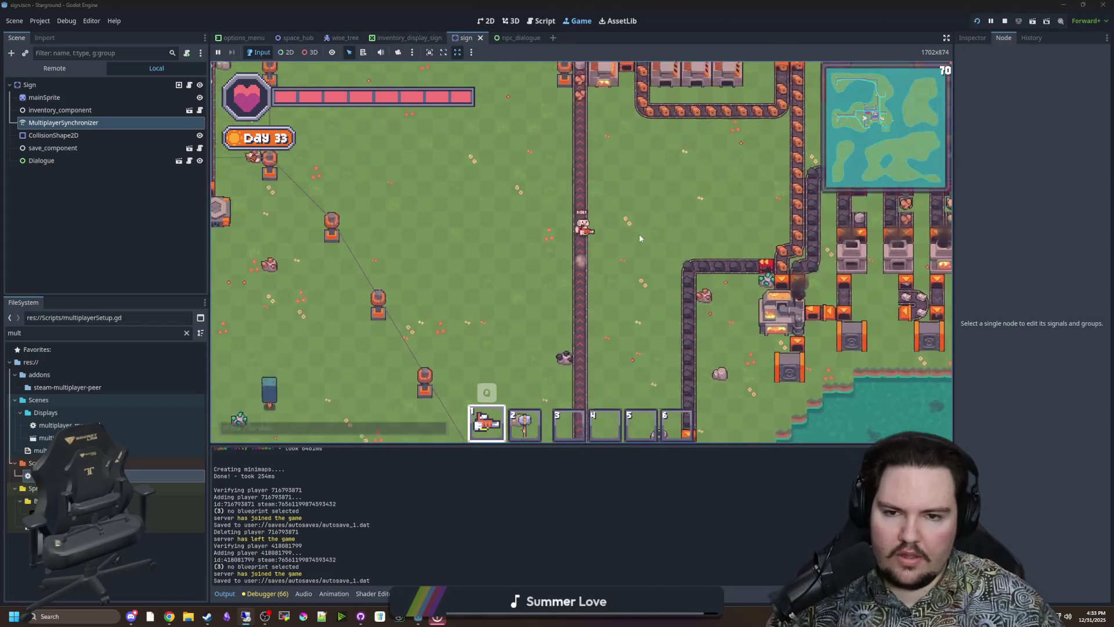
key("w")
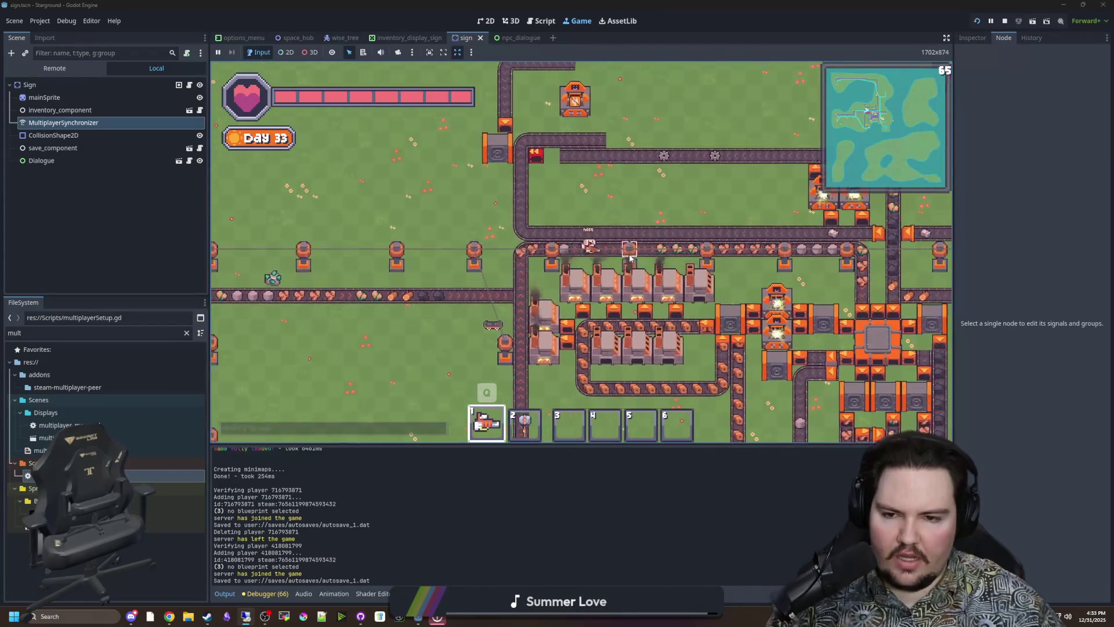
key("d")
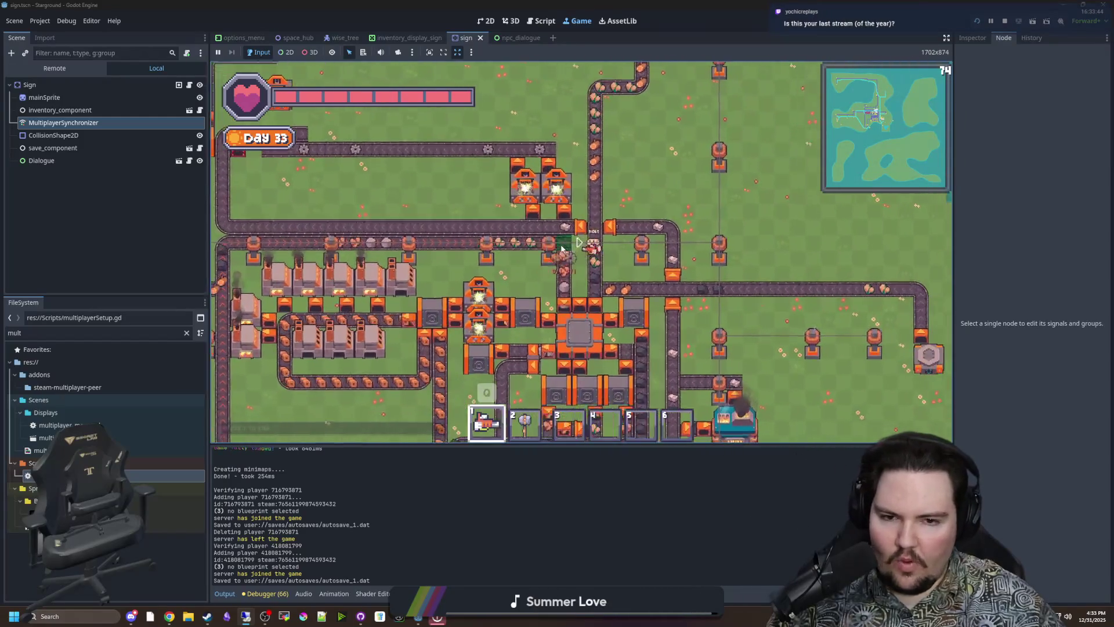
key("s")
key("d")
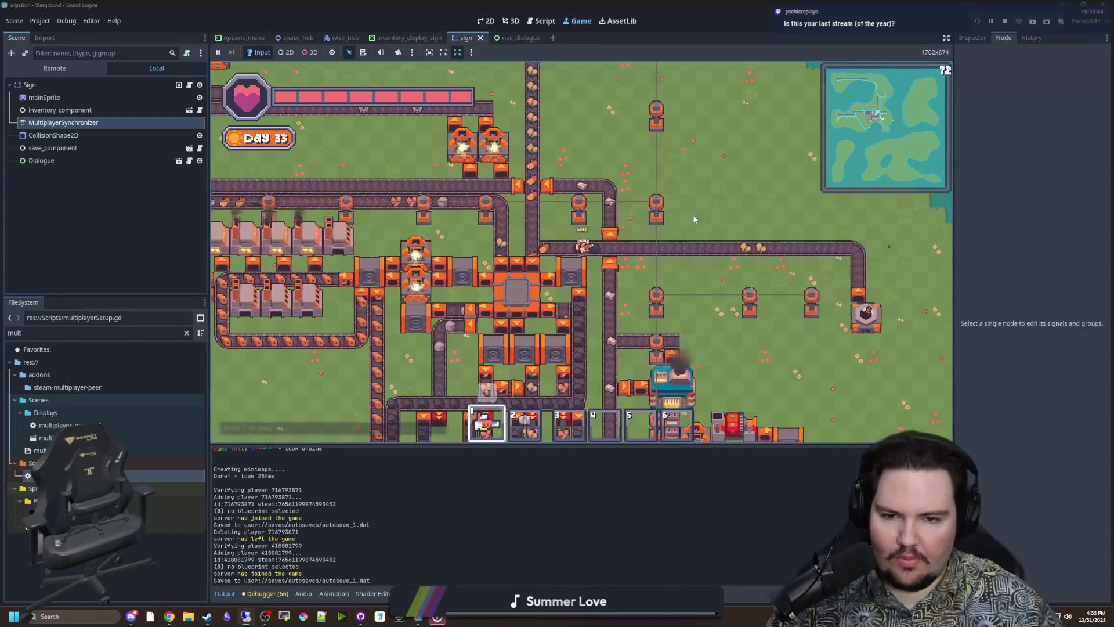
key("s")
key("a")
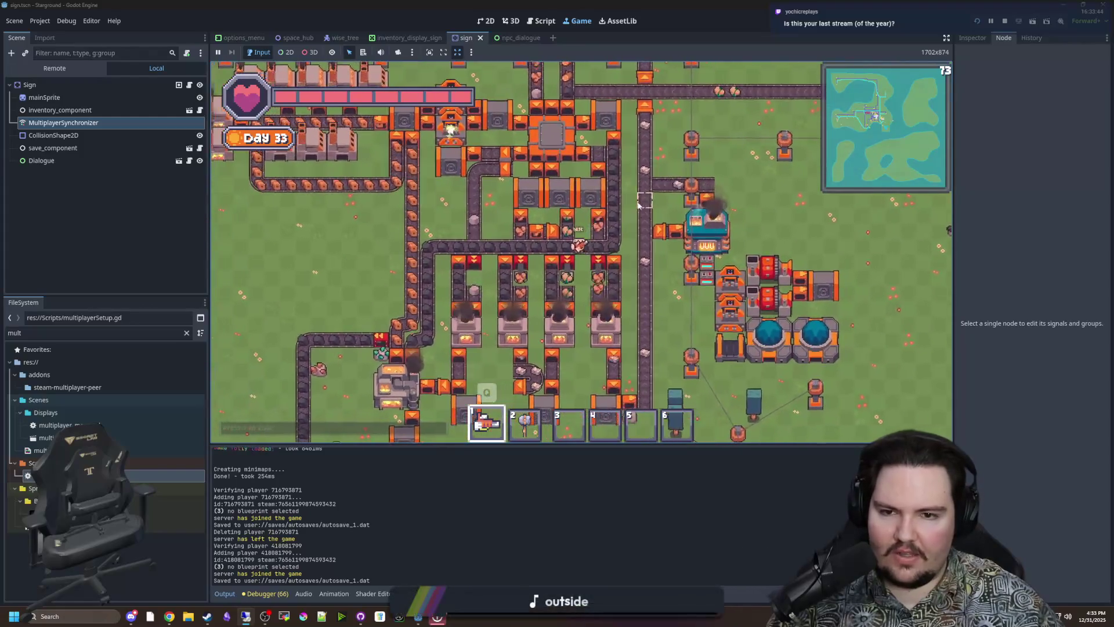
key("w")
key("d")
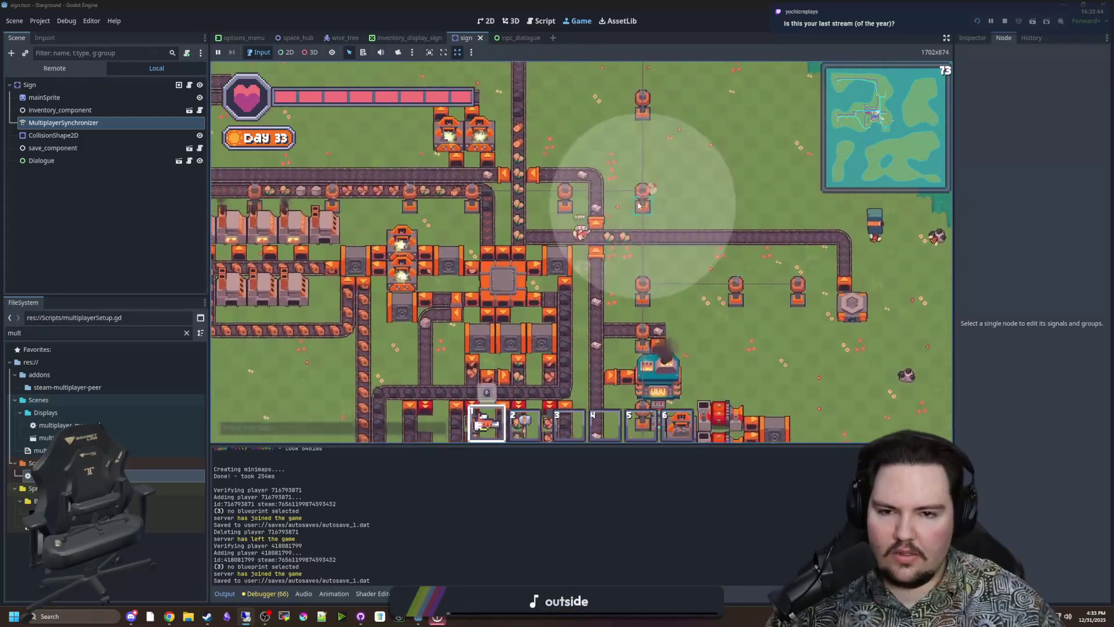
key("w")
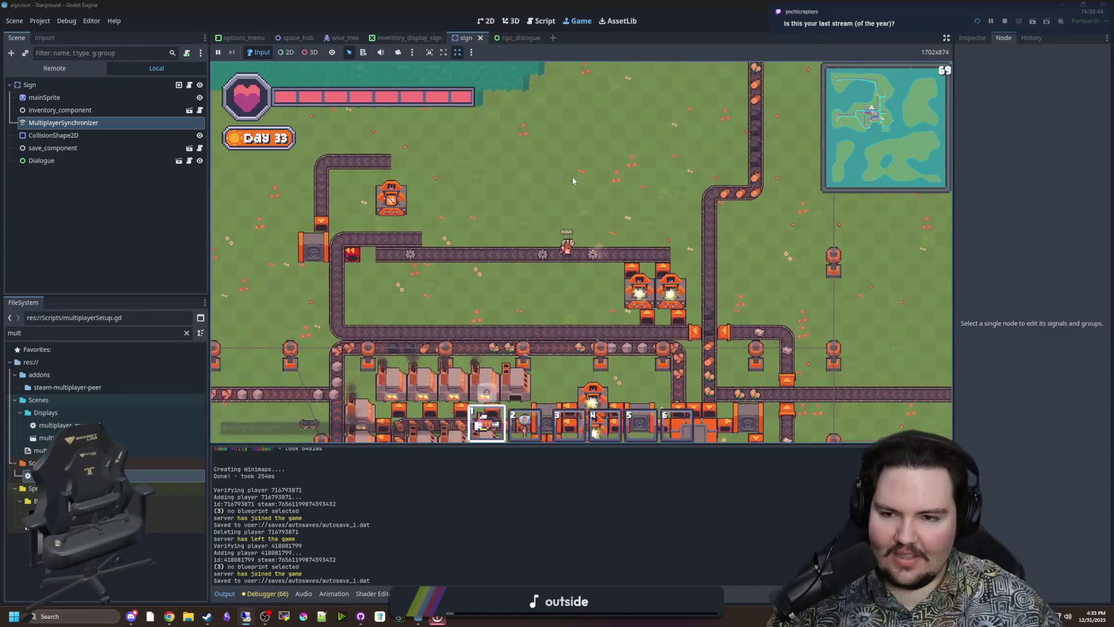
key("a")
key("w")
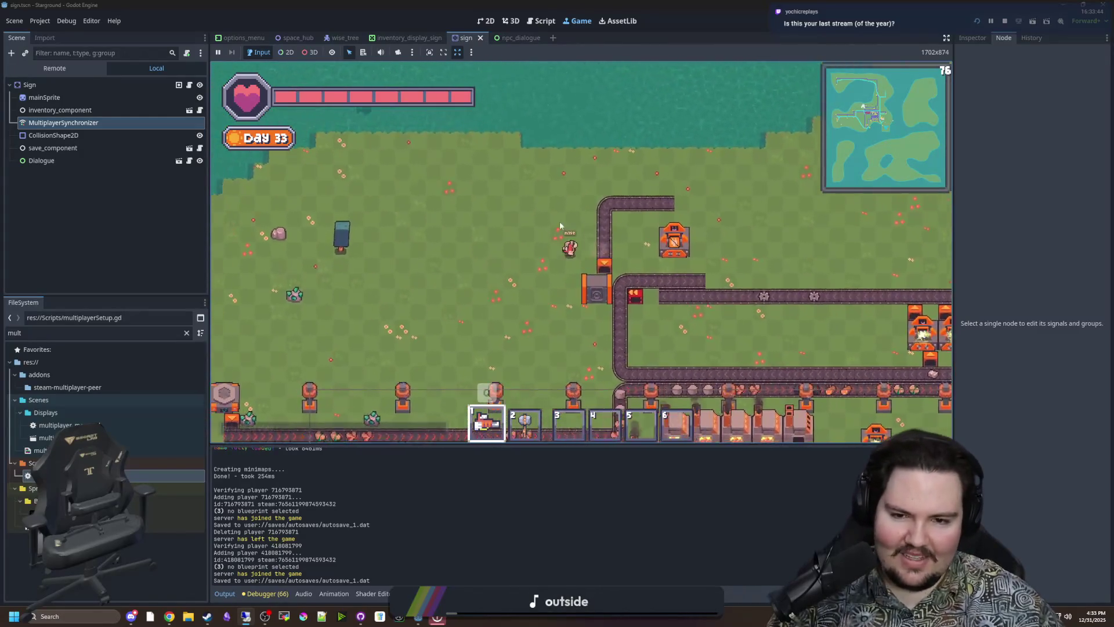
key("s")
key("d")
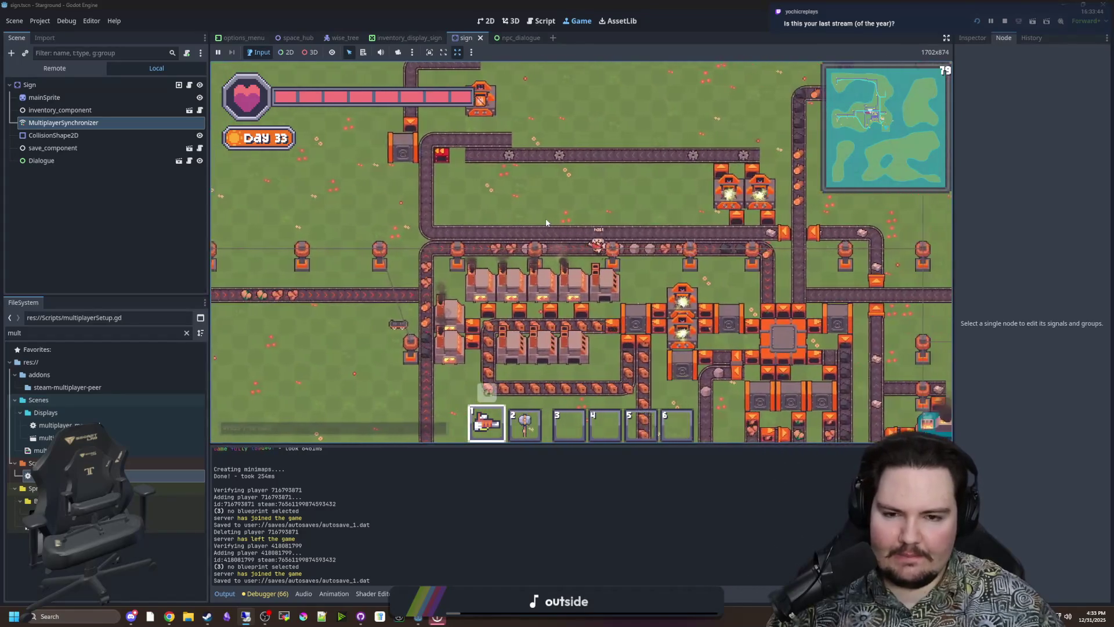
key("d")
key("s")
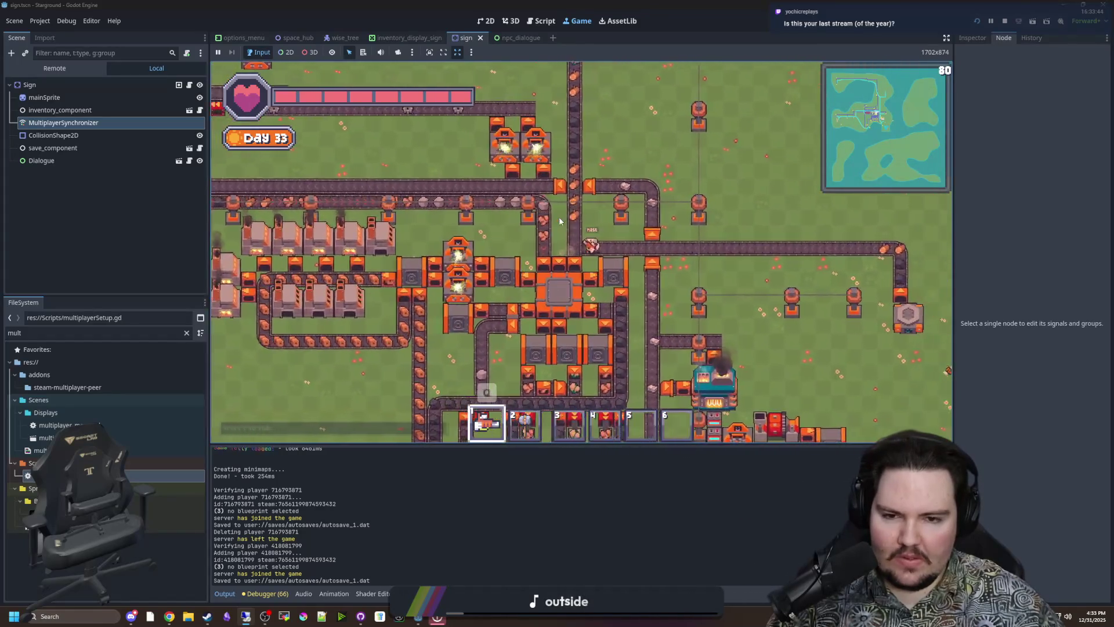
key("d")
key("s")
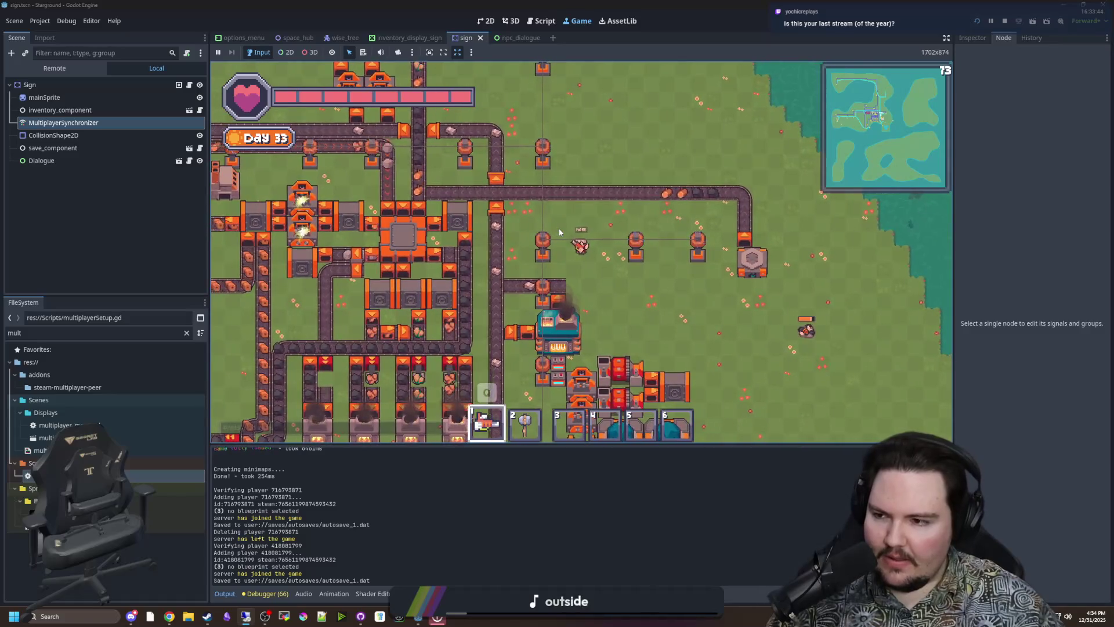
key("s")
key("a")
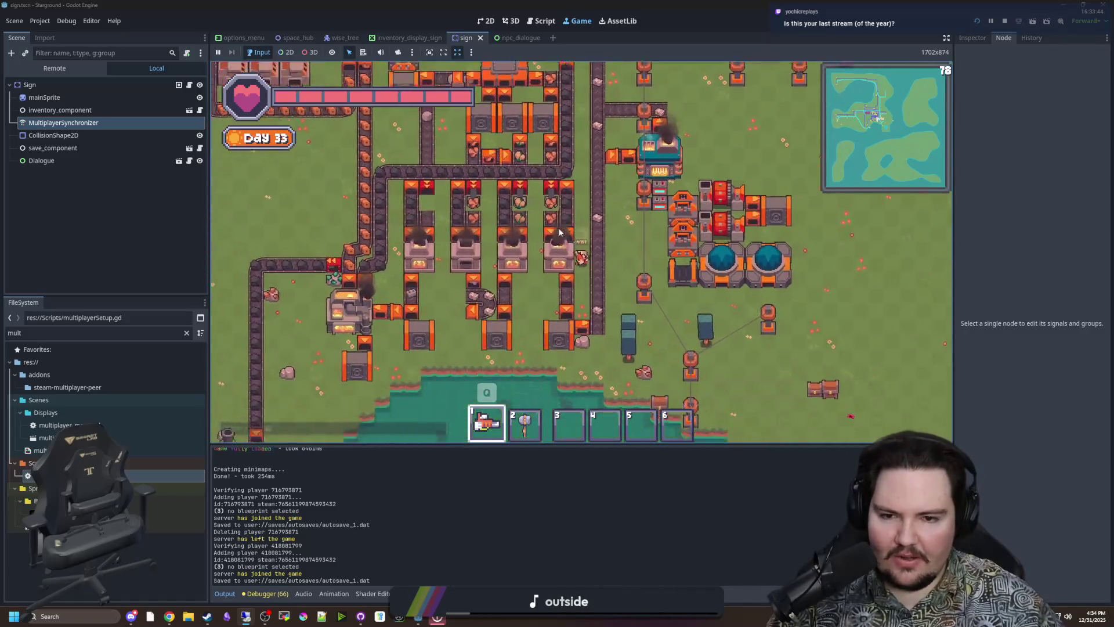
key("s")
- Walk the host back up-left, down-left, then up and right along the conveyor and back down
key("w")
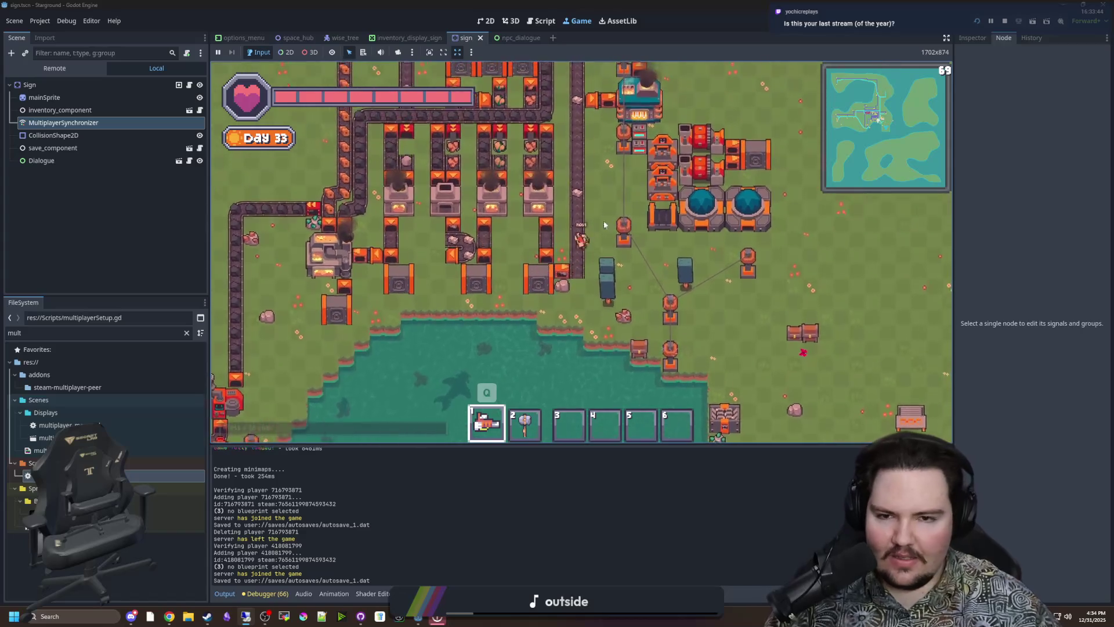
key("w")
key("a")
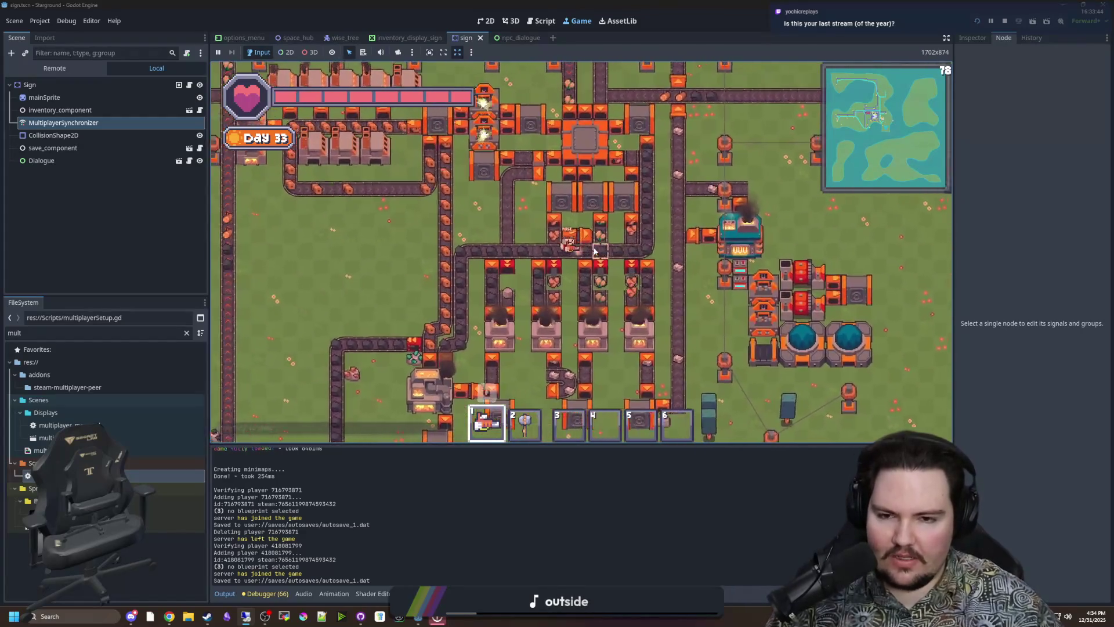
key("a")
key("s")
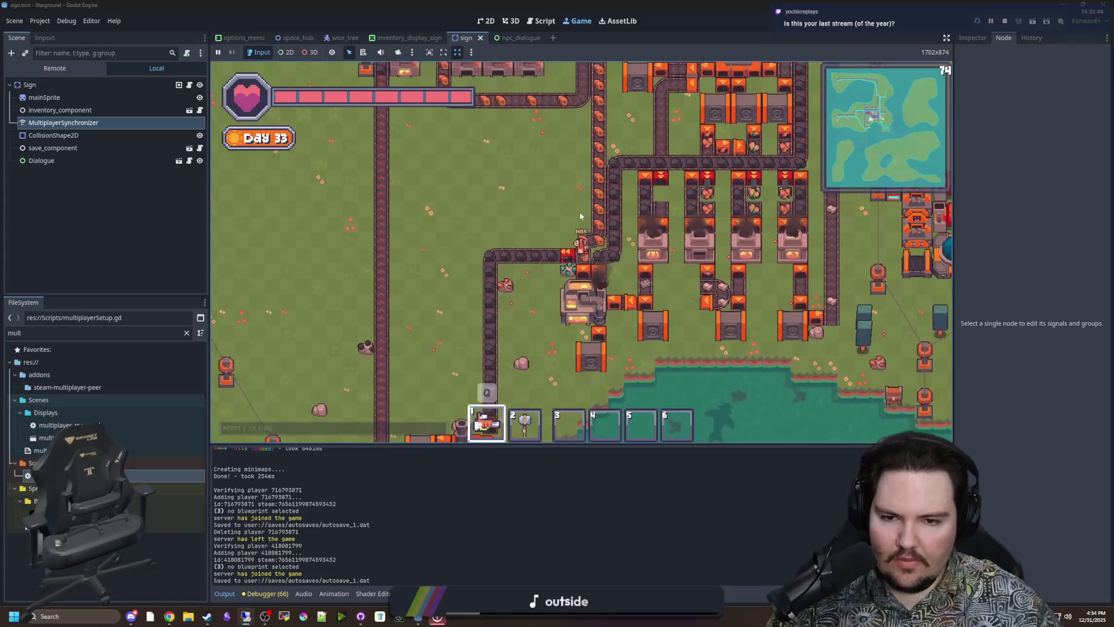
key("s")
key("a")
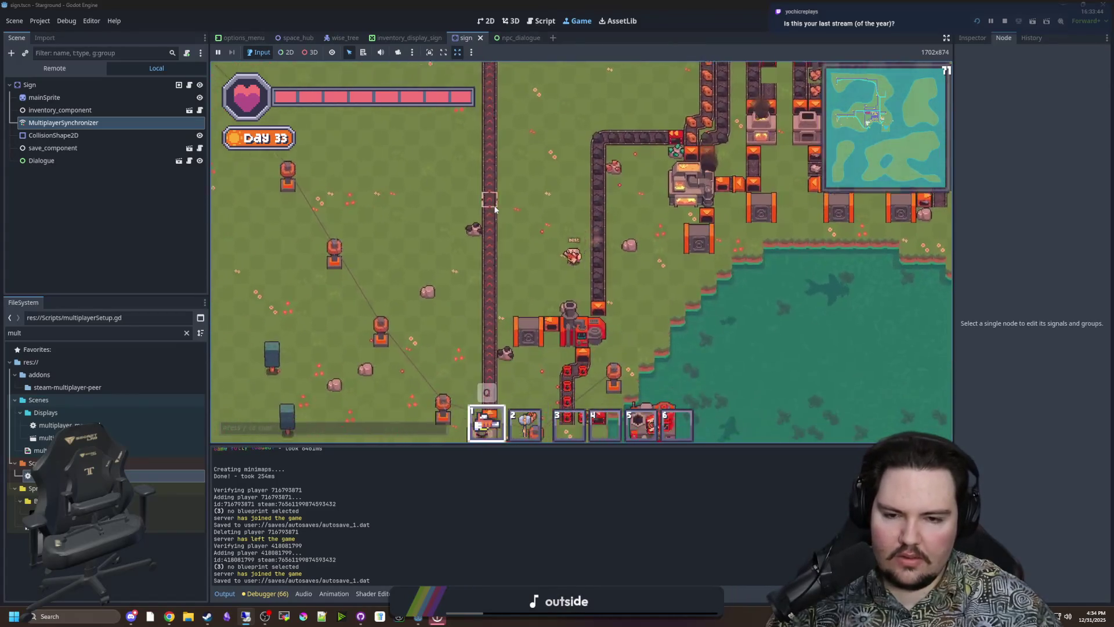
key("s")
key("a")
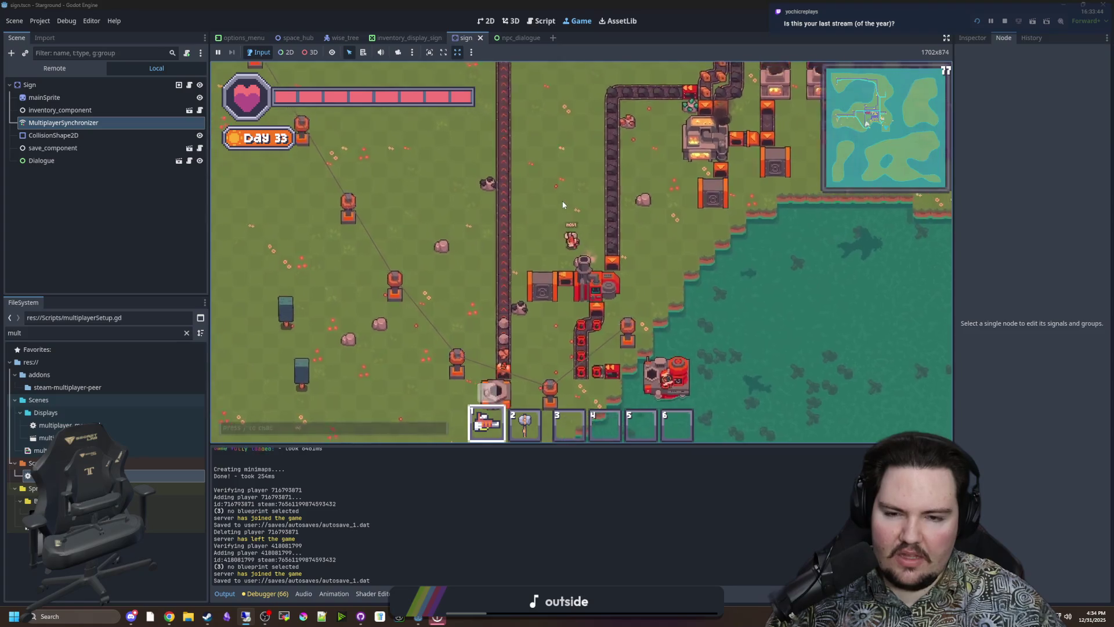
key("a")
key("w")
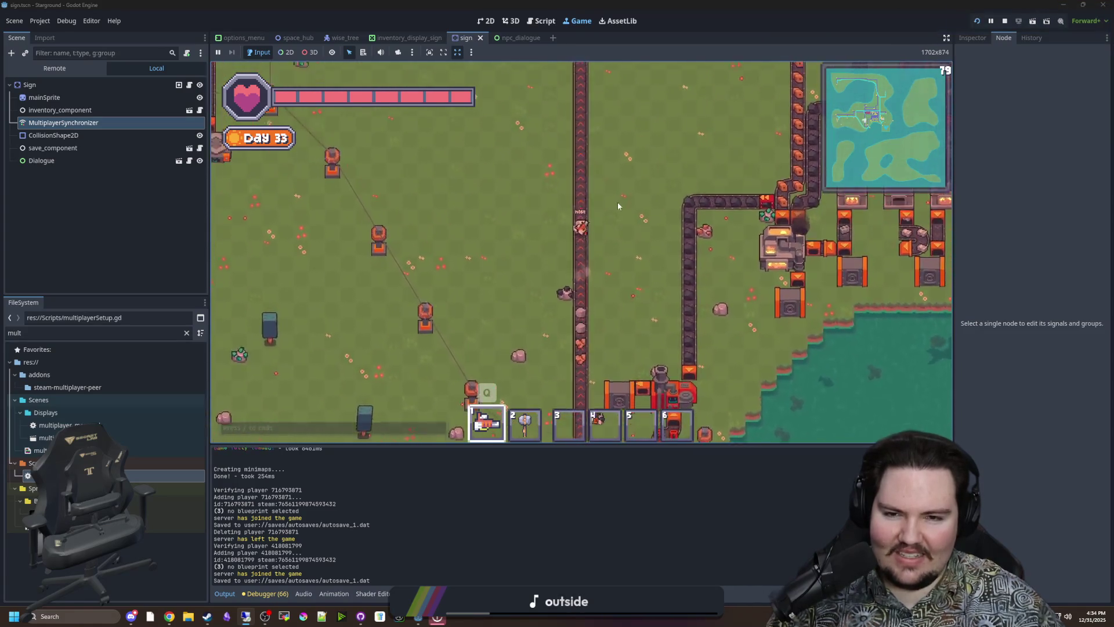
key("w")
key("d")
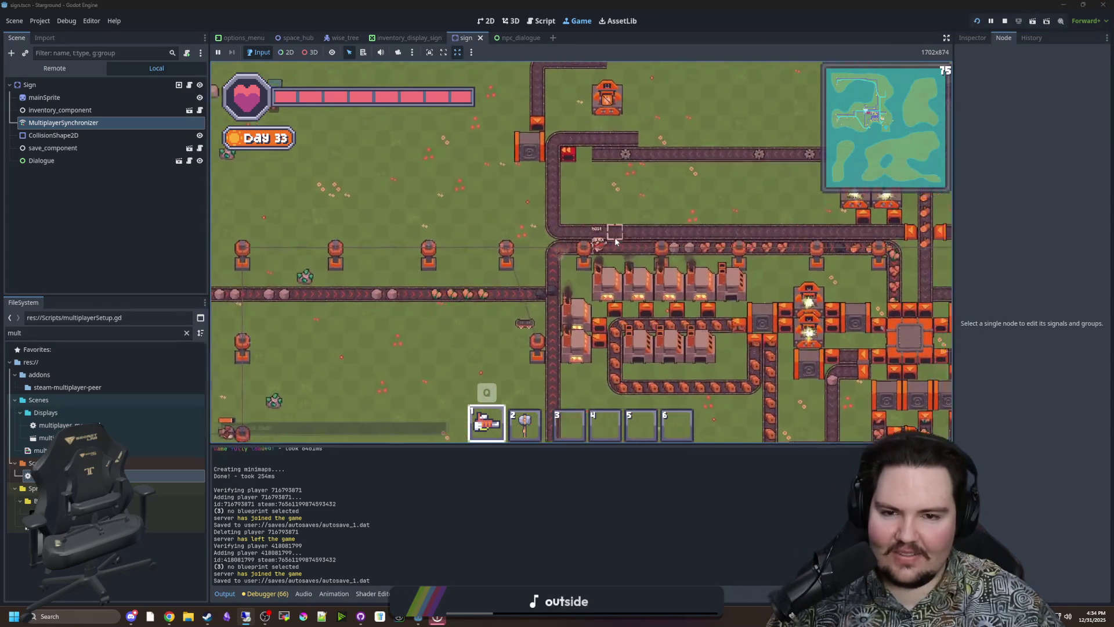
key("d")
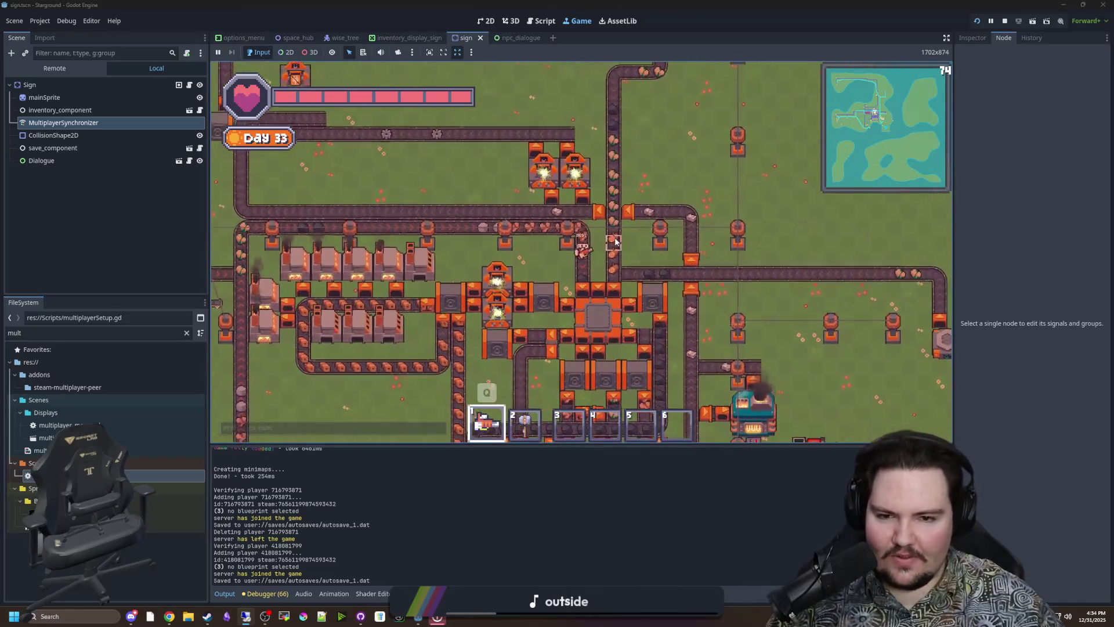
key("w")
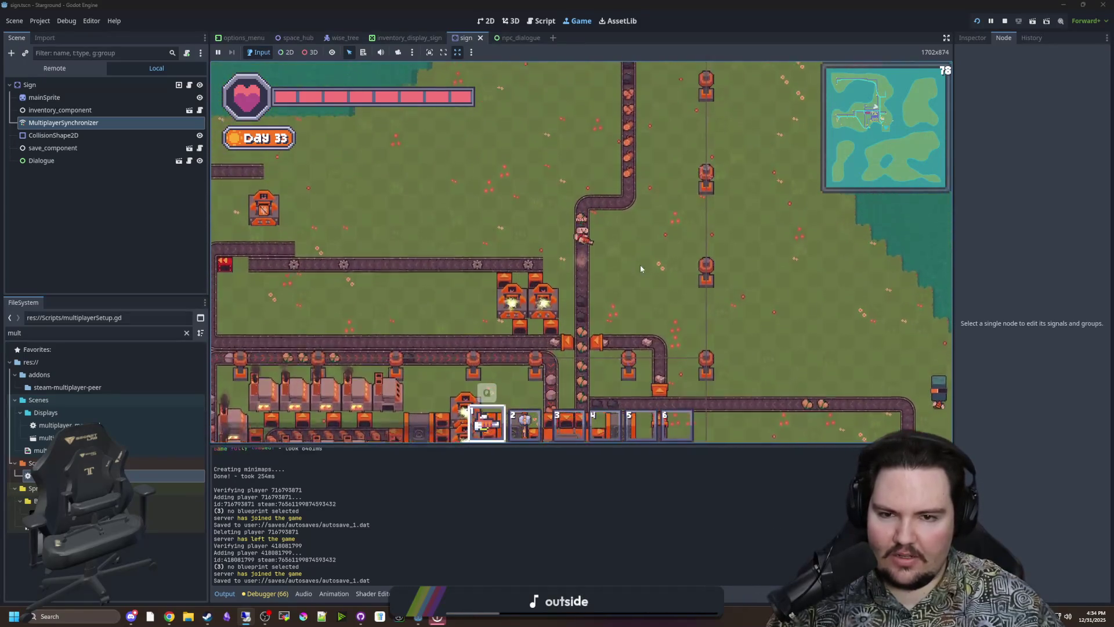
key("w")
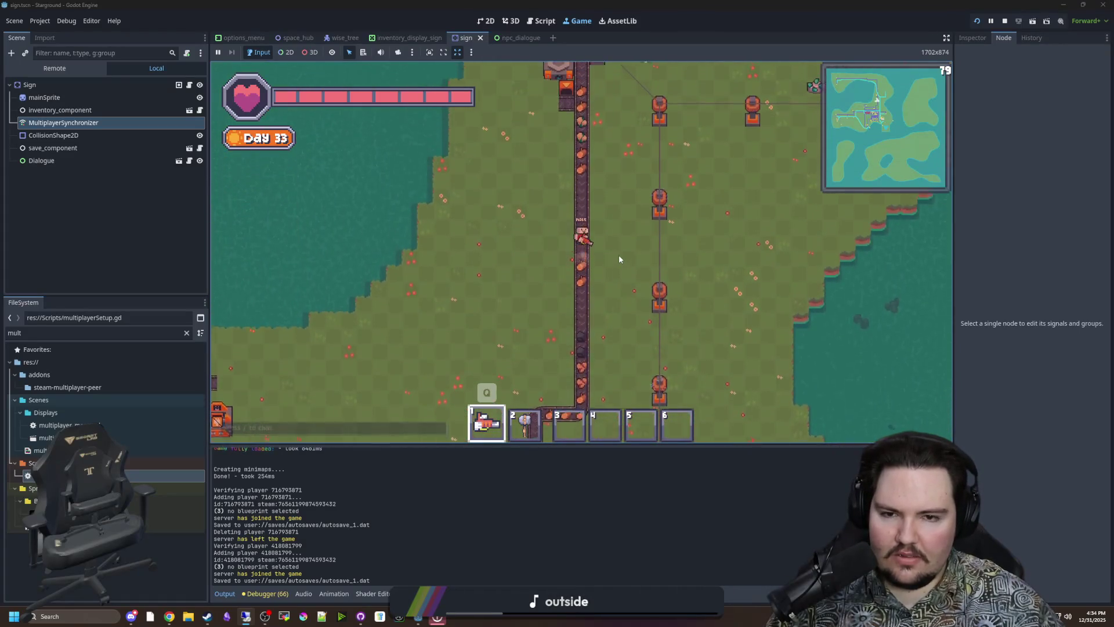
key("s")
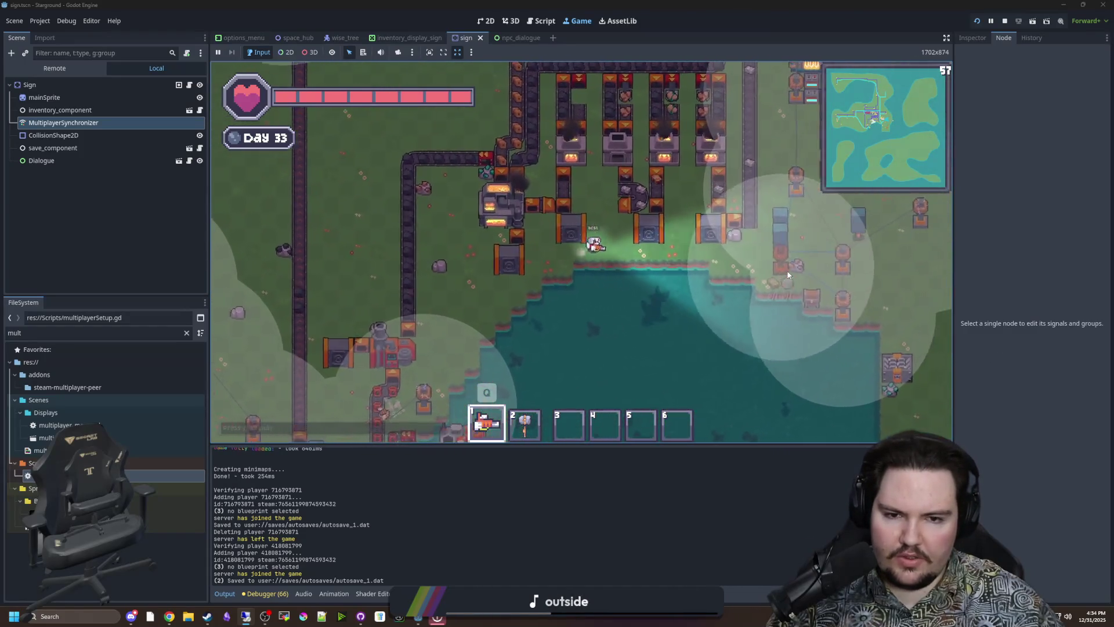
- Walk the host up-left into the factory to the server player, then bring forward and shrink the remote session
key("d")
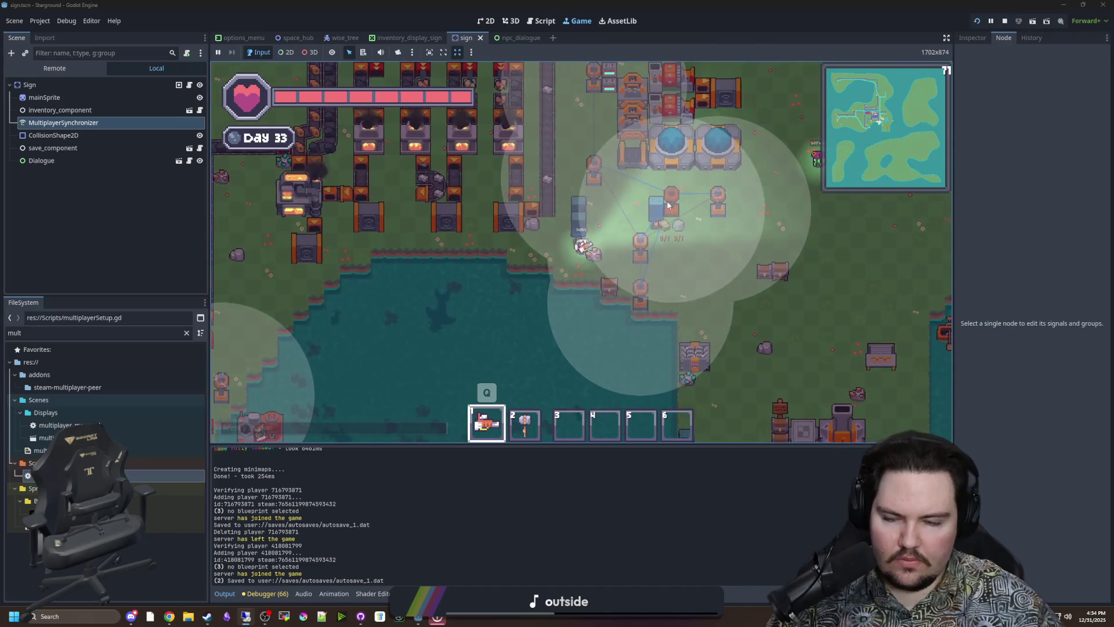
key("w")
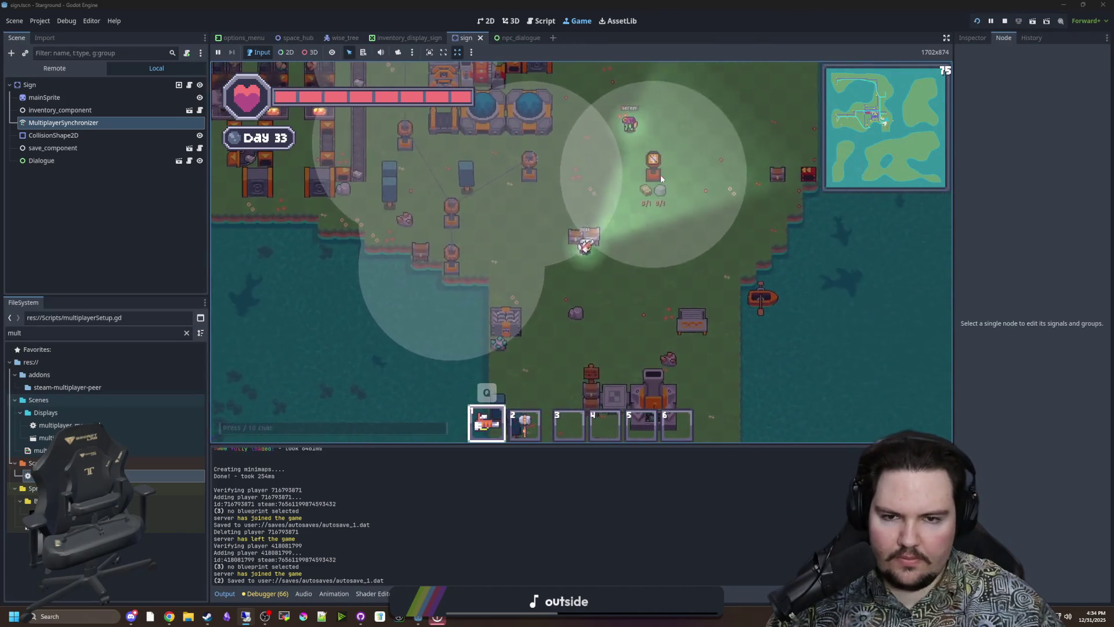
key("w")
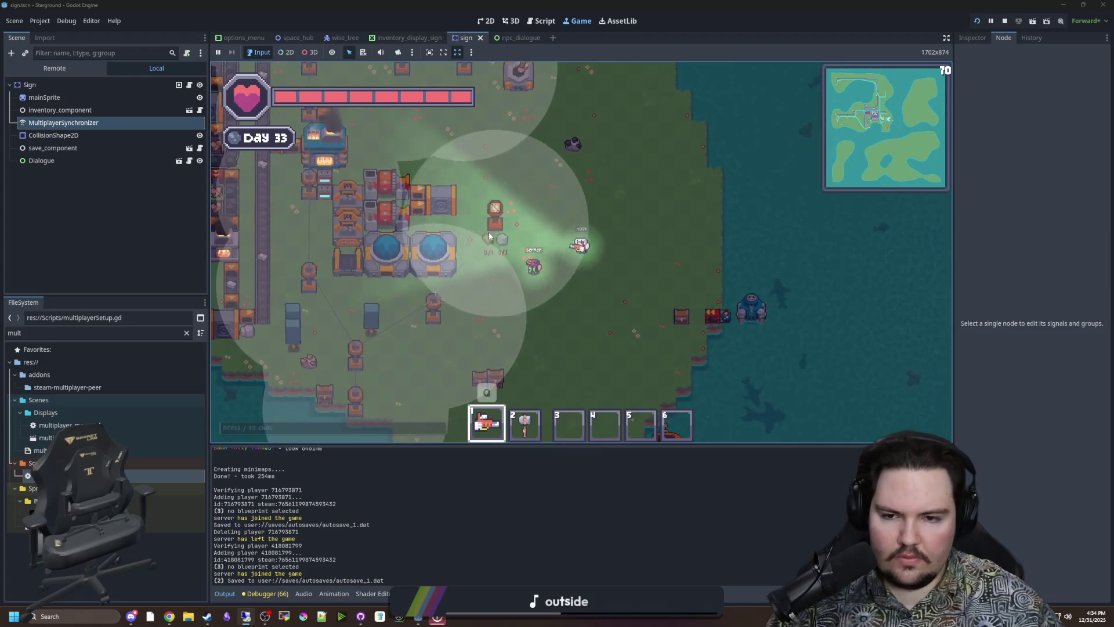
key("a")
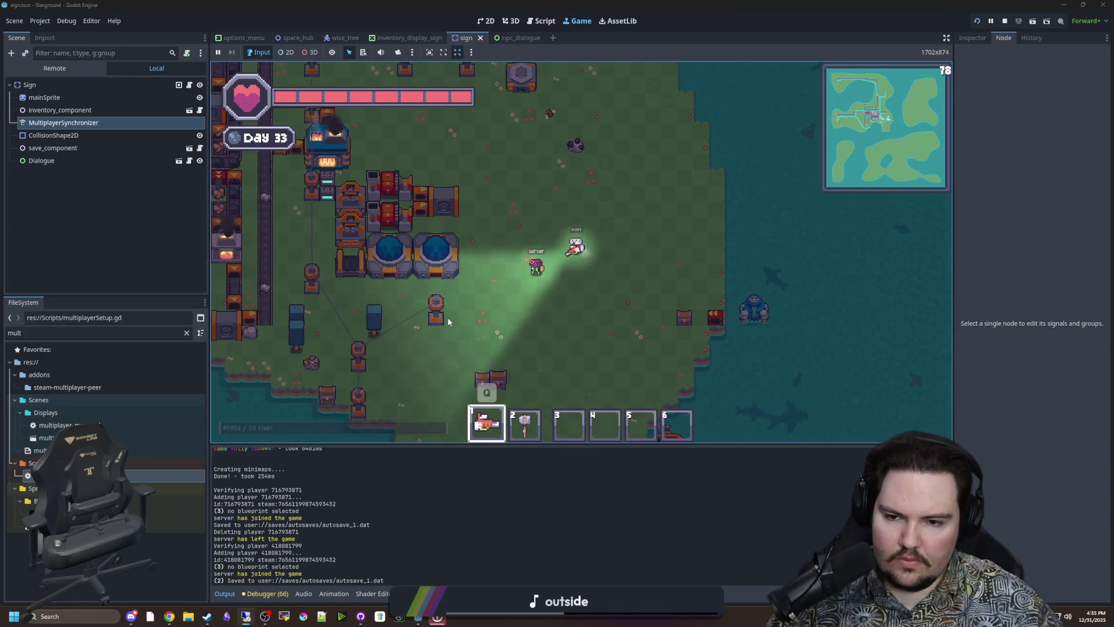
key("a")
key("w")
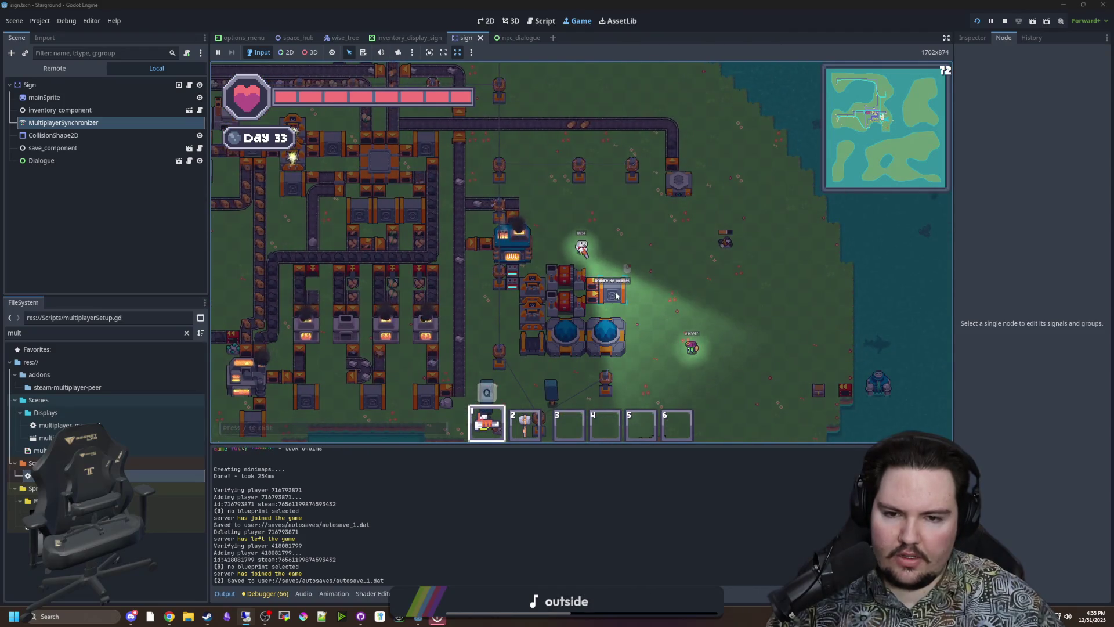
key("a")
key("w")
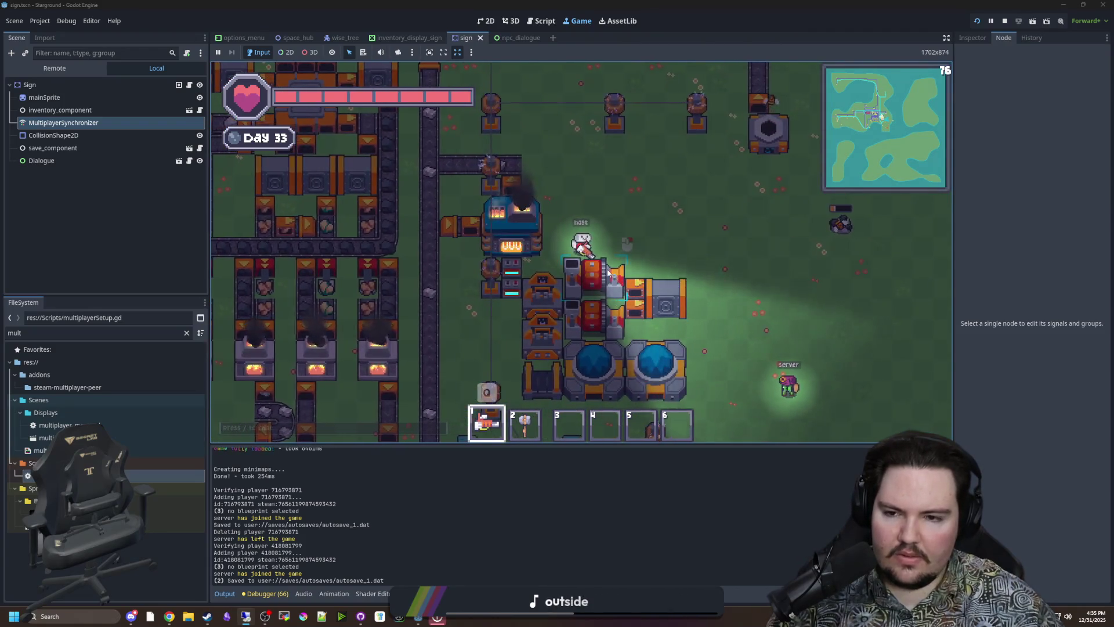
key("w")
key("a")
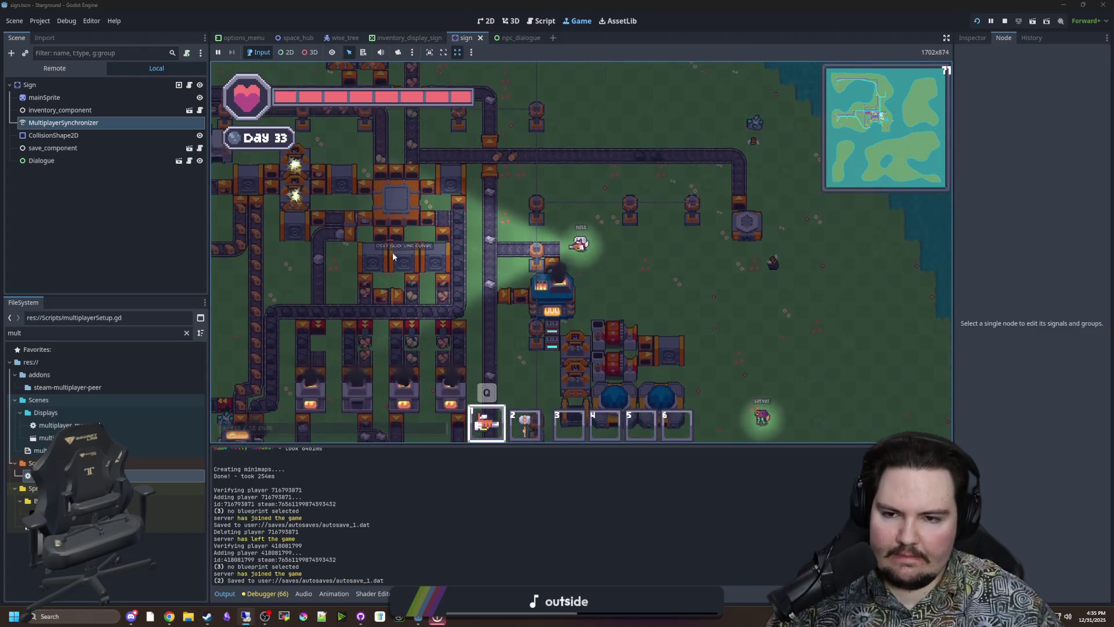
key("w")
key("a")
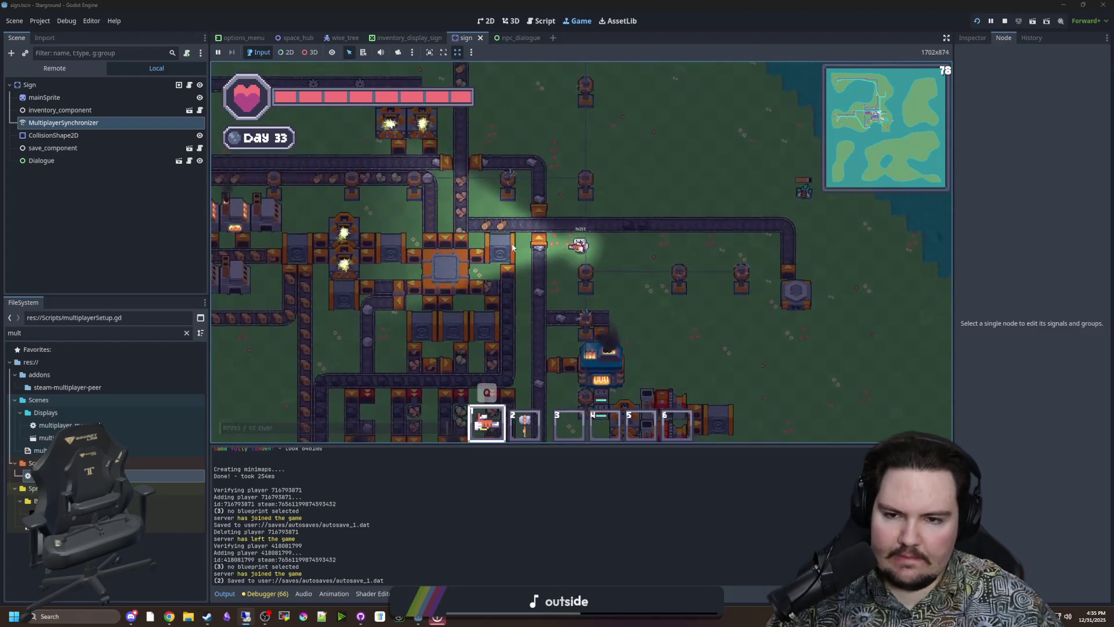
key("s")
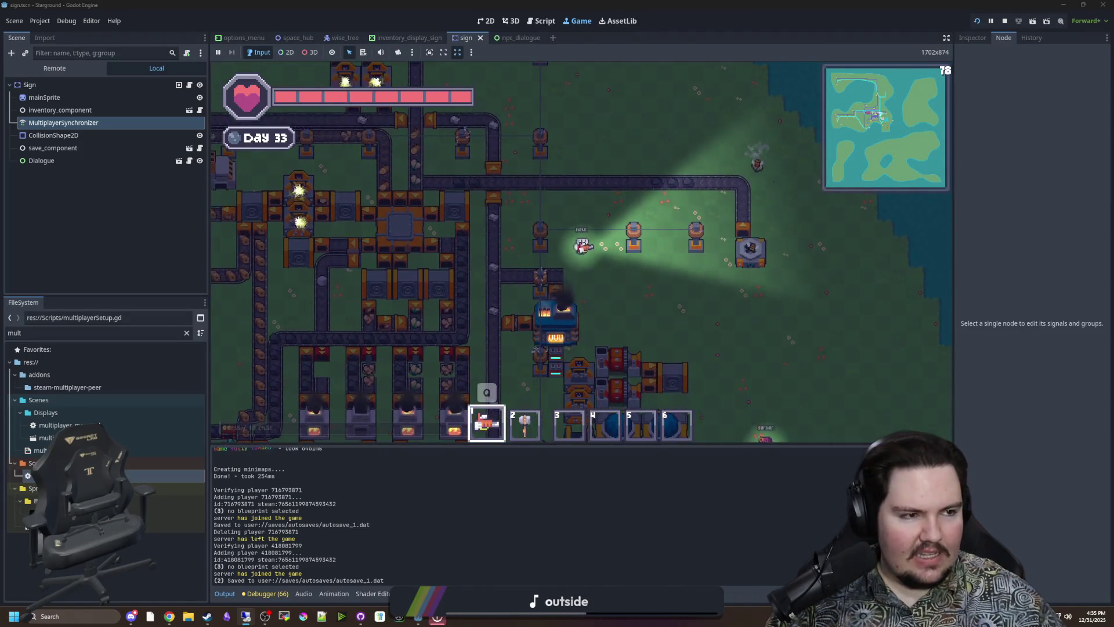
key("alt+Tab")
mouse_move(544, 12)
left_mouse_down()
mouse_move(614, 50)
mouse_move(683, 123)
left_mouse_up()
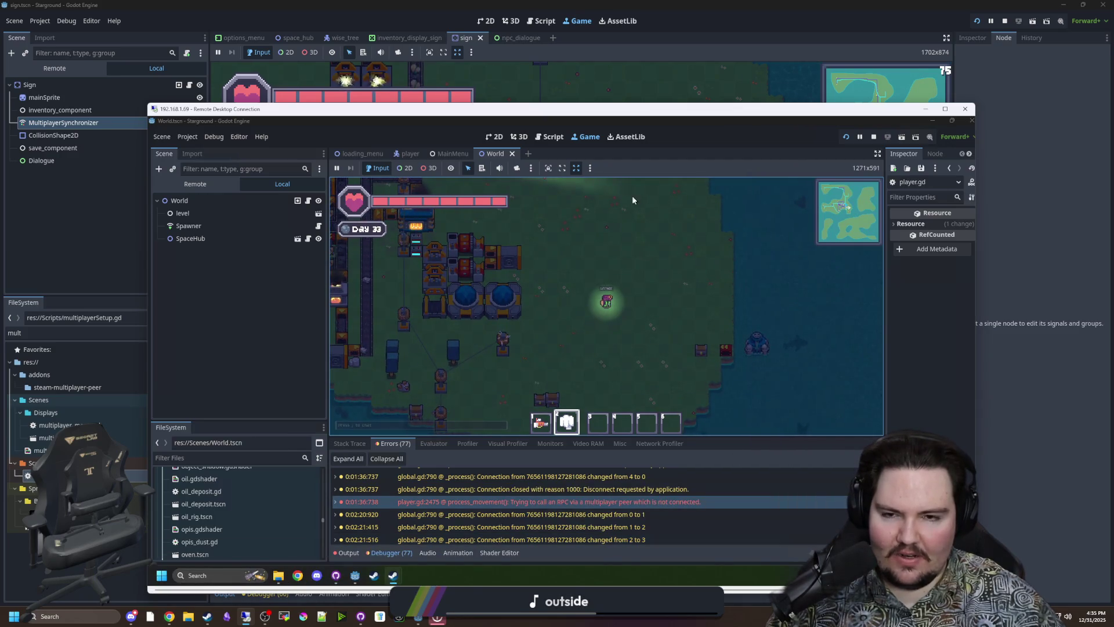
- On the remote client, walk right and up, quit via the pause menu, and stop the running game
left_click_drag(652, 112, 608, 79)
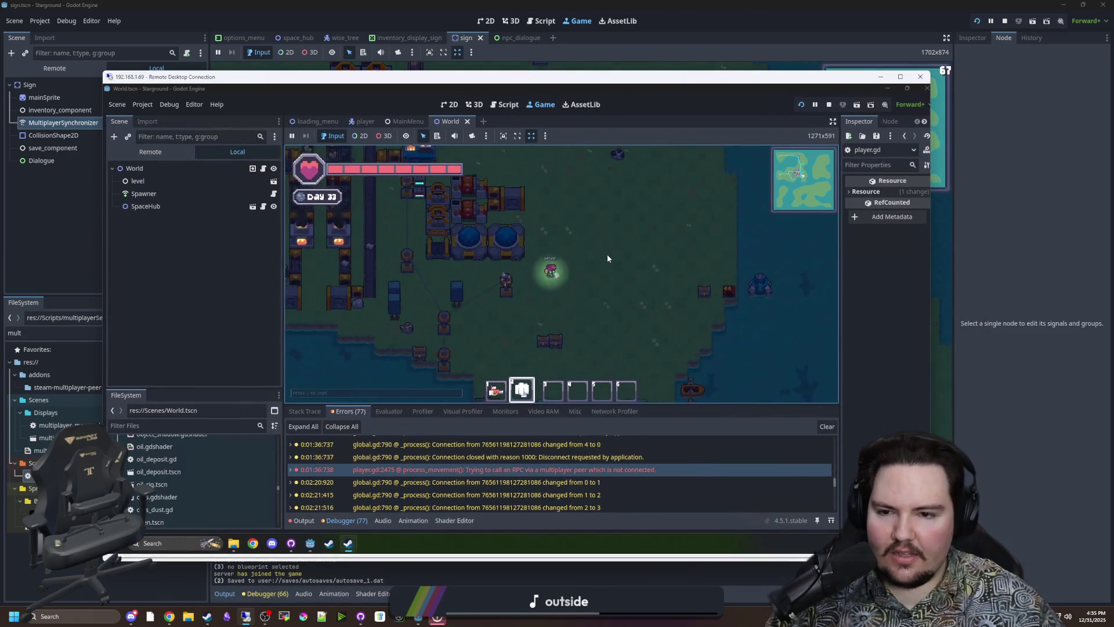
key("d")
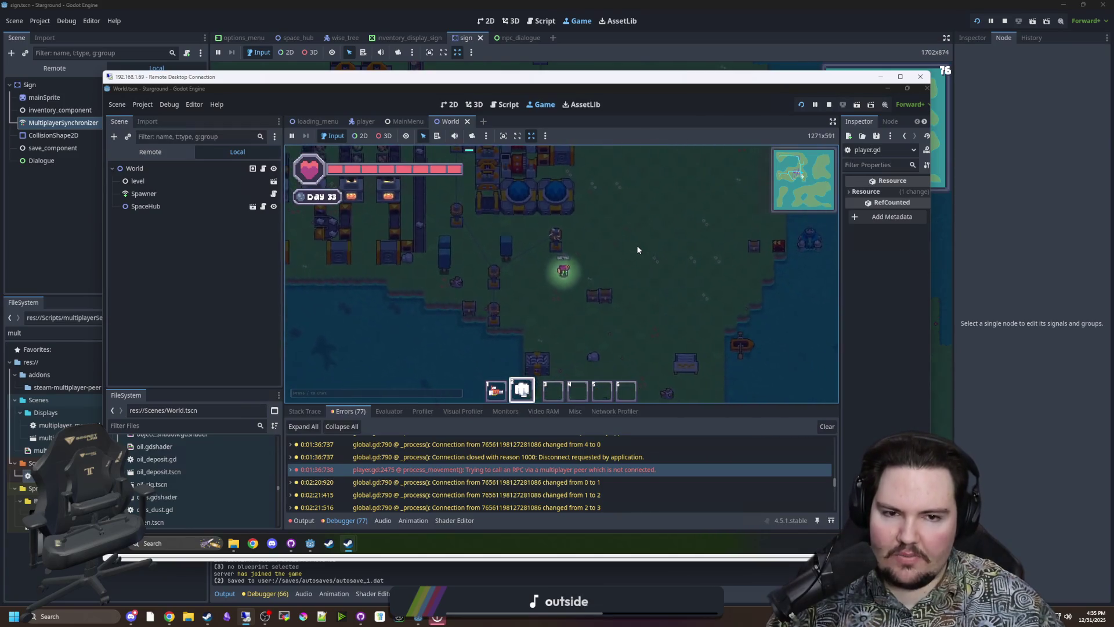
key("w")
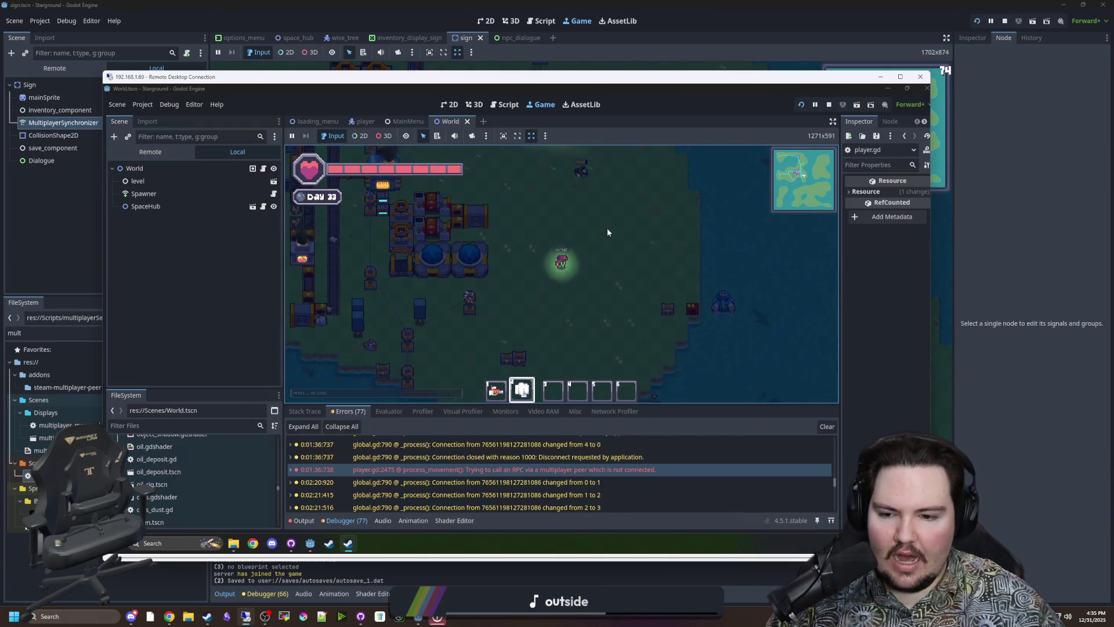
key("Escape")
left_click(562, 278)
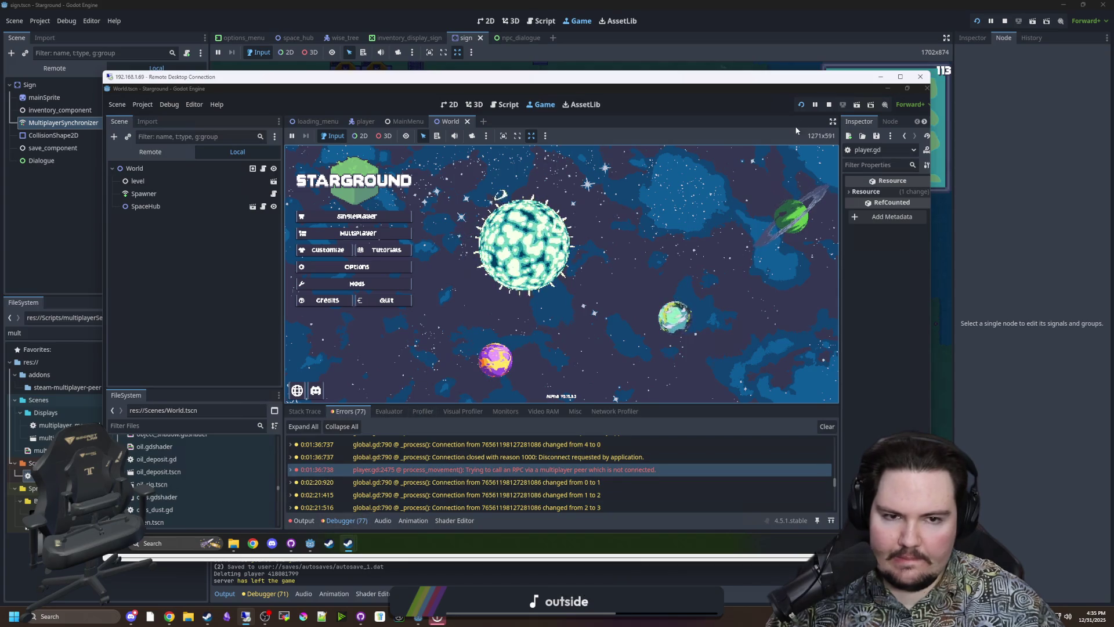
left_click(830, 105)
- Close the remote Godot editor and the Steam store window
left_click_drag(868, 90, 556, 295)
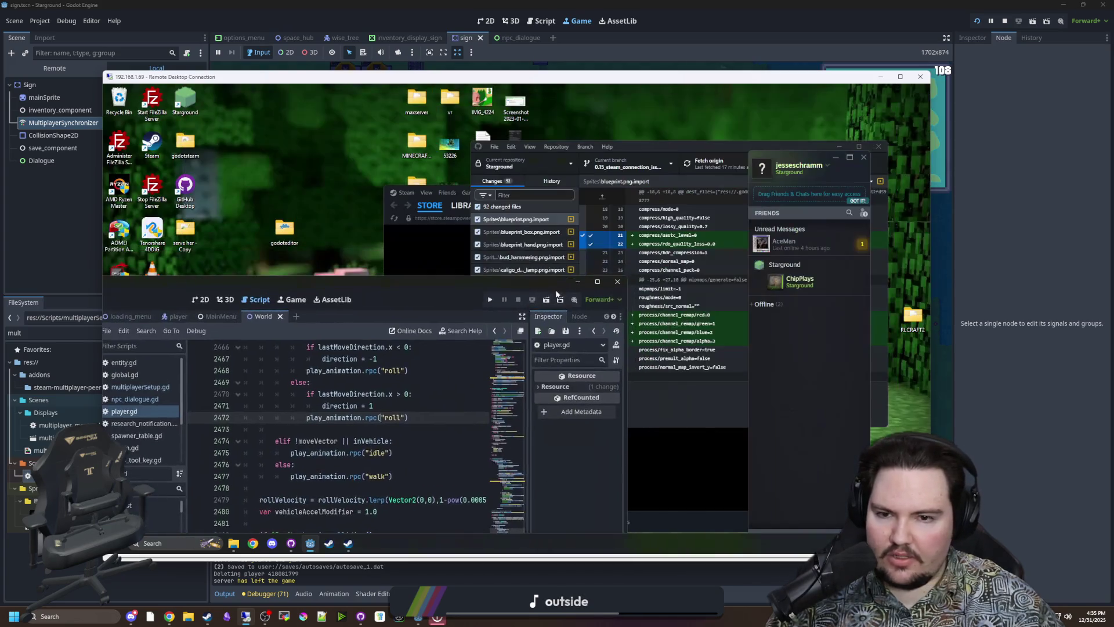
left_click(623, 281)
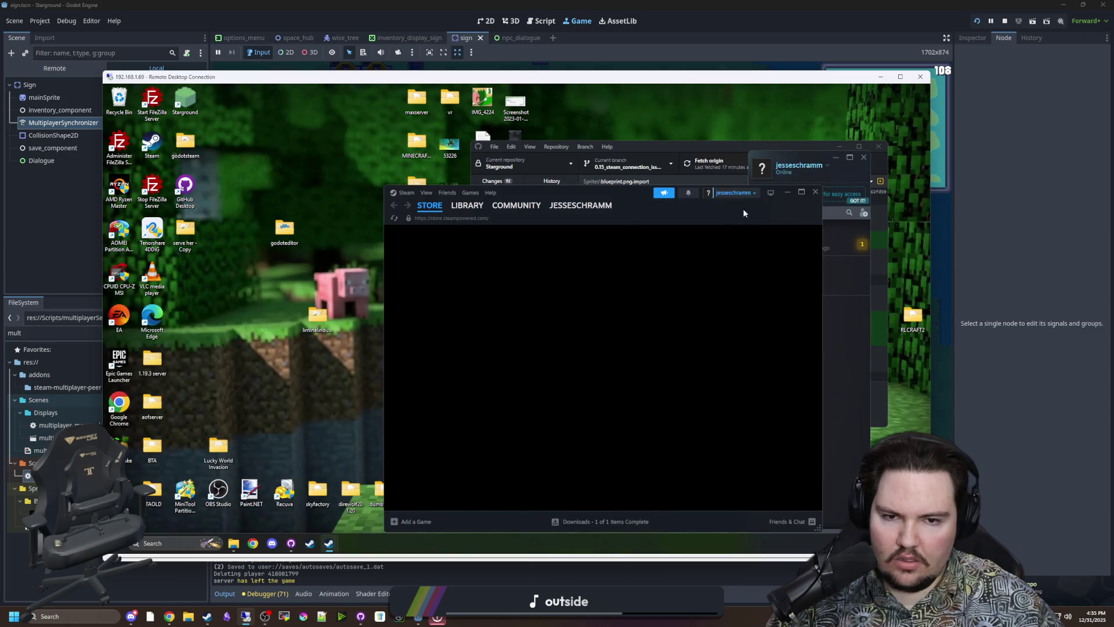
left_click(816, 192)
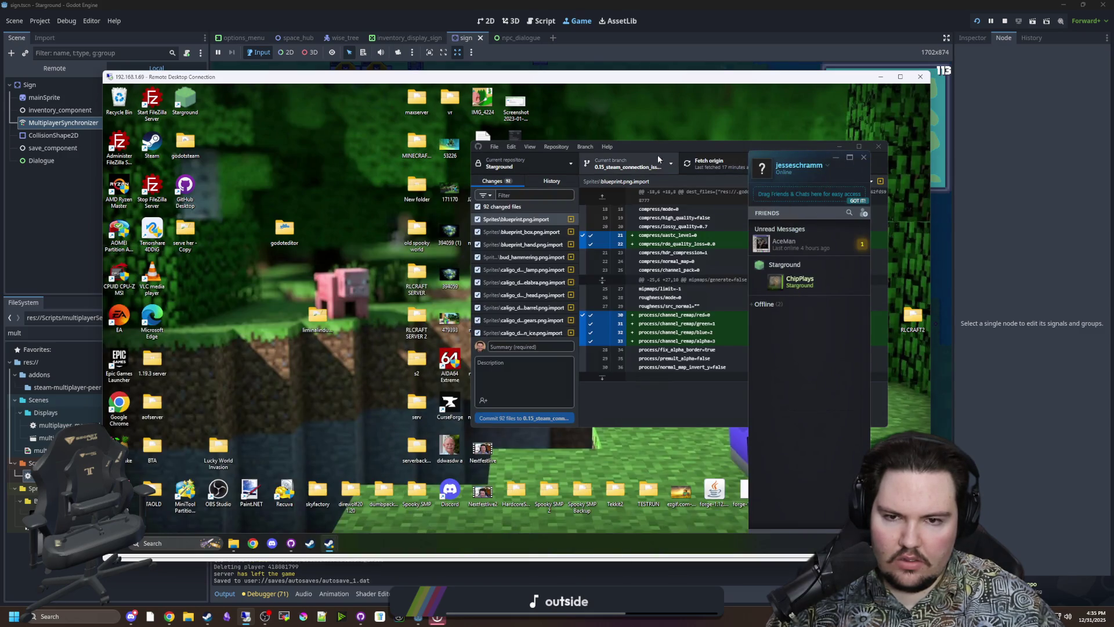
- Check GitHub Desktop's branch list and commit history, then open the godoteditor folder
mouse_move(670, 148)
left_mouse_down()
mouse_move(567, 186)
mouse_move(395, 345)
mouse_move(474, 248)
left_mouse_up()
left_click(329, 364)
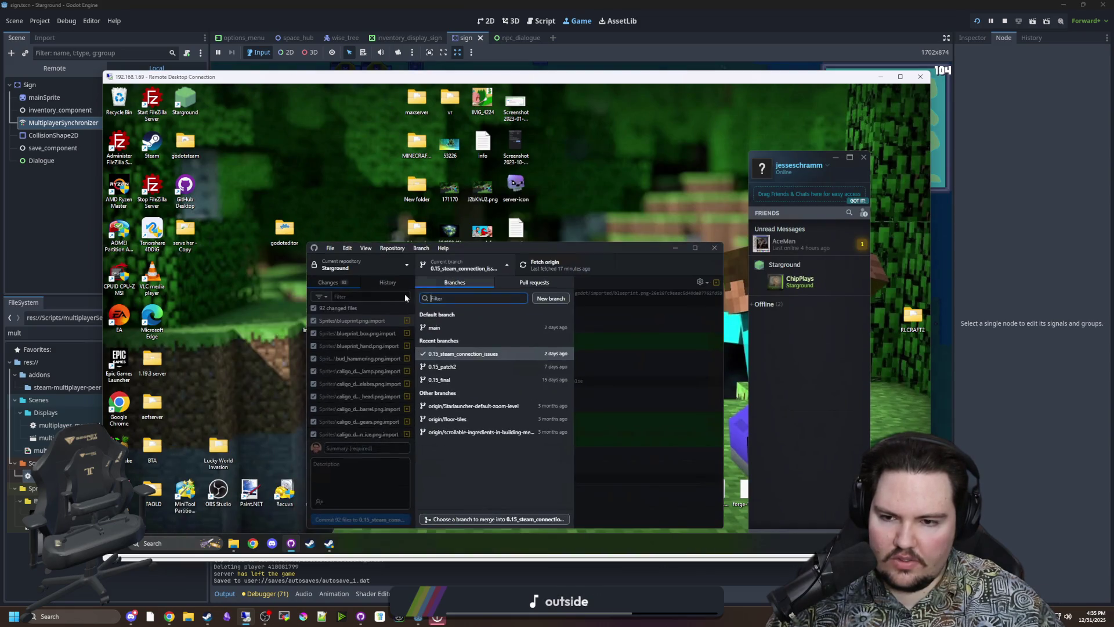
left_click(388, 283)
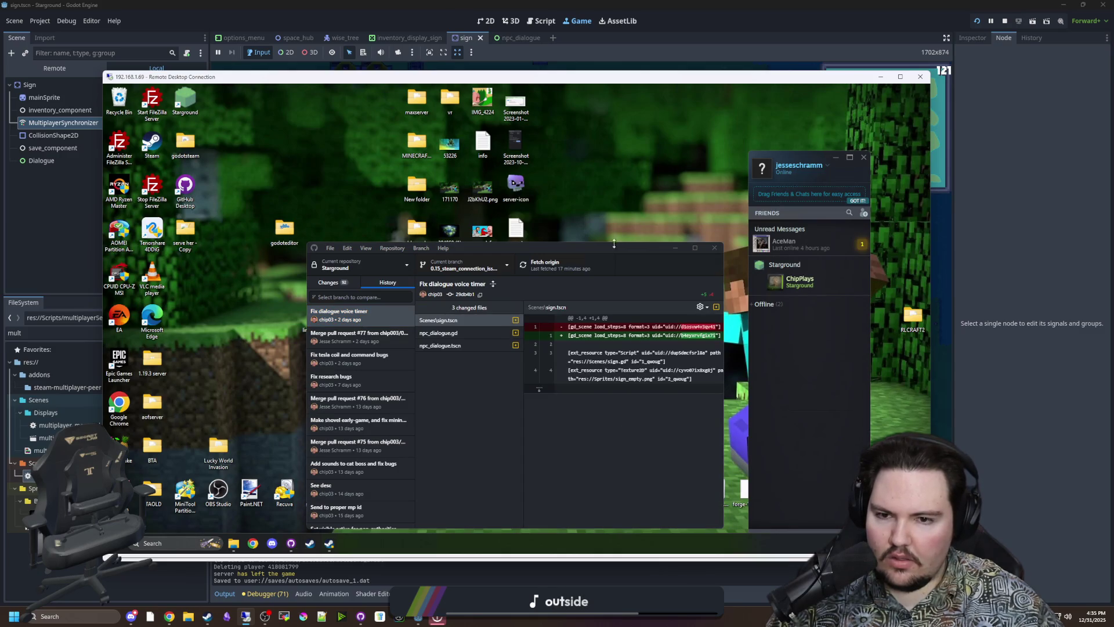
left_click(673, 248)
double_click(293, 227)
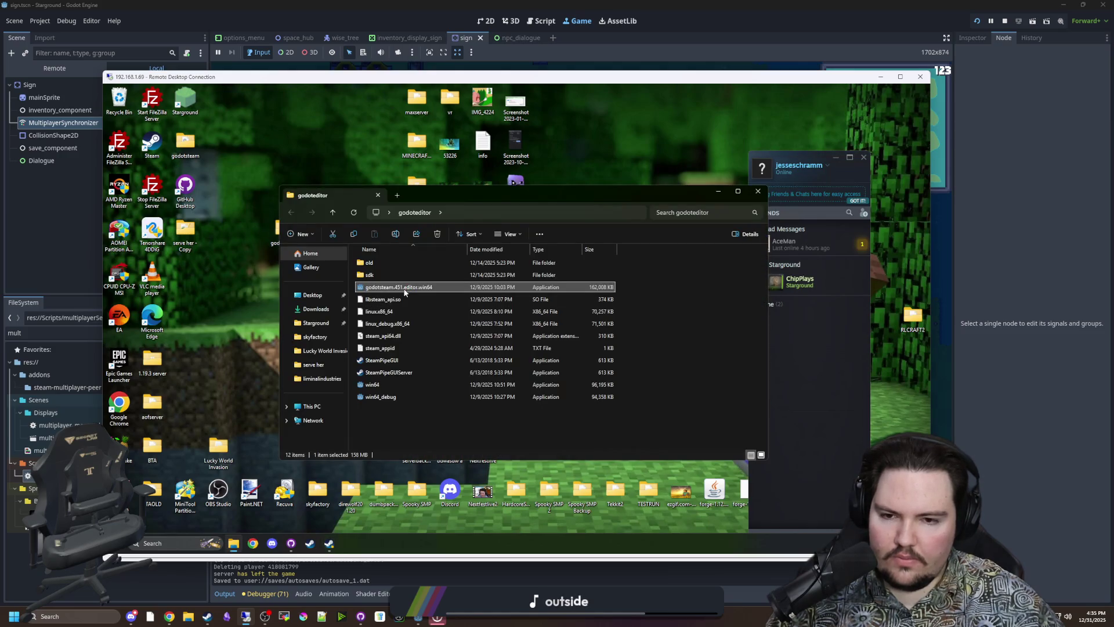
- Launch the godotsteam editor build, open the Starground project and run the game
double_click(405, 292)
double_click(438, 195)
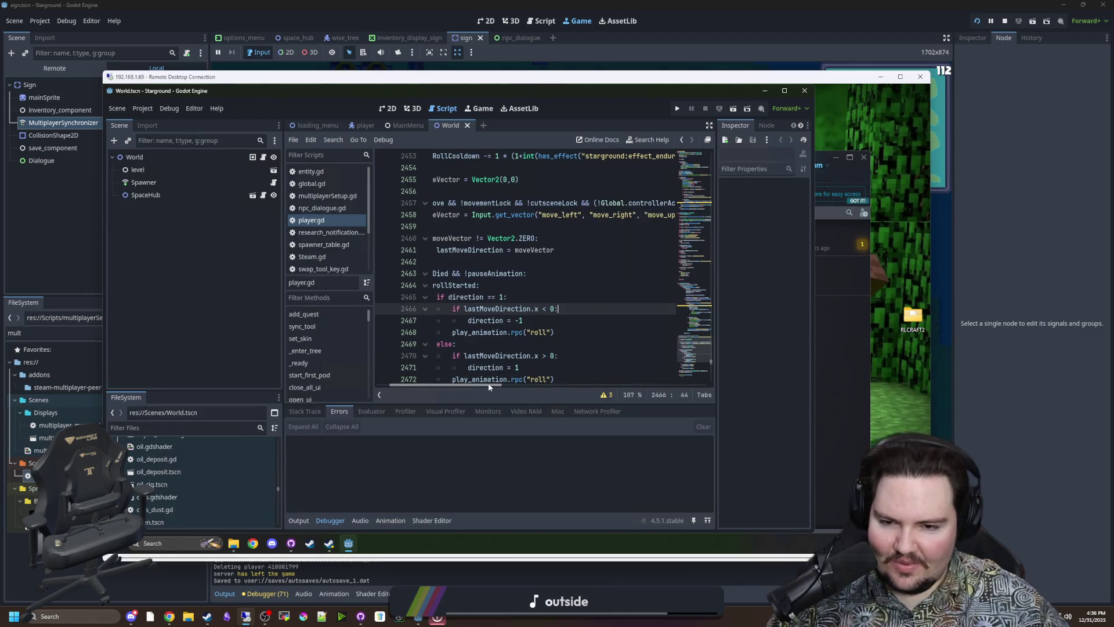
left_click(683, 112)
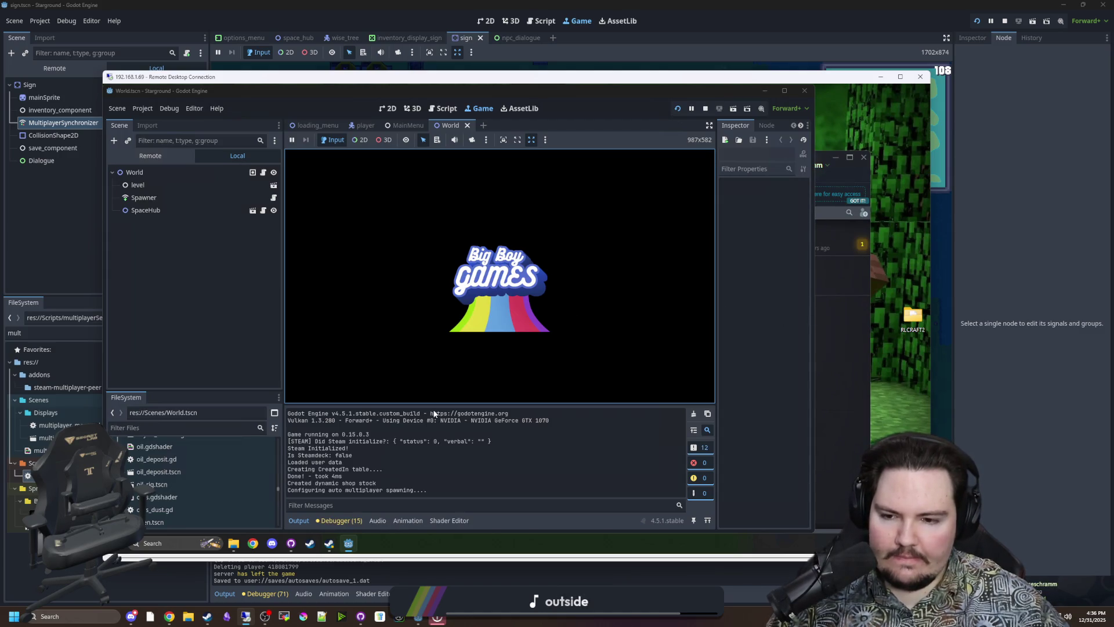
- Join the friend's running Starground game from the Steam Friends list
left_click(826, 259)
right_click(801, 284)
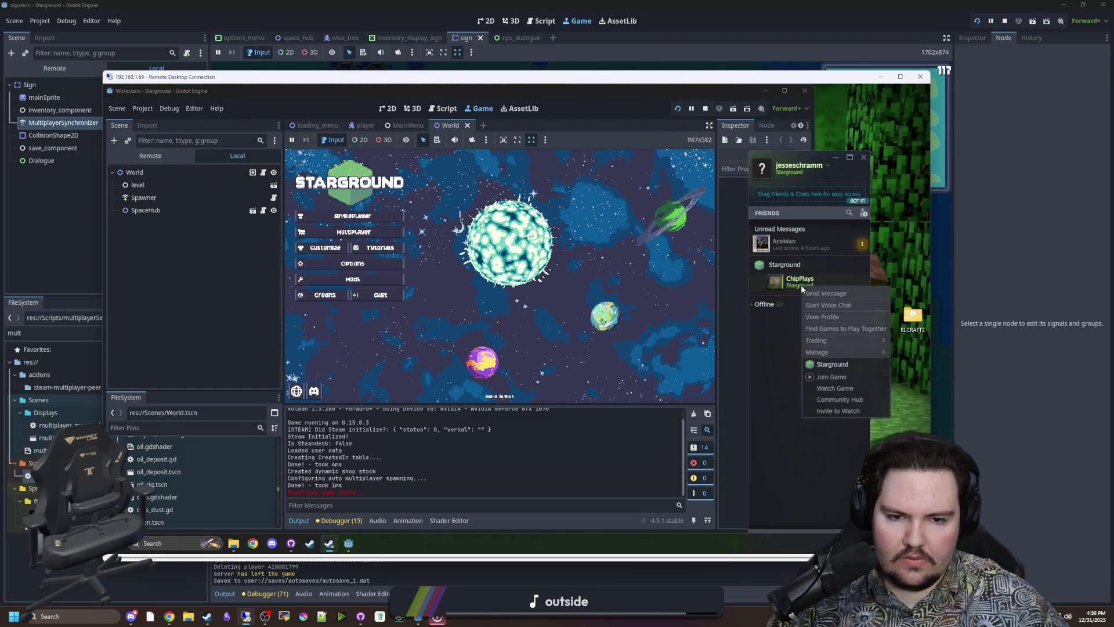
left_click(825, 377)
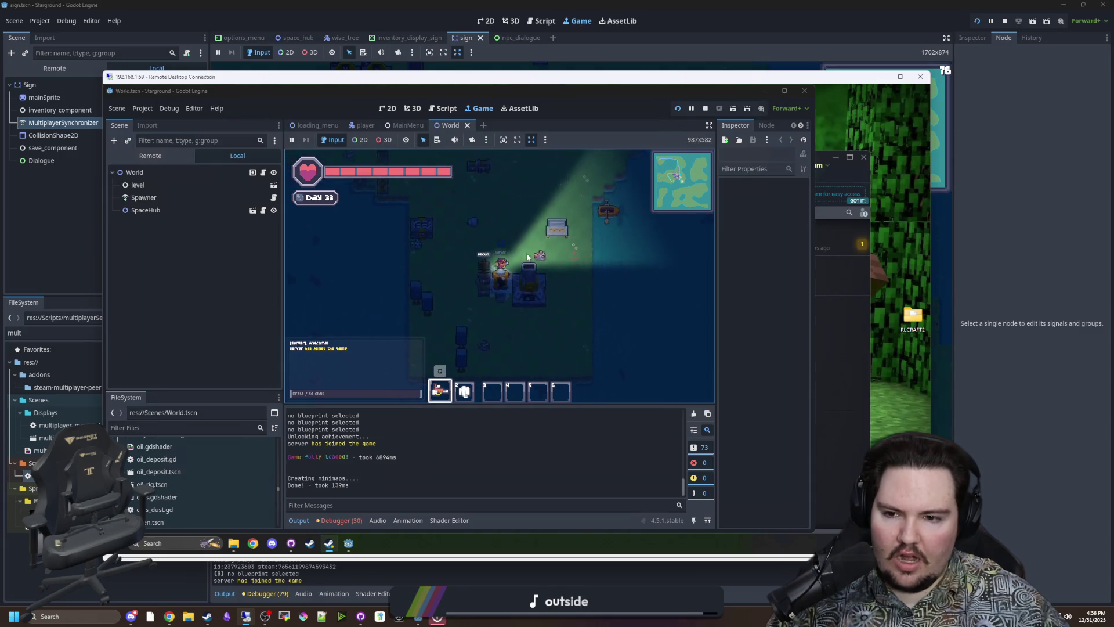
- Minimize the remote session, quit the local game to the title screen and open the Multiplayer panel
left_click(881, 76)
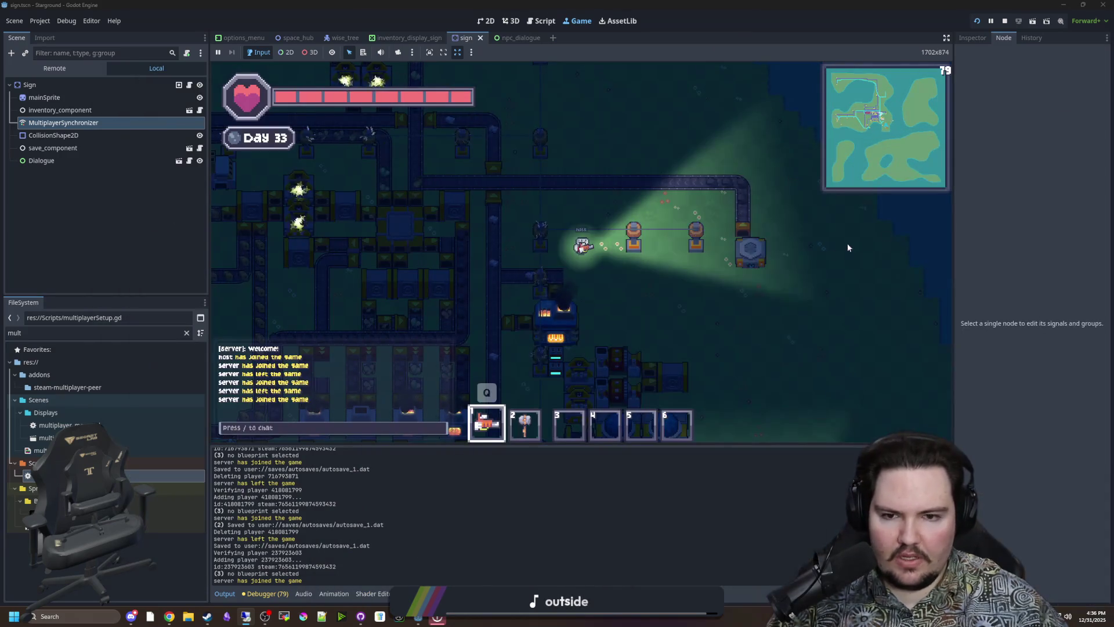
key("s")
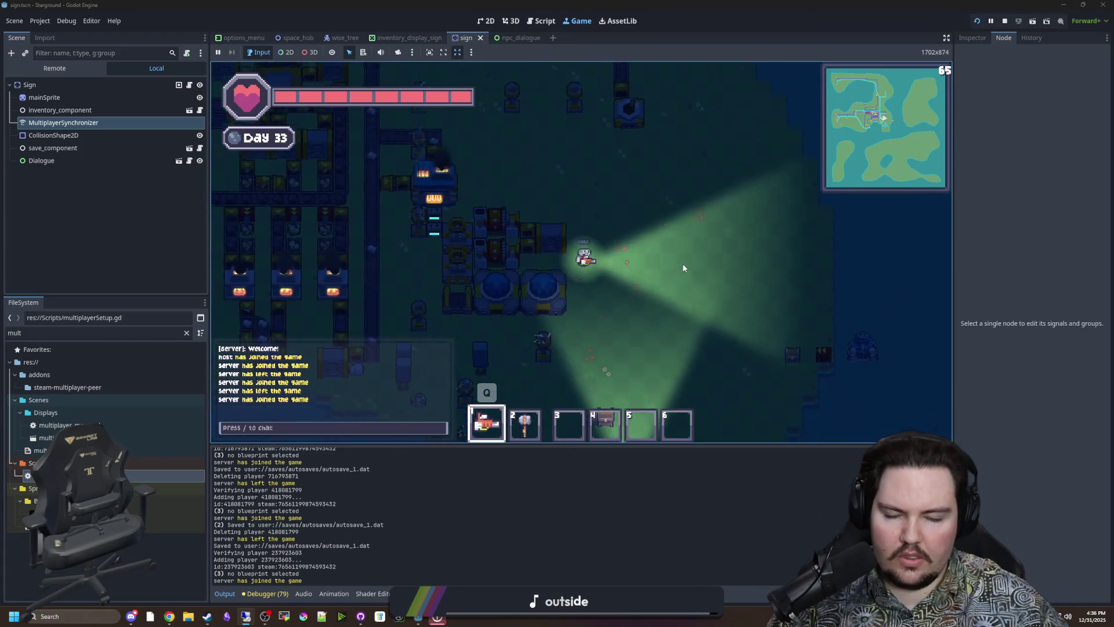
key("s")
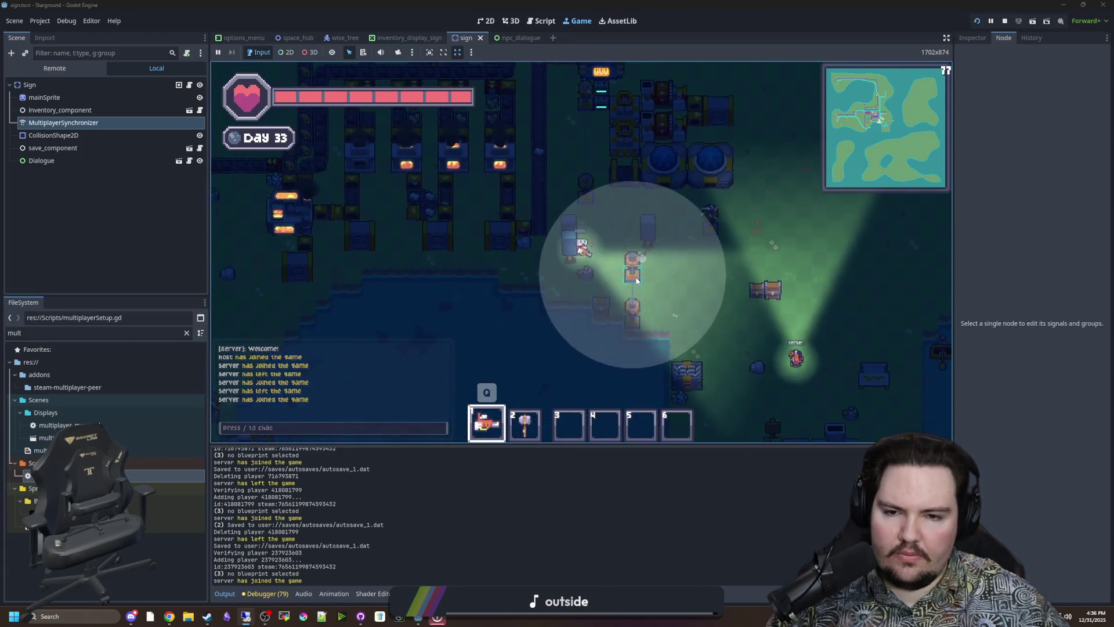
key("d")
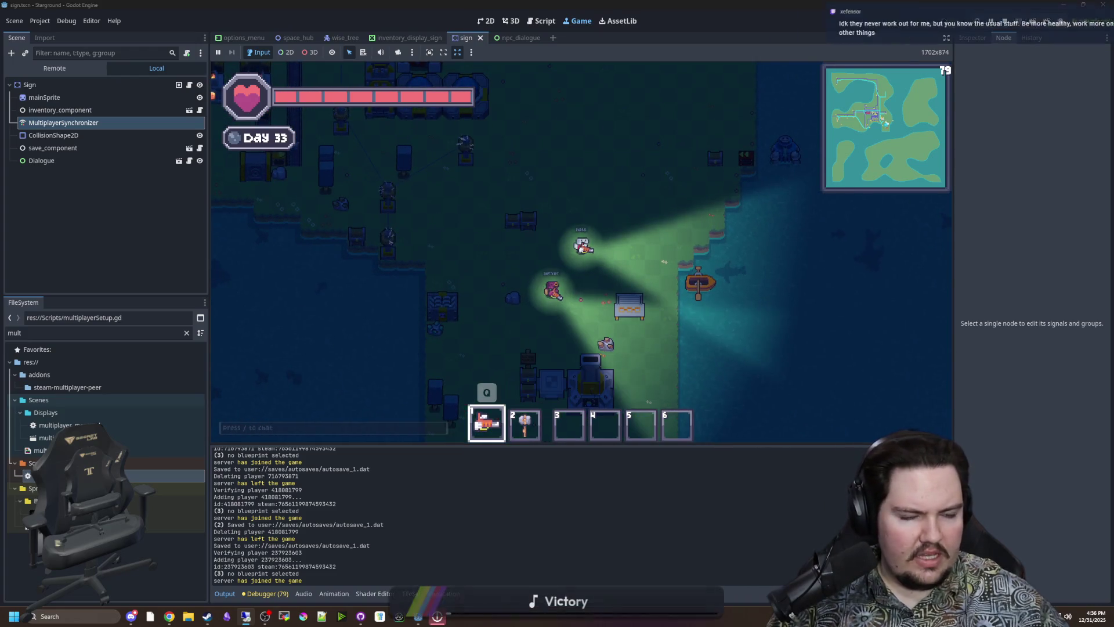
key("Escape")
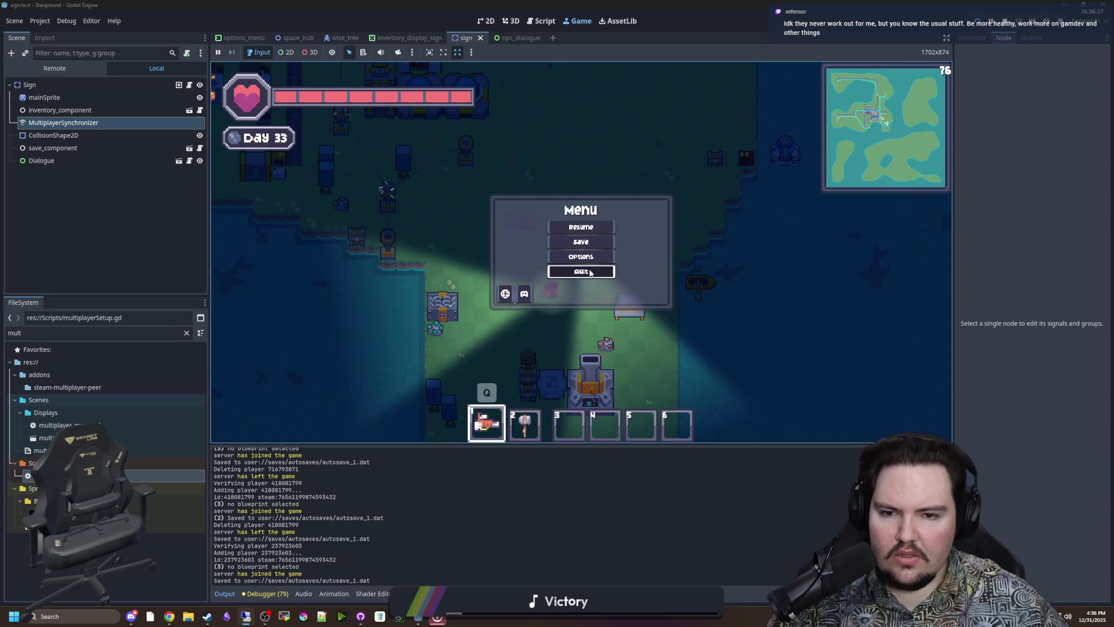
left_click(589, 272)
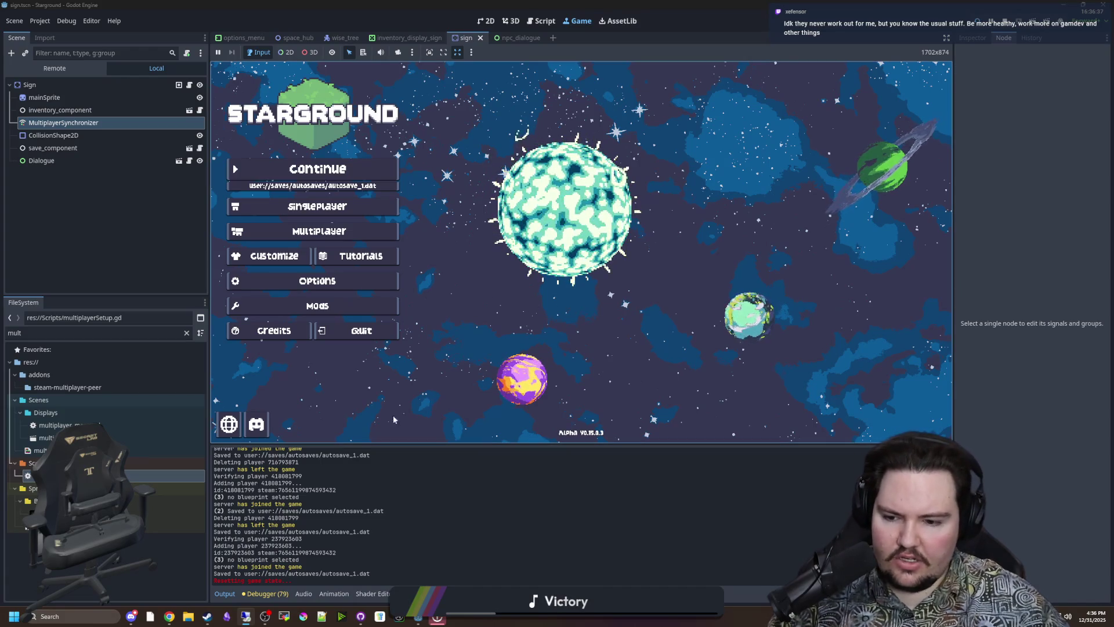
key("Down")
key("Down")
key("Return")
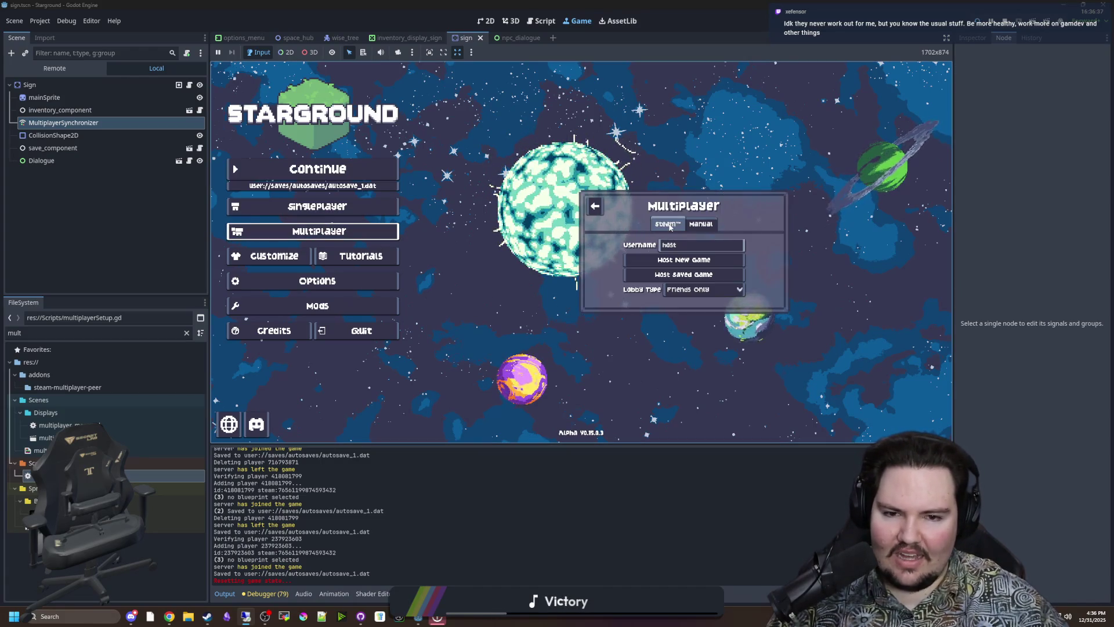
- Choose Host Saved Game, search 'ch' and load the MULTI CHRONOPOLIS save
left_click(691, 276)
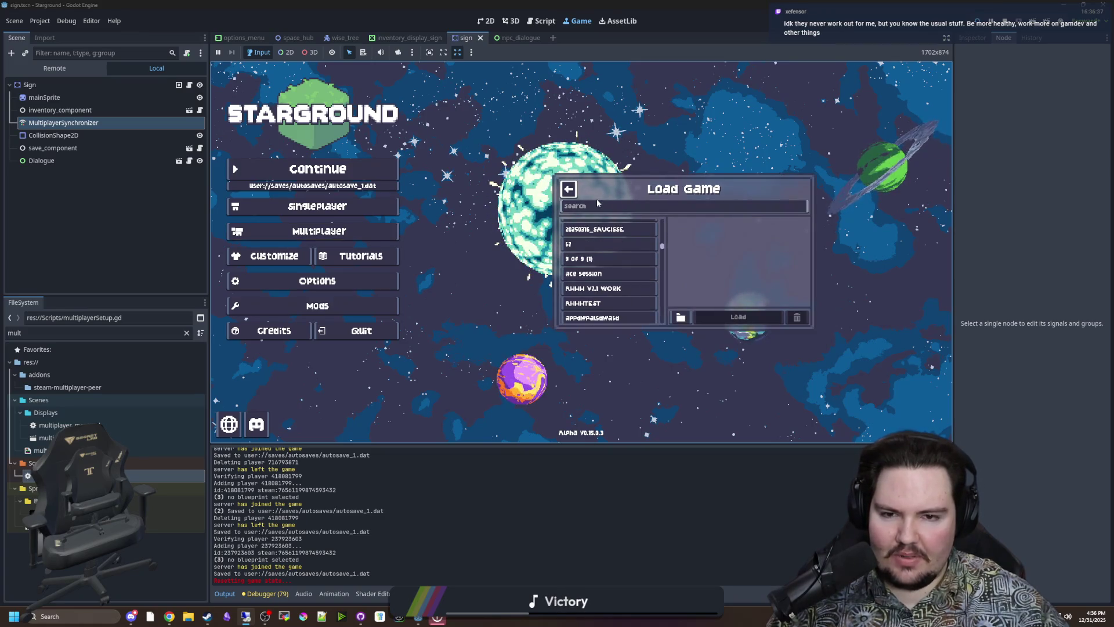
type("chro")
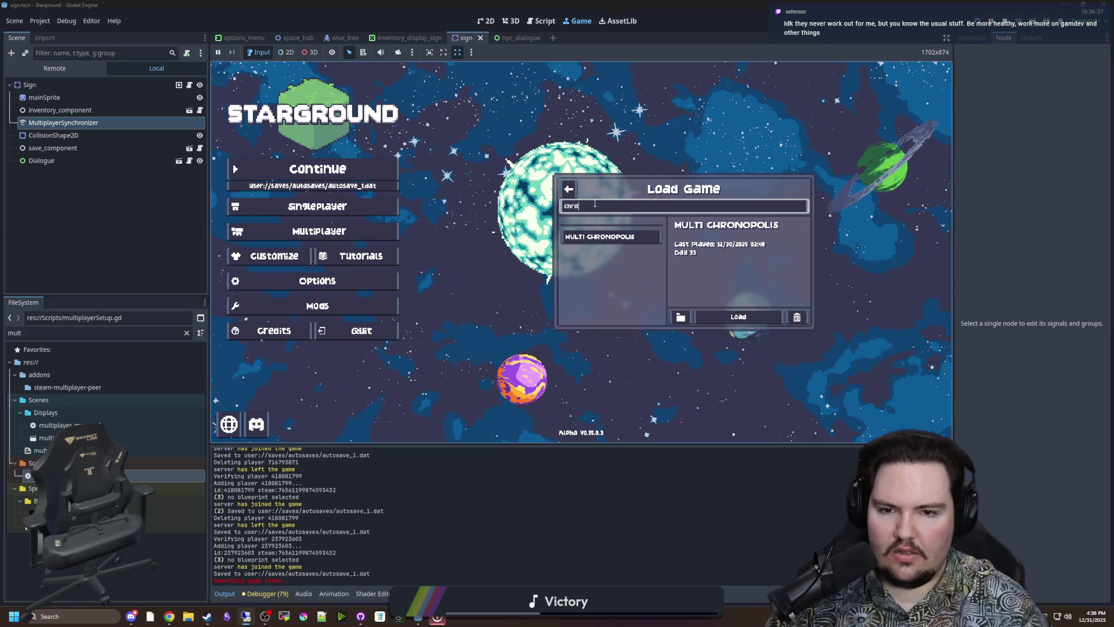
left_click(736, 317)
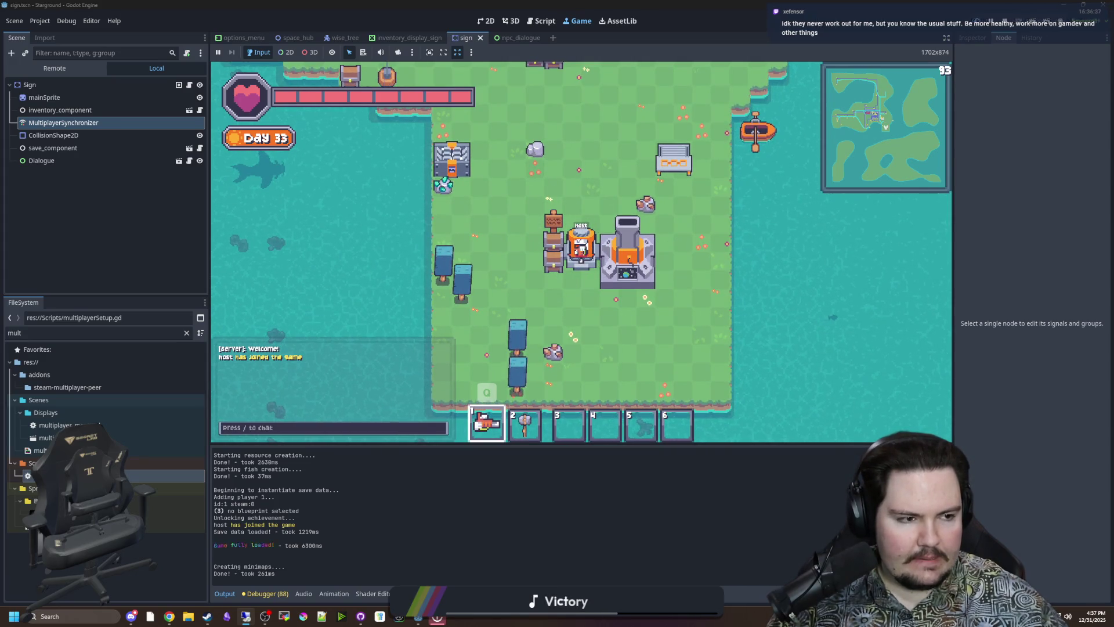
- Walk the host player north, back south, then east while the server player joins
key("w")
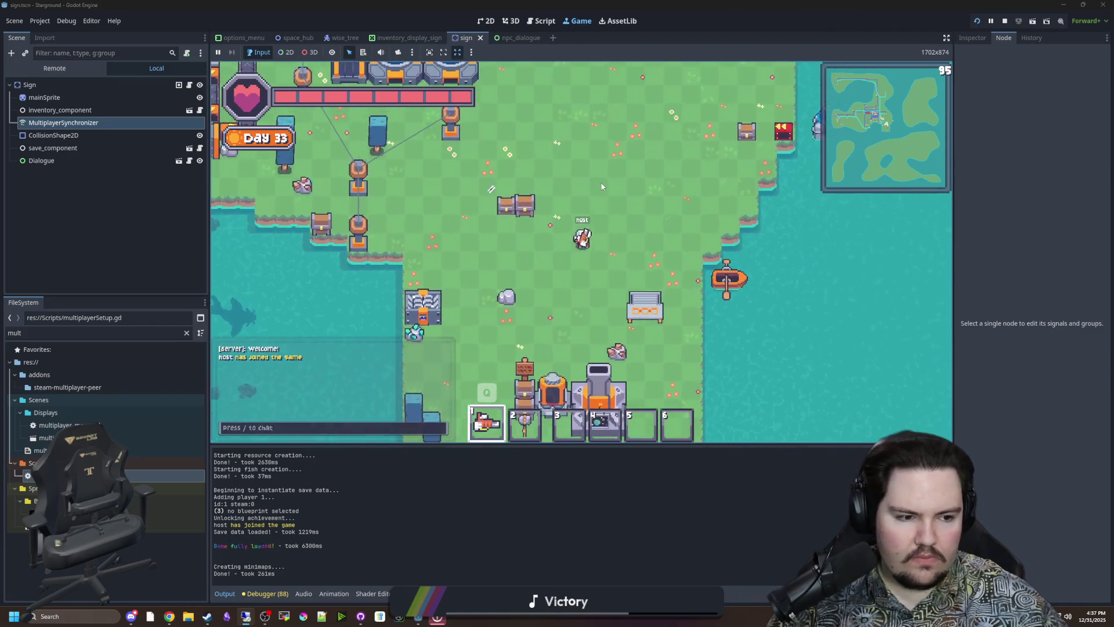
key("w")
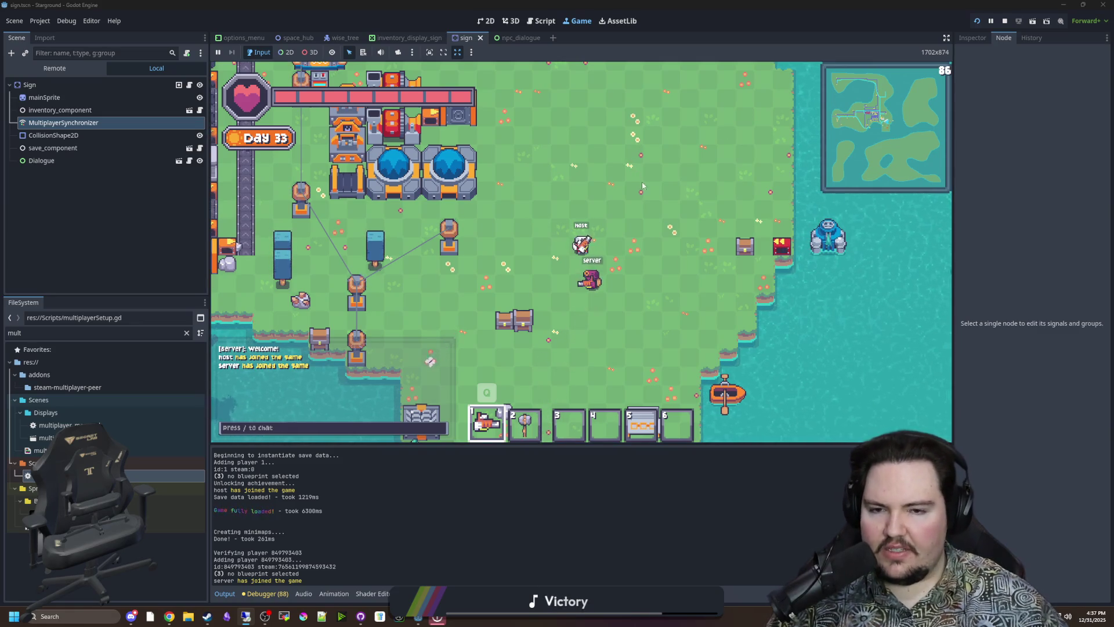
key("s")
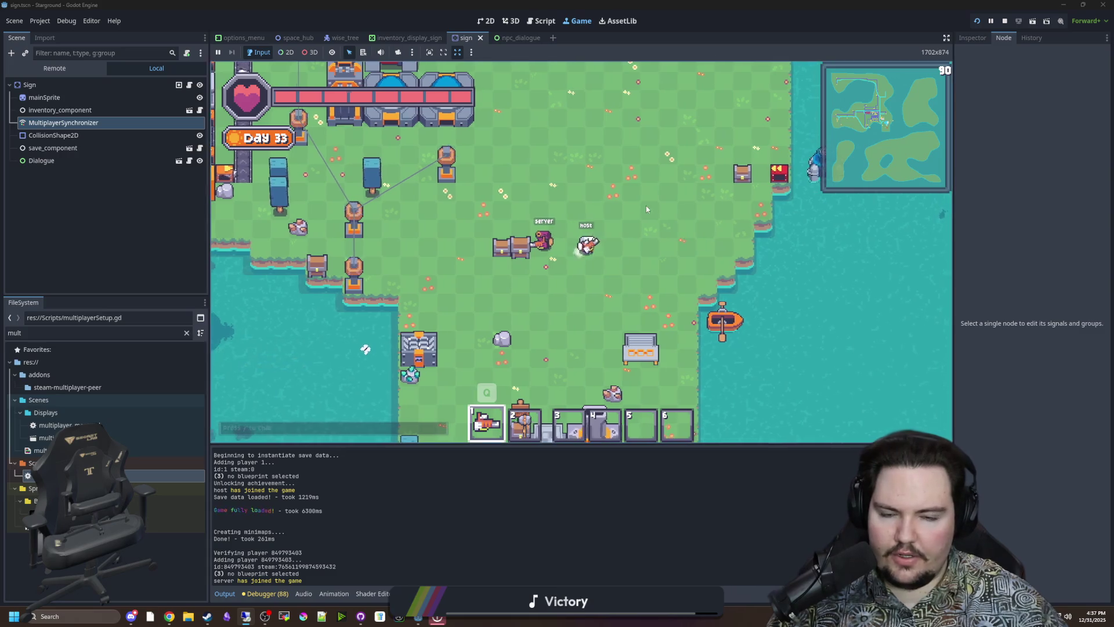
key("d")
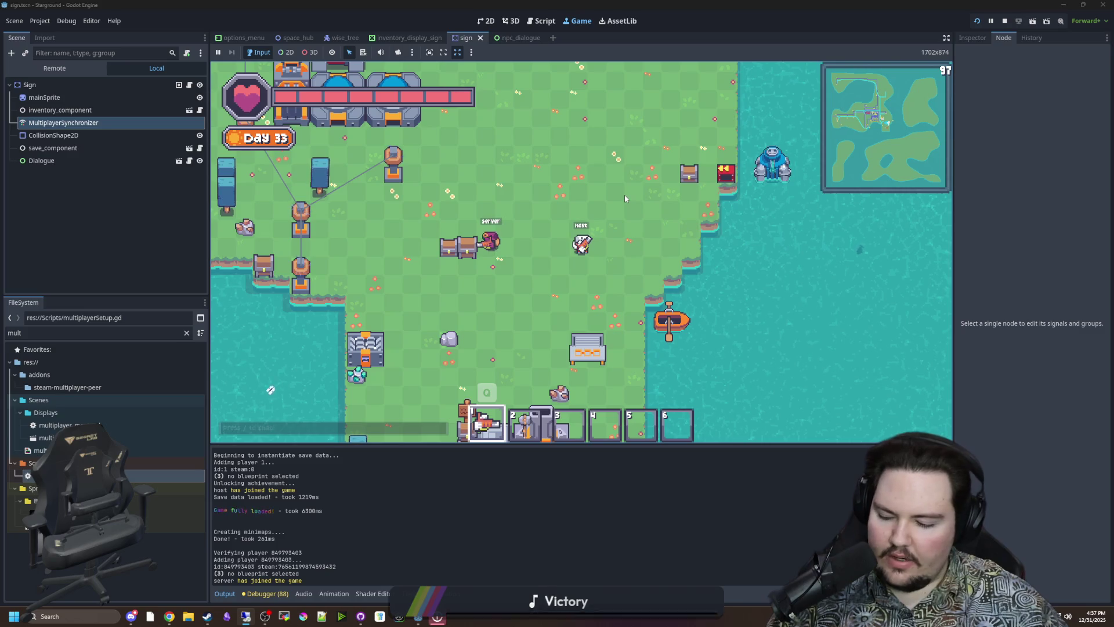
- Walk the host north-west through the factory and then north across the map
key("w")
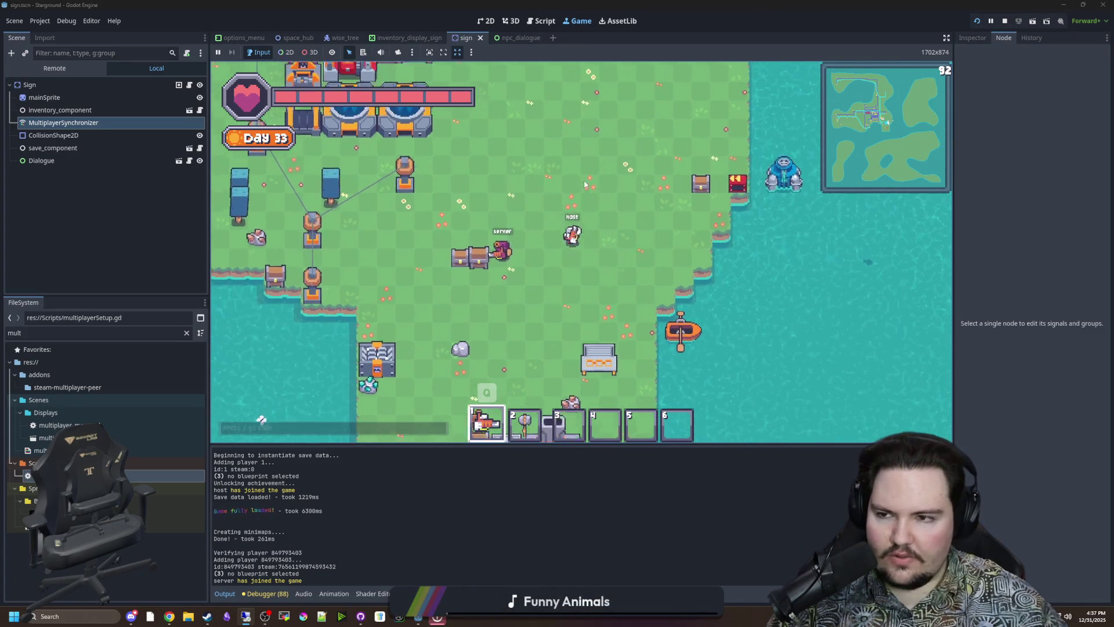
key("w")
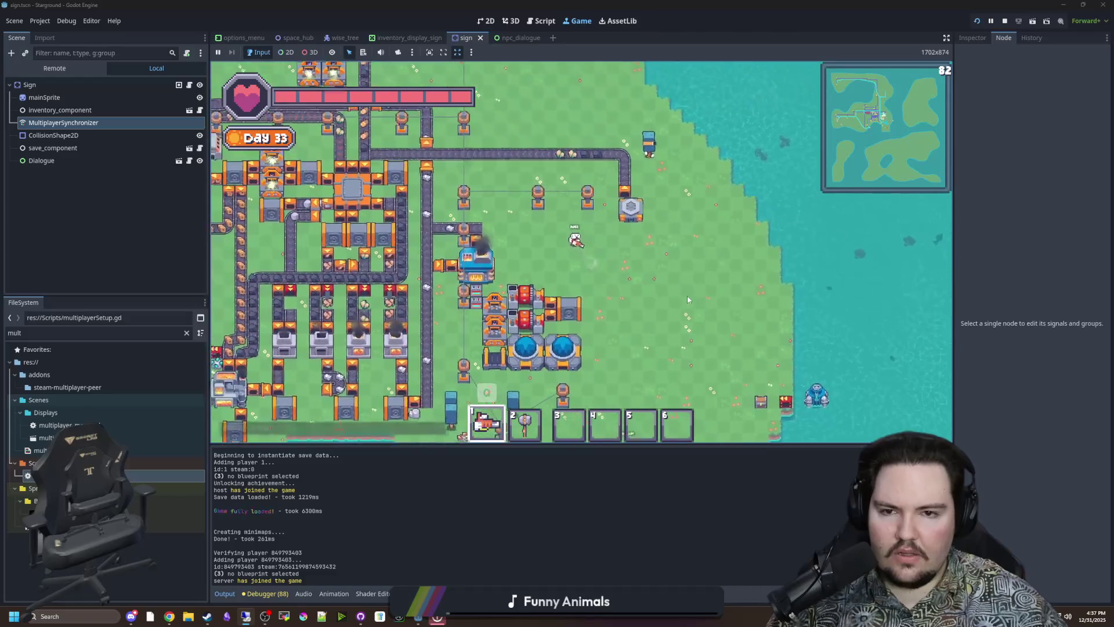
key("a")
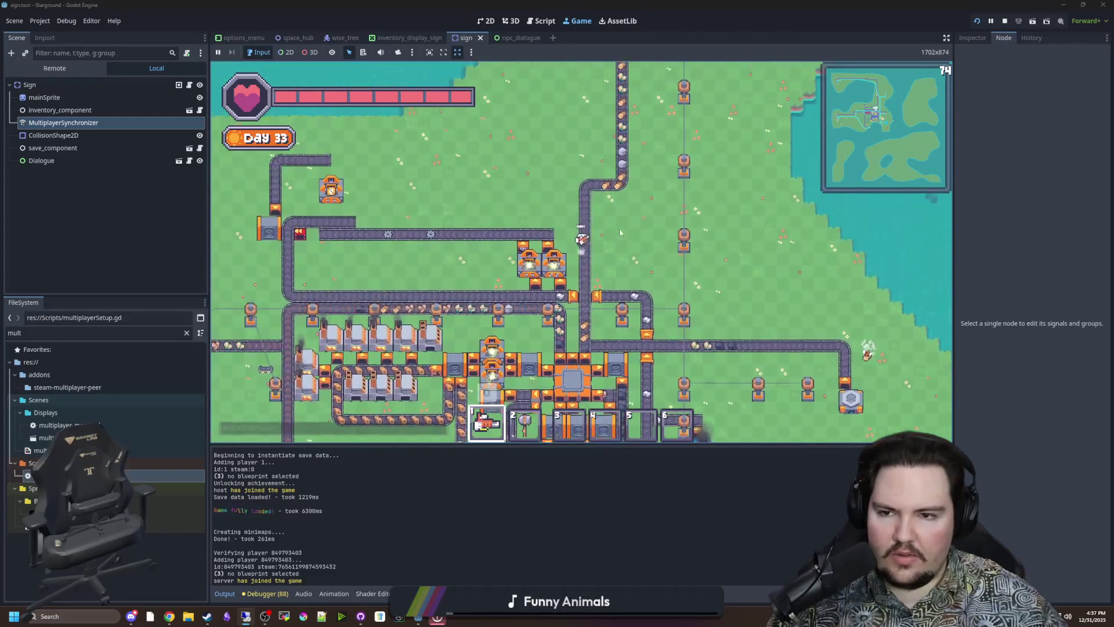
key("w")
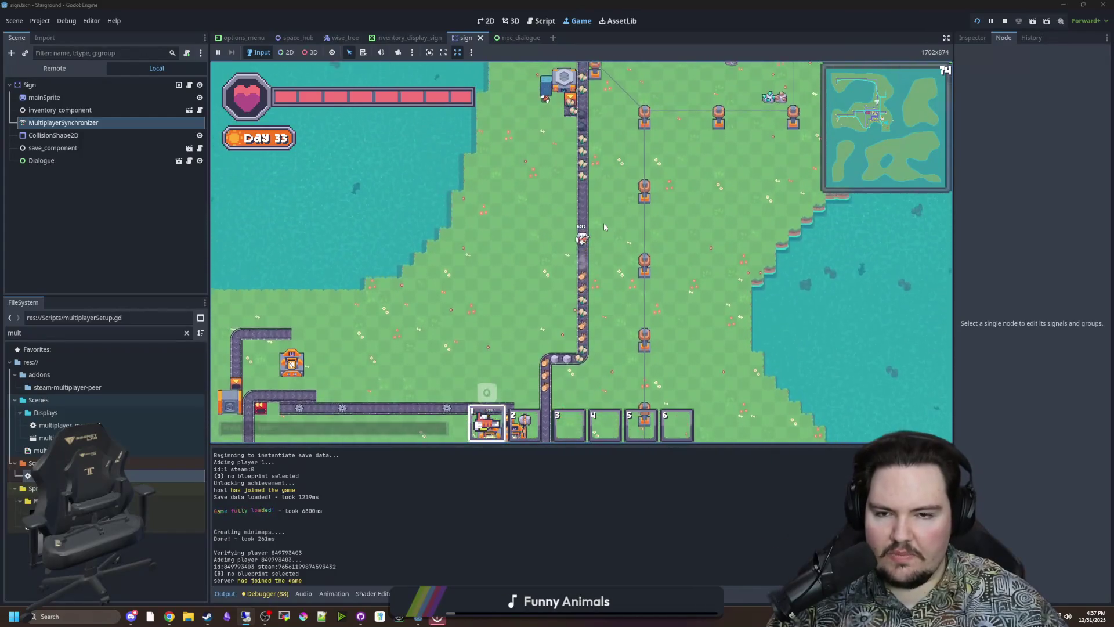
key("w")
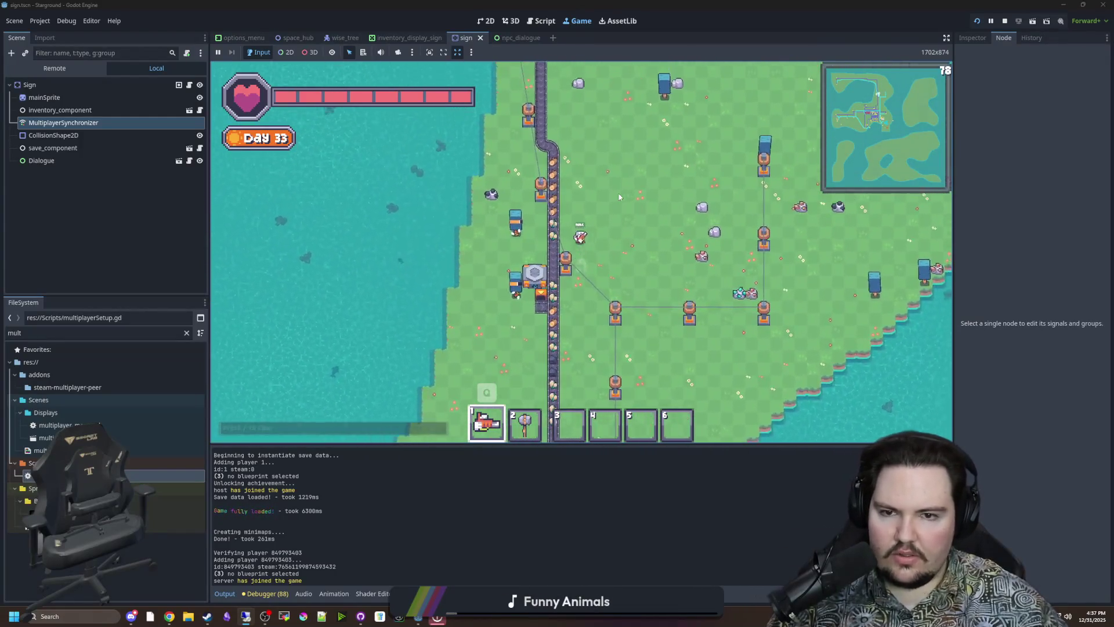
key("w")
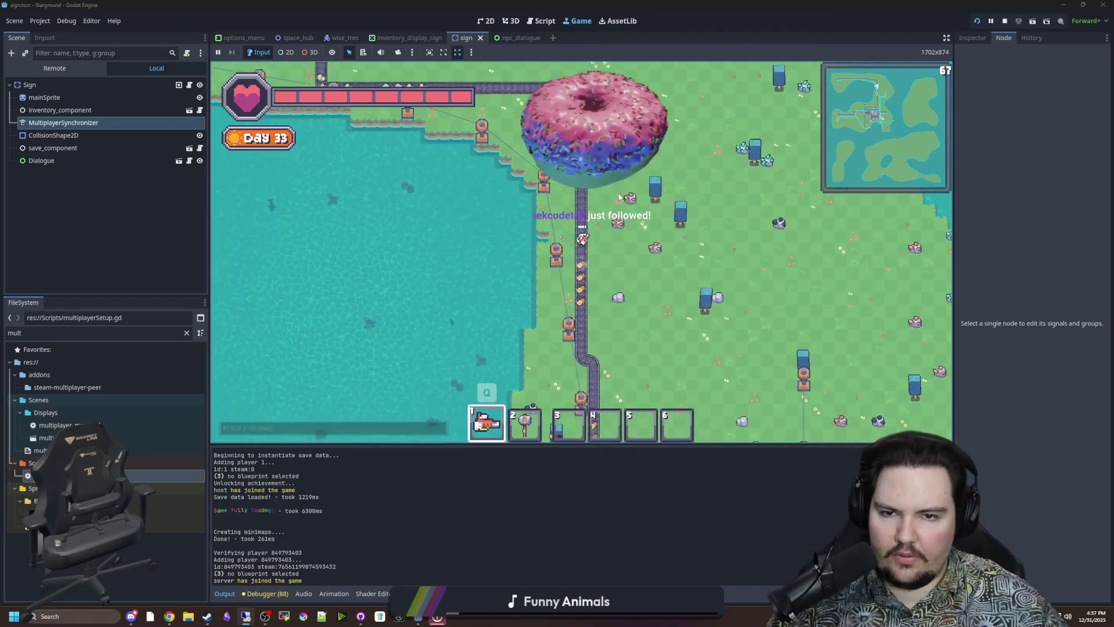
key("w")
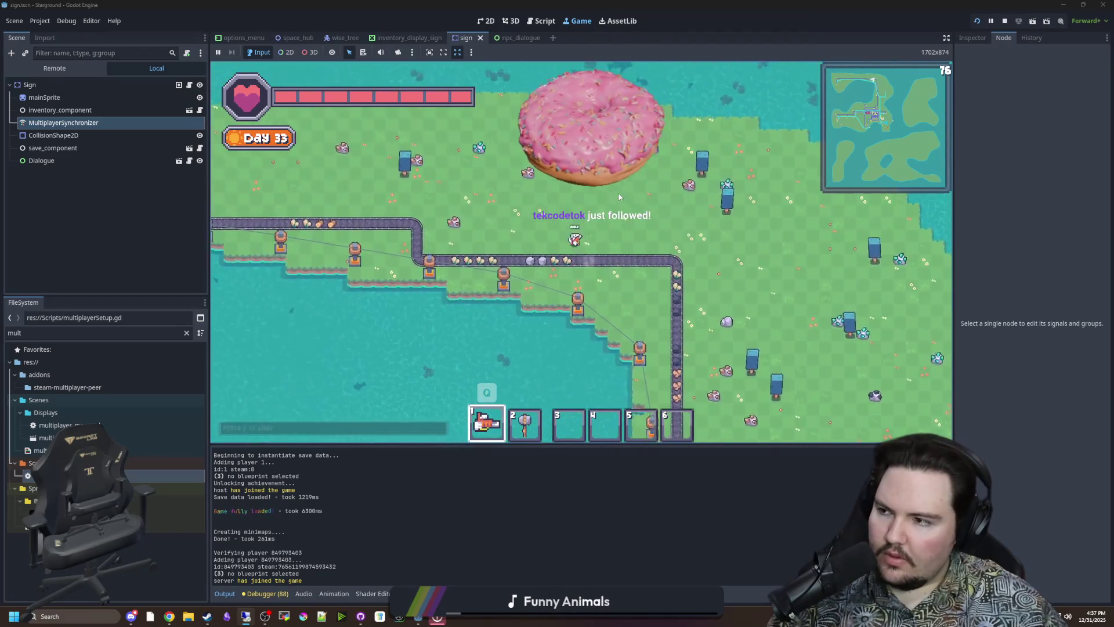
- Zigzag the host back down the map, alternating down-right and down-left
key("s")
key("d")
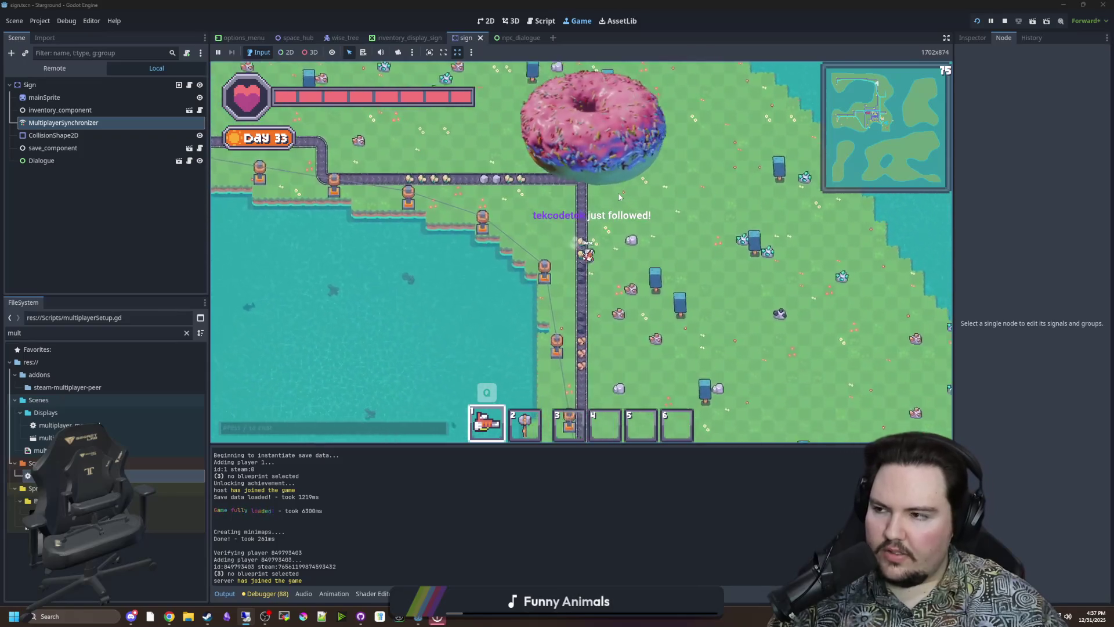
key("s")
key("d")
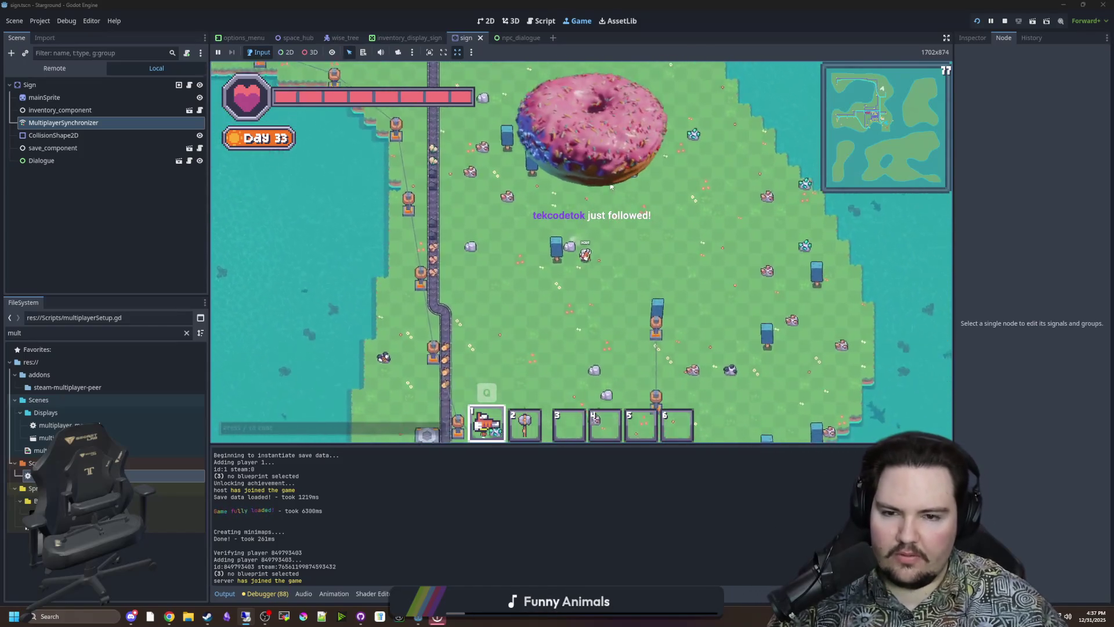
key("s")
key("a")
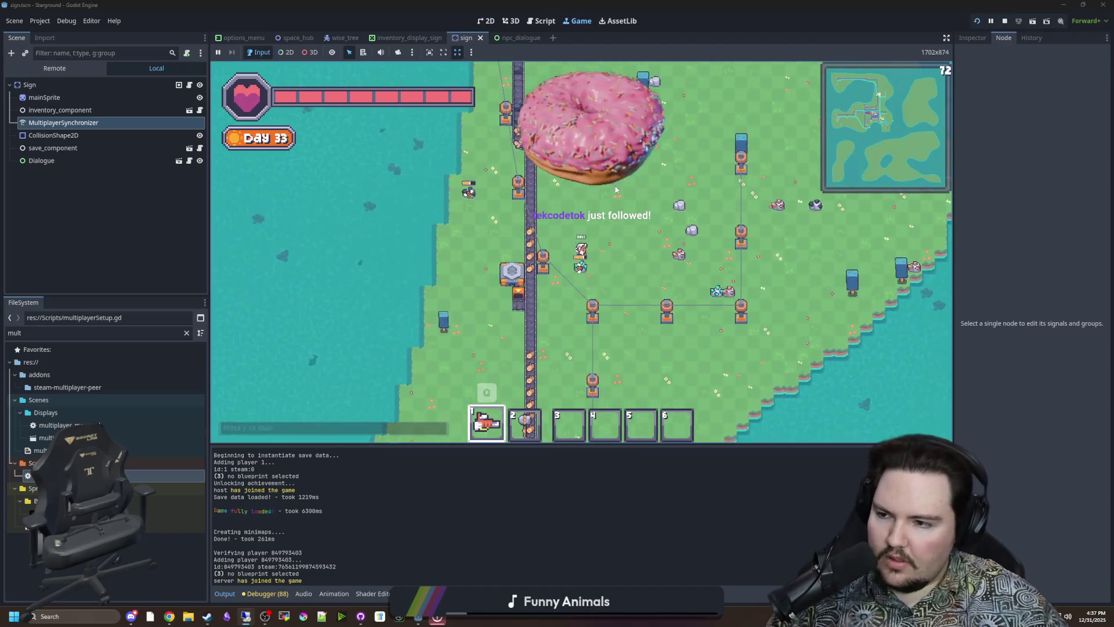
key("s")
key("d")
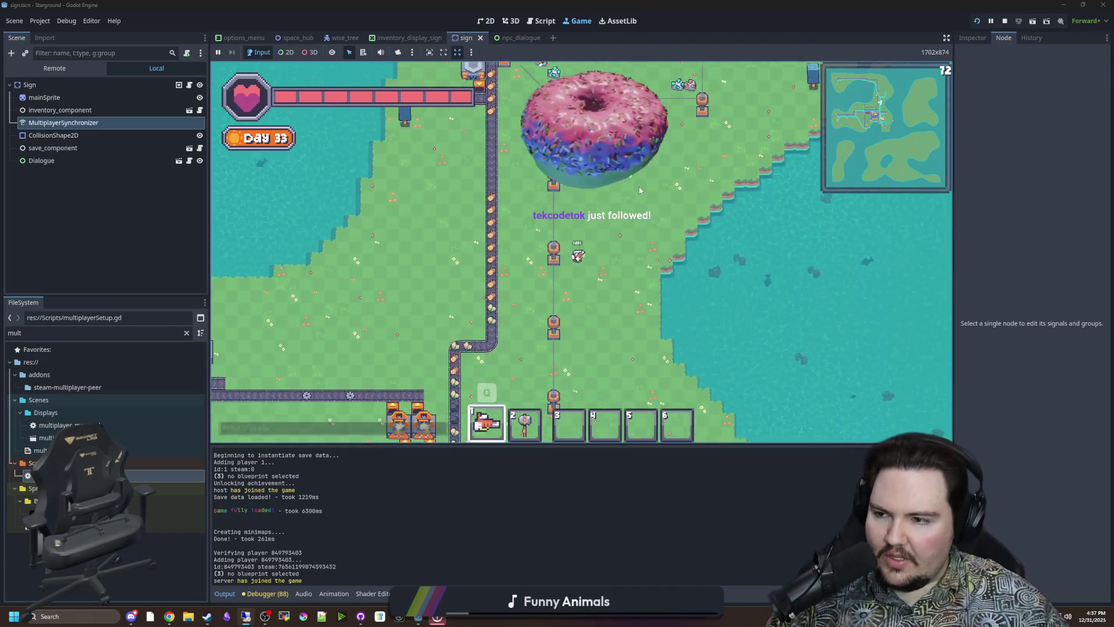
key("s")
key("a")
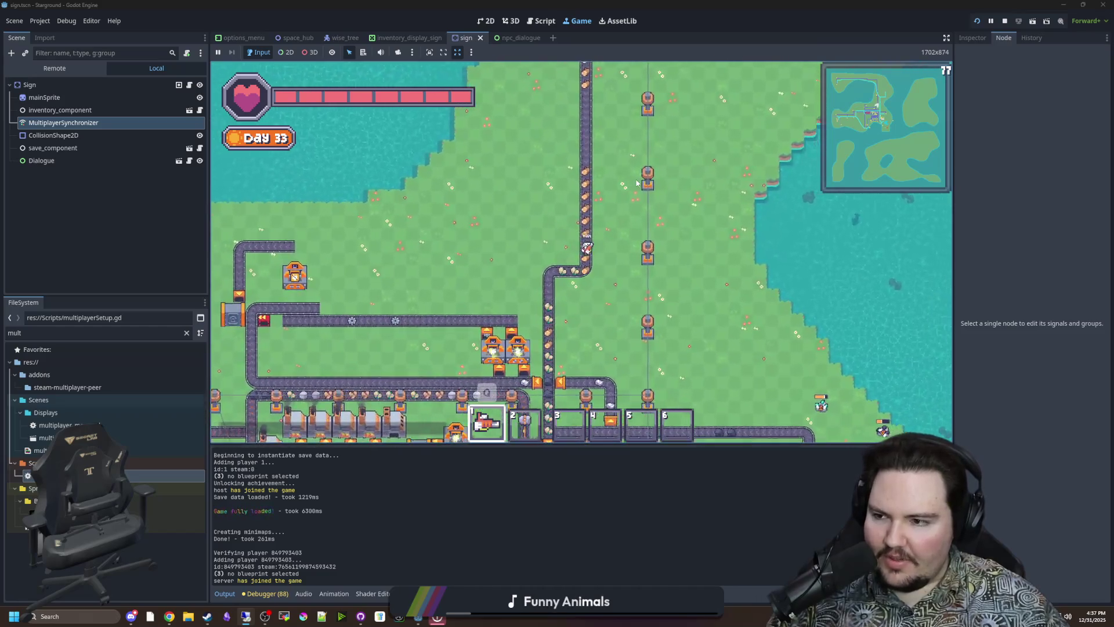
- Walk the host up along the conveyor, then back down it toward the base by the chests
key("w")
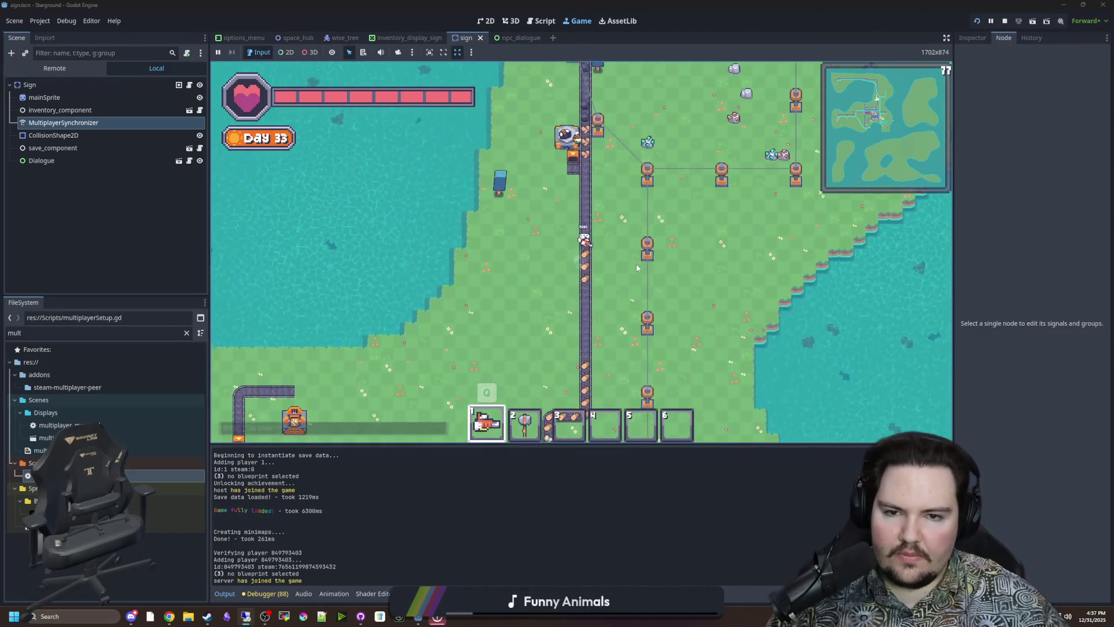
key("w")
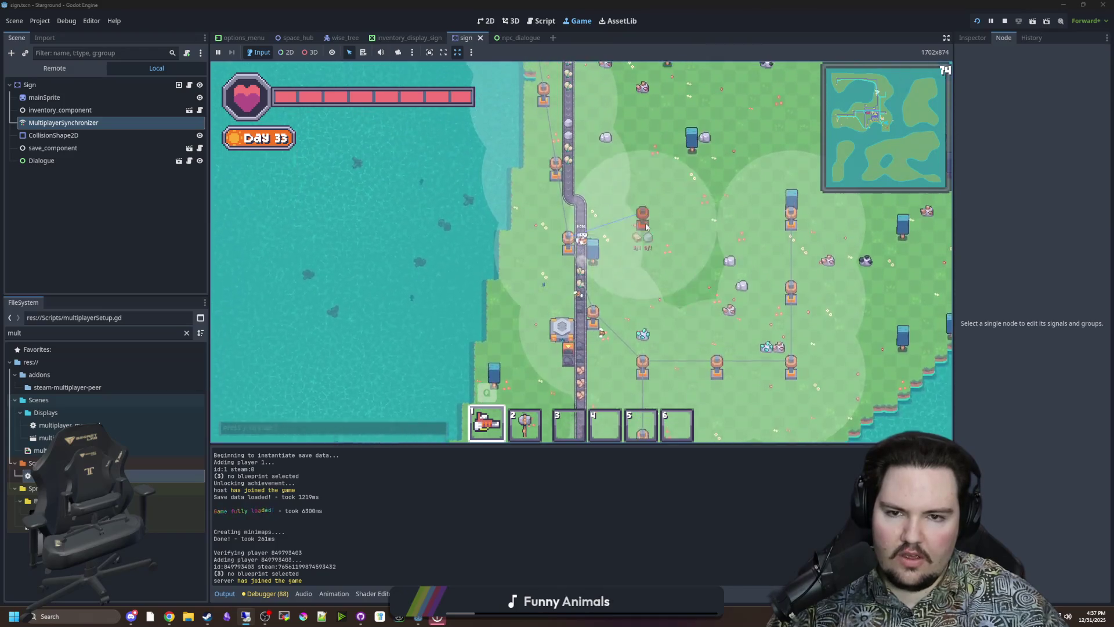
key("w")
key("d")
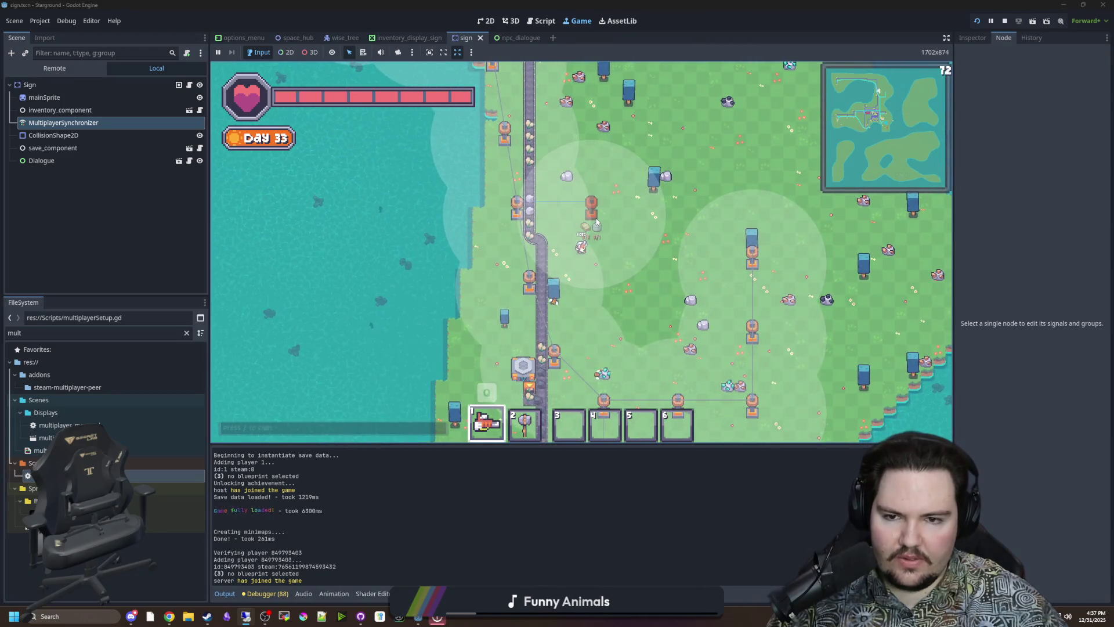
key("s")
key("a")
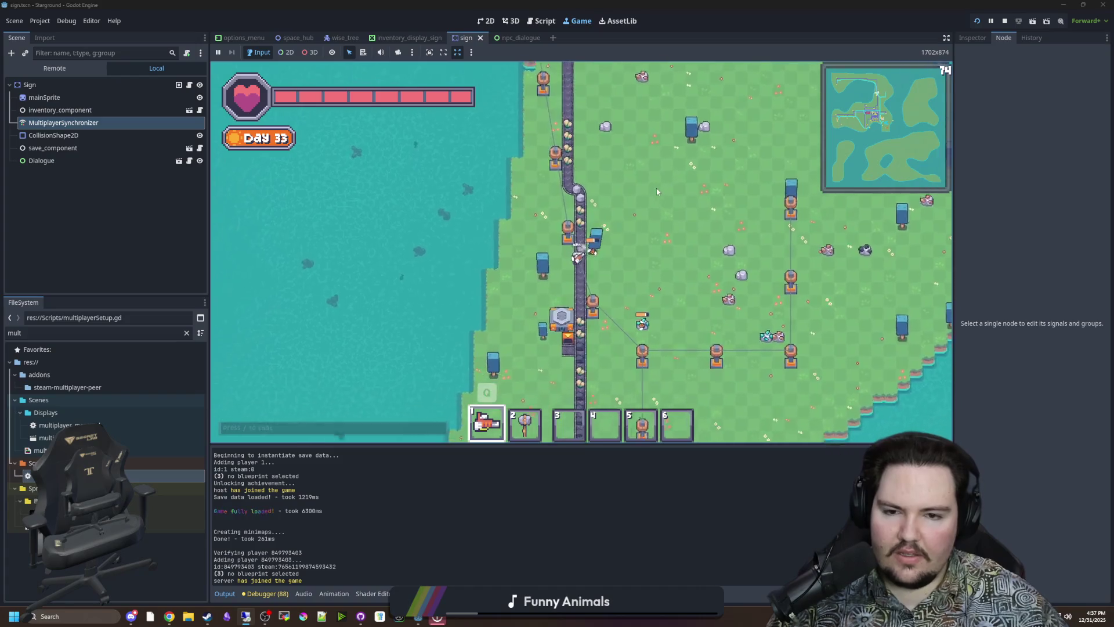
key("s")
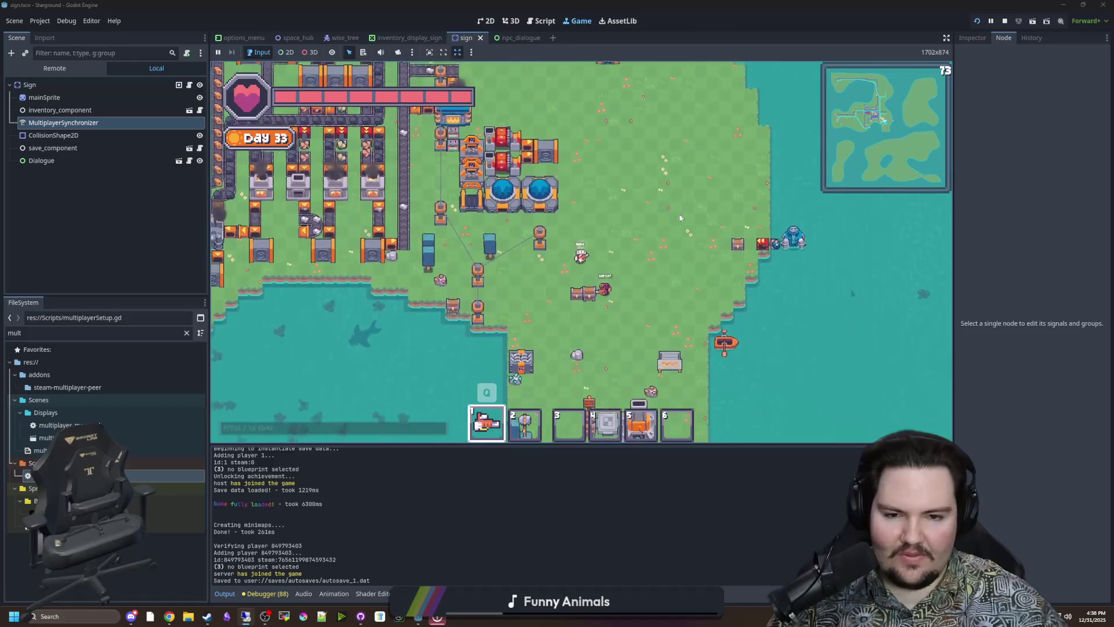
- Zoom the game view in and out, then walk the host across the base toward the grey machine and back
scroll(580, 278, "up", 5)
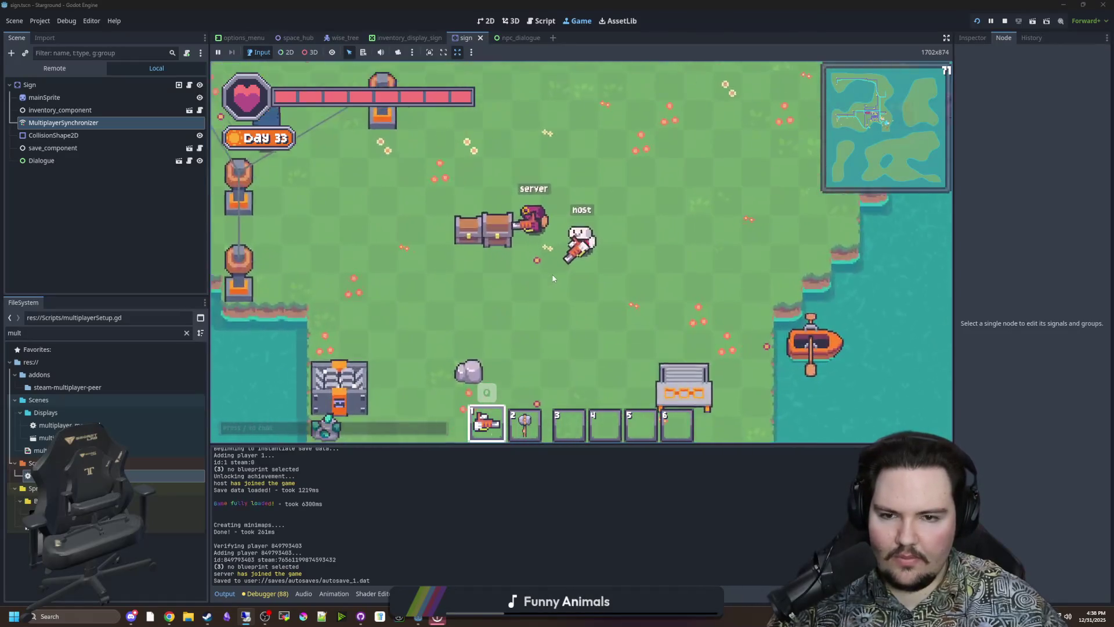
scroll(571, 286, "down", 8)
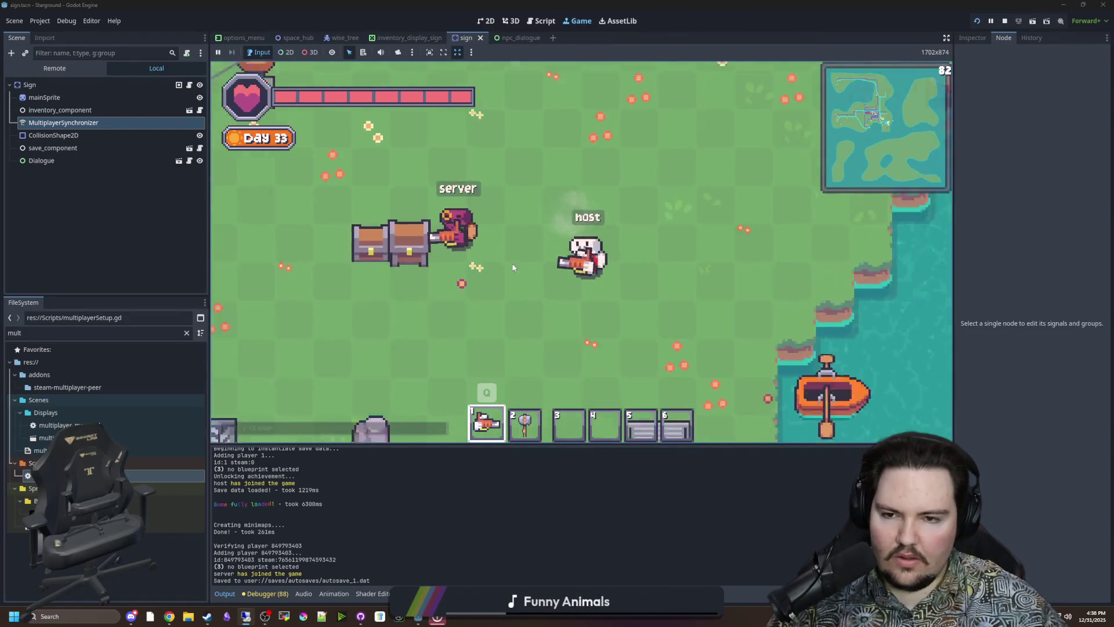
scroll(561, 265, "up", 5)
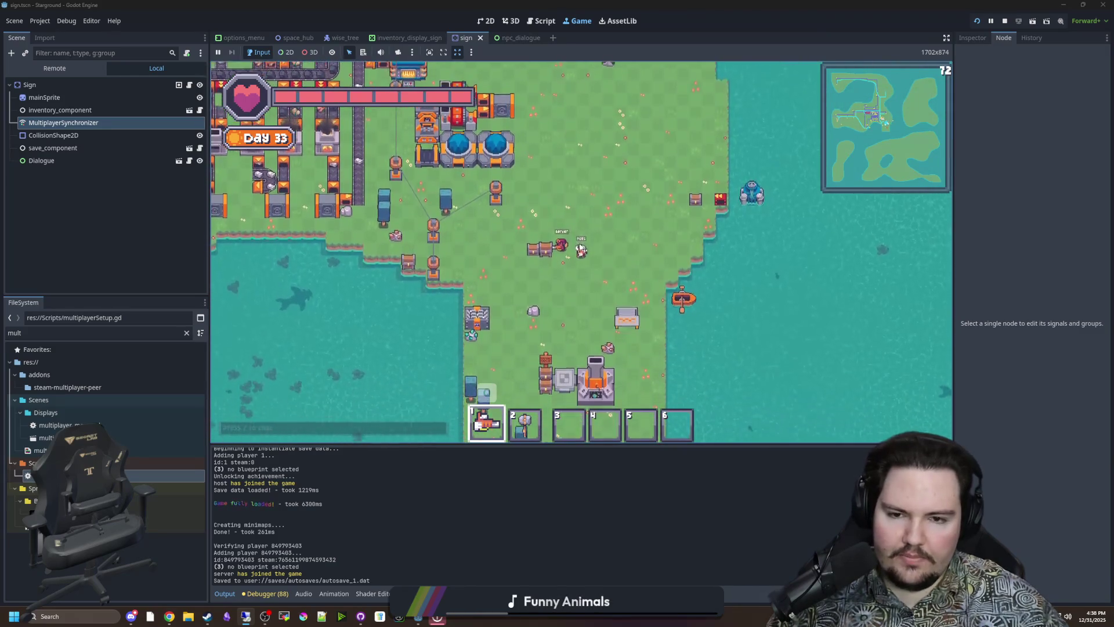
scroll(593, 250, "down", 5)
scroll(591, 252, "up", 5)
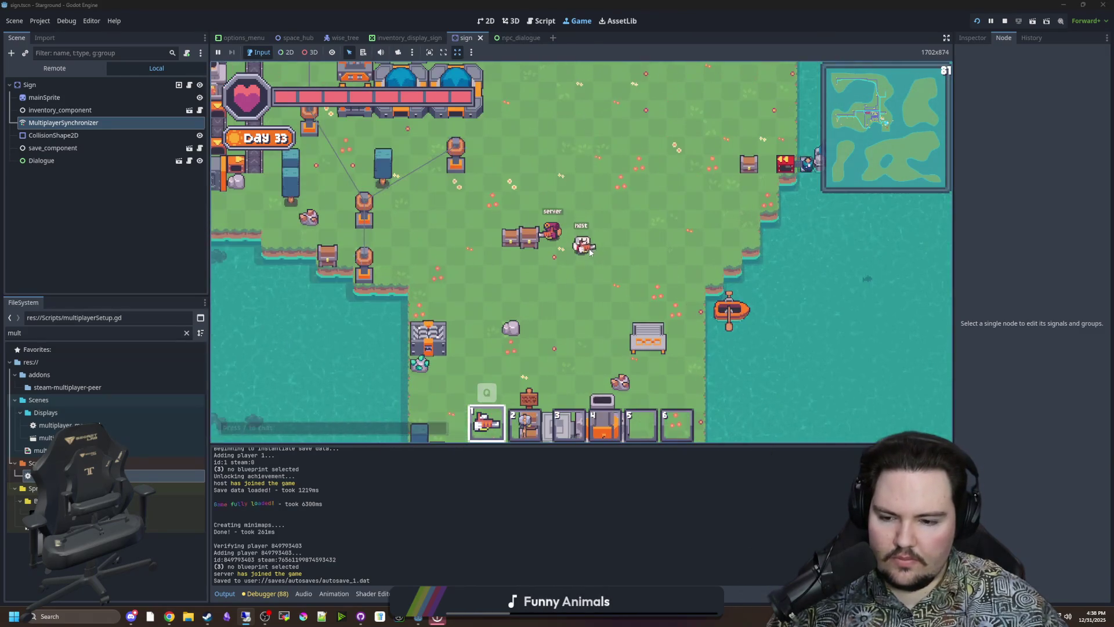
scroll(588, 256, "down", 5)
scroll(588, 255, "up", 5)
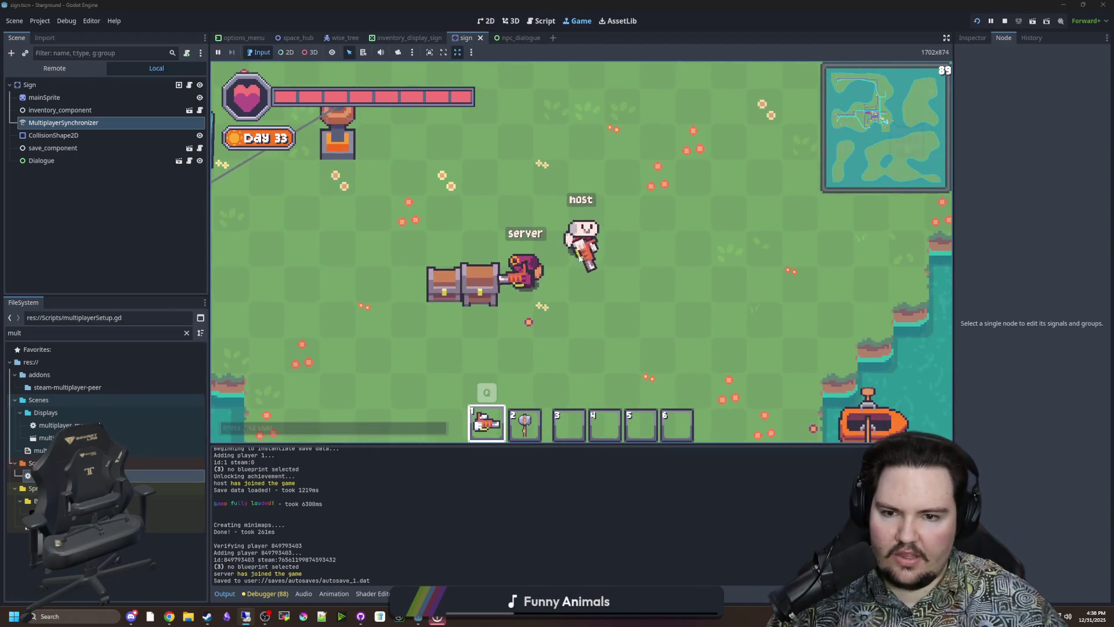
scroll(580, 258, "down", 5)
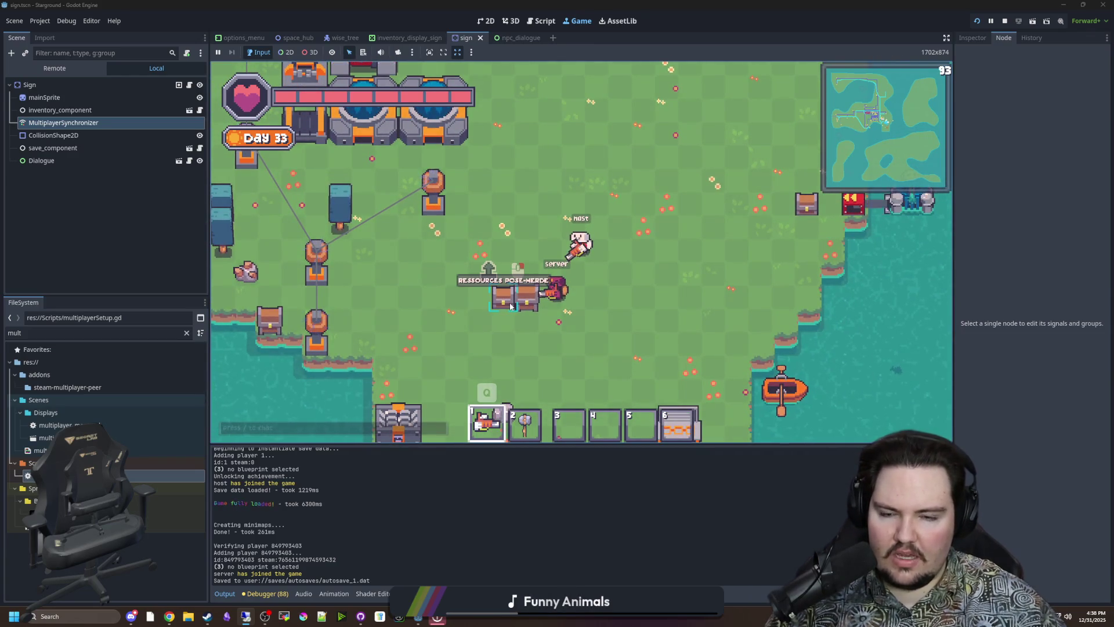
key("w+a")
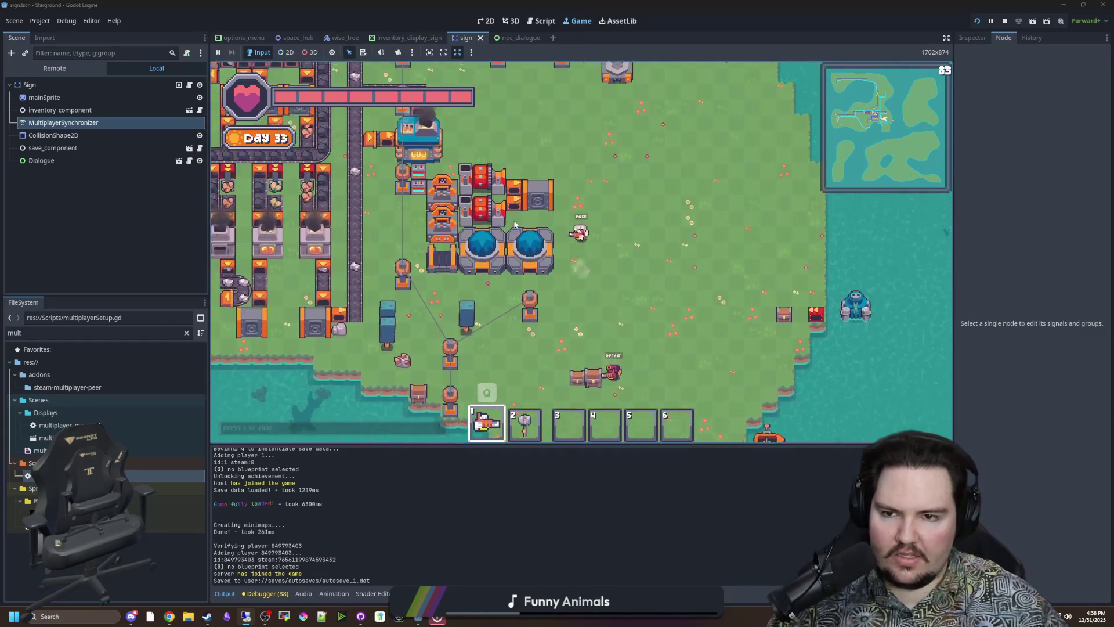
key("w")
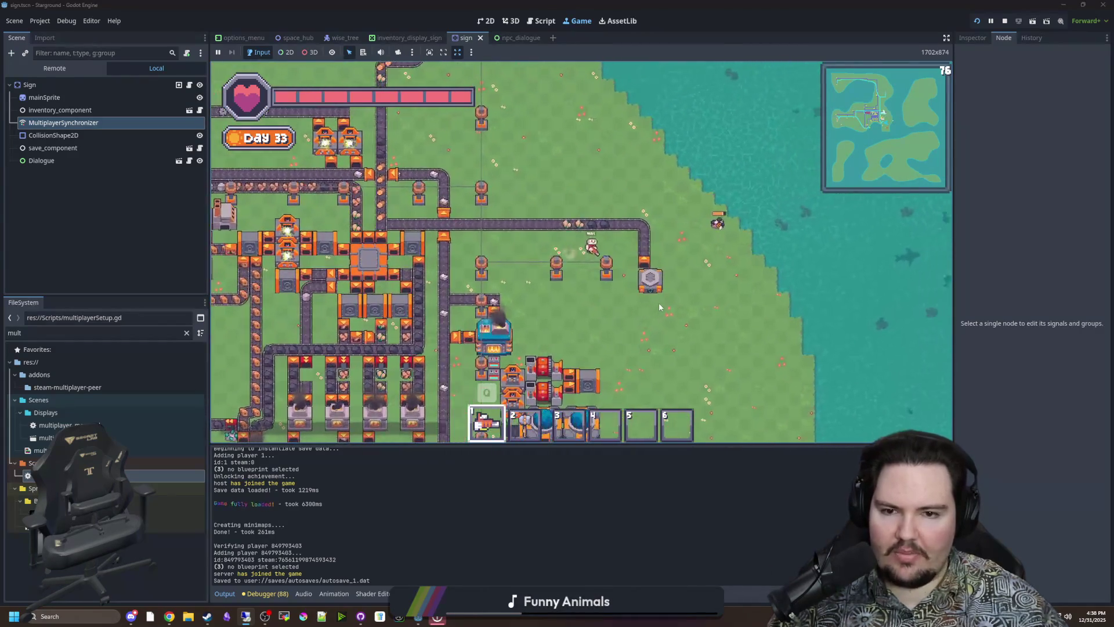
key("s")
- Walk the host toward the shore and back, switching to the hammer in slot 2 and back to slot 1
scroll(619, 296, "up", 5)
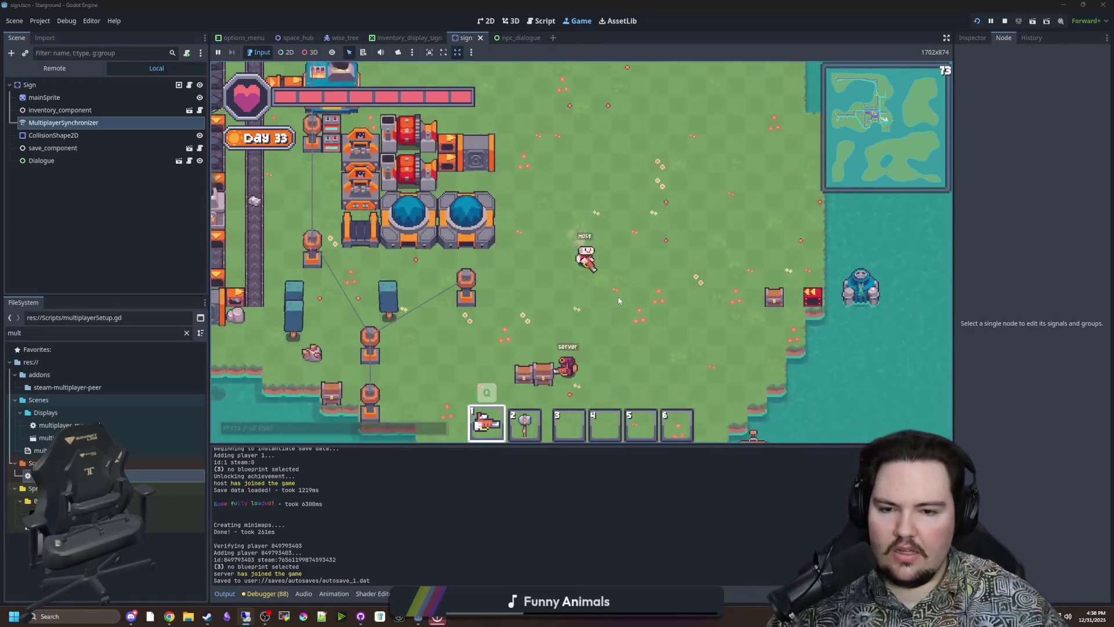
key("s")
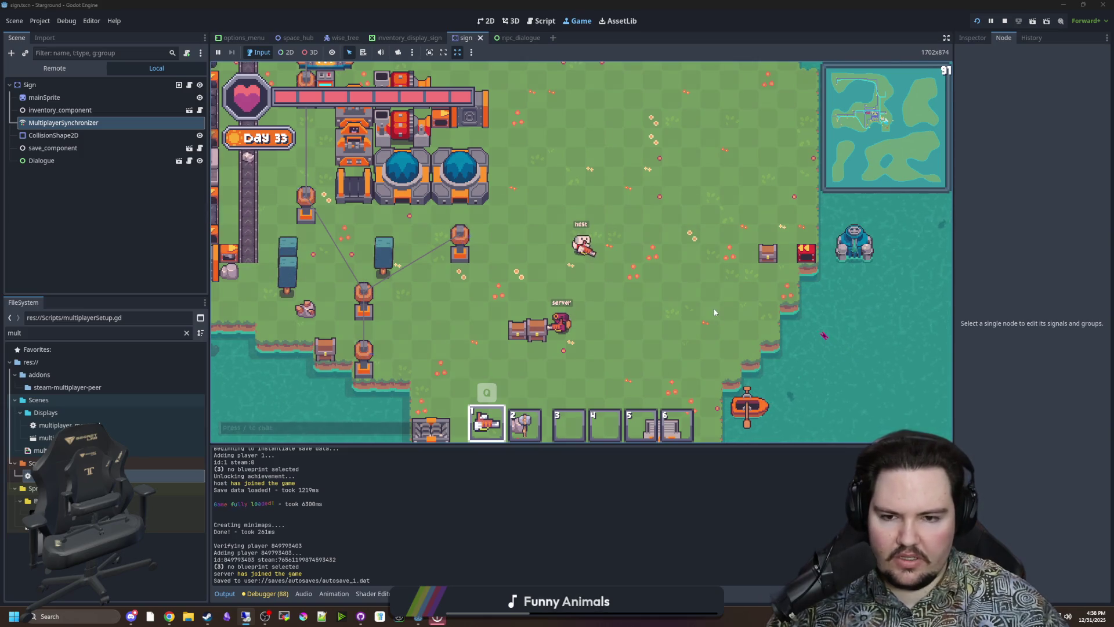
key("s")
key("a")
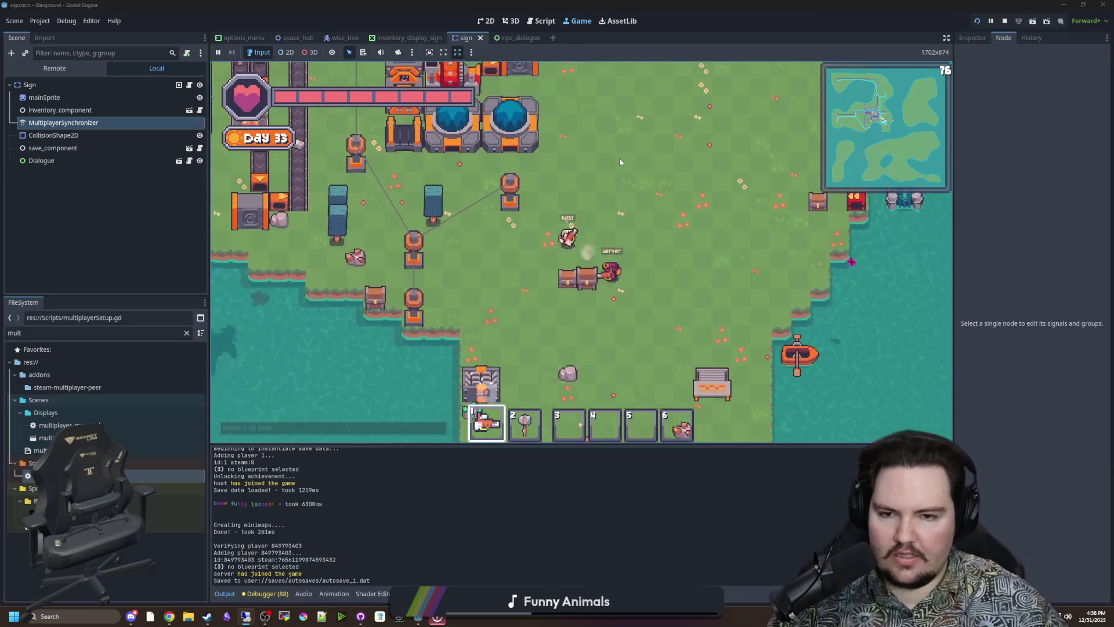
key("d")
key("w")
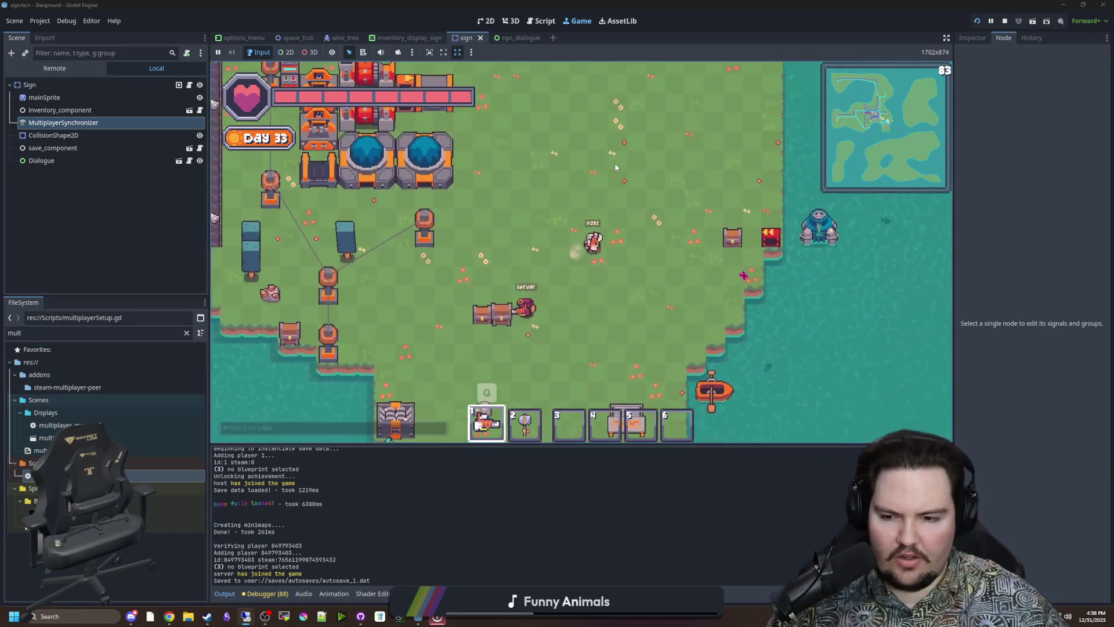
key("s")
key("2")
key("a")
key("1")
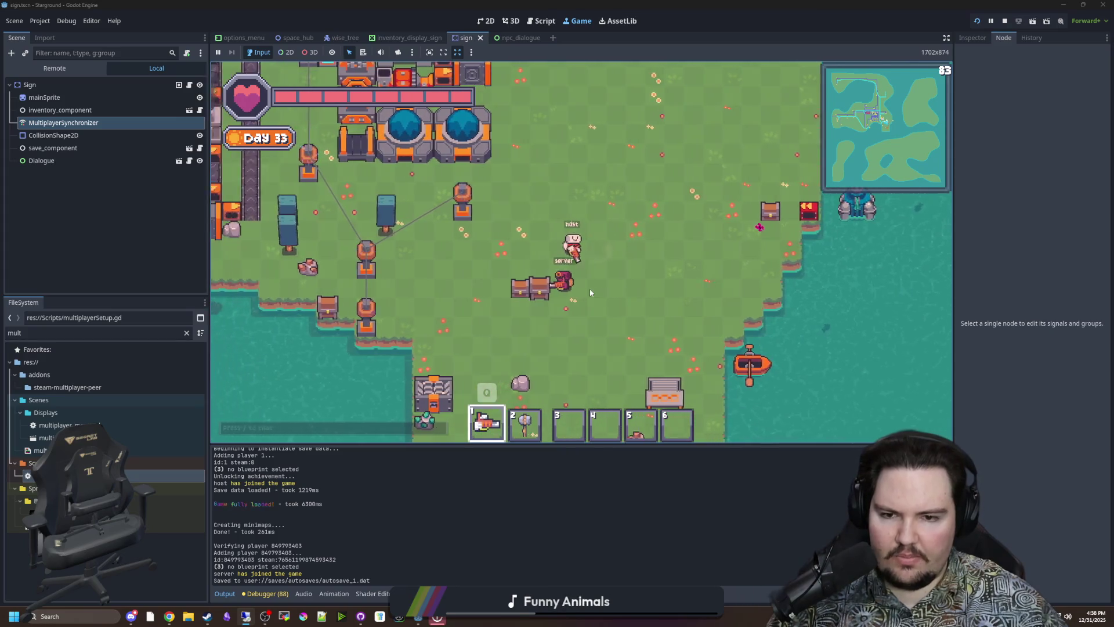
- Position the host right beside the server player near the chests
key("s")
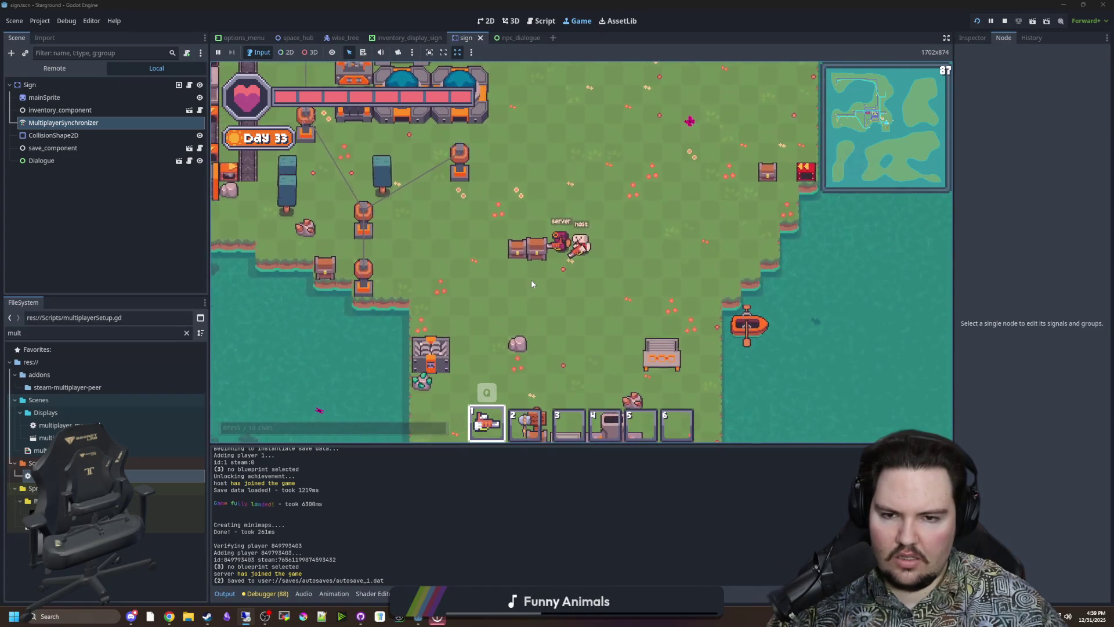
key("a")
key("d")
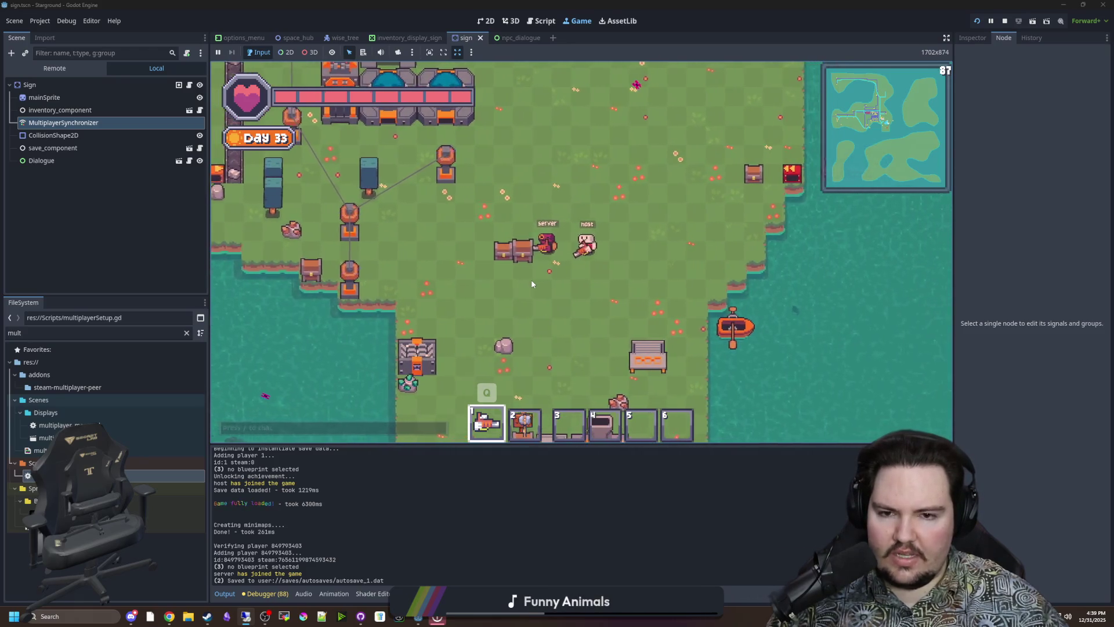
key("a")
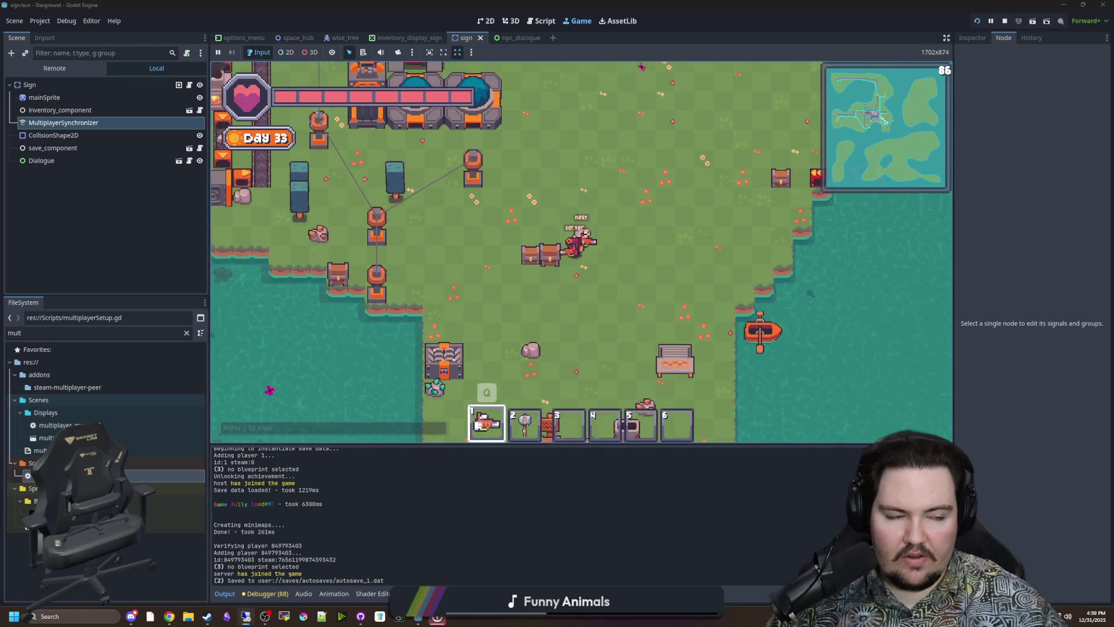
key("d")
key("w")
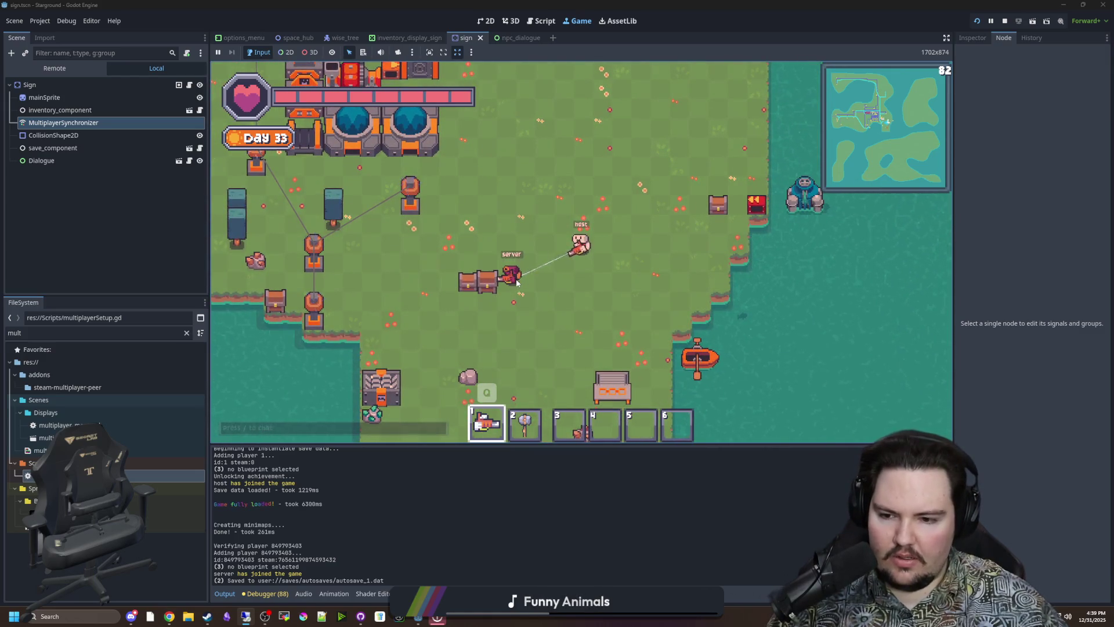
key("s")
key("Escape")
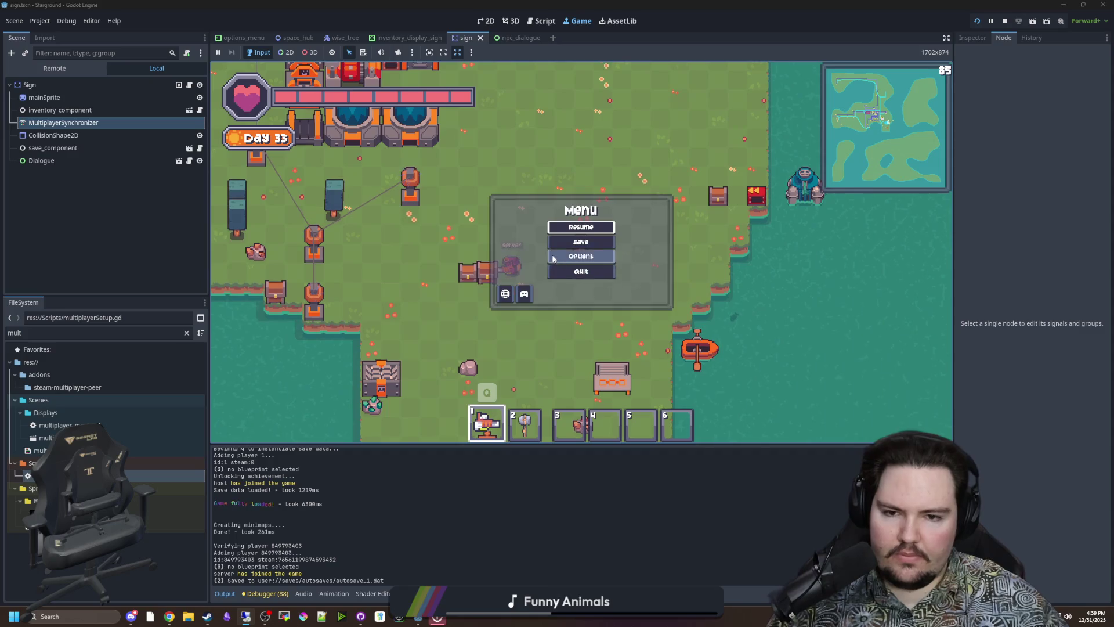
key("Escape")
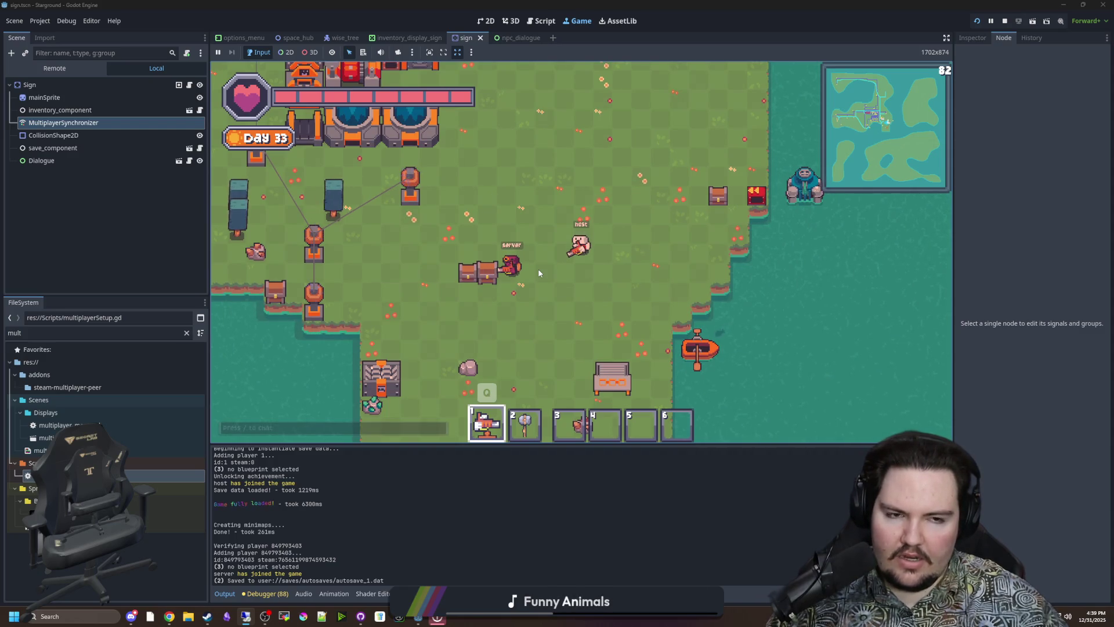
key("Escape")
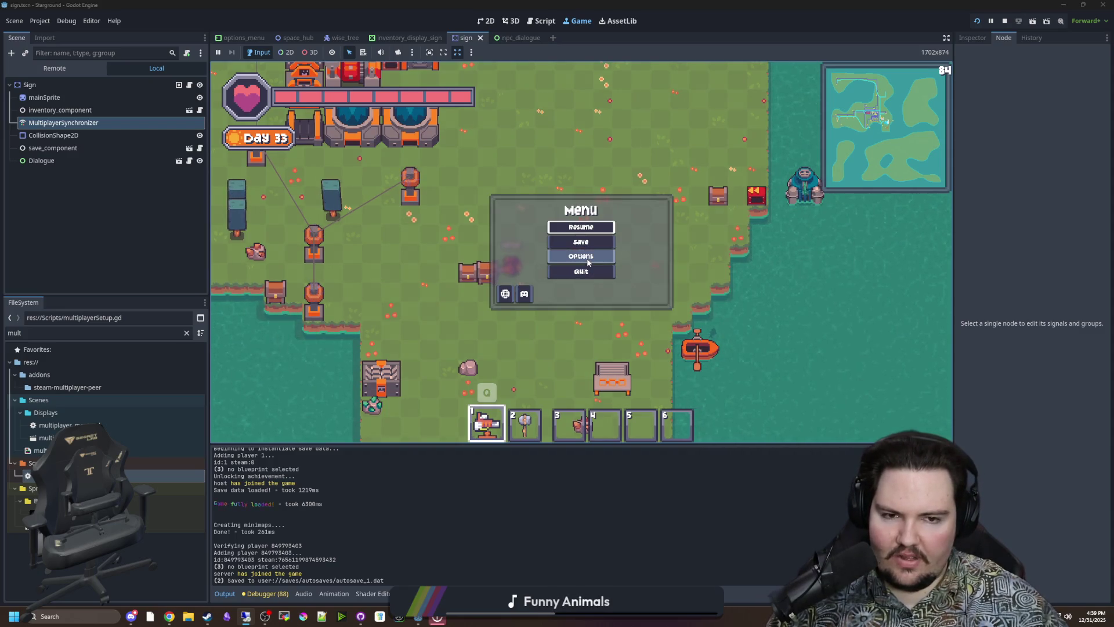
key("Escape")
key("a")
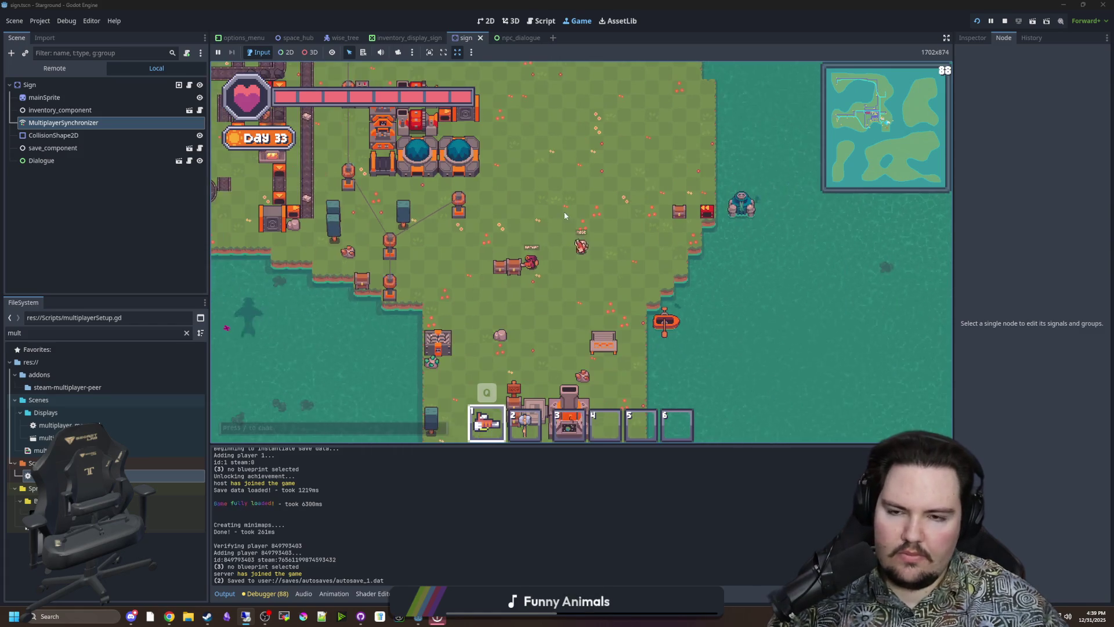
key("w")
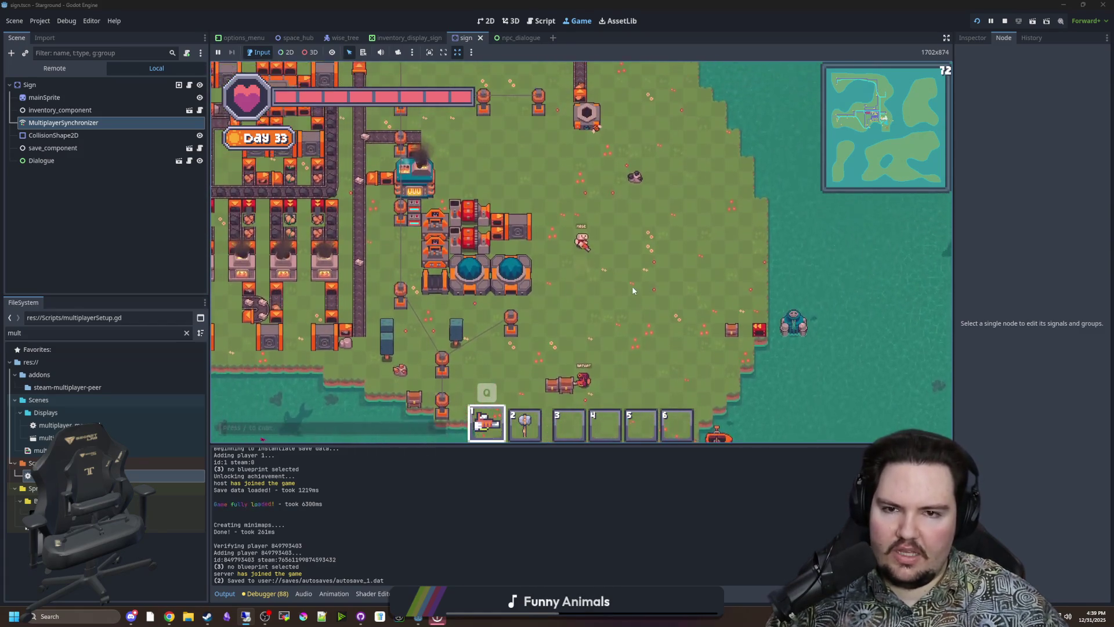
key("s")
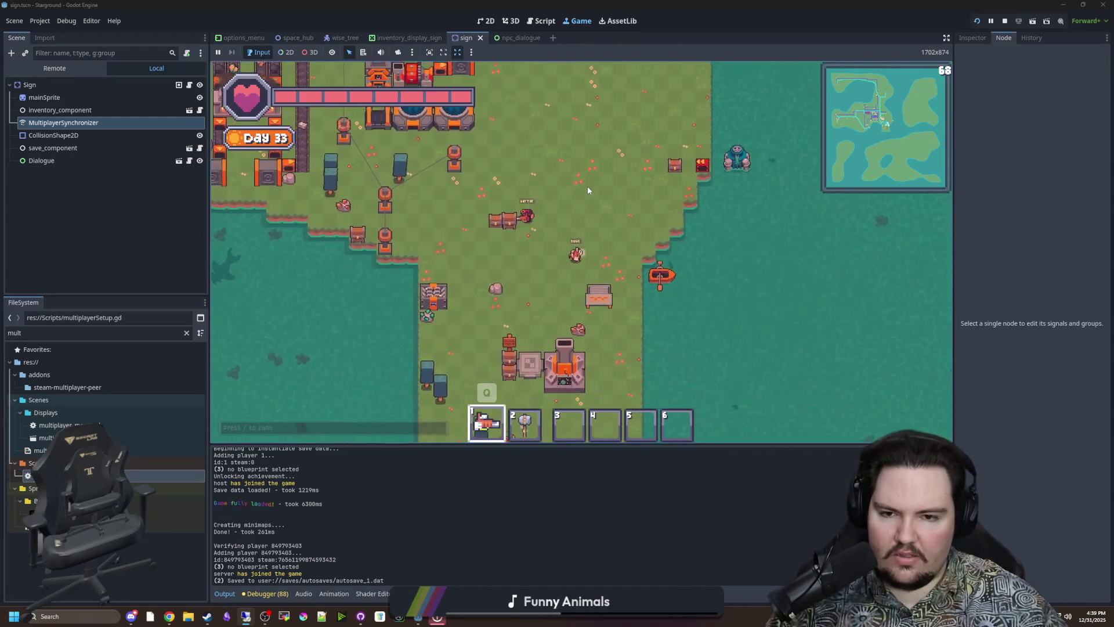
key("a")
key("w")
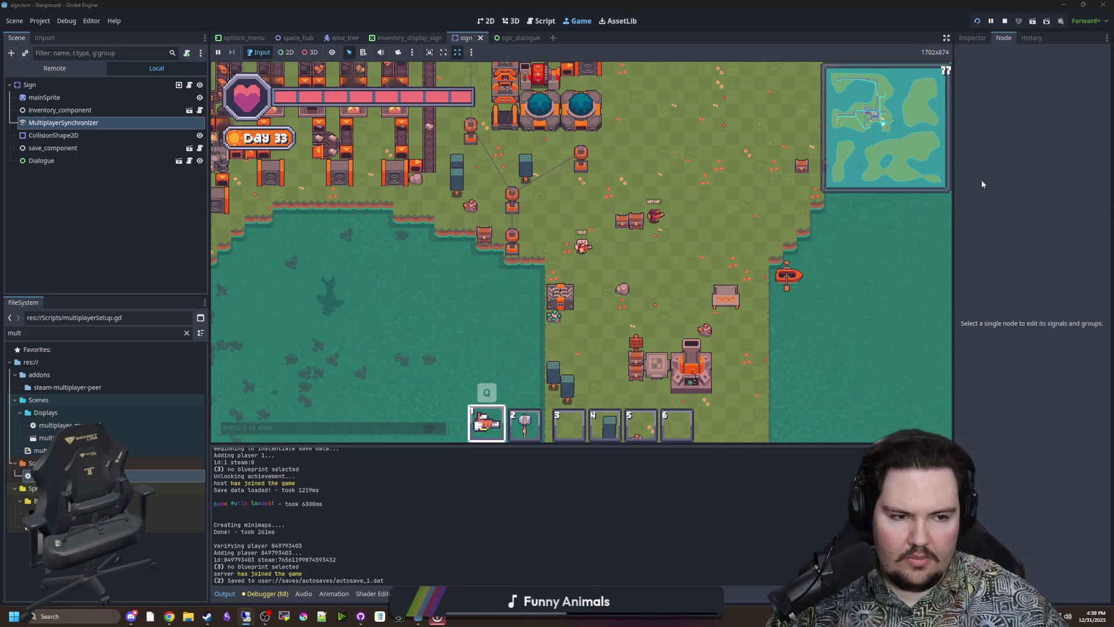
key("alt+Tab")
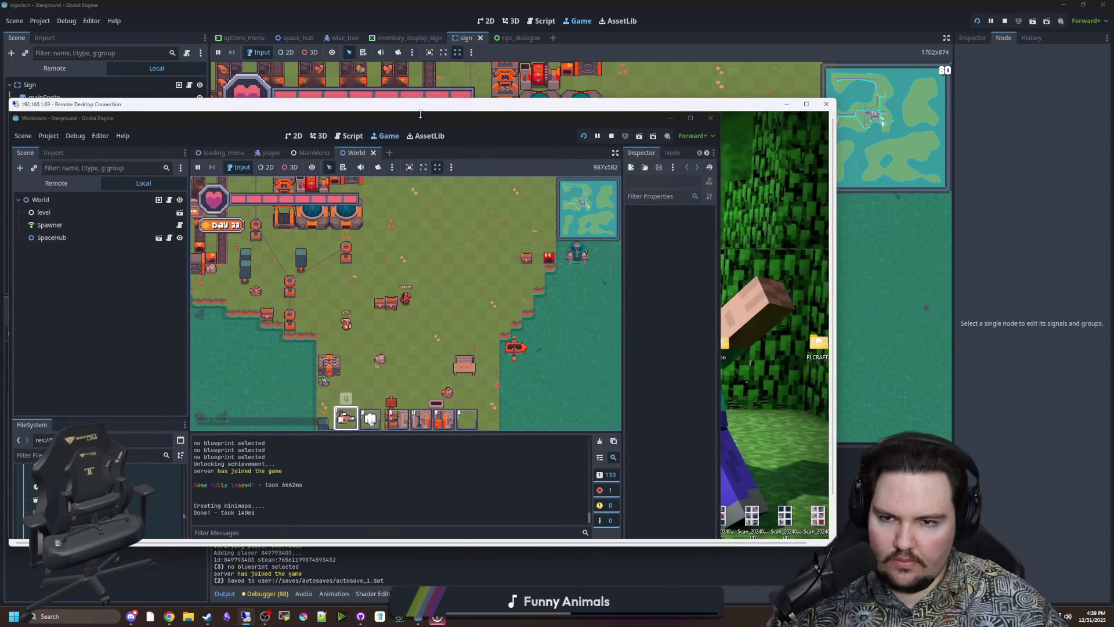
- Join the friend's Starground game from the Steam friends list, dismiss the disconnect notice, and join again
left_click_drag(464, 105, 458, 18)
left_click(228, 471)
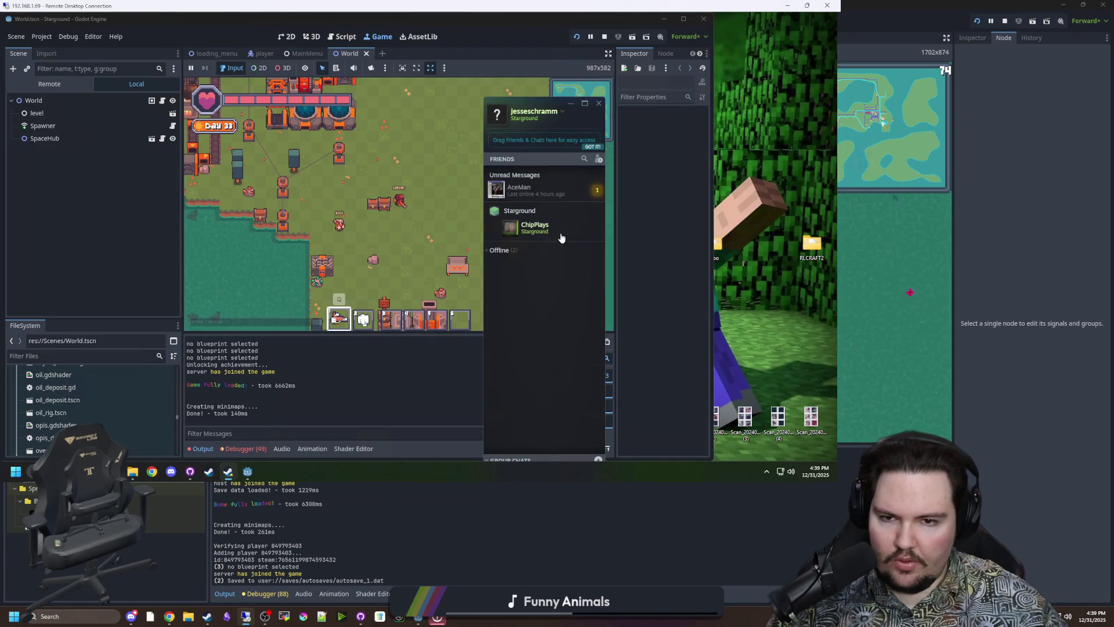
right_click(535, 226)
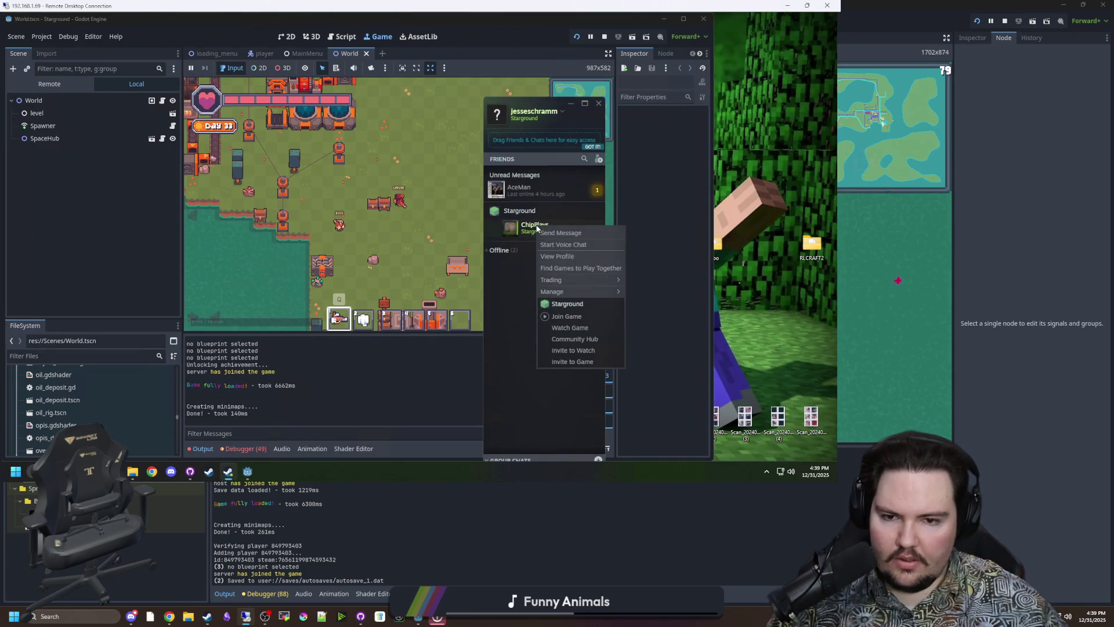
left_click(570, 323)
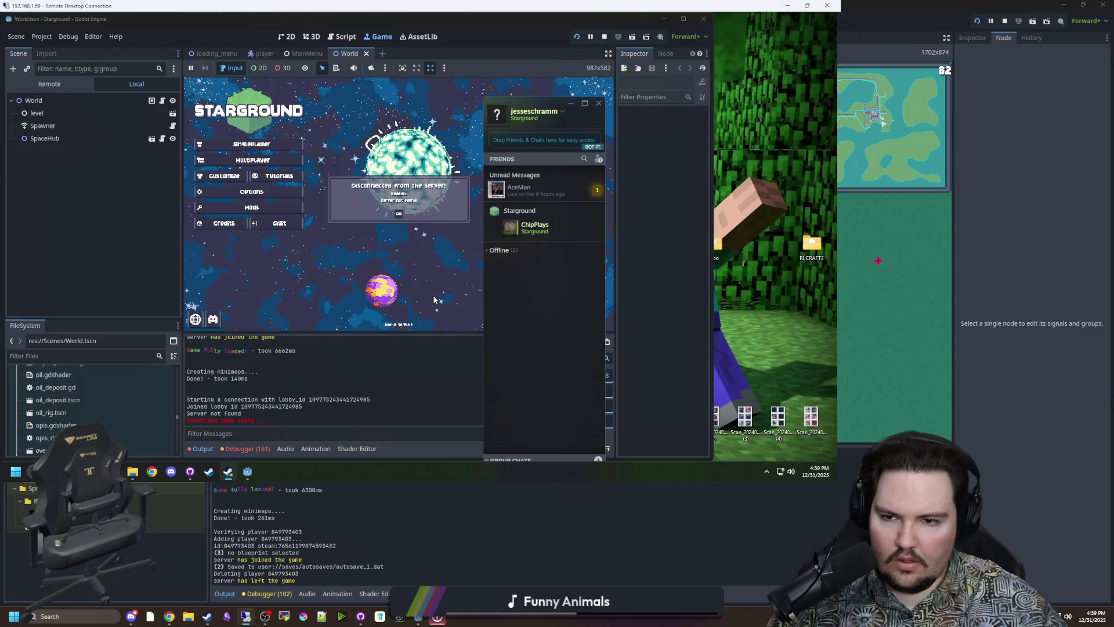
left_click(394, 215)
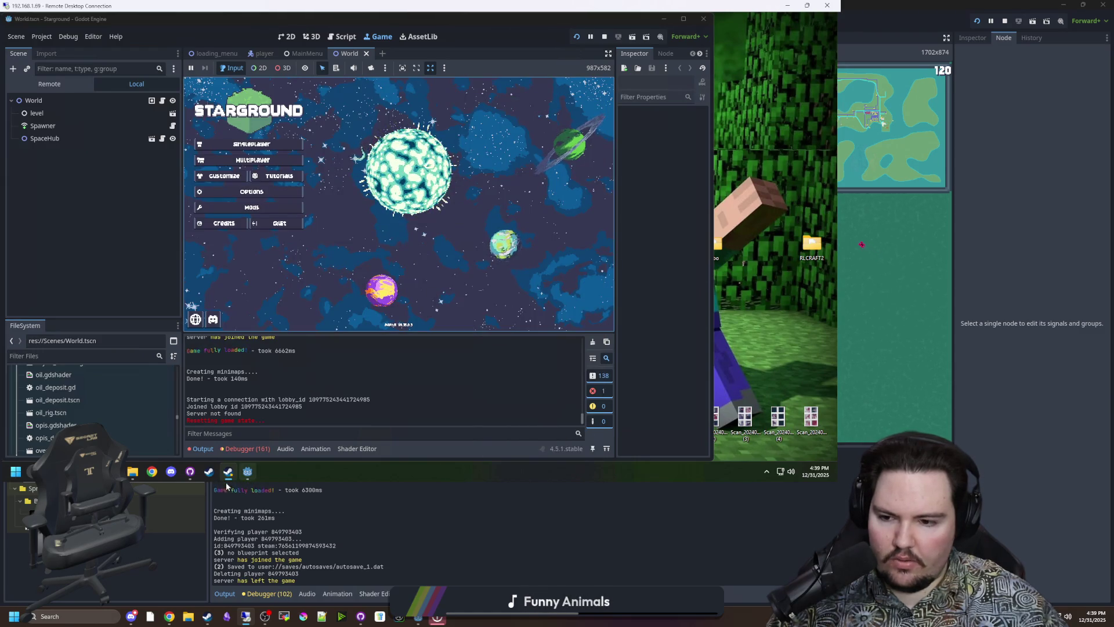
left_click(209, 471)
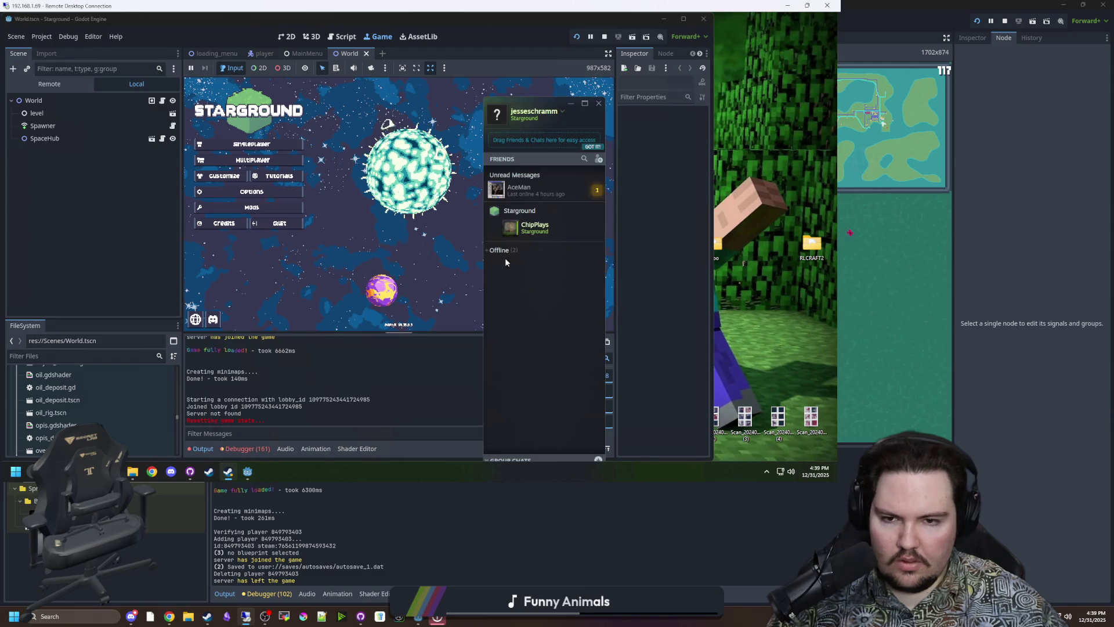
right_click(537, 229)
left_click(558, 316)
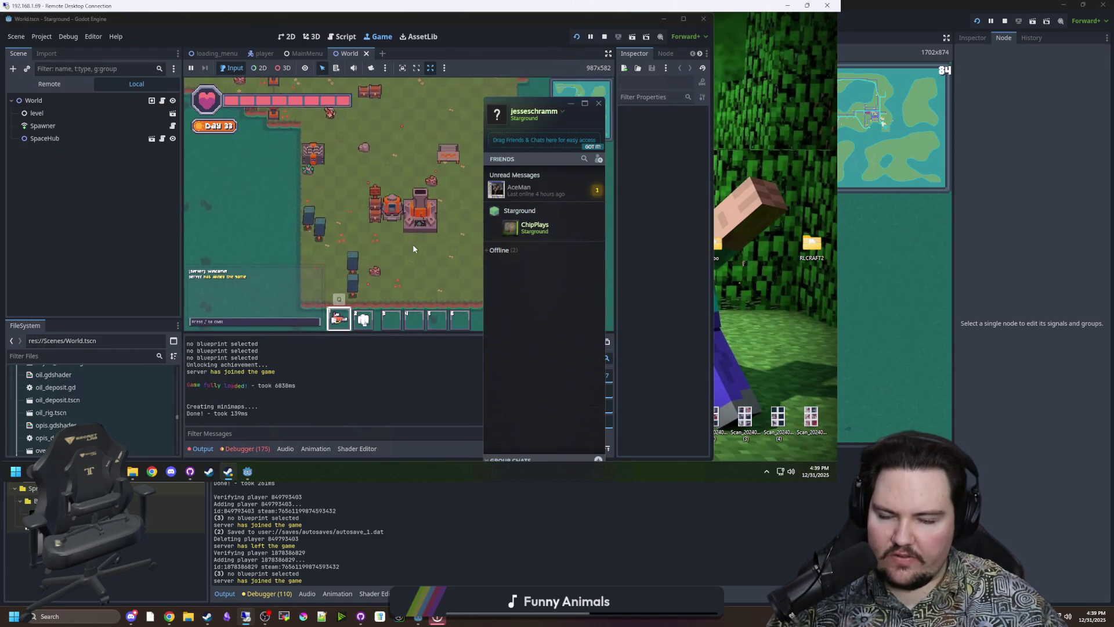
- Walk the remote player across the map, then move the remote Godot window down and close the file browser and friends windows
left_click(413, 249)
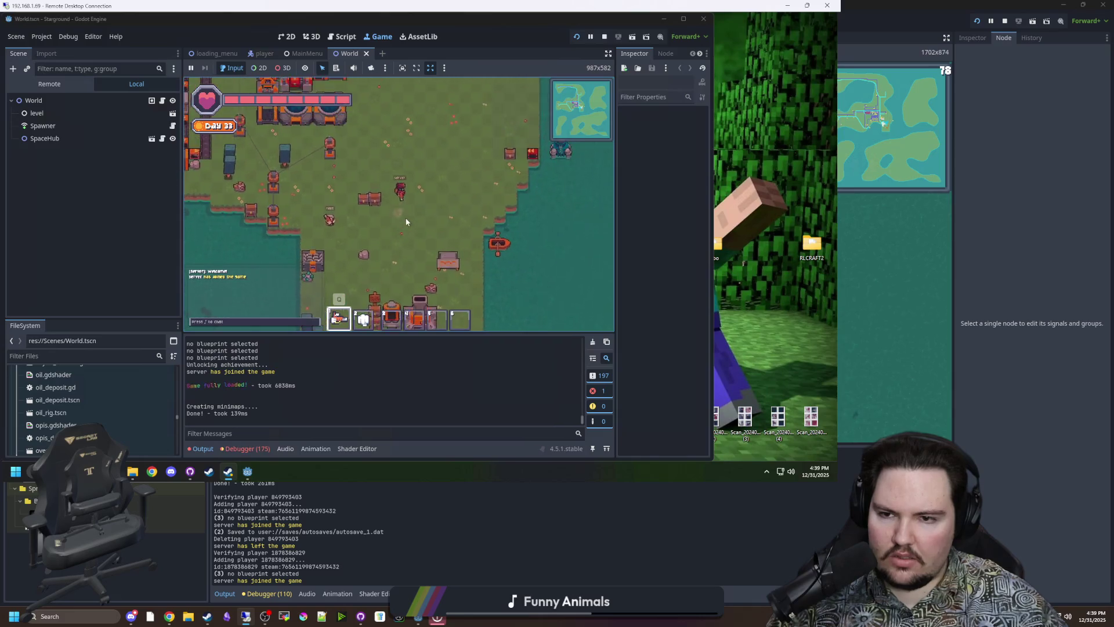
key("w")
key("d")
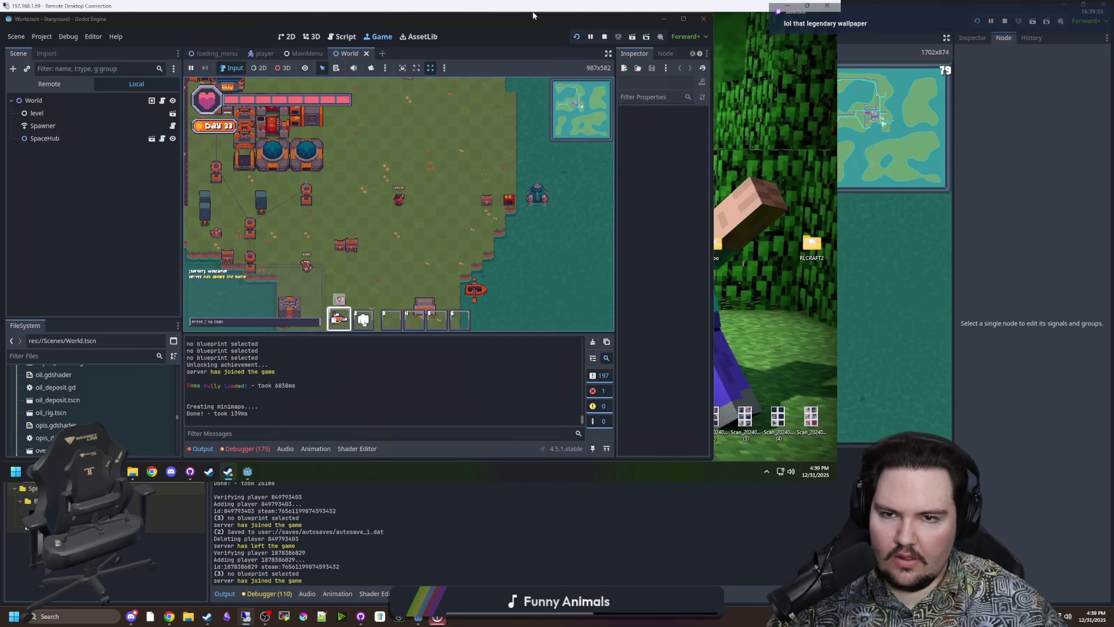
mouse_move(498, 24)
left_mouse_down()
mouse_move(699, 274)
mouse_move(663, 371)
left_mouse_up()
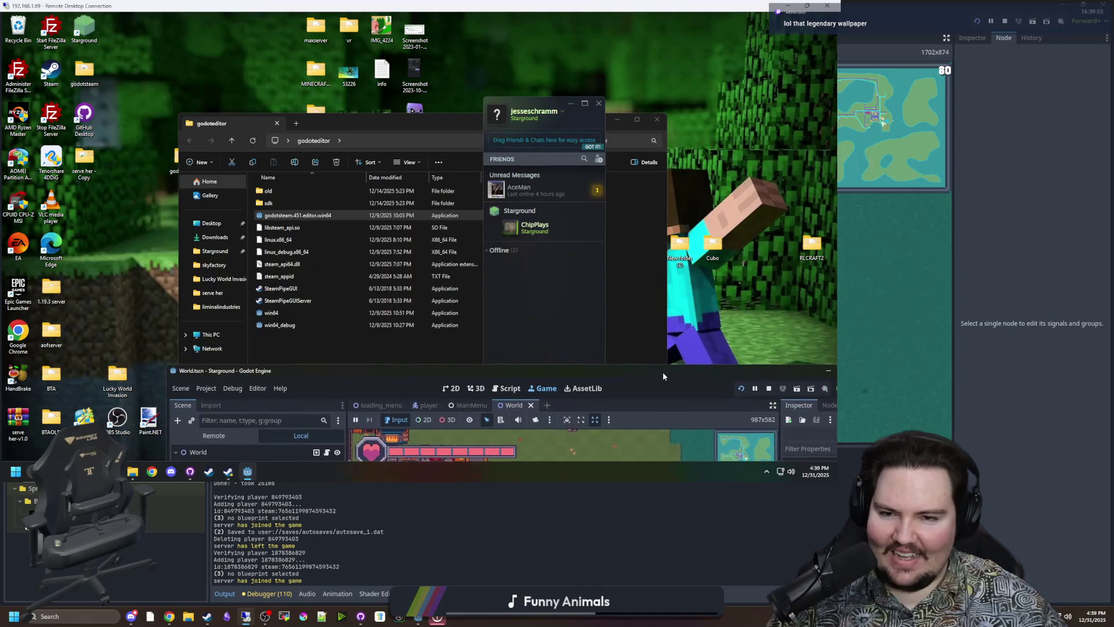
left_click(610, 120)
left_click(571, 103)
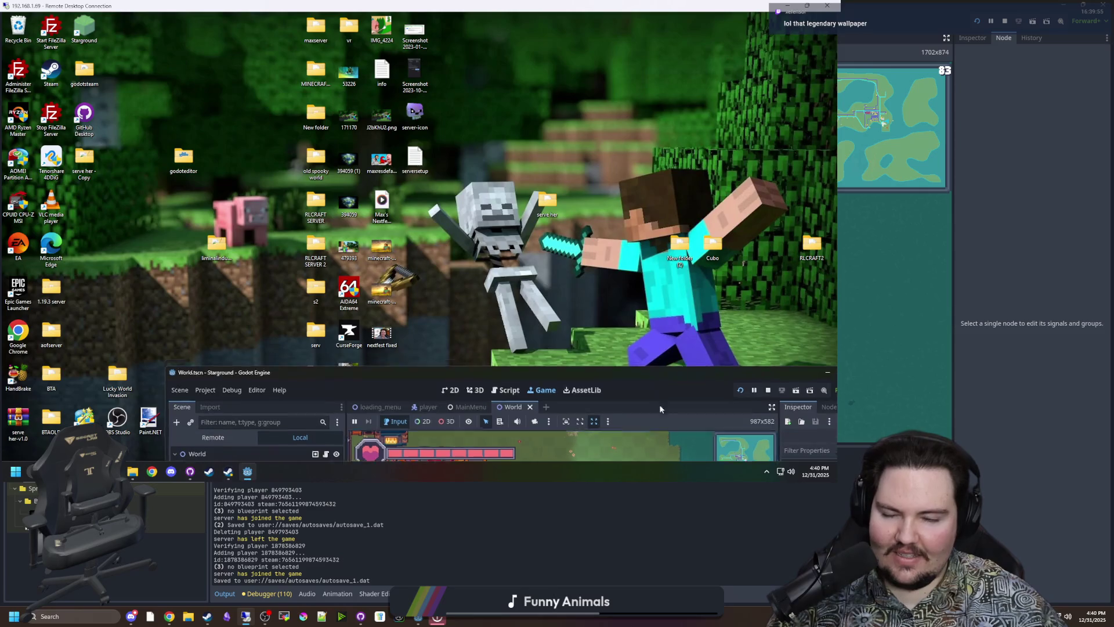
mouse_move(661, 409)
left_mouse_down()
mouse_move(669, 471)
mouse_move(542, 13)
left_mouse_up()
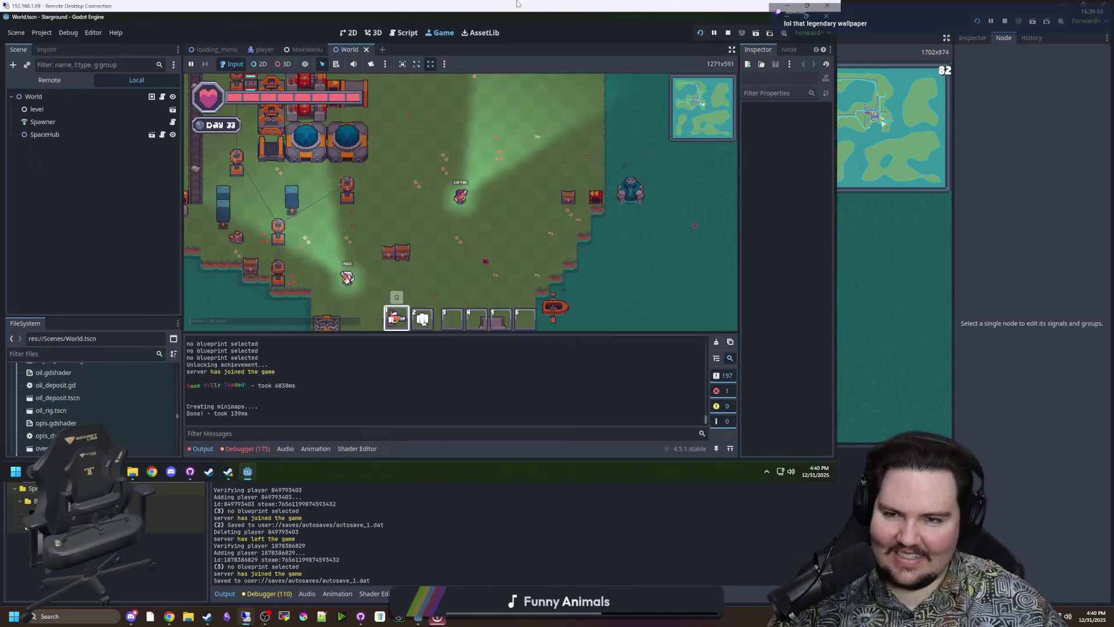
- Minimize the remote desktop session and place the caret on line 944 of the local multiplayerSetup.gd
key("super+Down")
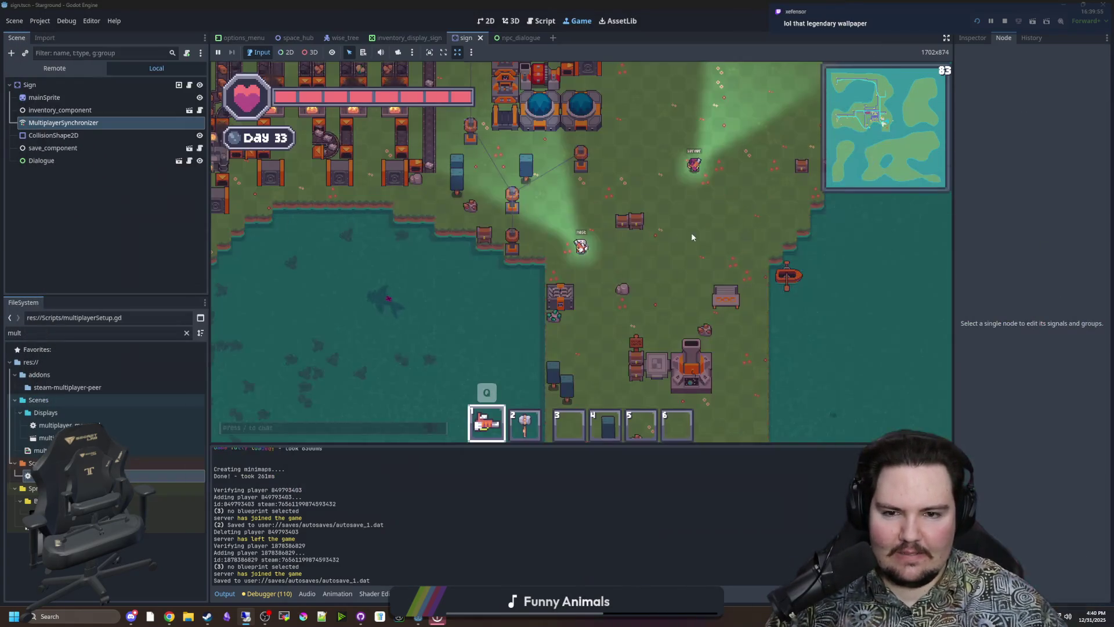
key("d")
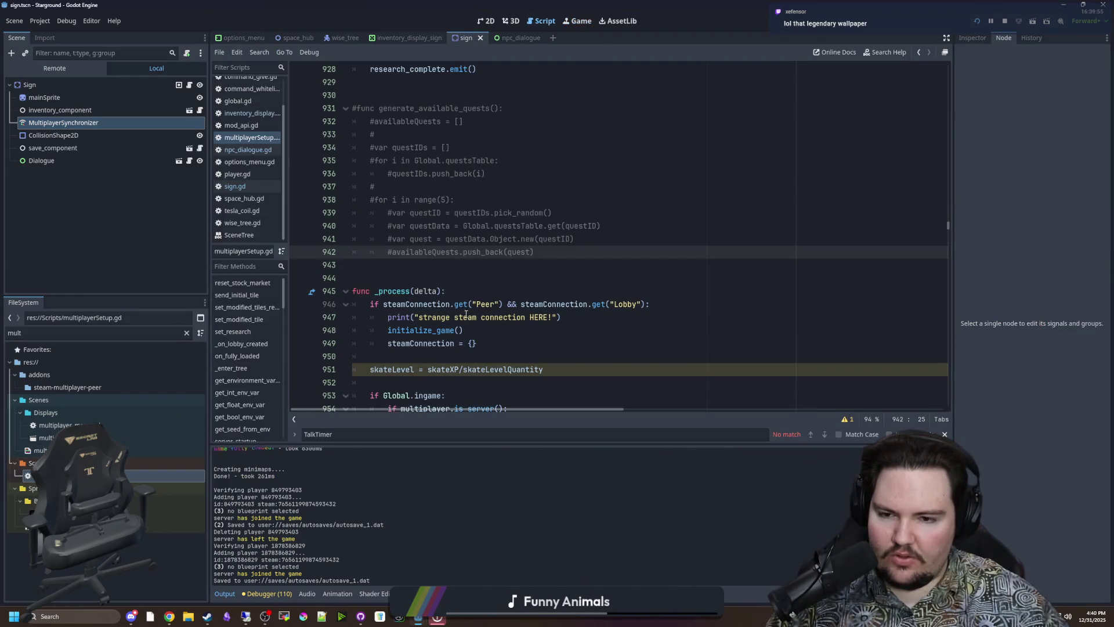
left_click(471, 281)
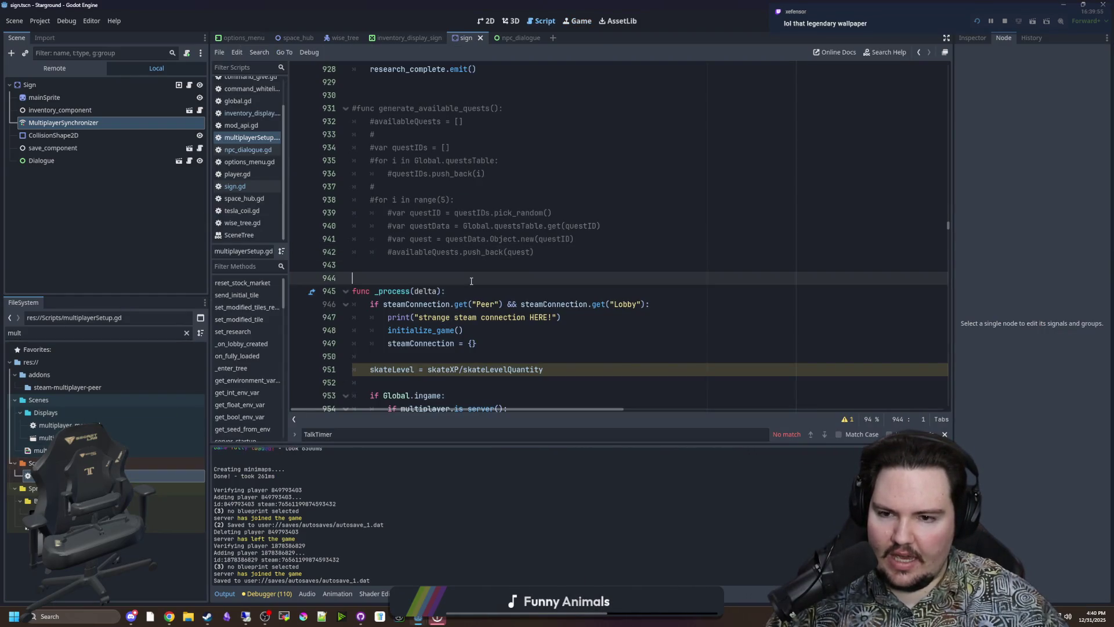
- Filter the FileSystem for 'main' and open the MainMenu.tscn scene
scroll(427, 275, "down", 3)
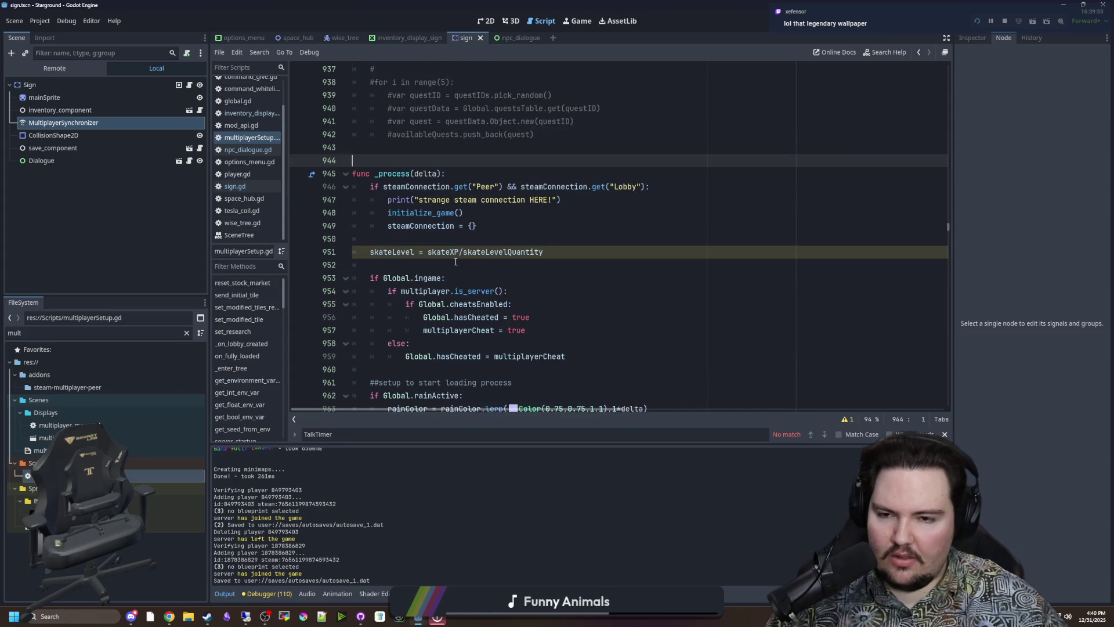
left_click(461, 238)
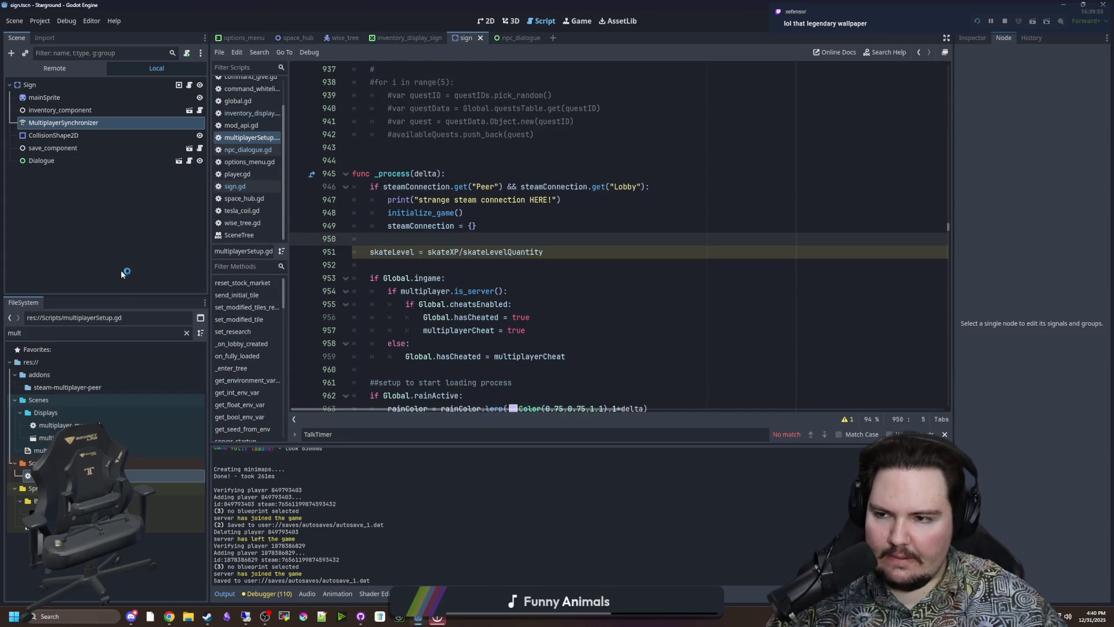
left_click(186, 332)
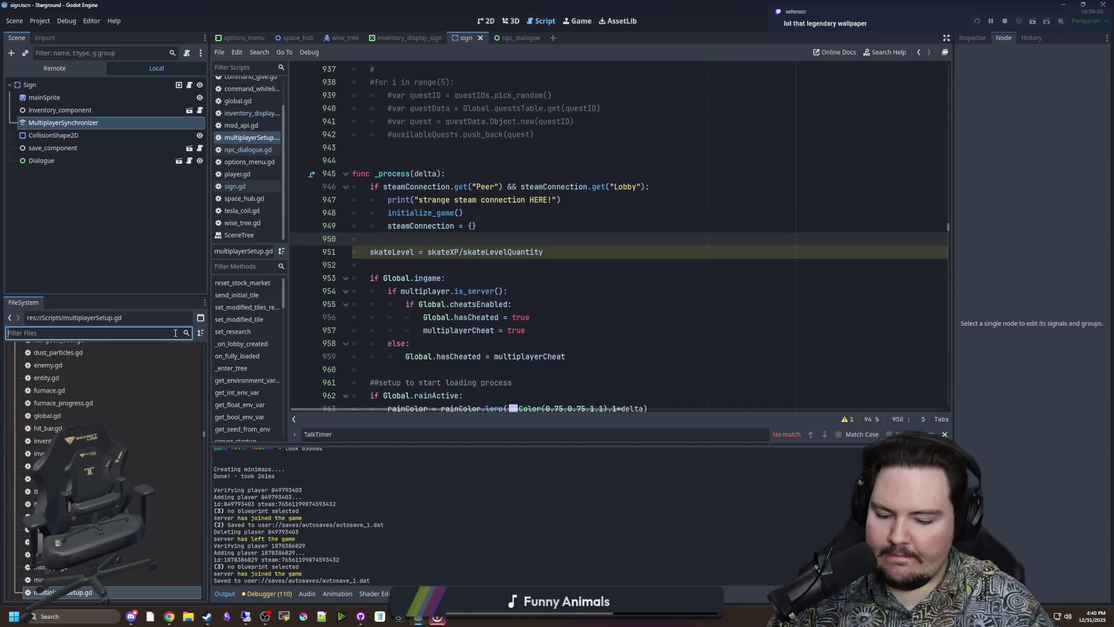
type("main")
left_click(110, 387)
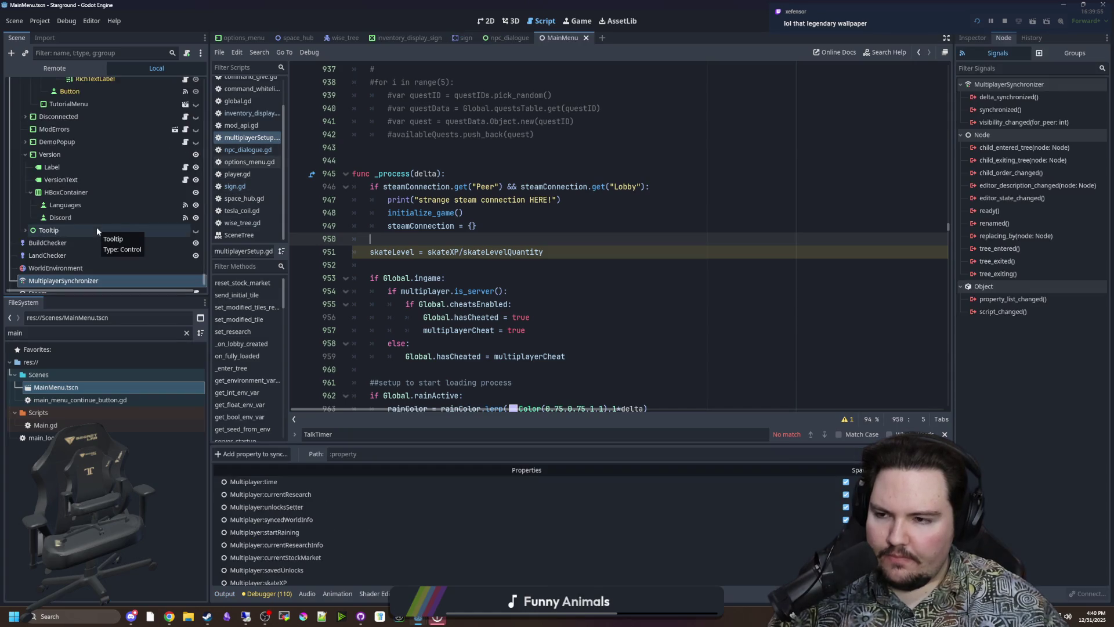
- Open the Steam node's Steam.gd script at the join_requested header
scroll(96, 228, "down", 2)
left_click(71, 254)
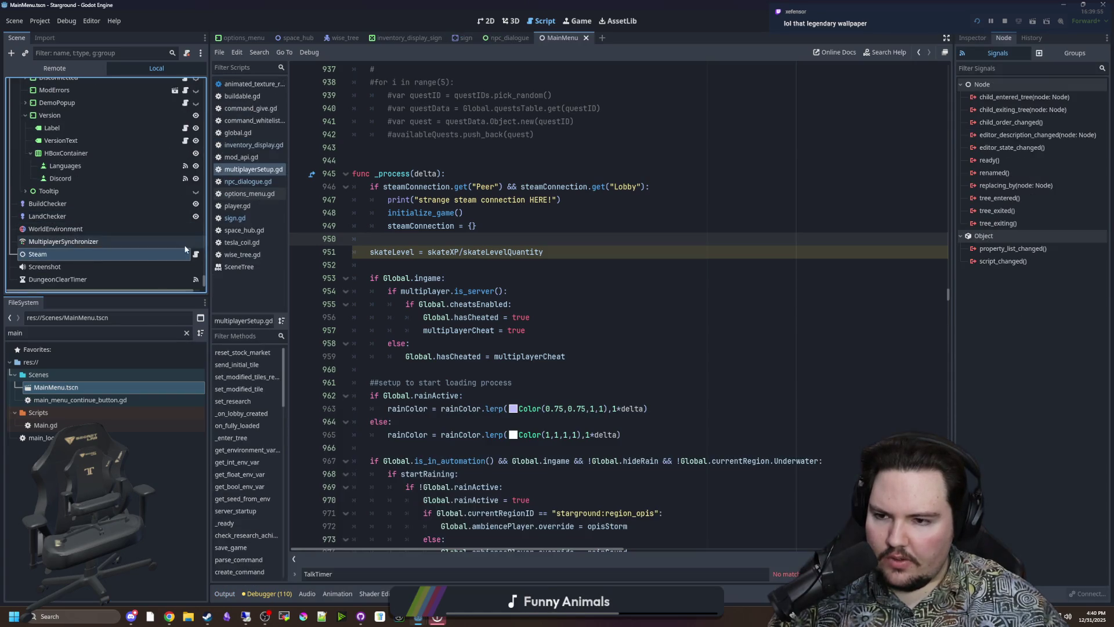
left_click(197, 254)
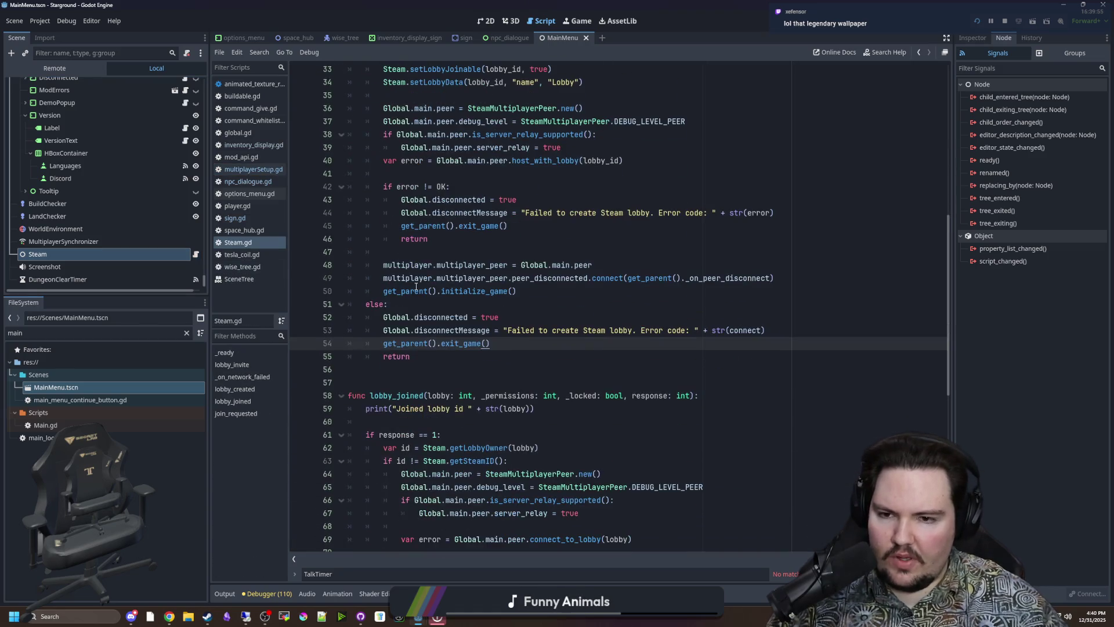
scroll(416, 286, "down", 5)
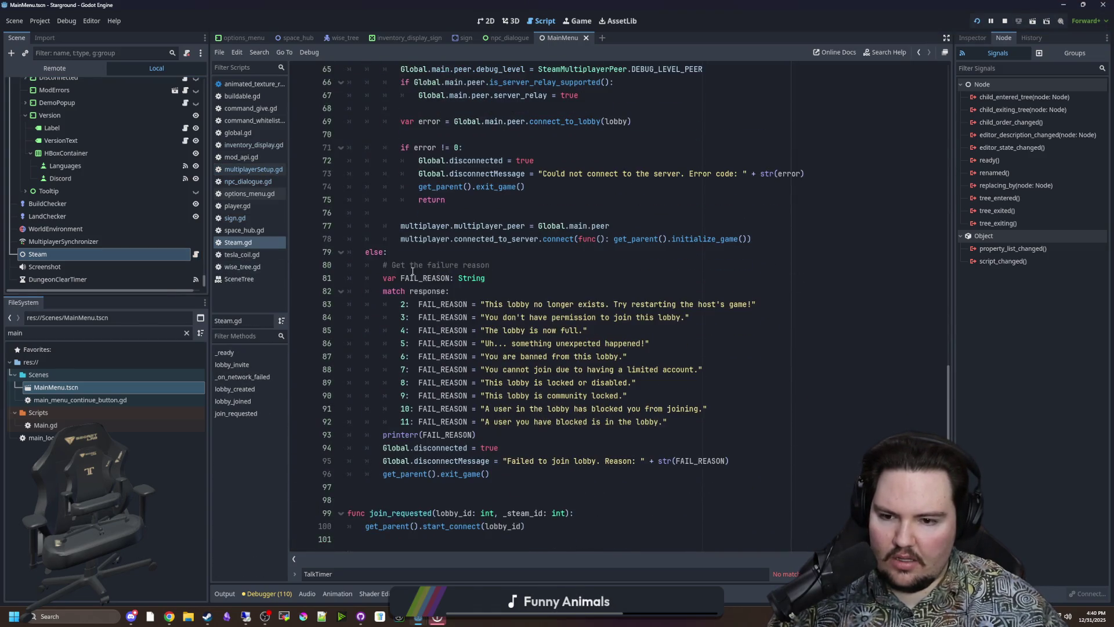
left_click(411, 487)
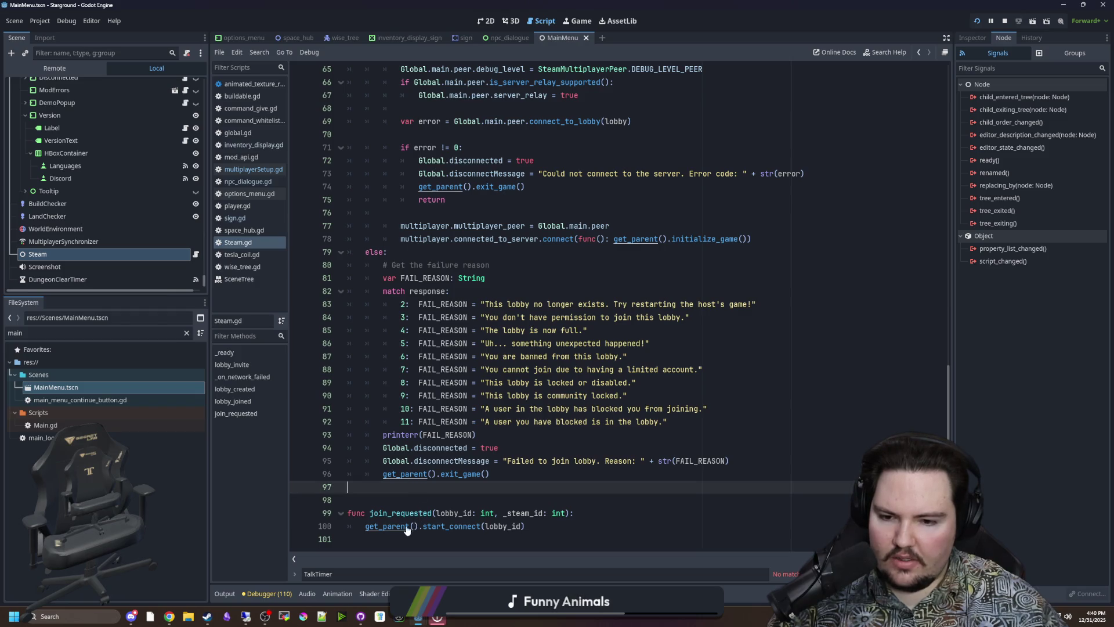
left_click(571, 513)
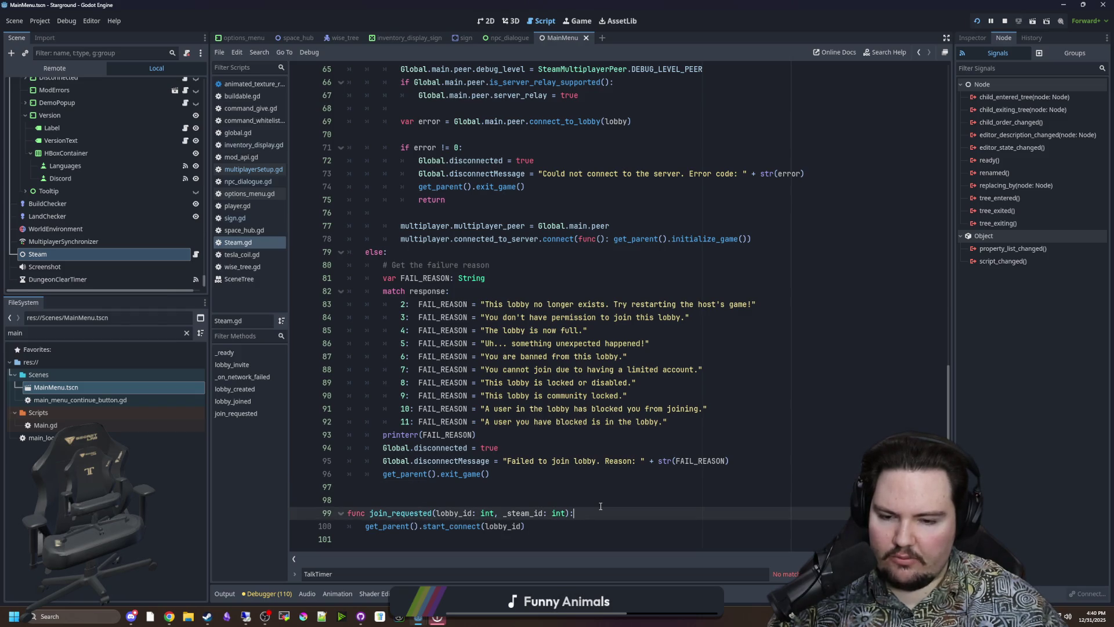
- Add a new line inside join_requested with 'if Steam.lobby'
key("Return")
type("if S")
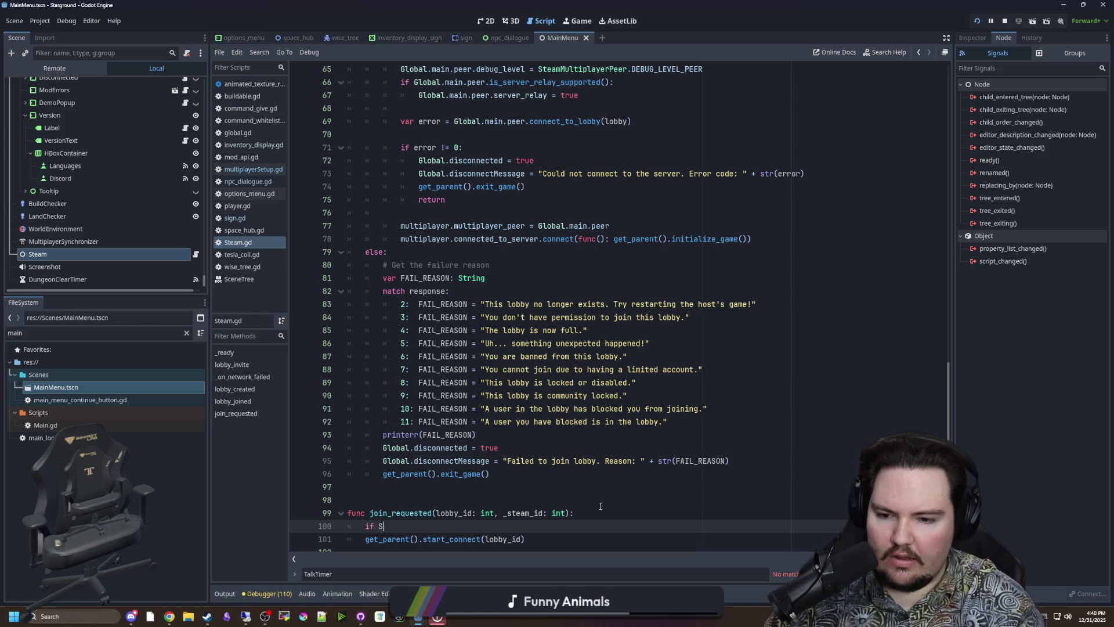
type("team.conn")
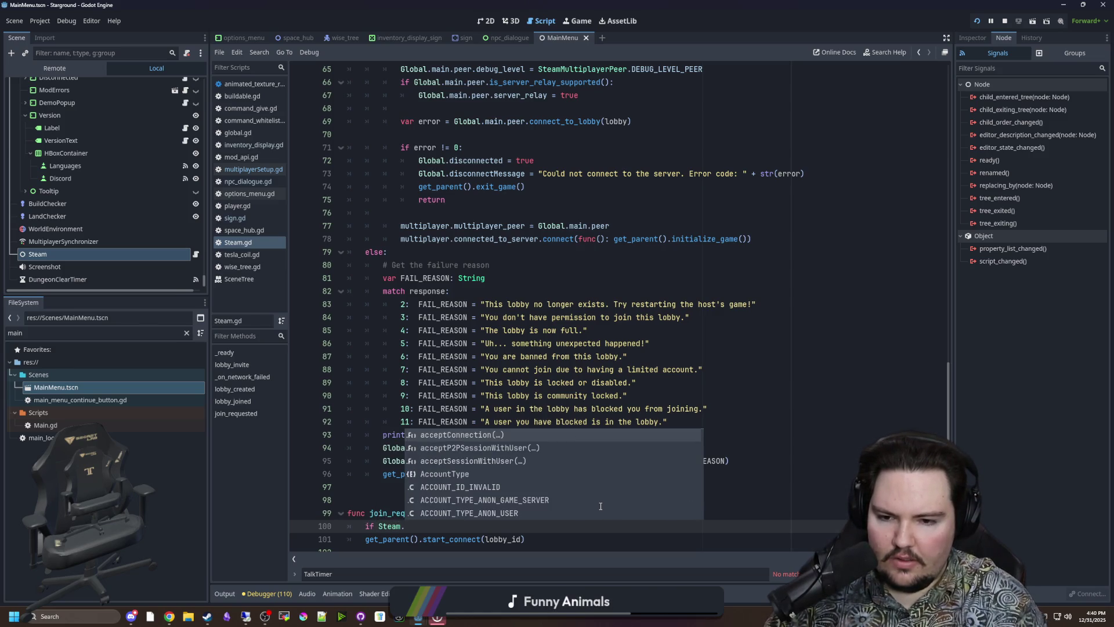
type("ec")
key("BackSpace")
key("BackSpace")
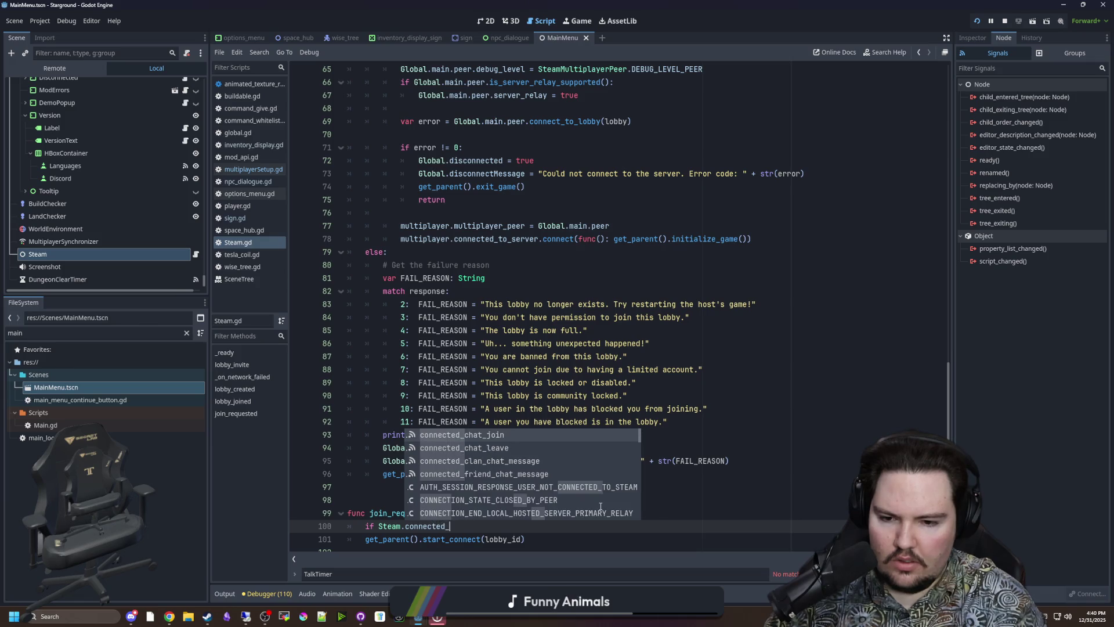
key("BackSpace")
key("BackSpace")
key("BackSpace")
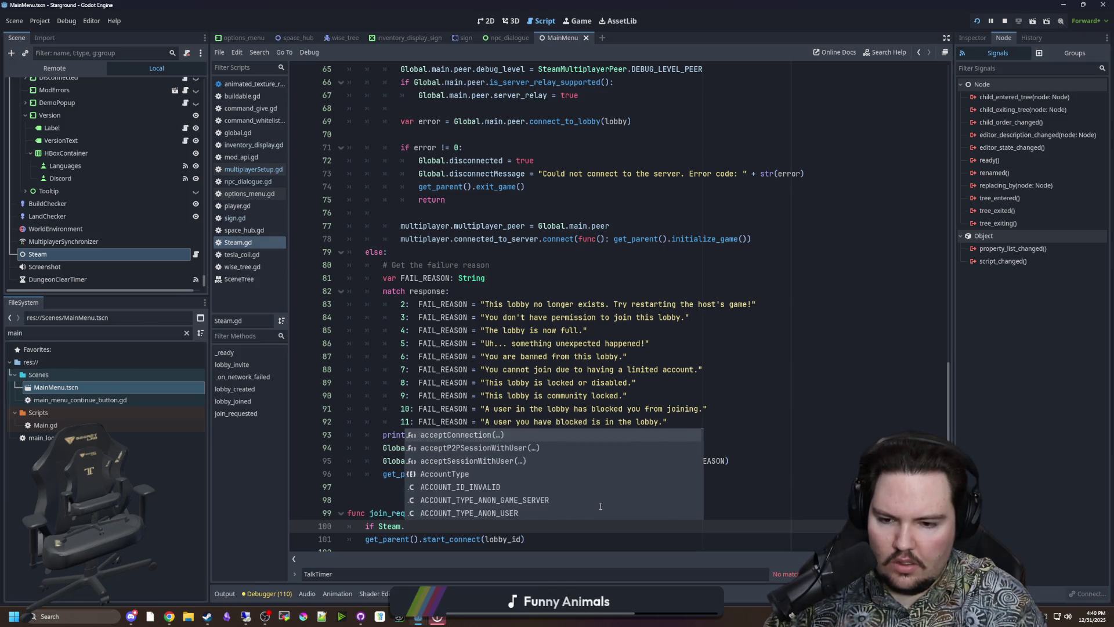
type("lobby")
- Browse the Steam lobby autocomplete suggestions, then comment out the unfinished lobby line with Ctrl+K
key("Down")
key("Down")
key("Down")
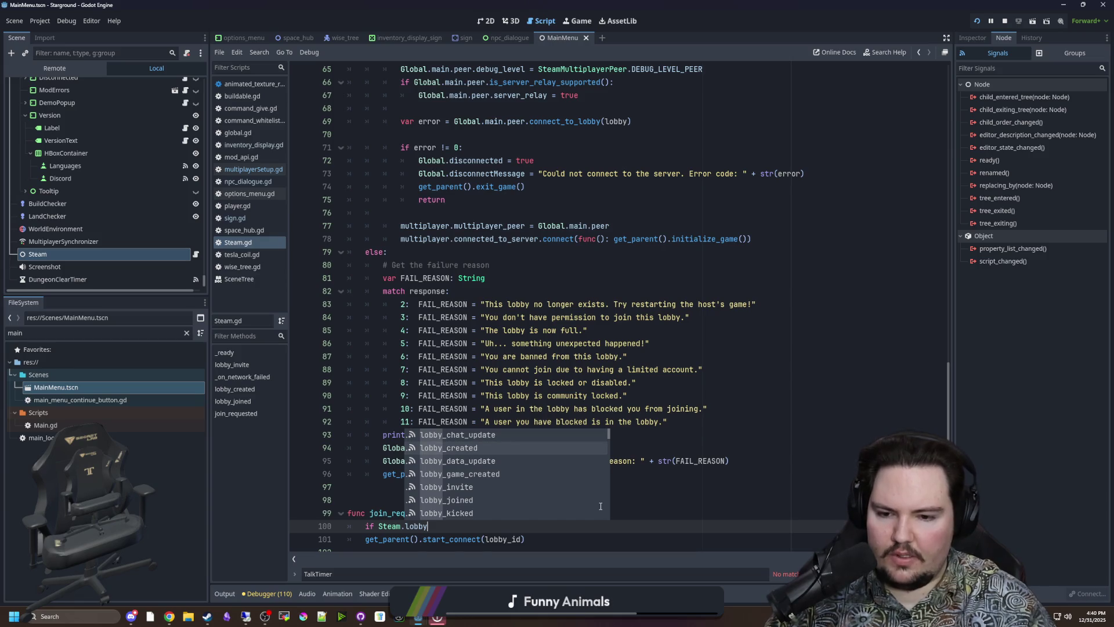
key("Down")
key("Down")
key("Down")
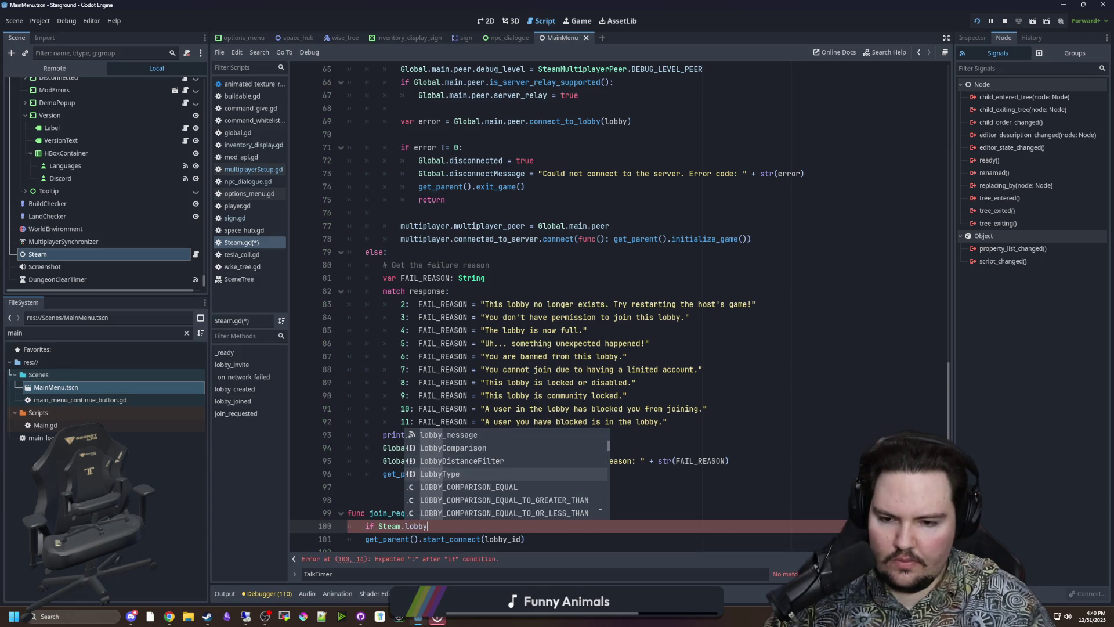
key("Down")
key("Down")
key("Down")
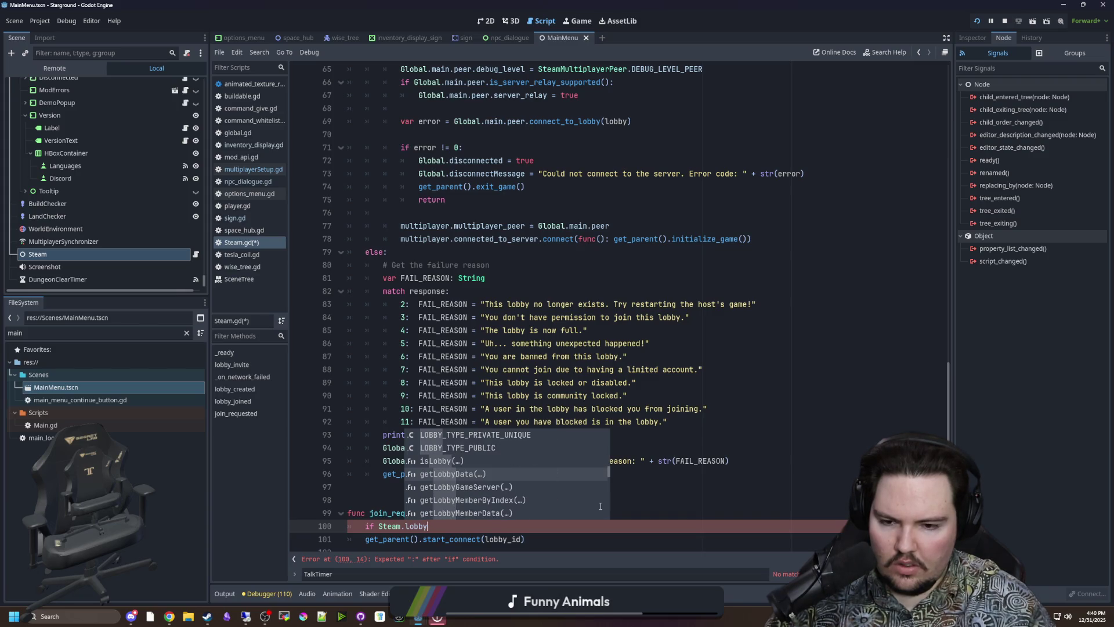
key("Down")
key("Down")
key("Down")
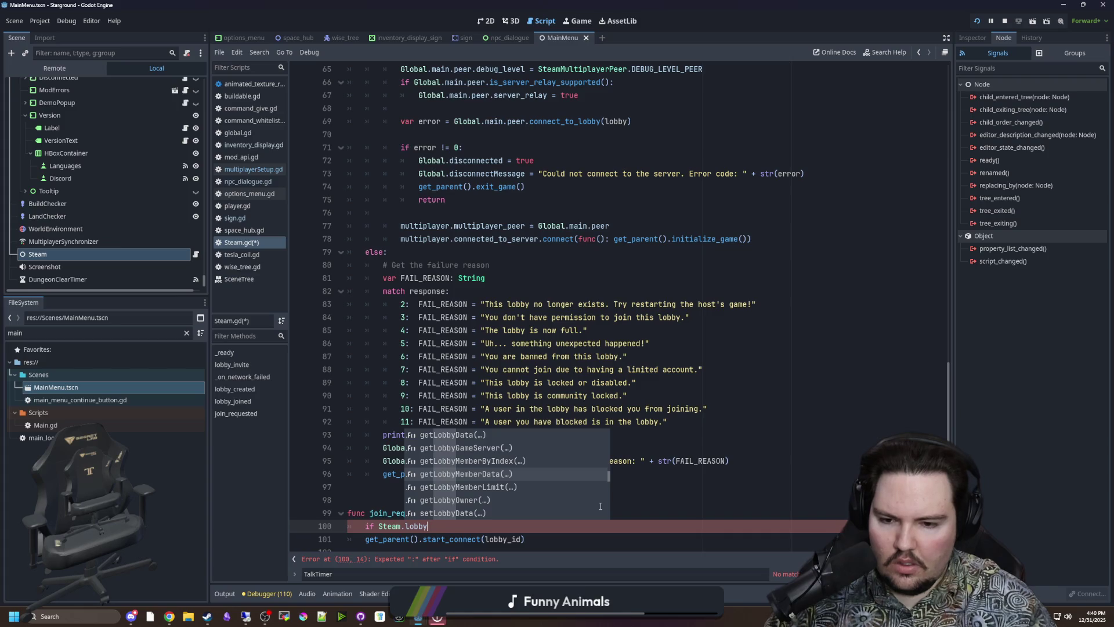
key("Down")
key("Down")
key("Down")
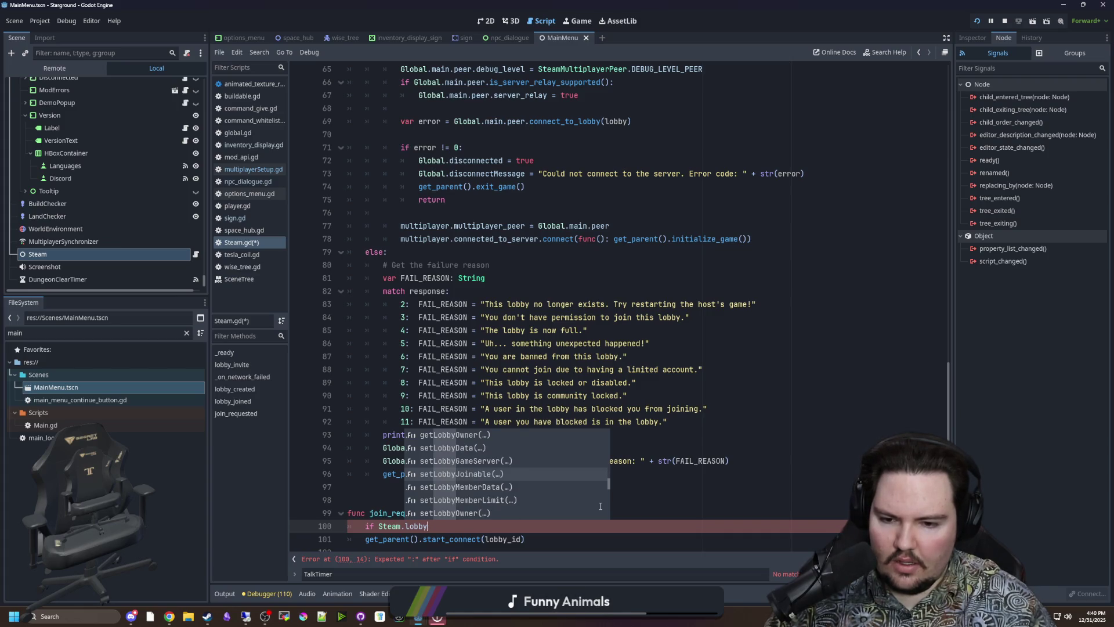
key("Down")
key("Down")
key("Down")
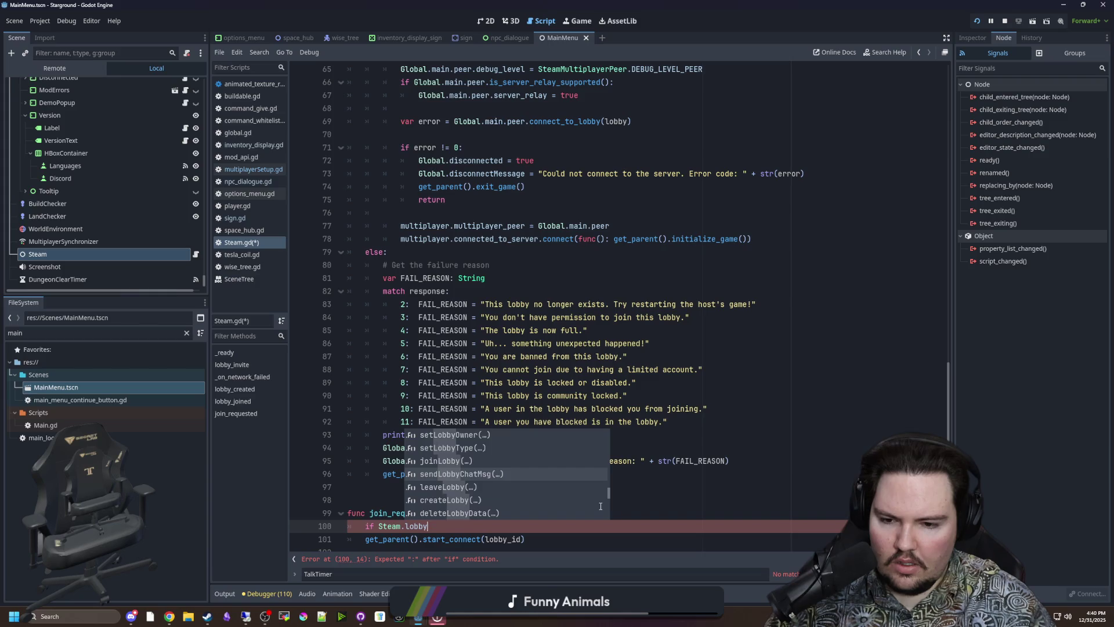
key("Down")
key("Down")
key("Down")
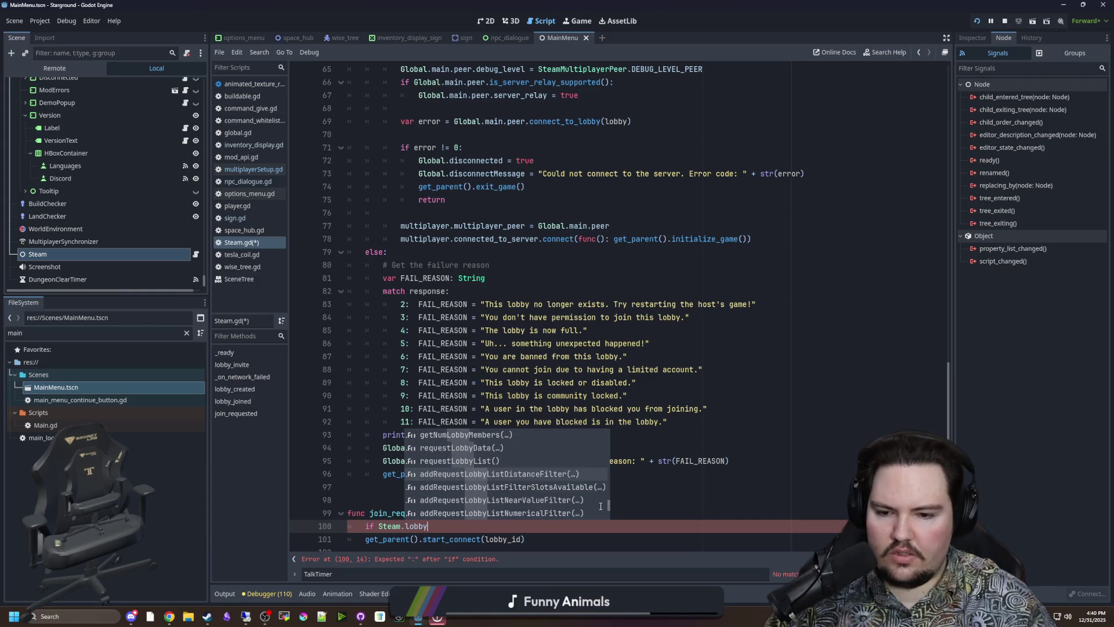
key("Escape")
key("ctrl+k")
left_click(422, 477)
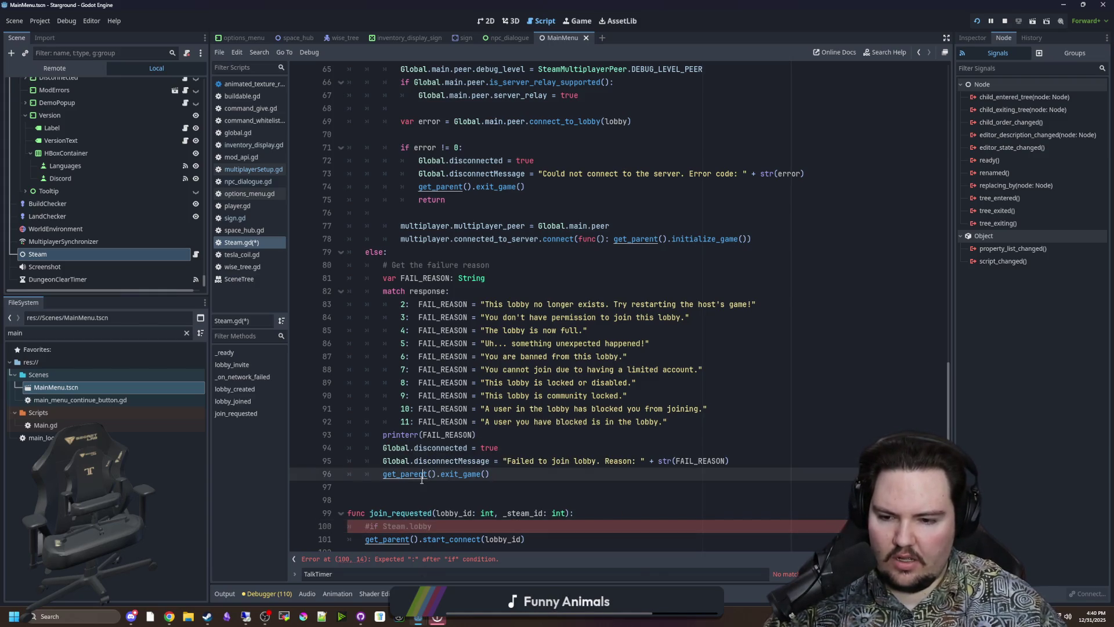
- Run a project-wide search for 'lobby', returning 82 matches
key("ctrl+shift+f")
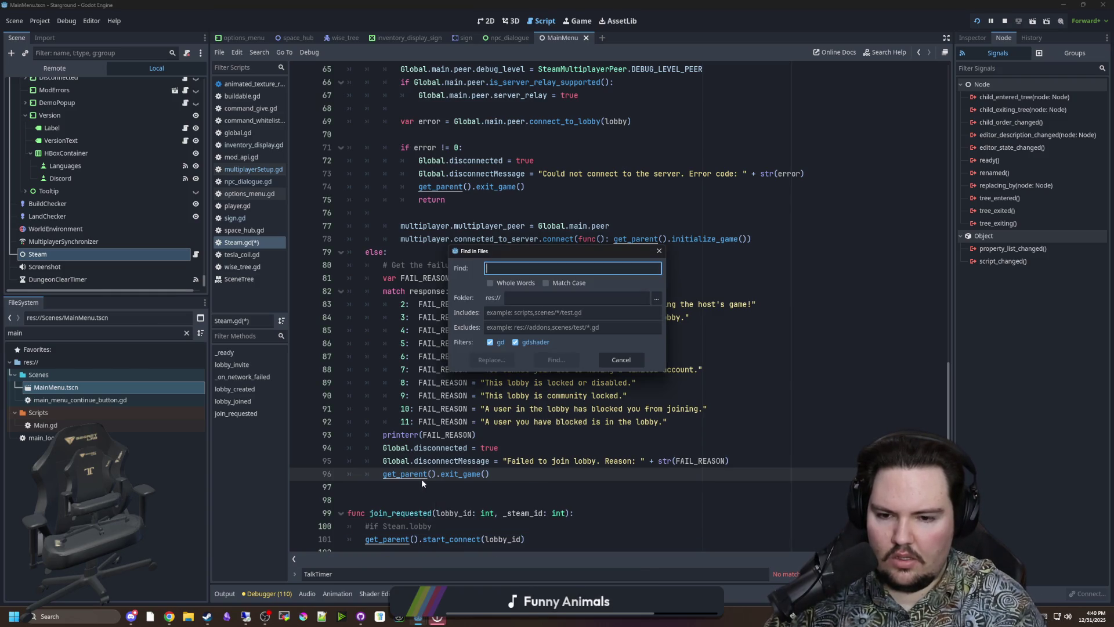
type("lobby:")
key("Return")
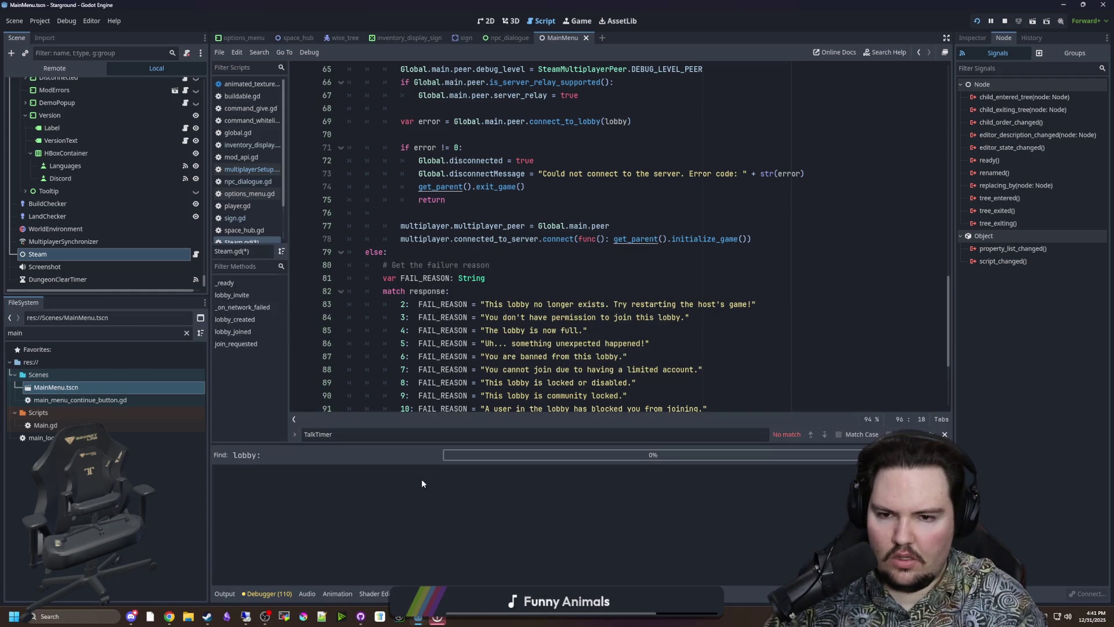
left_click(544, 318)
key("ctrl+shift+f")
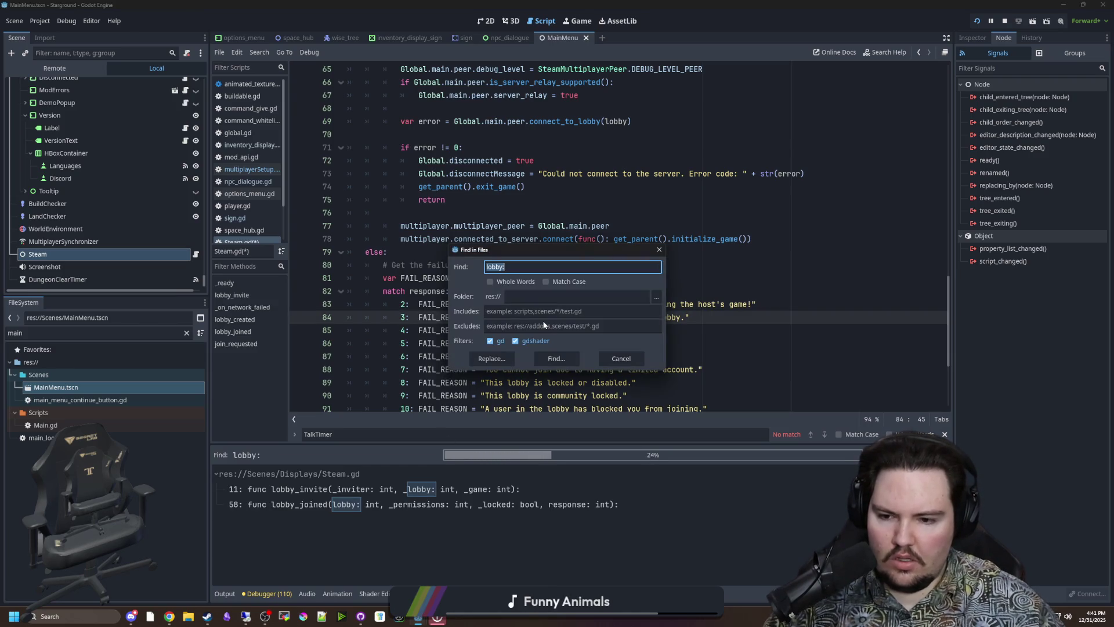
key("BackSpace")
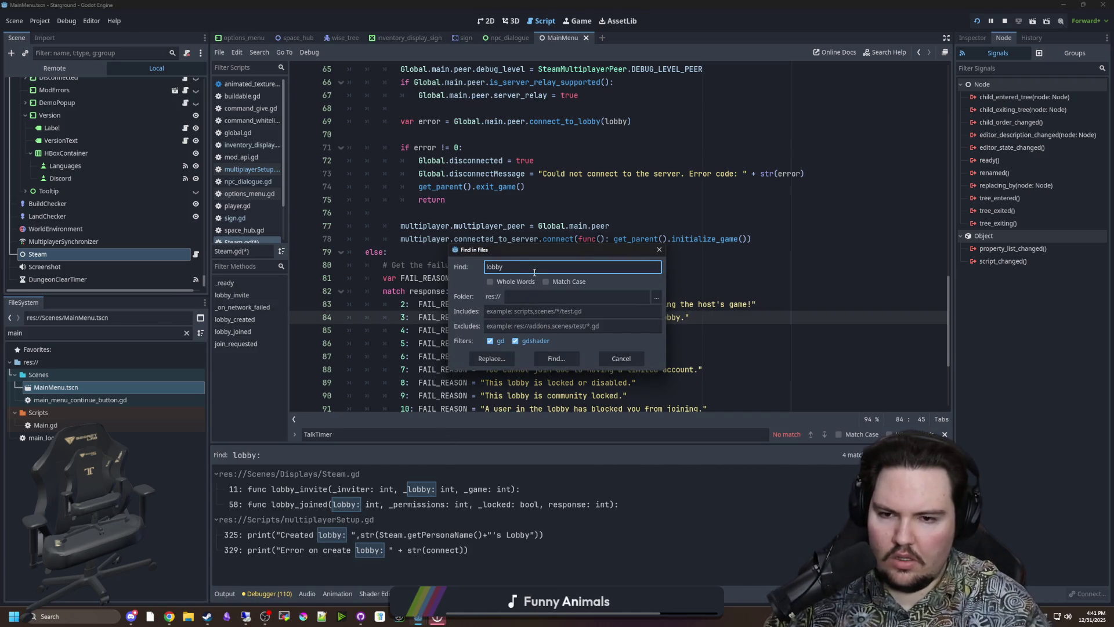
key("Return")
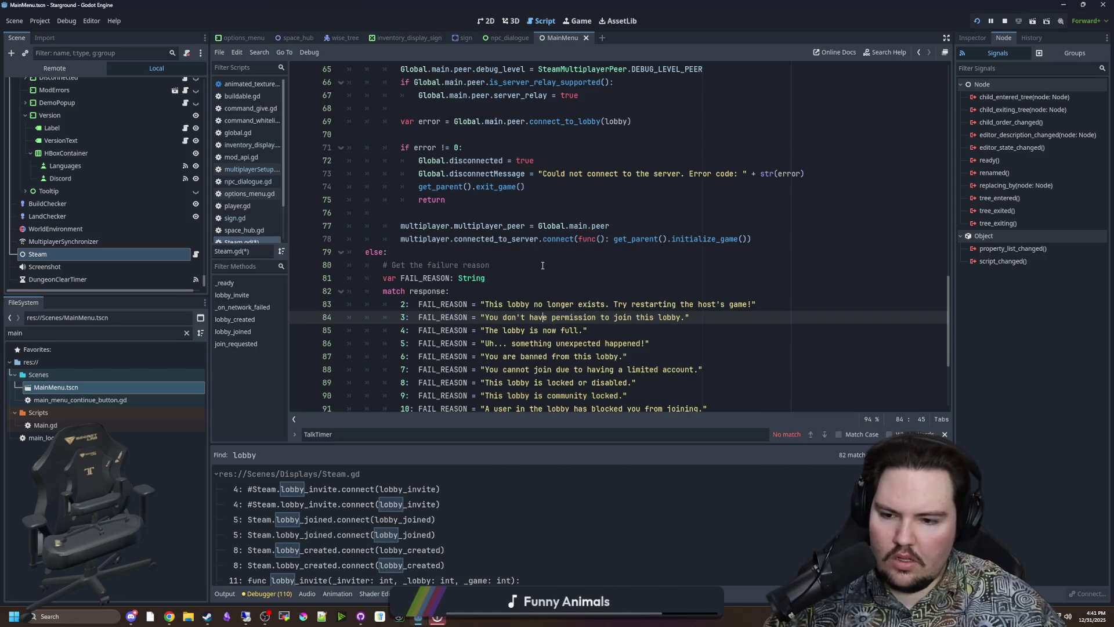
- Scan the results and open the Steam.isLobby check on line 1850 of multiplayerSetup.gd
scroll(392, 585, "down", 1)
scroll(392, 580, "down", 10)
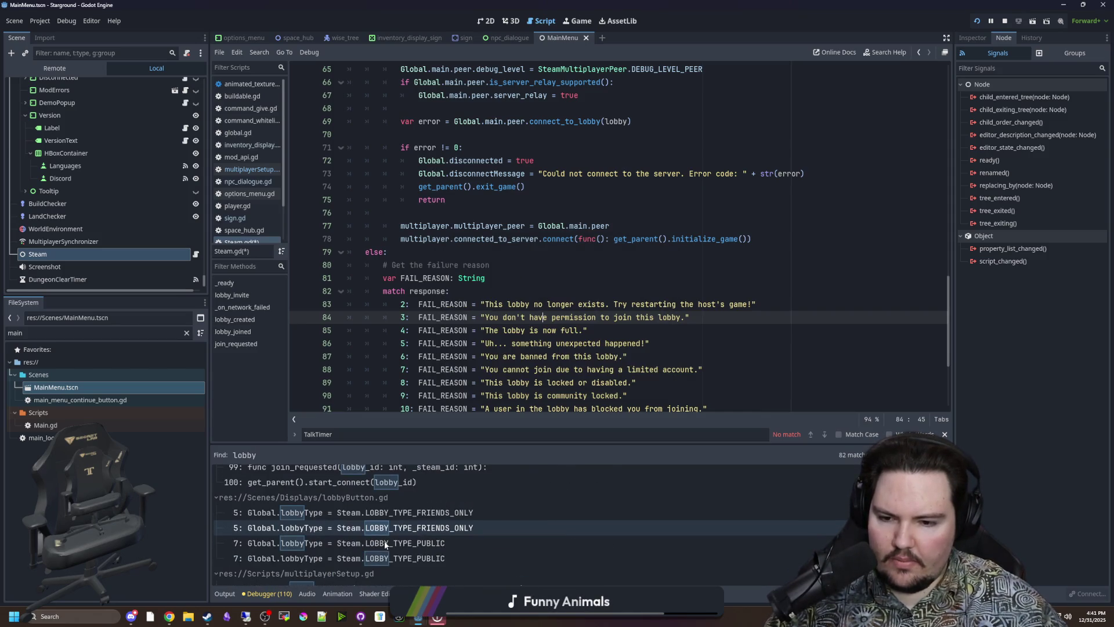
scroll(360, 522, "up", 1)
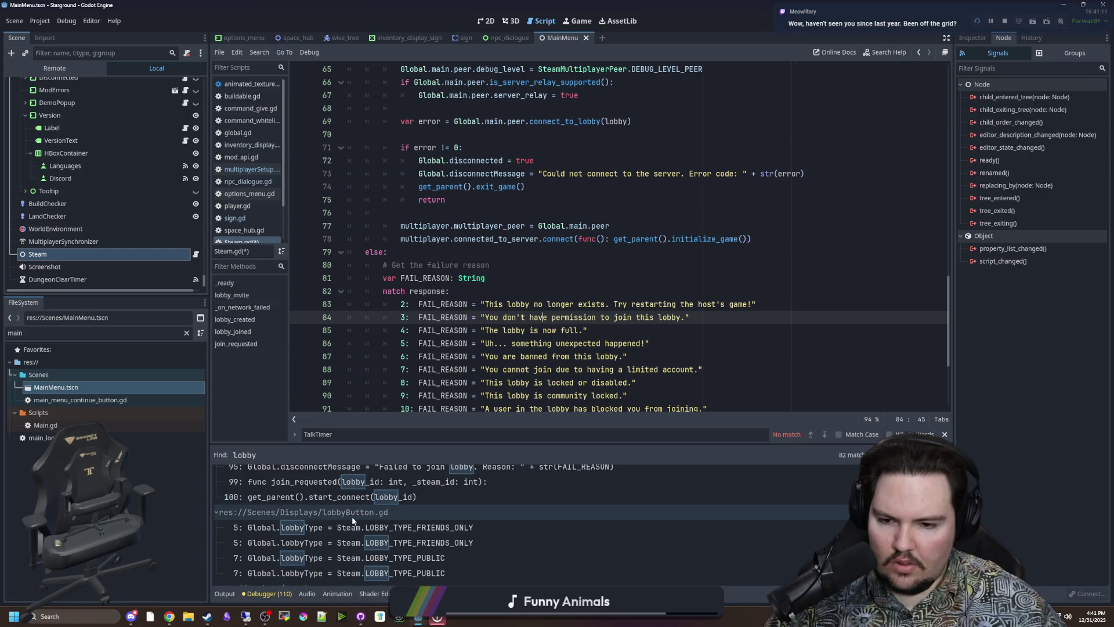
scroll(352, 517, "down", 10)
scroll(377, 530, "up", 3)
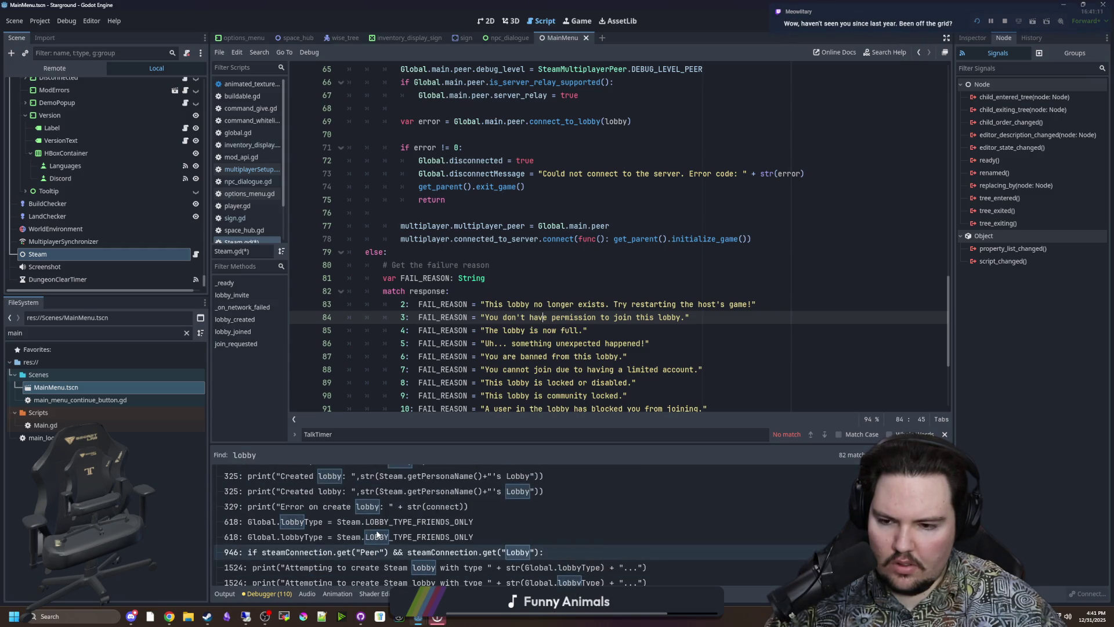
scroll(383, 531, "down", 5)
scroll(372, 540, "up", 3)
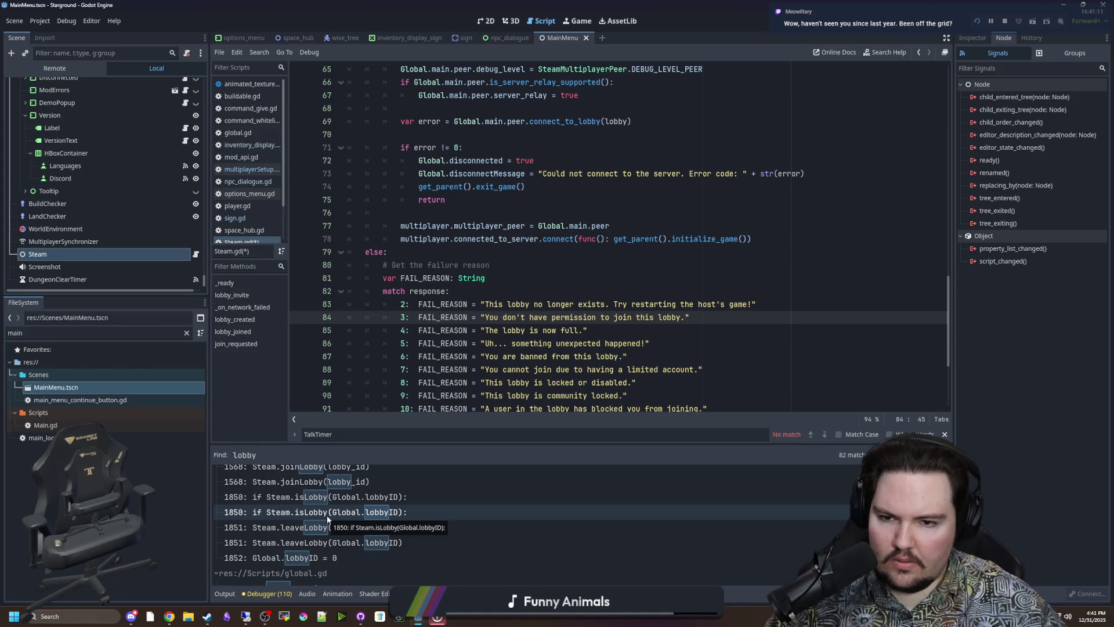
left_click(326, 515)
scroll(443, 335, "down", 3)
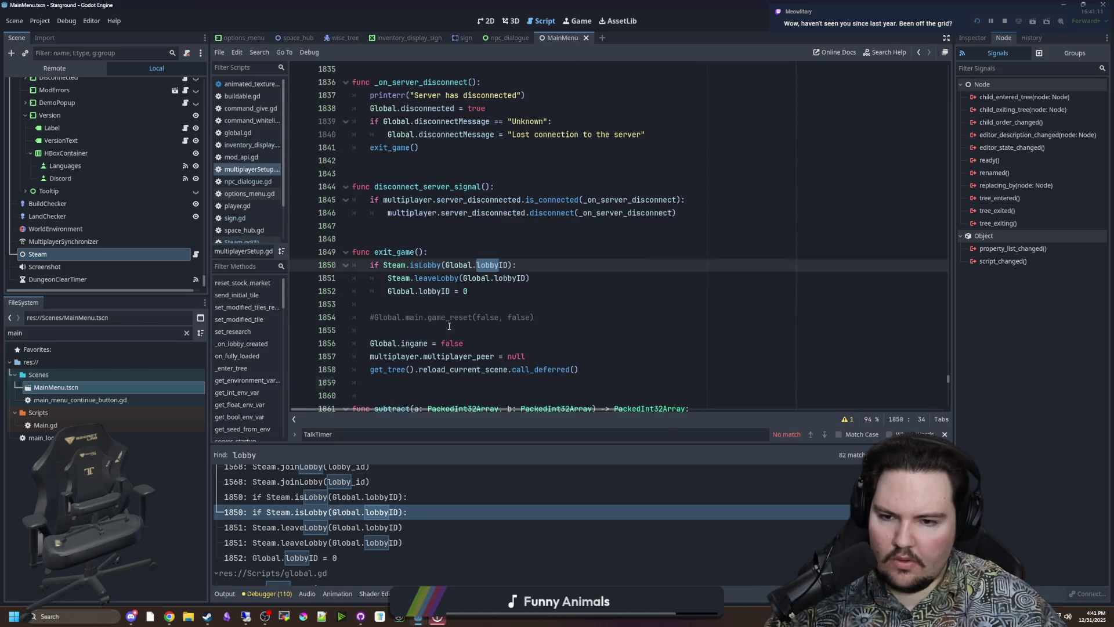
key("Up")
key("Up")
key("Up")
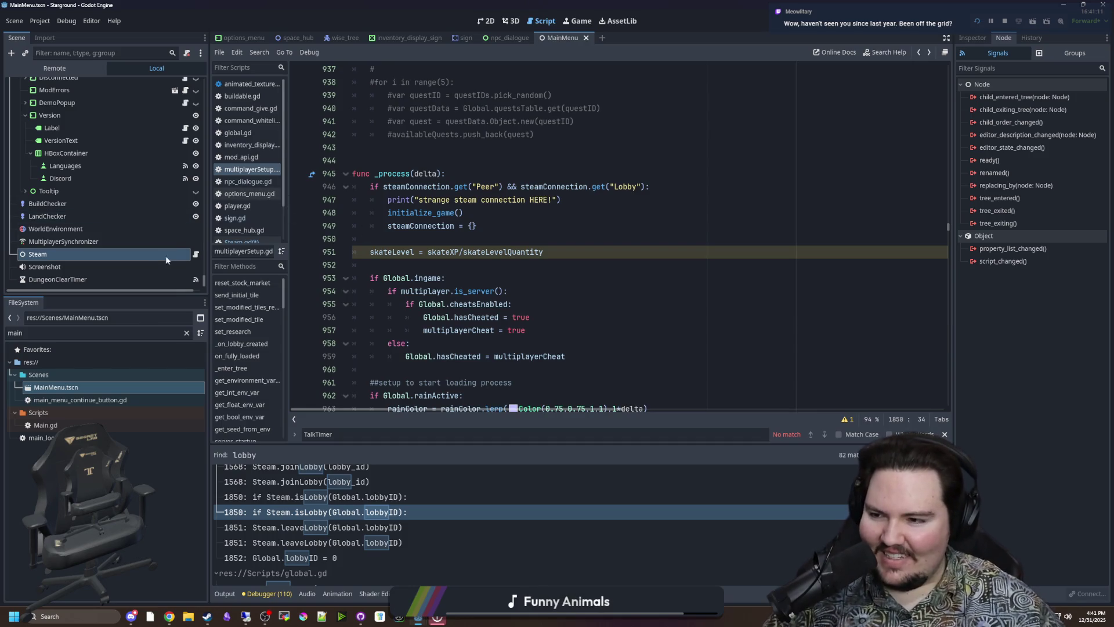
- Return to Steam.gd with the caret at the end of the join_requested header
left_click(197, 254)
scroll(509, 272, "down", 4)
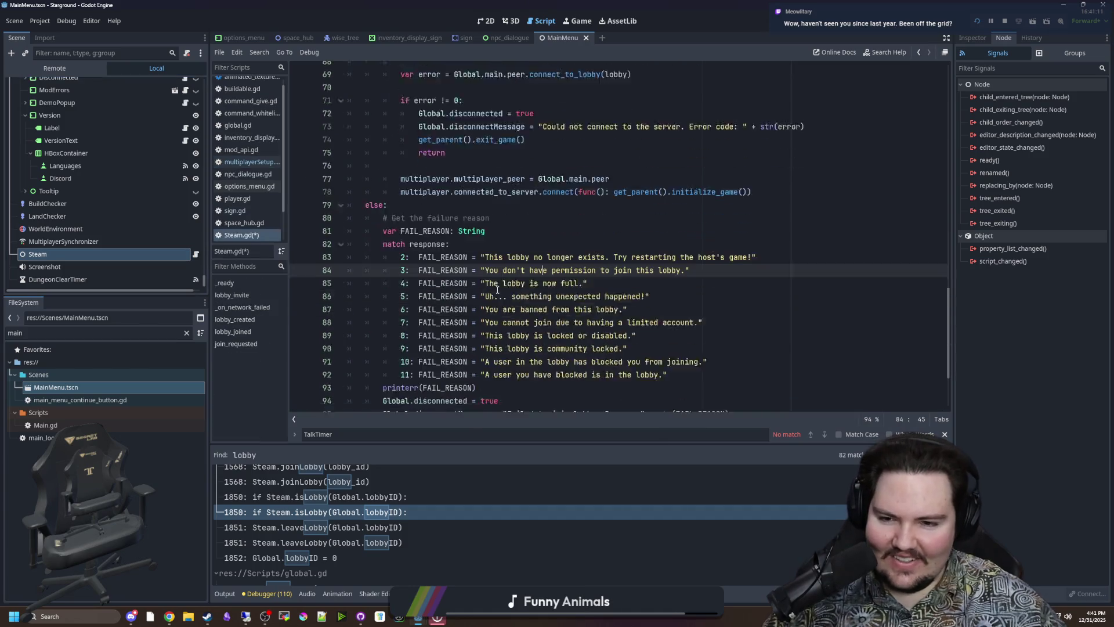
left_click(522, 370)
left_click(586, 357)
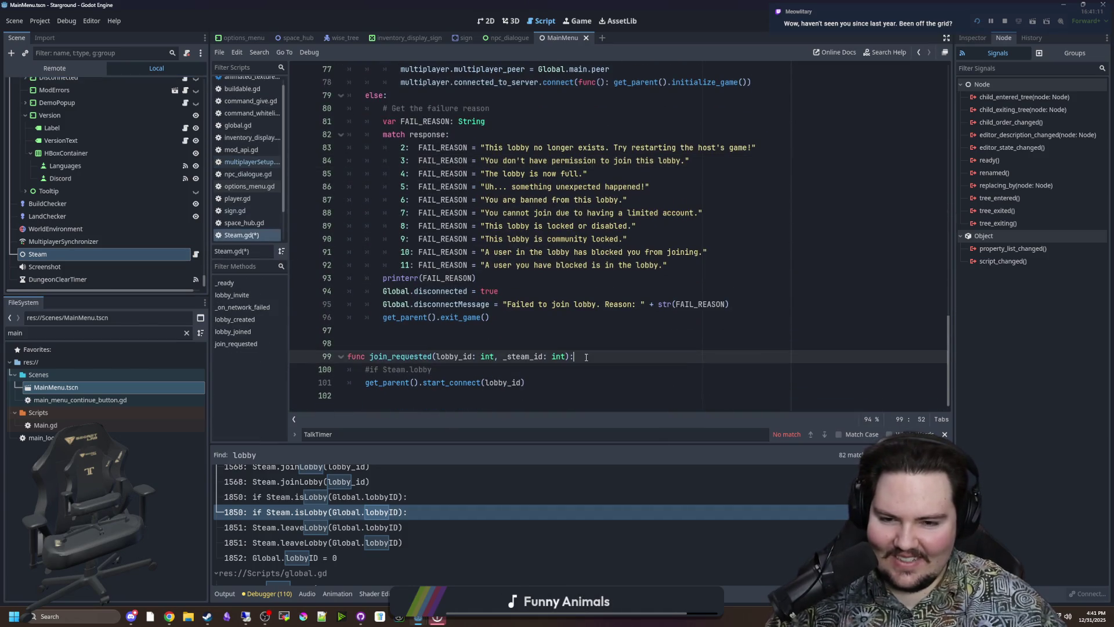
- Begin a new 'Steam.' line in join_requested and open the Steam class documentation
key("Return")
type("if S")
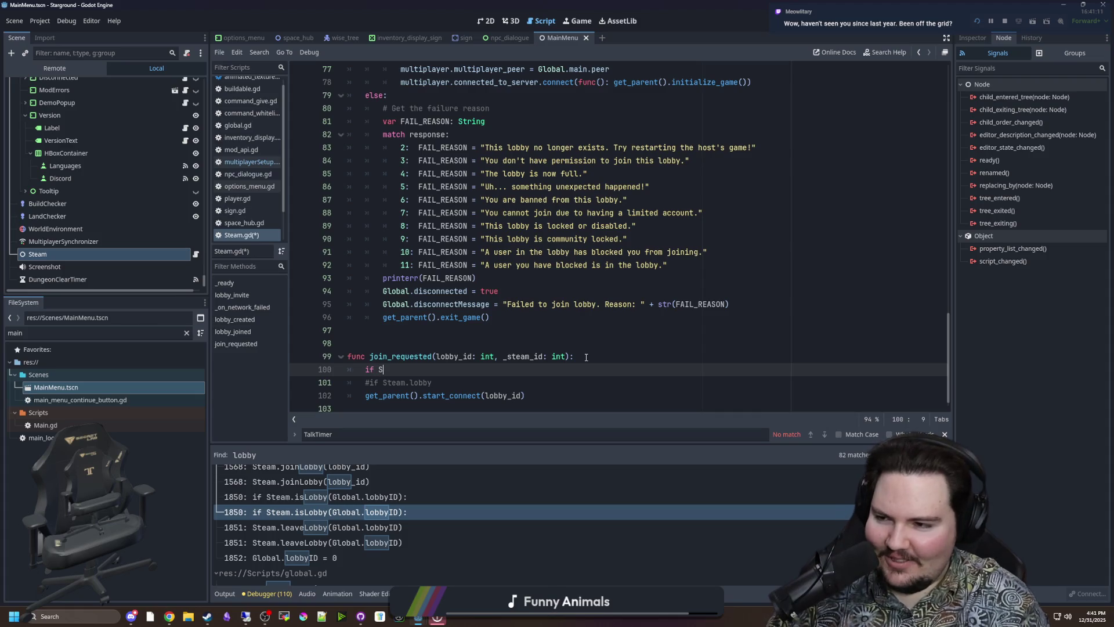
type("team.")
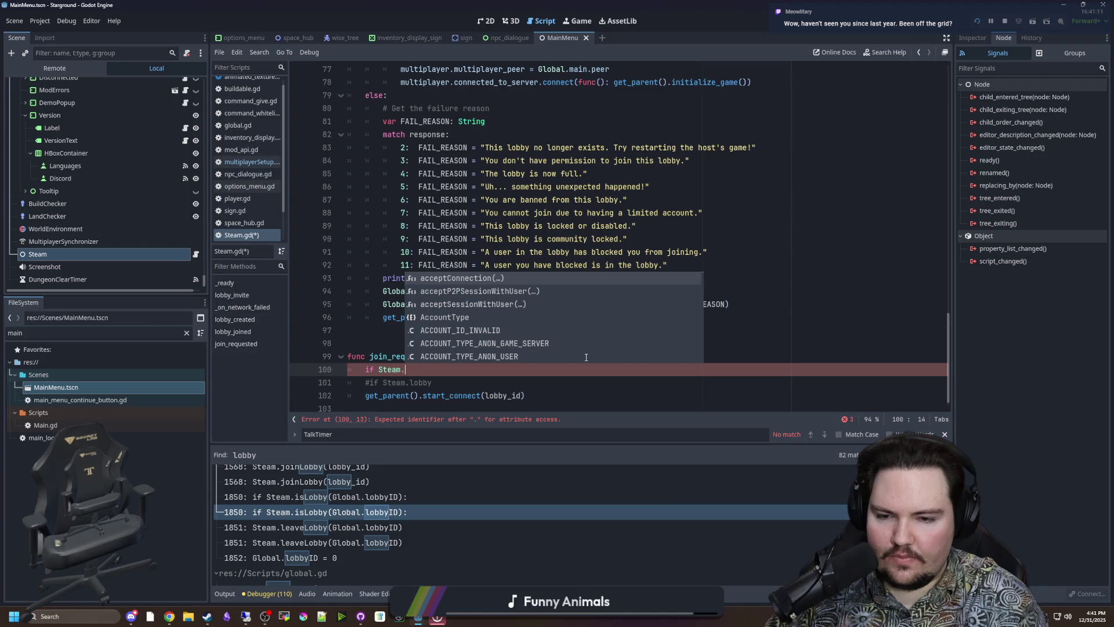
scroll(586, 357, "down", 10)
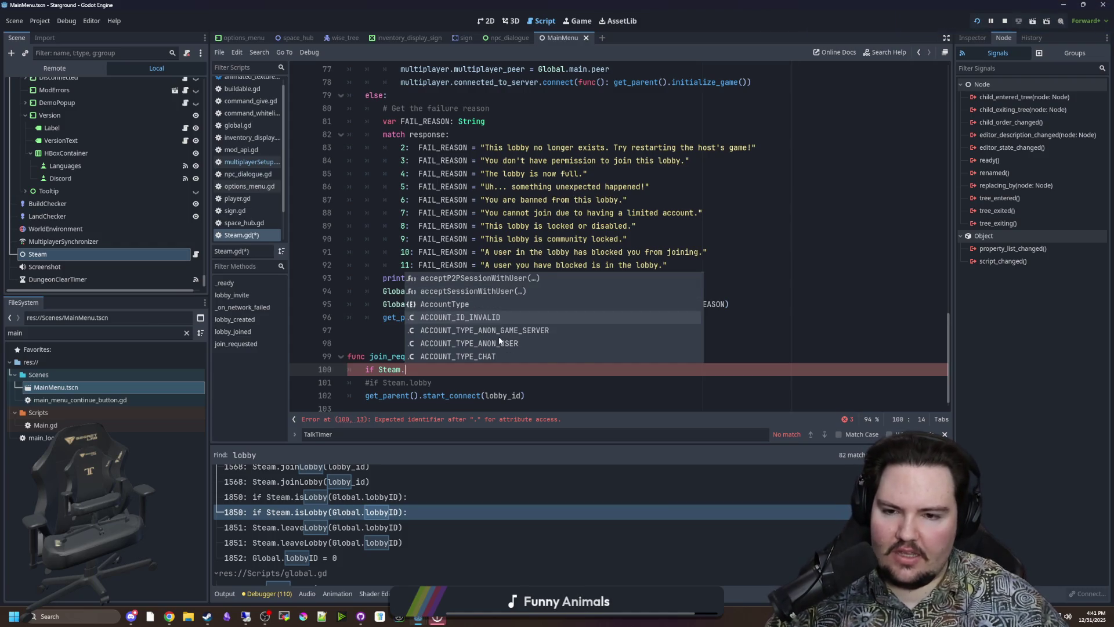
left_click(393, 372, "ctrl")
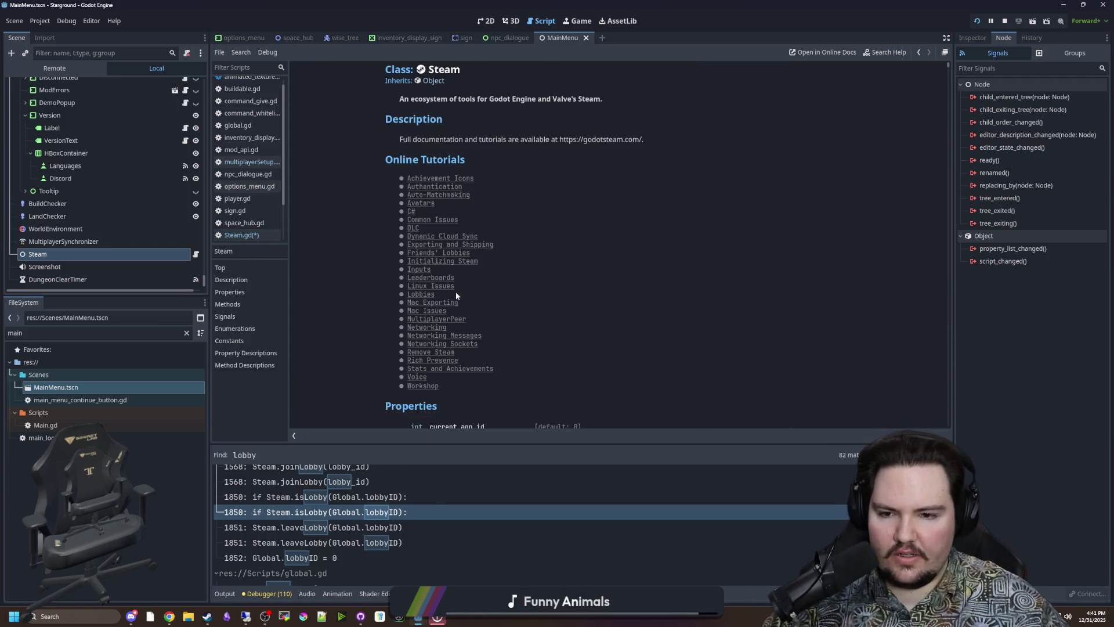
scroll(456, 293, "down", 3)
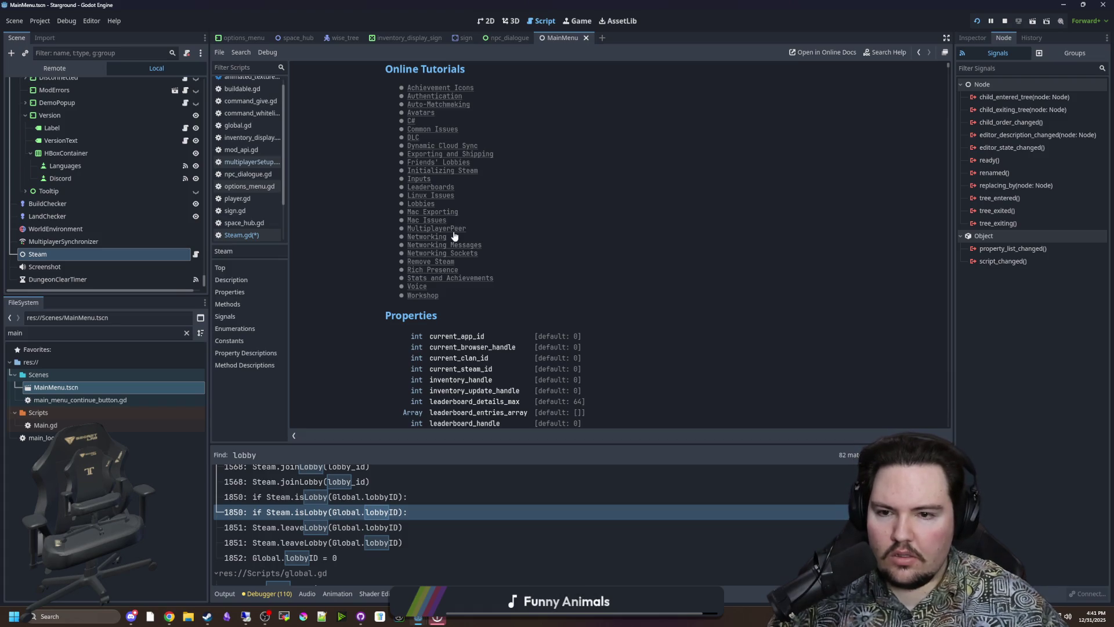
scroll(455, 236, "down", 15)
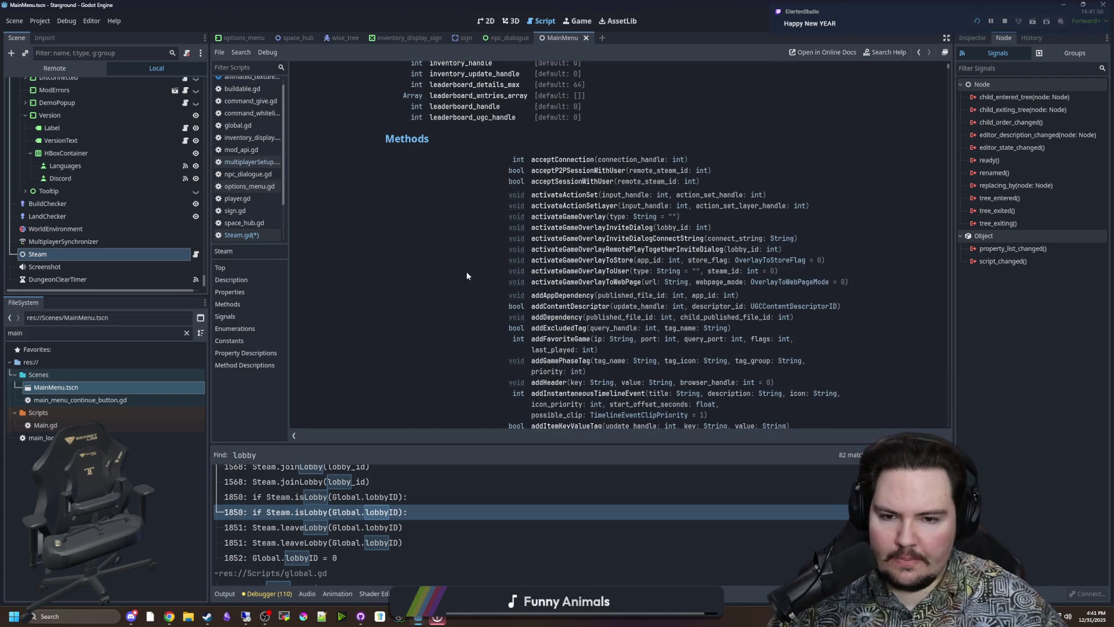
scroll(472, 278, "down", 20)
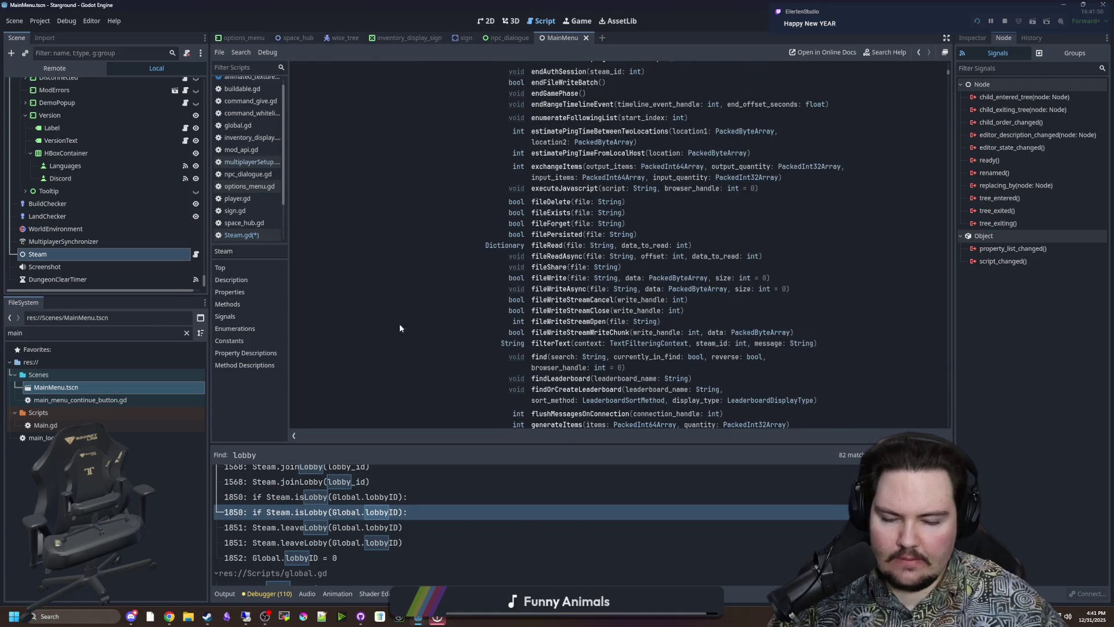
left_click(169, 591)
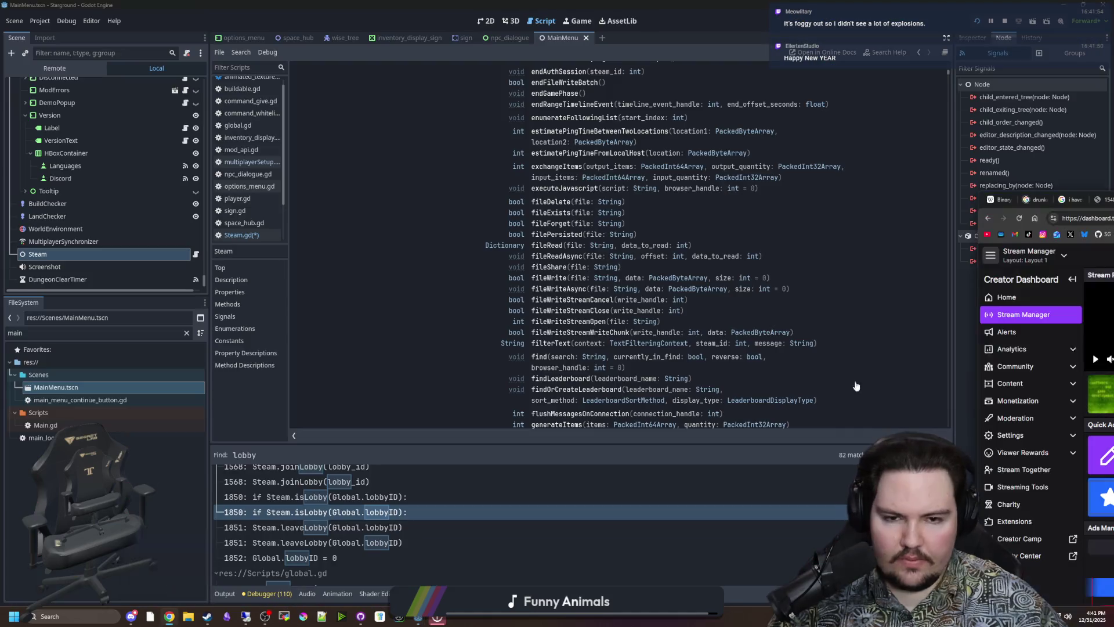
- In a new Chrome window, search Google for 'godotsteam' and glance at the GitHub result
key("ctrl+n")
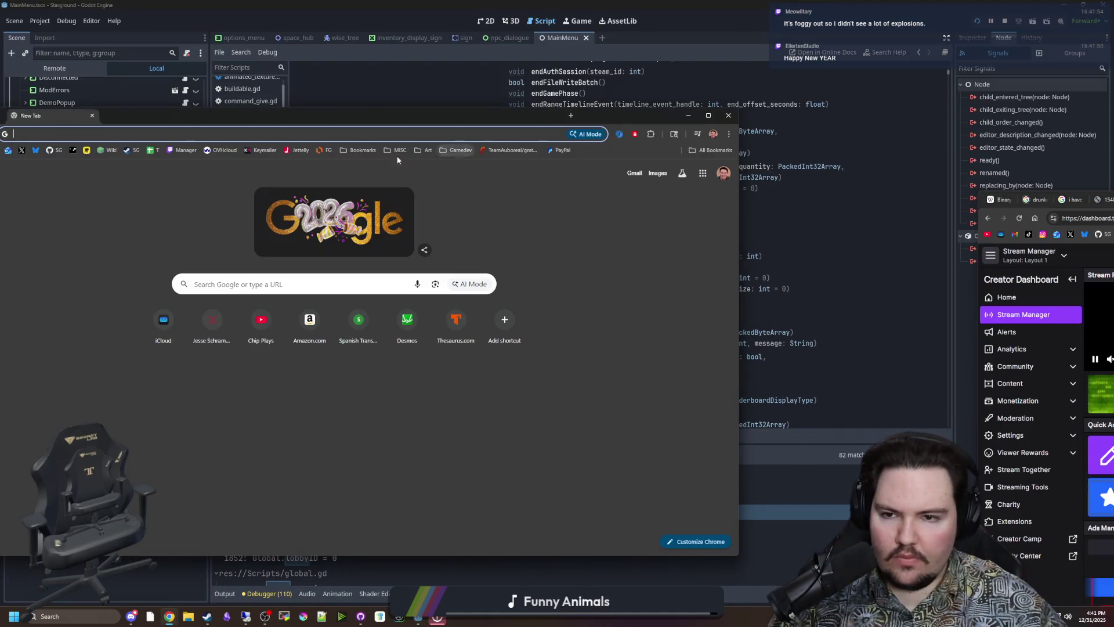
type("godotsteam")
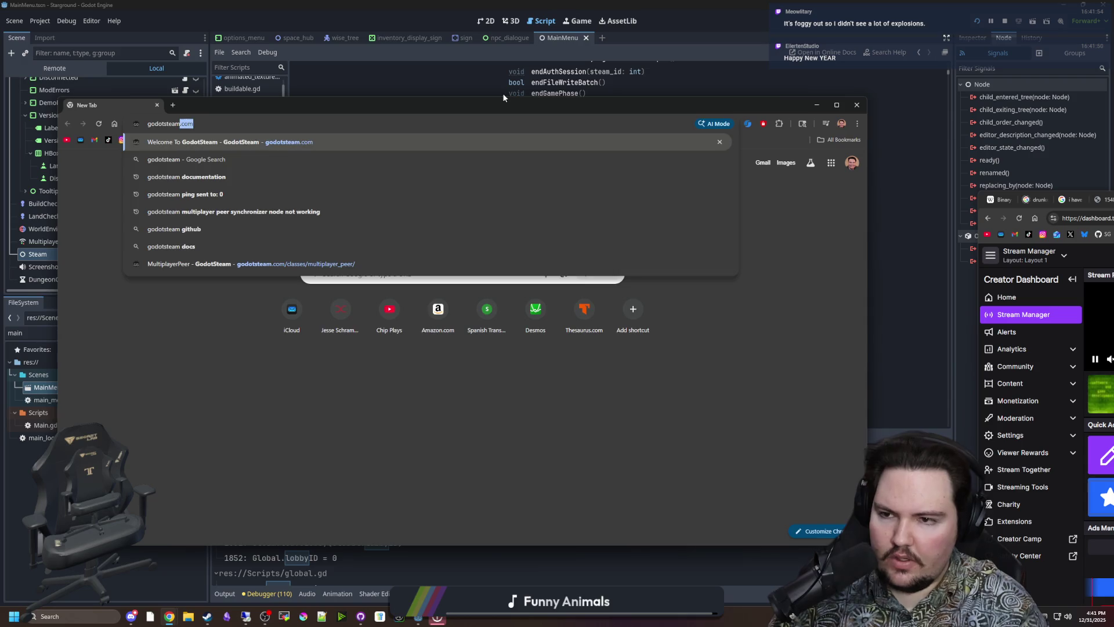
key("Return")
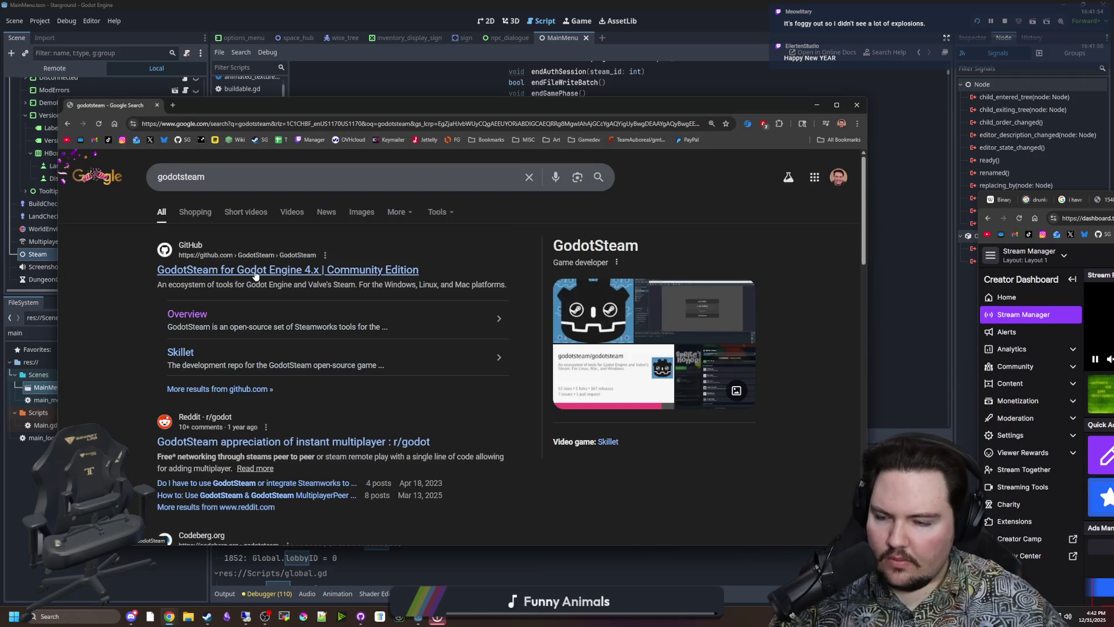
scroll(254, 274, "down", 3)
scroll(252, 273, "up", 3)
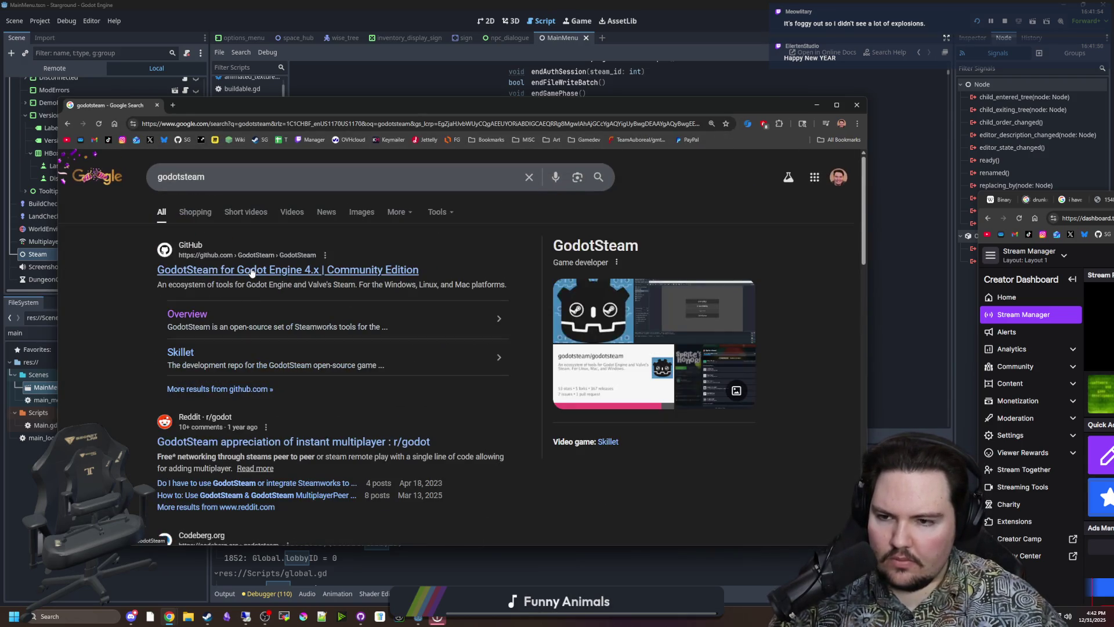
left_click(252, 273)
key("alt+Left")
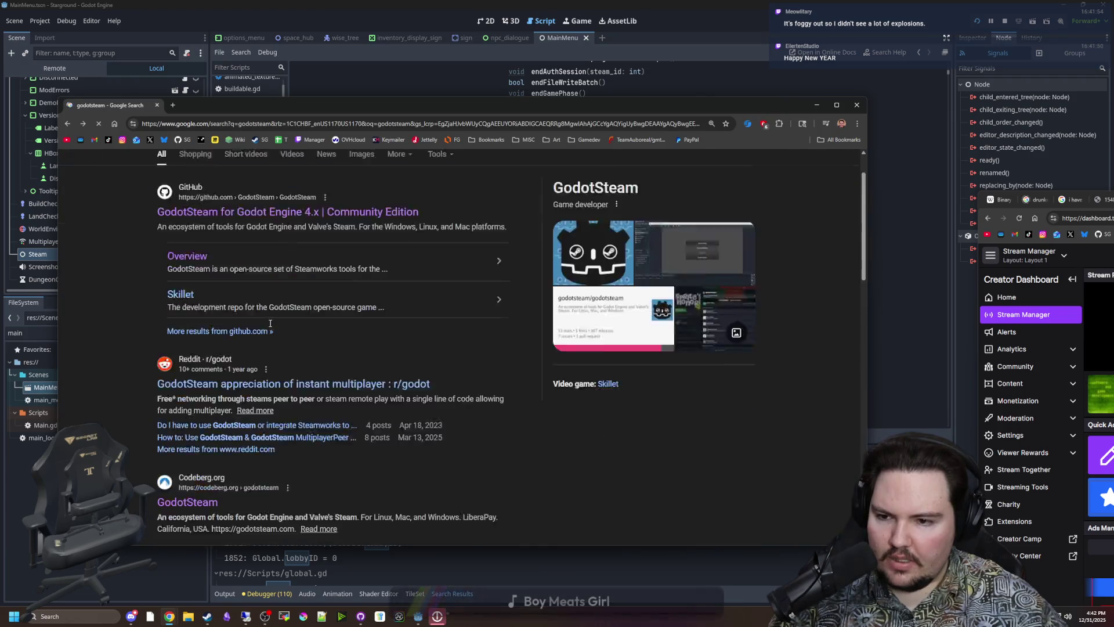
scroll(215, 398, "down", 4)
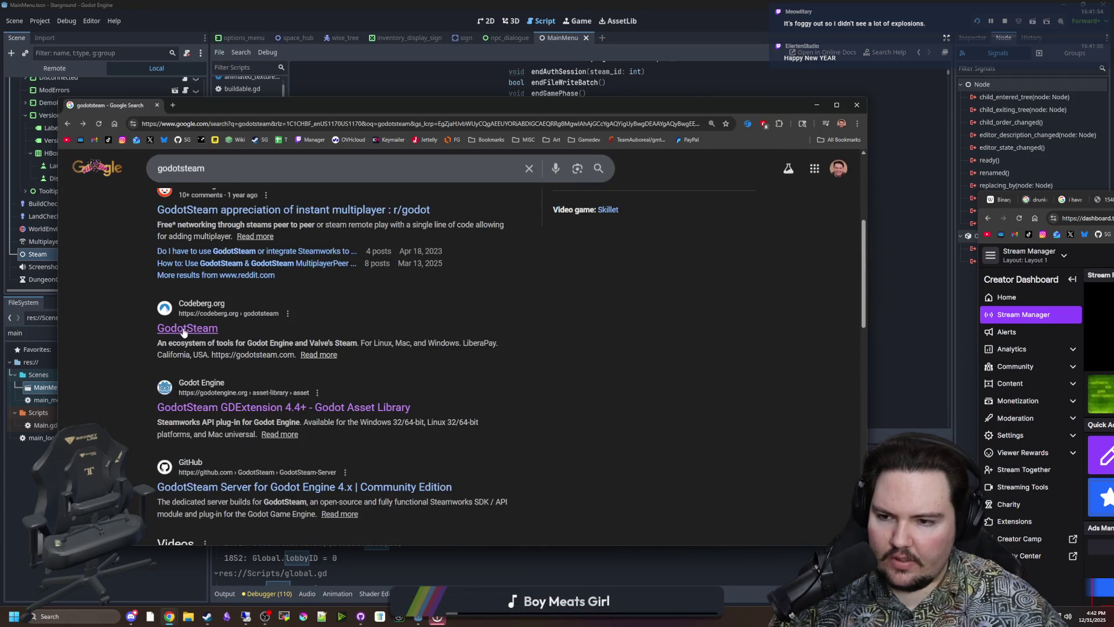
scroll(184, 332, "down", 4)
scroll(211, 221, "up", 8)
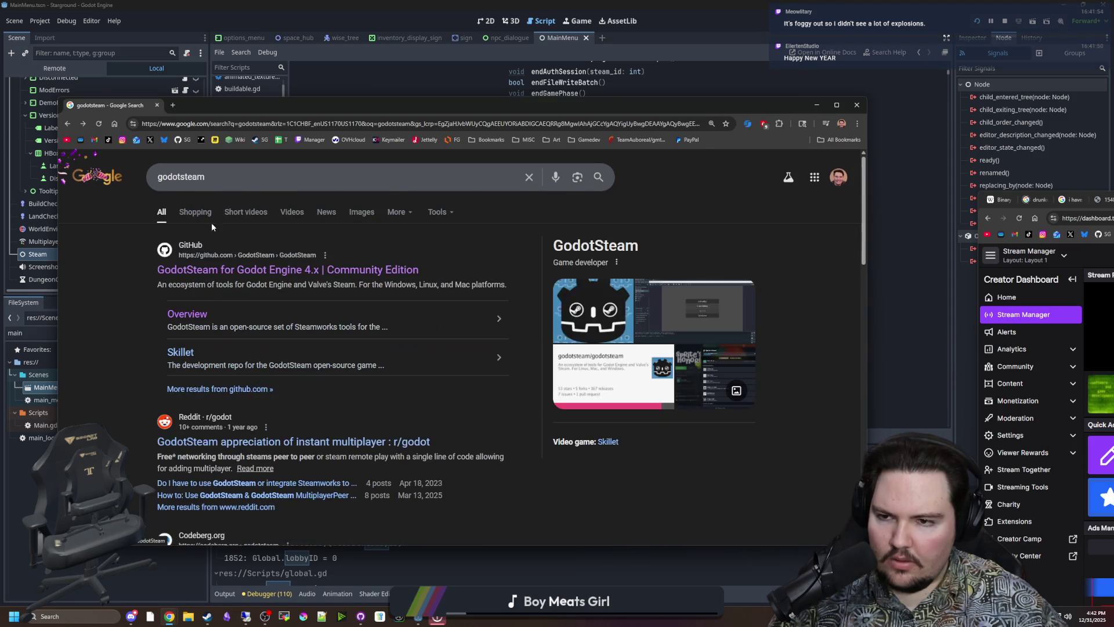
- Refine the search to 'godotsteam documentation' and browse the results
left_click(227, 172)
type("documentation")
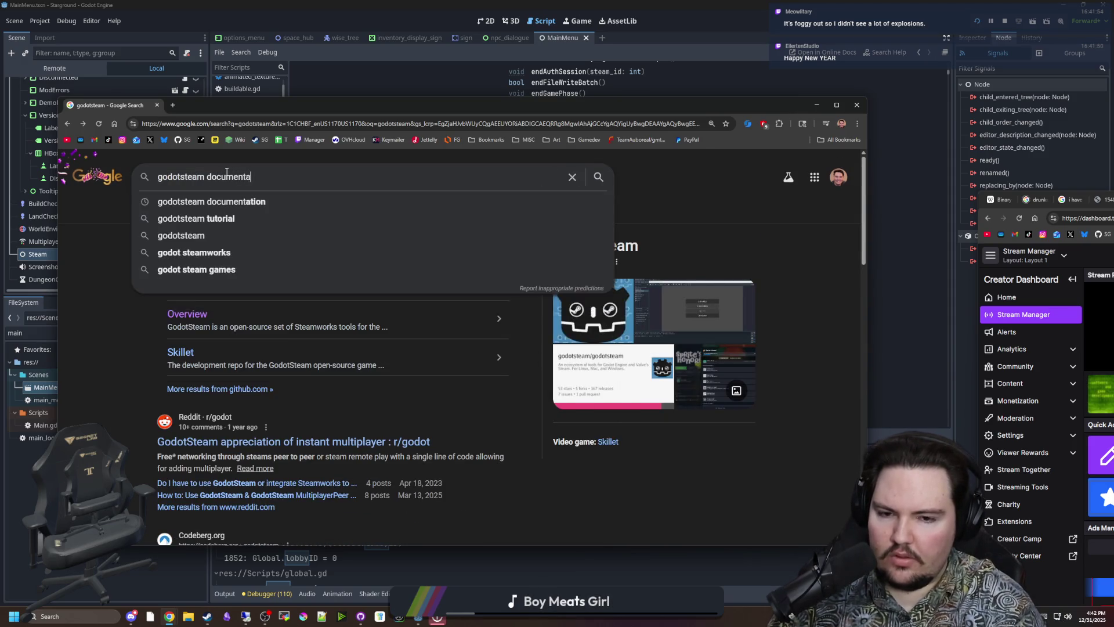
key("Return")
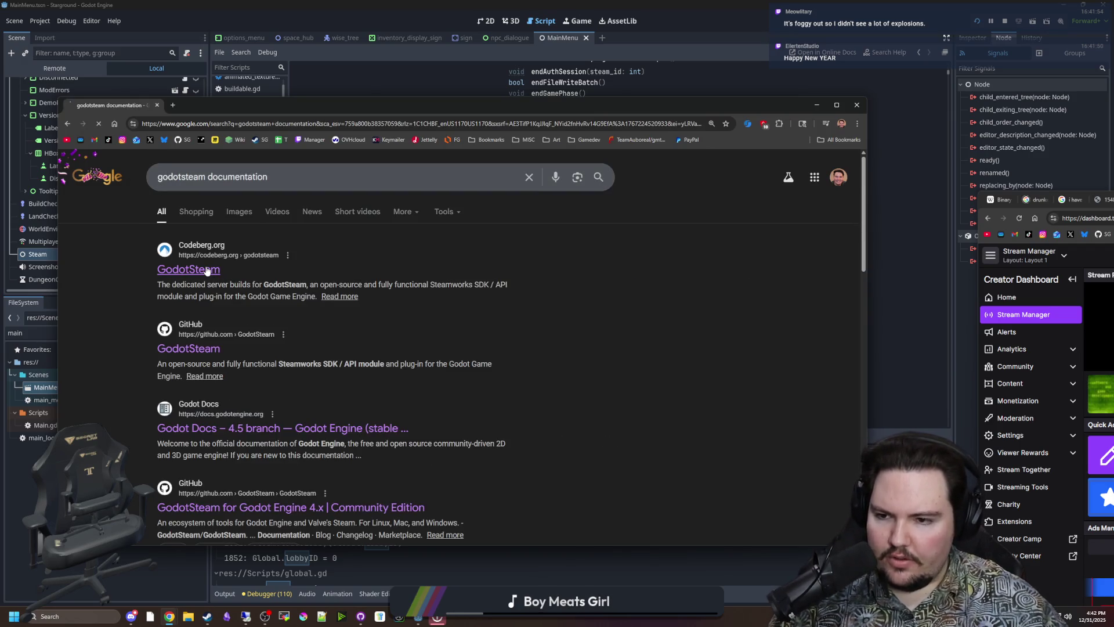
key("alt+Left")
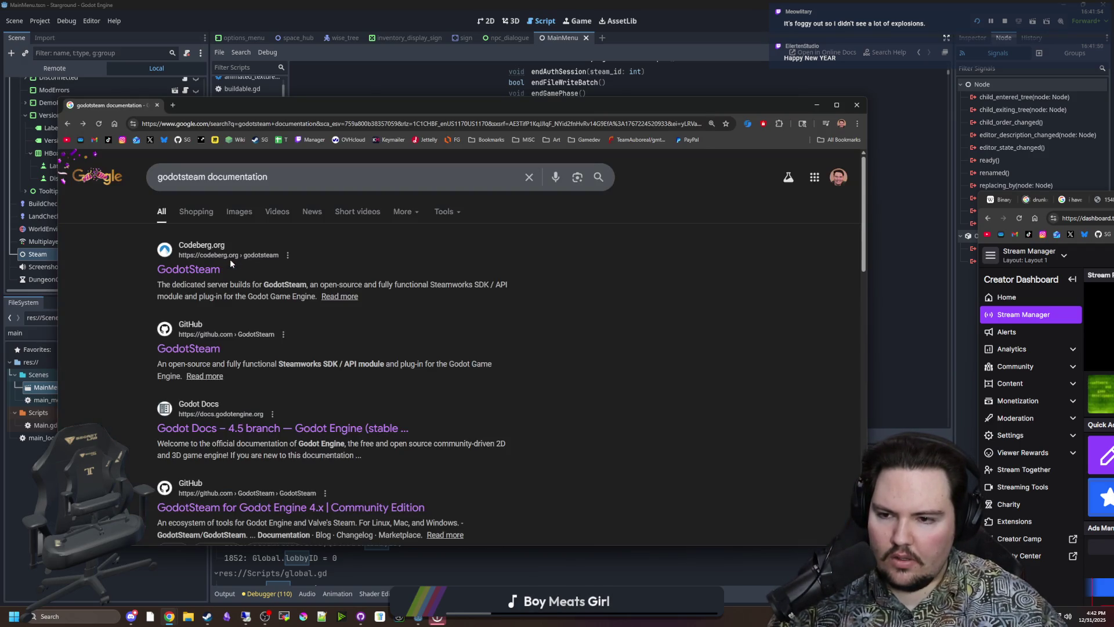
scroll(234, 422, "down", 3)
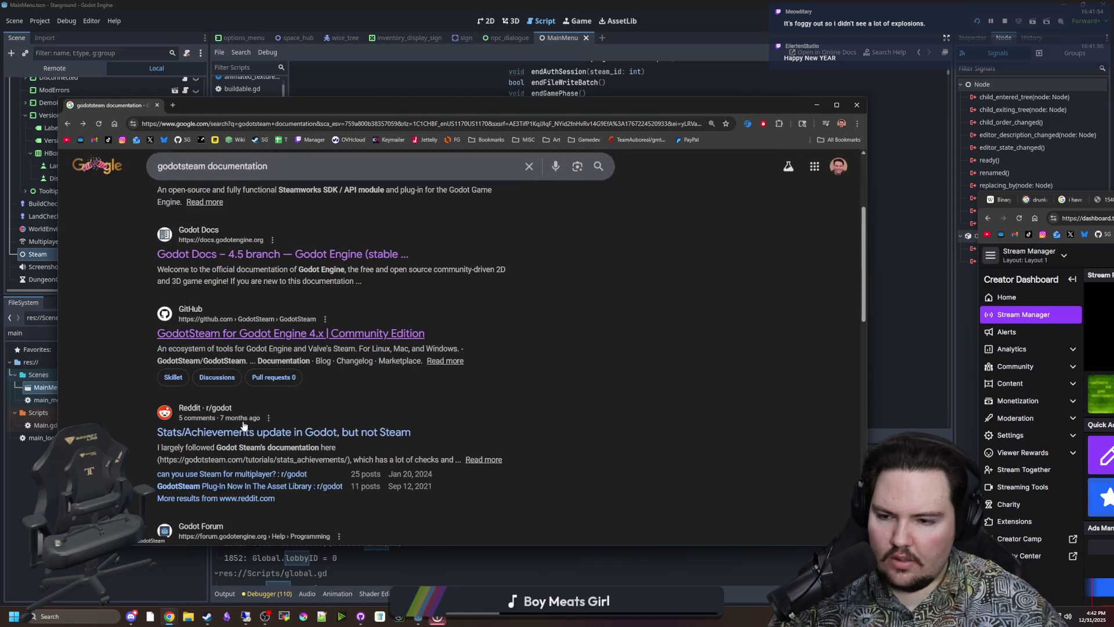
scroll(243, 425, "down", 3)
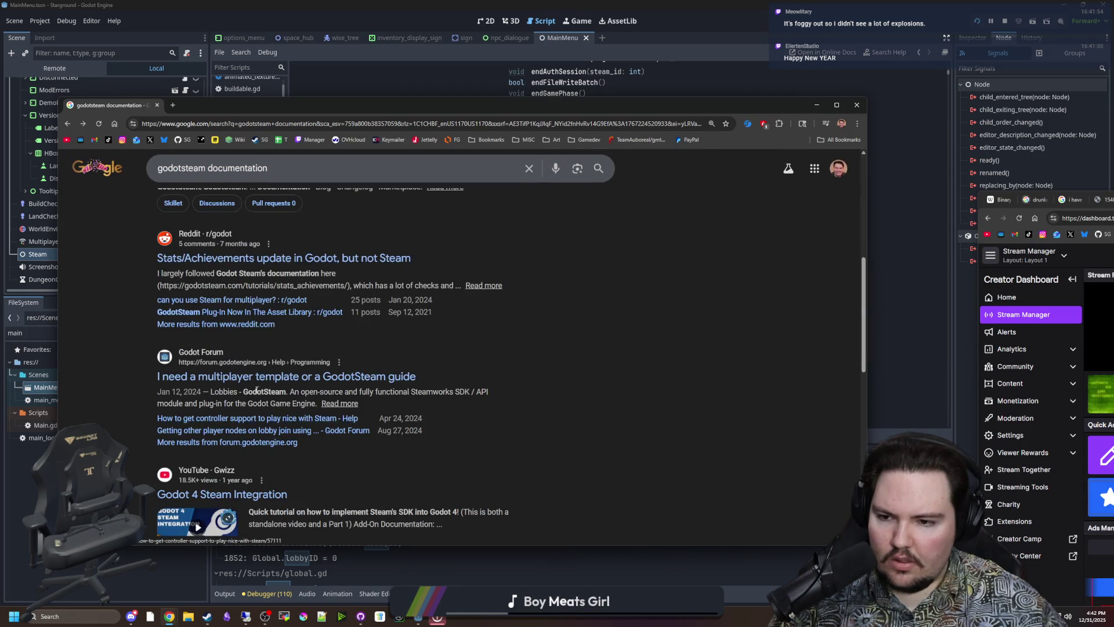
scroll(257, 390, "down", 4)
scroll(243, 374, "down", 12)
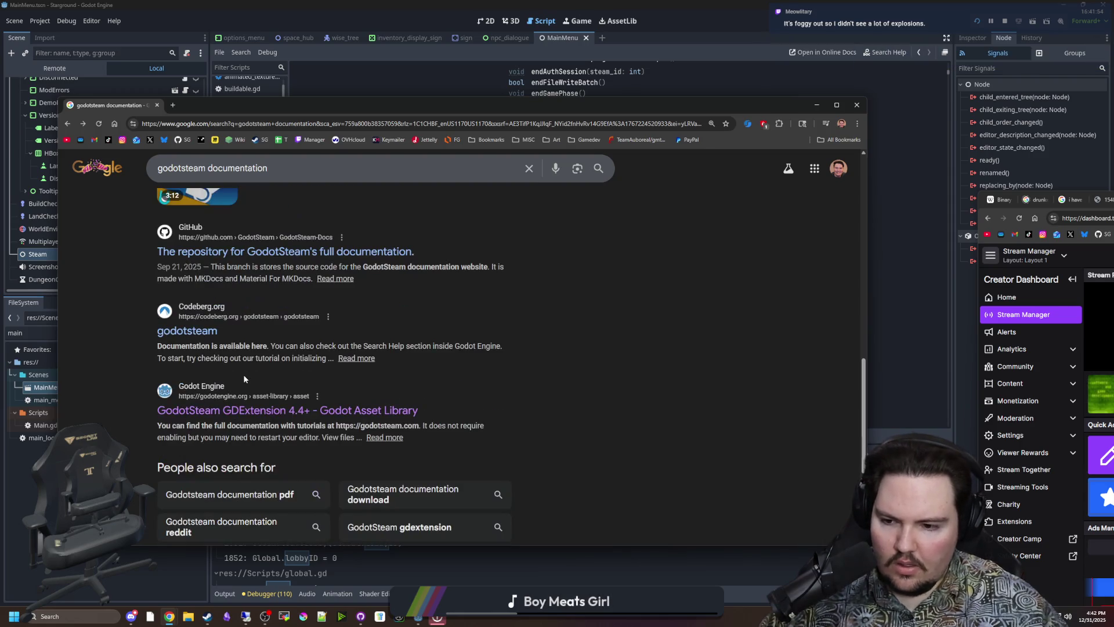
scroll(284, 192, "up", 20)
- Replace the query with 'godot steam' and scroll through its results
left_click(284, 189)
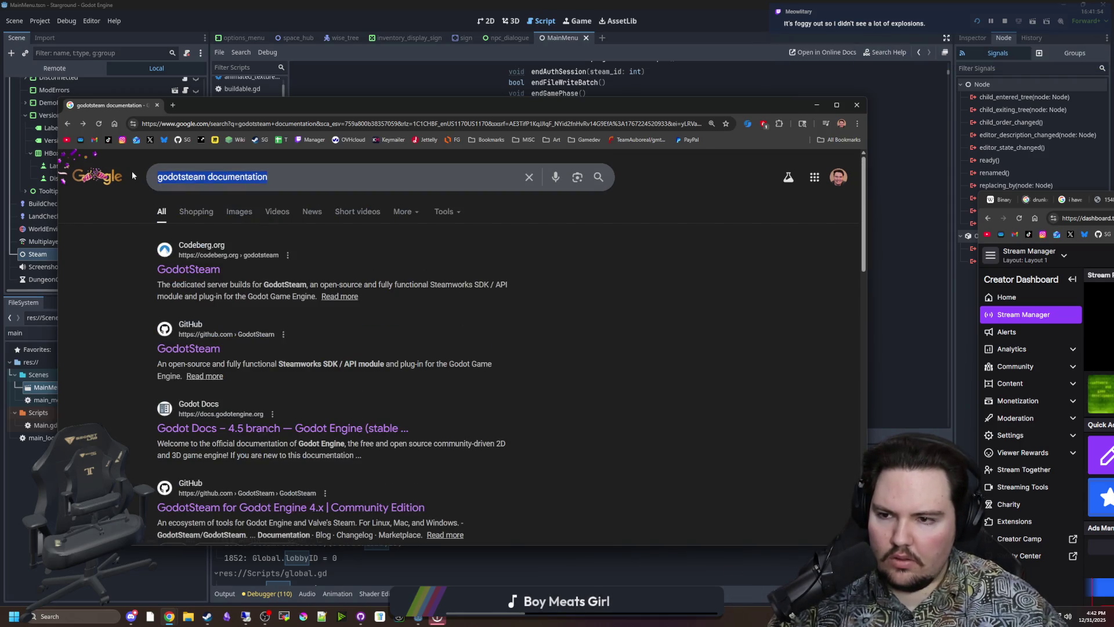
key("ctrl+a")
type("godot s")
key("Return")
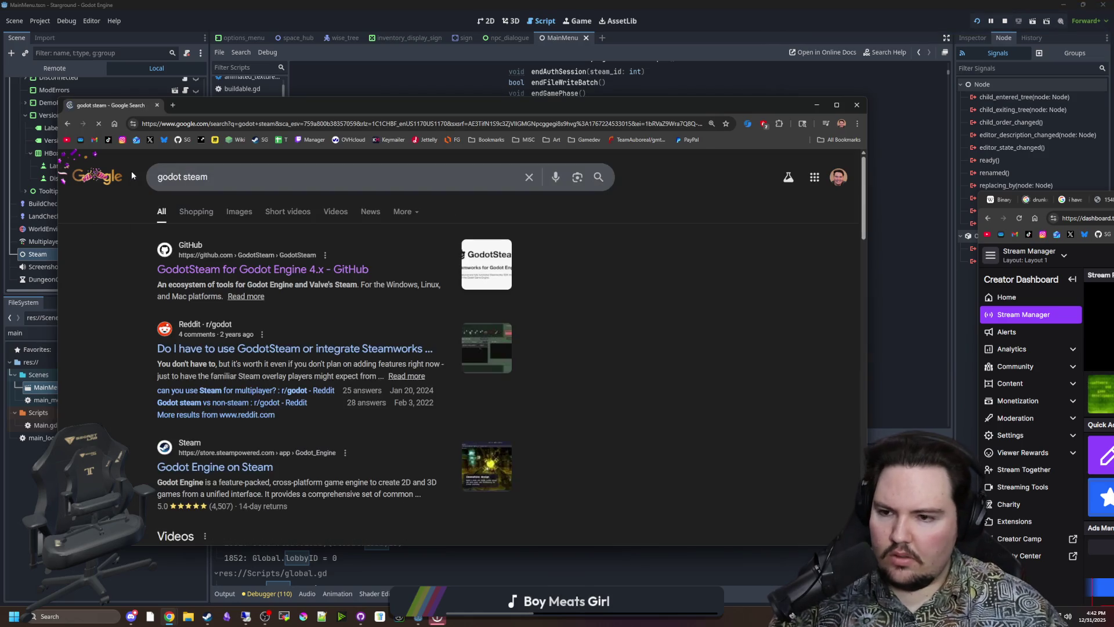
scroll(281, 262, "down", 3)
scroll(282, 267, "down", 8)
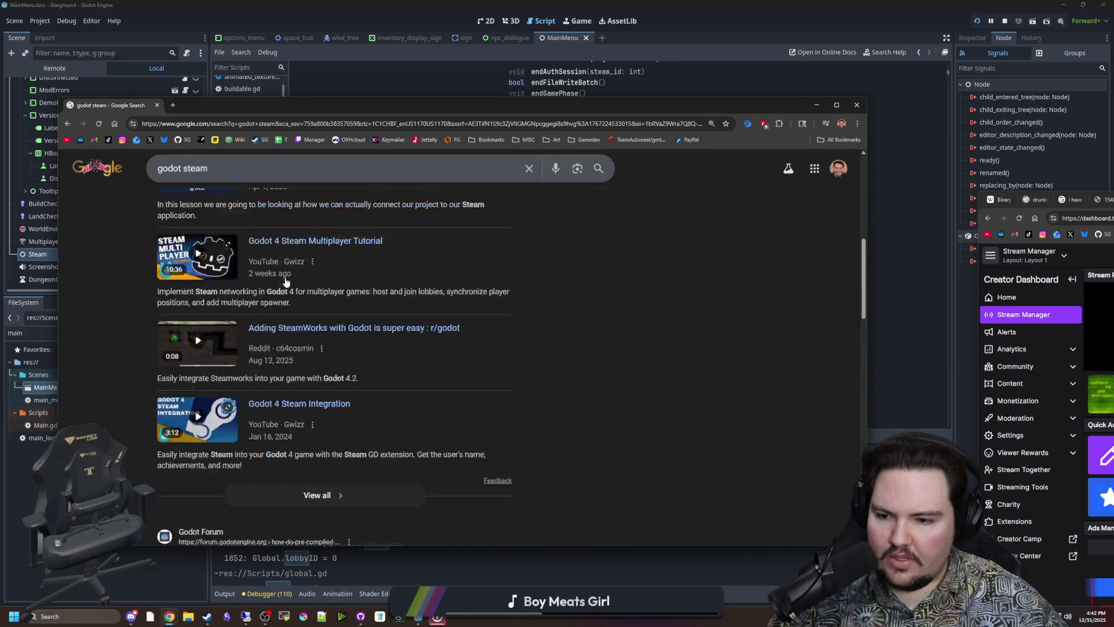
scroll(299, 282, "down", 5)
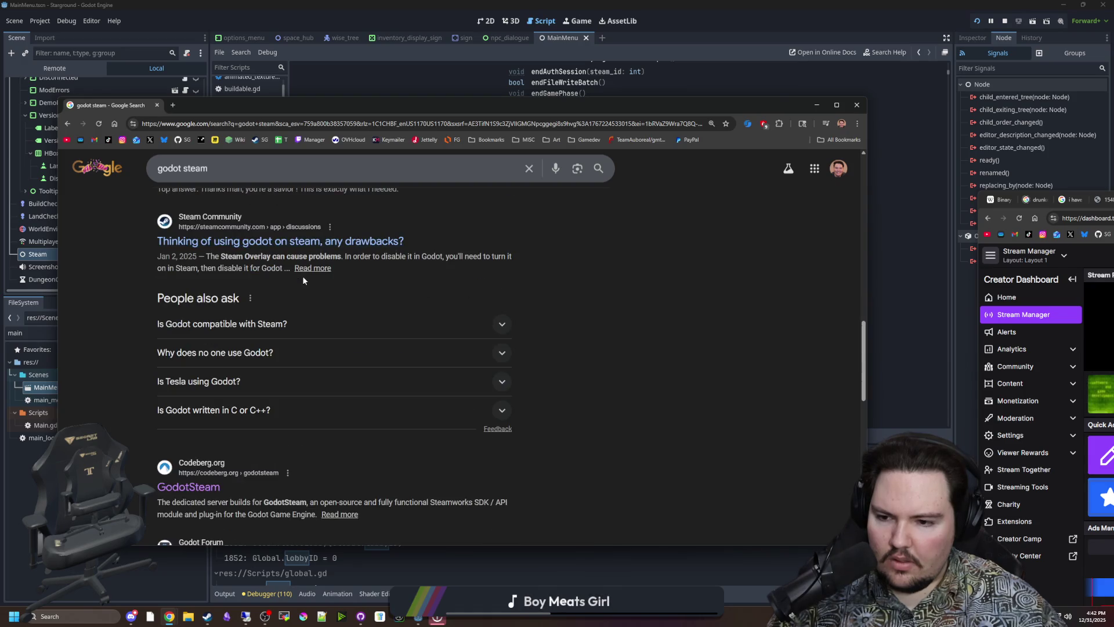
scroll(302, 276, "down", 3)
scroll(230, 339, "up", 18)
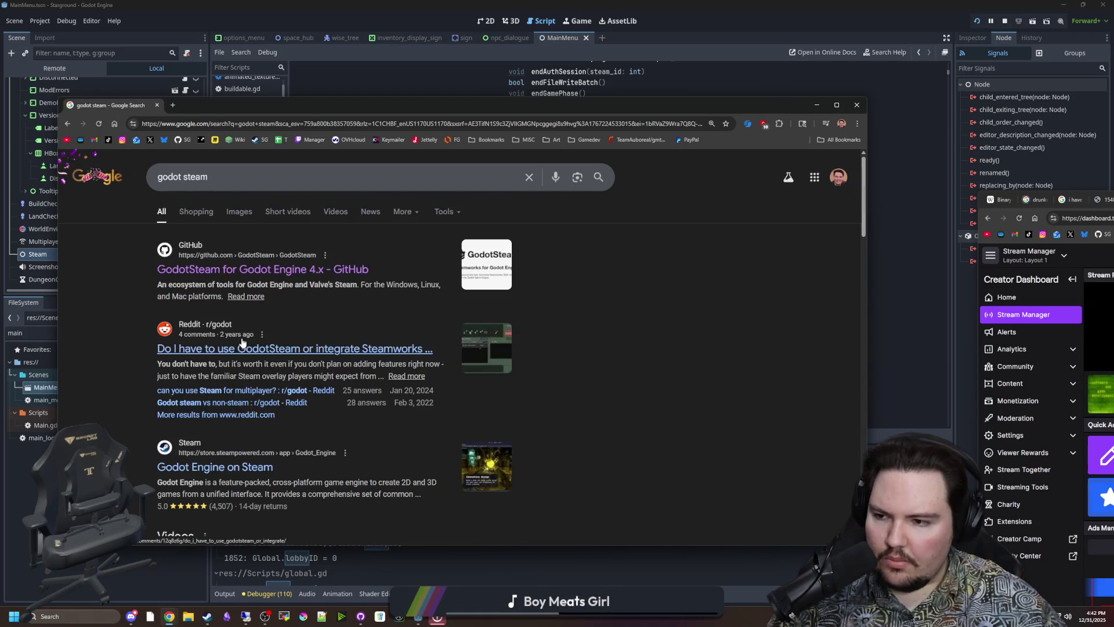
- Follow the GodotSteam GitHub result via Codeberg to godotsteam.com and its Documentation page
left_click(250, 271)
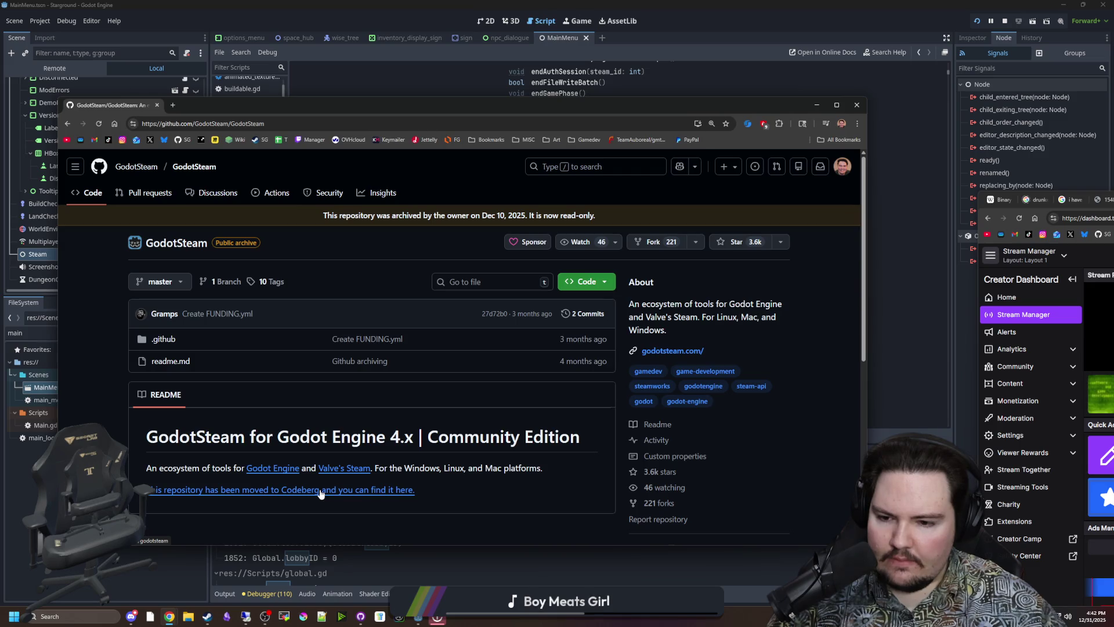
left_click(321, 493)
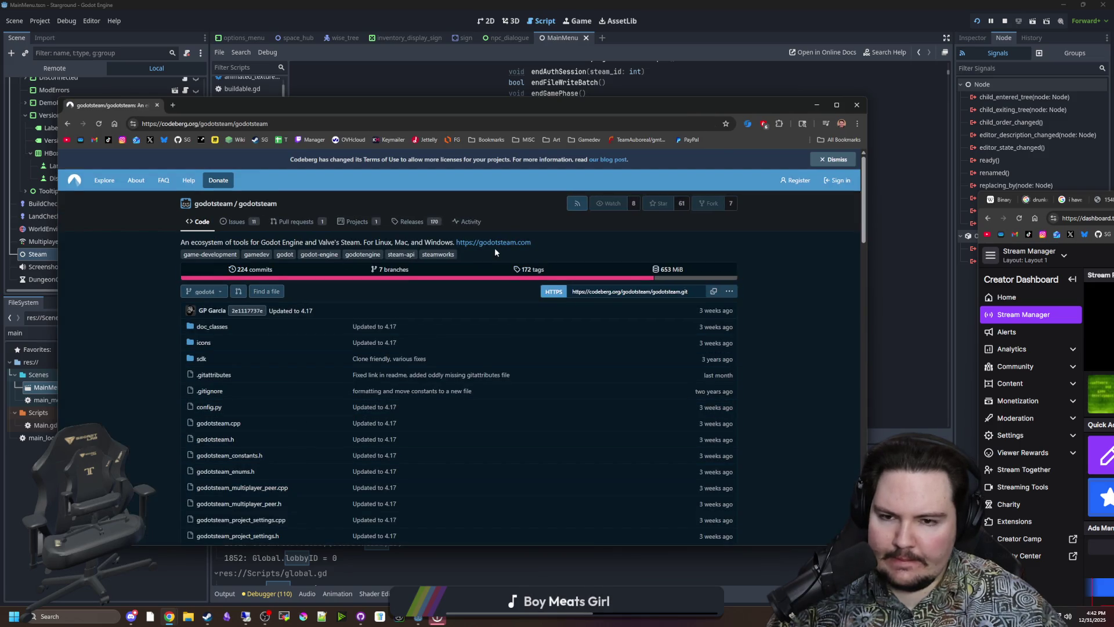
left_click(495, 243)
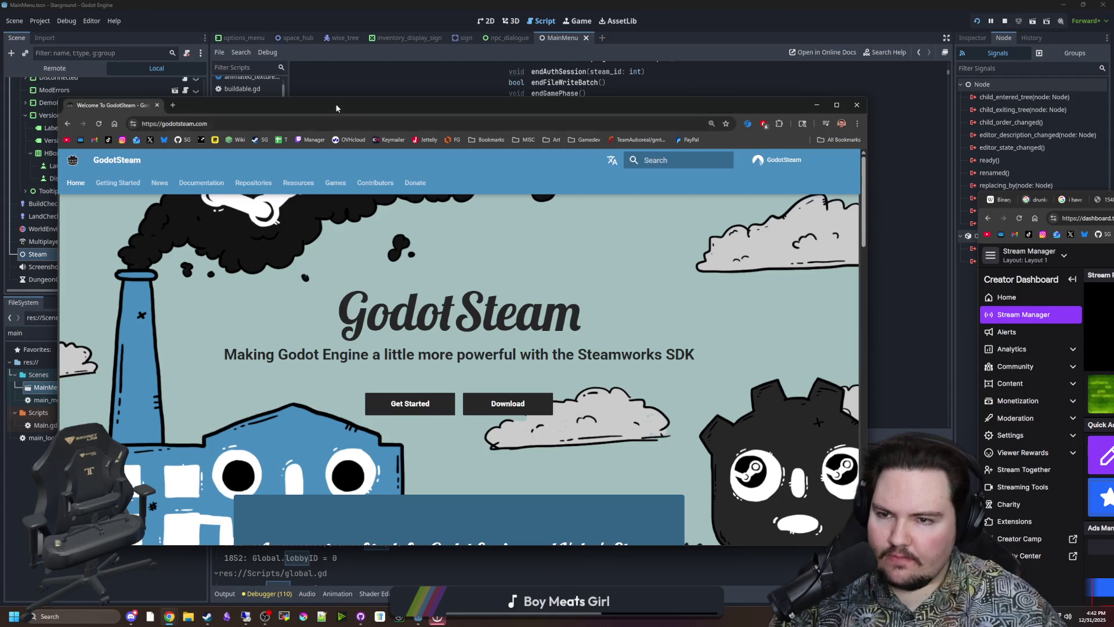
left_click_drag(336, 108, 394, 78)
left_click(306, 153)
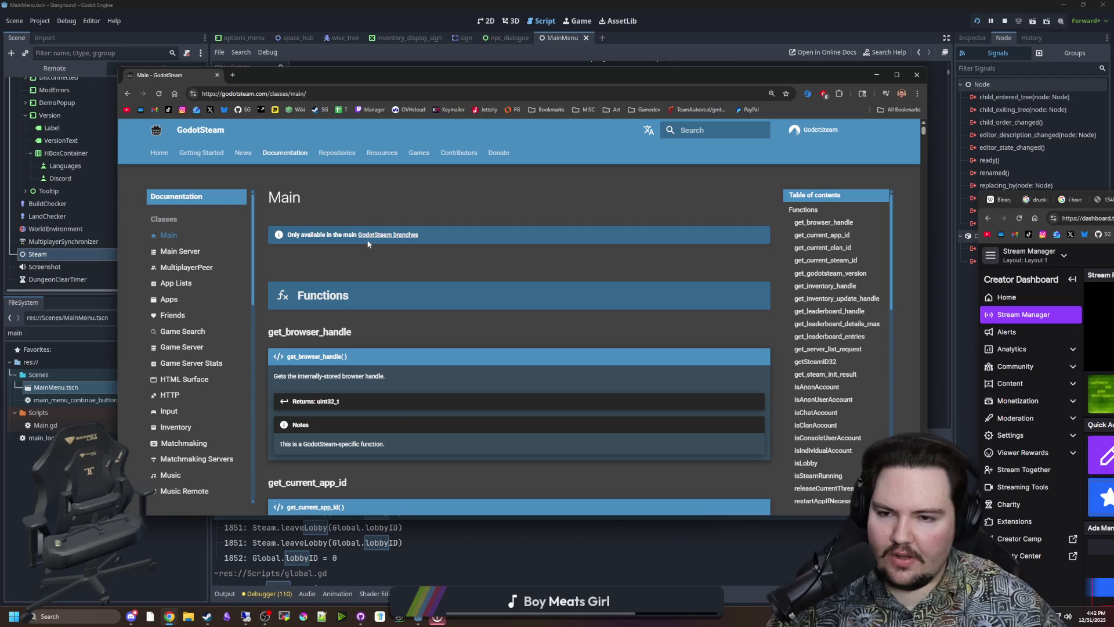
- Browse the Main class page, then open the Game Server class reference
scroll(441, 282, "down", 13)
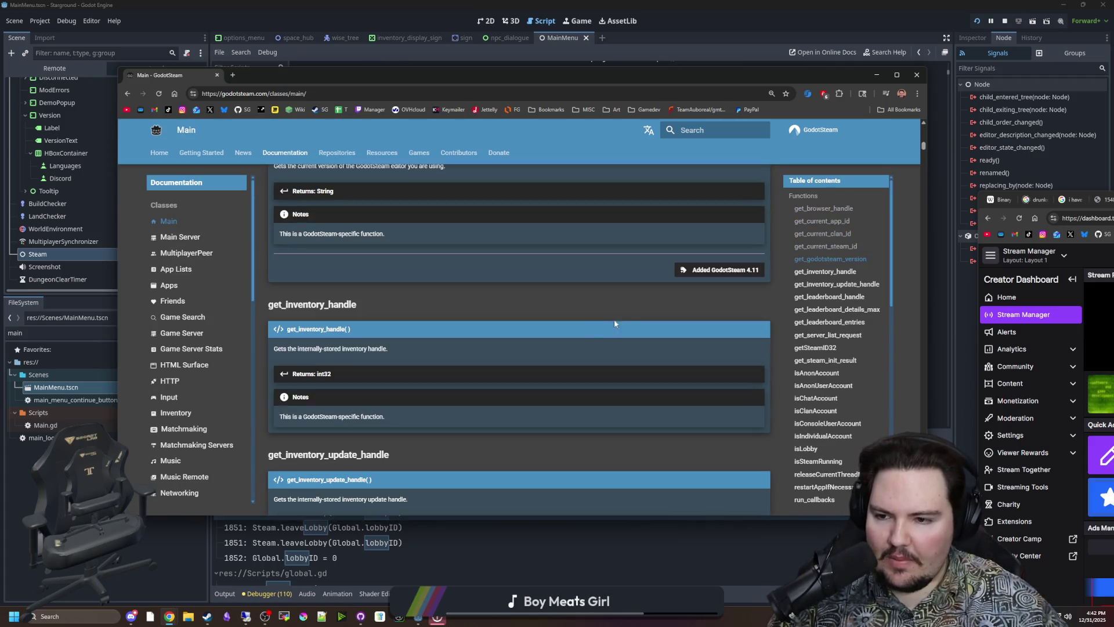
scroll(207, 331, "down", 3)
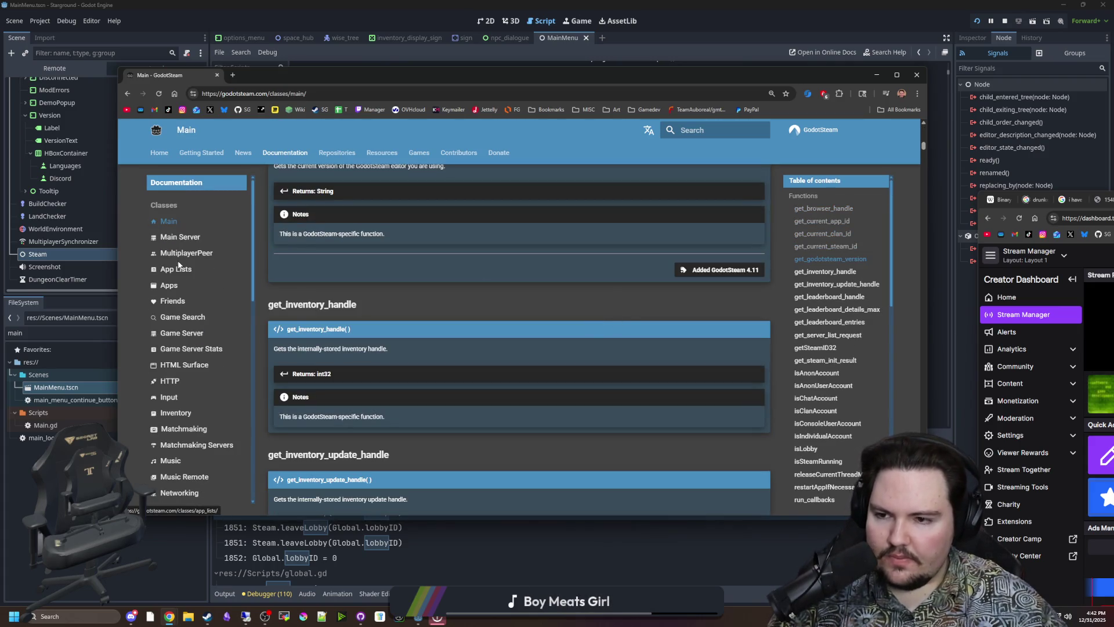
scroll(179, 265, "down", 1)
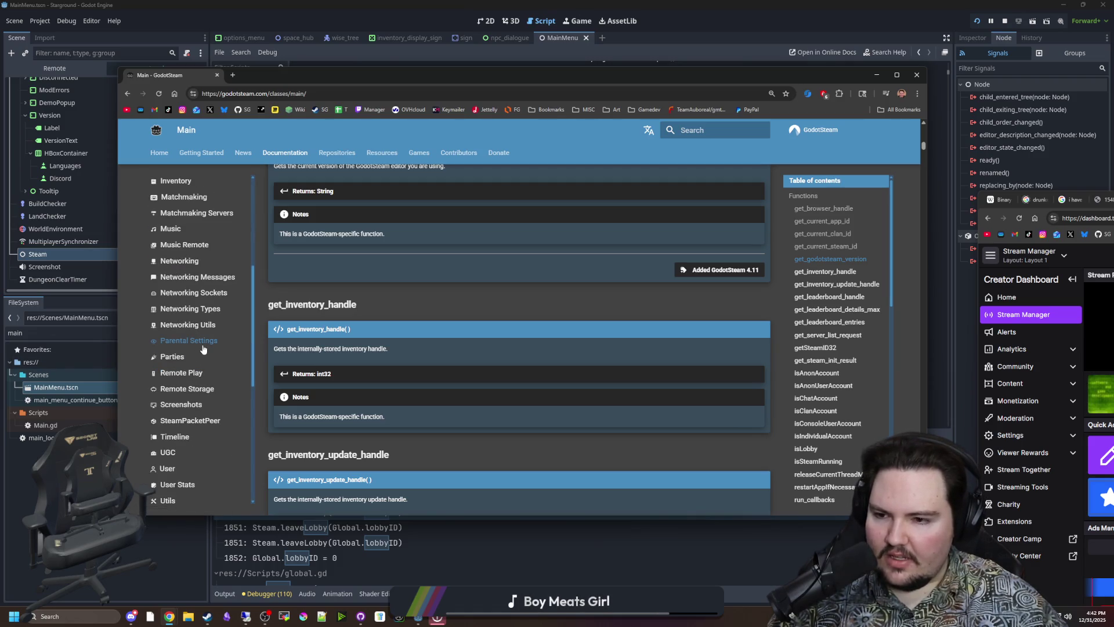
scroll(193, 360, "down", 1)
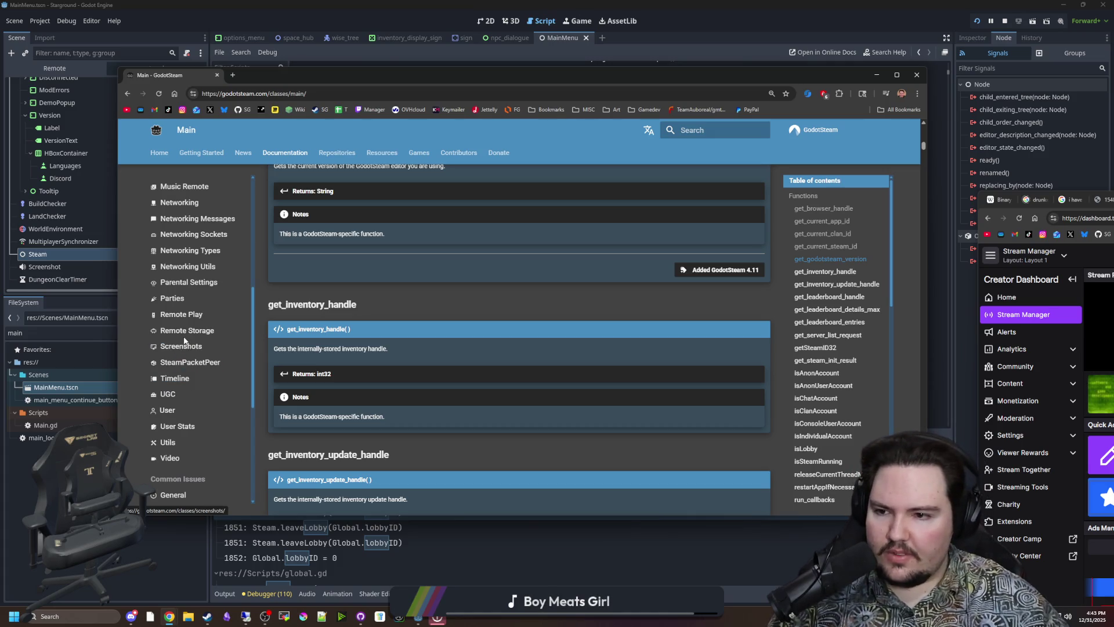
scroll(181, 346, "up", 5)
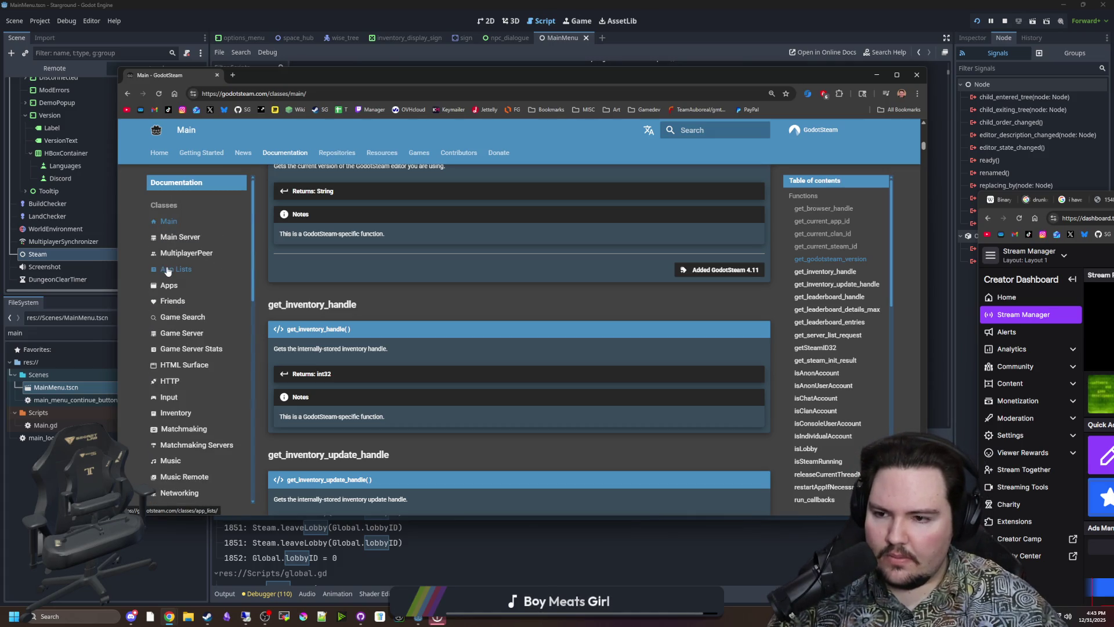
scroll(194, 295, "down", 3)
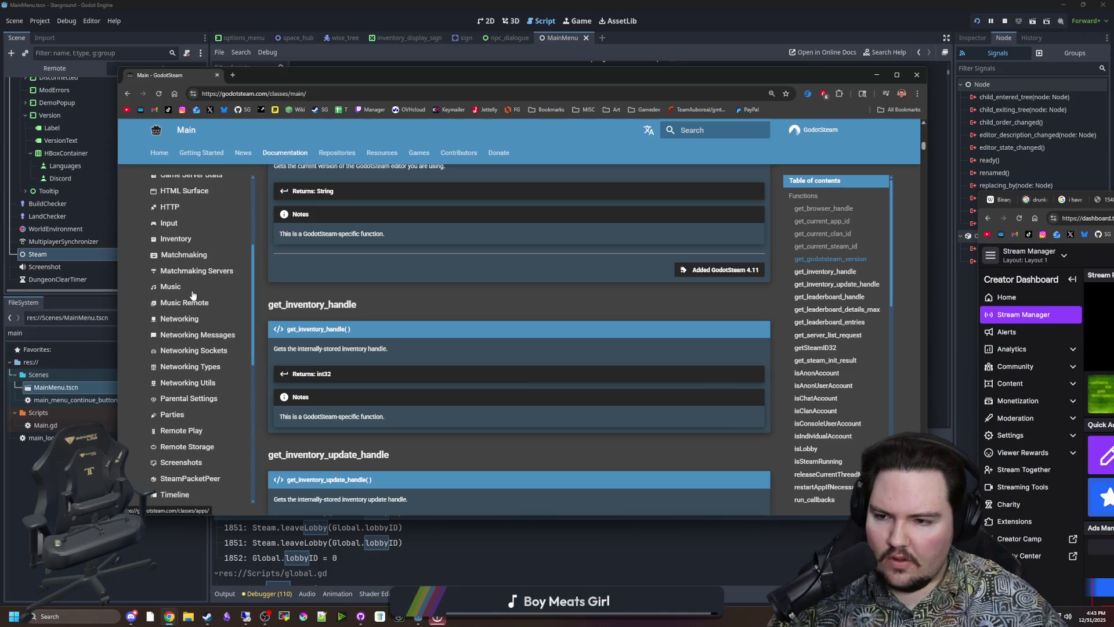
scroll(173, 325, "down", 1)
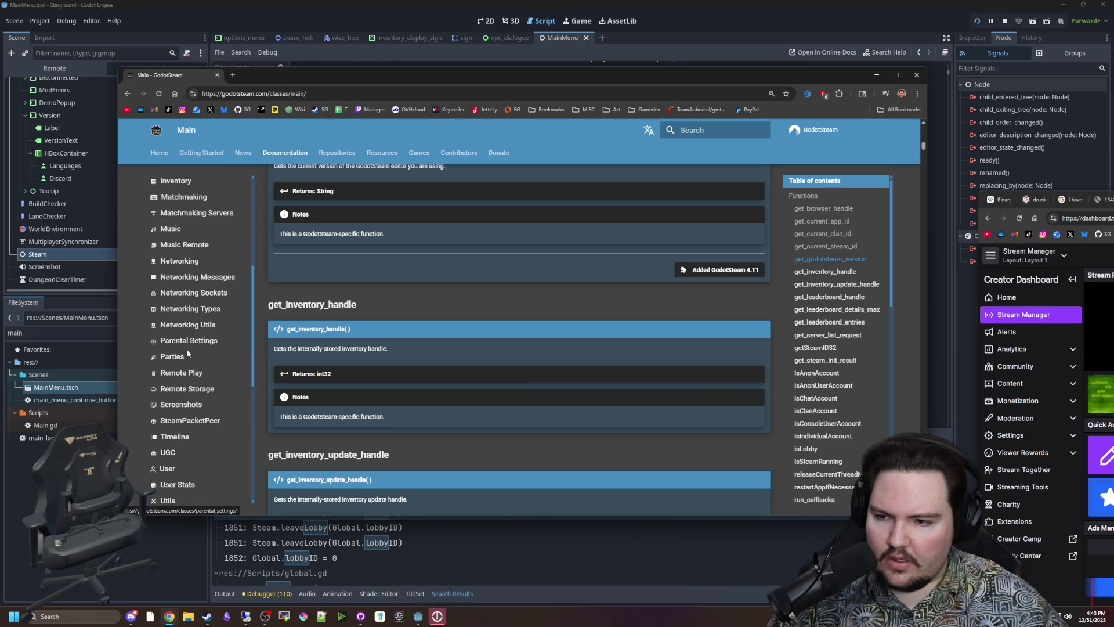
scroll(186, 349, "down", 3)
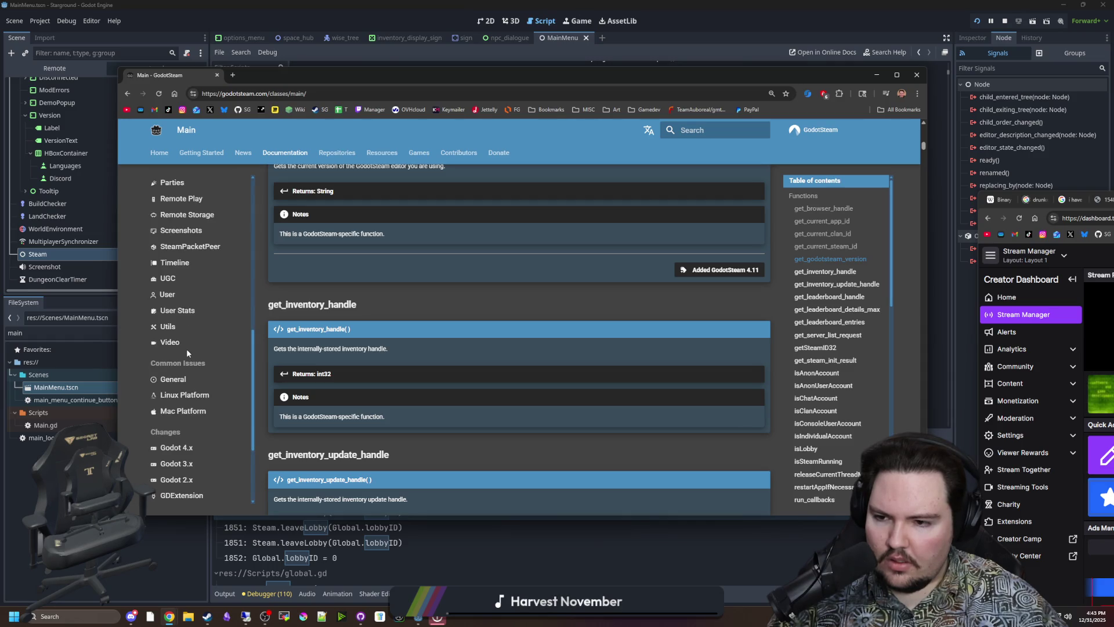
scroll(187, 349, "up", 5)
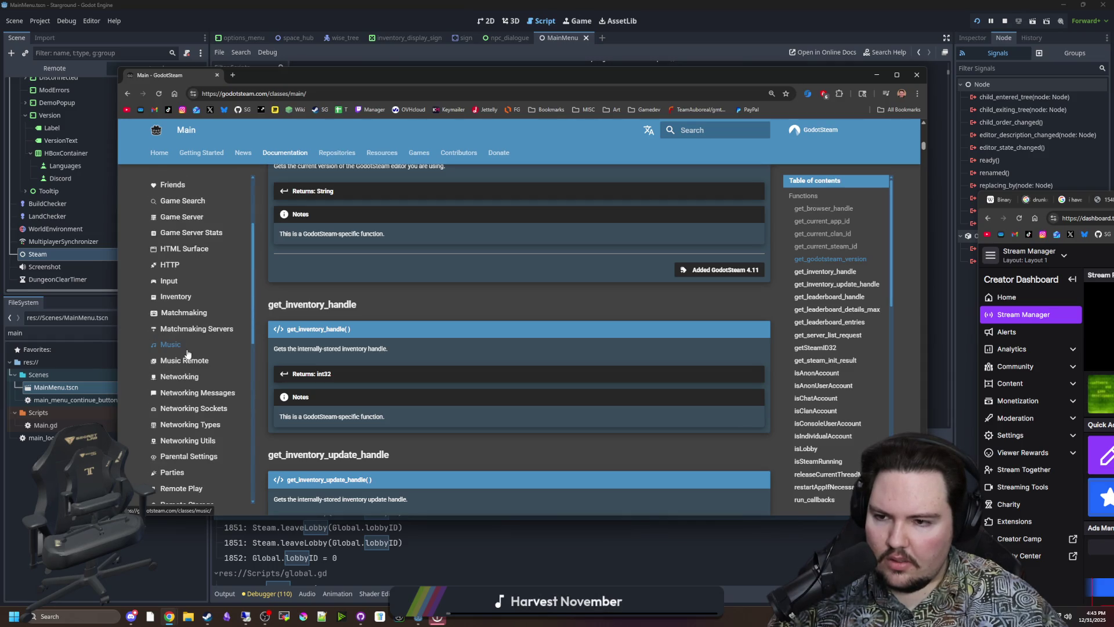
scroll(174, 278, "up", 2)
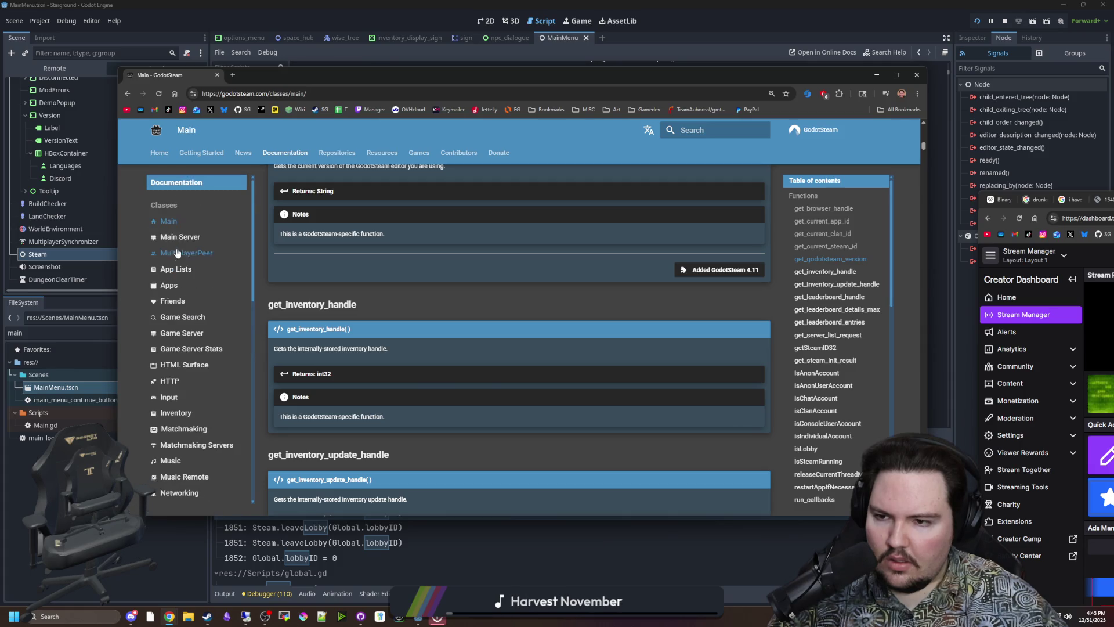
left_click(184, 332)
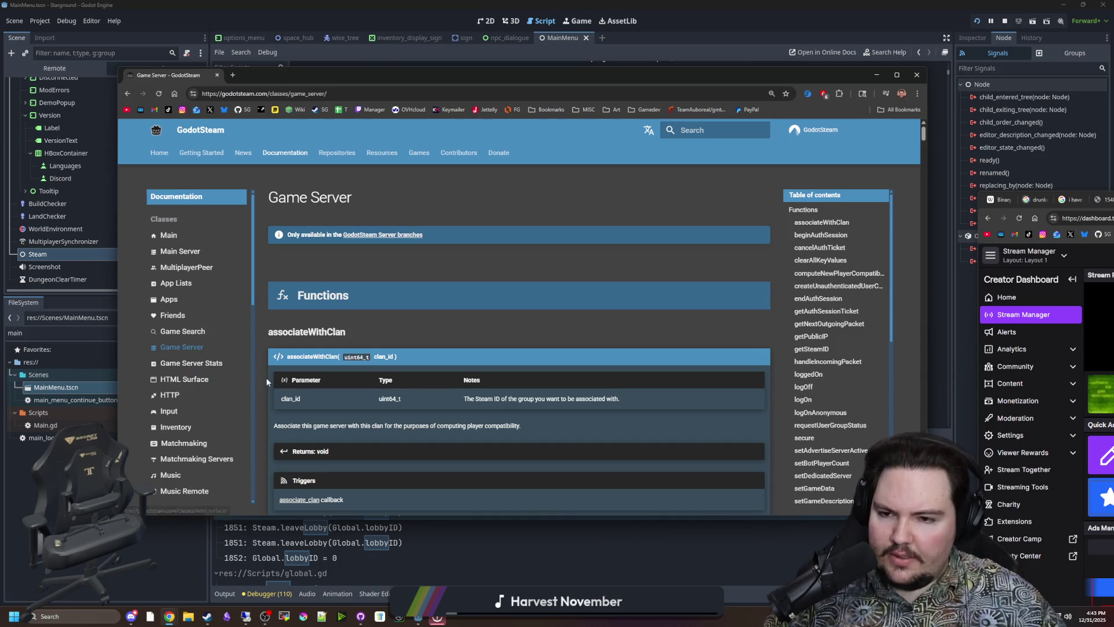
- Read down the Game Server page and bring up the documentation site search
scroll(812, 411, "down", 1)
scroll(813, 410, "down", 2)
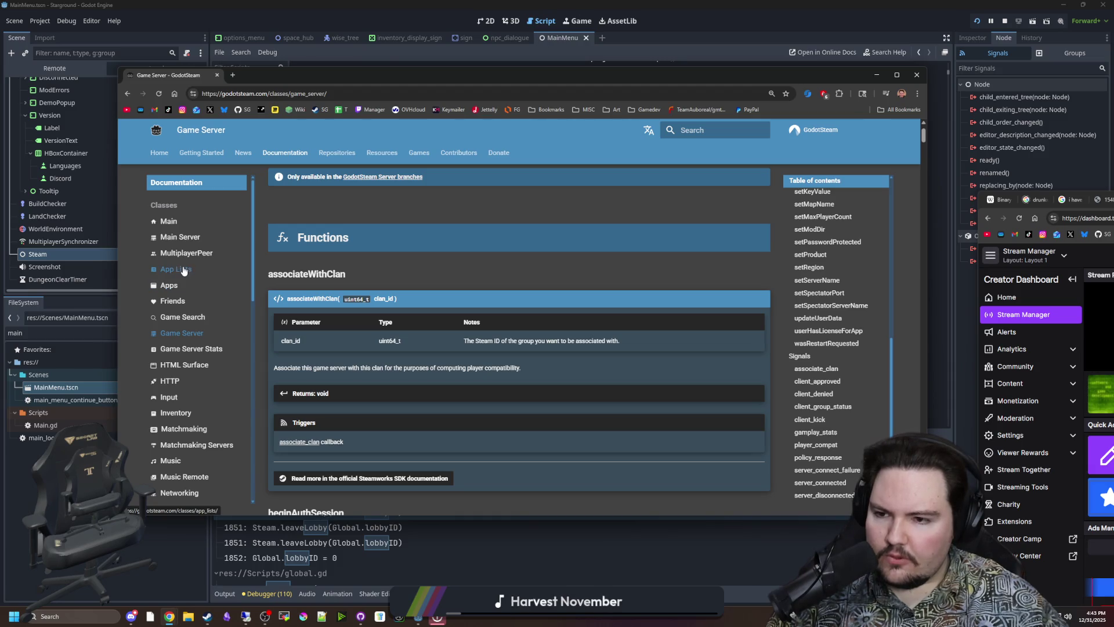
scroll(183, 270, "down", 3)
scroll(182, 270, "down", 2)
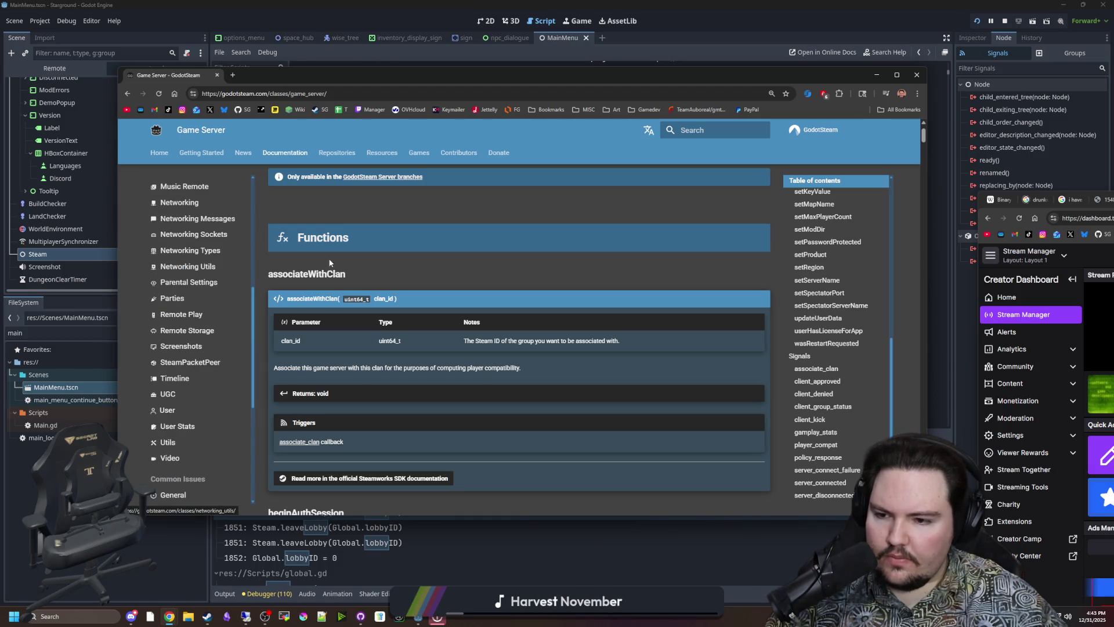
left_click(732, 131)
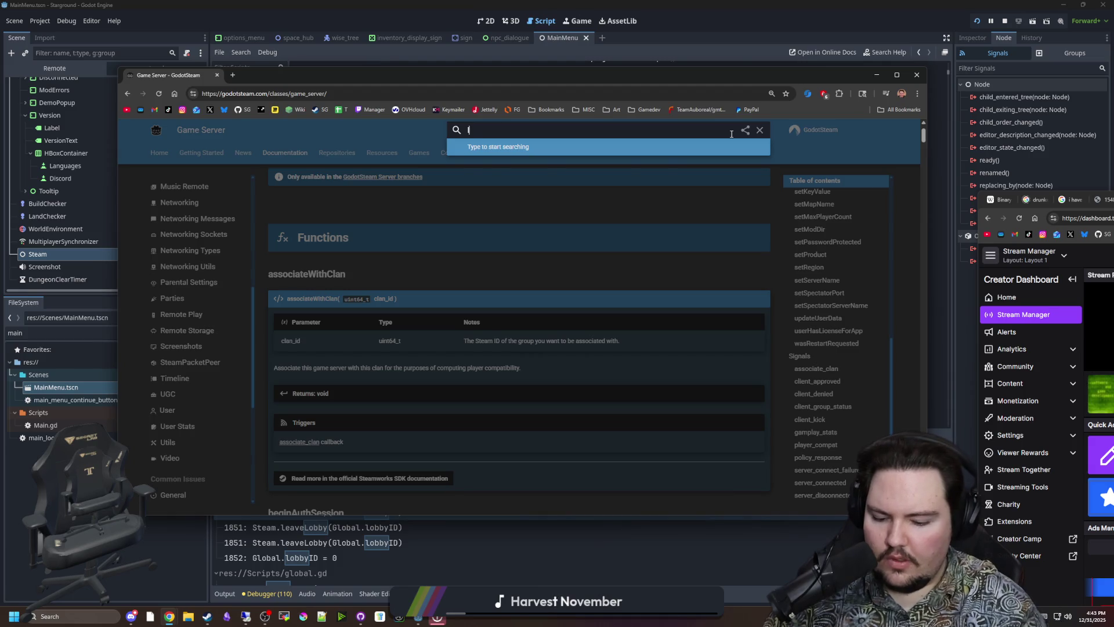
- Search the docs for 'lobby', open the Lobbies tutorial, and show its Godot 4.x code
type("lobby")
left_click(678, 166)
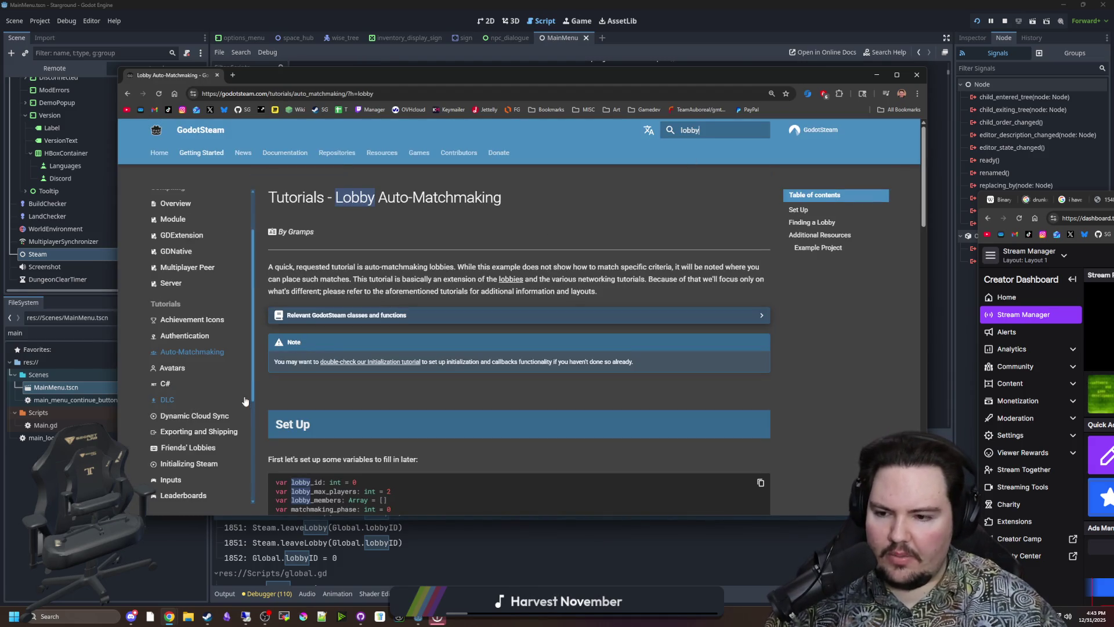
scroll(185, 398, "down", 2)
left_click(184, 396)
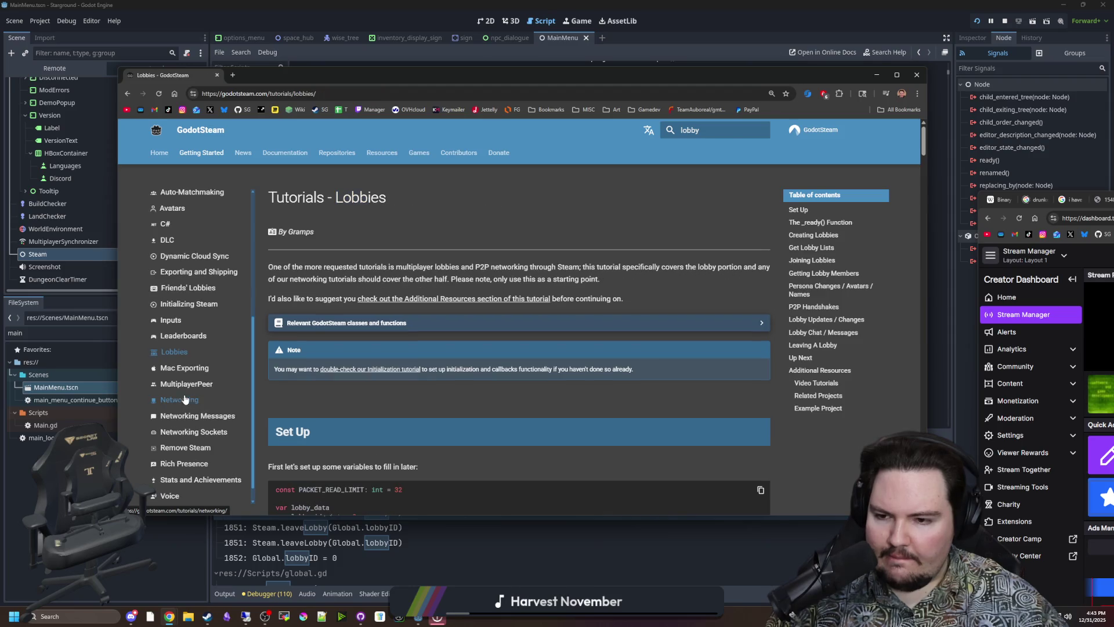
scroll(417, 372, "down", 5)
scroll(449, 337, "down", 12)
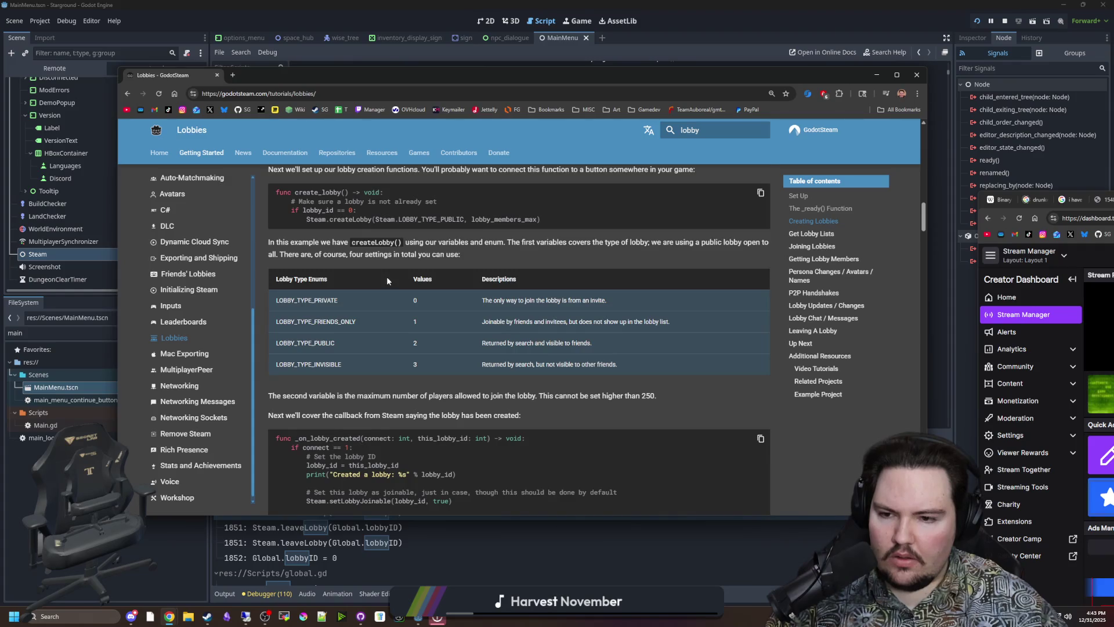
scroll(388, 278, "down", 10)
scroll(387, 280, "down", 1)
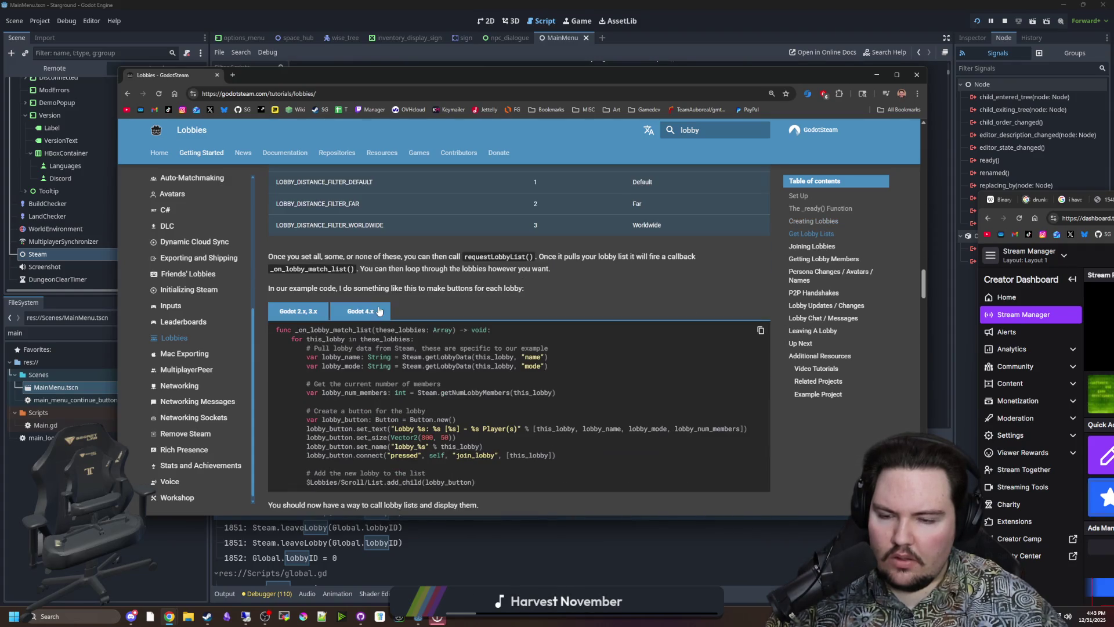
left_click(378, 314)
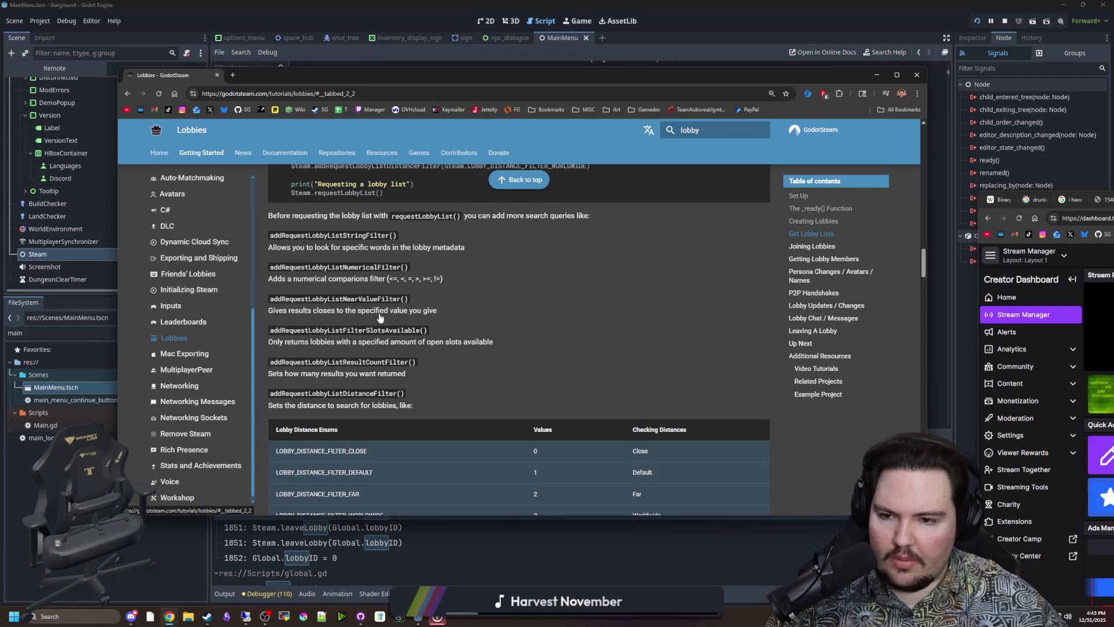
- Read the tutorial, highlighting the join_lobby() mention and the paragraph on accepting Steam invites
scroll(380, 314, "down", 7)
scroll(380, 314, "down", 5)
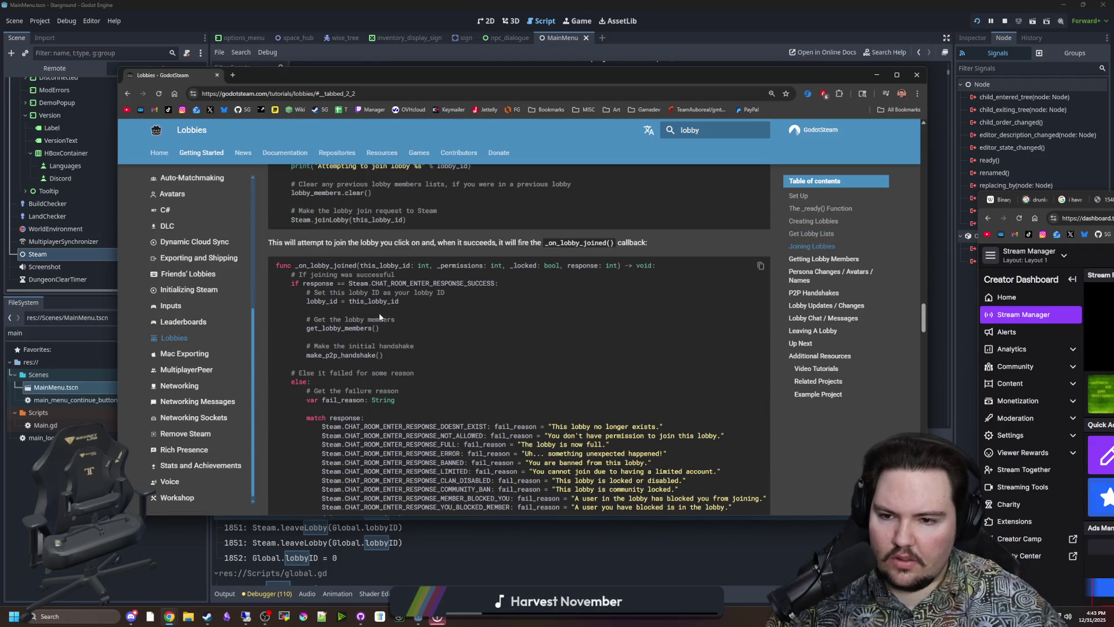
scroll(379, 315, "down", 3)
scroll(380, 315, "up", 3)
scroll(380, 314, "down", 5)
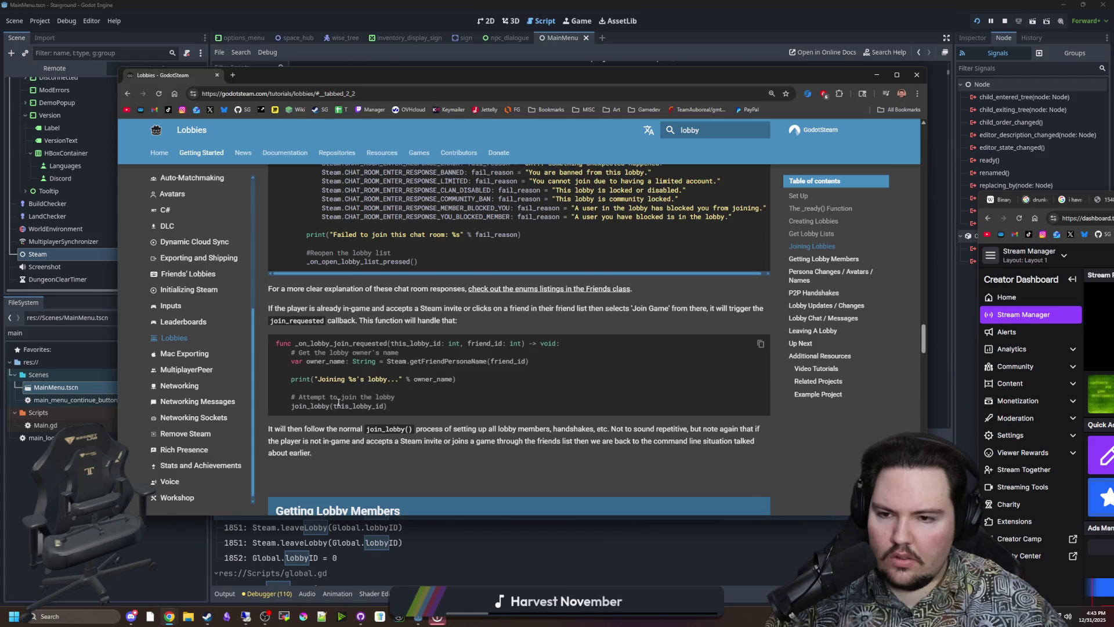
scroll(339, 402, "up", 6)
scroll(325, 418, "down", 8)
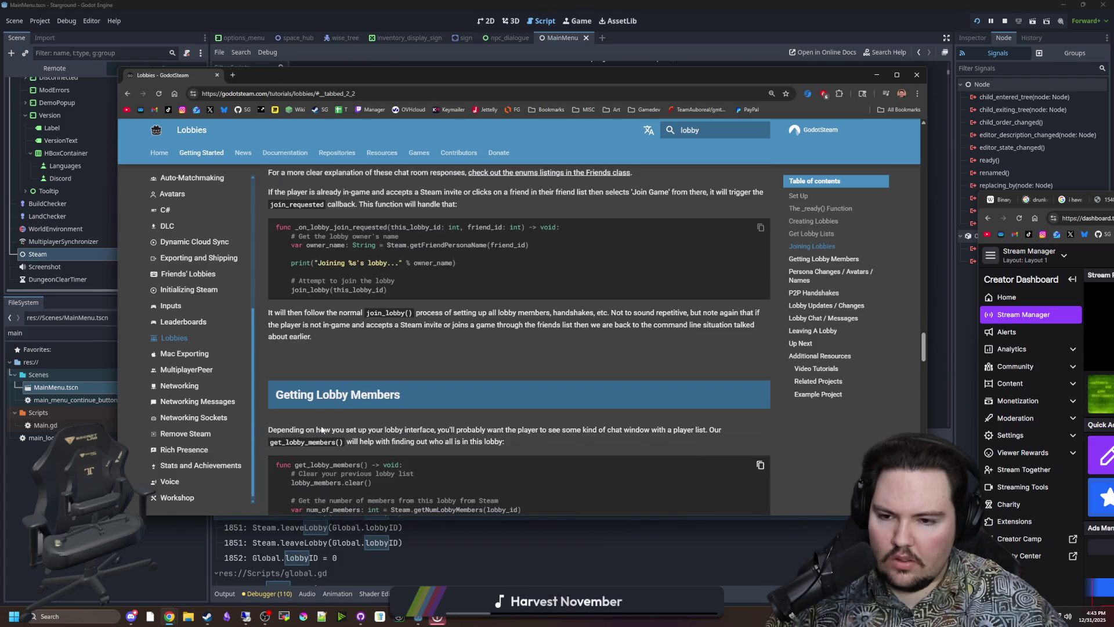
scroll(325, 360, "up", 2)
left_click_drag(350, 429, 418, 432)
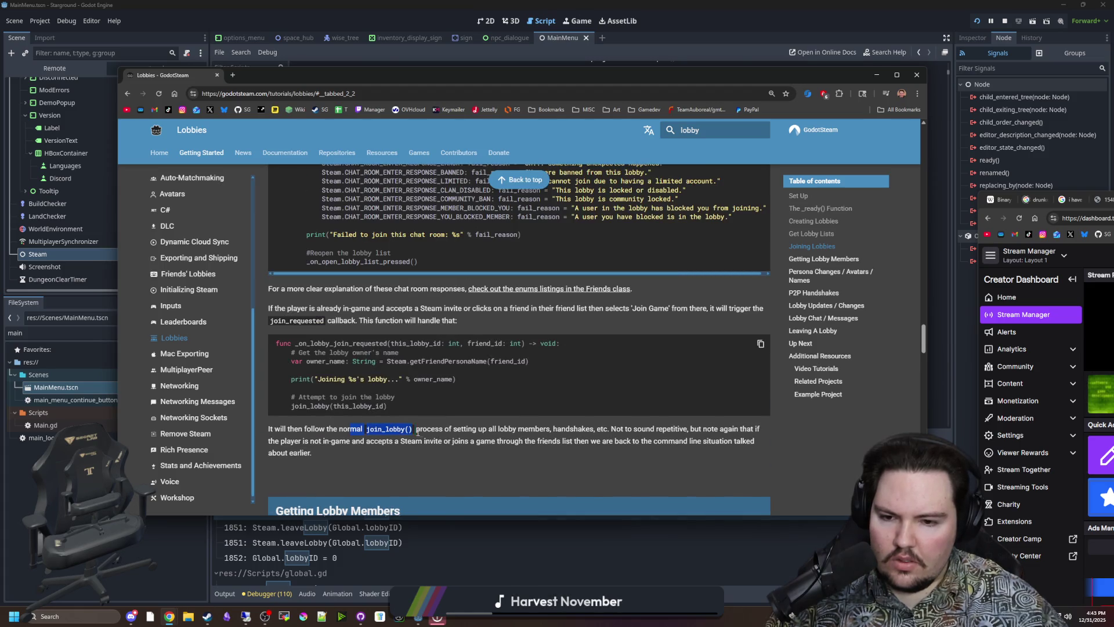
left_click_drag(635, 439, 735, 449)
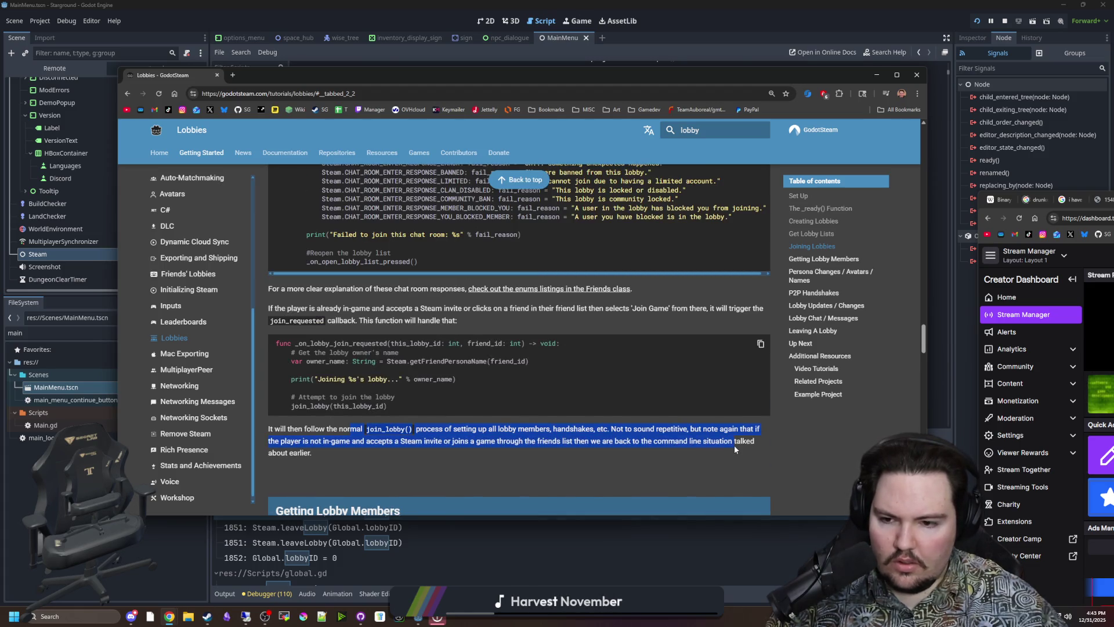
left_click(733, 445)
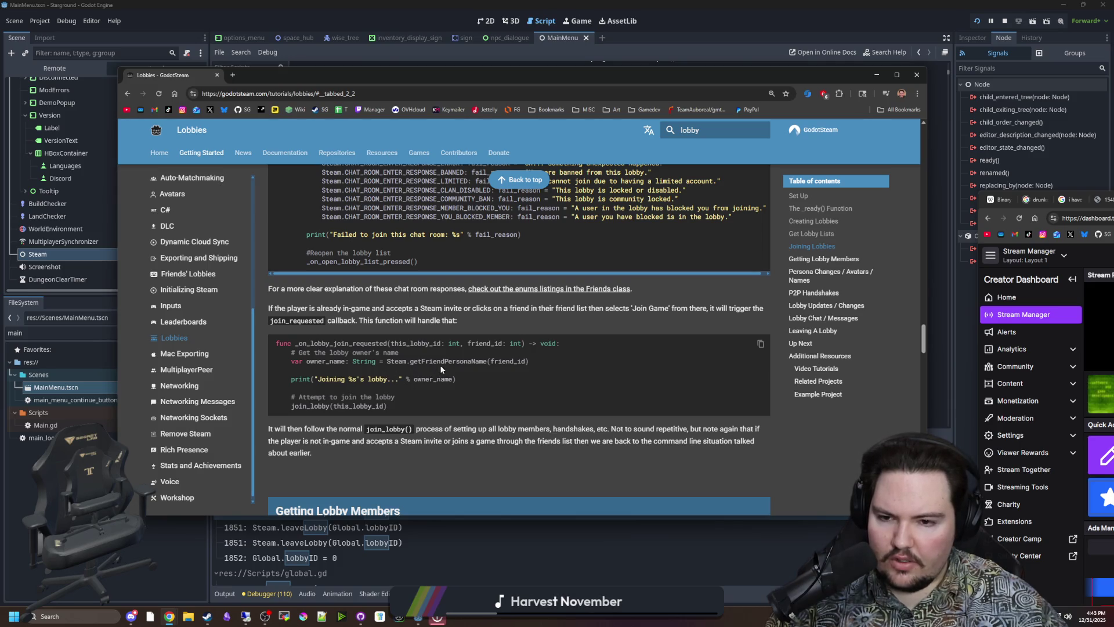
- Read on through lobby updates, leaving a lobby, and additional resources
scroll(373, 364, "down", 4)
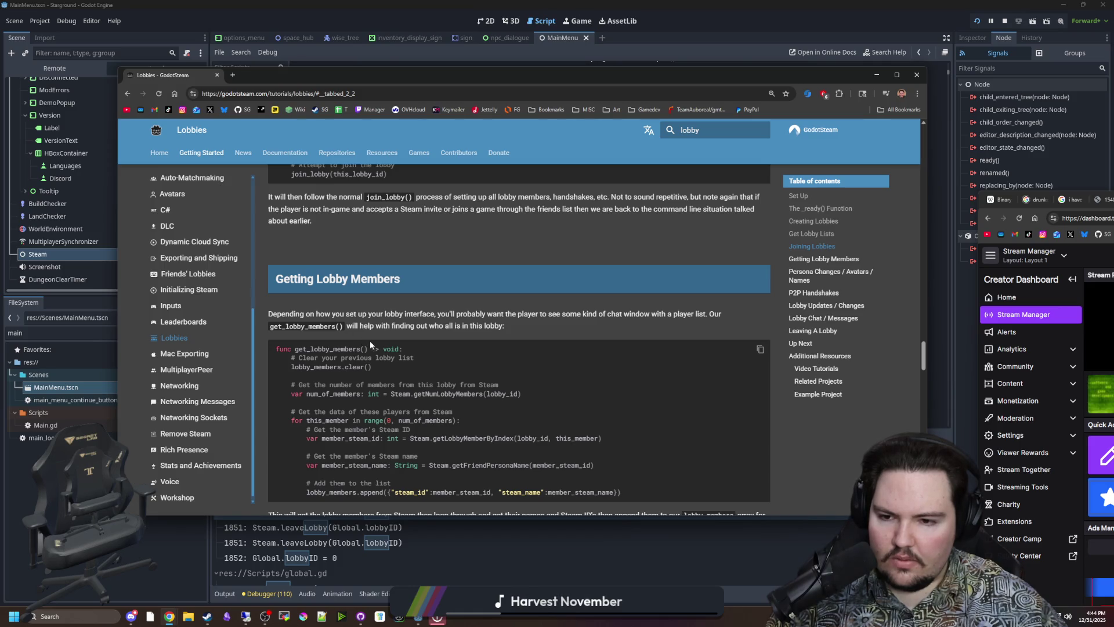
scroll(371, 340, "down", 9)
scroll(378, 351, "down", 2)
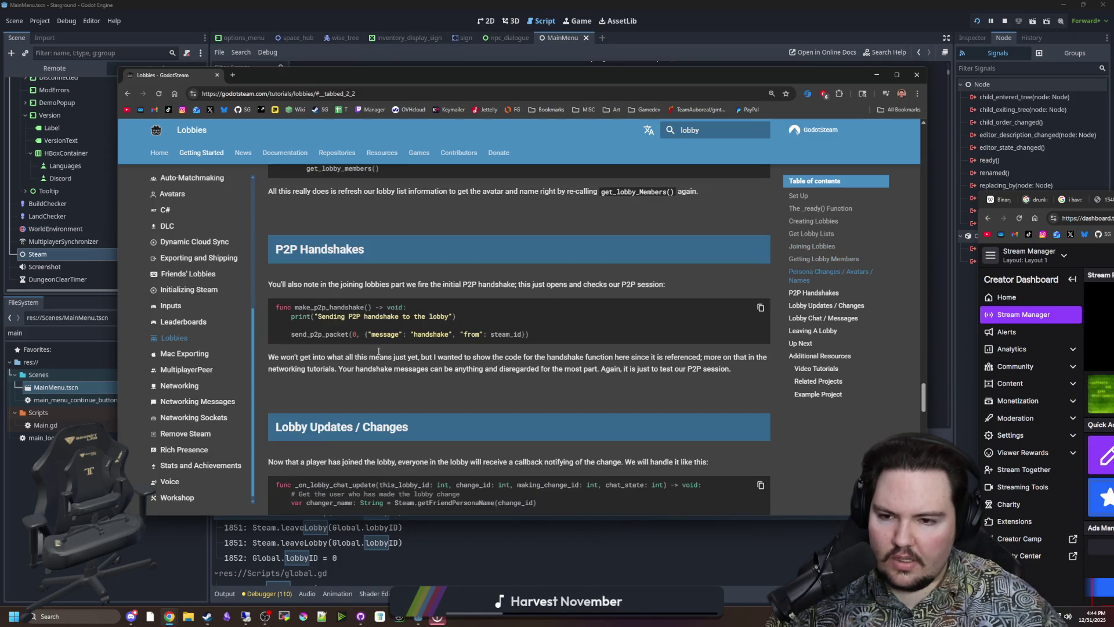
scroll(379, 354, "down", 4)
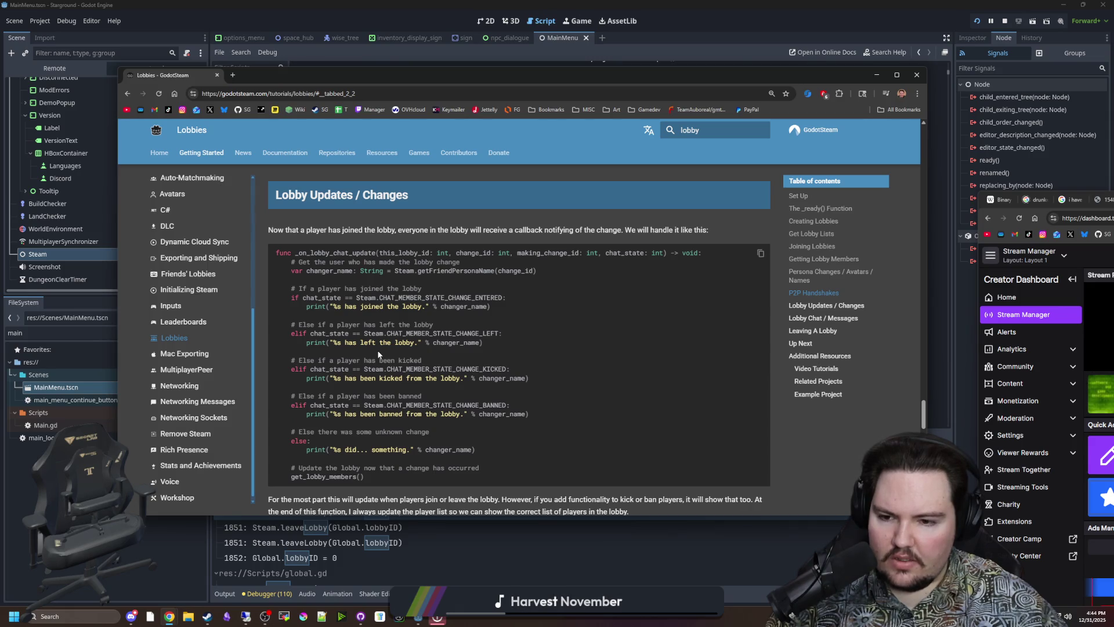
scroll(379, 348, "down", 4)
scroll(417, 382, "down", 9)
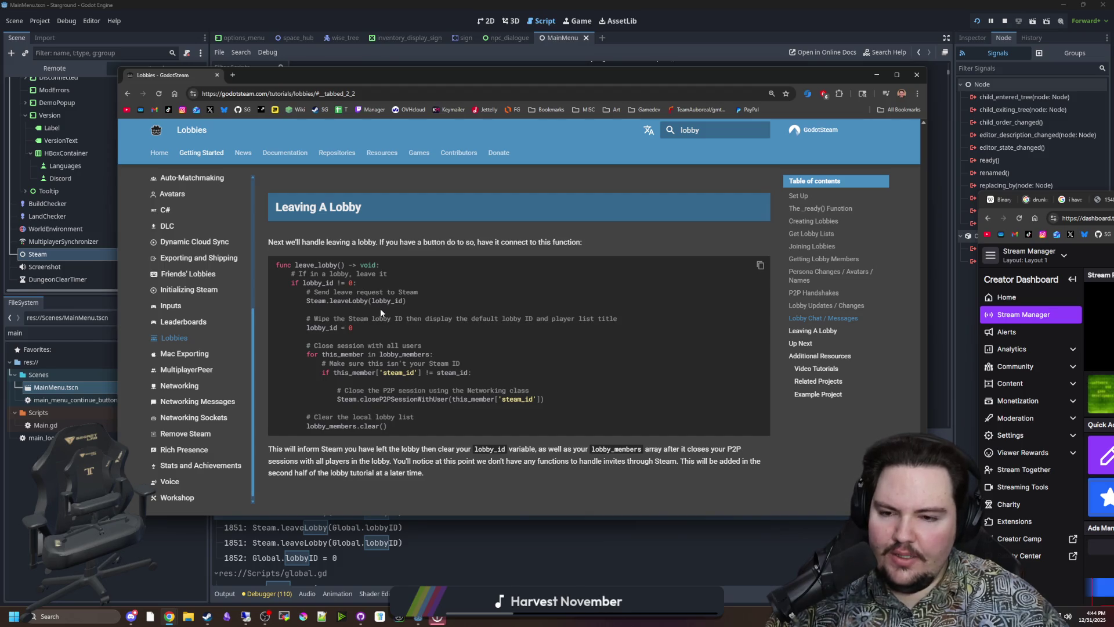
scroll(392, 330, "down", 5)
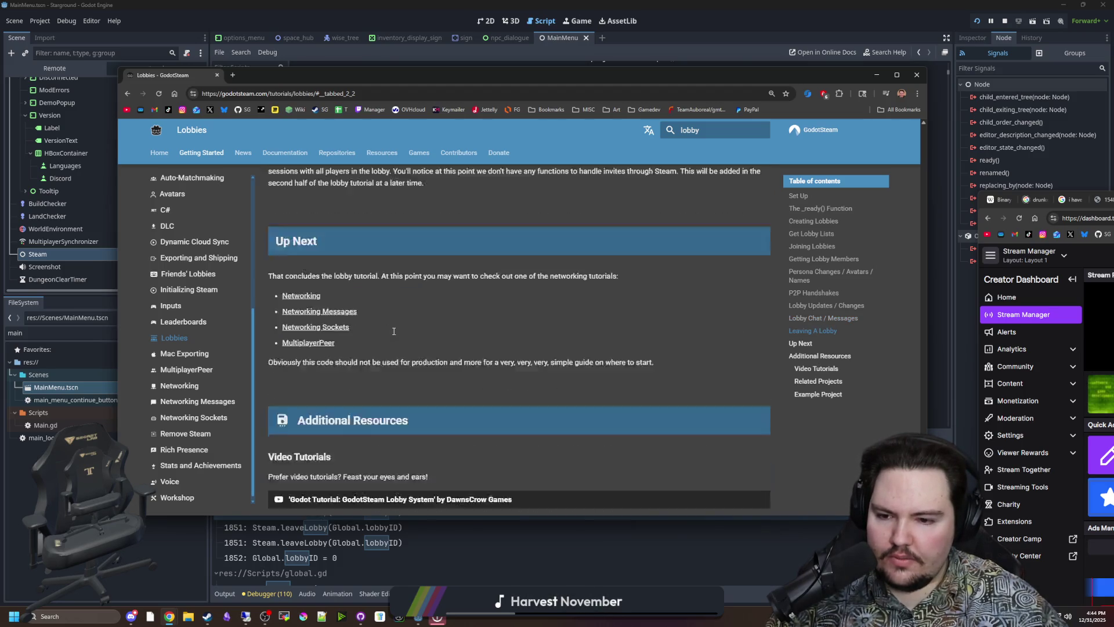
scroll(393, 331, "down", 3)
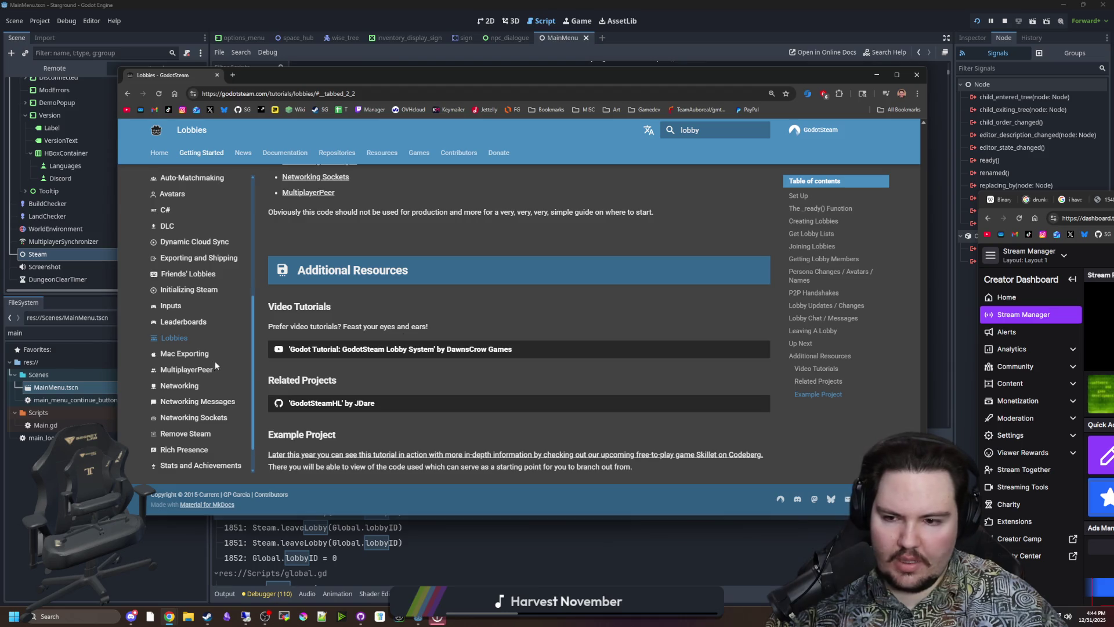
scroll(215, 361, "down", 1)
left_click(353, 93)
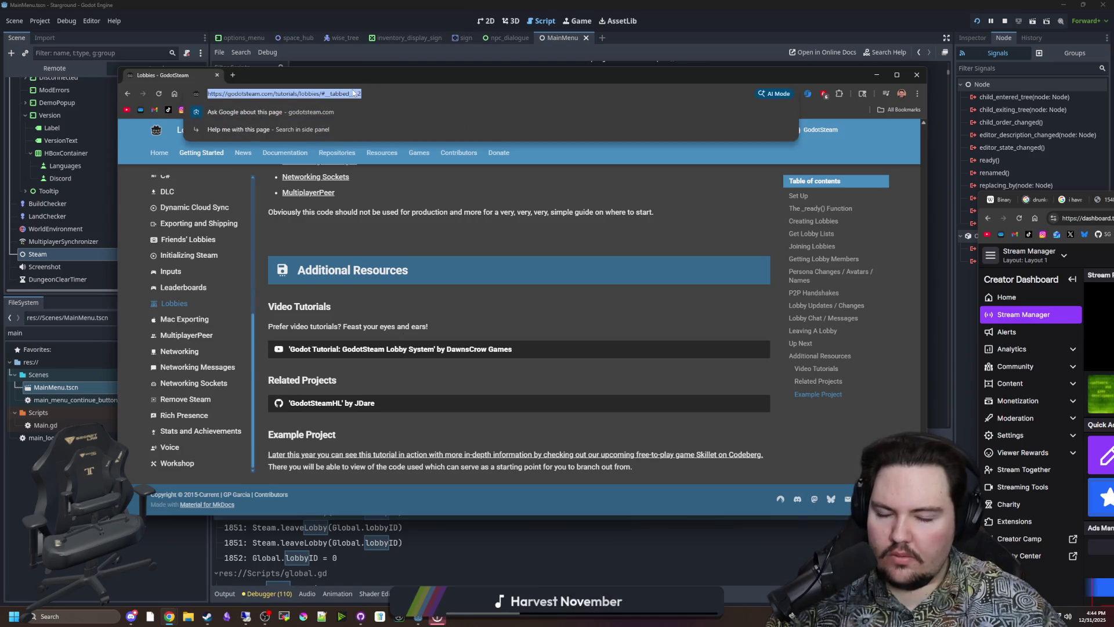
- Search 'godot steam get current lobby' and open the Godot Forum thread on getting the lobby ID
type("godot steam get cu")
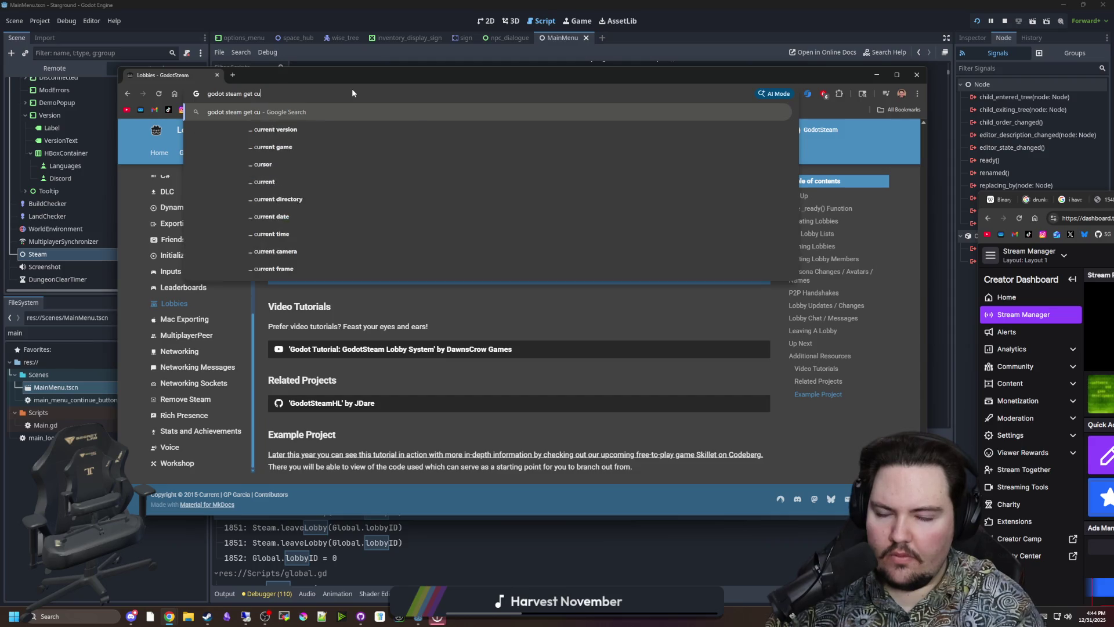
type("rrent lobby")
key("Return")
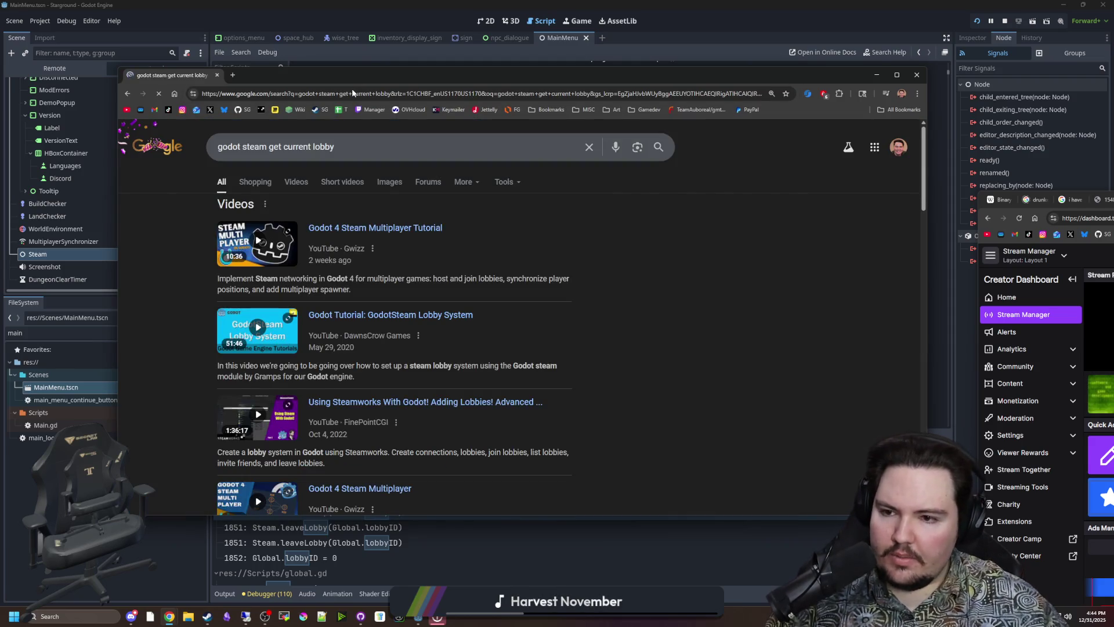
scroll(333, 340, "down", 4)
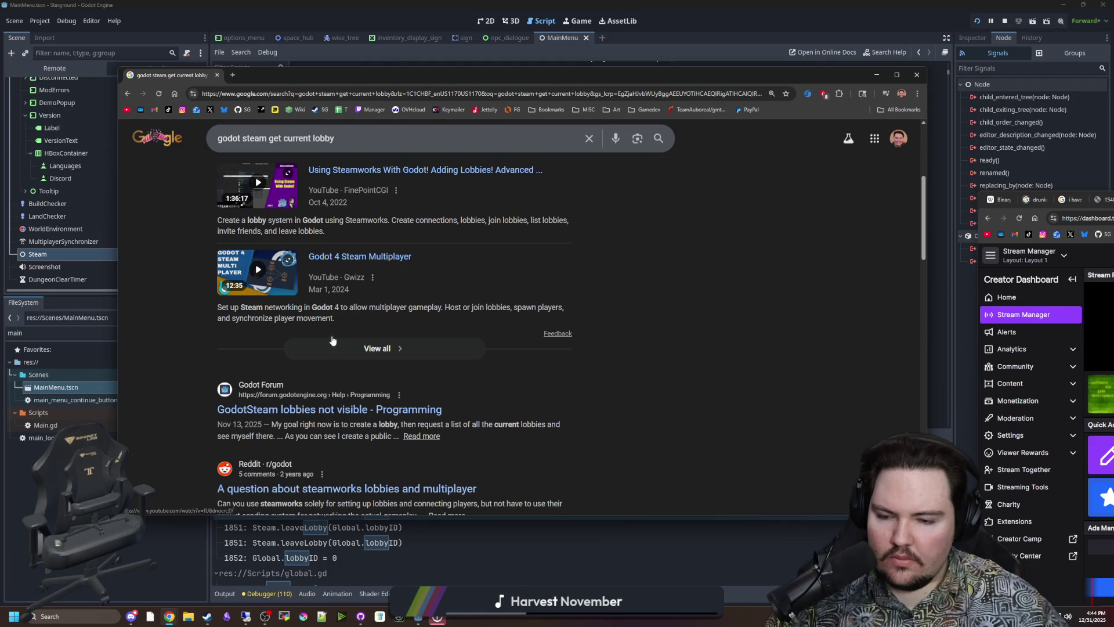
scroll(340, 404, "down", 4)
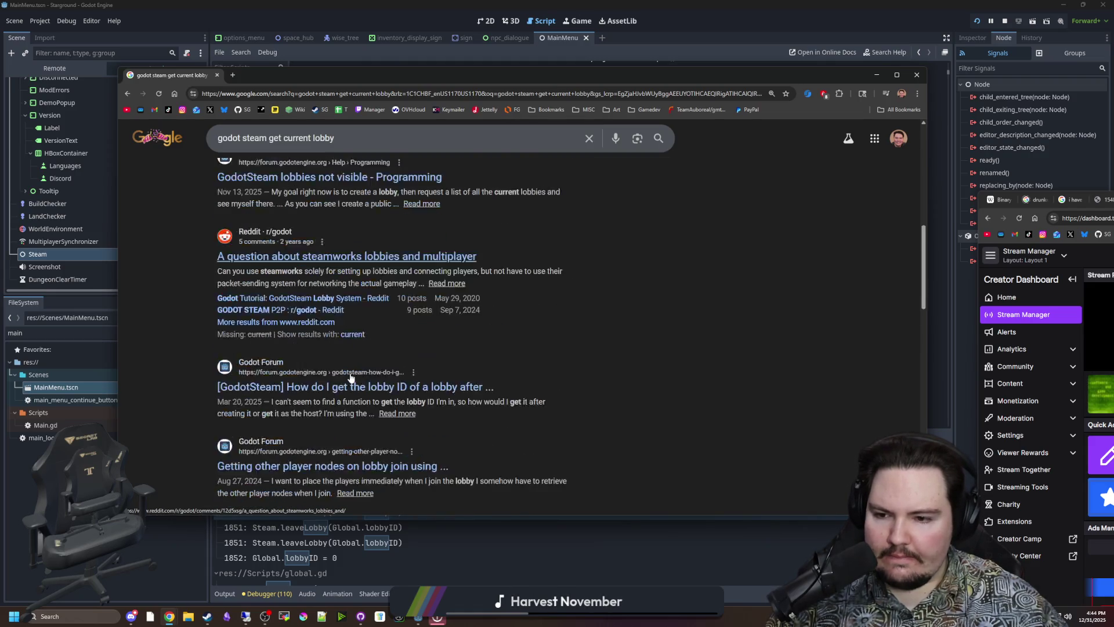
scroll(350, 378, "down", 1)
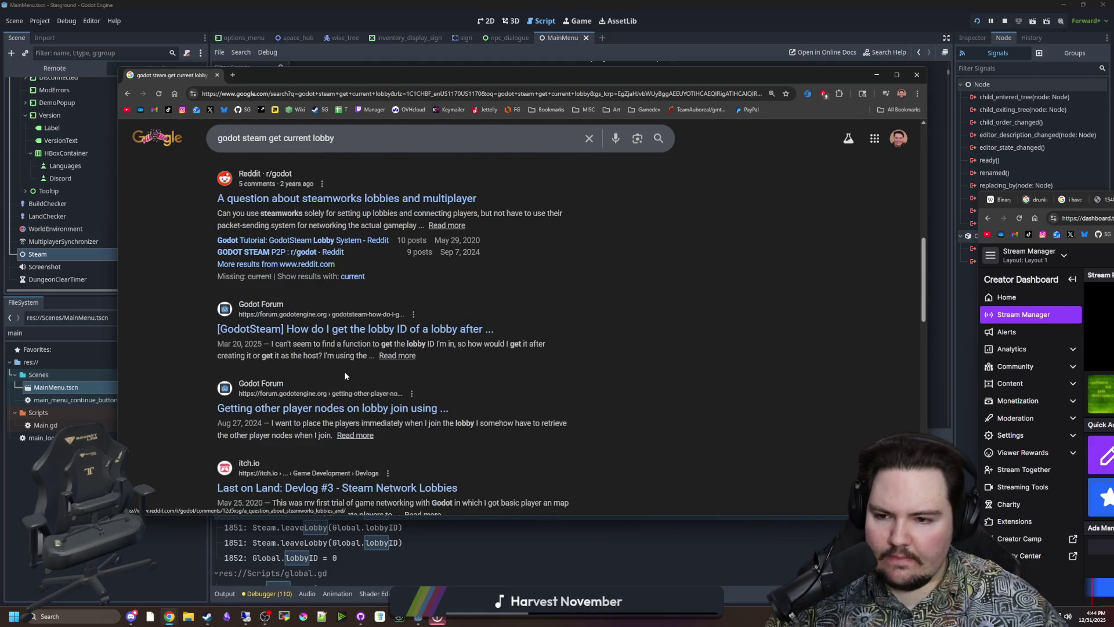
left_click(394, 330)
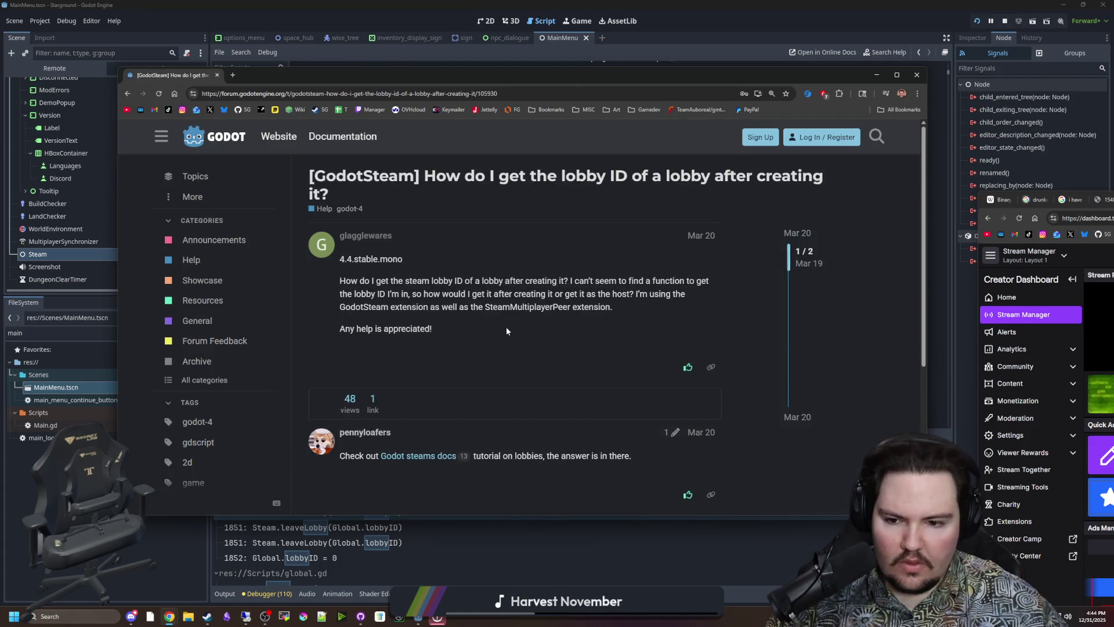
scroll(431, 407, "down", 2)
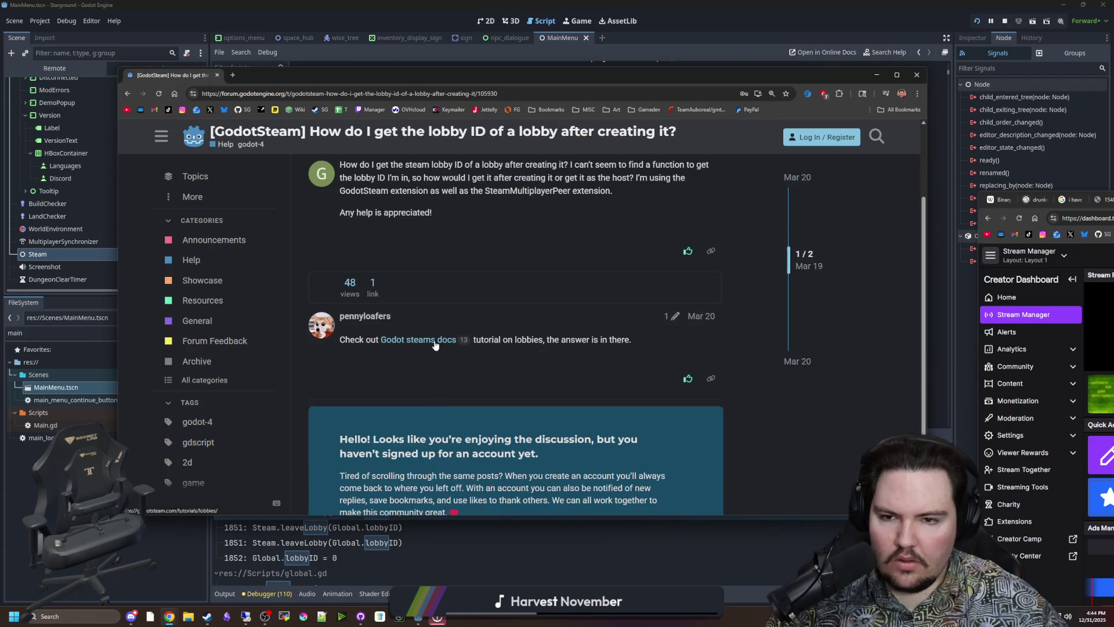
scroll(434, 345, "up", 5)
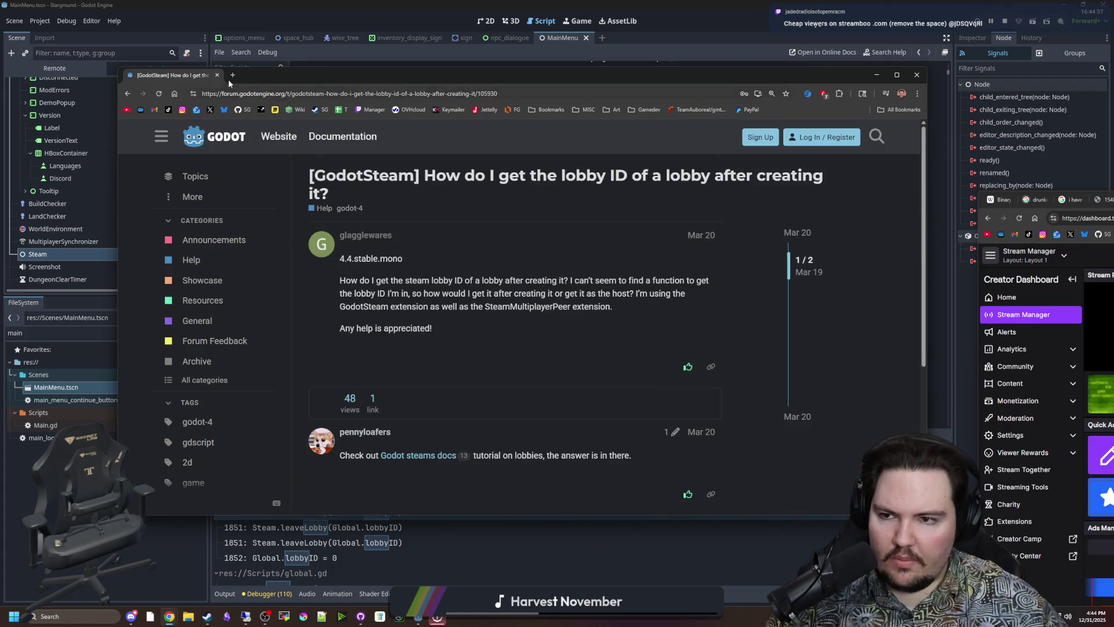
key("alt+Tab")
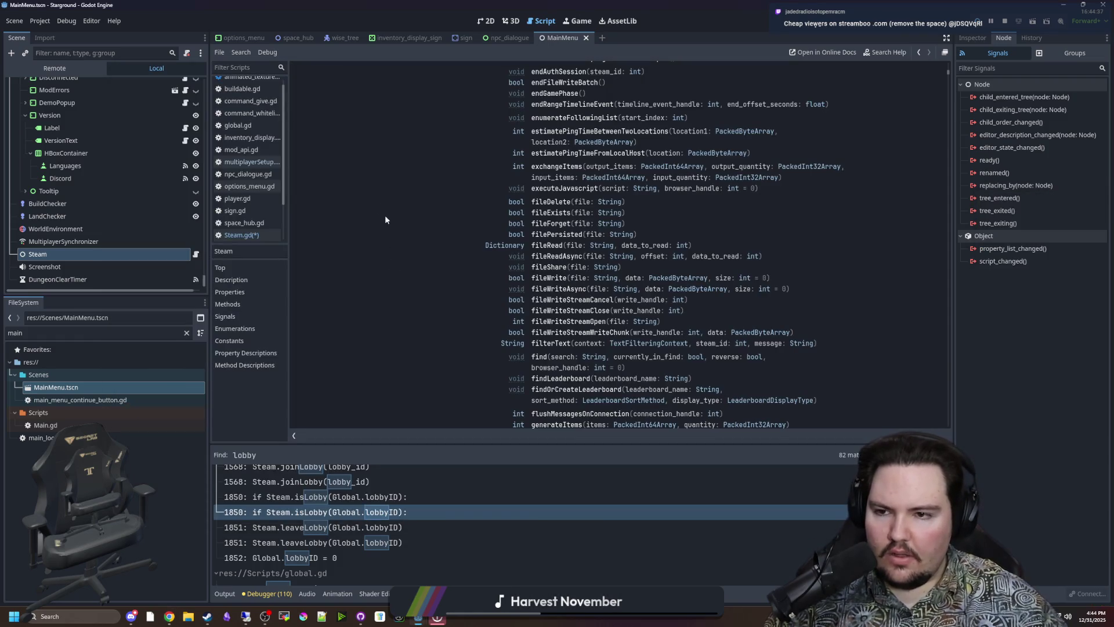
- In Steam.gd, add two blank lines above the 'if Steam.' check in join_requested
left_click(241, 235)
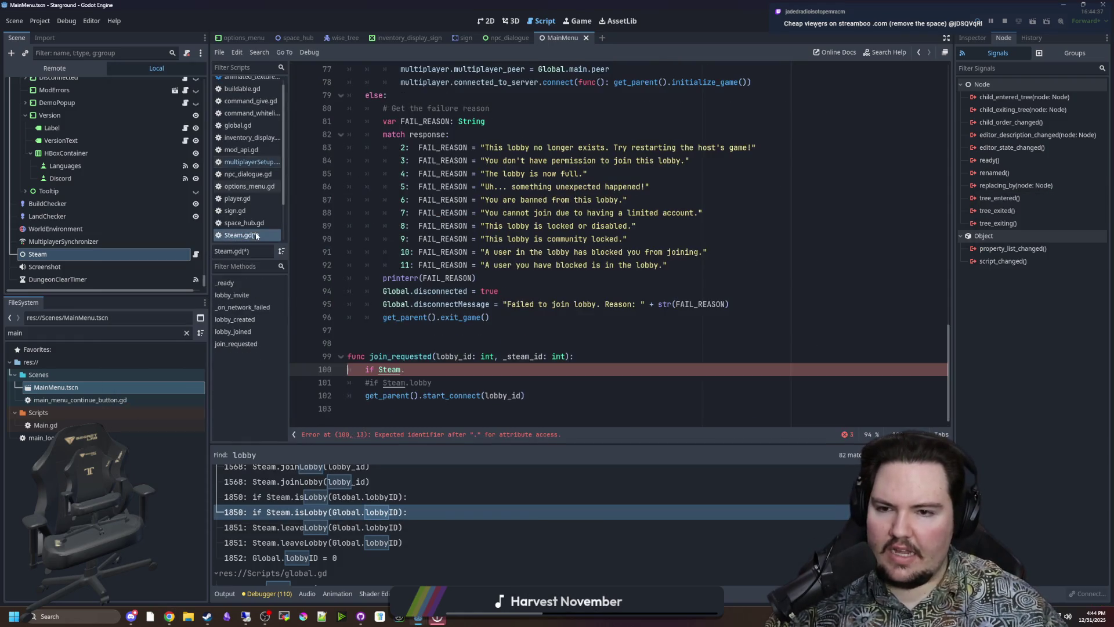
key("Up")
key("End")
key("Return")
key("Return")
key("Up")
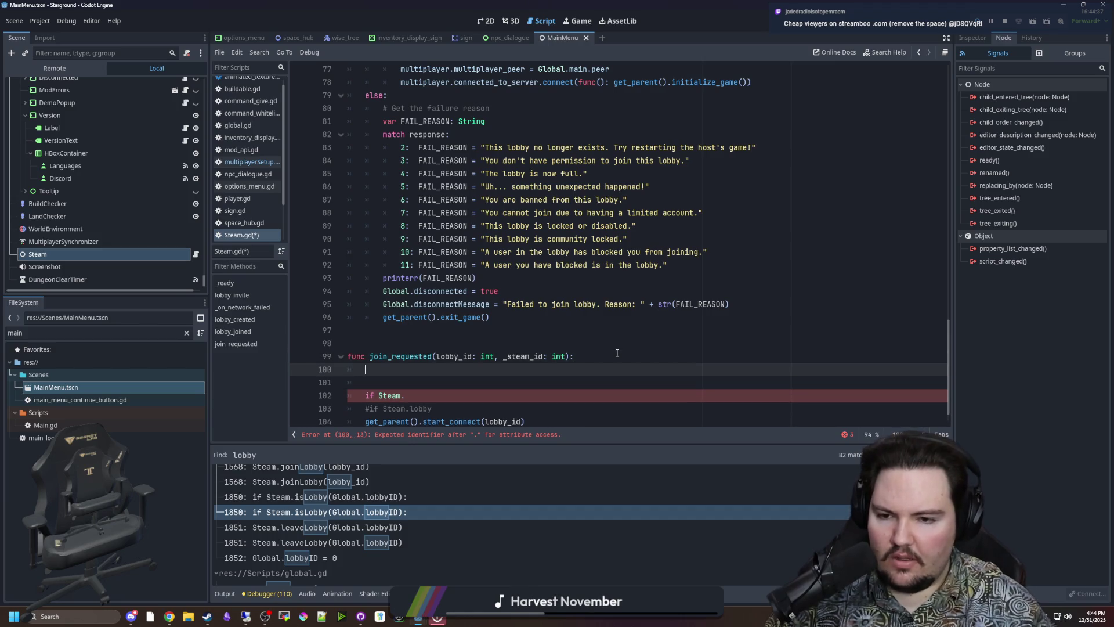
key("Down")
key("Down")
key("End")
- Complete the condition to 'if Steam.getLobbyData()' from autocomplete and view its documentation
type("g")
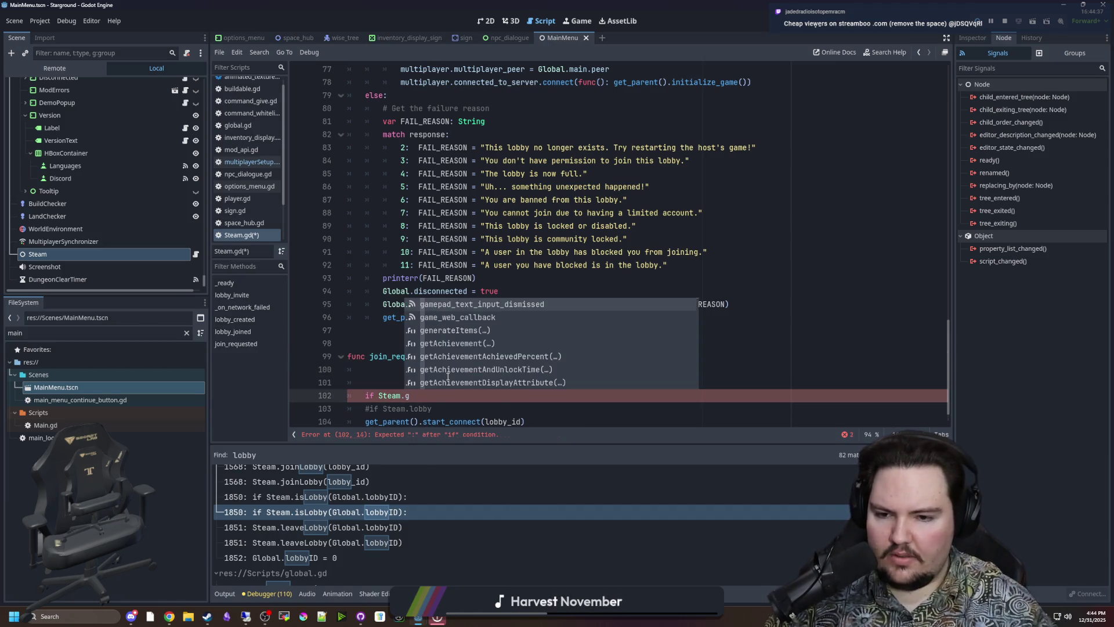
type("etLobby")
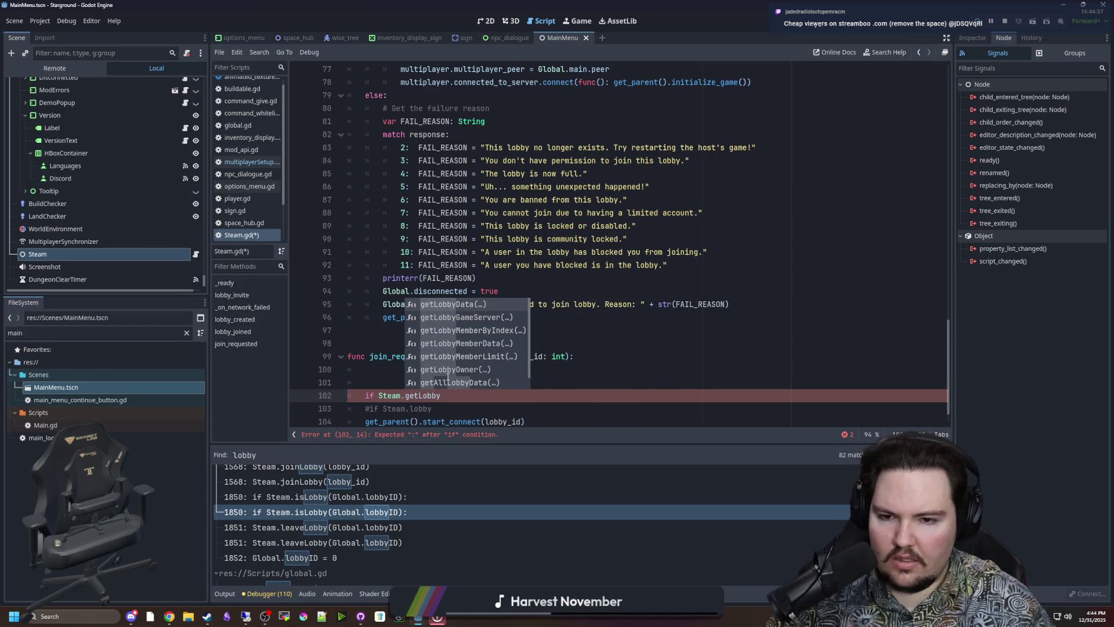
key("Down")
key("Down")
key("Down")
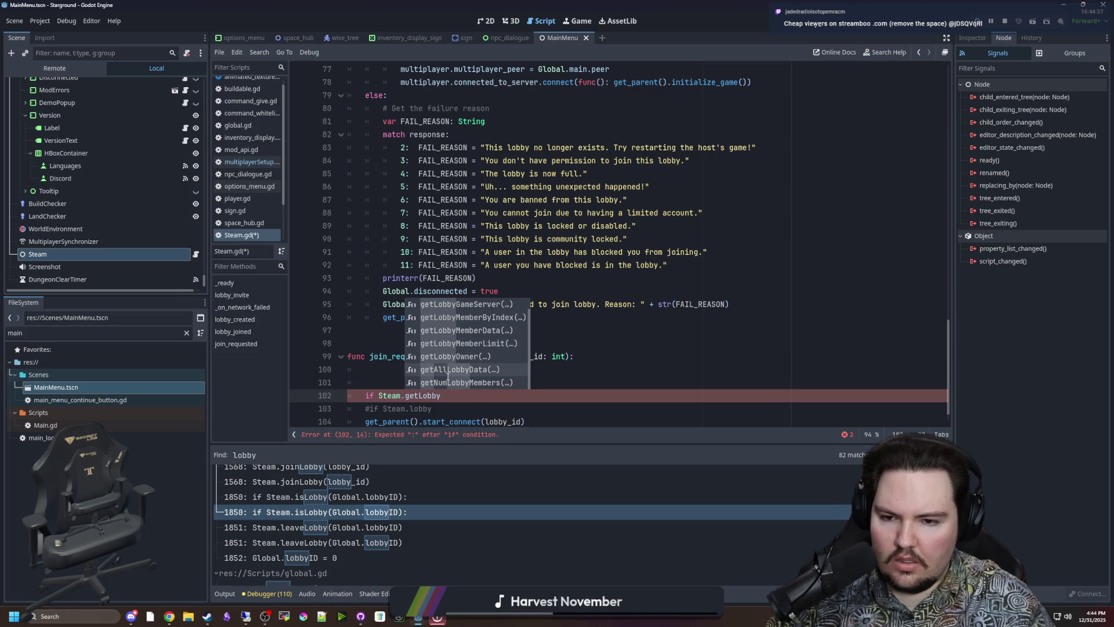
key("Up")
key("Up")
key("Up")
key("Return")
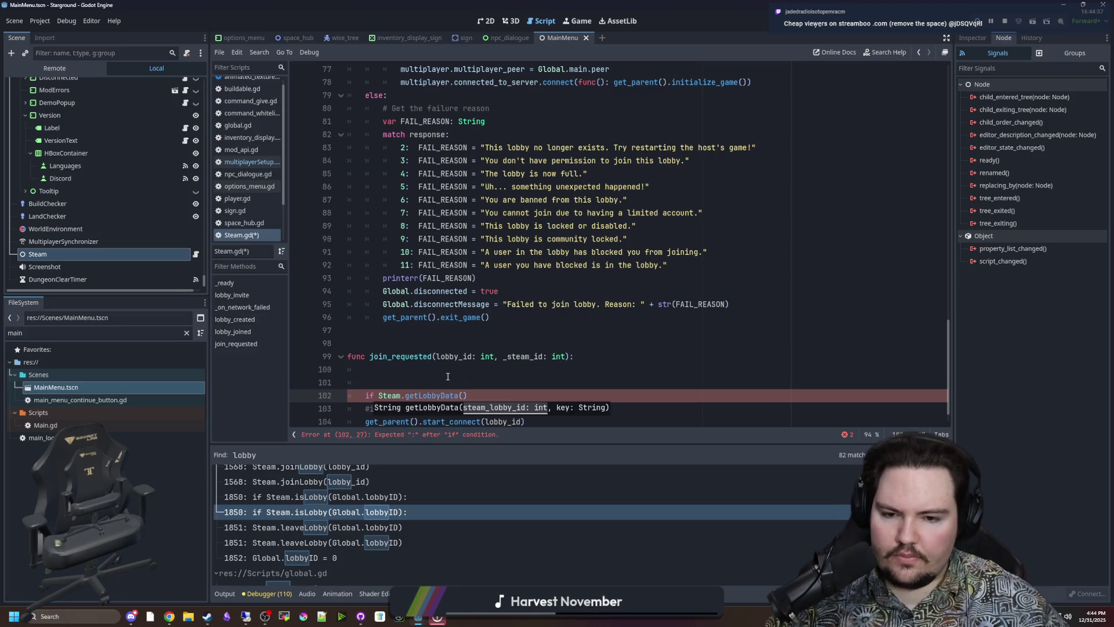
scroll(448, 377, "down", 1)
left_click(434, 372, "ctrl")
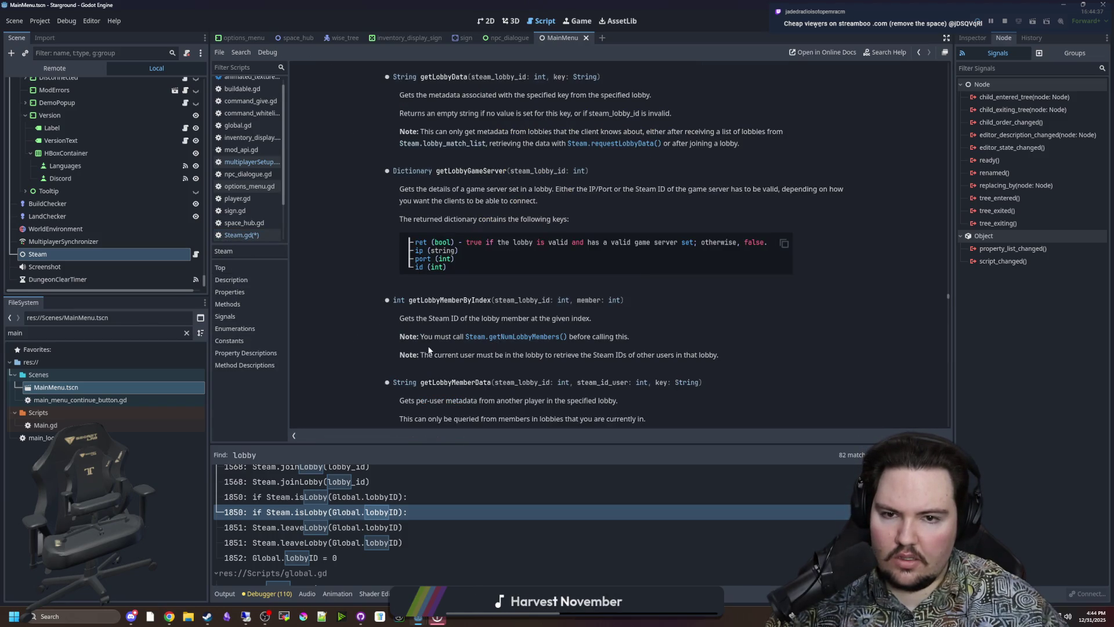
- Look up requestLobbyData, then replace the getLobbyData() call on line 102 with 'id'
left_click(628, 144)
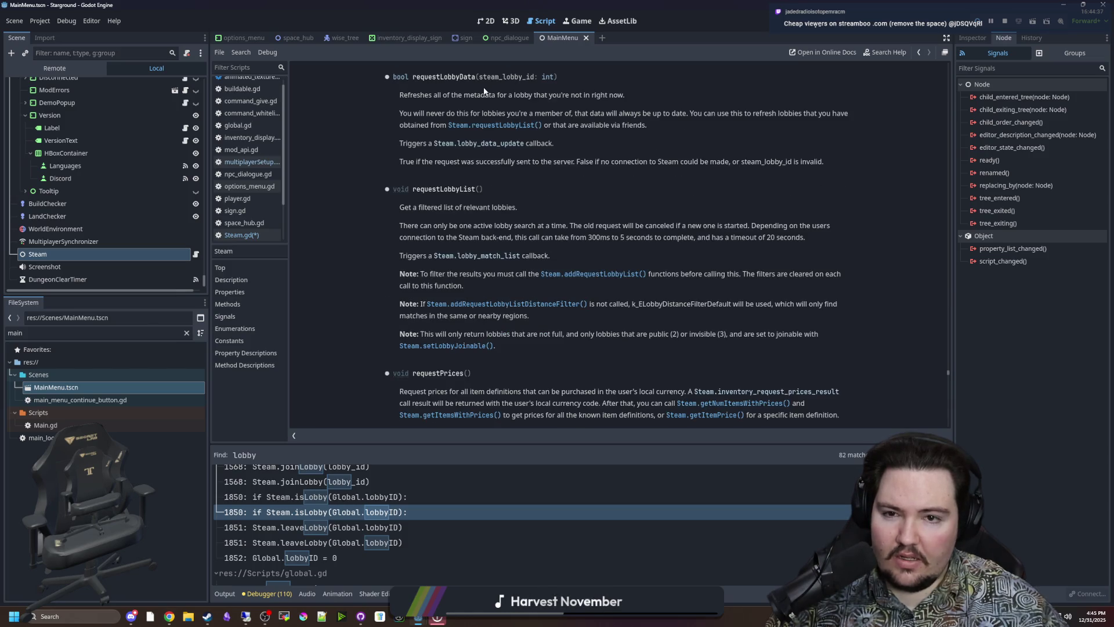
key("alt+Left")
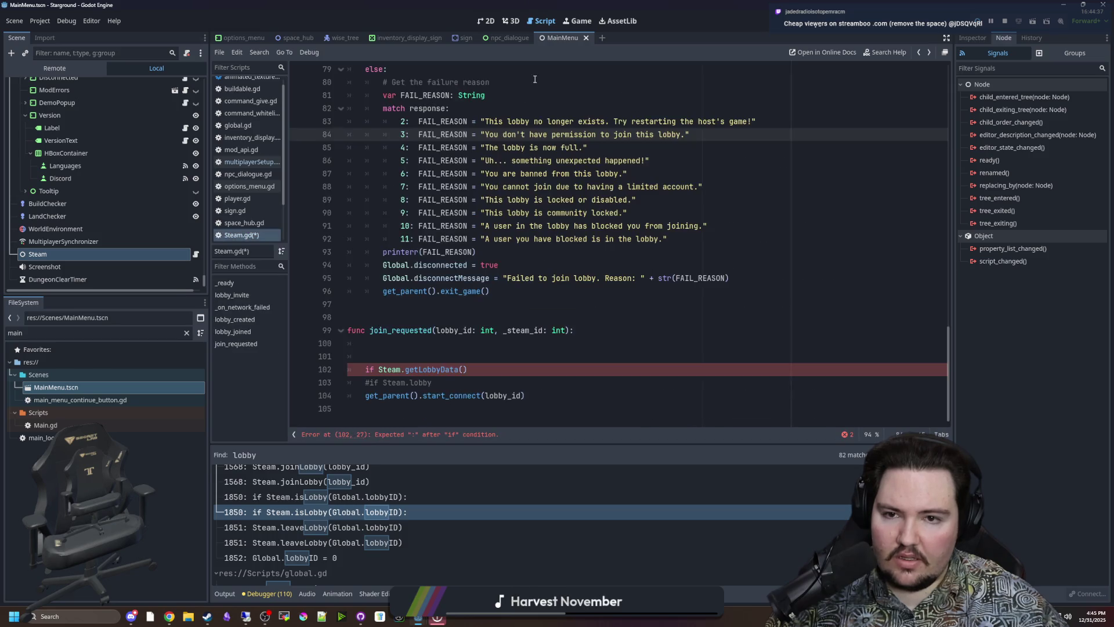
left_click_drag(468, 369, 406, 369)
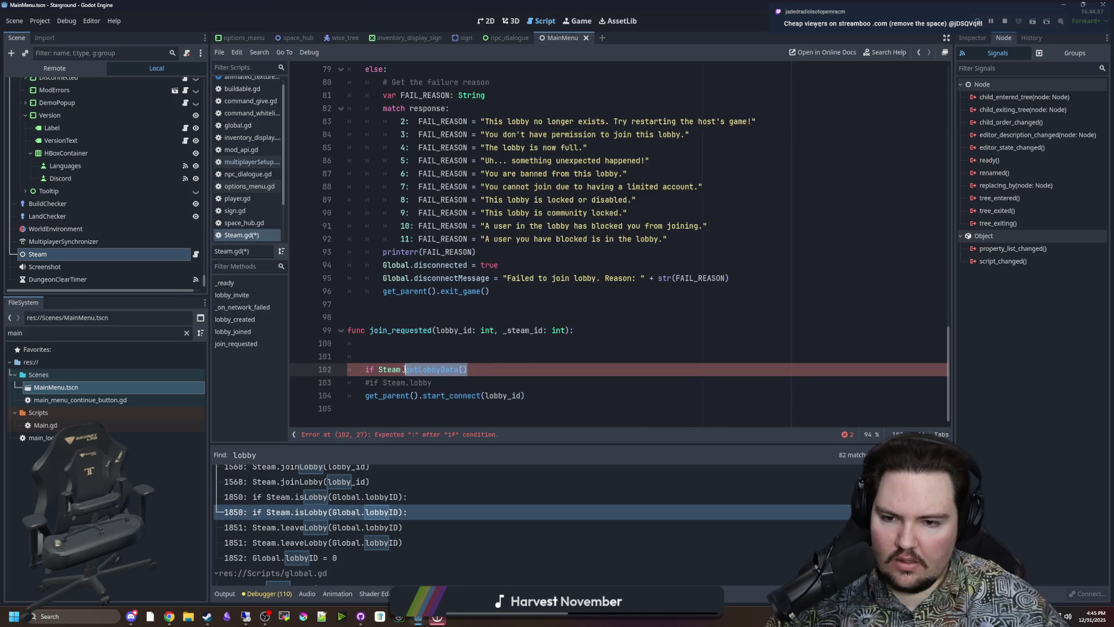
type("id")
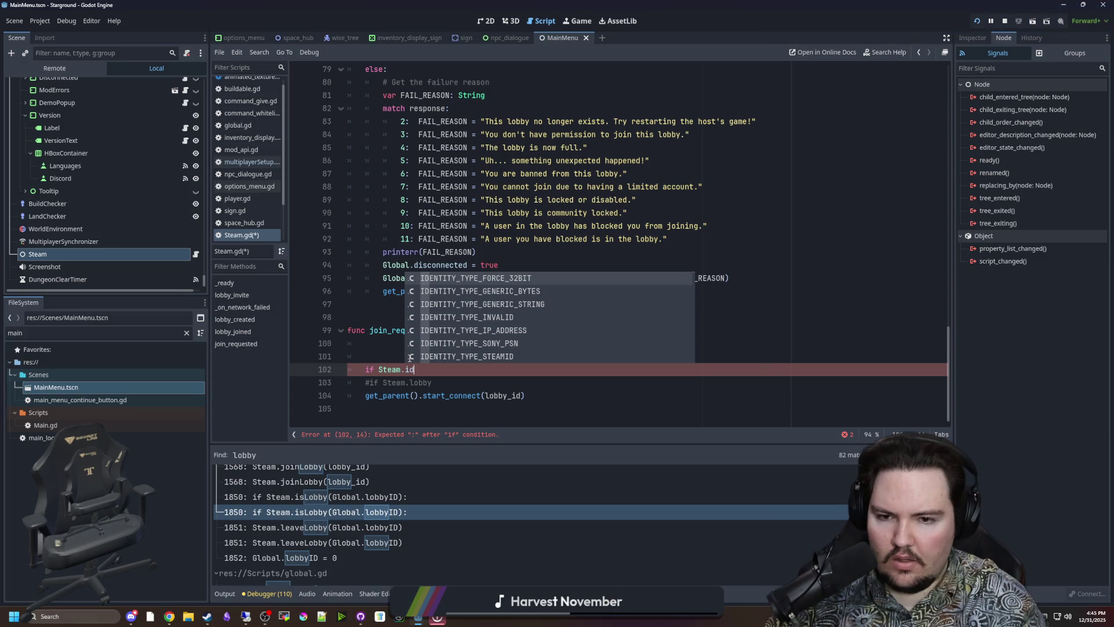
scroll(494, 308, "down", 5)
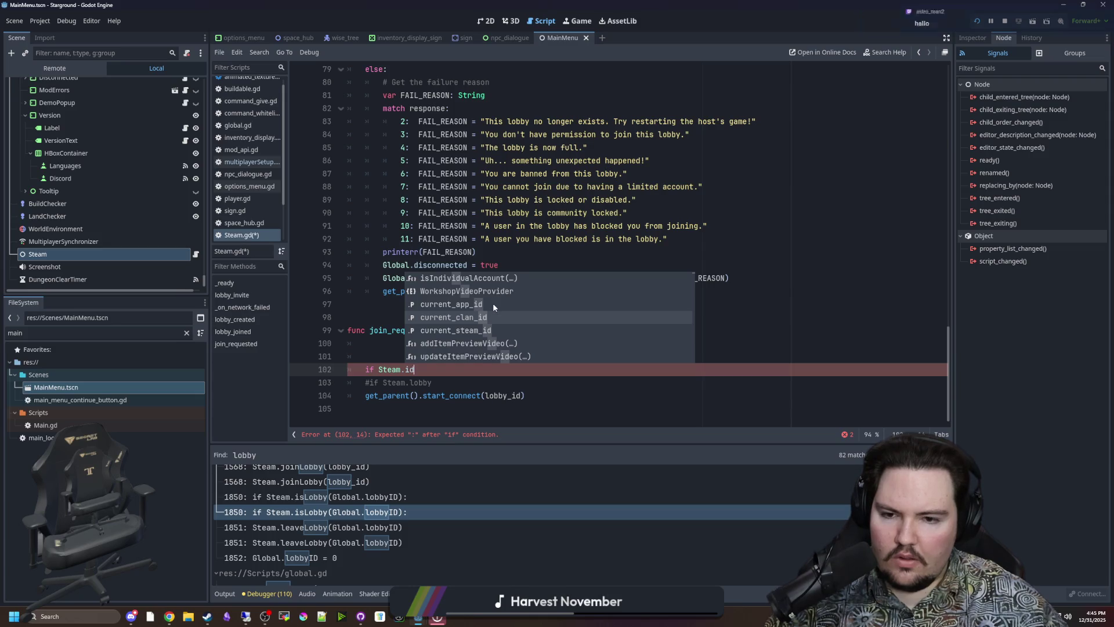
- Try 'current_ap' after Steam., then trim line 102 back to a partial condition
key("BackSpace")
key("BackSpace")
type("curren")
type("t_ap")
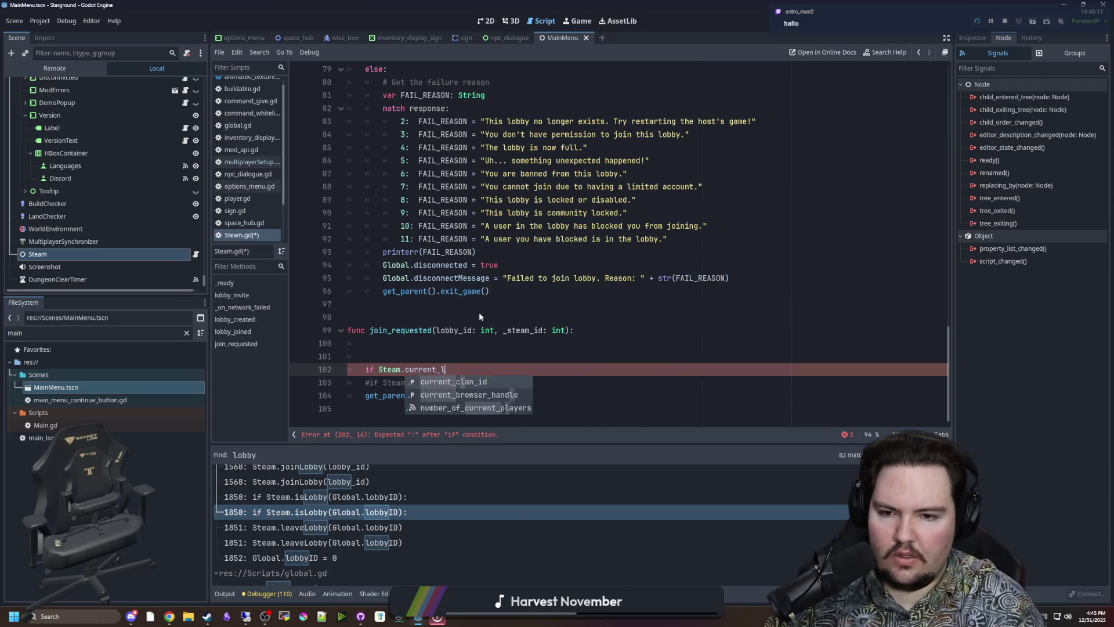
key("BackSpace")
key("BackSpace")
key("BackSpace")
type("_")
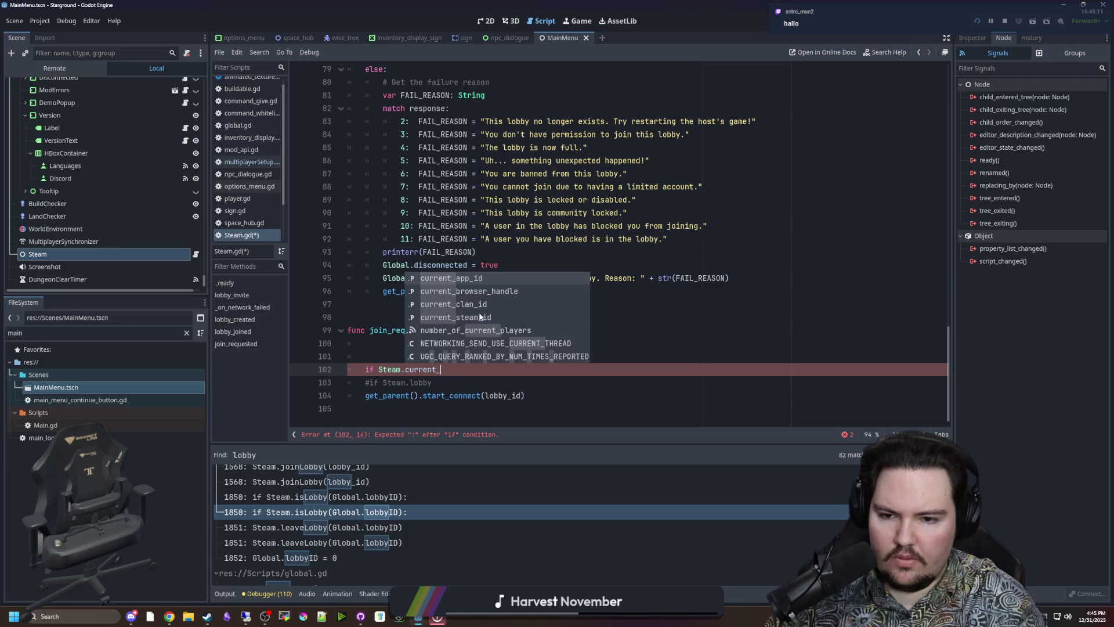
key("BackSpace")
key("BackSpace")
key("BackSpace")
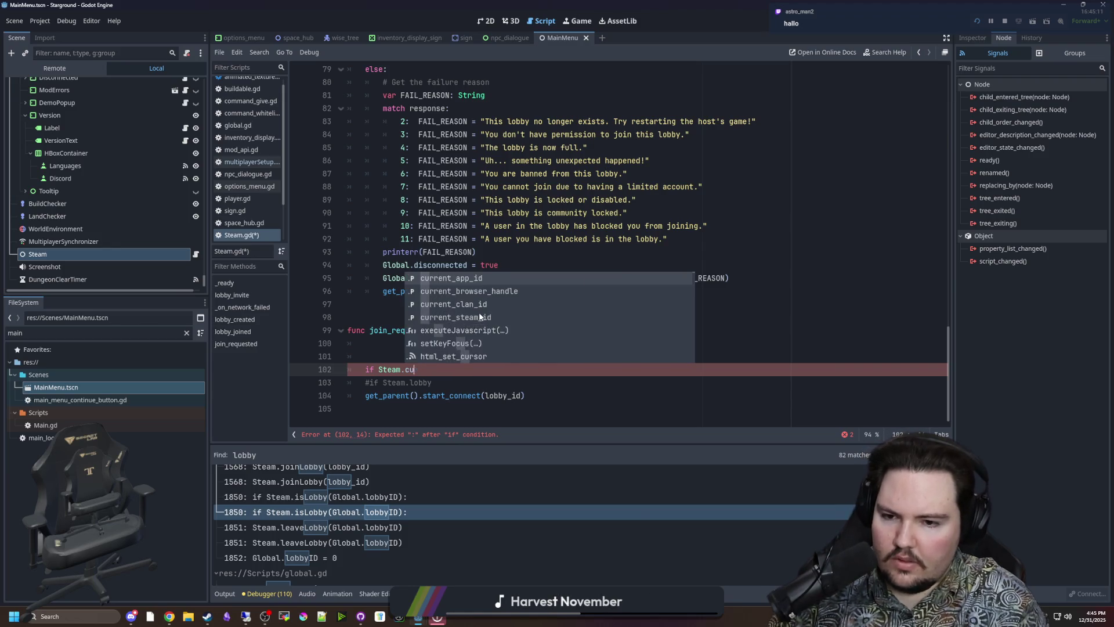
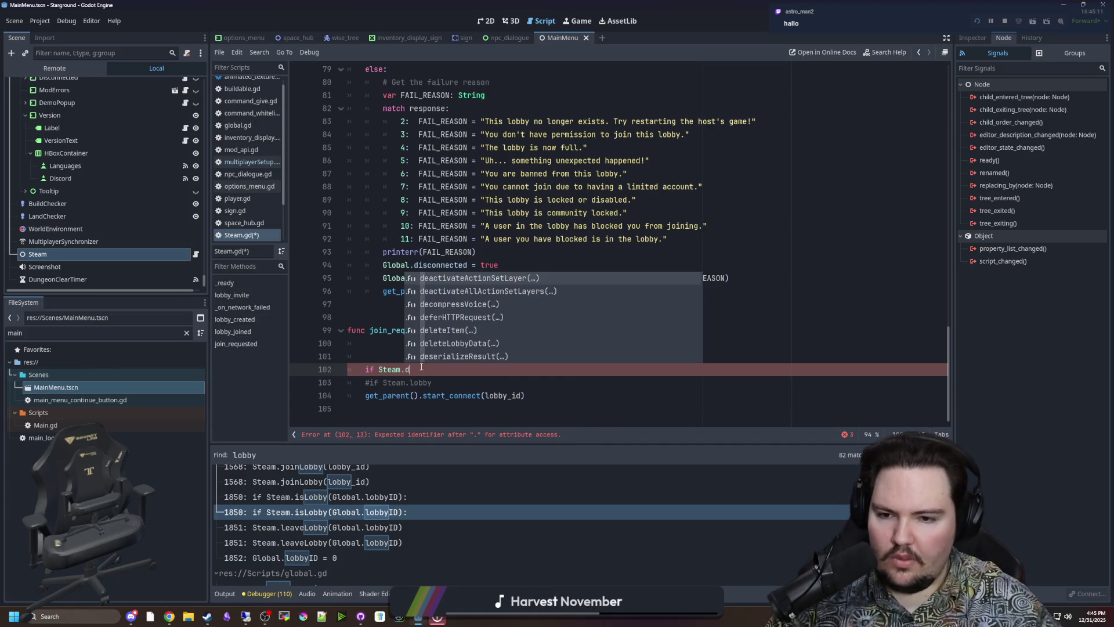
- Type 'lobby' after Steam. and browse the Steam lobby member suggestions
type("lobby")
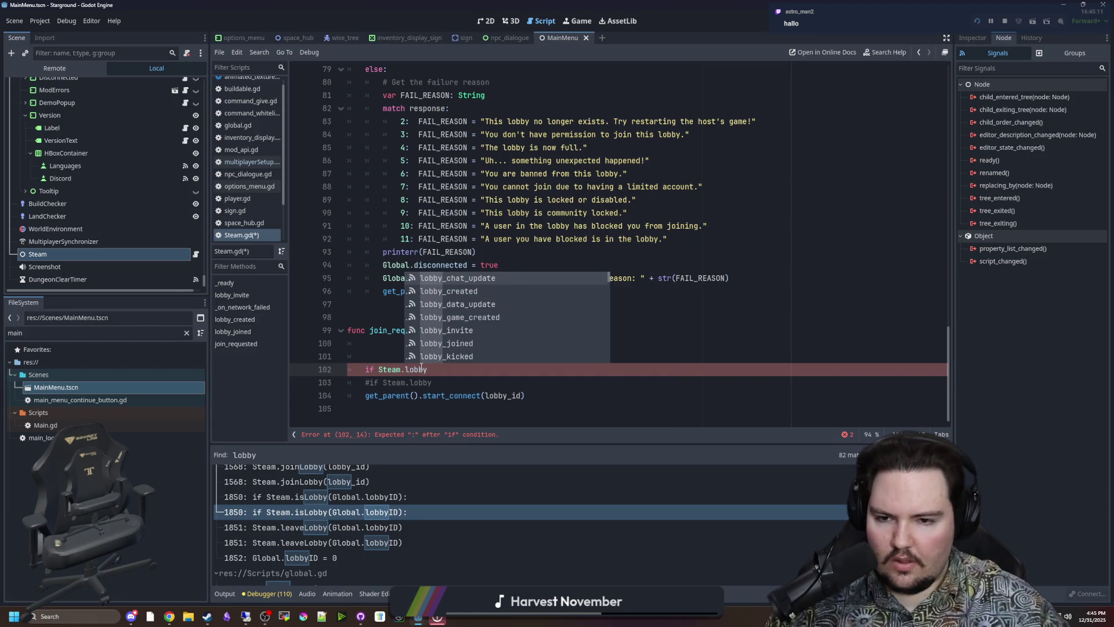
scroll(546, 326, "down", 2)
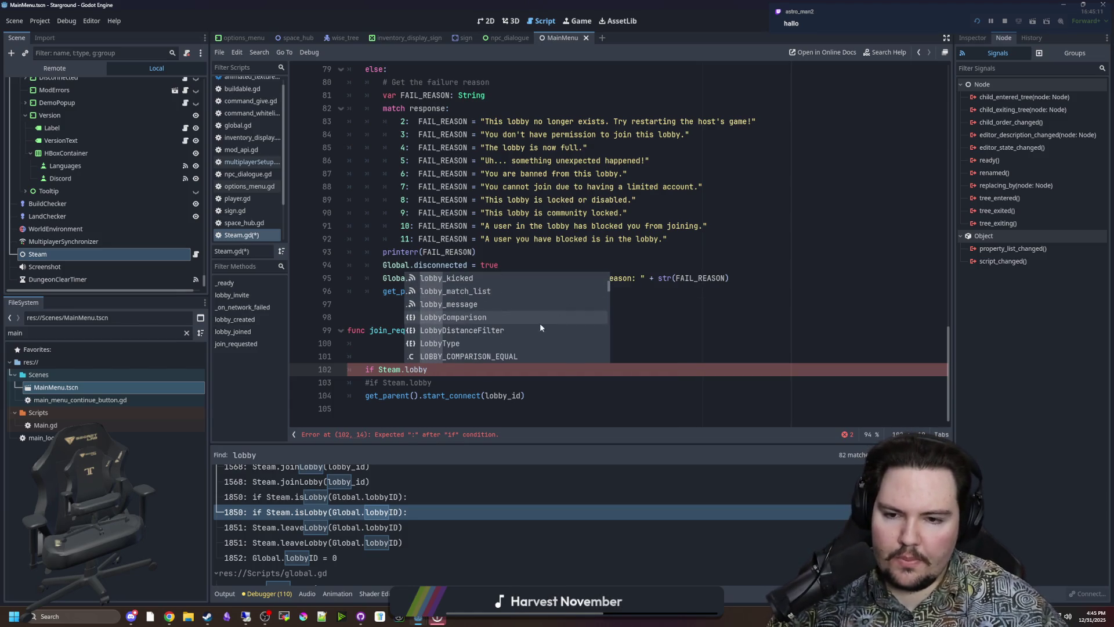
scroll(534, 301, "down", 15)
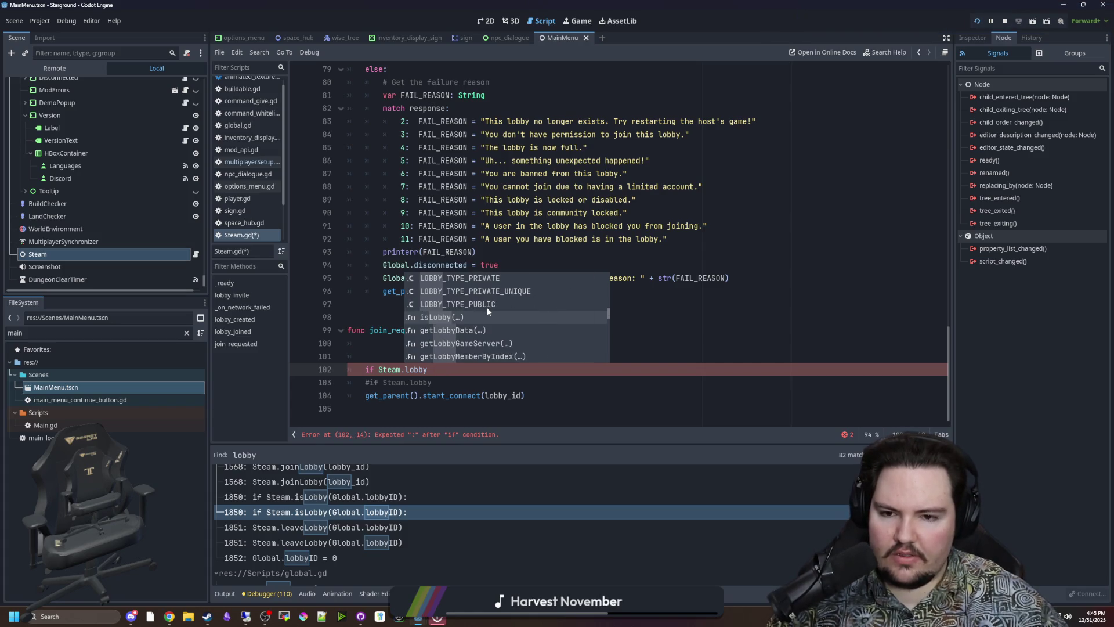
scroll(487, 308, "down", 1)
scroll(490, 311, "down", 4)
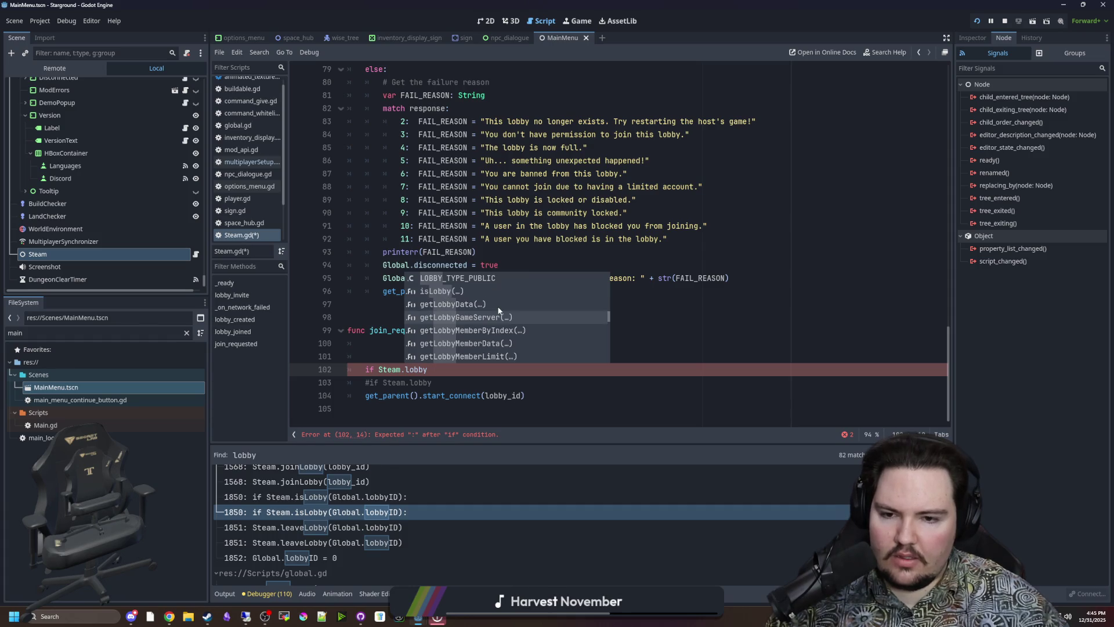
scroll(498, 311, "down", 1)
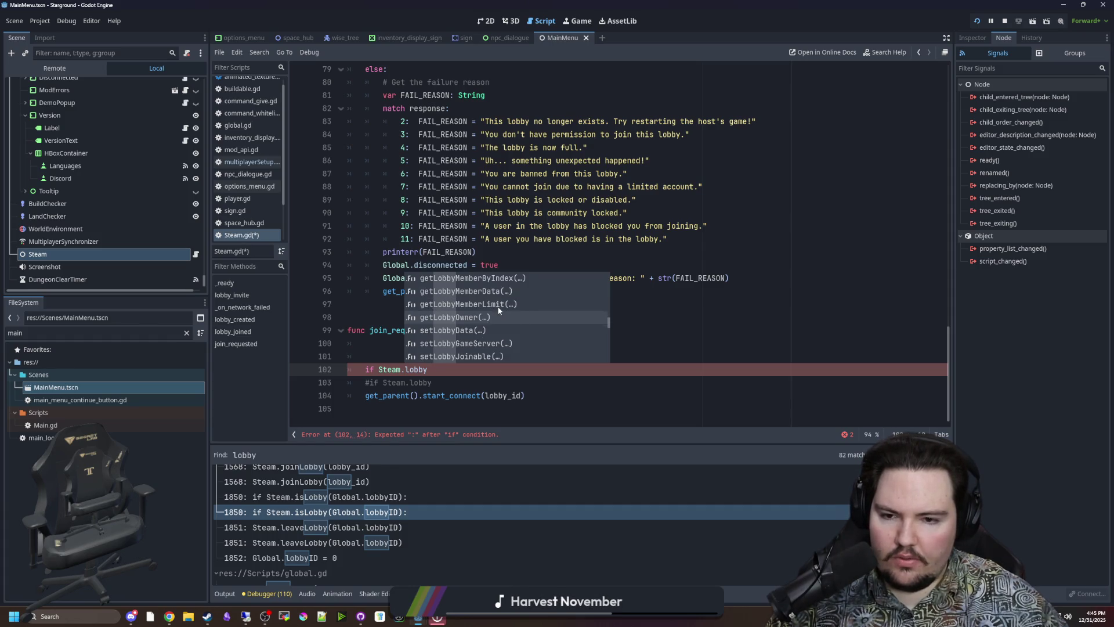
scroll(496, 317, "down", 5)
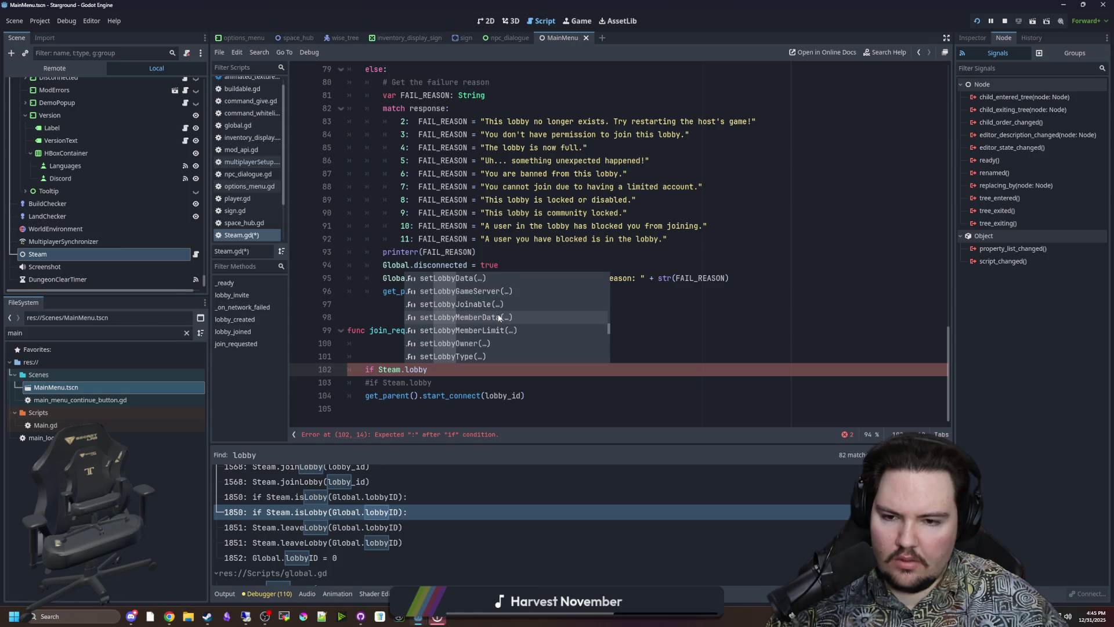
scroll(498, 316, "down", 4)
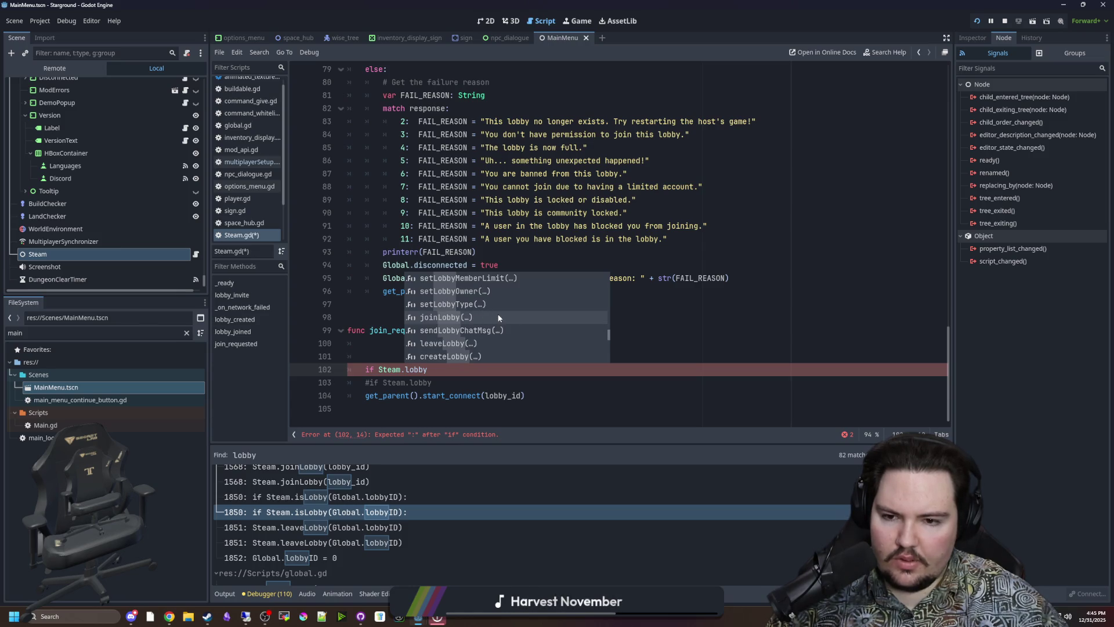
scroll(498, 317, "down", 4)
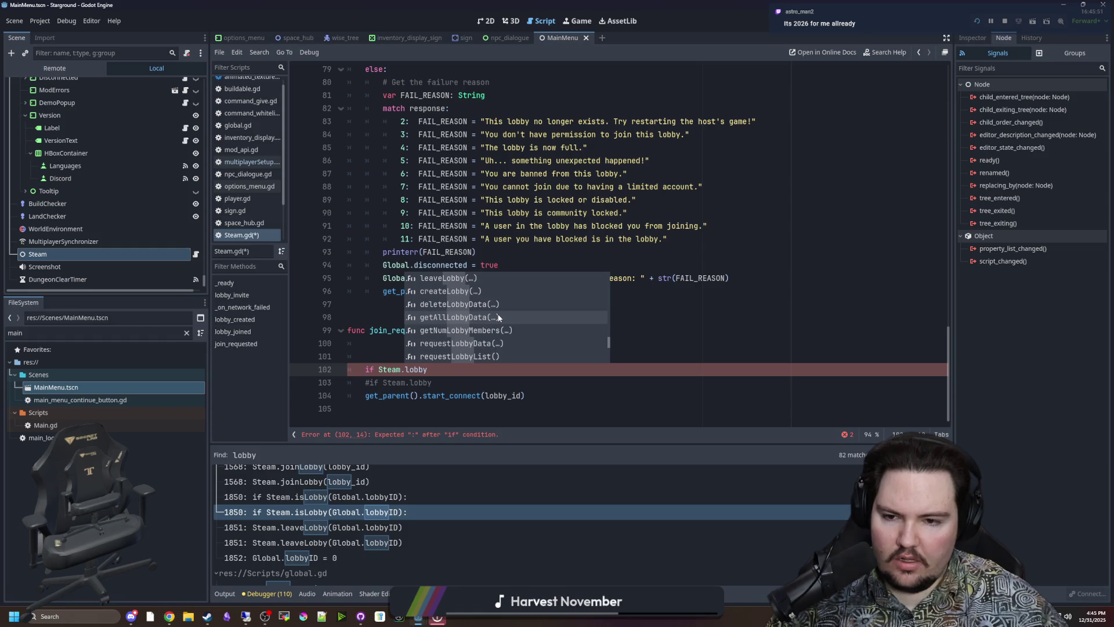
scroll(498, 317, "down", 2)
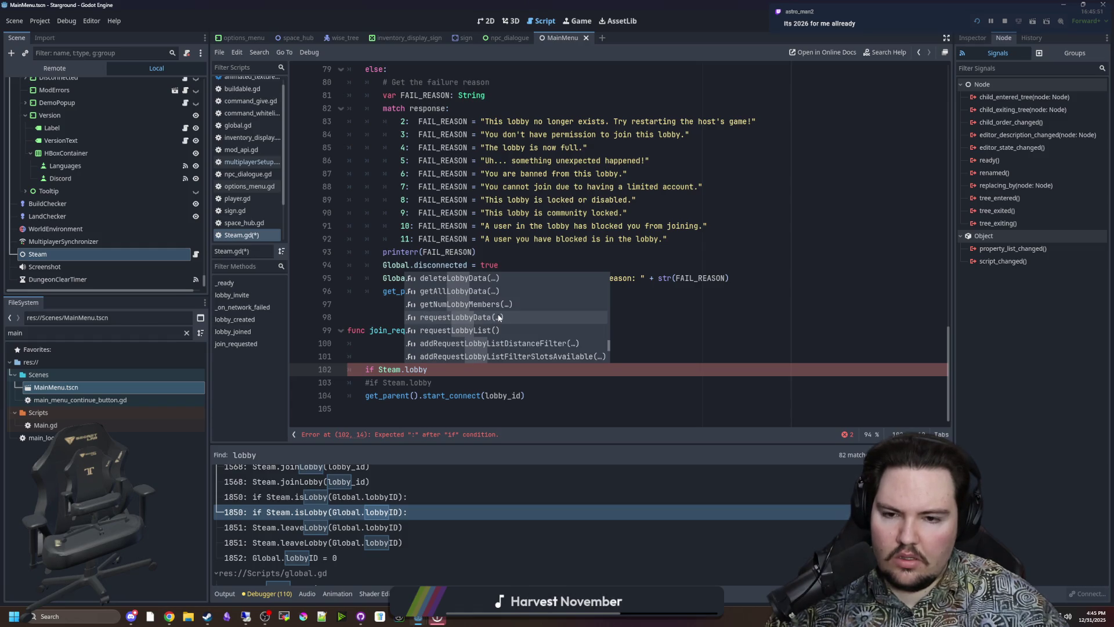
scroll(499, 317, "down", 7)
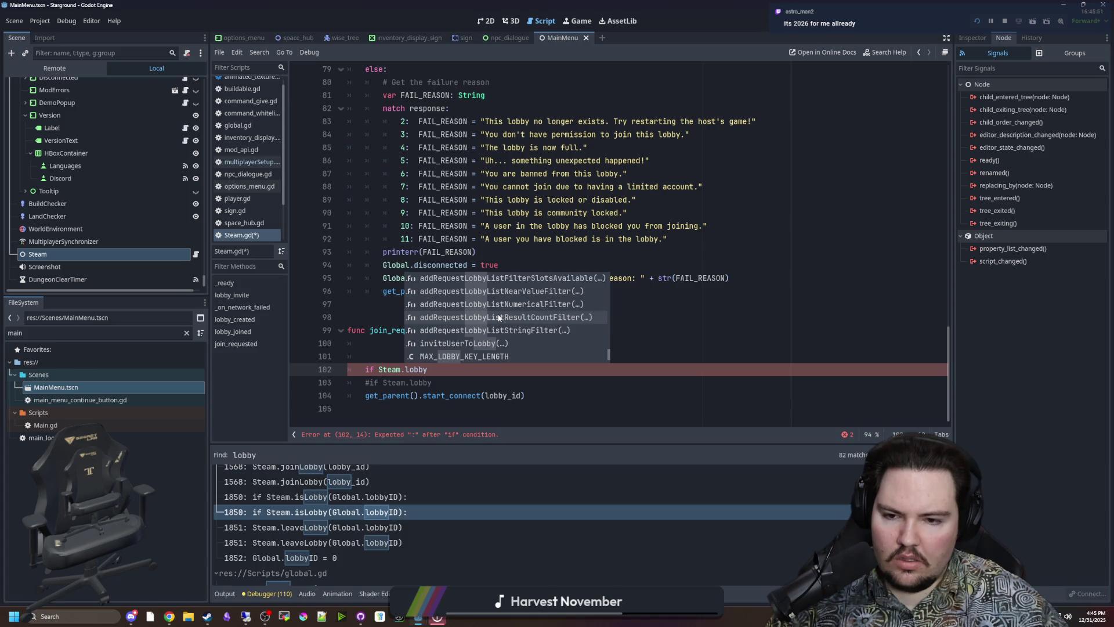
scroll(499, 317, "down", 3)
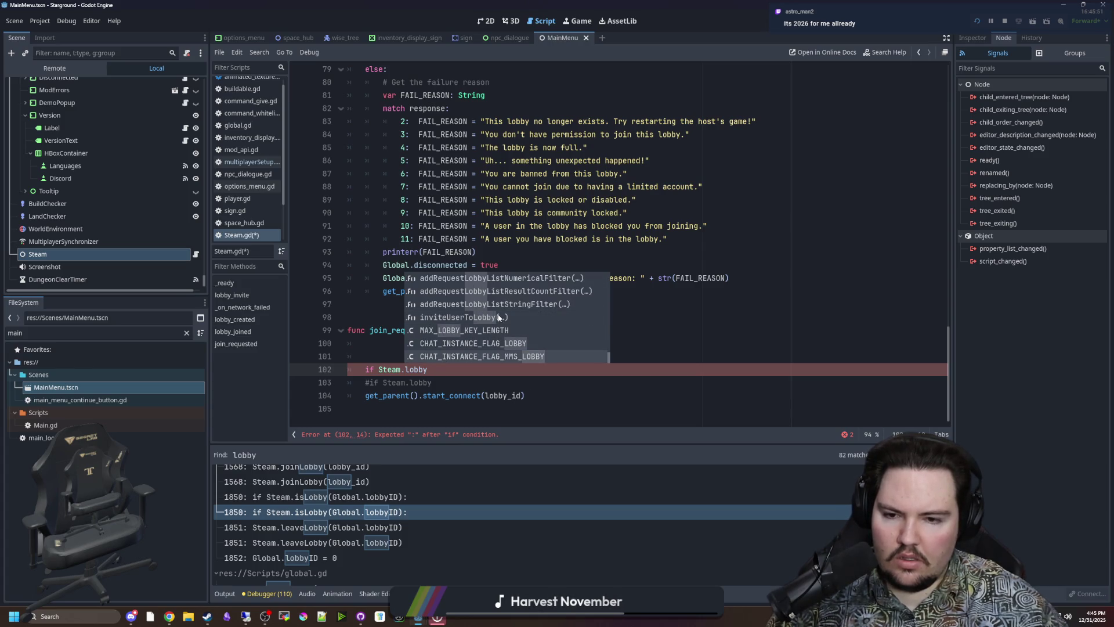
- Erase the half-typed member and delete the unfinished Steam check lines from join_requested
key("Escape")
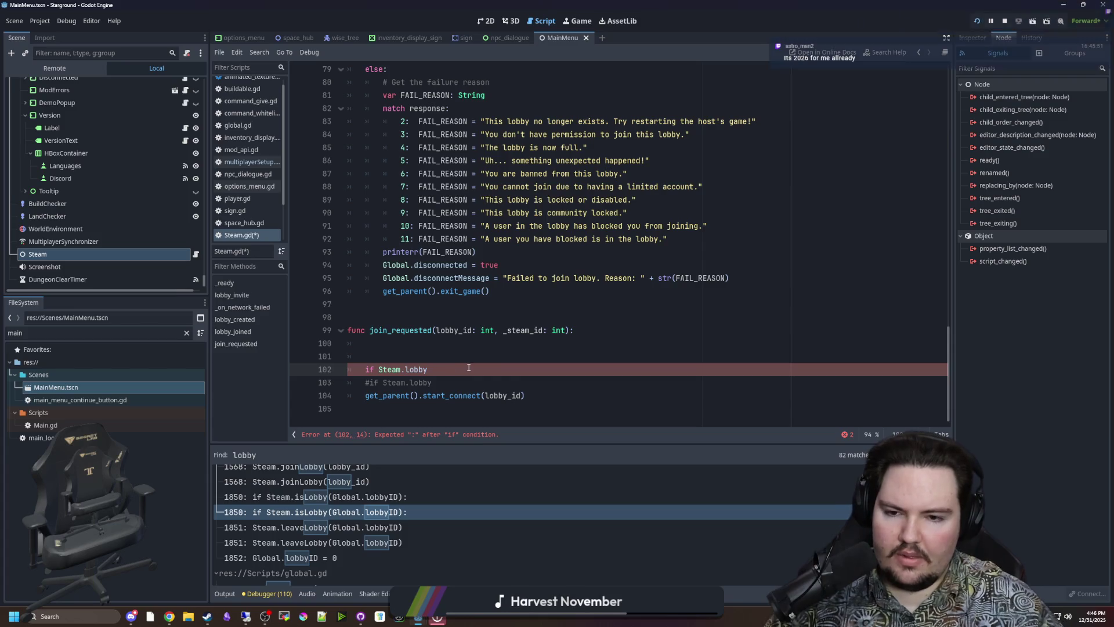
key("BackSpace")
key("BackSpace")
key("BackSpace")
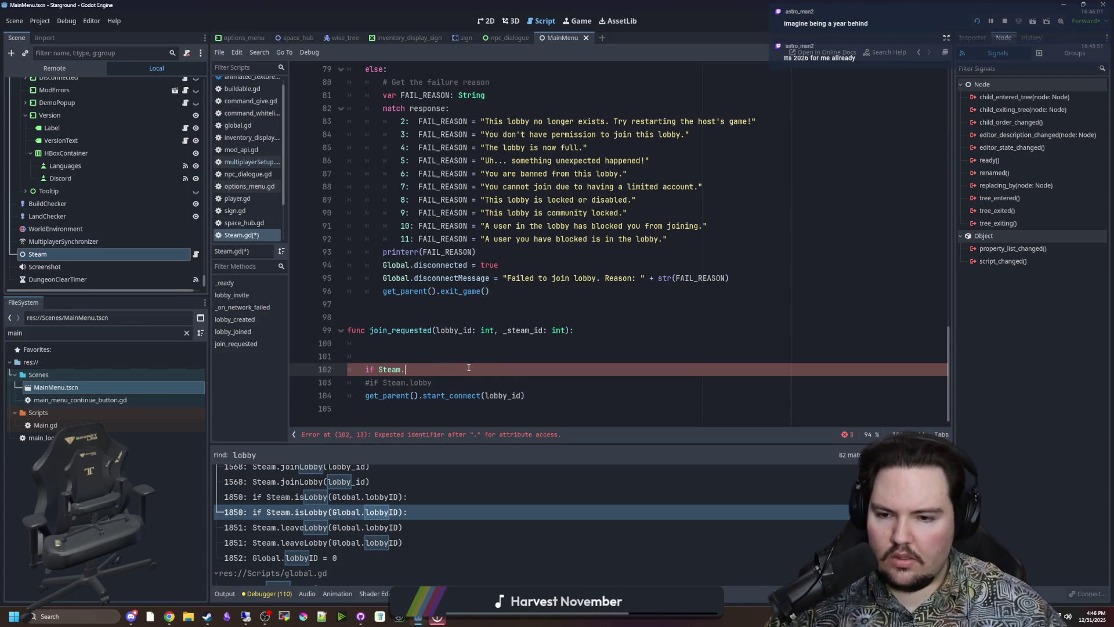
mouse_move(468, 367)
left_mouse_down()
mouse_move(372, 371)
mouse_move(319, 347)
left_mouse_up()
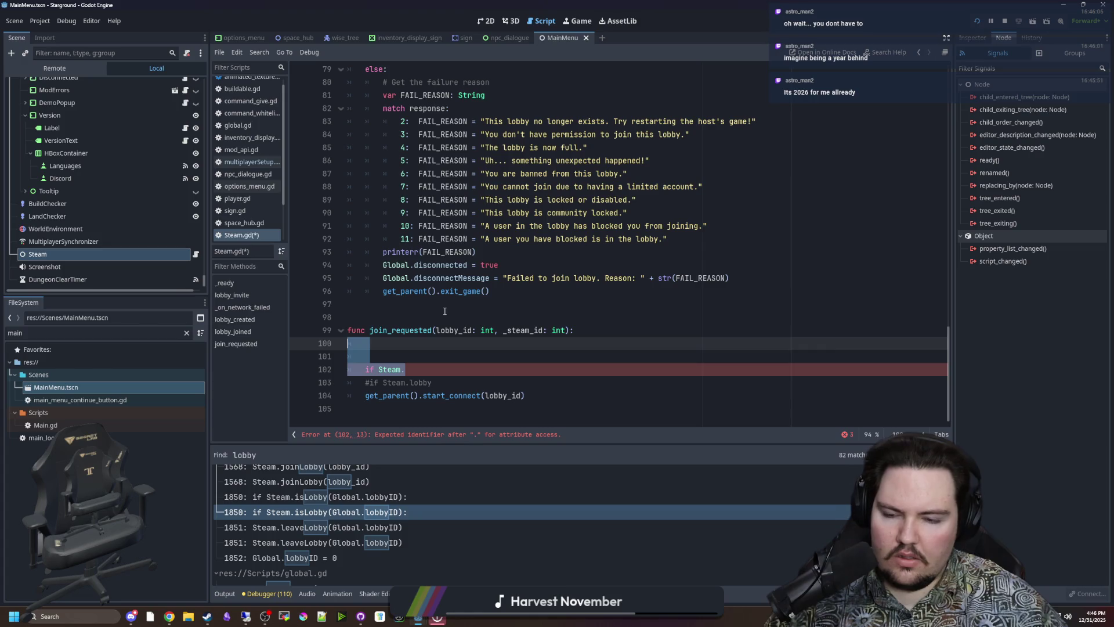
key("BackSpace")
key("BackSpace")
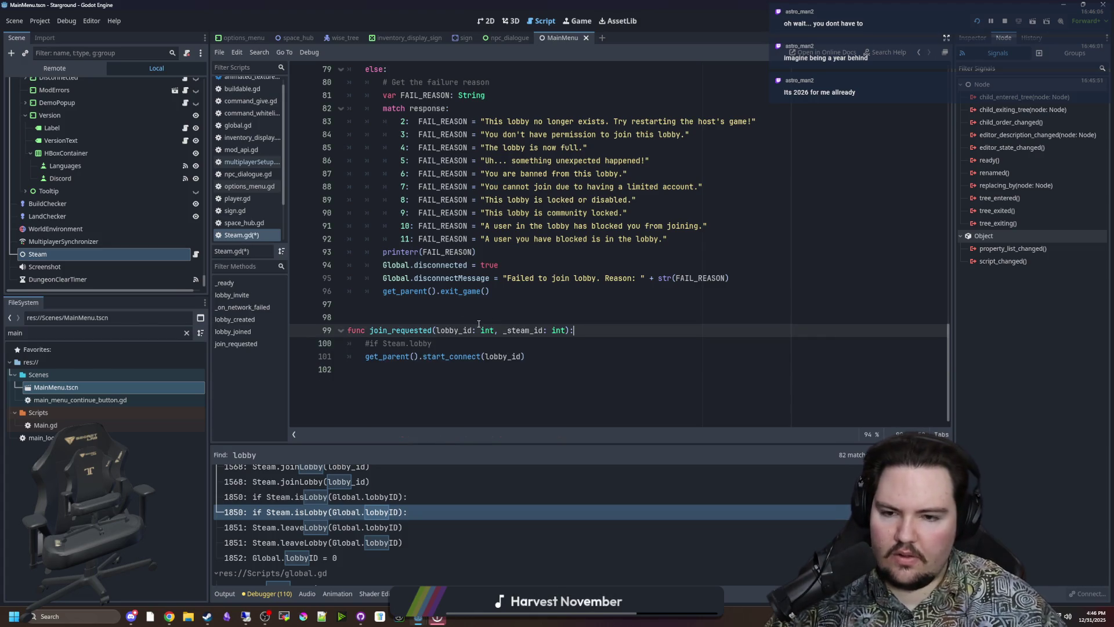
scroll(450, 313, "up", 6)
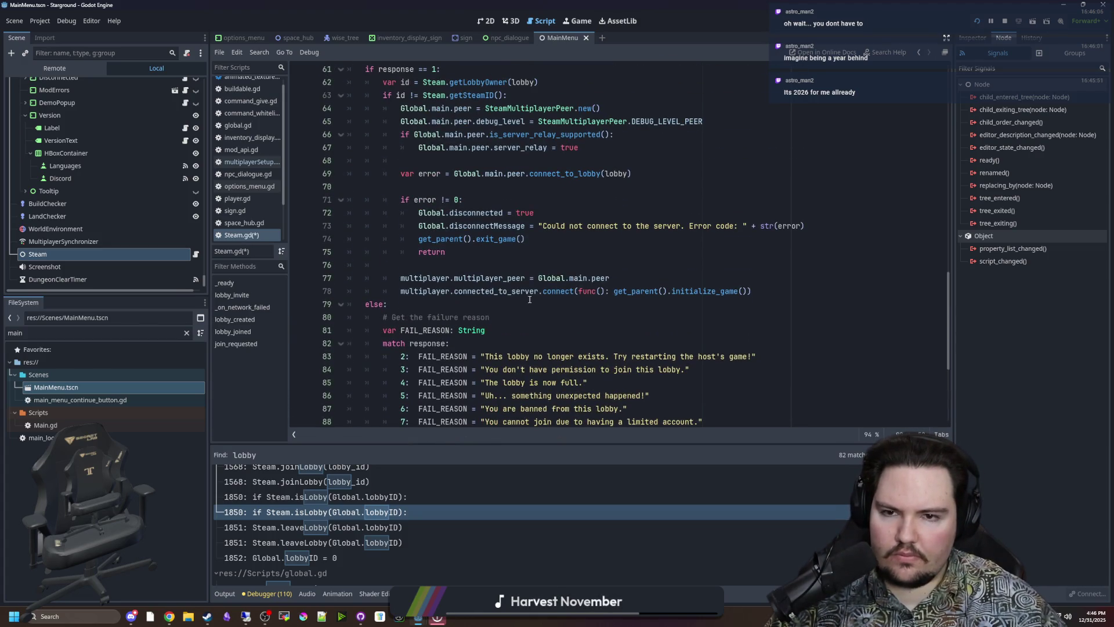
scroll(529, 300, "up", 5)
mouse_move(497, 279)
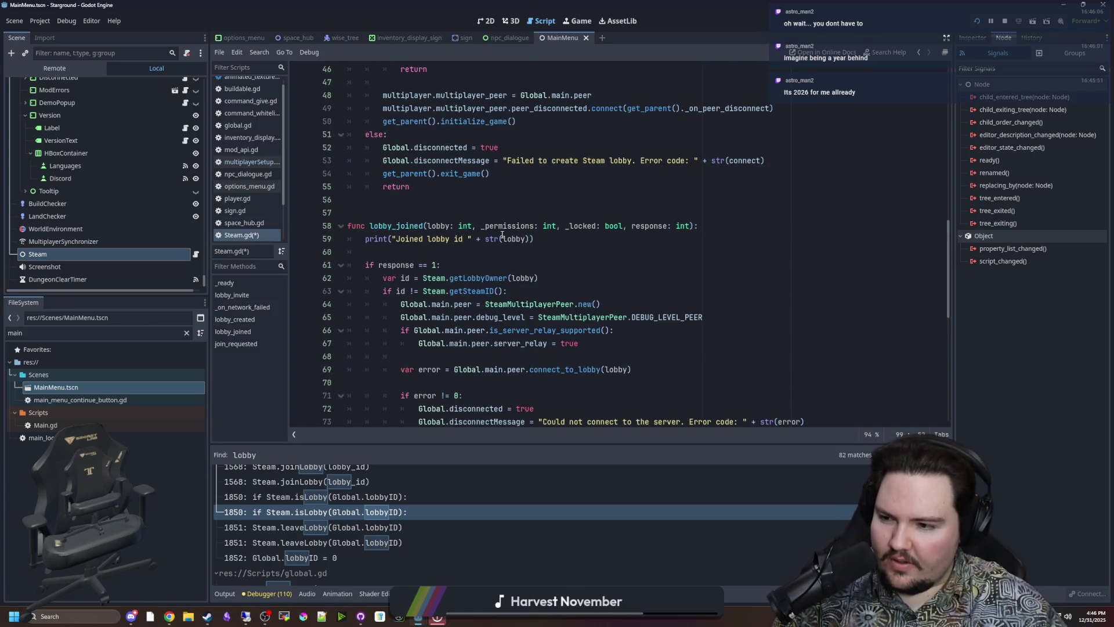
mouse_move(503, 235)
left_click(466, 254)
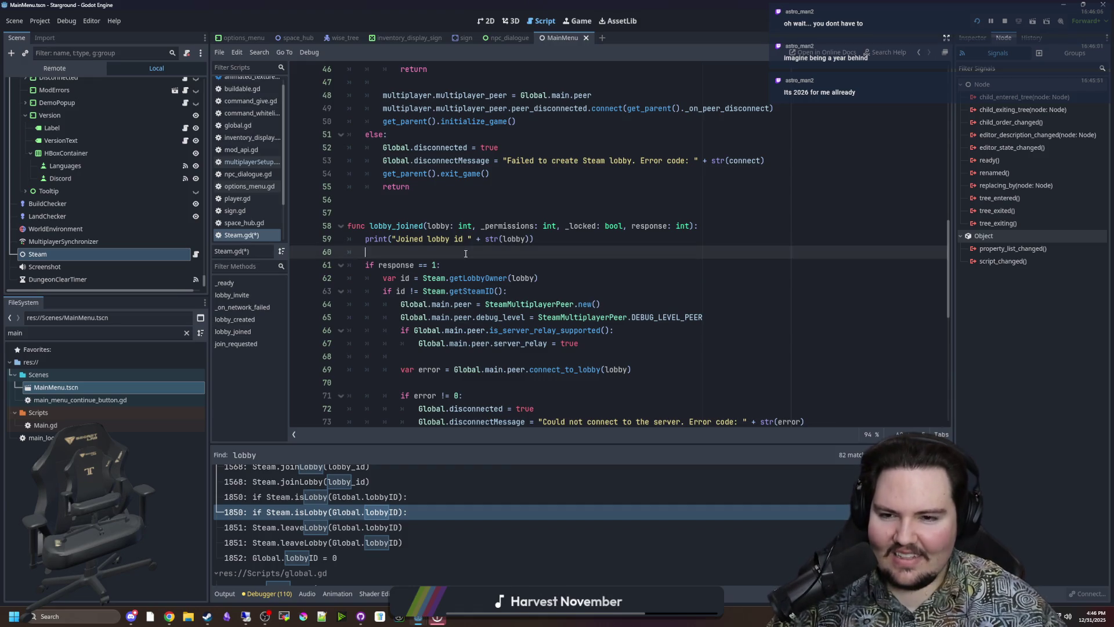
scroll(463, 214, "down", 4)
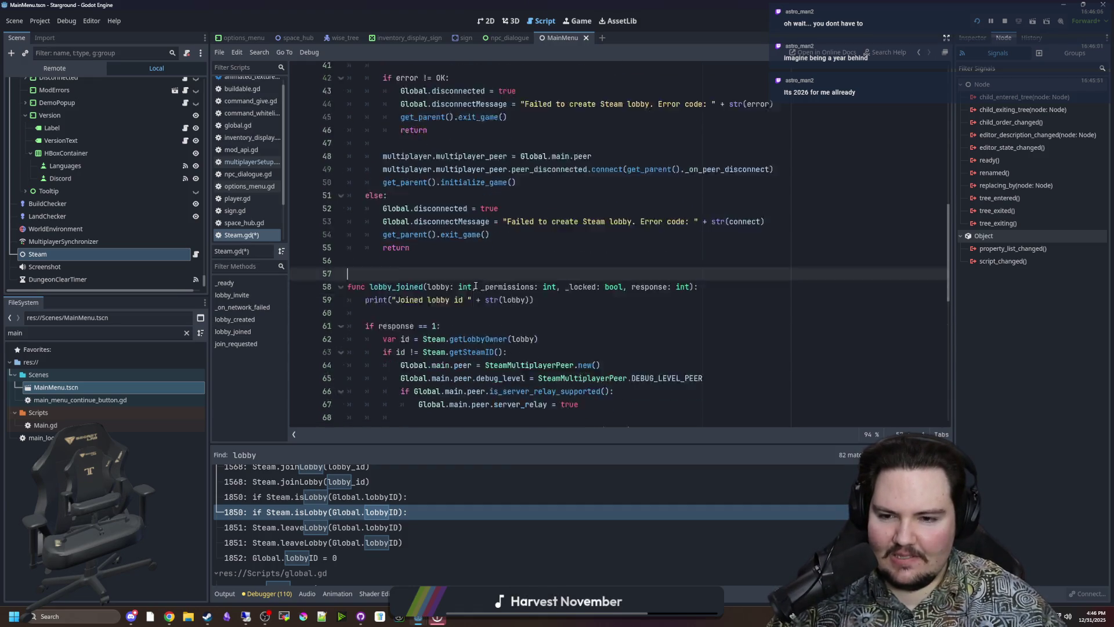
scroll(463, 214, "down", 6)
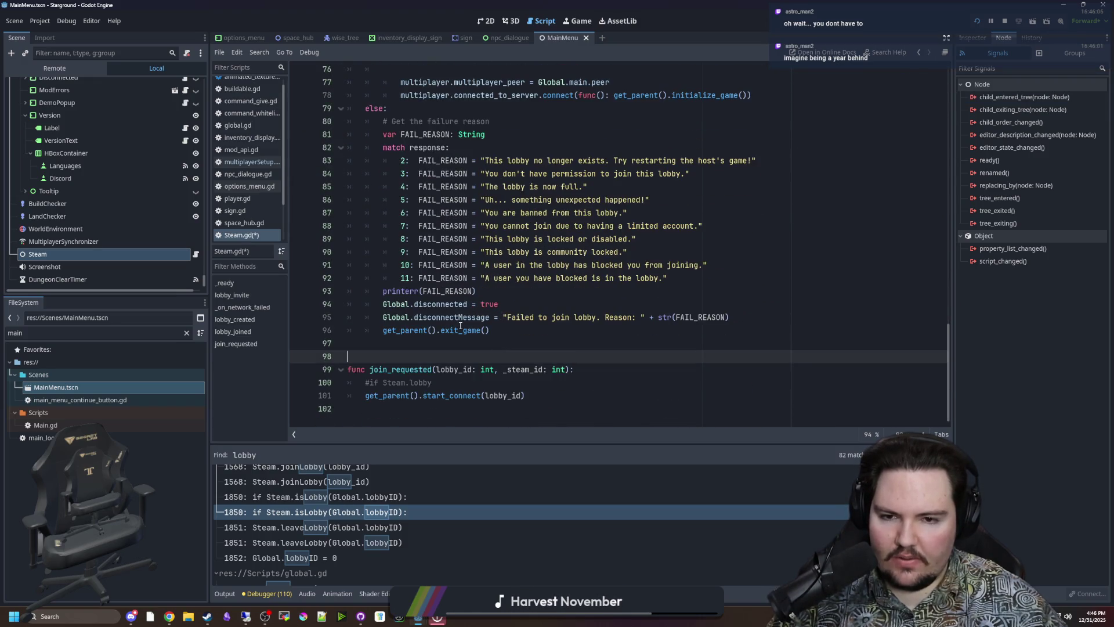
scroll(564, 290, "up", 2)
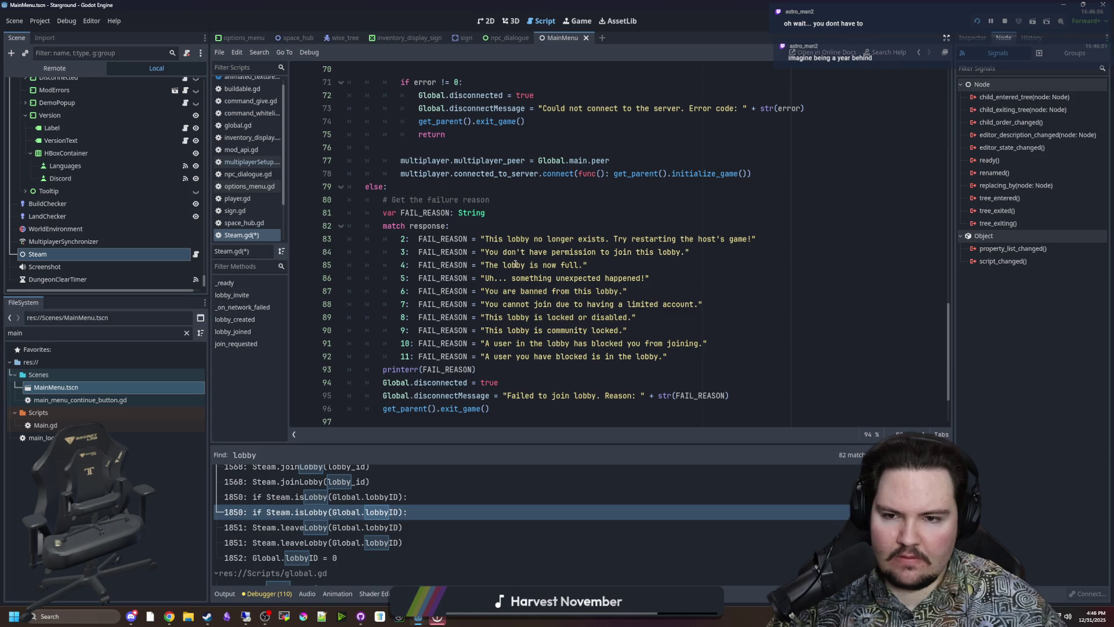
scroll(542, 320, "up", 5)
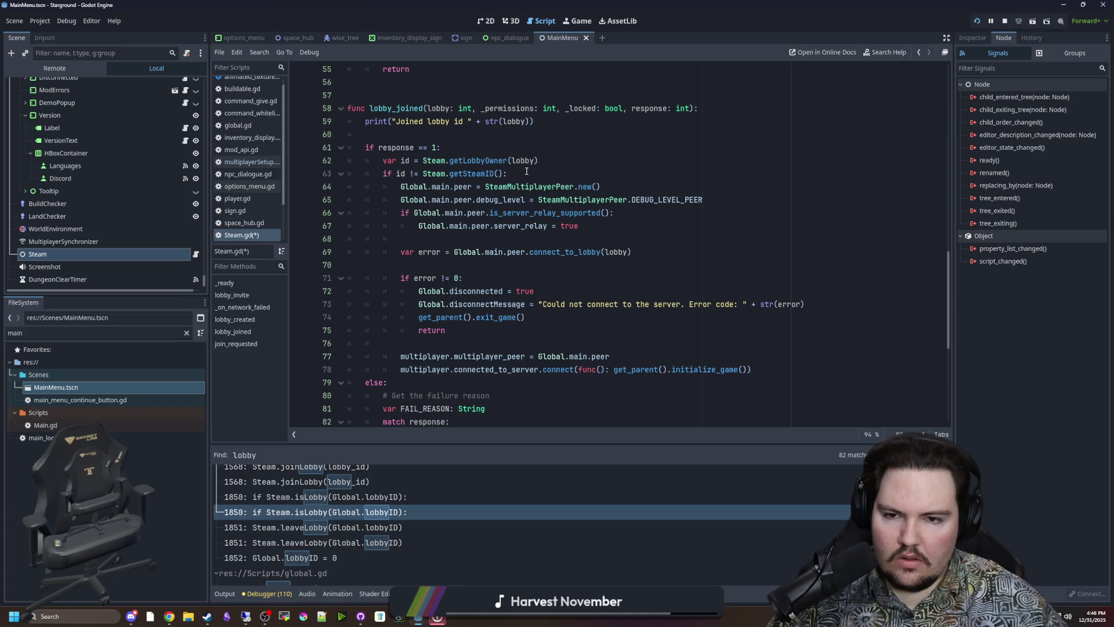
scroll(511, 222, "down", 2)
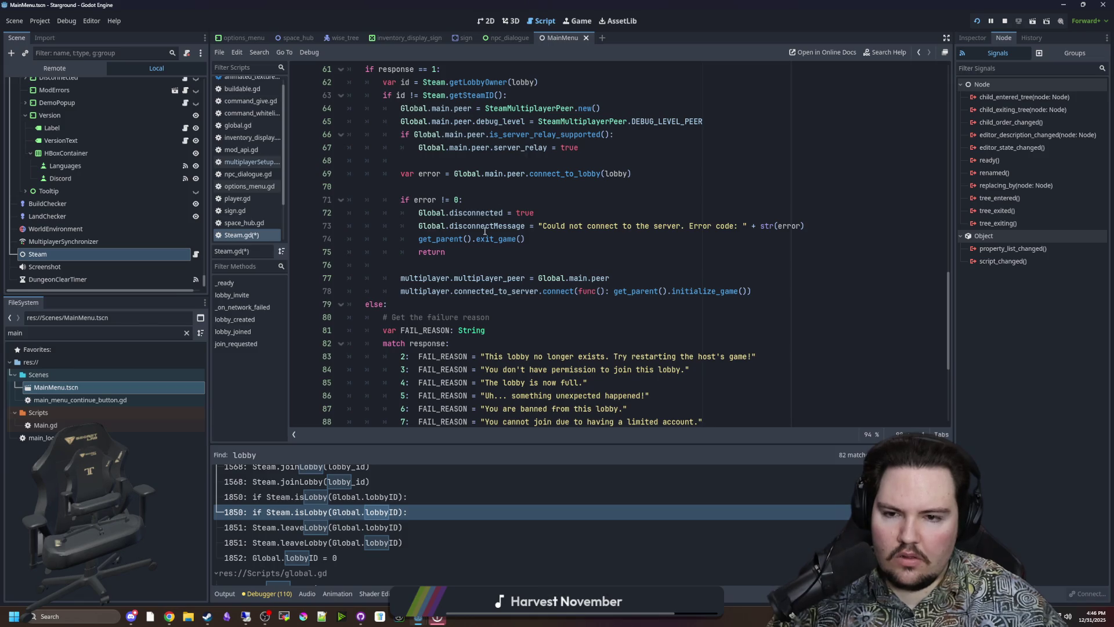
mouse_move(486, 231)
scroll(485, 232, "down", 4)
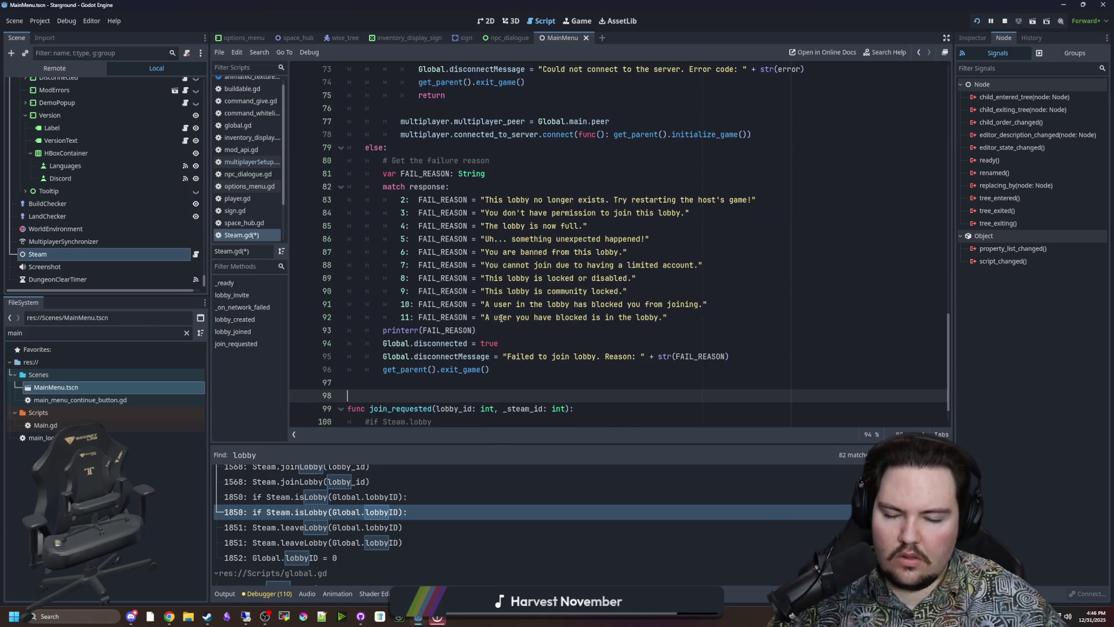
scroll(490, 360, "down", 1)
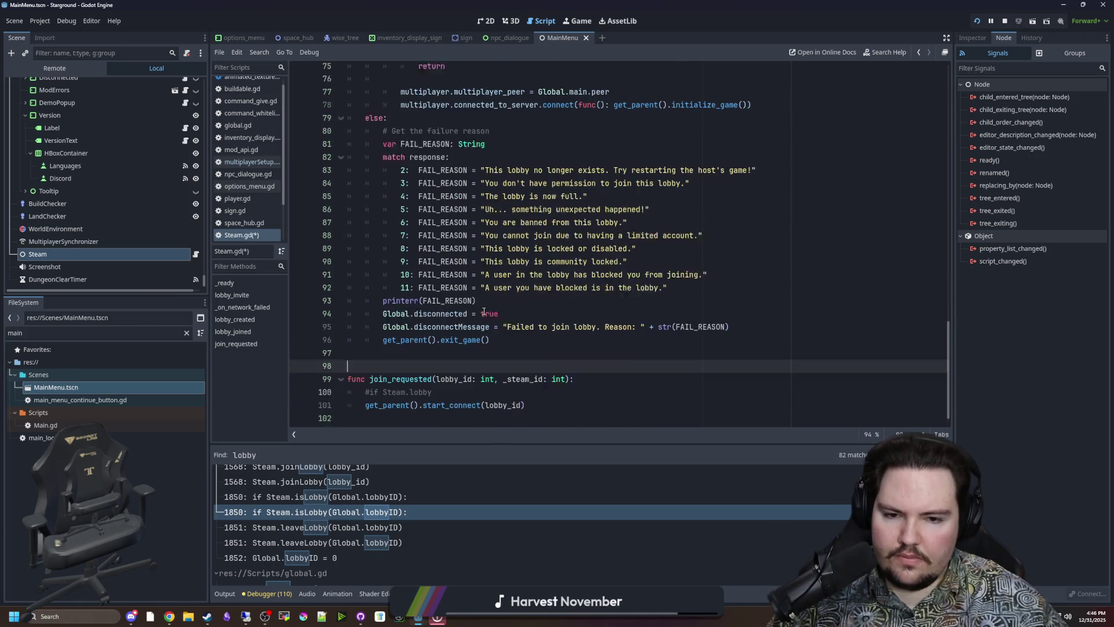
- Add a line below the commented lobby check and try the Steam.lobby and Steam.joined suggestions
left_click(545, 401)
left_click(468, 377)
key("Return")
type("S")
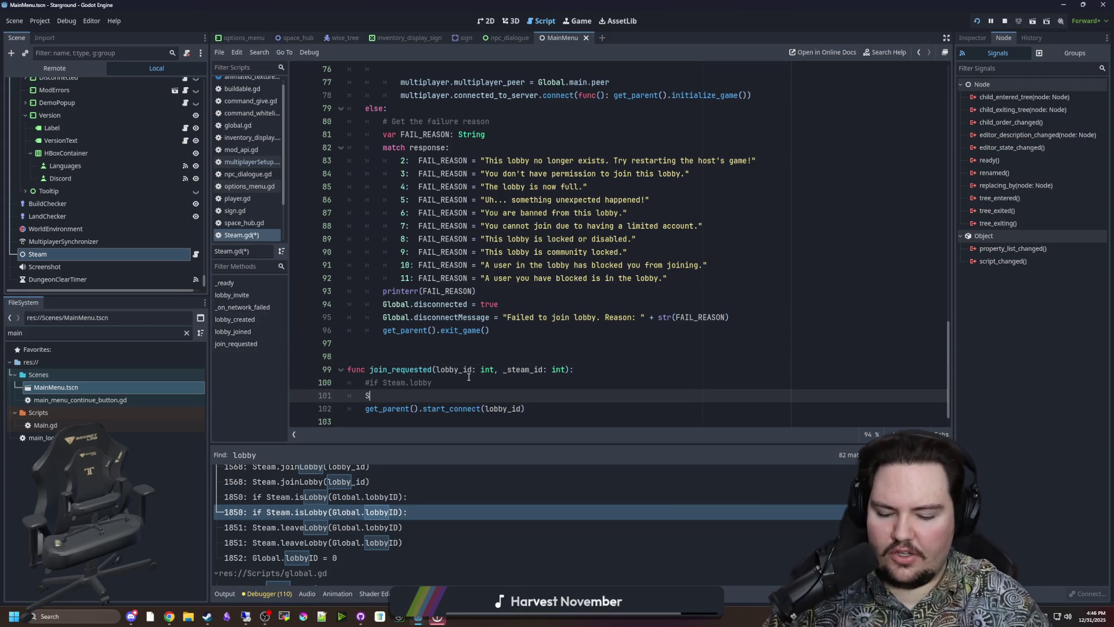
type("team.lobb")
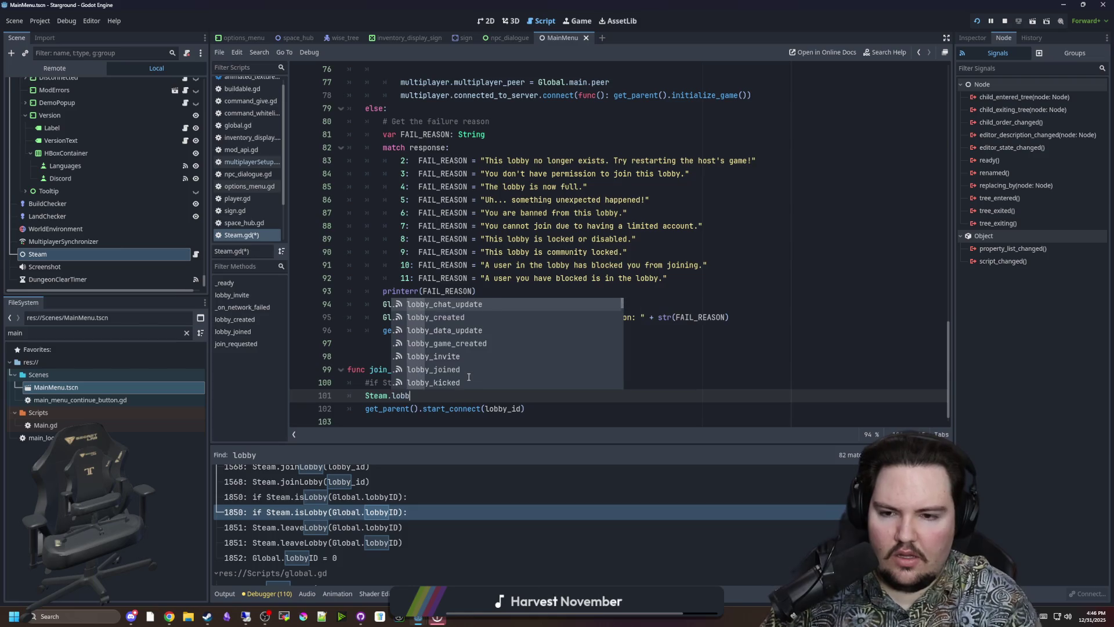
type("y")
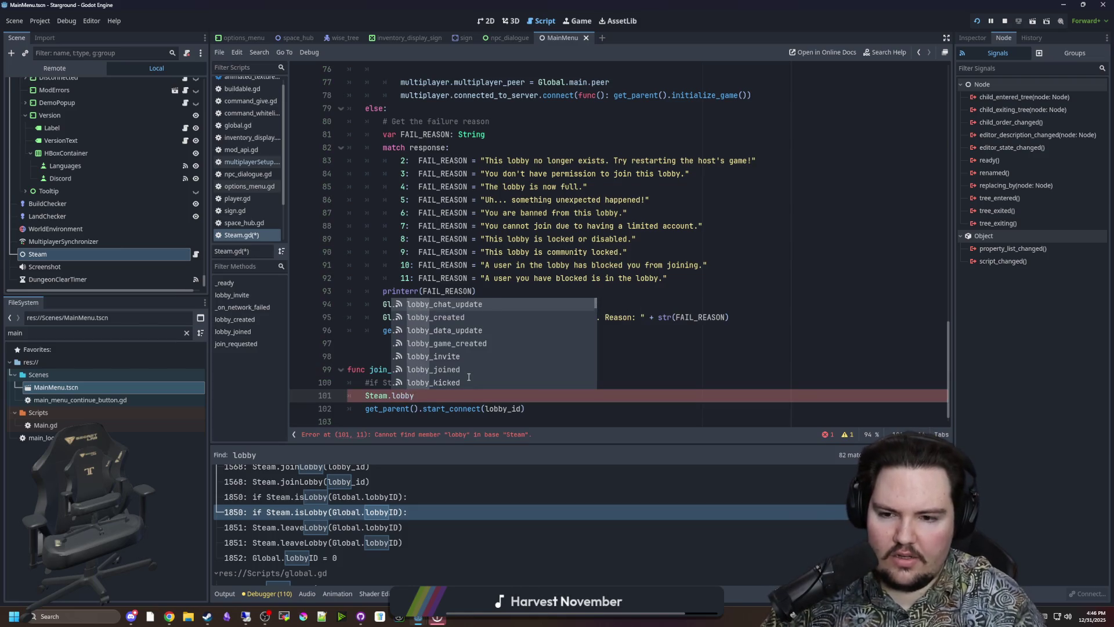
scroll(469, 377, "down", 10)
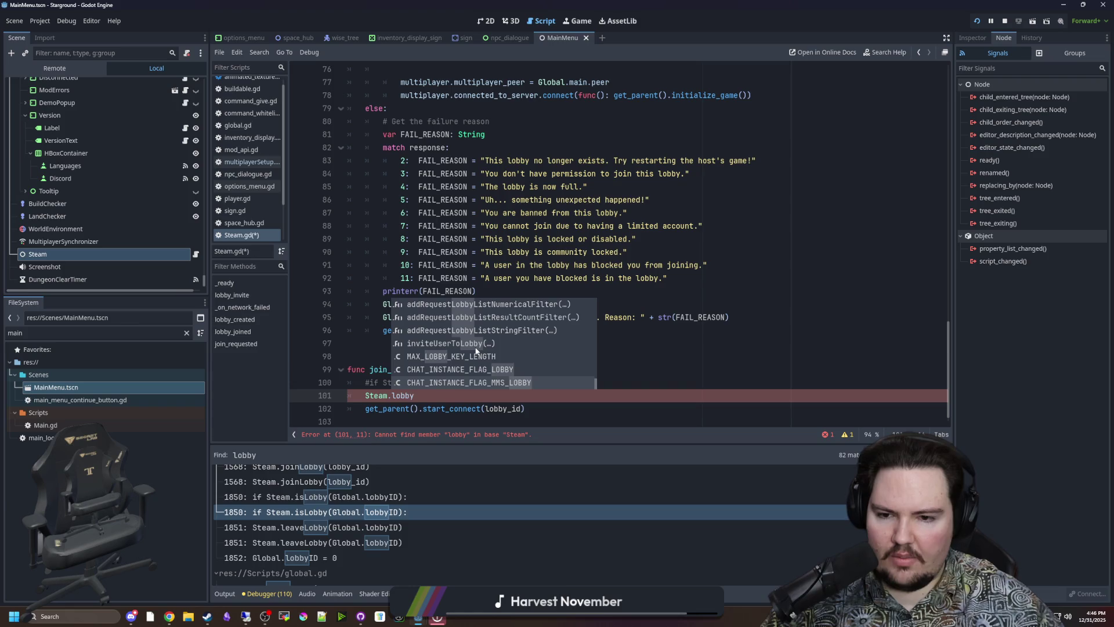
key("BackSpace")
key("BackSpace")
key("BackSpace")
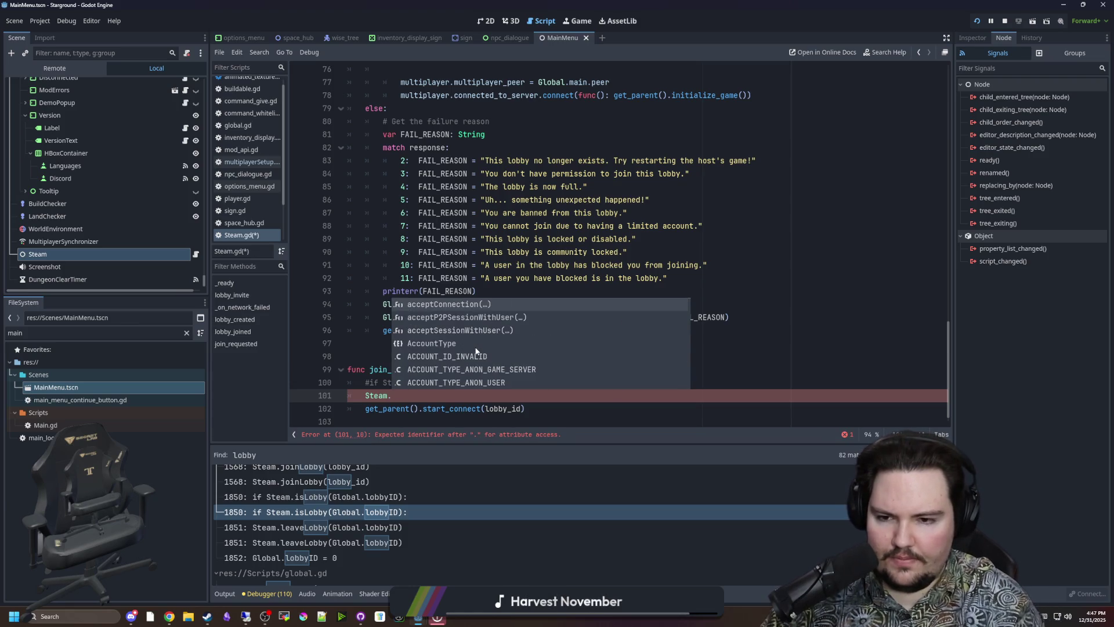
type("joined")
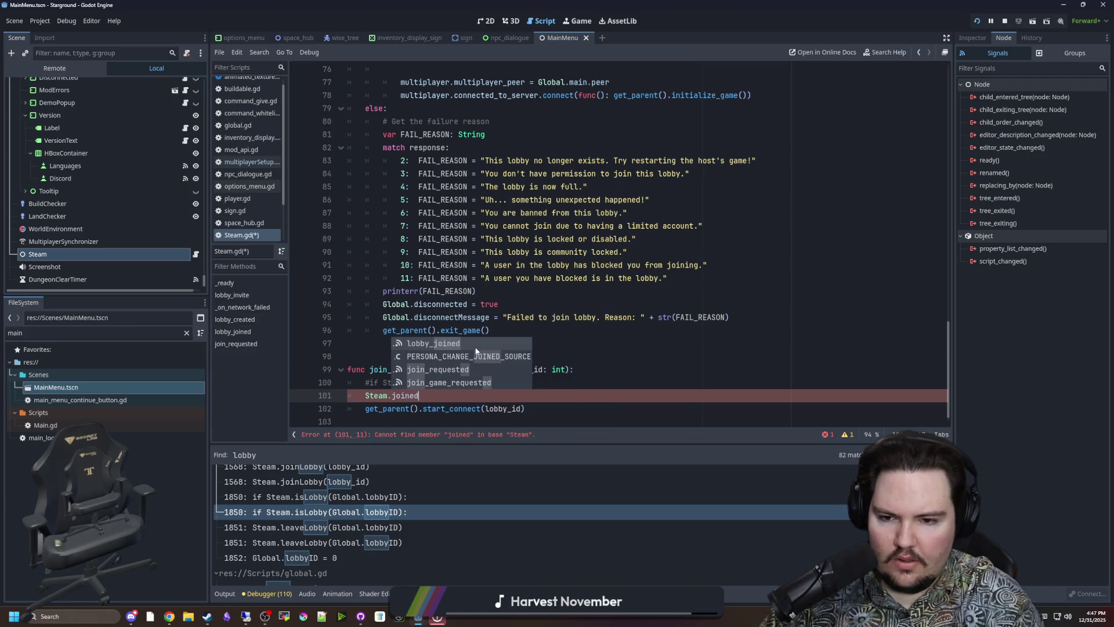
key("BackSpace")
key("BackSpace")
key("BackSpace")
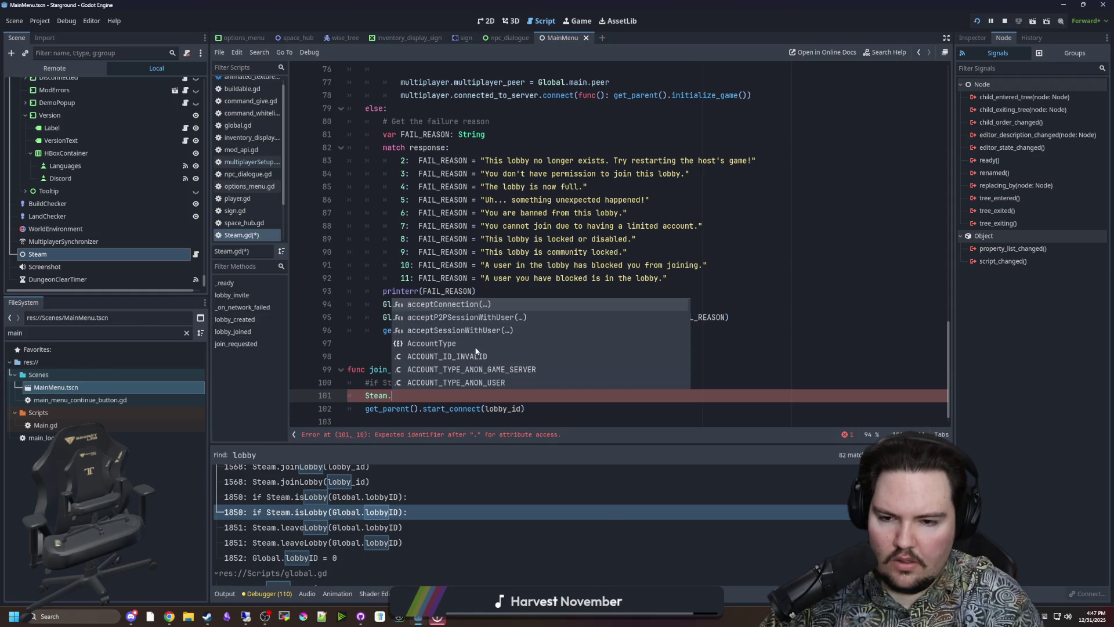
- Scan the Steam.user suggestions, then delete the unfinished Steam.user call
type("user")
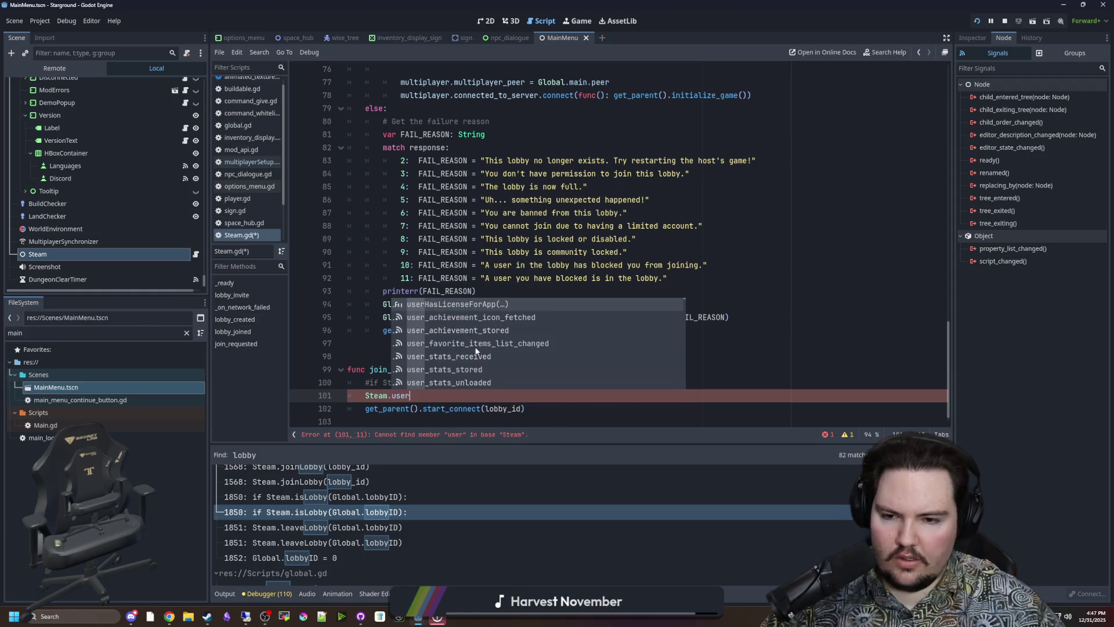
scroll(476, 352, "down", 10)
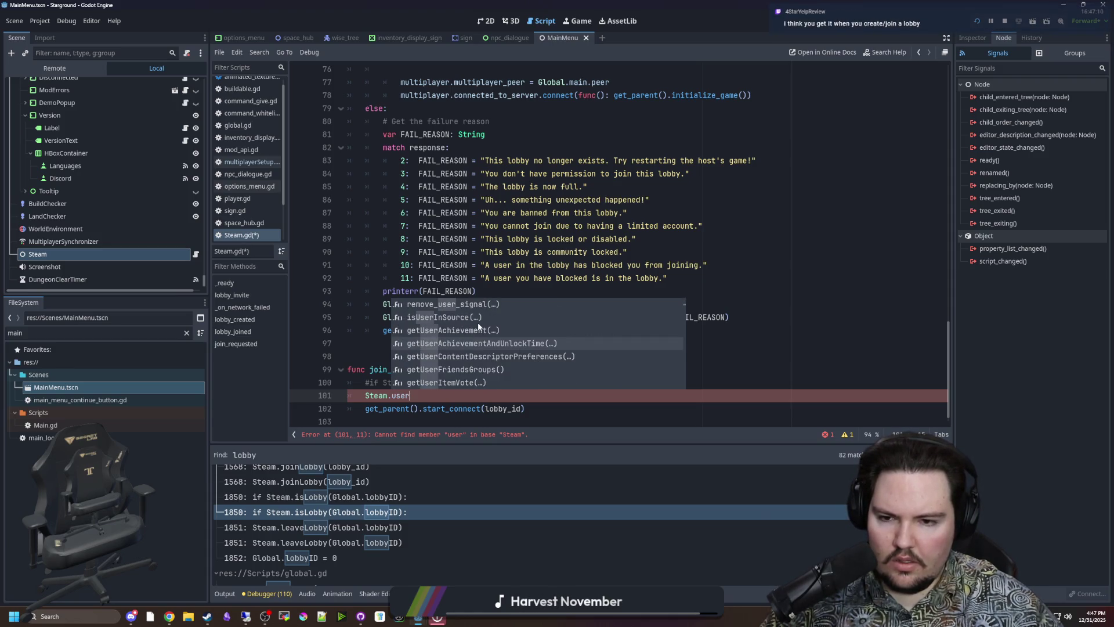
scroll(499, 336, "up", 3)
scroll(497, 332, "down", 6)
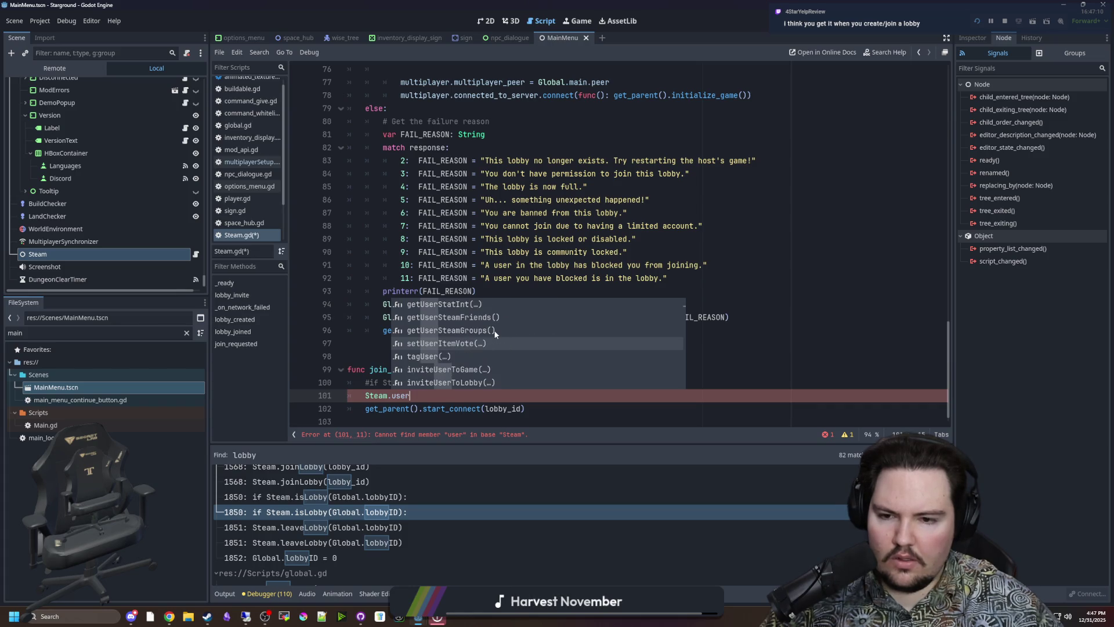
scroll(495, 332, "down", 2)
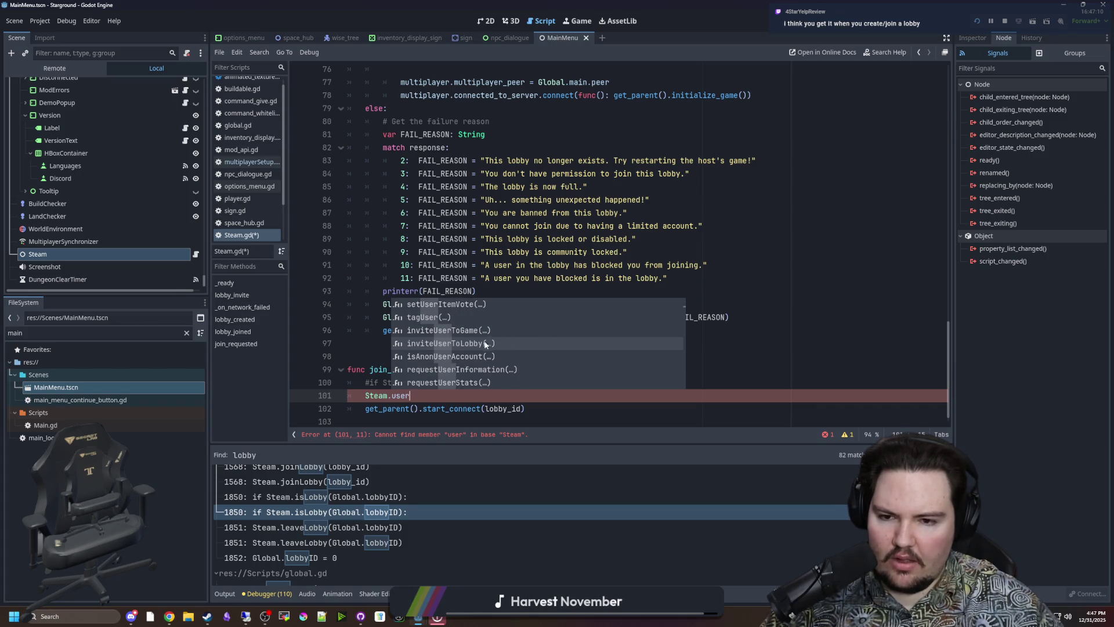
scroll(485, 340, "down", 5)
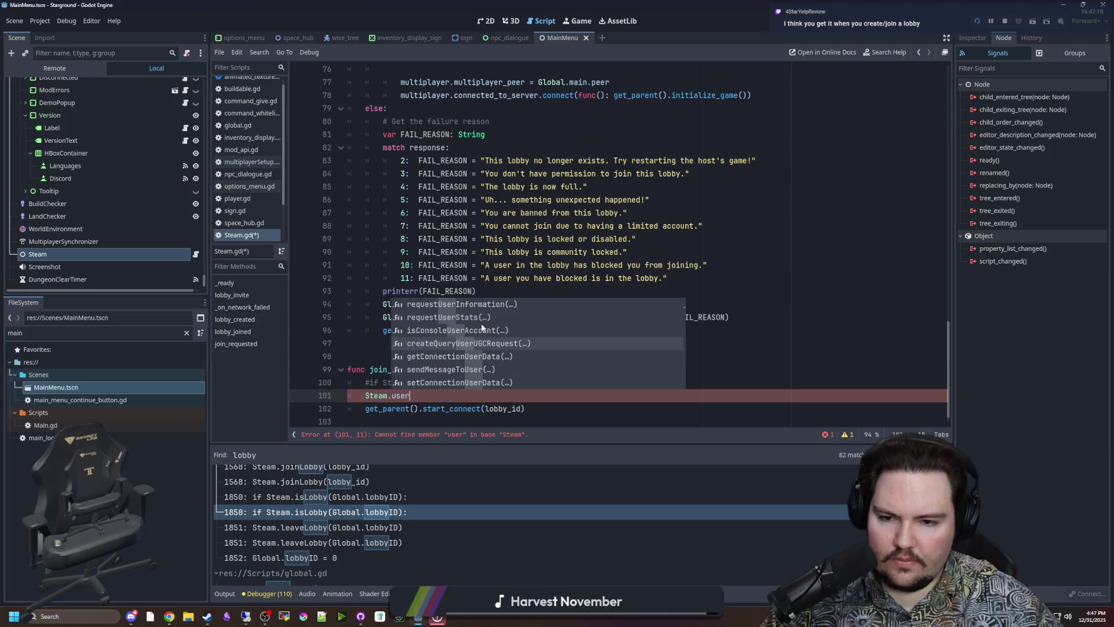
scroll(485, 332, "down", 6)
scroll(485, 346, "down", 3)
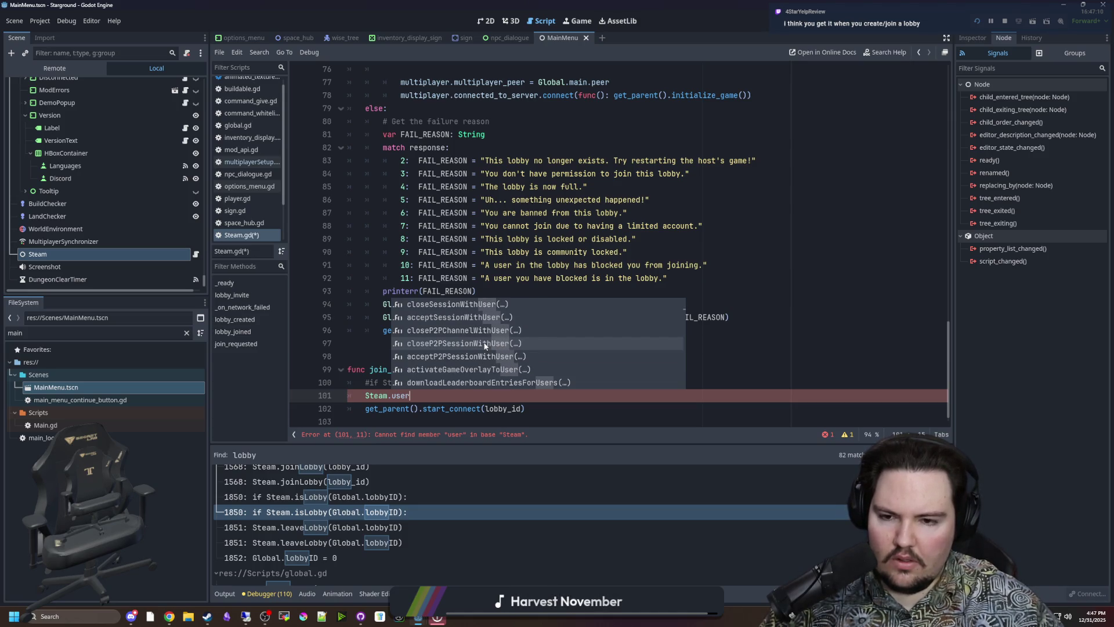
scroll(485, 346, "down", 10)
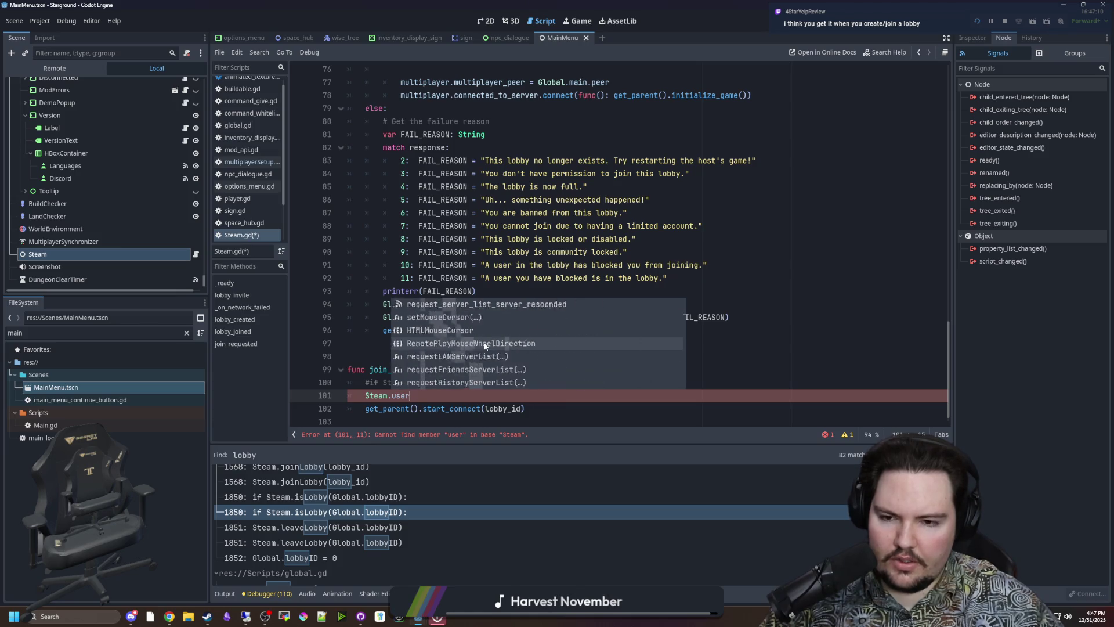
scroll(485, 347, "down", 2)
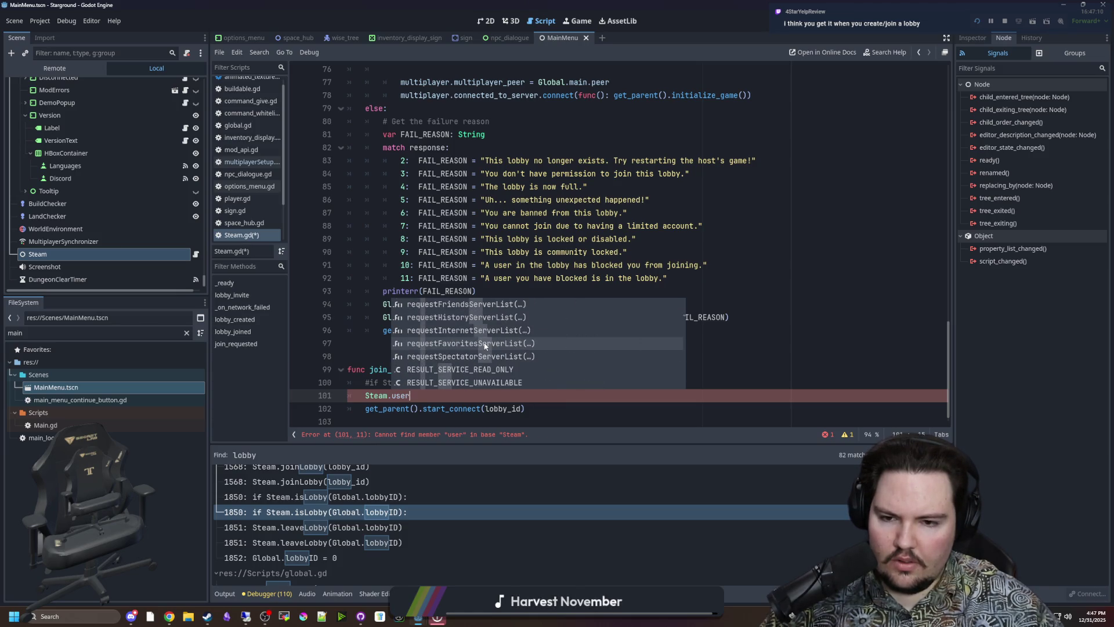
scroll(485, 345, "down", 10)
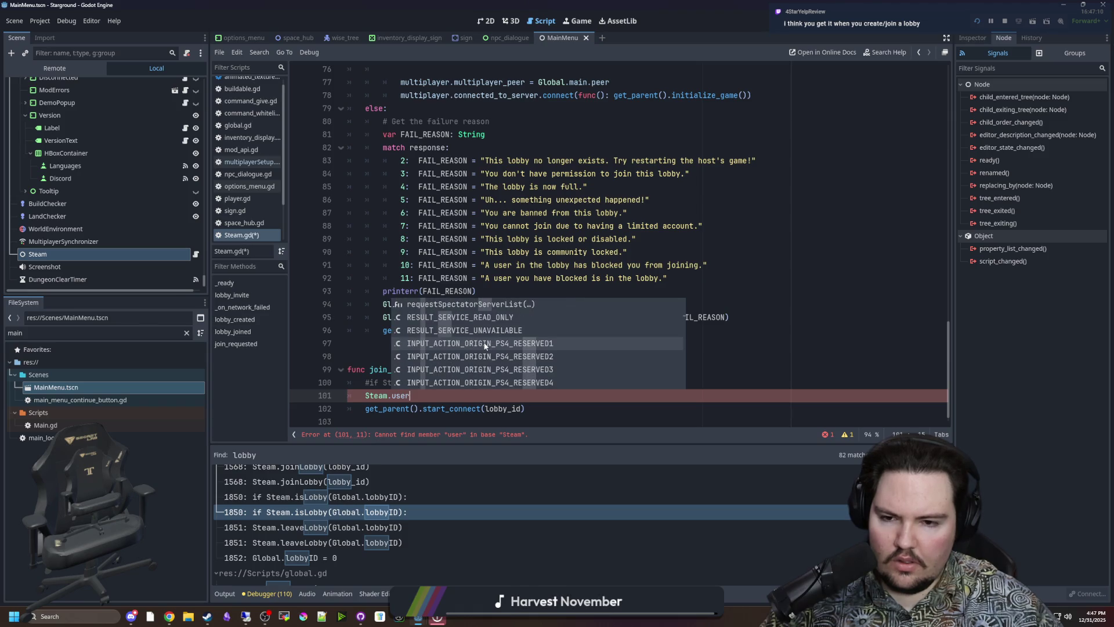
scroll(486, 342, "down", 15)
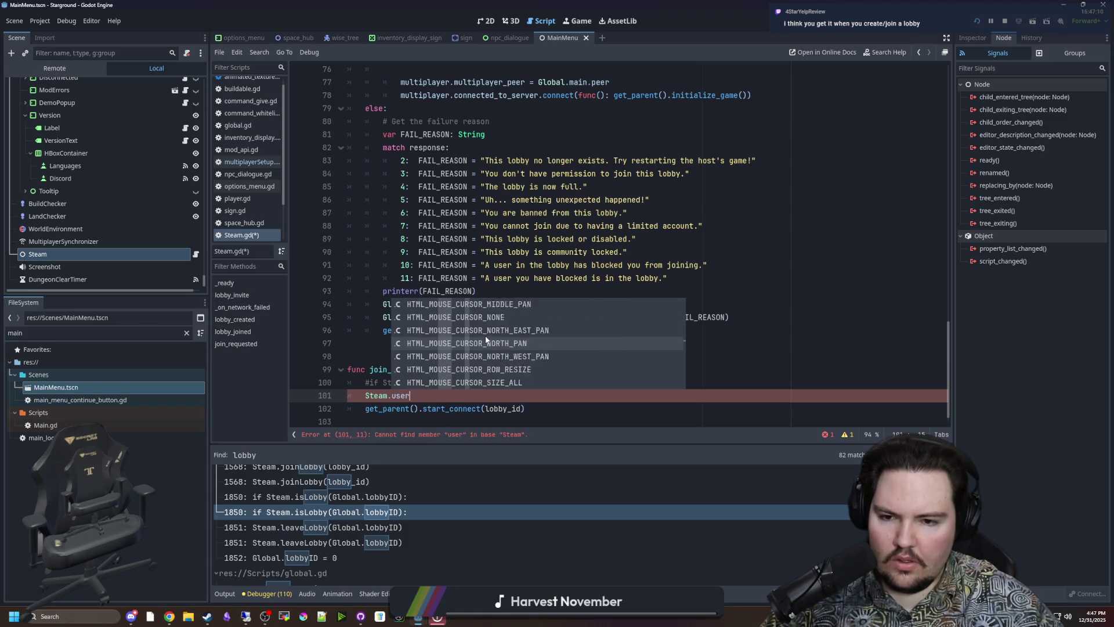
scroll(463, 357, "down", 3)
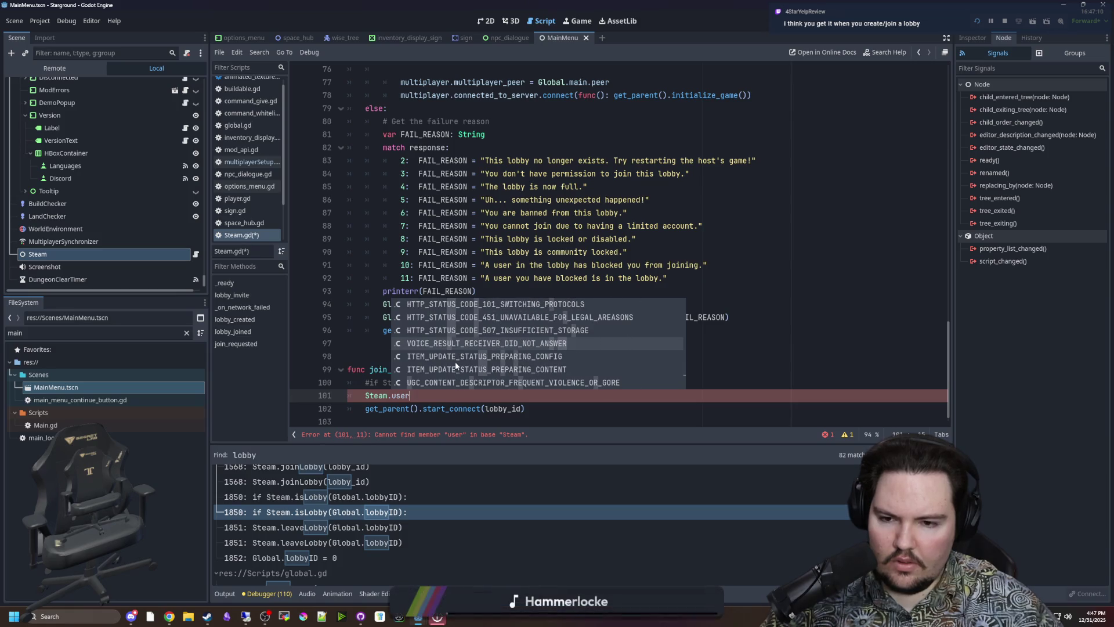
mouse_move(409, 396)
left_mouse_down()
mouse_move(371, 409)
mouse_move(363, 399)
left_mouse_up()
key("BackSpace")
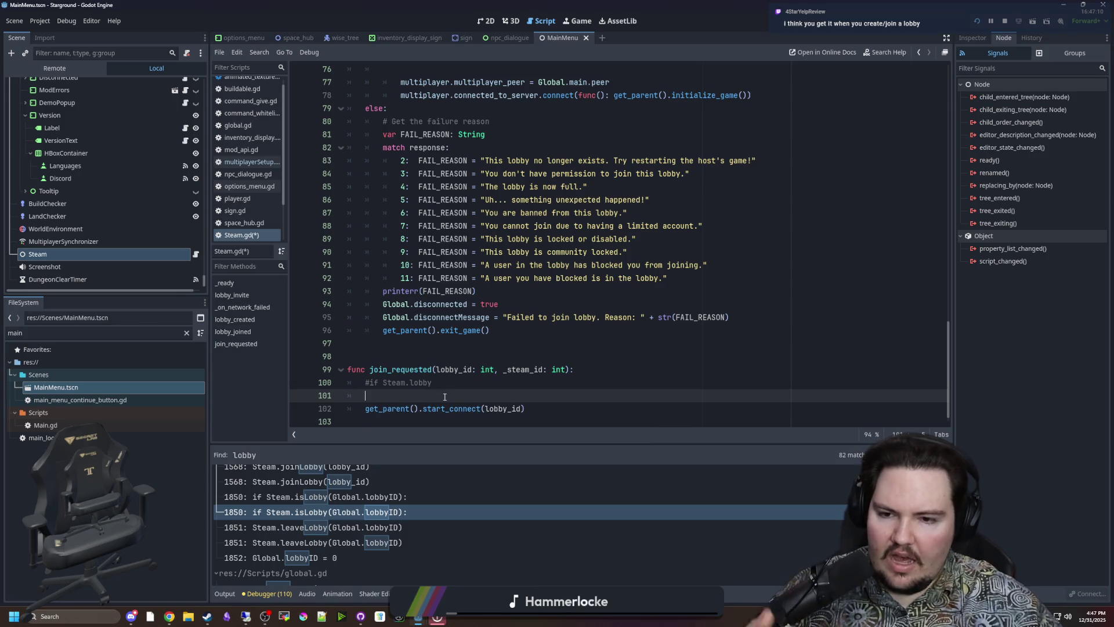
- Return the caret to the commented '#if Steam.lobby' line, leaving line 101 blank
scroll(368, 373, "down", 1)
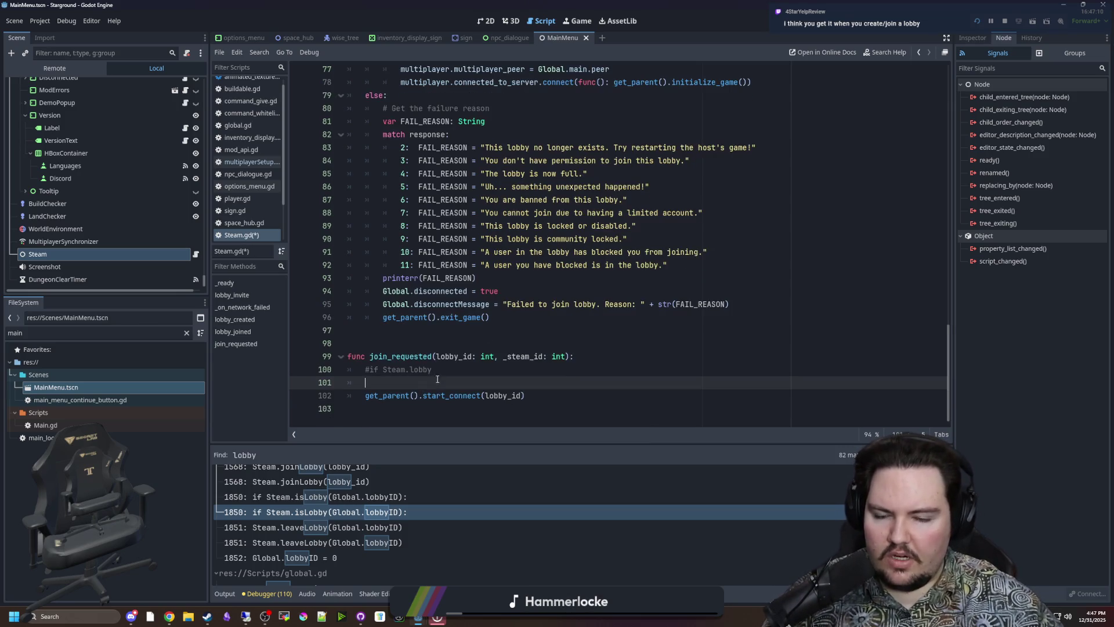
left_click(368, 372)
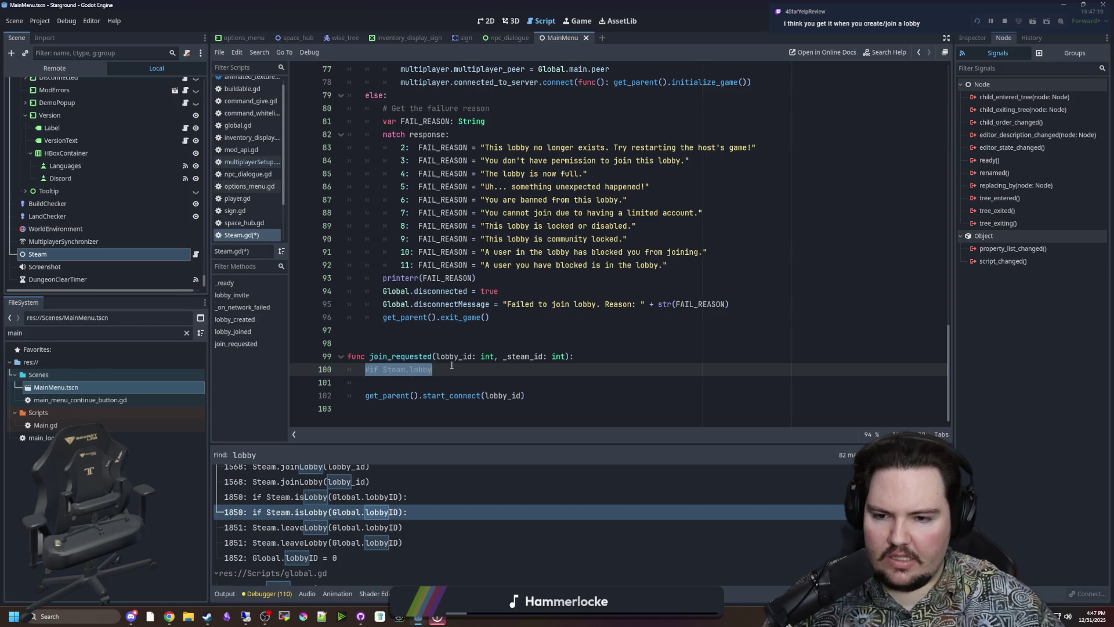
scroll(413, 315, "up", 6)
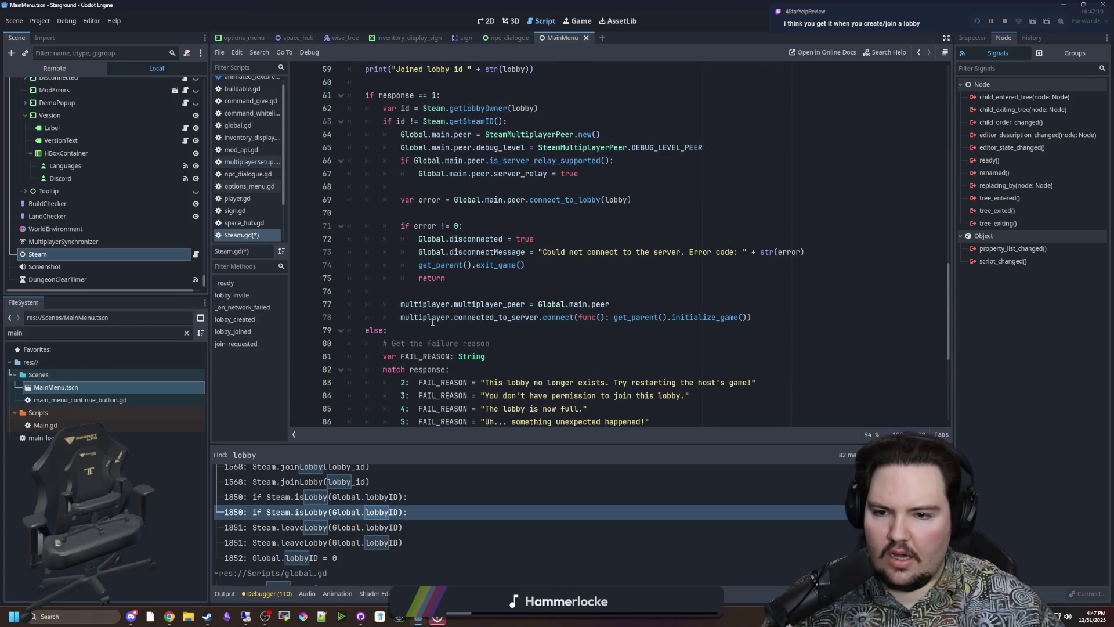
- Save Steam.gd and recheck the commented lobby check in join_requested
left_click(432, 325)
key("ctrl+s")
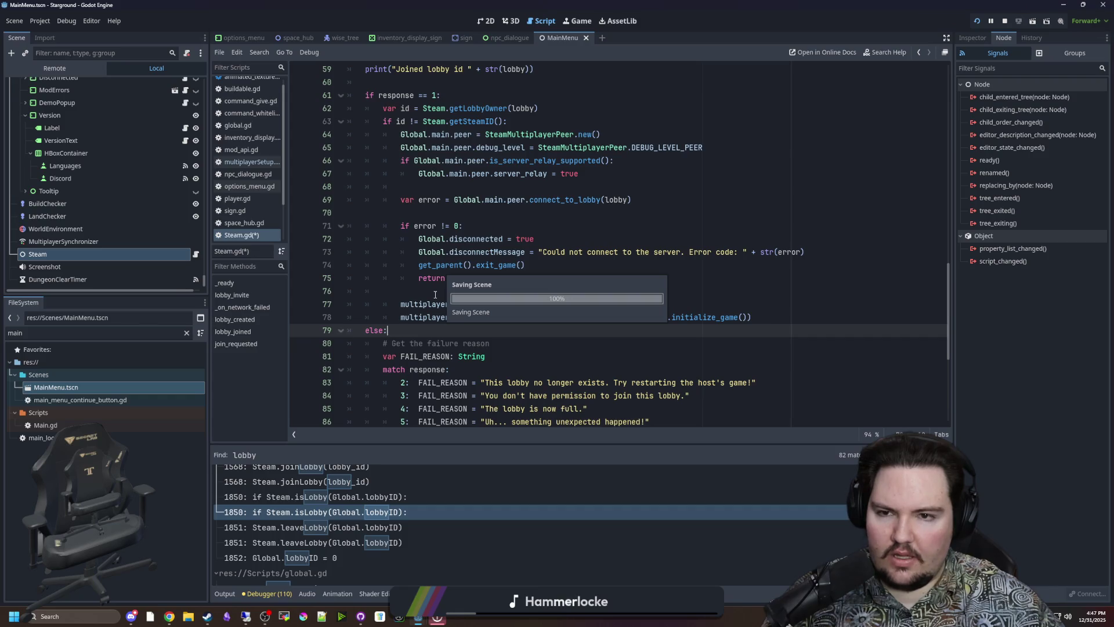
scroll(415, 284, "up", 12)
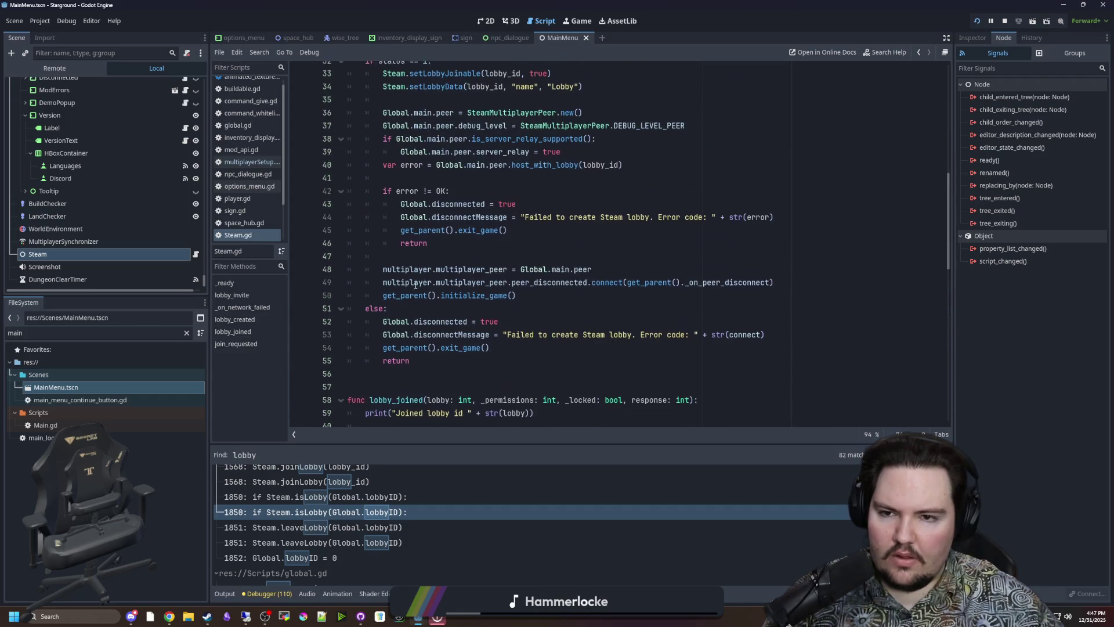
scroll(416, 285, "up", 2)
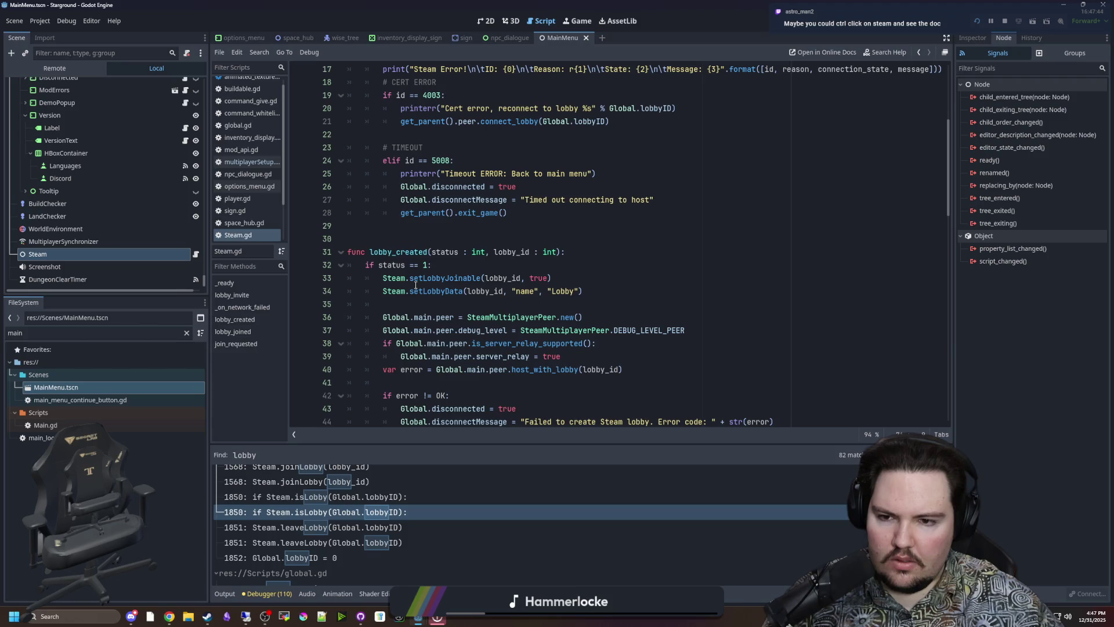
scroll(415, 285, "down", 7)
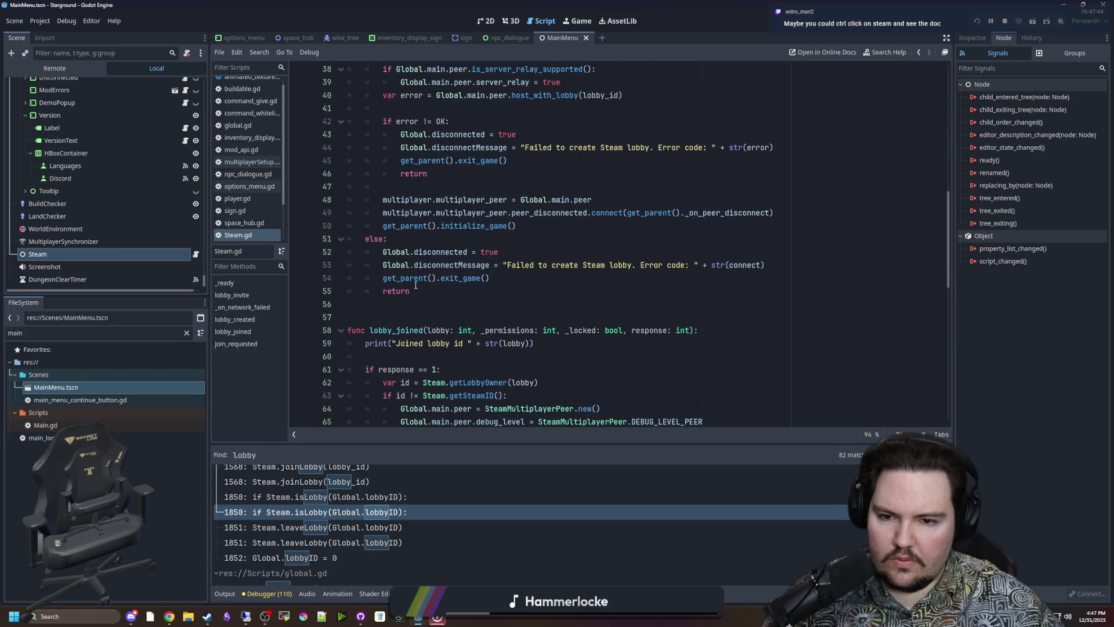
scroll(415, 284, "down", 1)
scroll(415, 284, "down", 12)
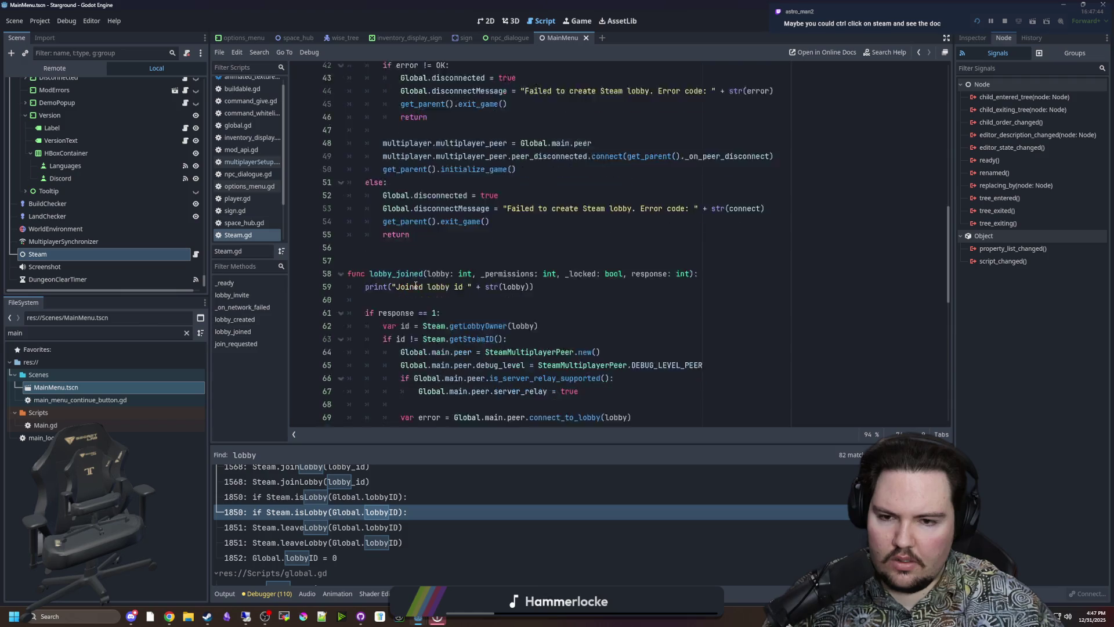
left_click(473, 372)
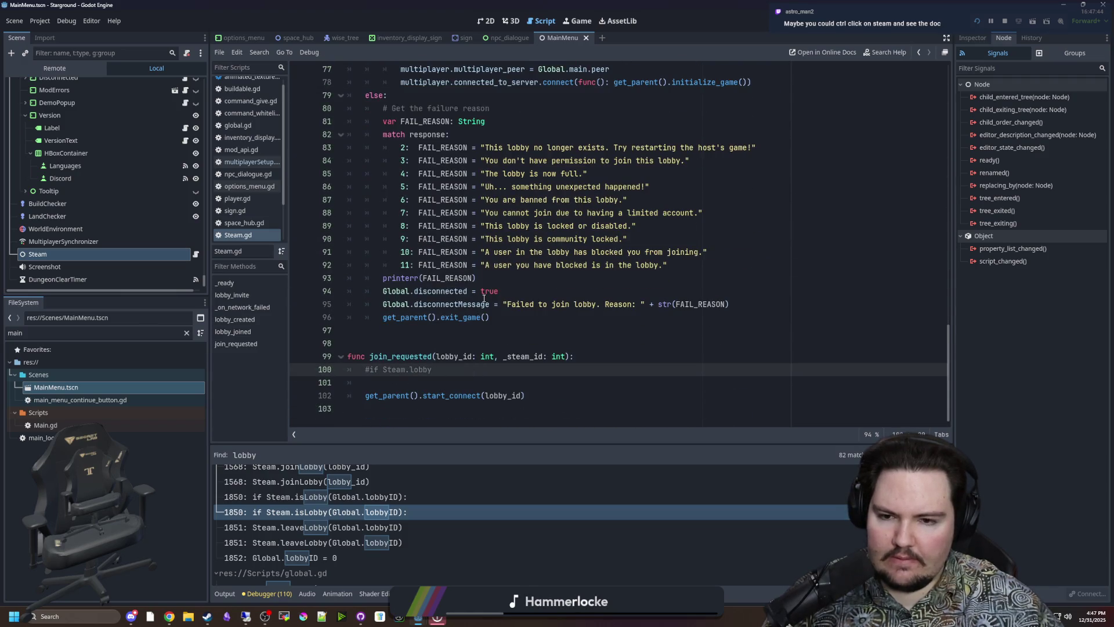
- Review the lobby_joined code around lines 57–60
scroll(484, 299, "up", 5)
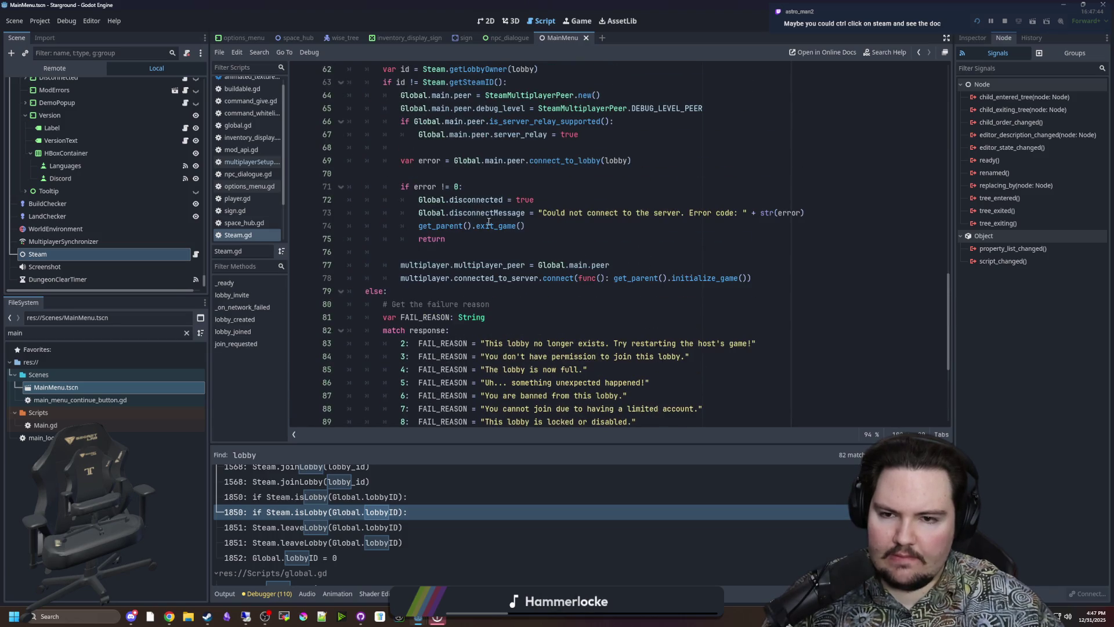
scroll(489, 223, "up", 5)
left_click(479, 237)
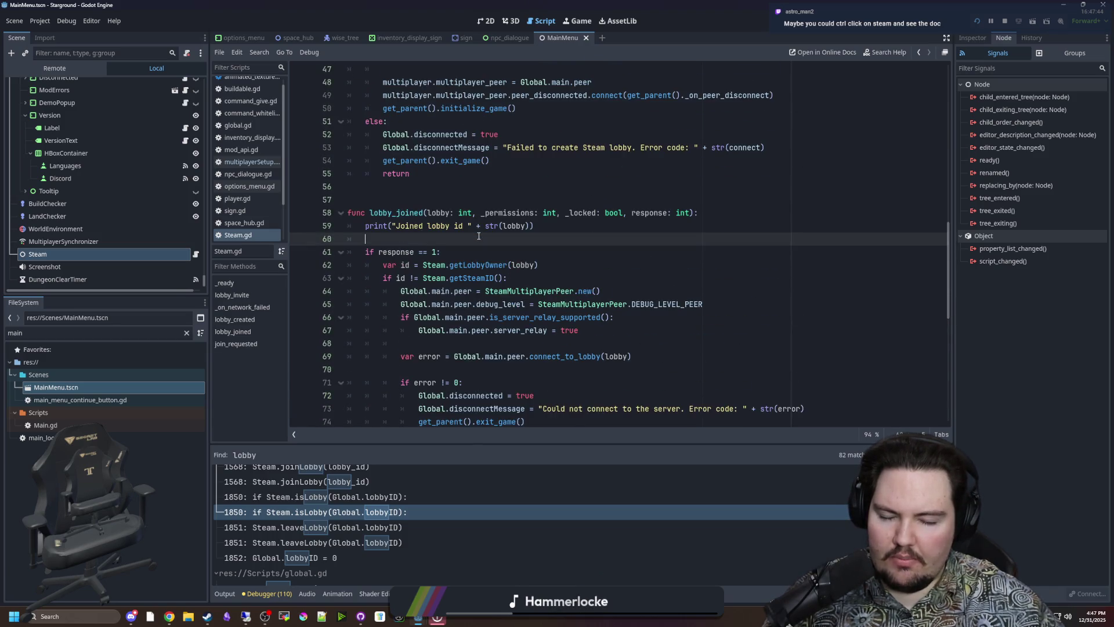
left_click(429, 202)
scroll(254, 206, "up", 1)
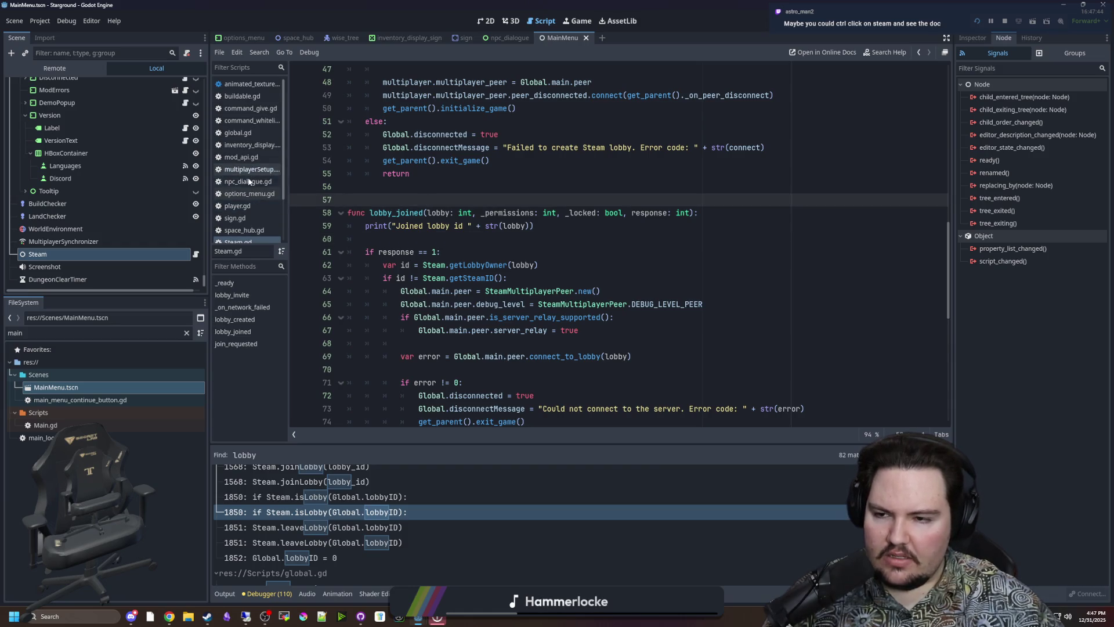
scroll(248, 177, "down", 3)
- Filter the FileSystem dock for 'glob' and open global.gd
left_click(186, 333)
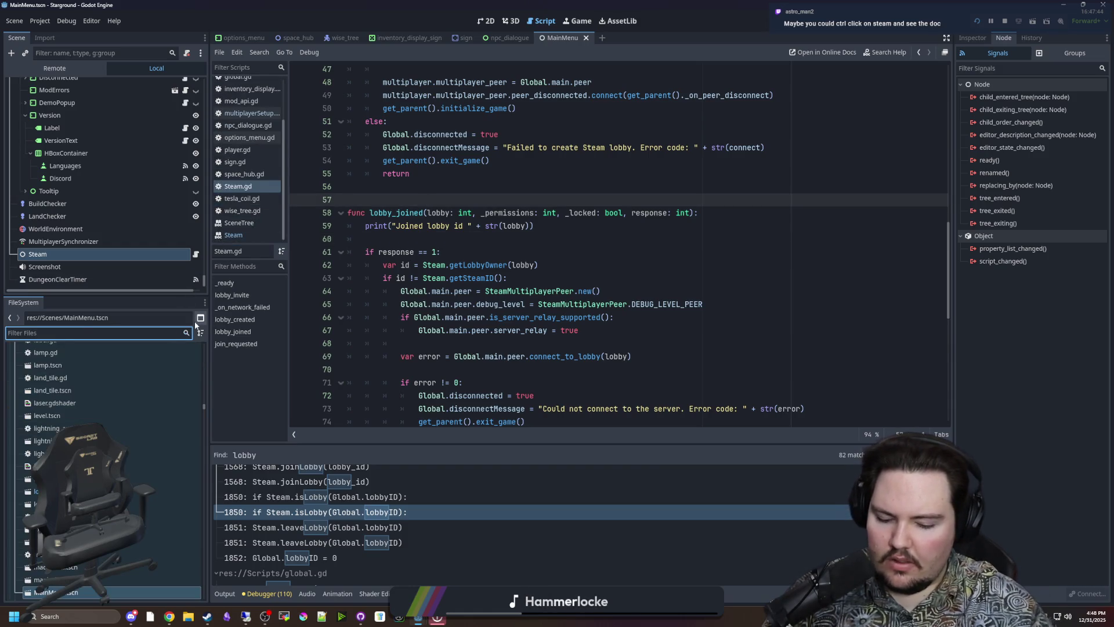
type("glob")
key("Down")
key("Down")
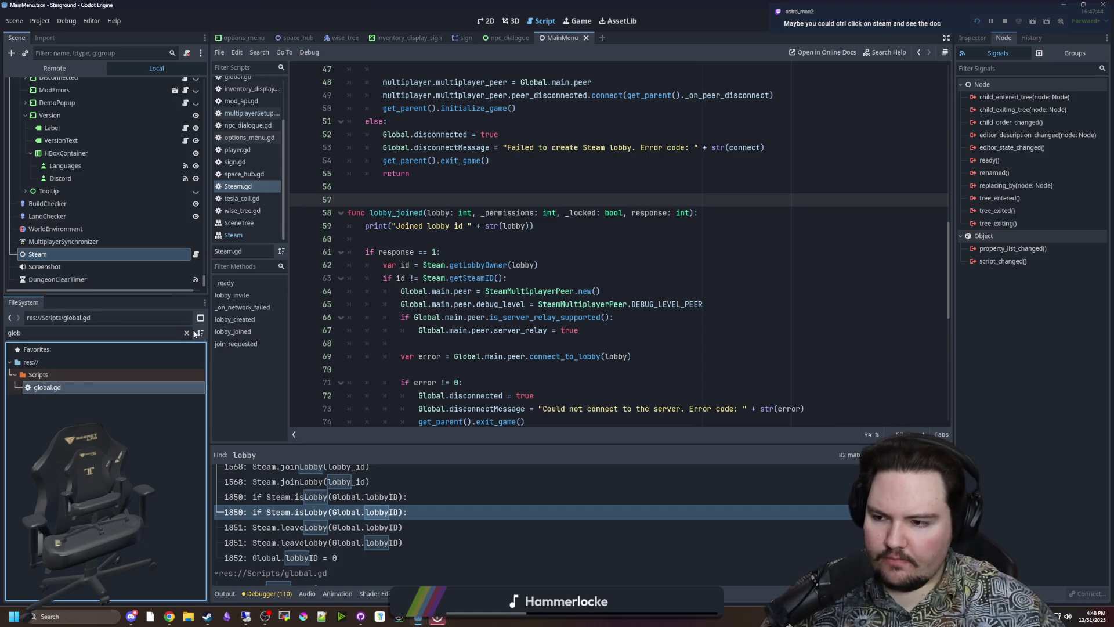
key("Return")
- Find 'lobby' in global.gd to reach the lobbyID declaration on line 166
left_click(551, 201)
key("ctrl+f")
type("lobby")
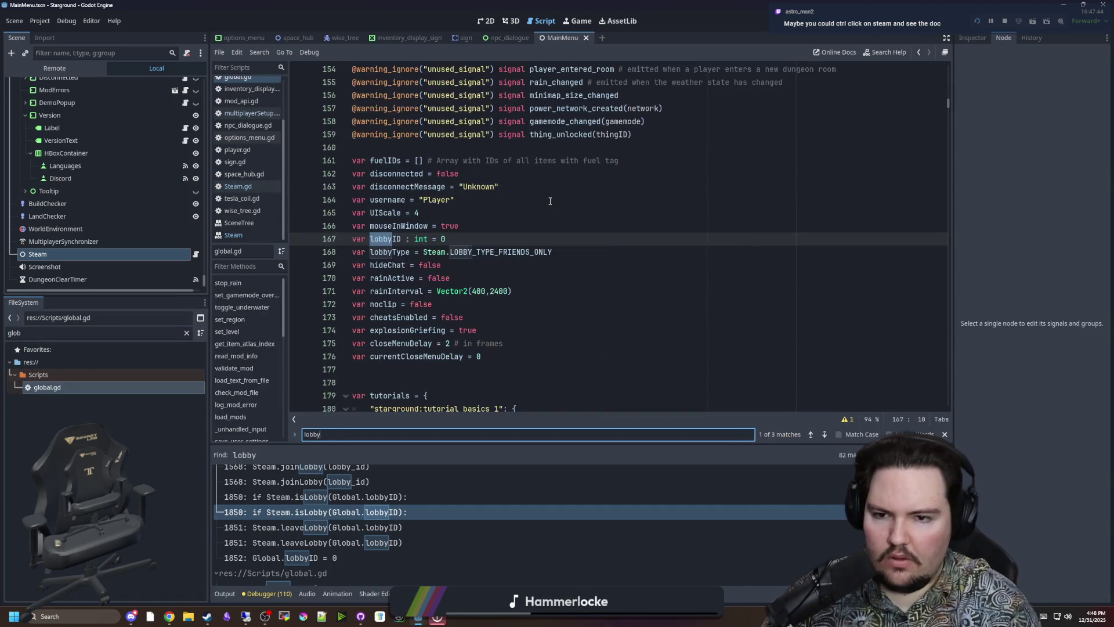
left_click(512, 224)
key("Down")
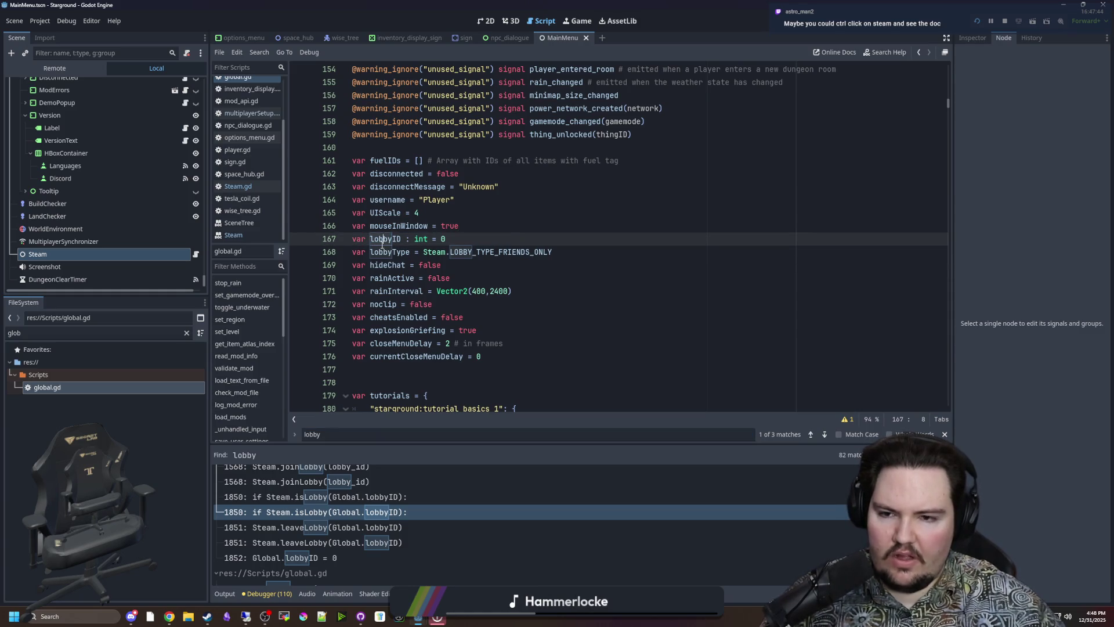
key("Up")
key("ctrl+shift+f")
- Search the project for 'lobbyID' and visit the Steam.gd, global.gd and lobby-creation matches
type("ID")
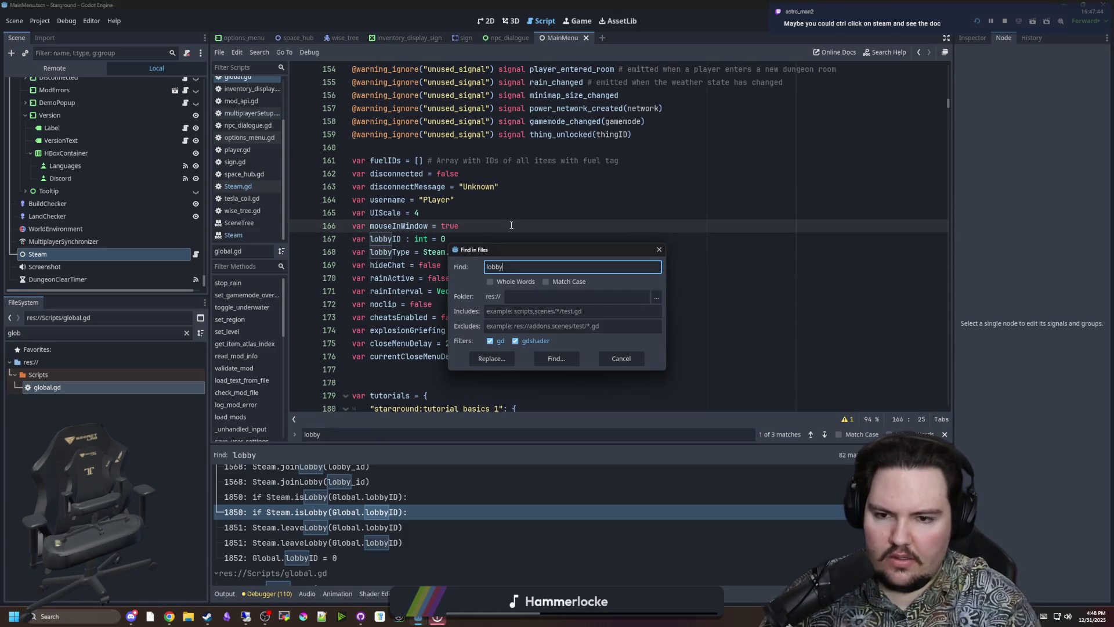
key("Return")
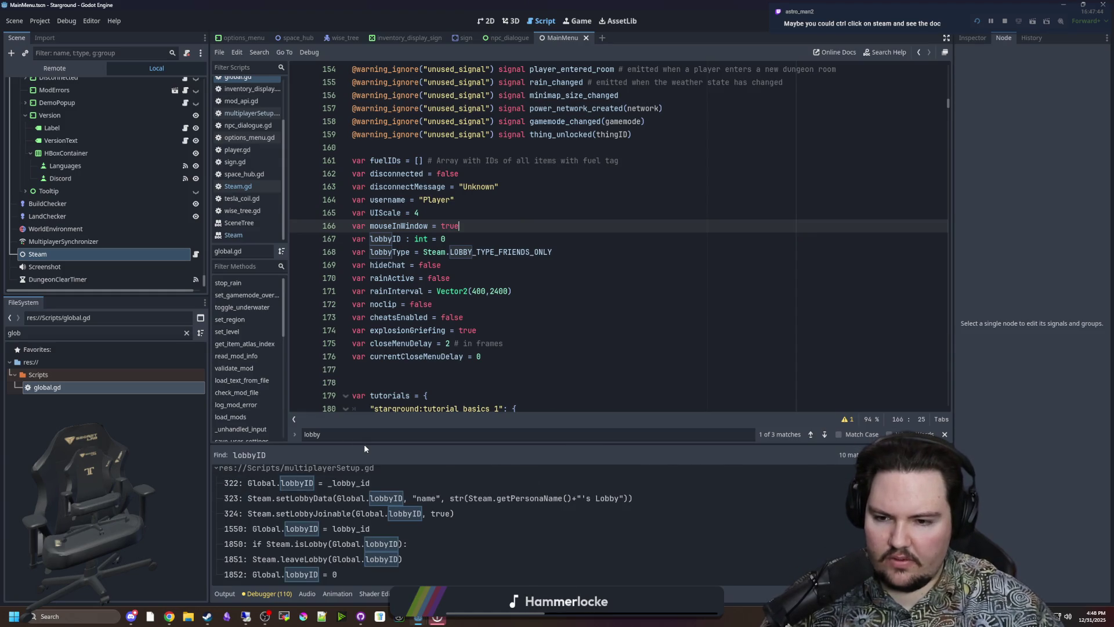
mouse_move(371, 445)
left_mouse_down()
mouse_move(374, 519)
mouse_move(389, 342)
left_mouse_up()
left_click(389, 342)
scroll(538, 165, "up", 2)
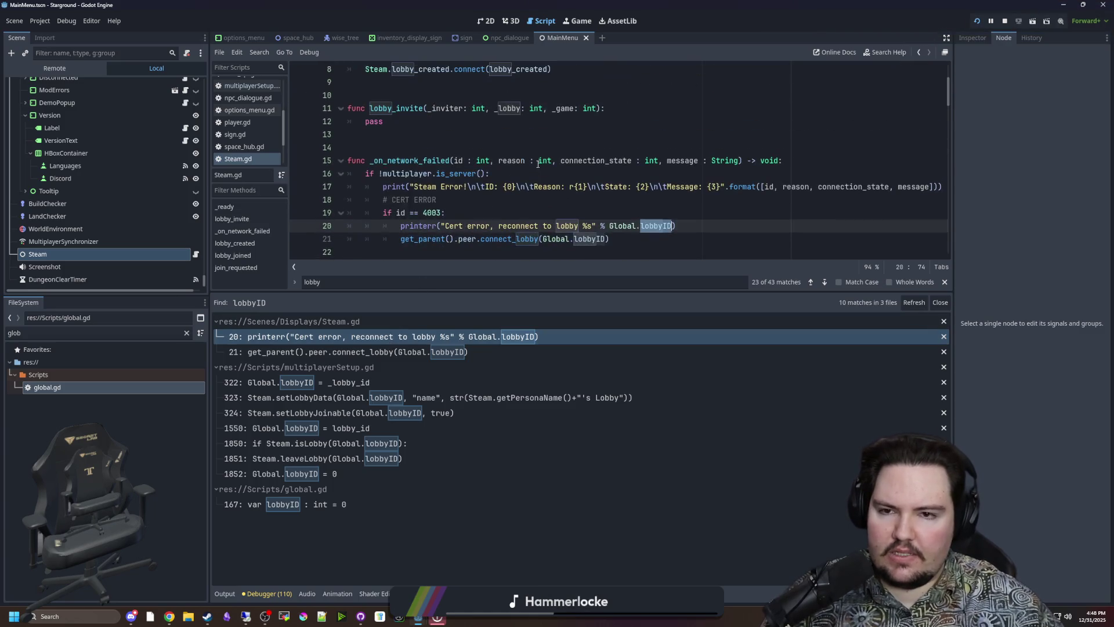
left_click(372, 354)
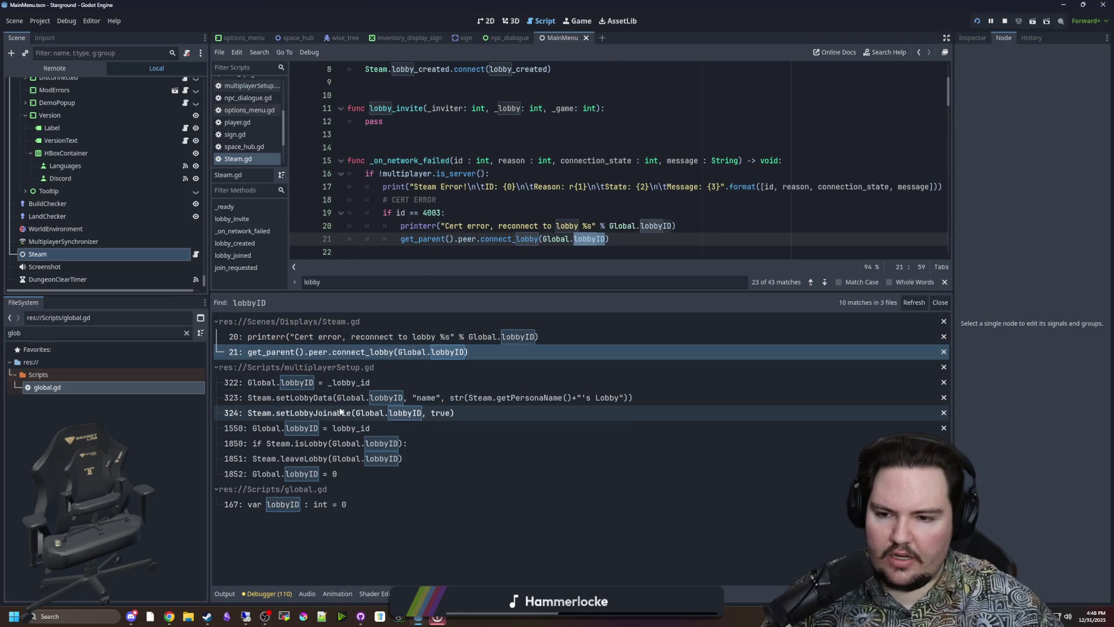
left_click(321, 504)
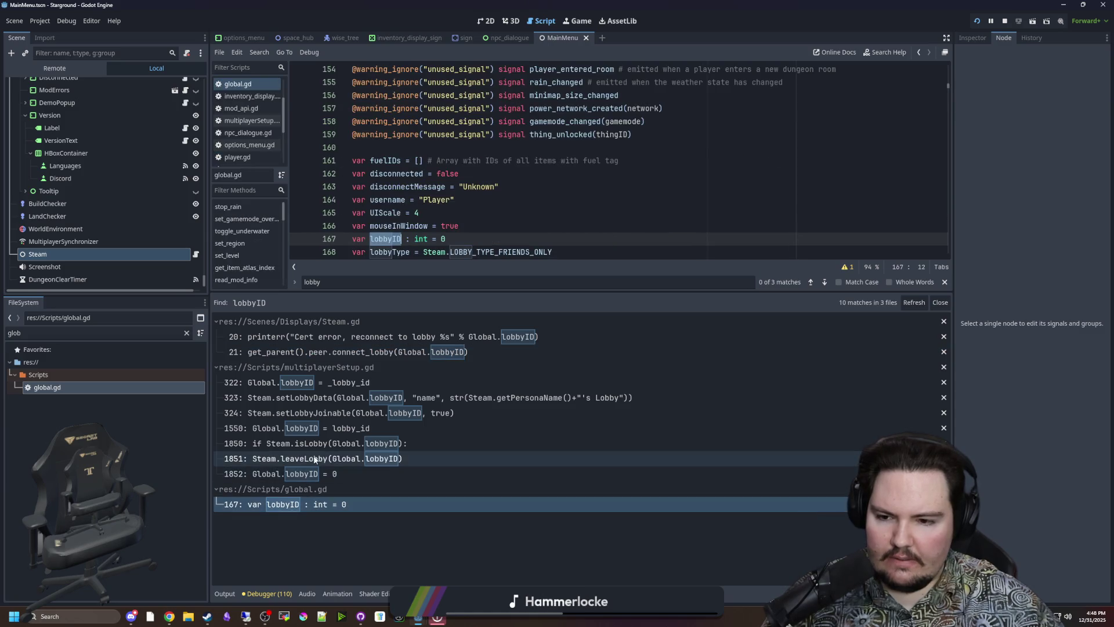
left_click(324, 383)
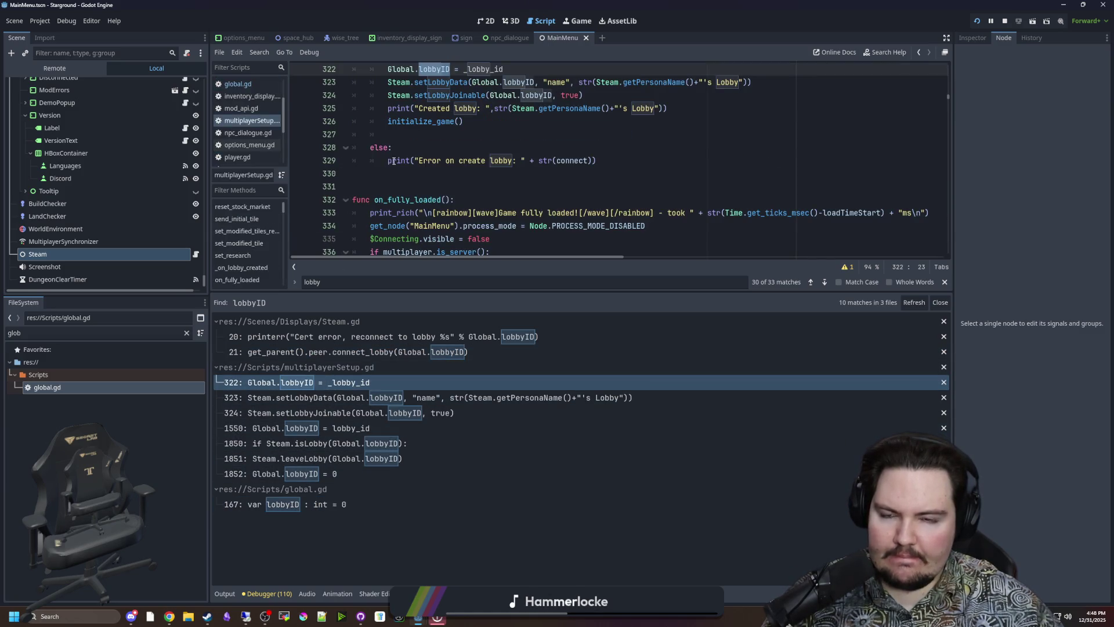
- Inspect the lobbyID matches at setLobbyData, setLobbyJoinable and start_connect
scroll(408, 179, "up", 3)
scroll(415, 168, "down", 2)
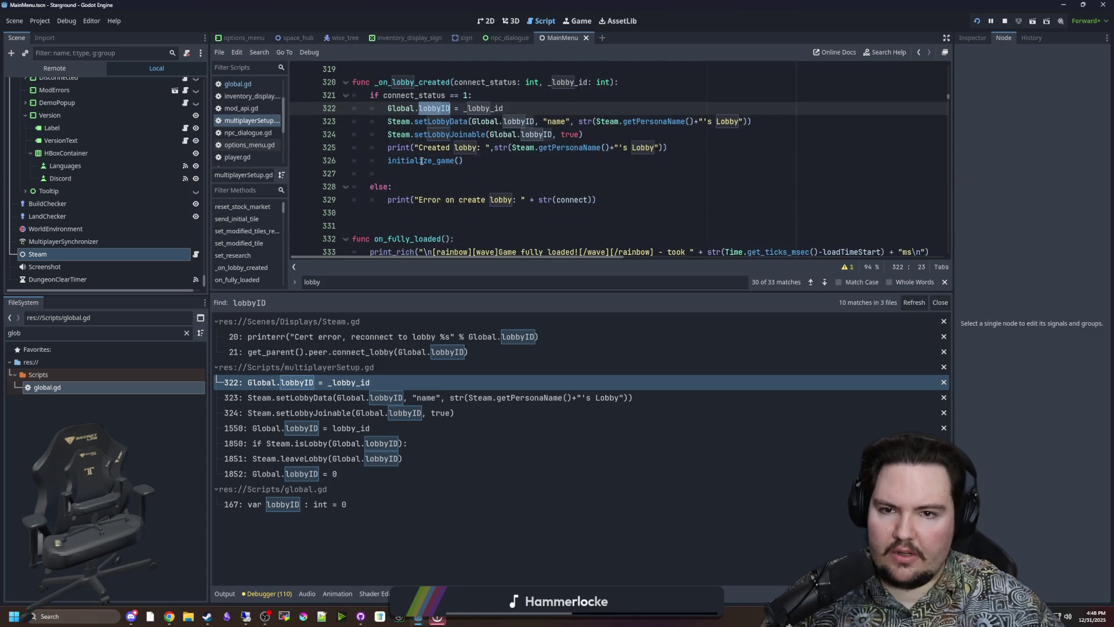
scroll(407, 163, "up", 1)
left_click(491, 134)
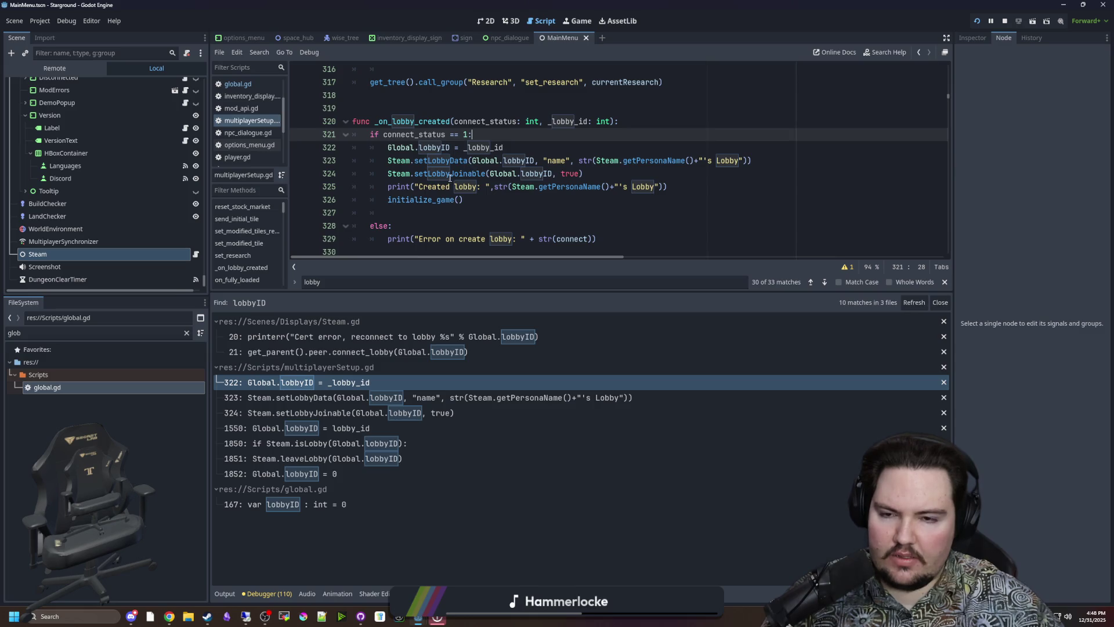
left_click(353, 398)
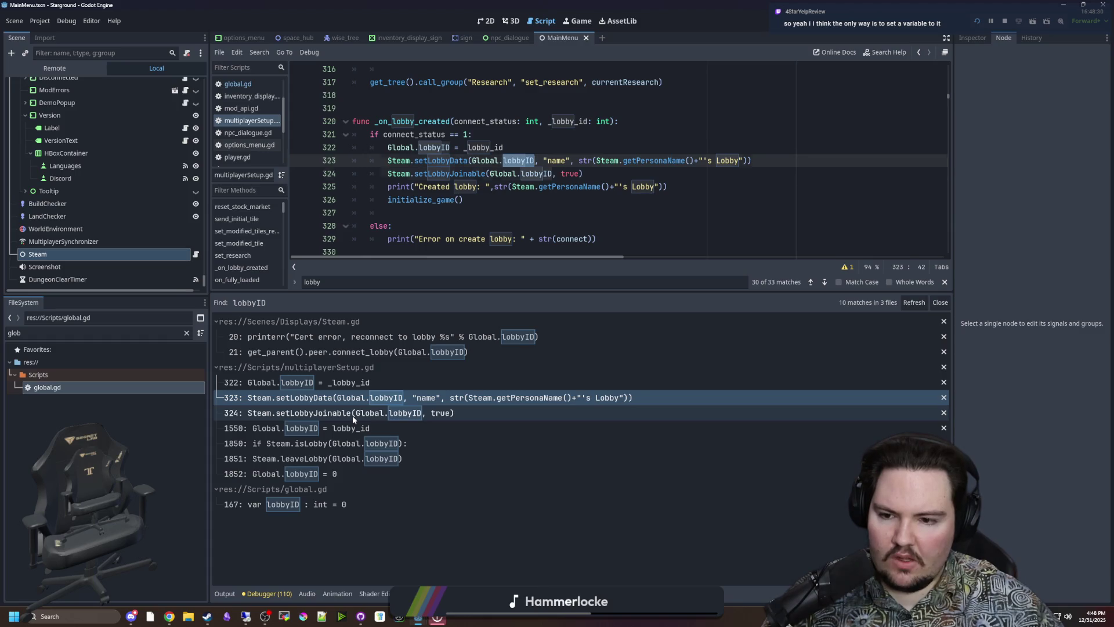
left_click(353, 416)
left_click(349, 430)
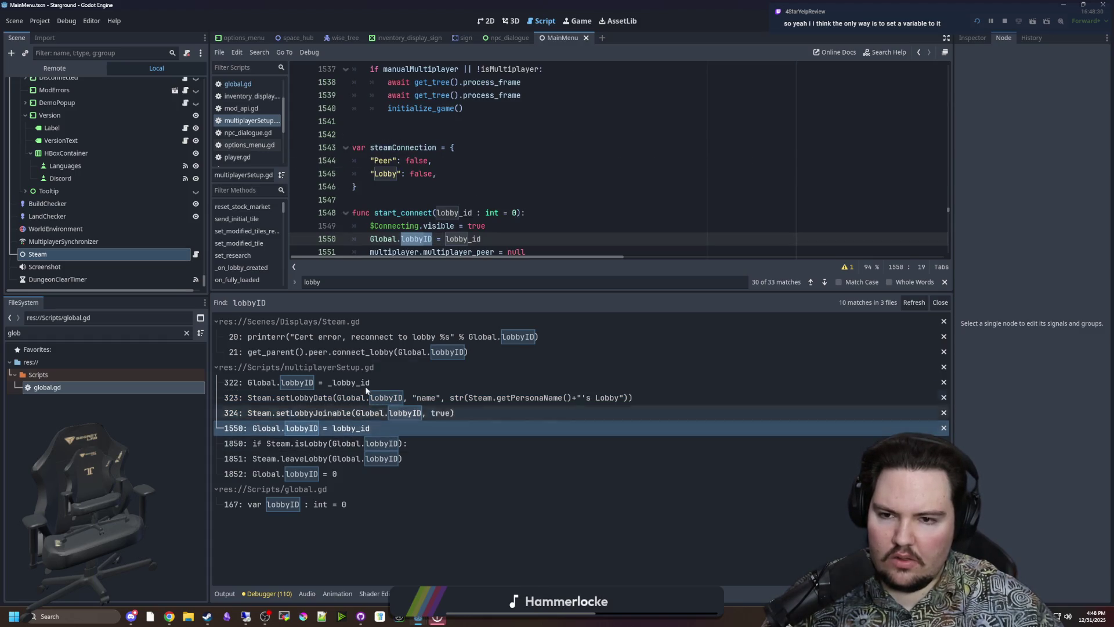
scroll(420, 200, "down", 2)
scroll(420, 200, "up", 1)
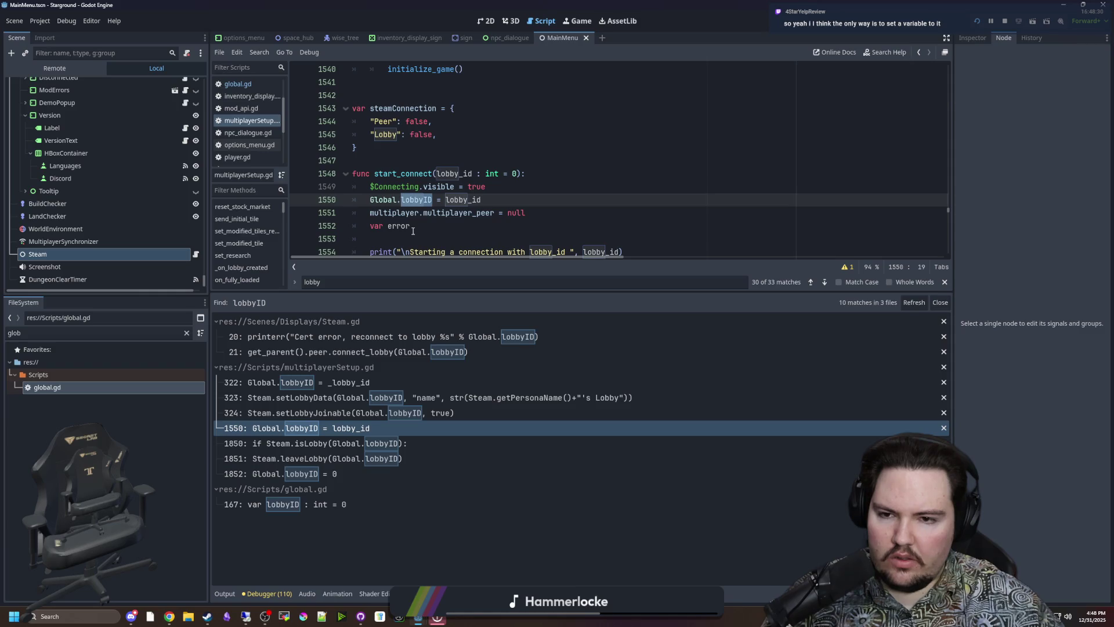
scroll(434, 213, "down", 4)
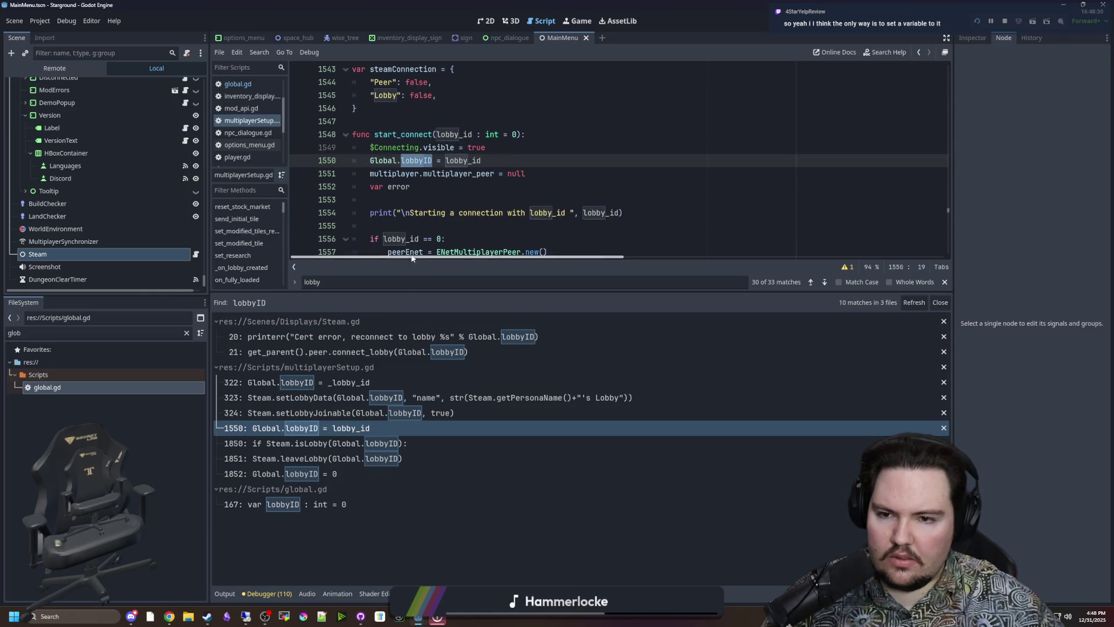
scroll(407, 226, "up", 2)
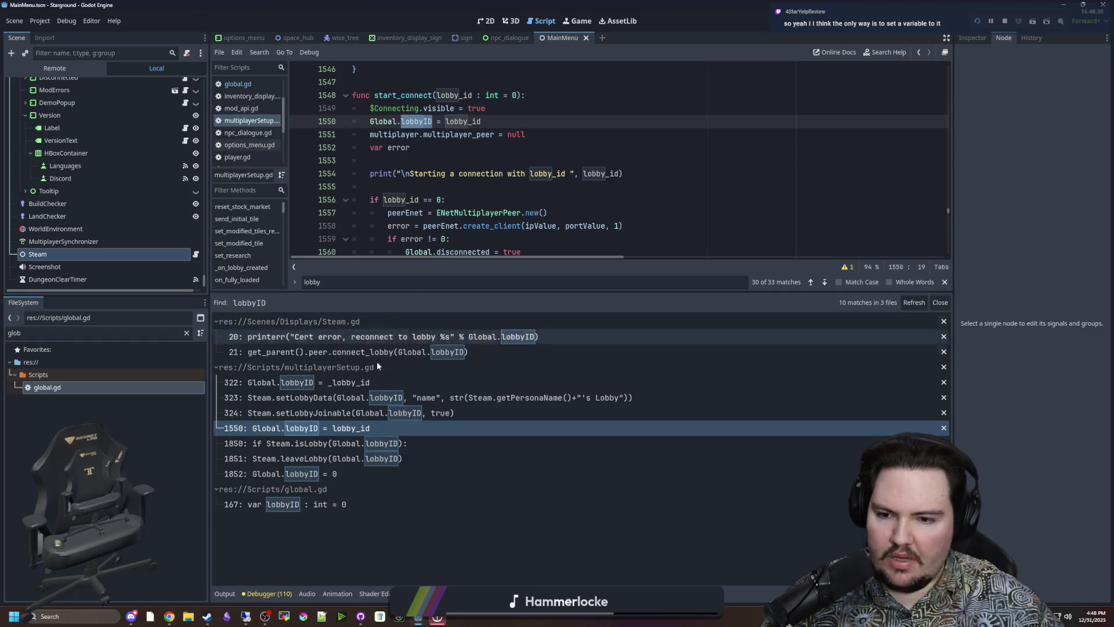
- Unindent Global.lobbyID = 0 in exit_game out of the Steam lobby if block
left_click(379, 444)
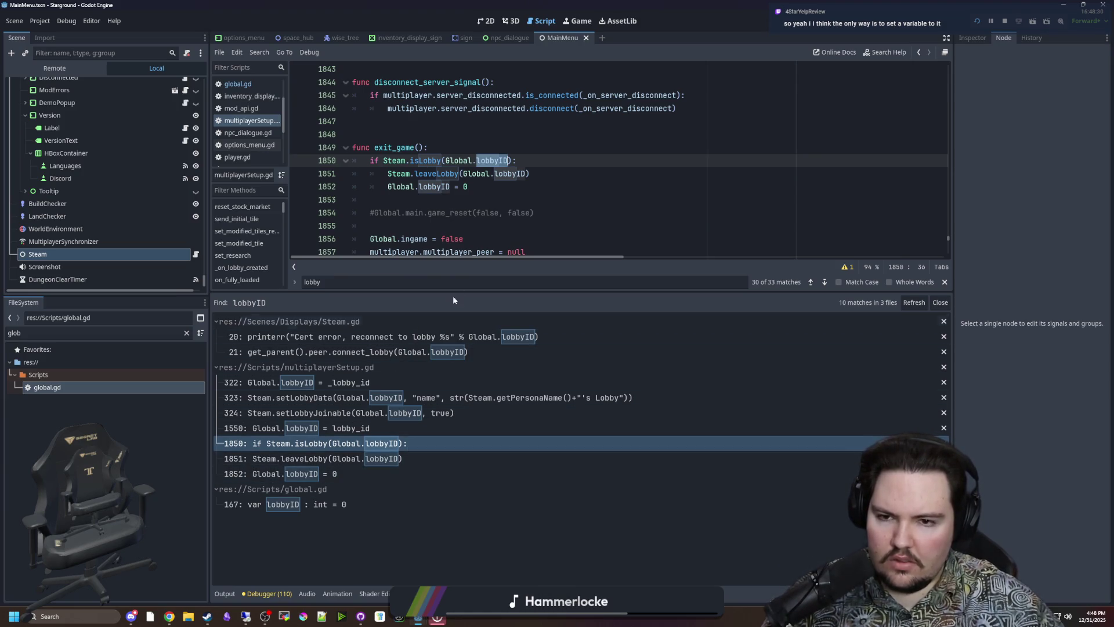
left_click(392, 188)
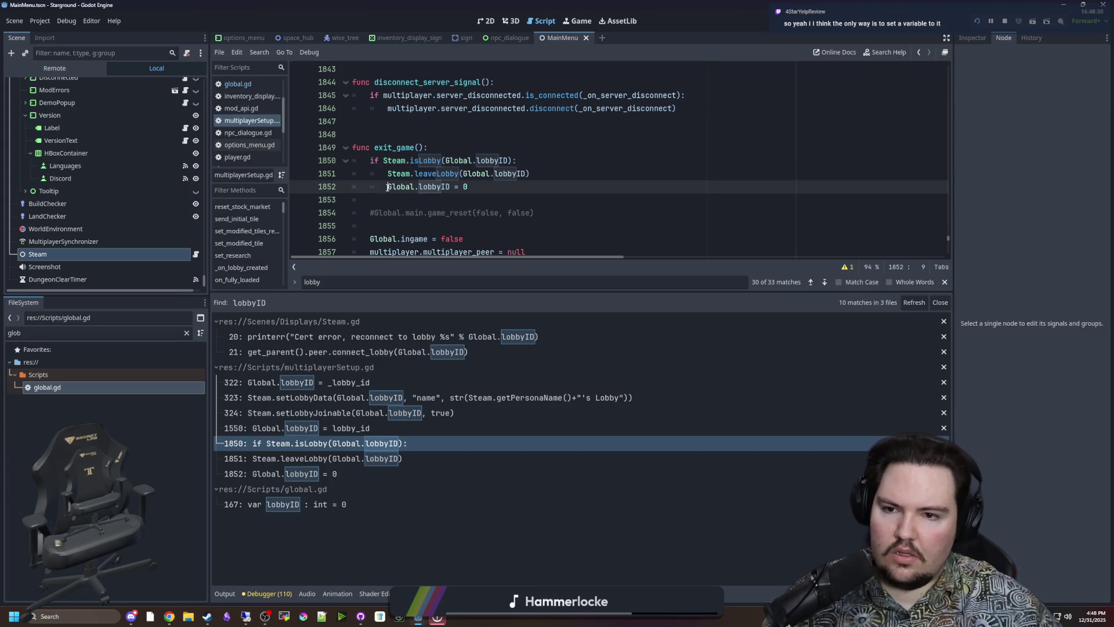
key("shift+Tab")
left_click_drag(450, 187, 367, 184)
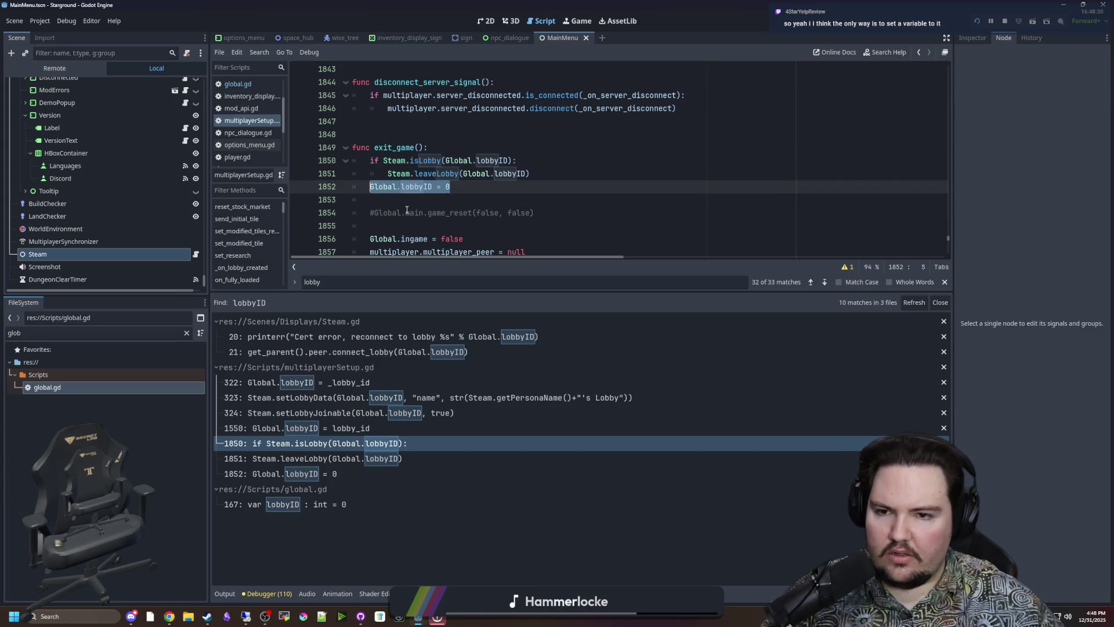
left_click(481, 213)
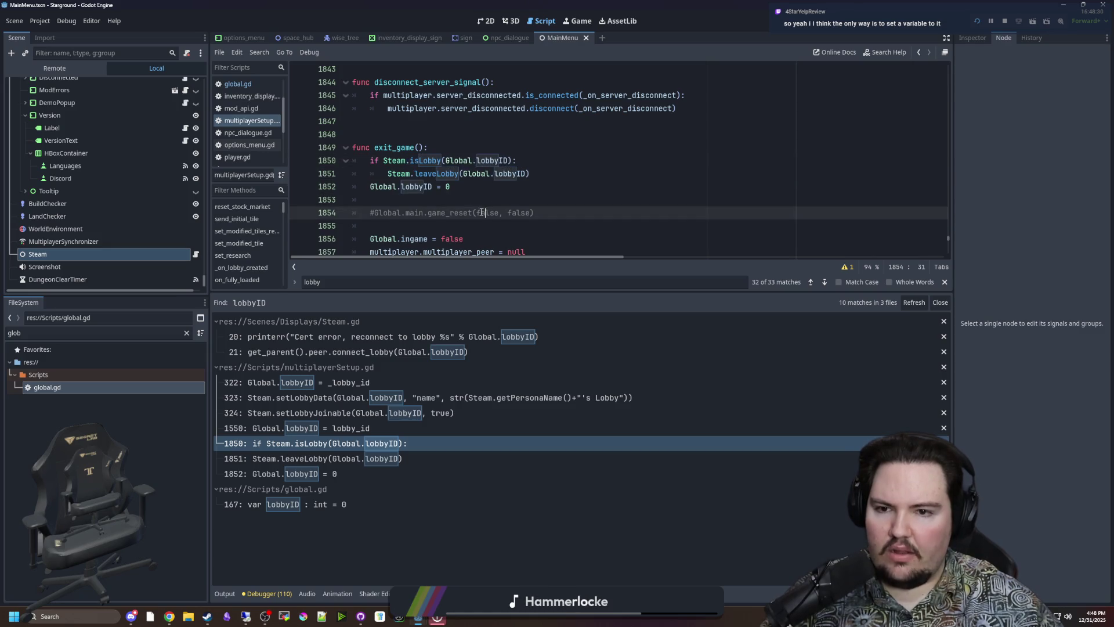
- Recheck the lobbyID matches on lines 1851–1852, global.gd, start_connect and _on_lobby_created
scroll(481, 212, "down", 1)
left_click(337, 458)
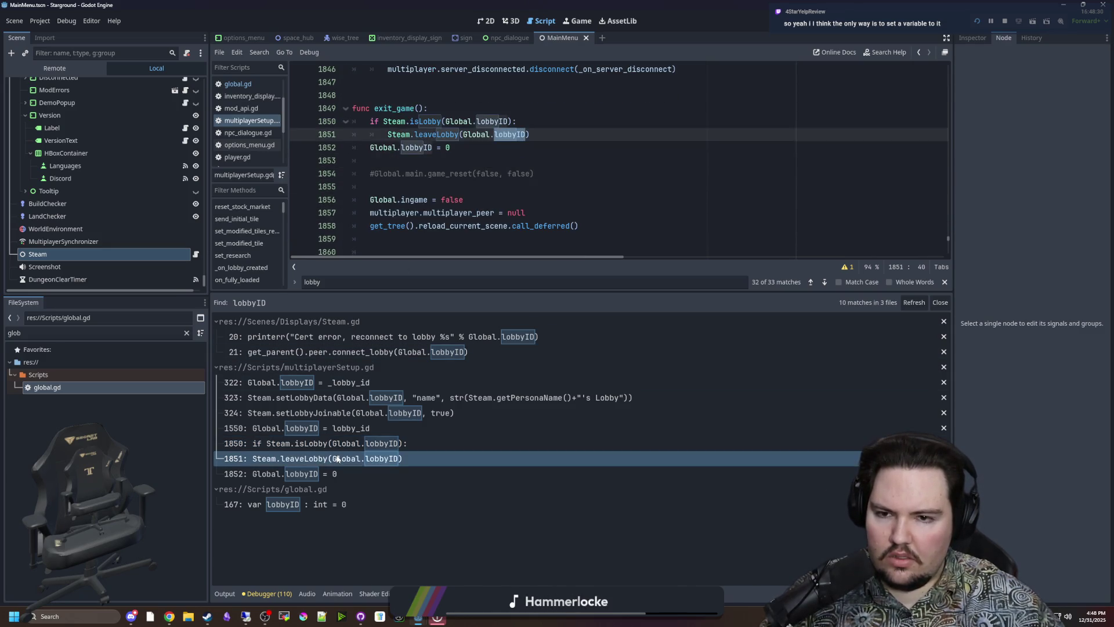
left_click(332, 473)
left_click(323, 506)
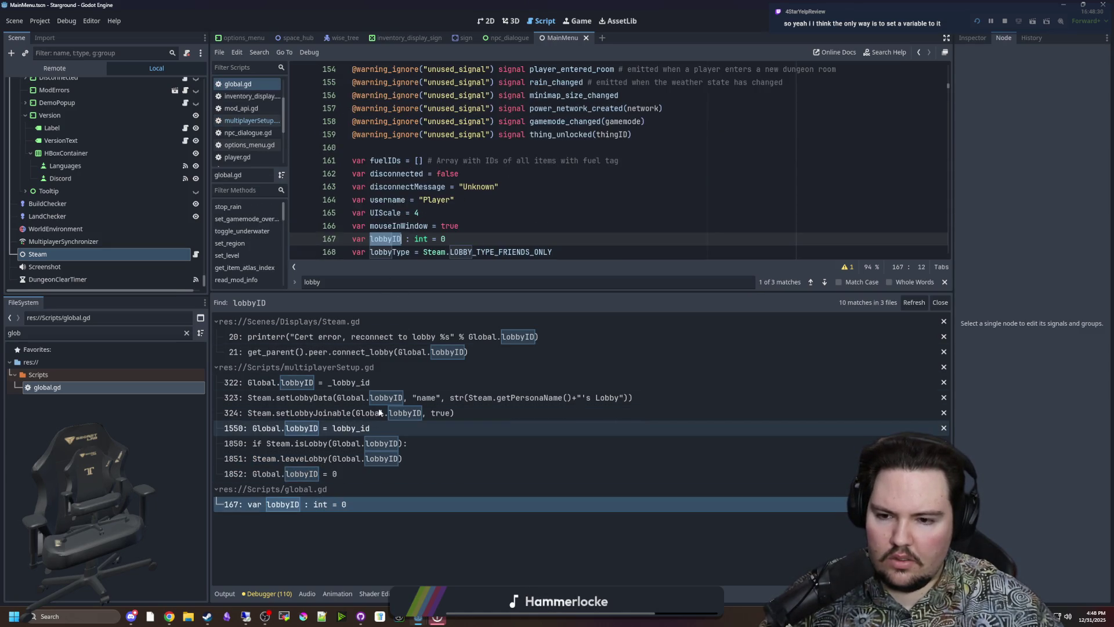
left_click(380, 427)
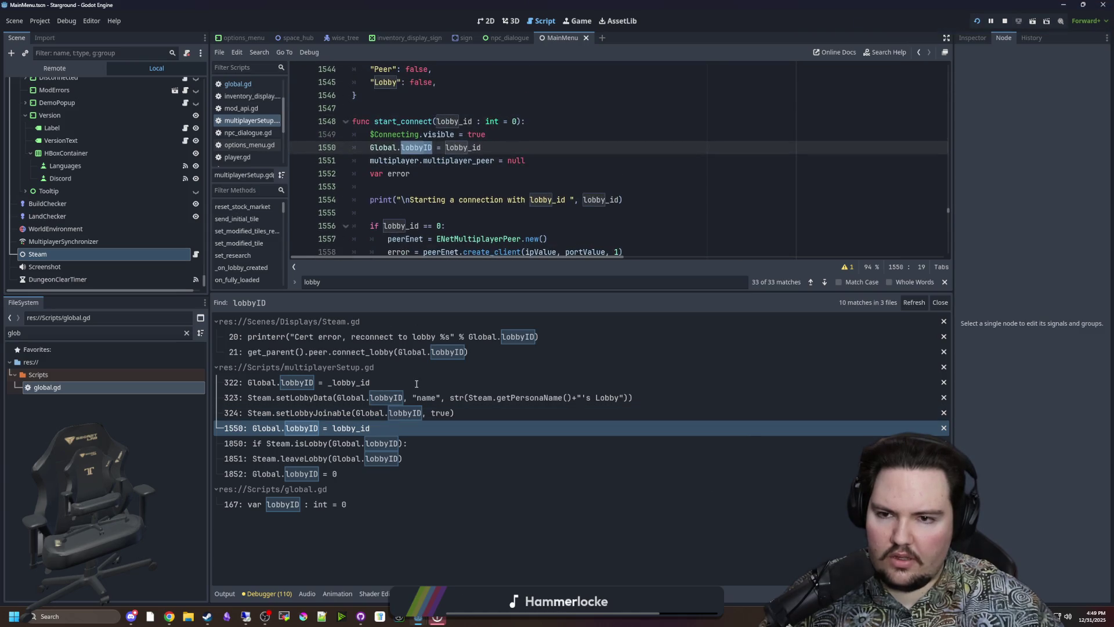
left_click(346, 385)
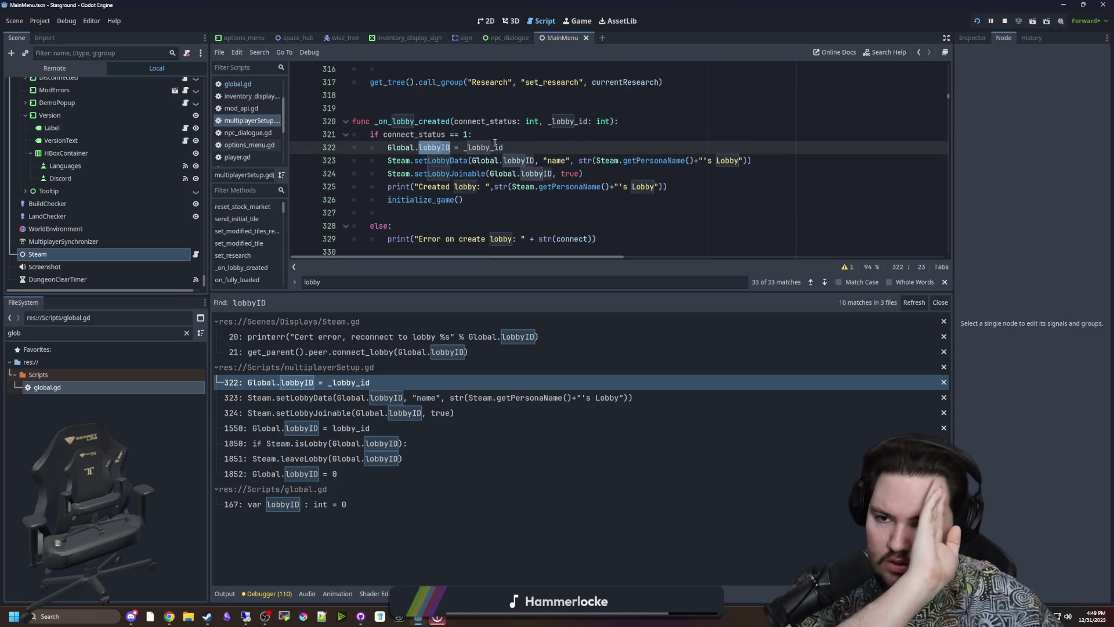
scroll(423, 196, "down", 1)
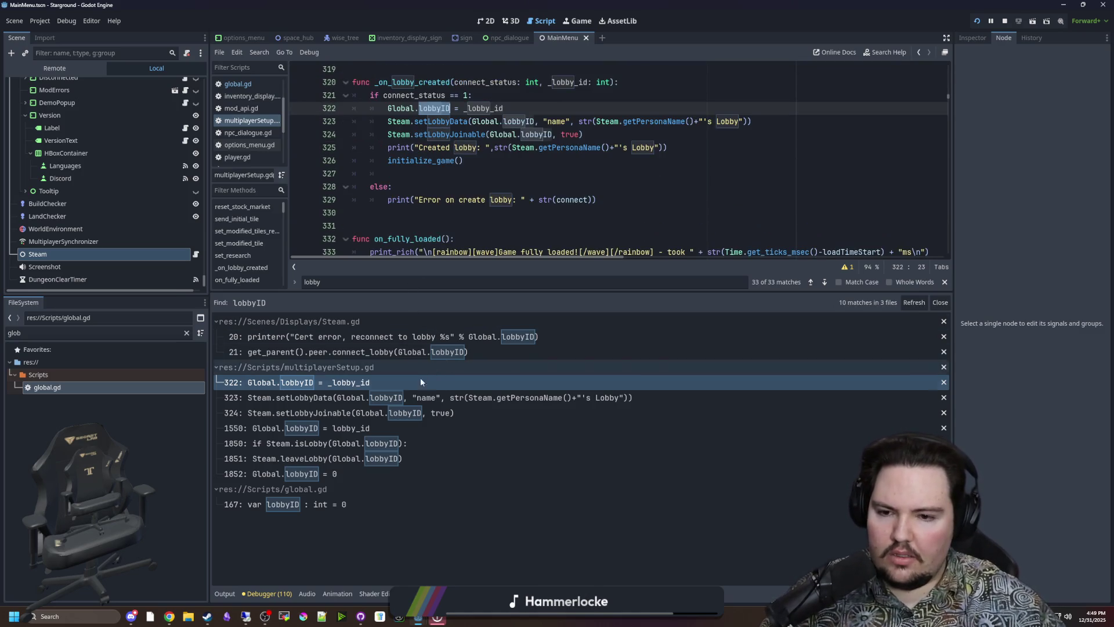
left_click(378, 398)
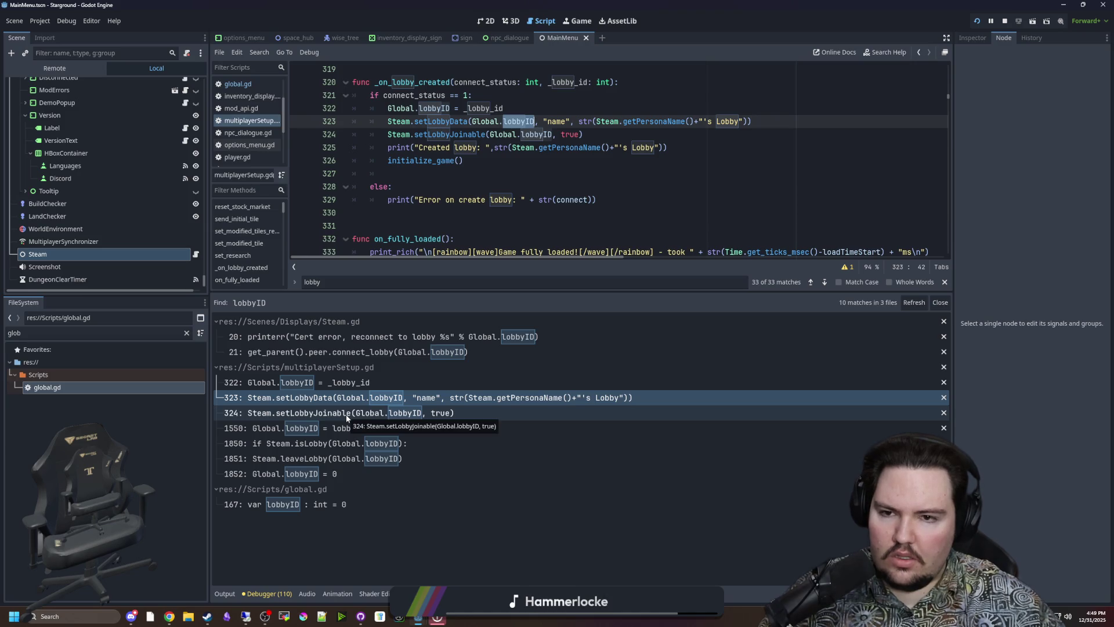
left_click(346, 415)
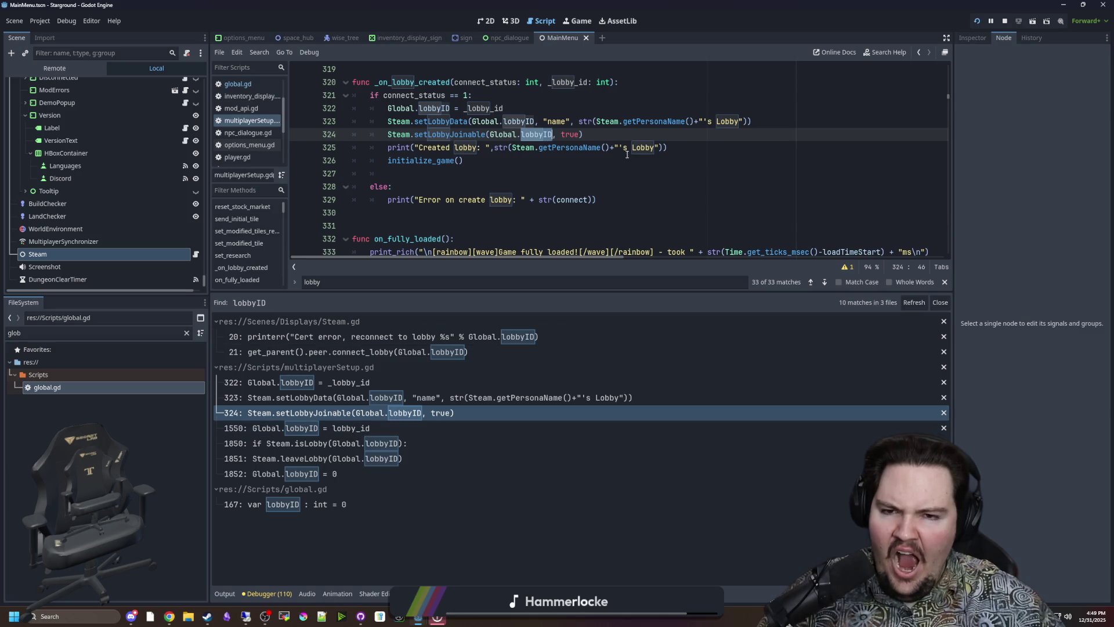
- Try a Steam.setLobby call after setLobbyJoinable on line 324, then erase it
left_click(605, 137)
key("Return")
type("Steam.")
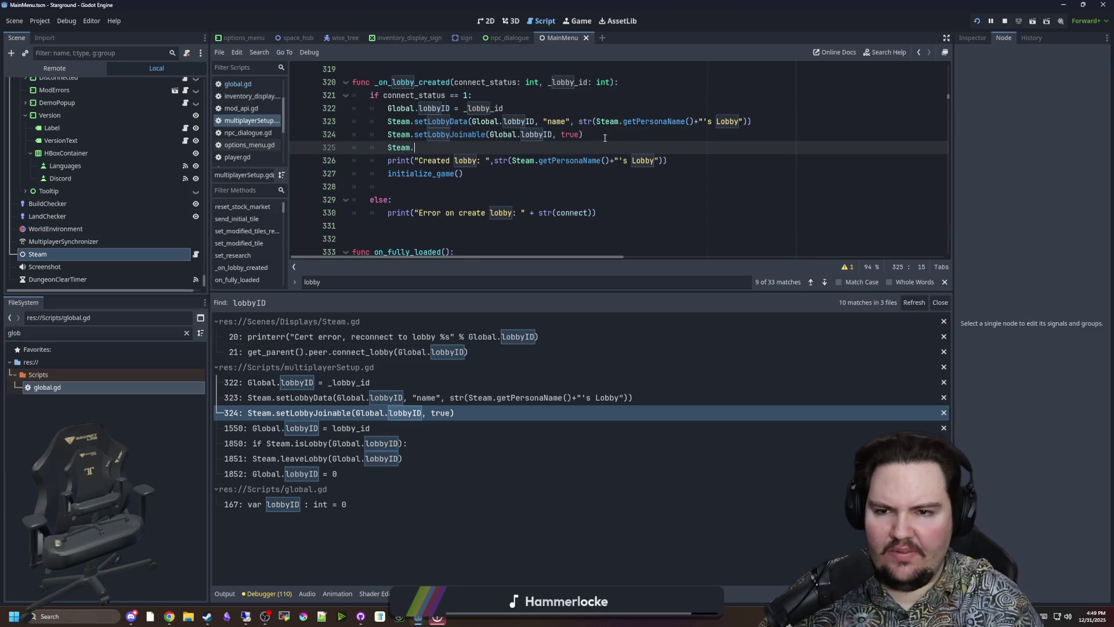
type("set")
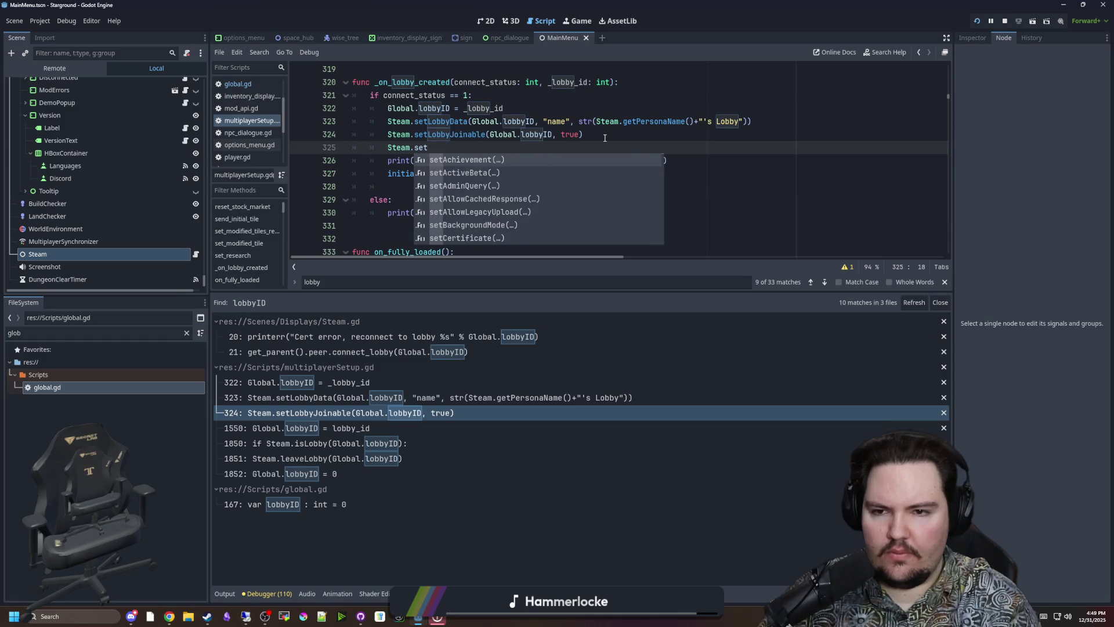
type("Lobby")
key("Down")
key("Down")
key("Down")
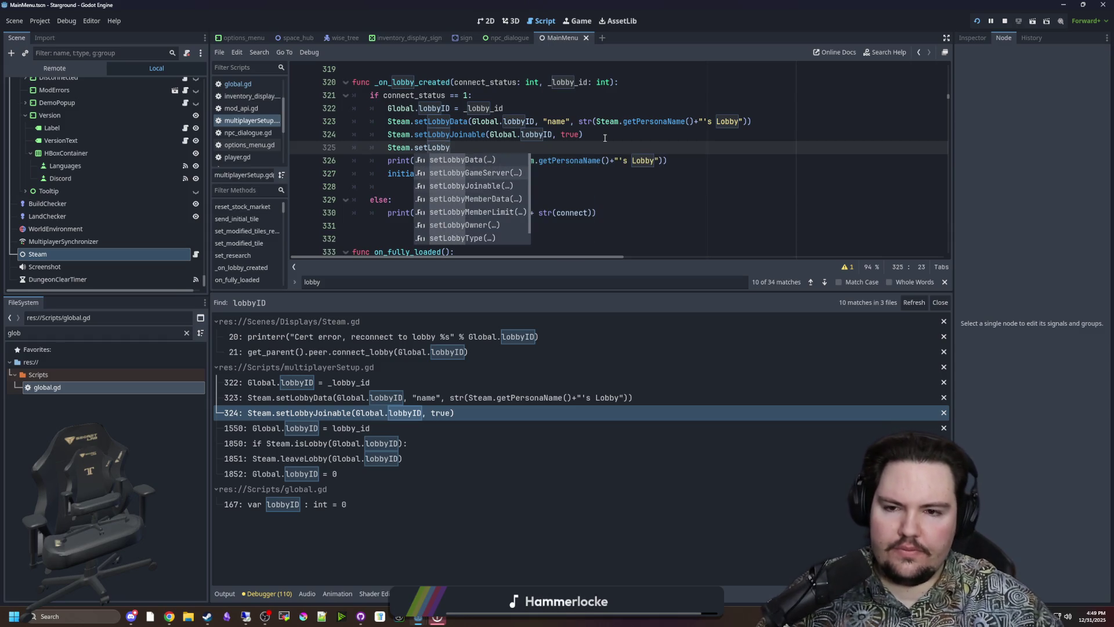
key("Down")
key("Down")
key("Down")
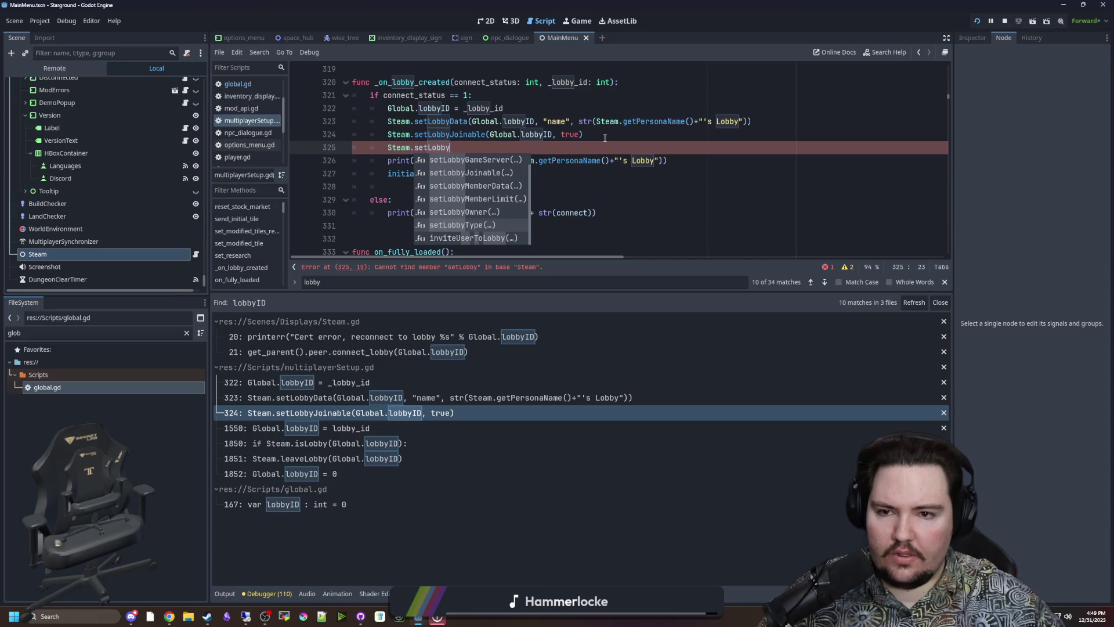
key("Down")
key("Down")
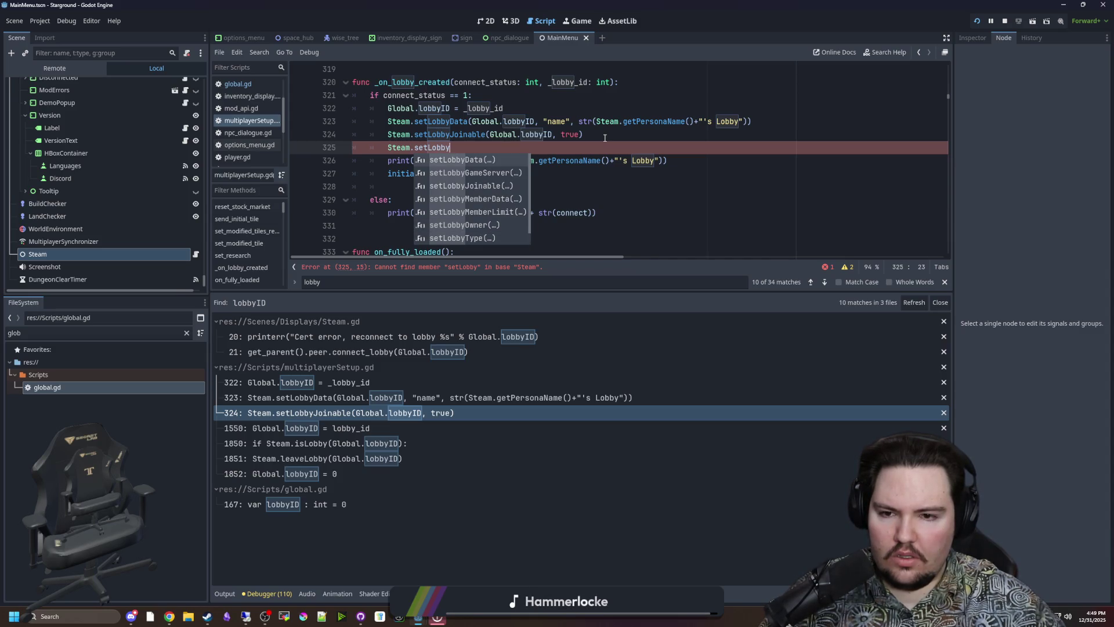
key("BackSpace")
key("BackSpace")
key("BackSpace")
key("BackSpace")
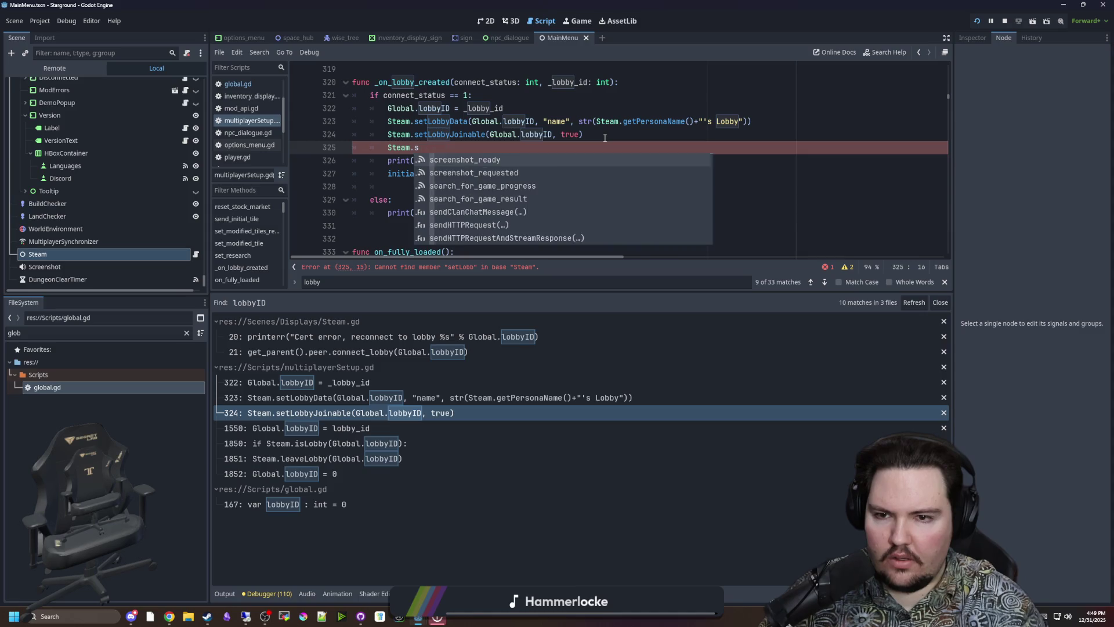
key("BackSpace")
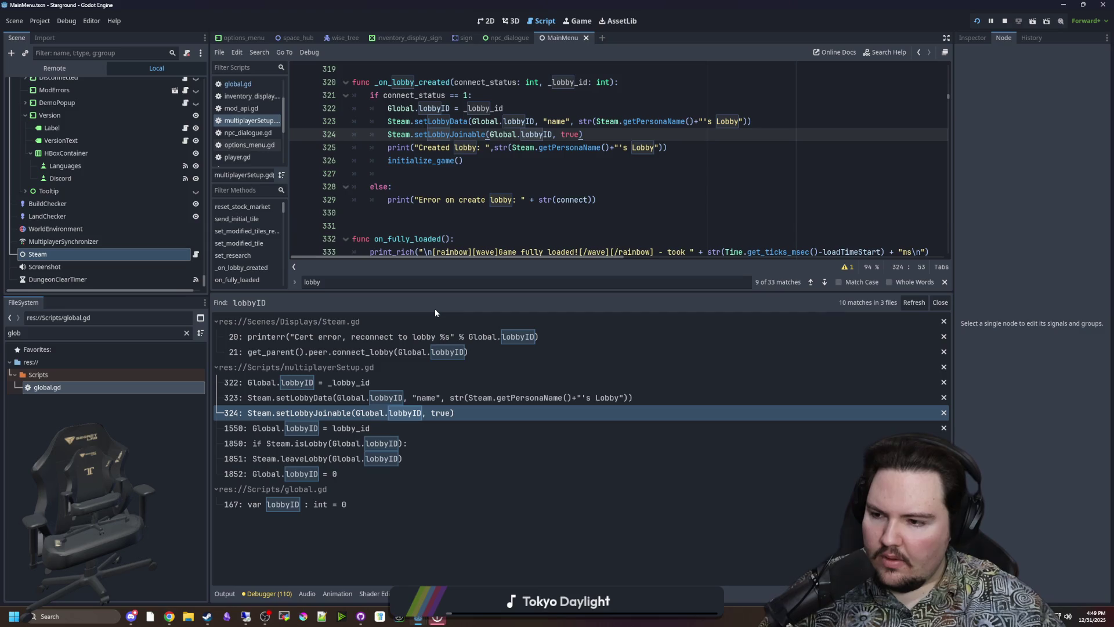
- Revisit start_connect and exit_game, and copy the Global.lobbyID = 0 reset line
left_click(379, 427)
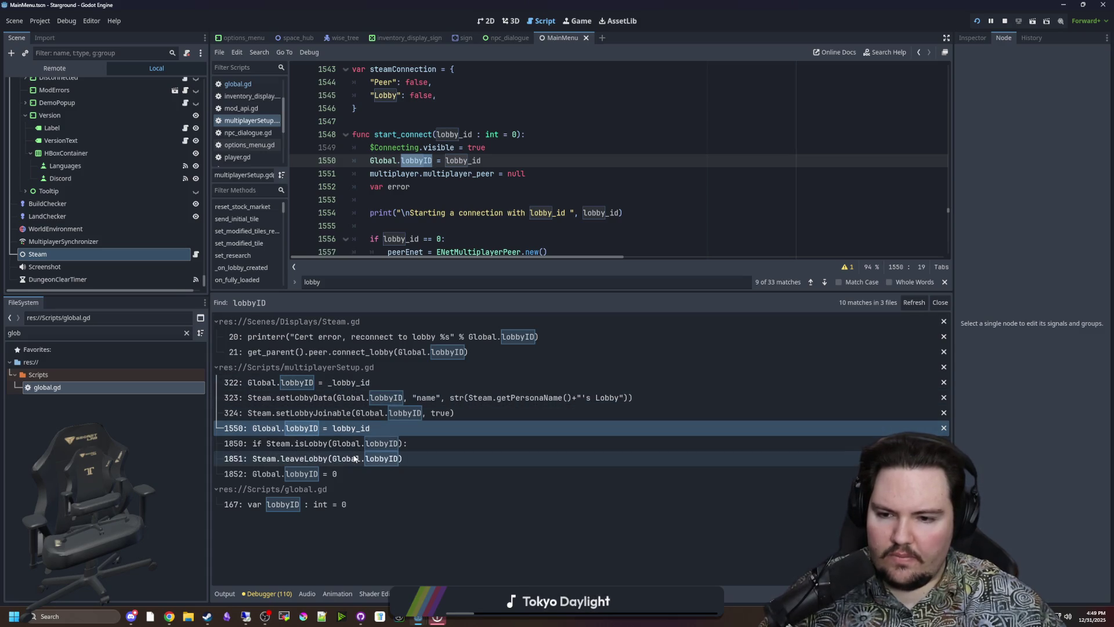
left_click(319, 473)
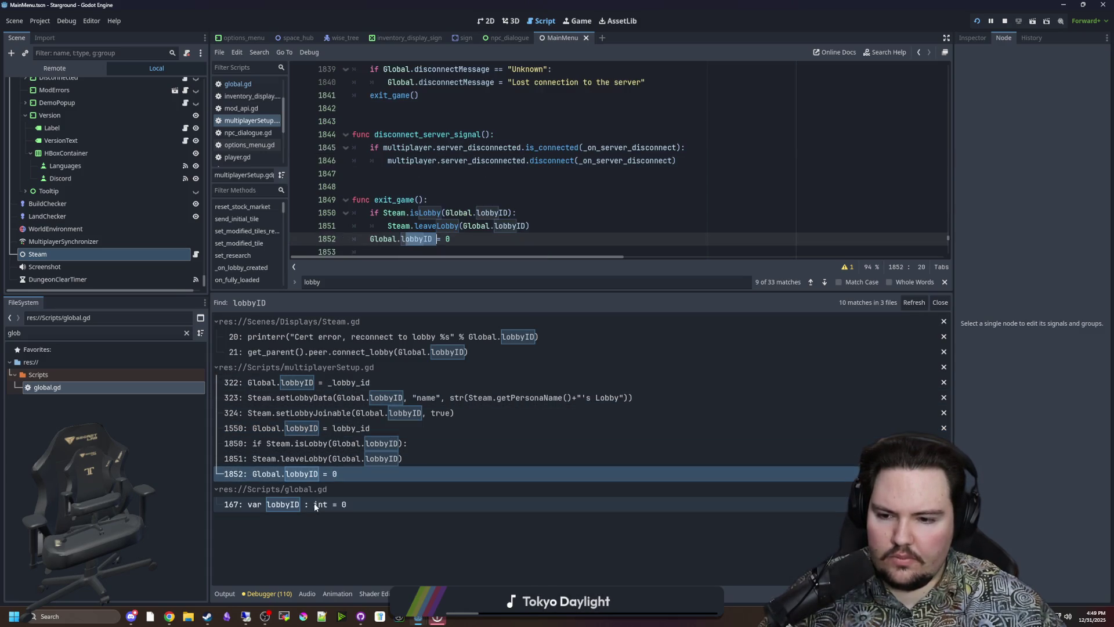
scroll(423, 220, "down", 3)
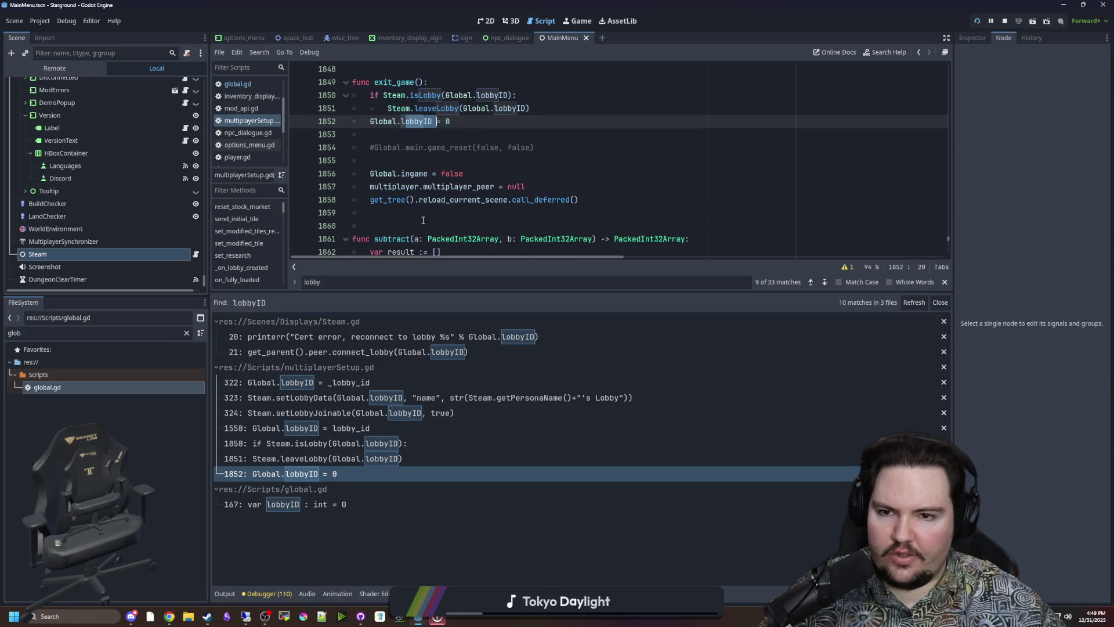
scroll(423, 220, "down", 1)
scroll(396, 200, "up", 1)
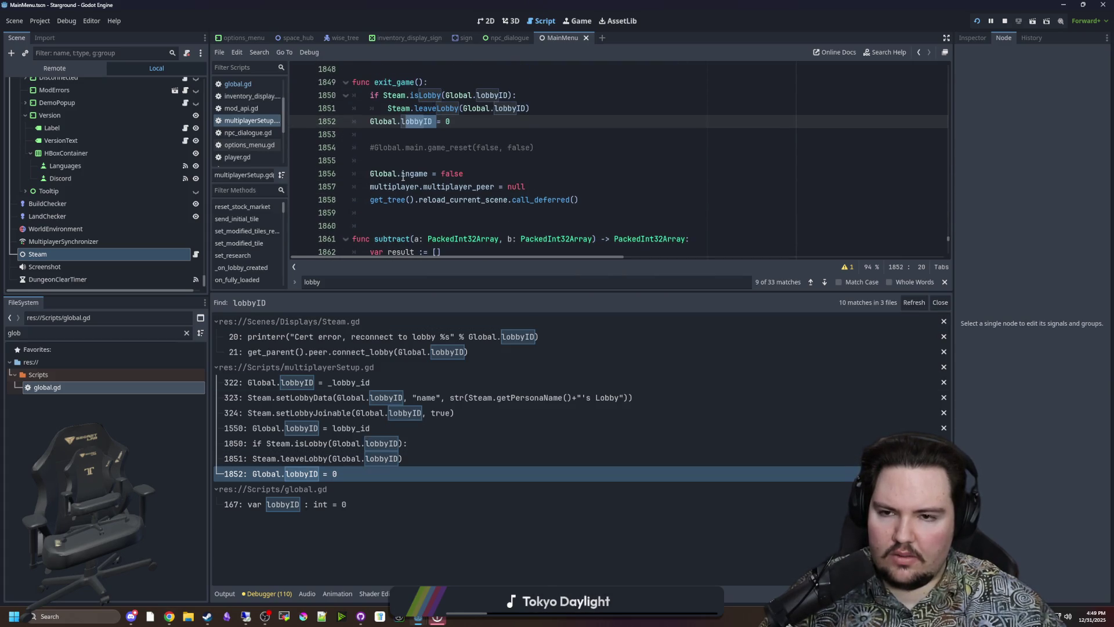
scroll(403, 177, "up", 1)
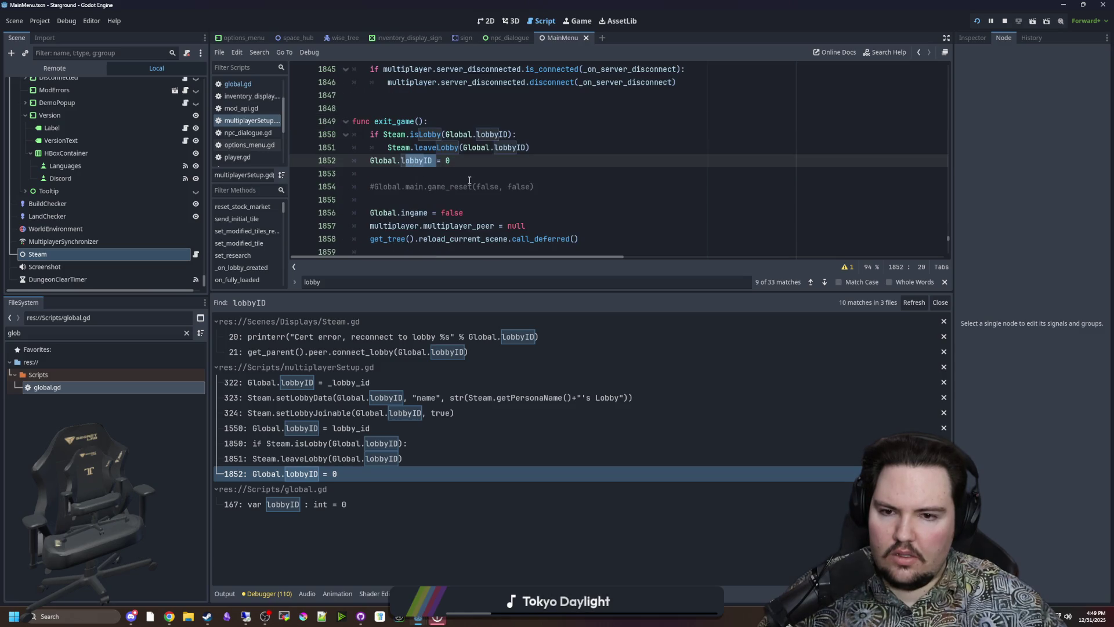
left_click(439, 177)
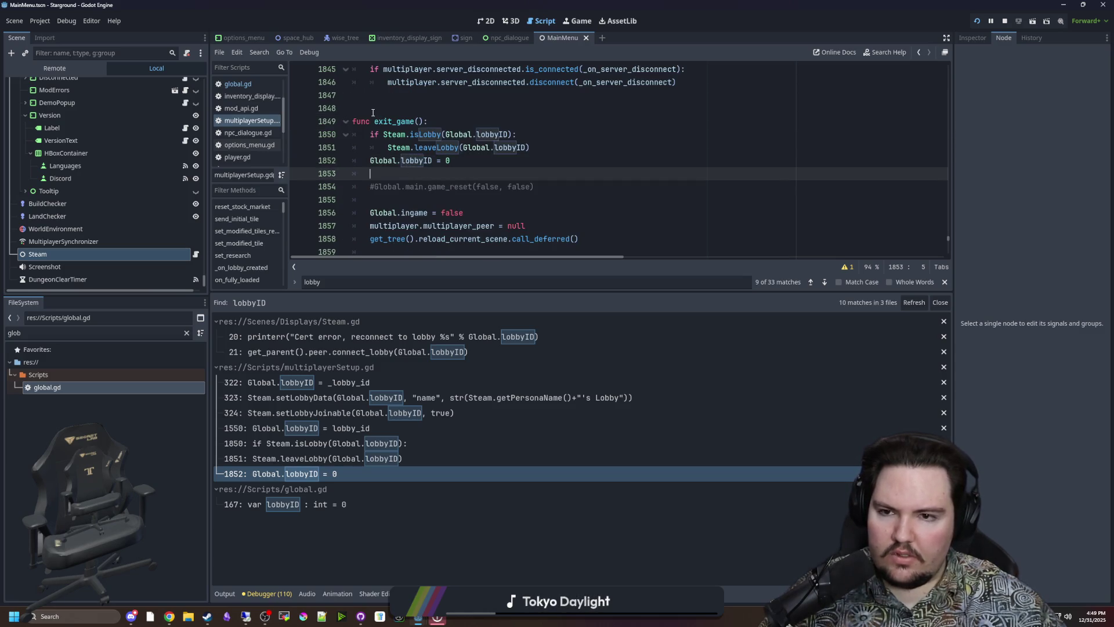
left_click_drag(465, 163, 369, 159)
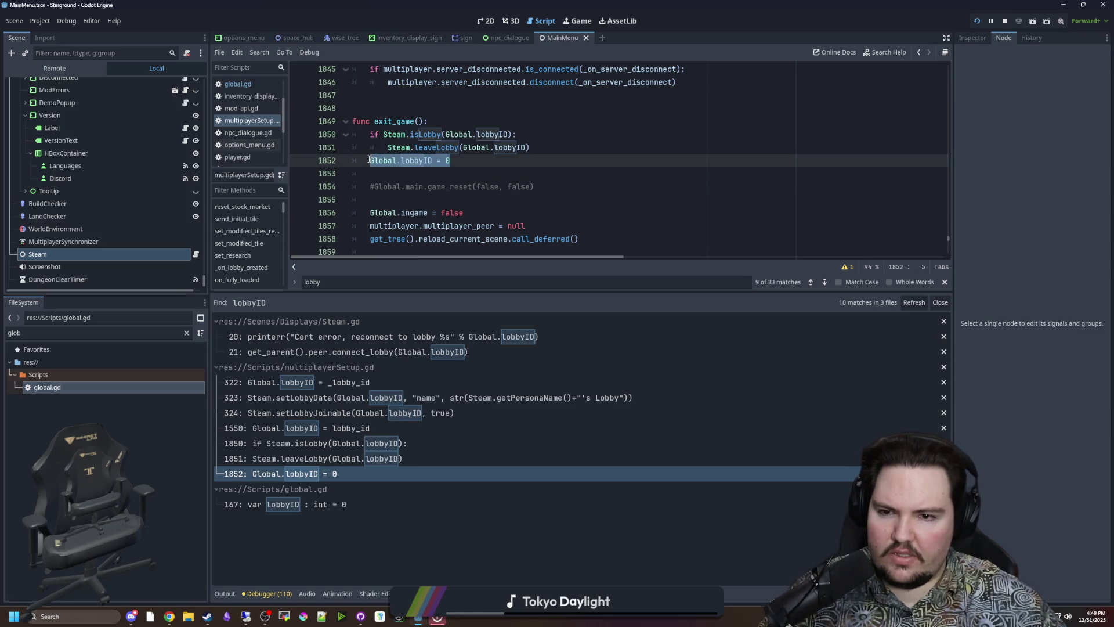
key("ctrl+c")
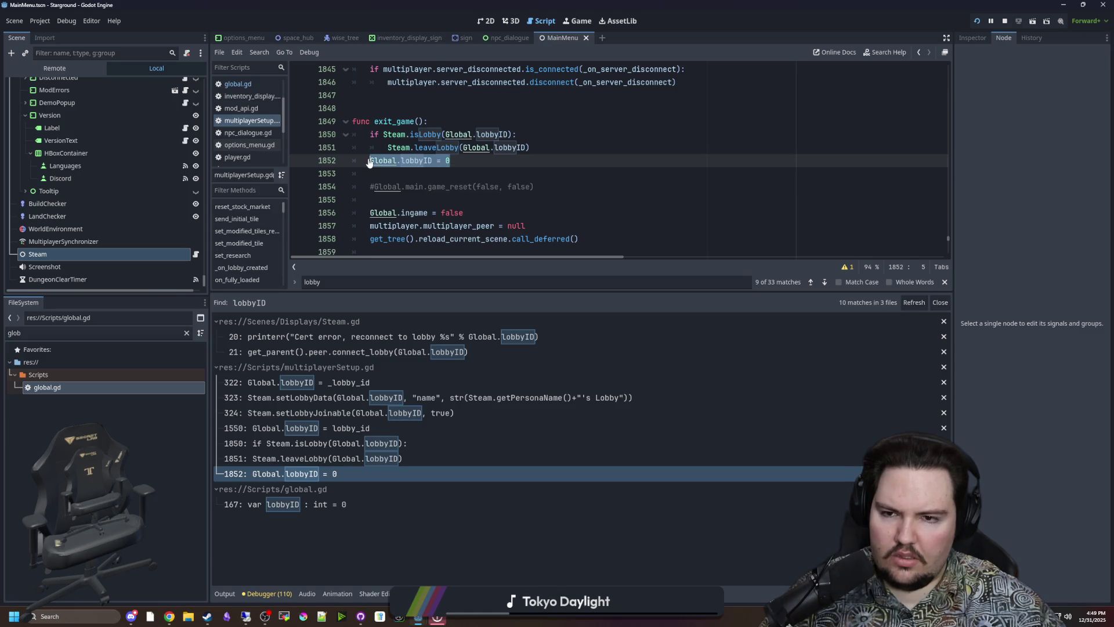
left_click(408, 171)
key("ctrl+shift+f")
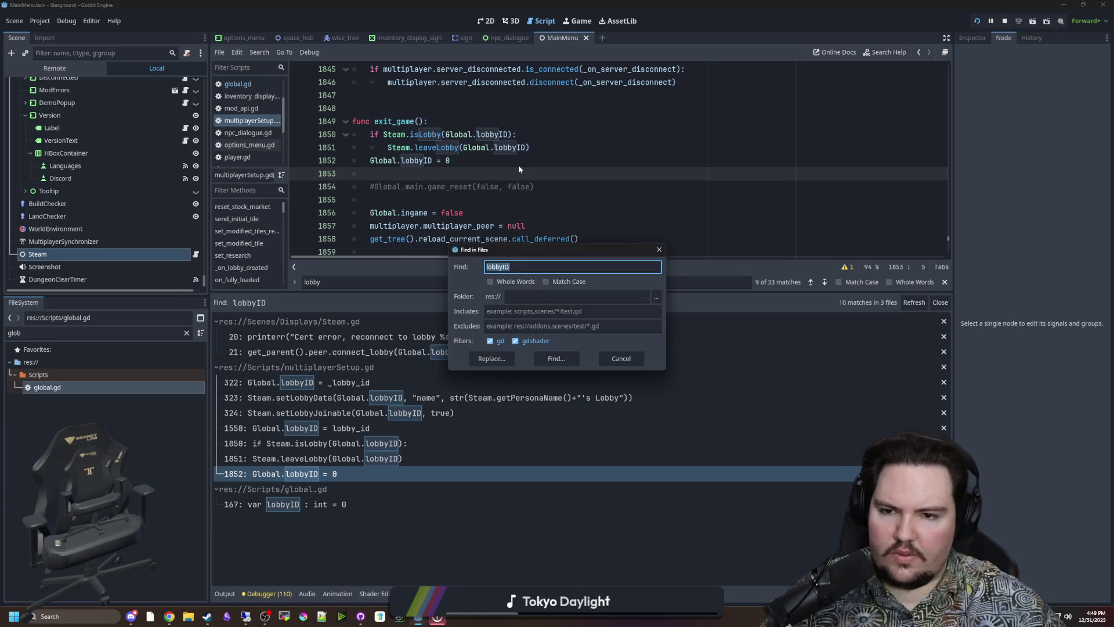
- Find 'reload_current_scene' (only line 1858 of multiplayerSetup.gd), save, and open Steam.gd
type("reload_current_")
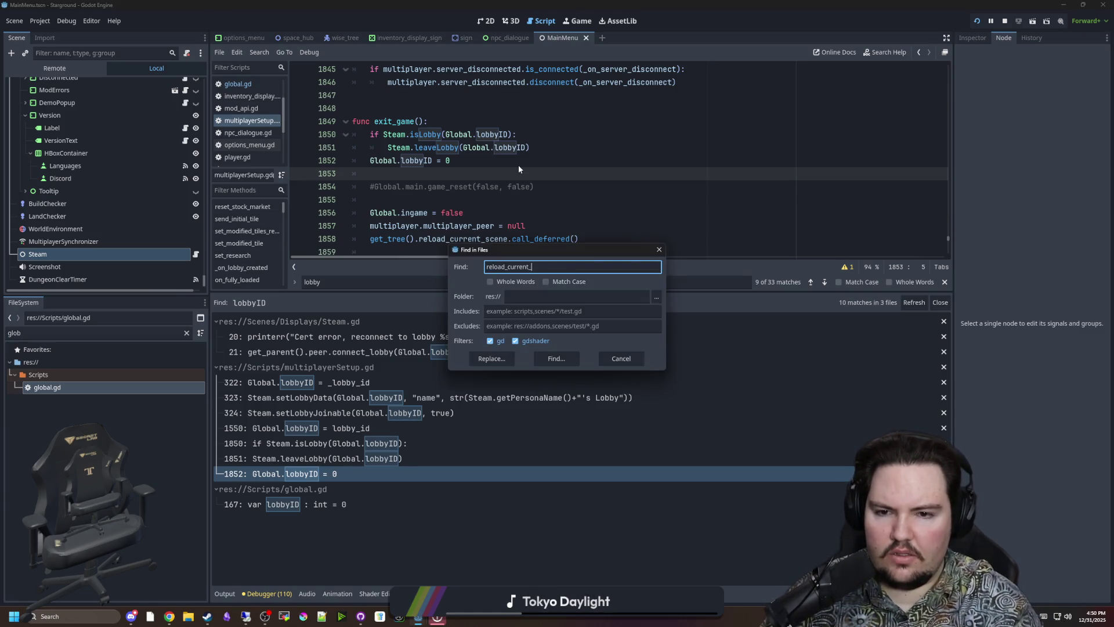
type("scene")
key("Return")
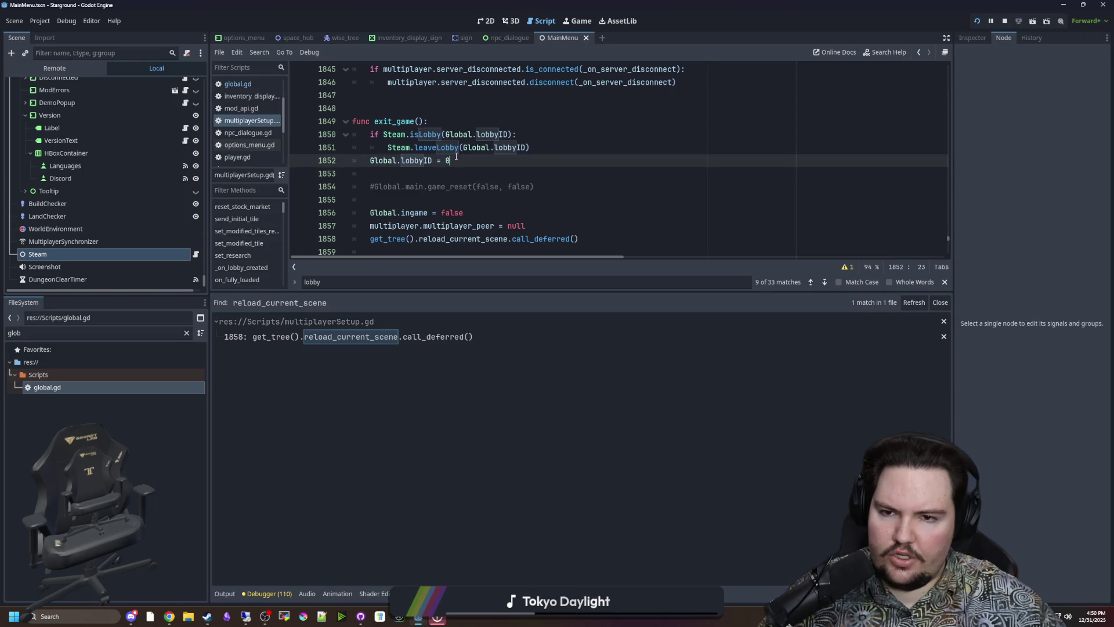
key("ctrl+s")
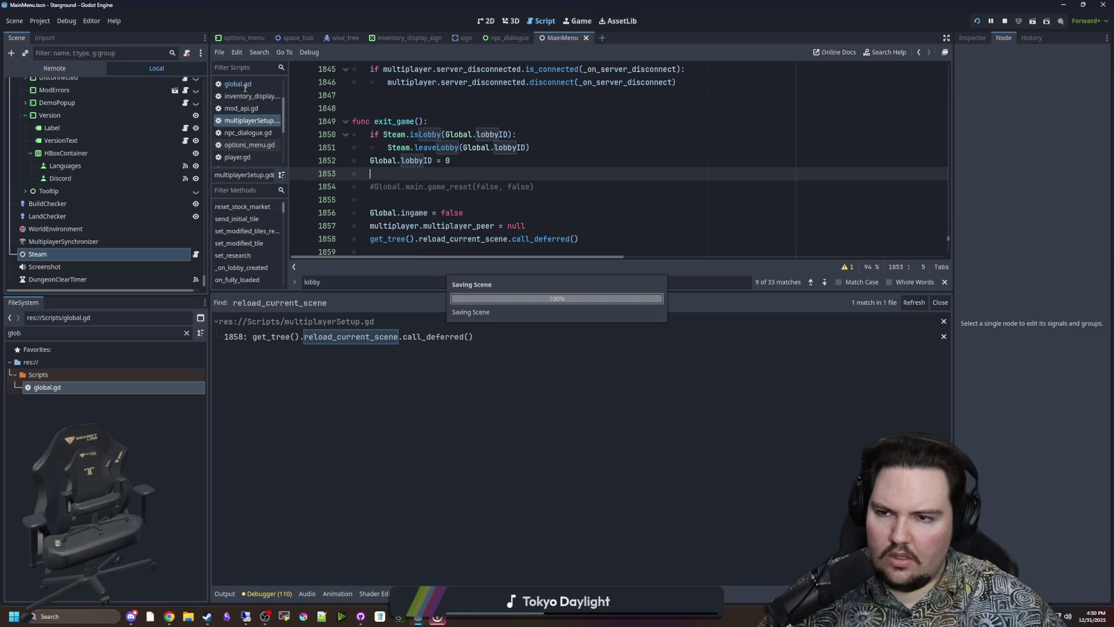
left_click(195, 253)
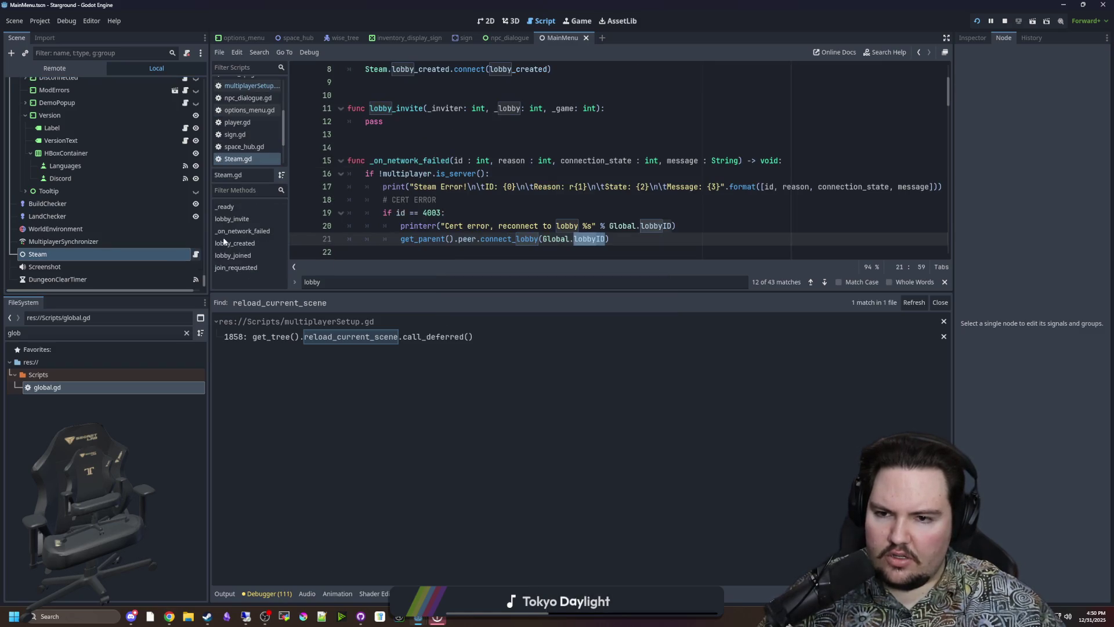
- Uncomment line 100 of Steam.gd and rewrite it as 'if lobby_id != Global.lobbyID:'
scroll(406, 193, "down", 3)
scroll(406, 194, "down", 20)
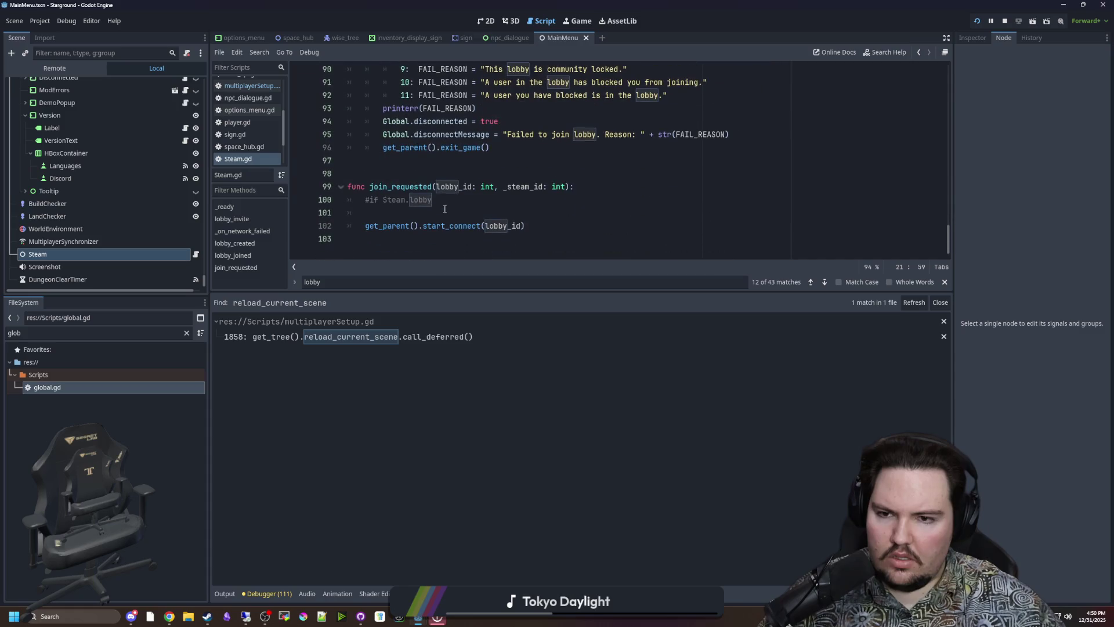
left_click(388, 201)
left_click(372, 201)
key("BackSpace")
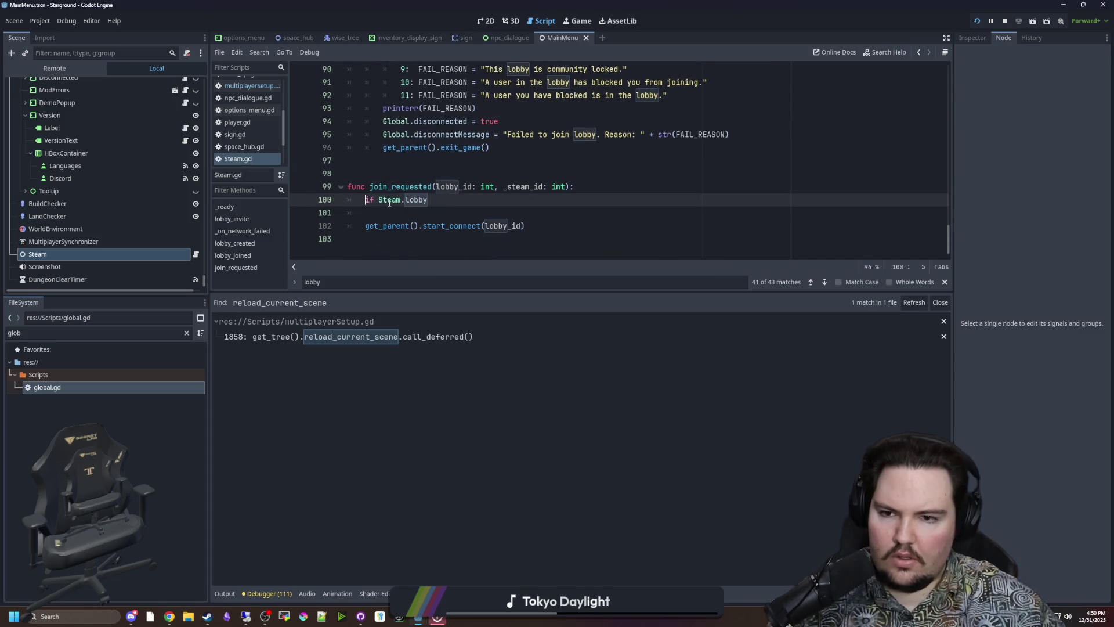
type("lobby_id ")
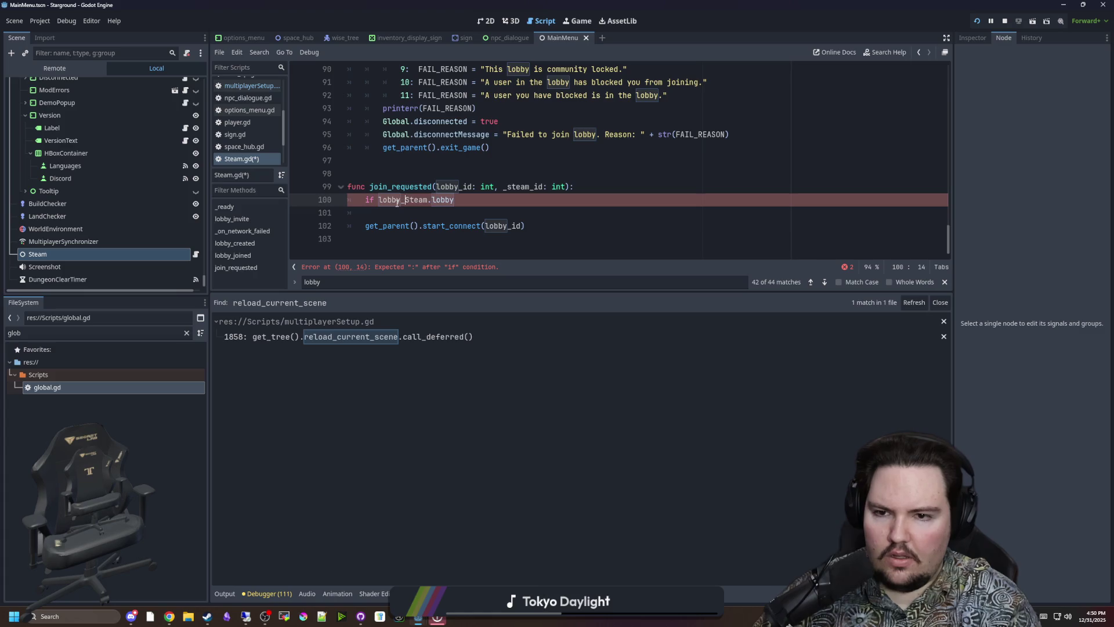
type("!=")
key("Delete")
key("Delete")
key("Delete")
type("Global.")
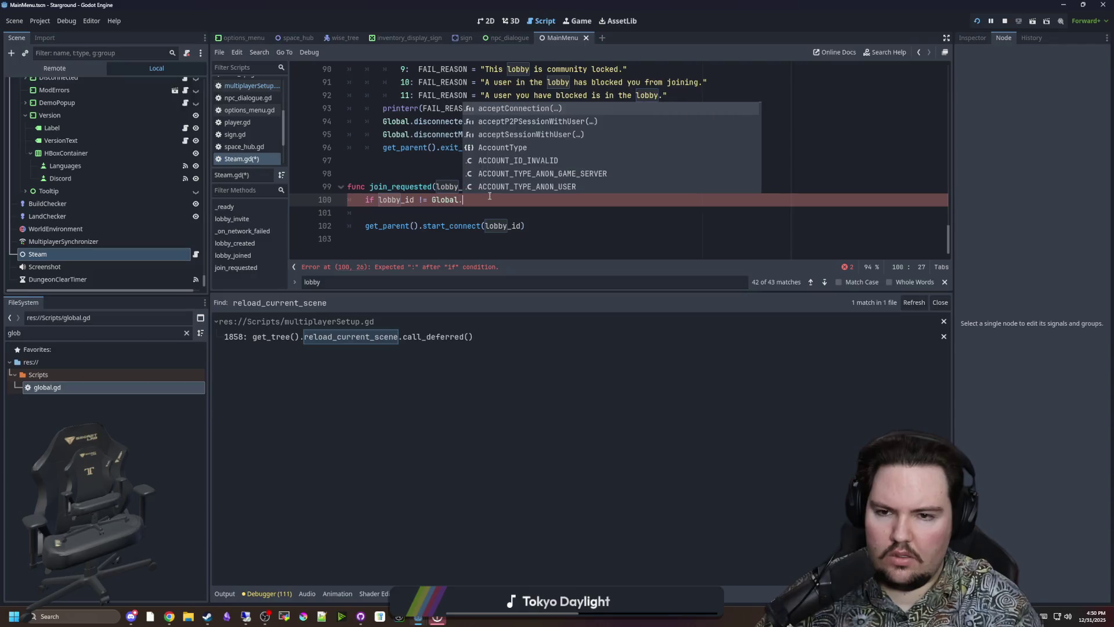
type("lobbyID:")
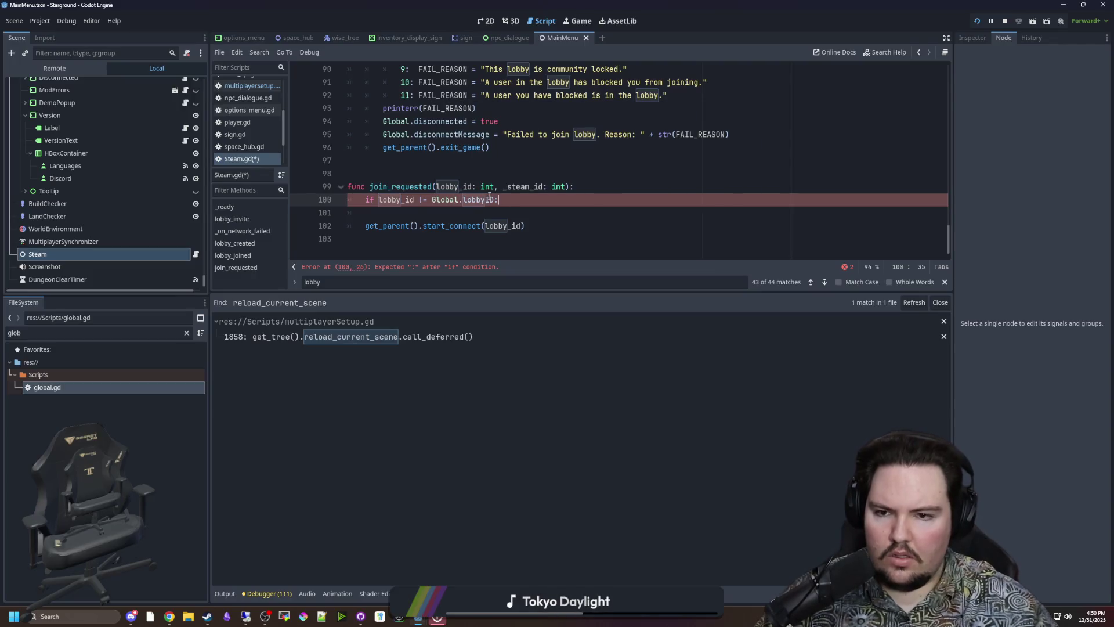
- Indent the start_connect call so it sits under the new if condition
left_click(369, 230)
key("Tab")
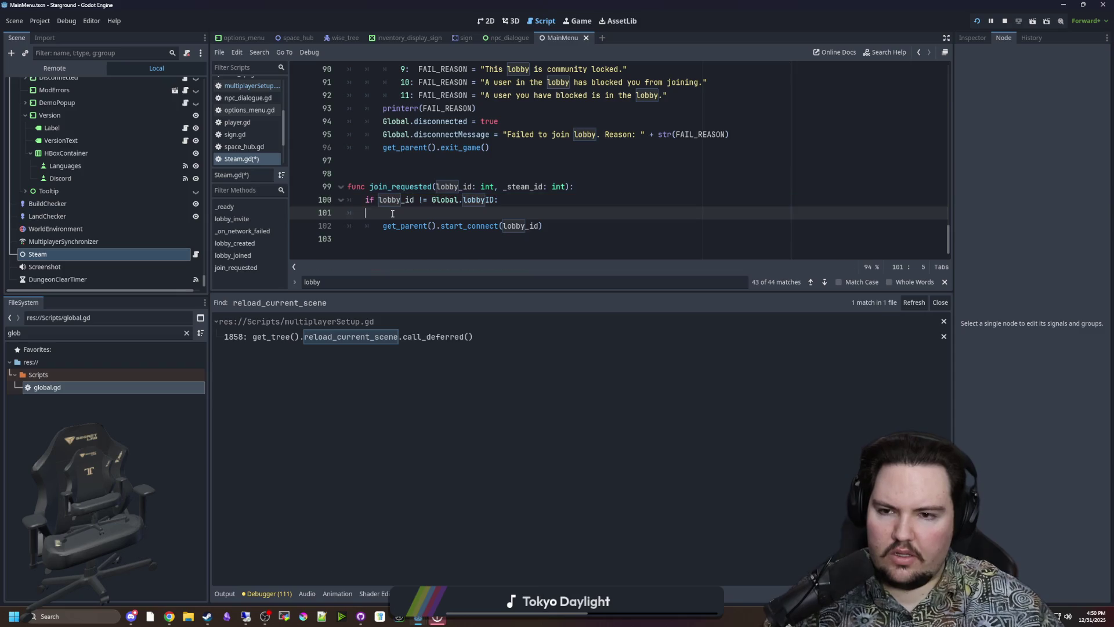
left_click(393, 214)
key("BackSpace")
key("BackSpace")
- Add an else branch that printerrs 'Already connected to lobby ' + str(lobby_id)
left_click(569, 213)
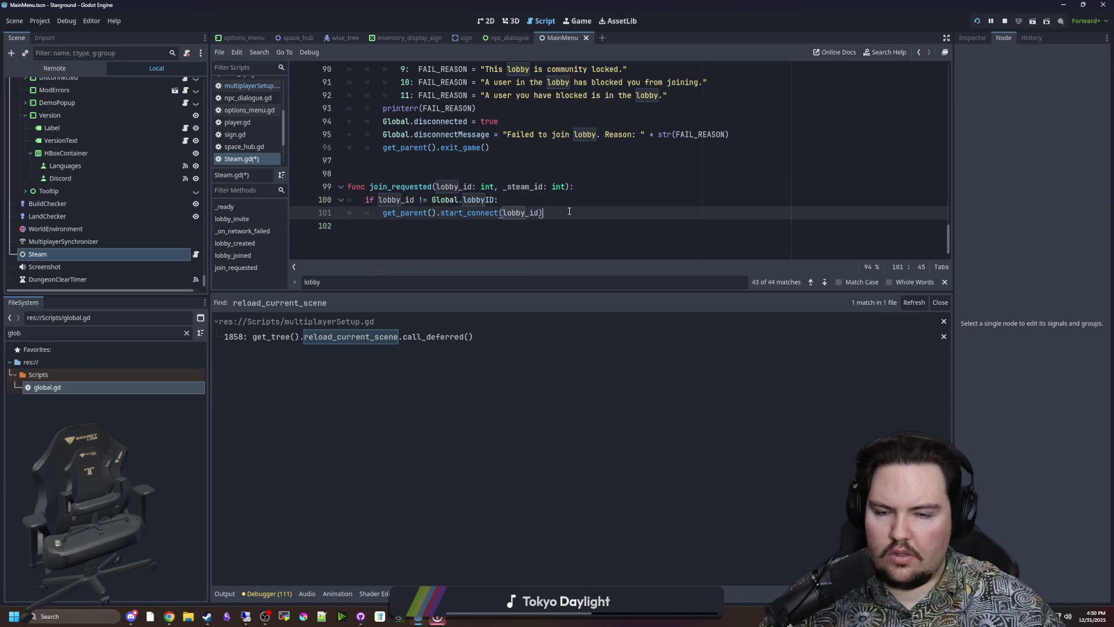
key("Return")
key("BackSpace")
type("else:")
key("Return")
type("print(\"All")
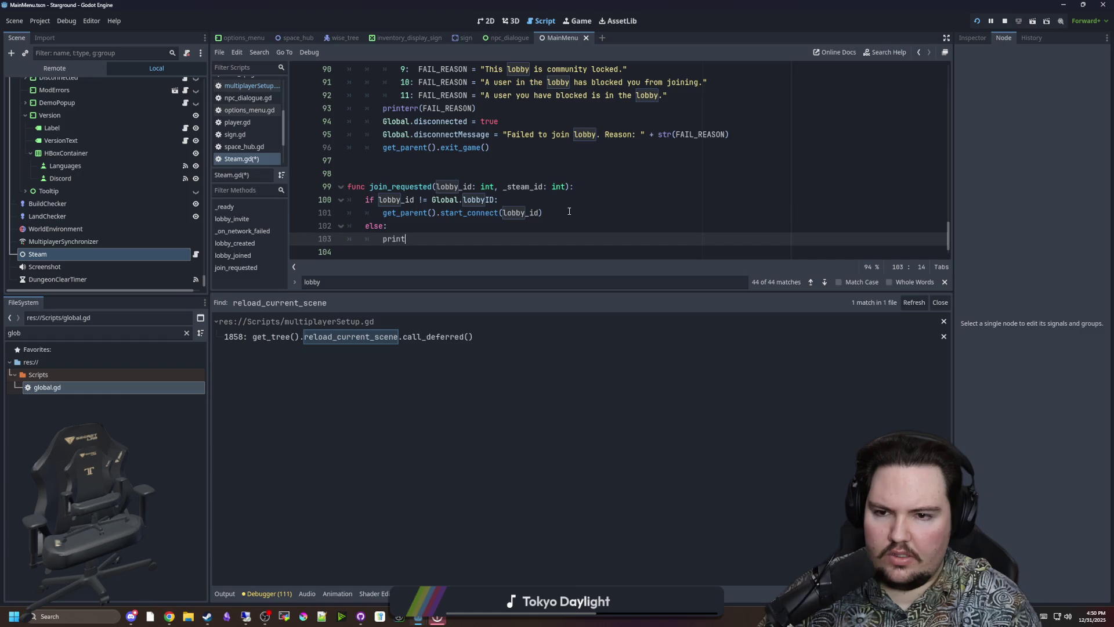
key("BackSpace")
type("ready connected to l")
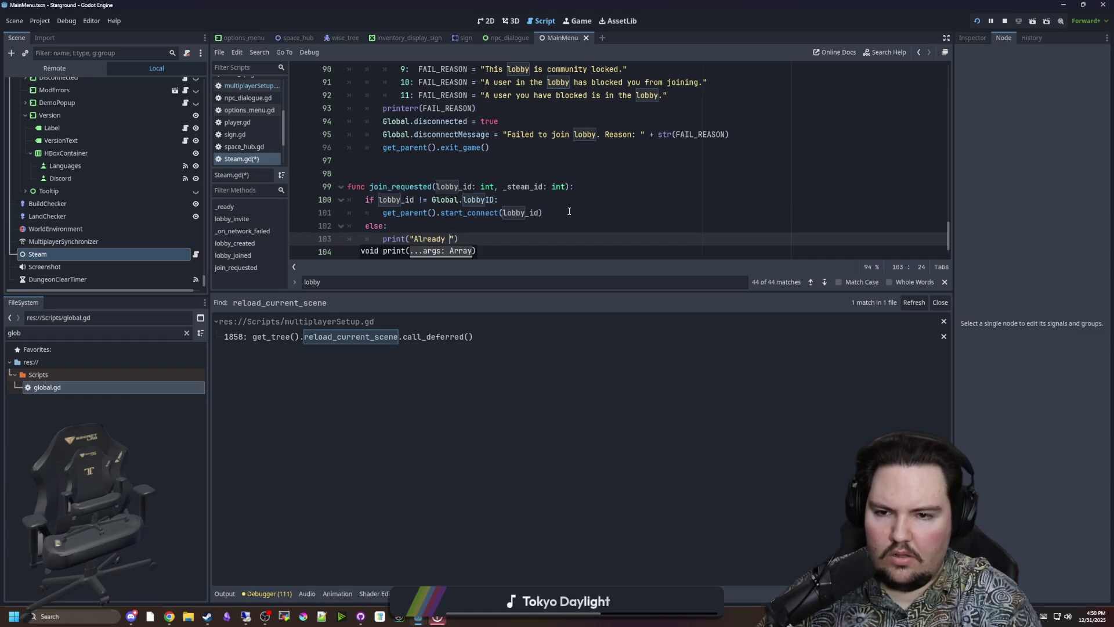
type("obby \"")
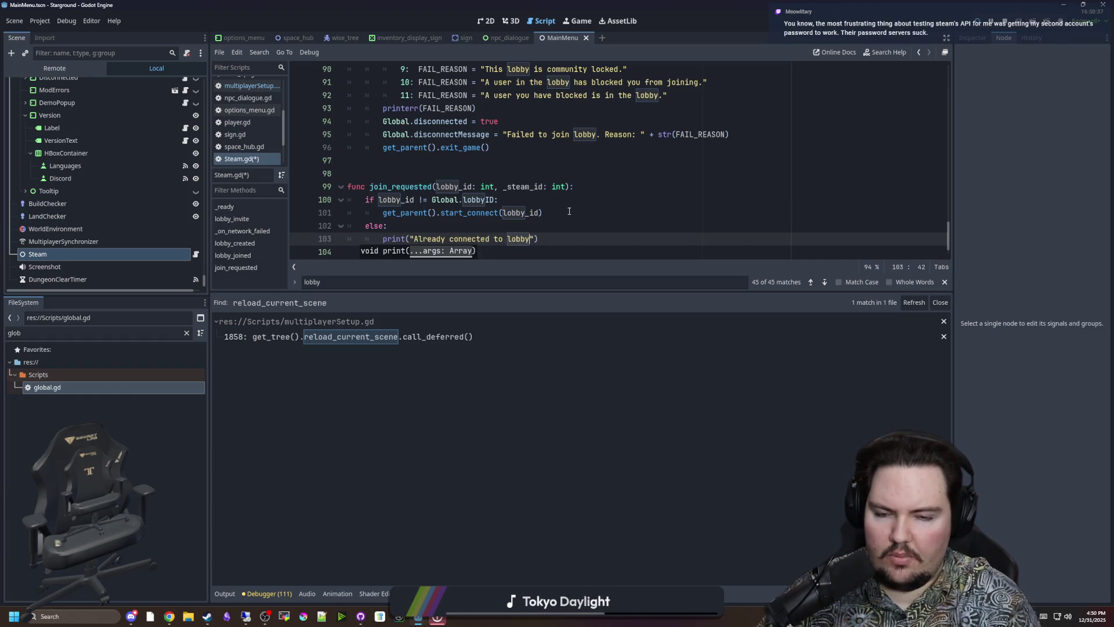
type(" + lop")
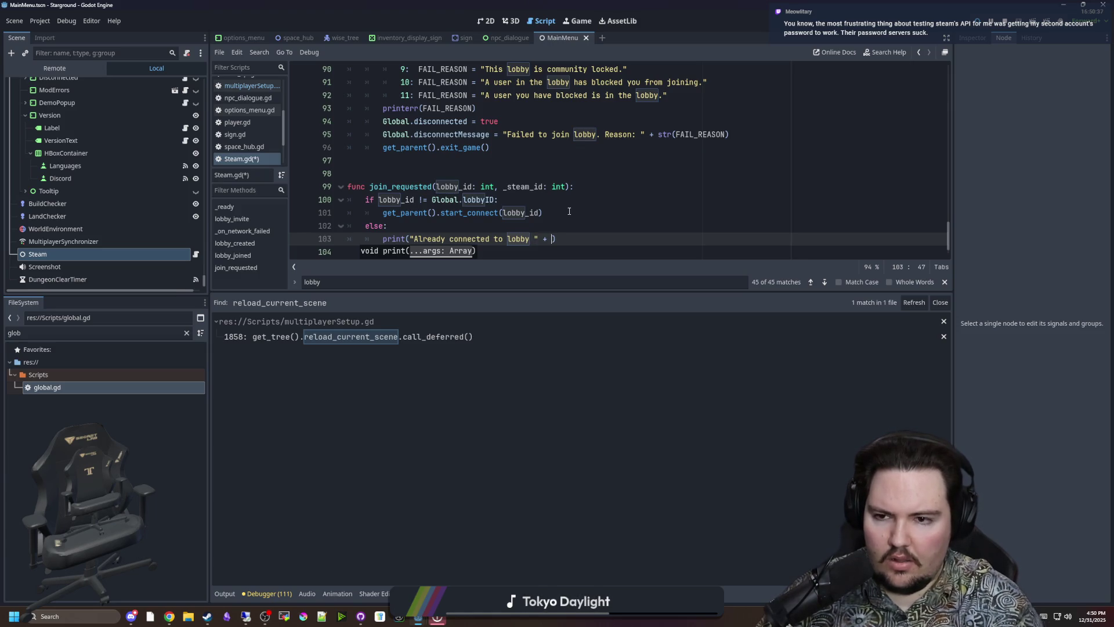
key("BackSpace")
key("BackSpace")
key("BackSpace")
type("str(lobby_id")
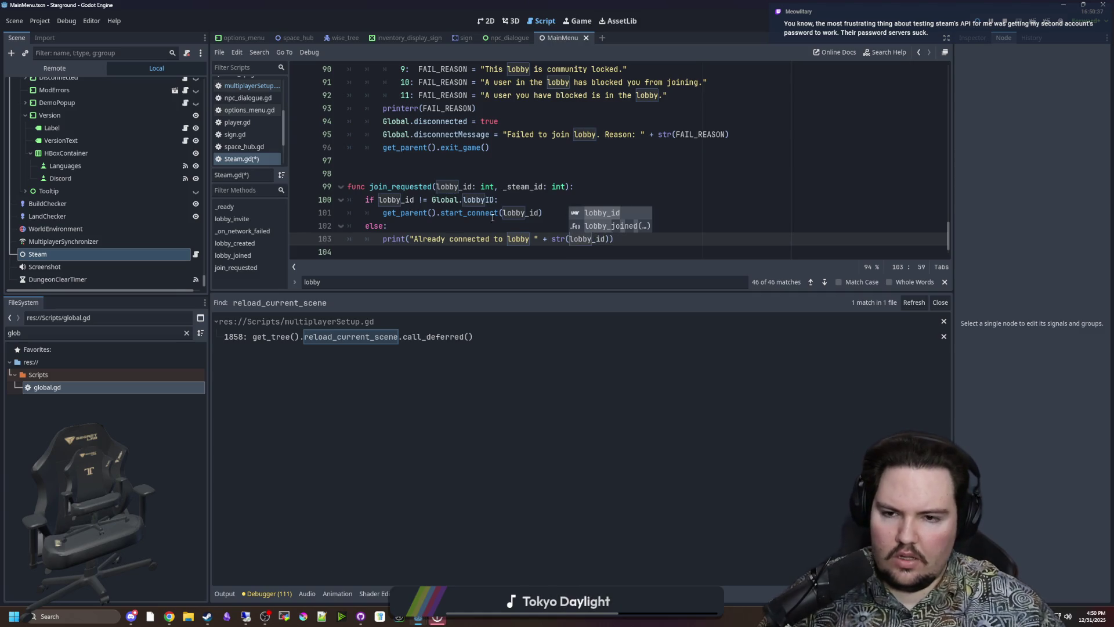
left_click(382, 238)
type("err")
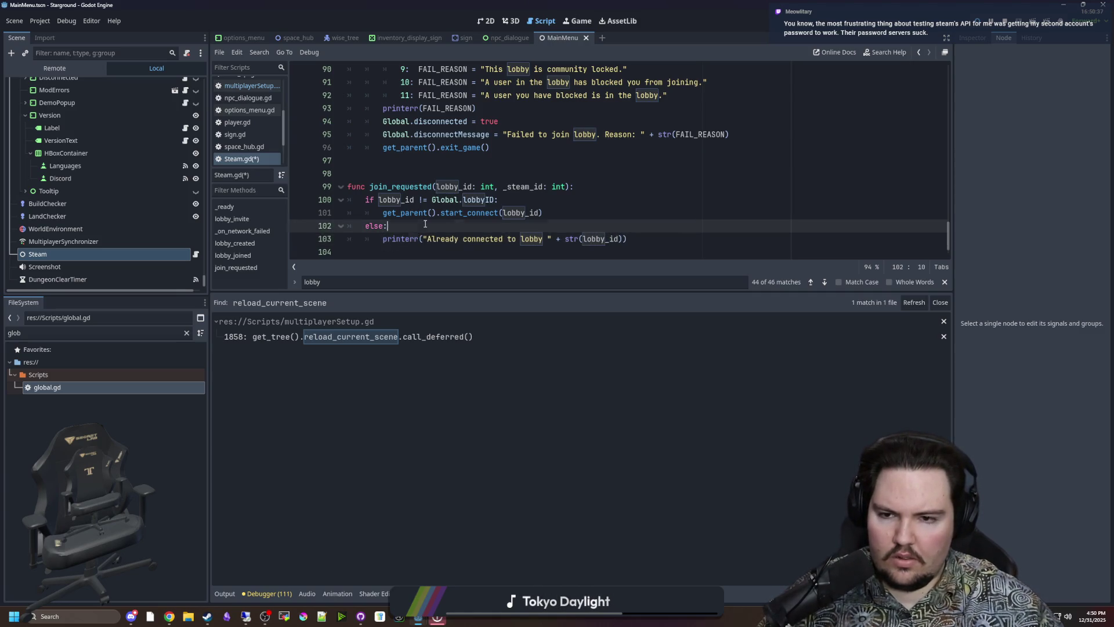
- Save Steam.gd and return to the running game view
scroll(402, 185, "down", 1)
left_click(402, 173)
left_click(405, 160)
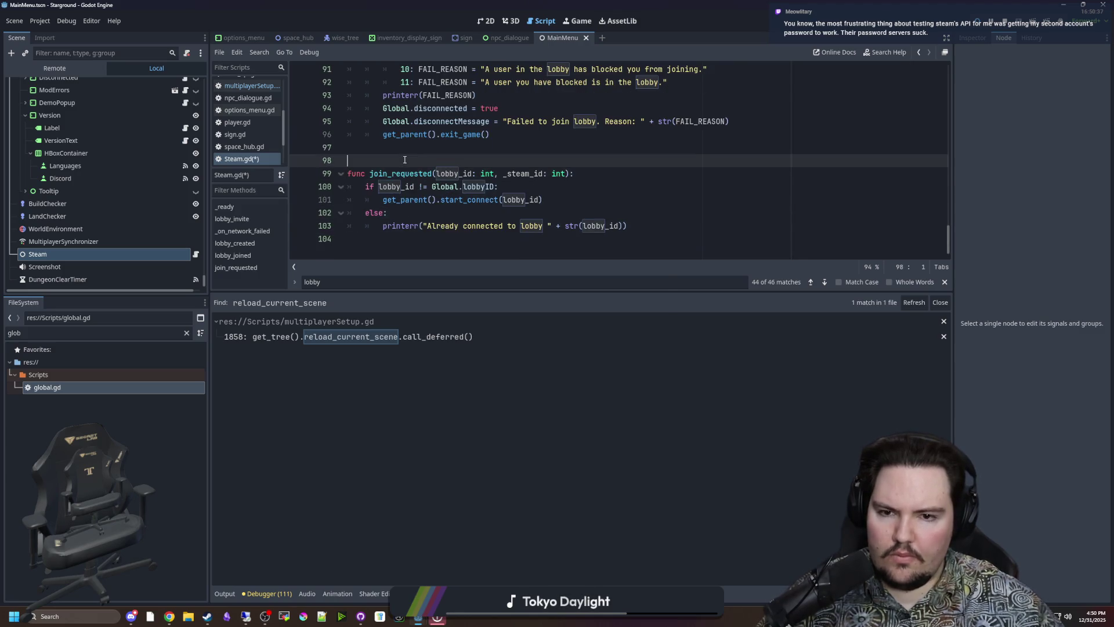
key("ctrl+s")
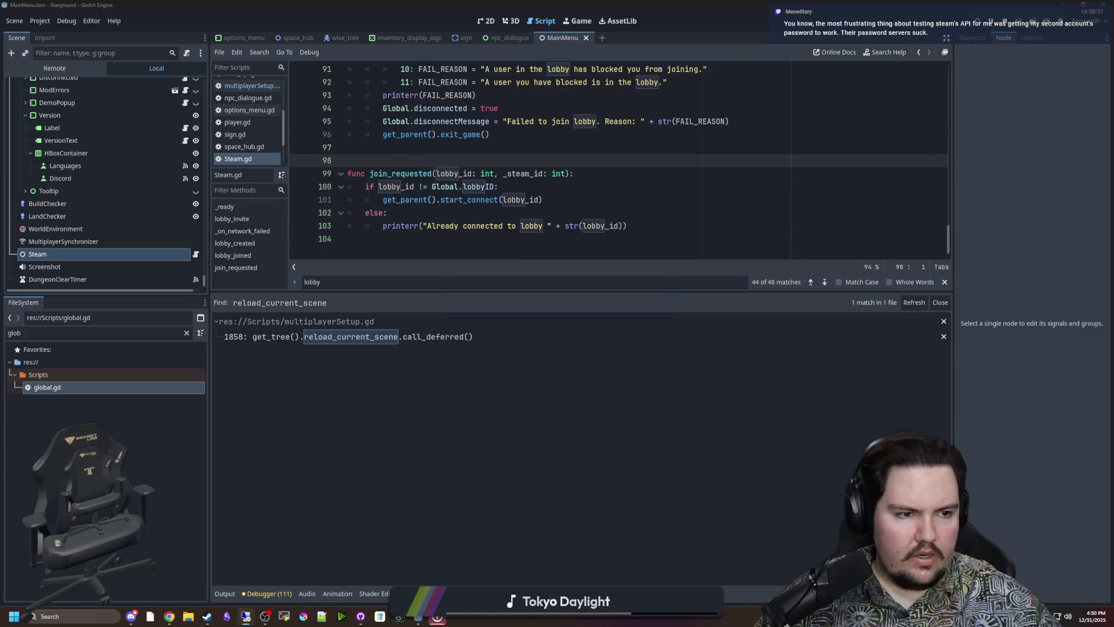
left_click(578, 21)
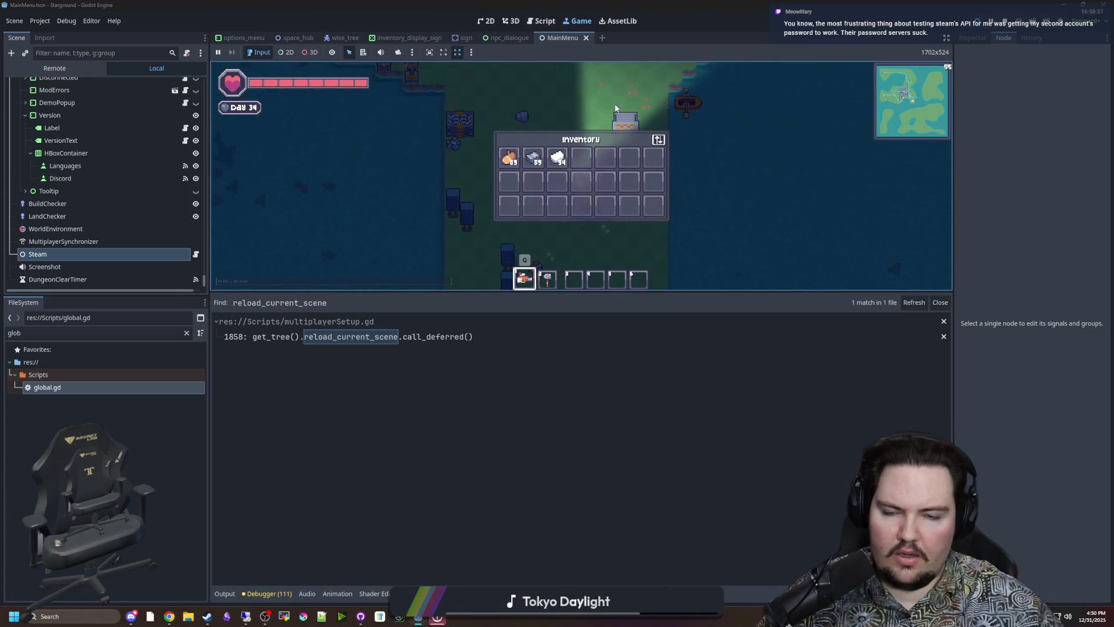
key("e")
key("s")
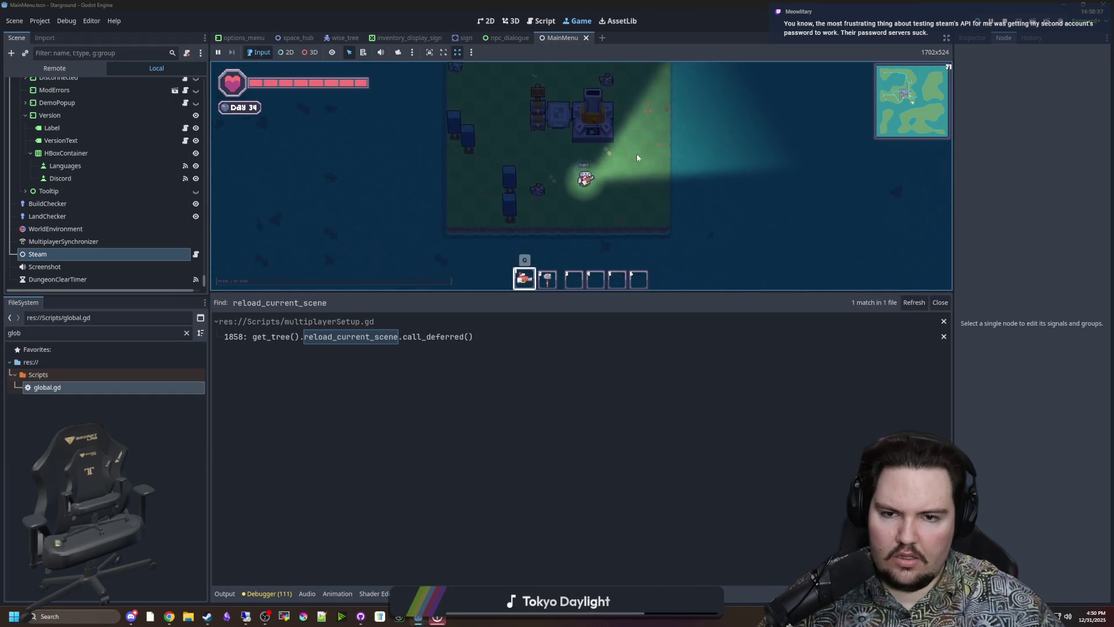
key("d")
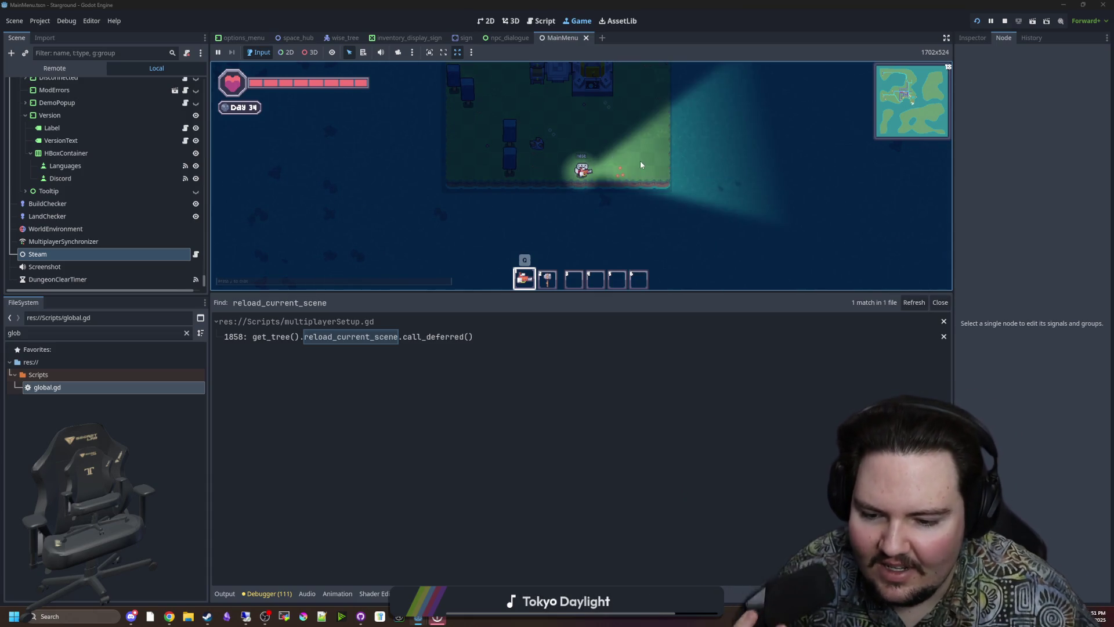
key("w")
key("a")
key("w")
key("d")
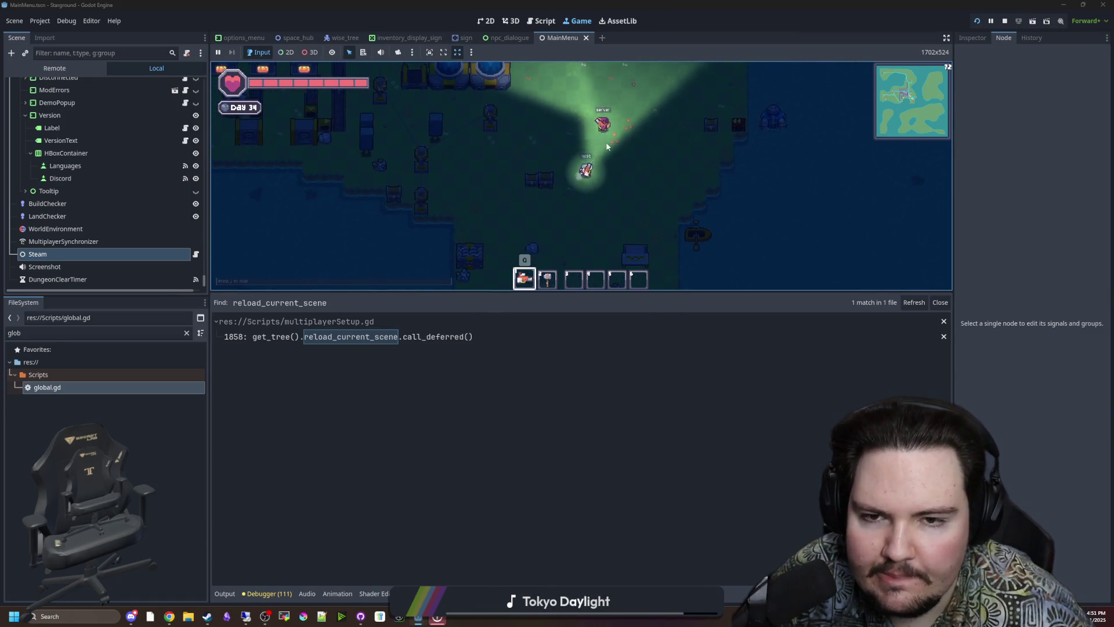
key("s")
key("d")
left_click_drag(578, 295, 580, 462)
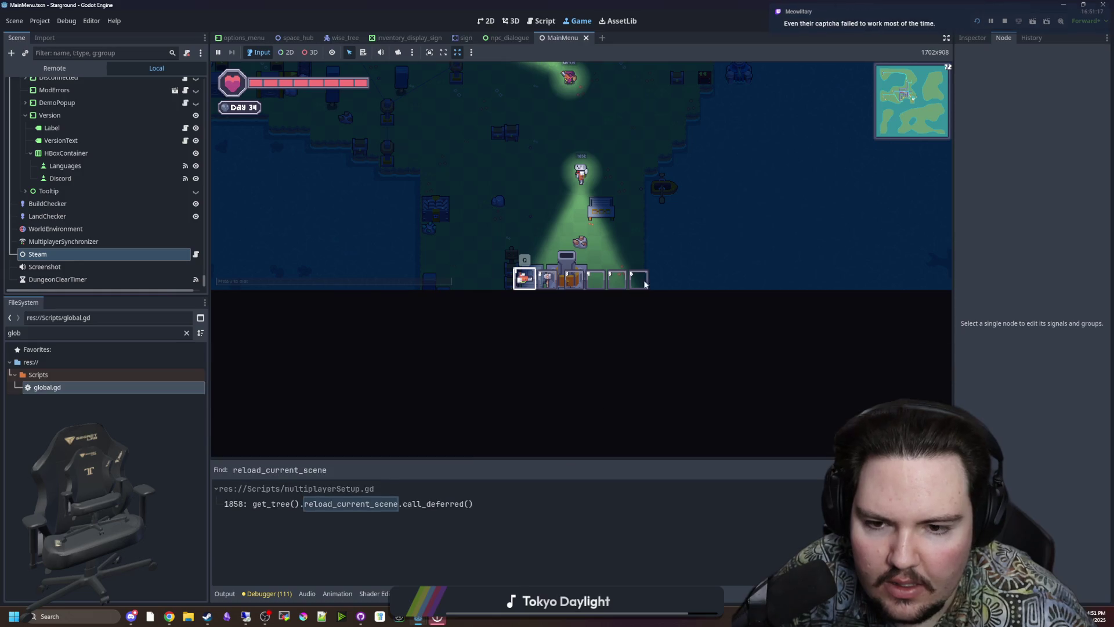
key("ctrl+F3")
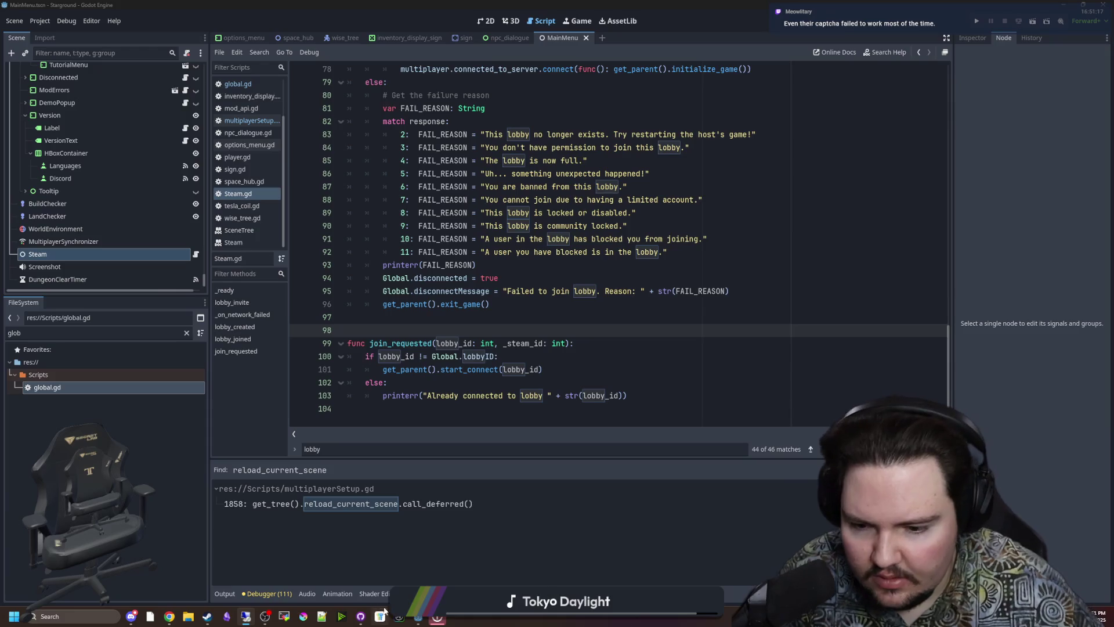
- Review the multiplayerSetup.gd diff and commit both files with summary 'Reject same-connection joins'
left_click(361, 617)
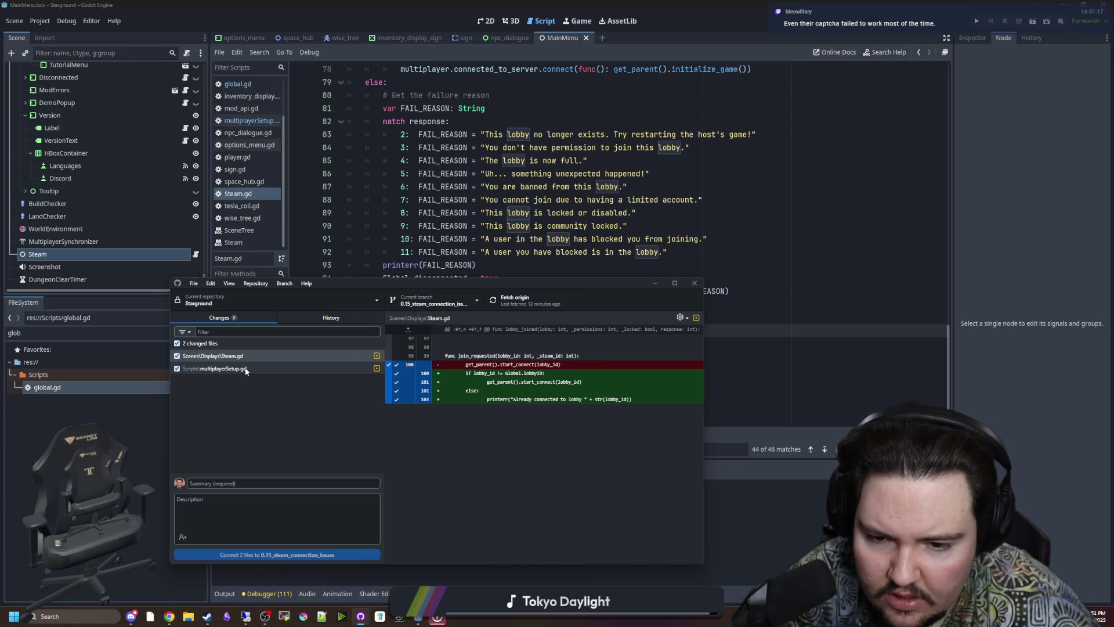
left_click(245, 370)
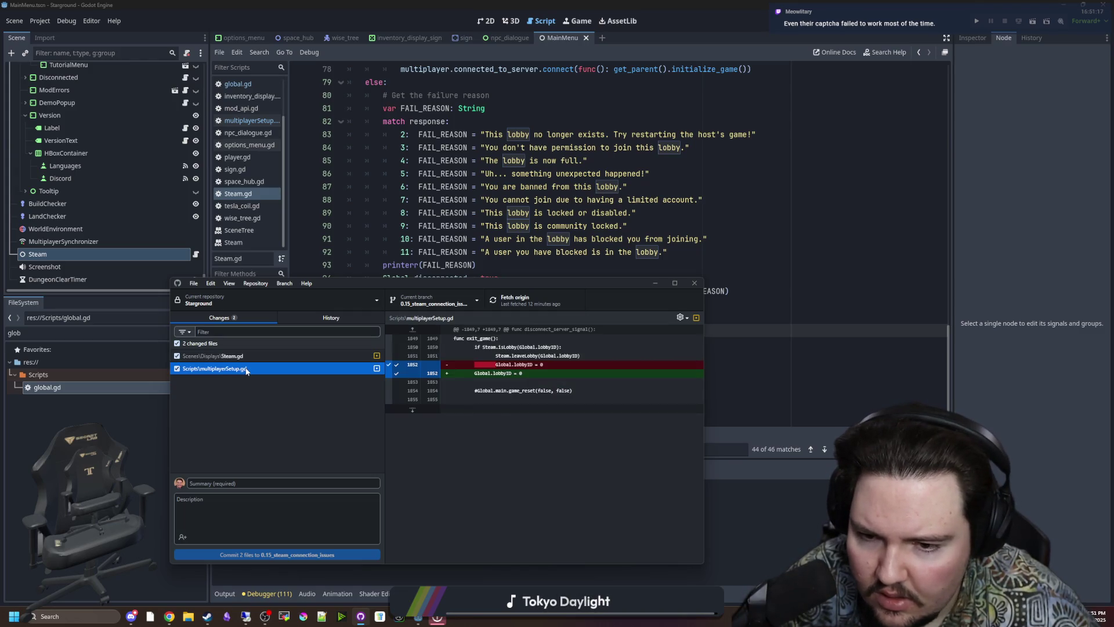
left_click(250, 482)
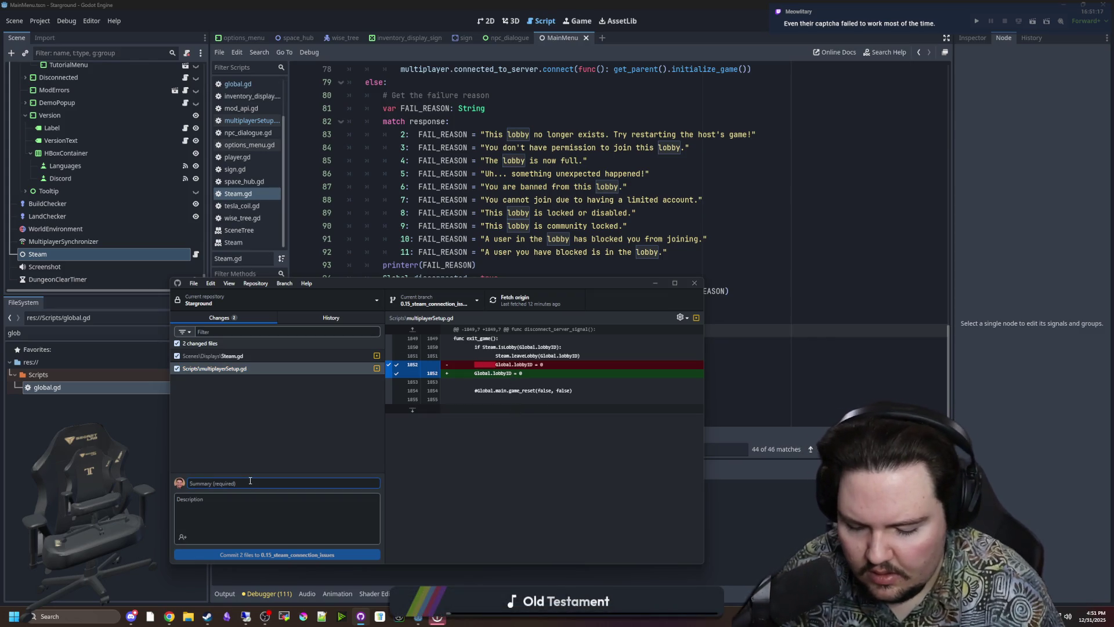
type("Reject self-connection")
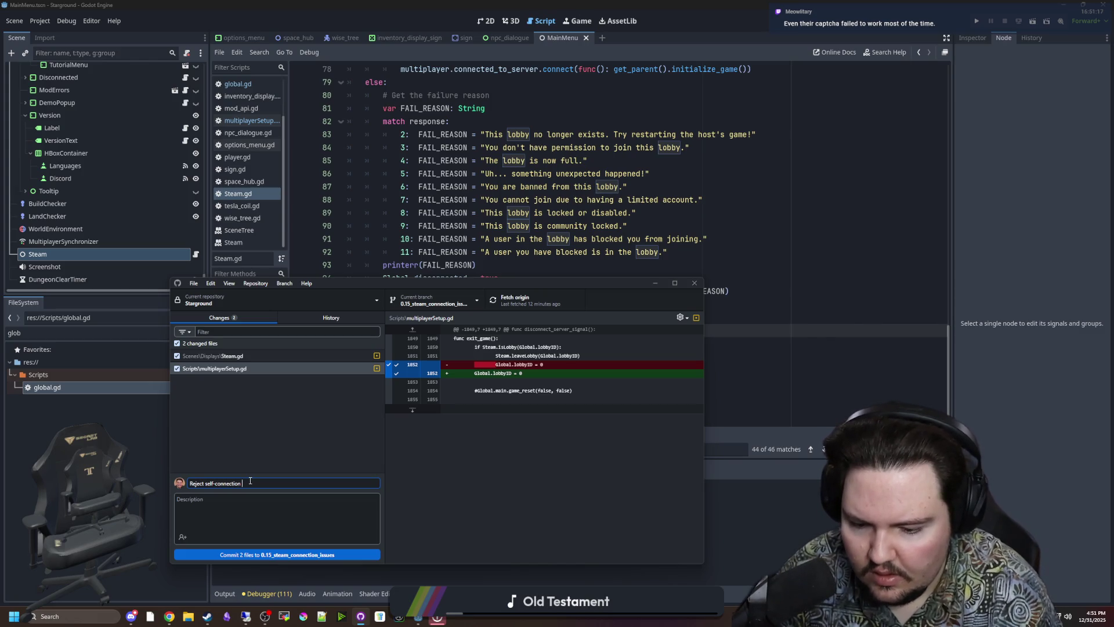
key("BackSpace")
key("BackSpace")
key("BackSpace")
type("same")
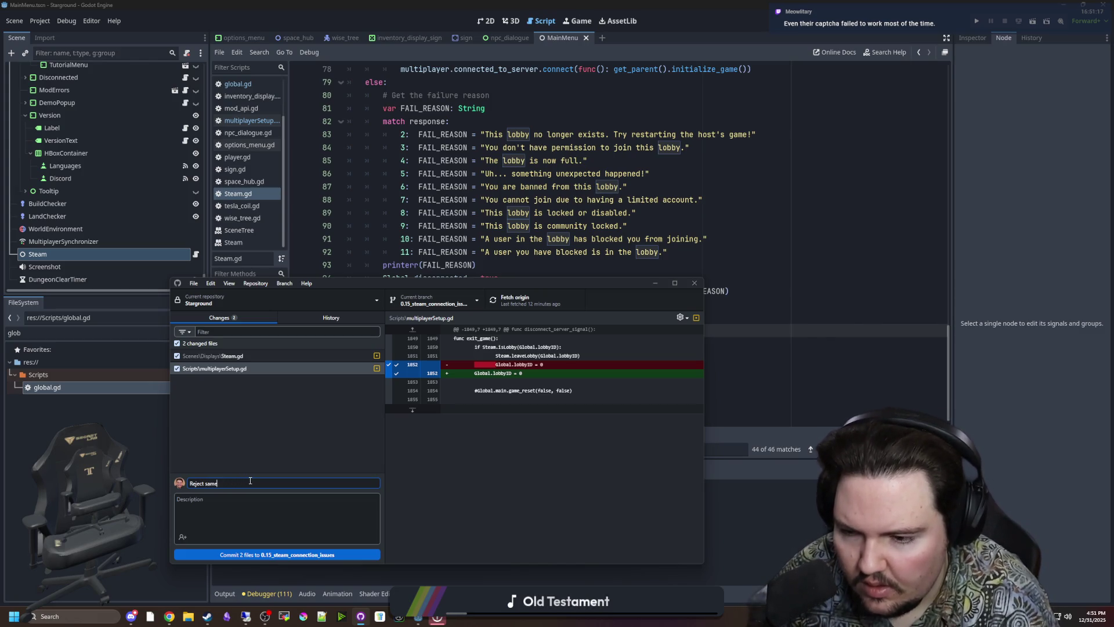
type("-connection")
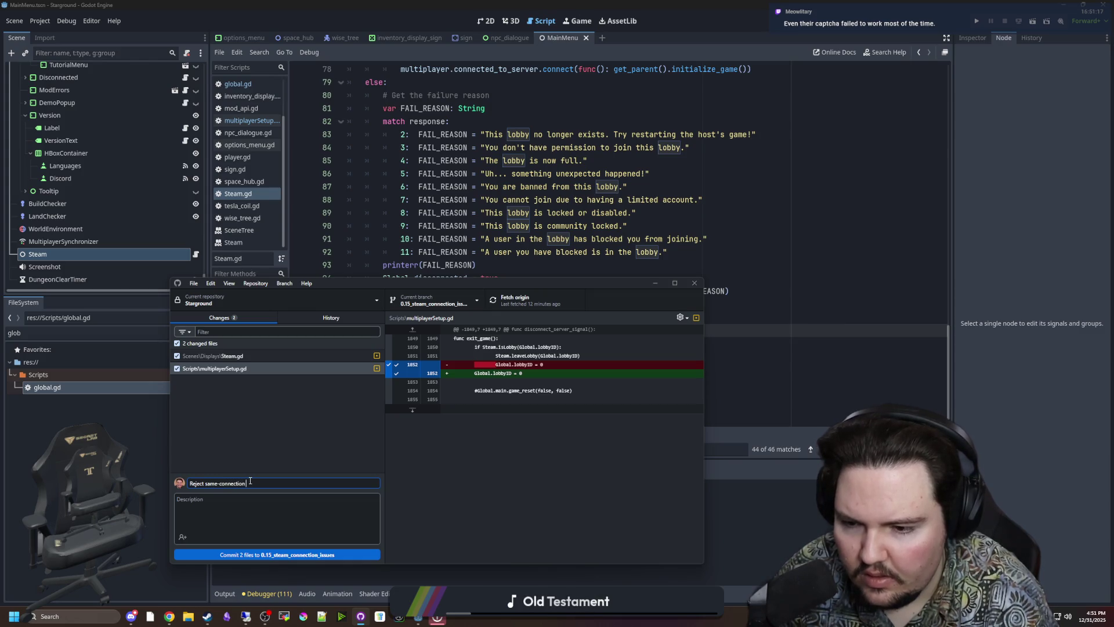
type(" requins")
left_click(292, 460)
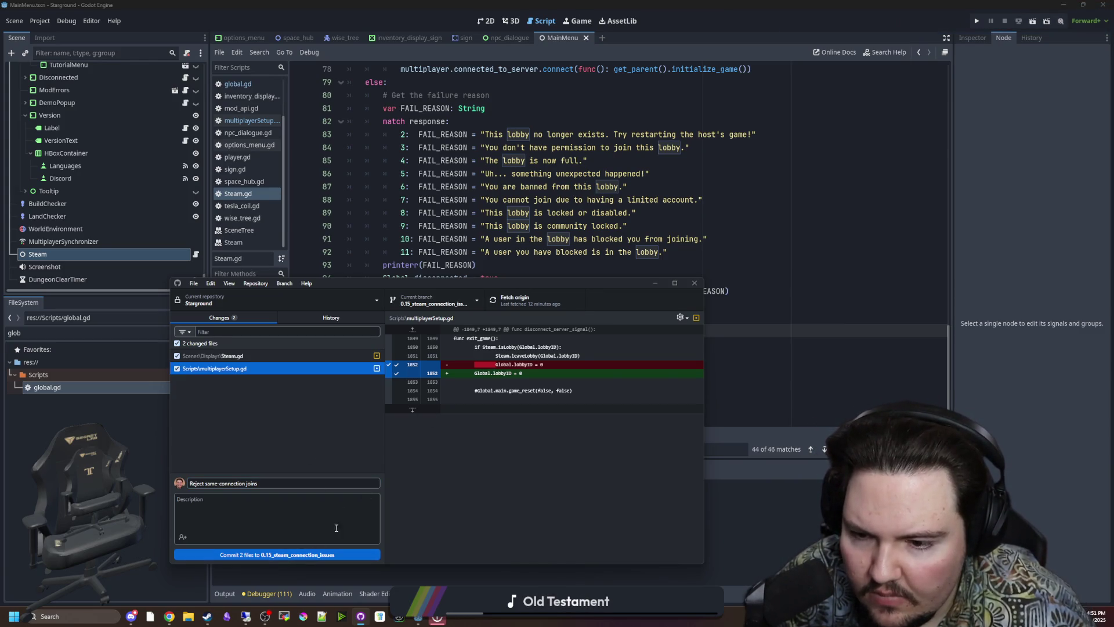
left_click(296, 555)
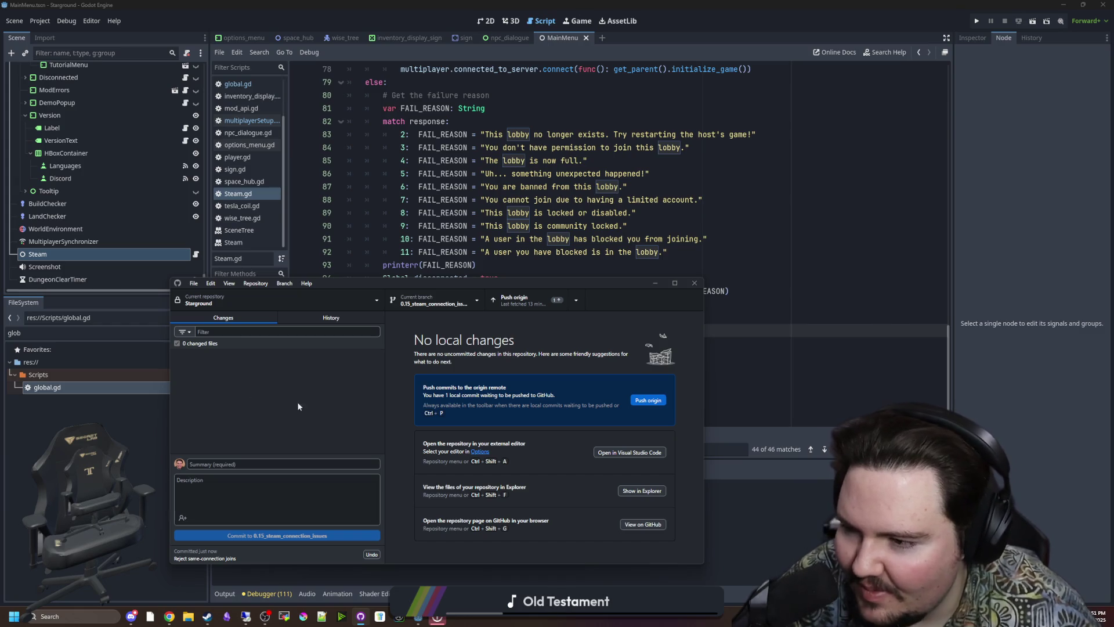
- Push the commit to origin, then pull it in the remote machine's GitHub Desktop
left_click(523, 296)
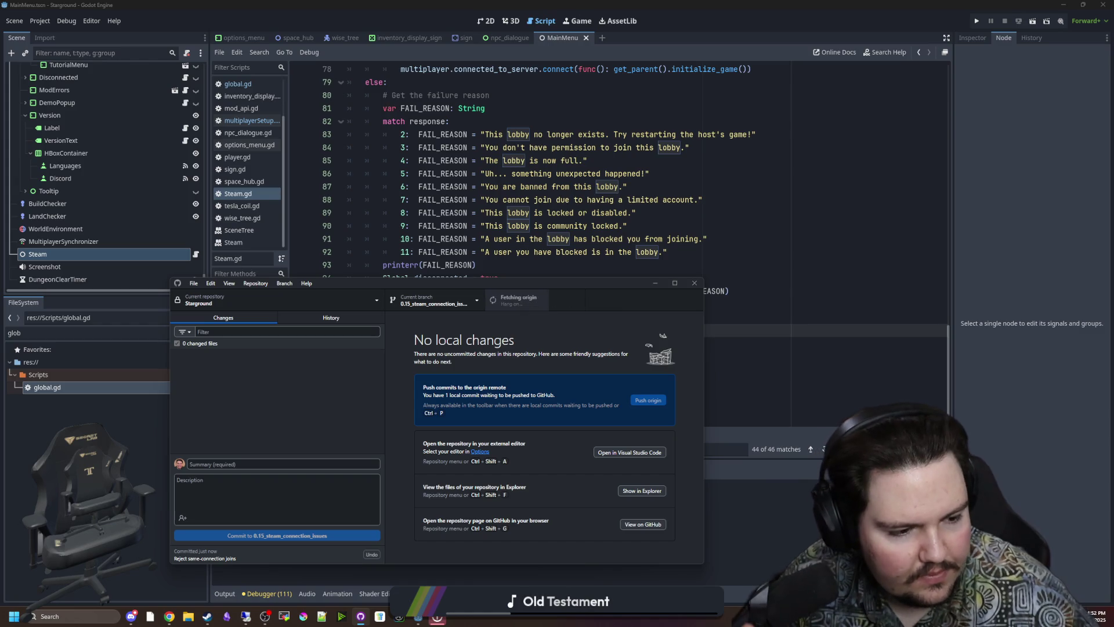
key("alt+Tab")
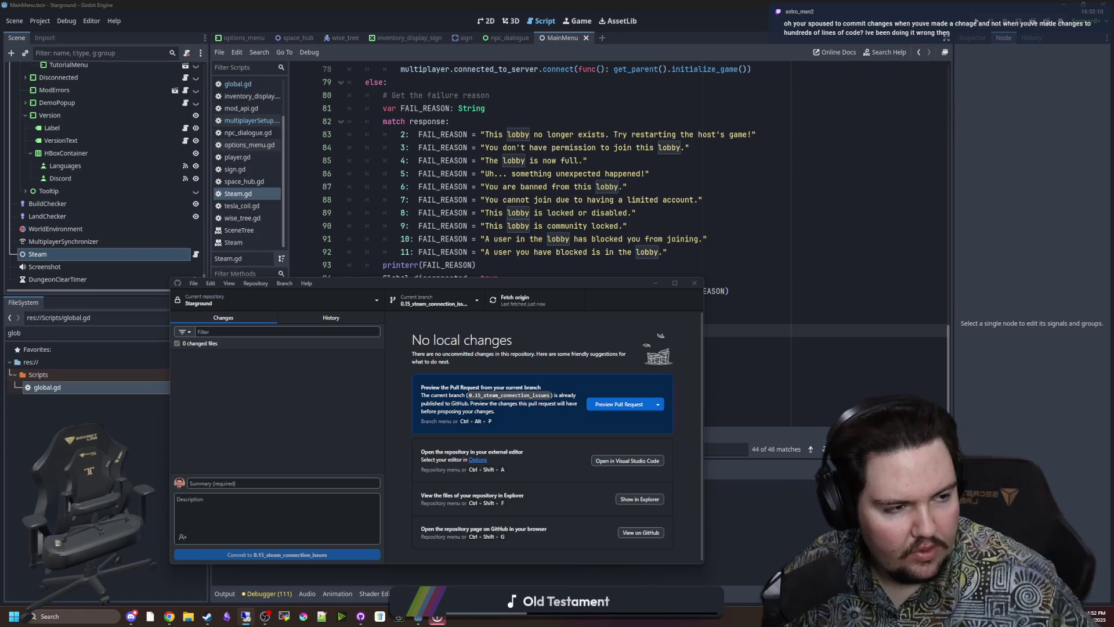
key("alt+Tab")
mouse_move(427, 148)
left_mouse_down()
mouse_move(510, 84)
mouse_move(550, 88)
left_mouse_up()
left_click(480, 185)
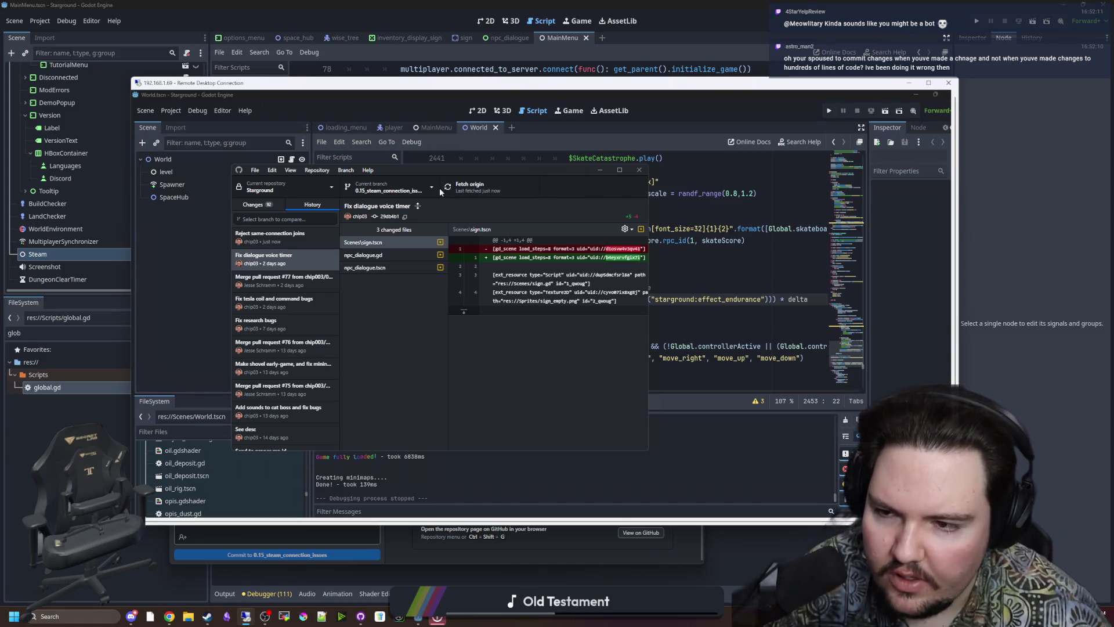
- Move aside and minimise the Remote Desktop window, returning to the local Godot editor
left_click_drag(475, 86, 541, 92)
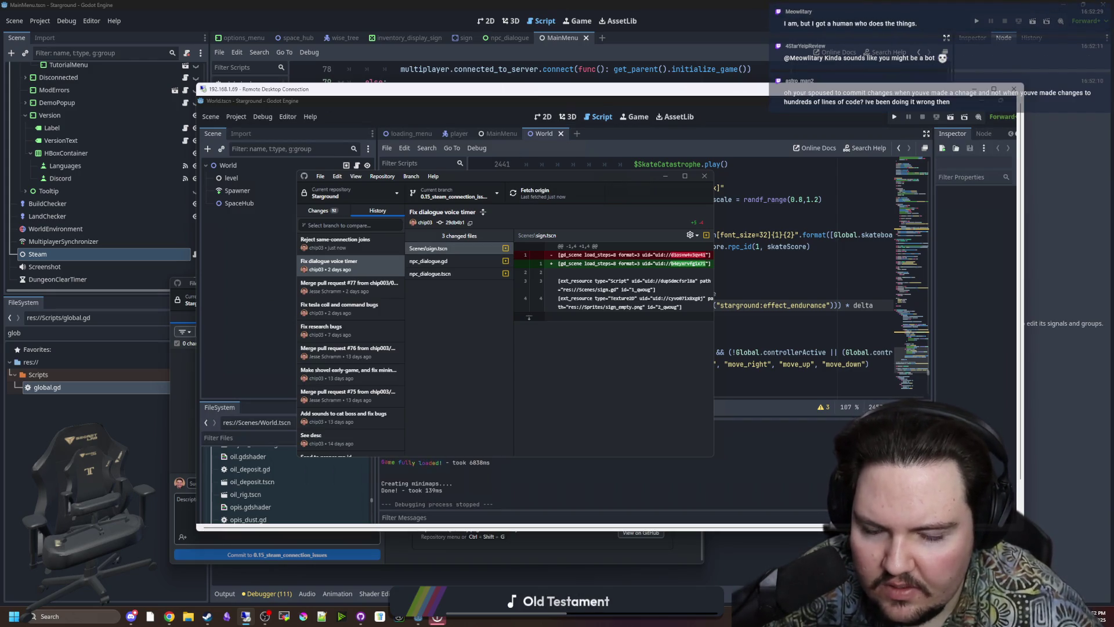
left_click(476, 361)
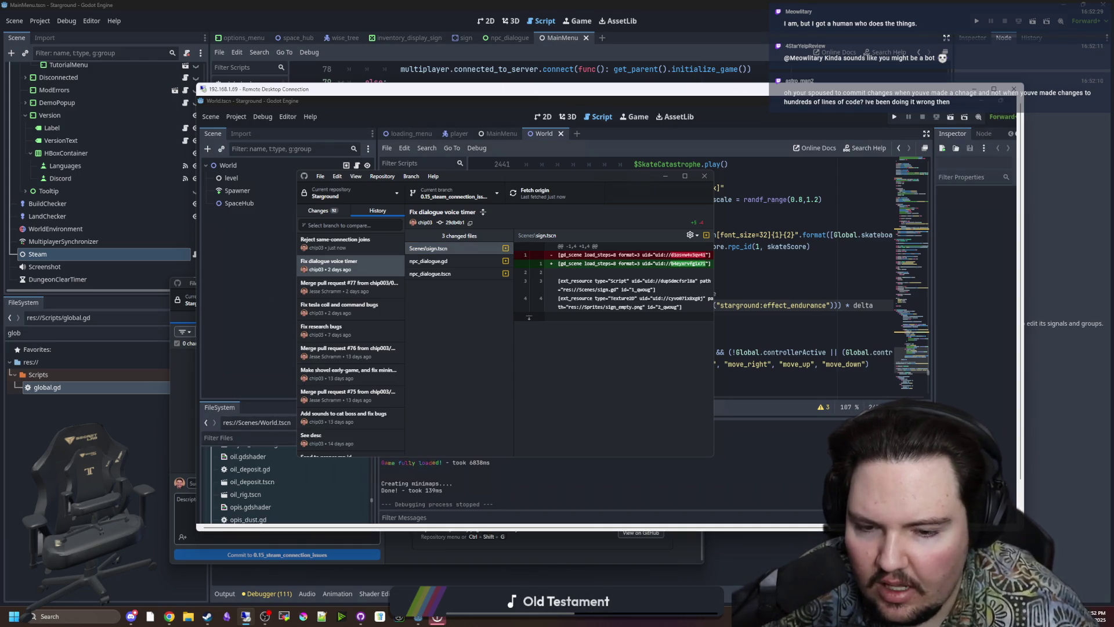
left_click(467, 337)
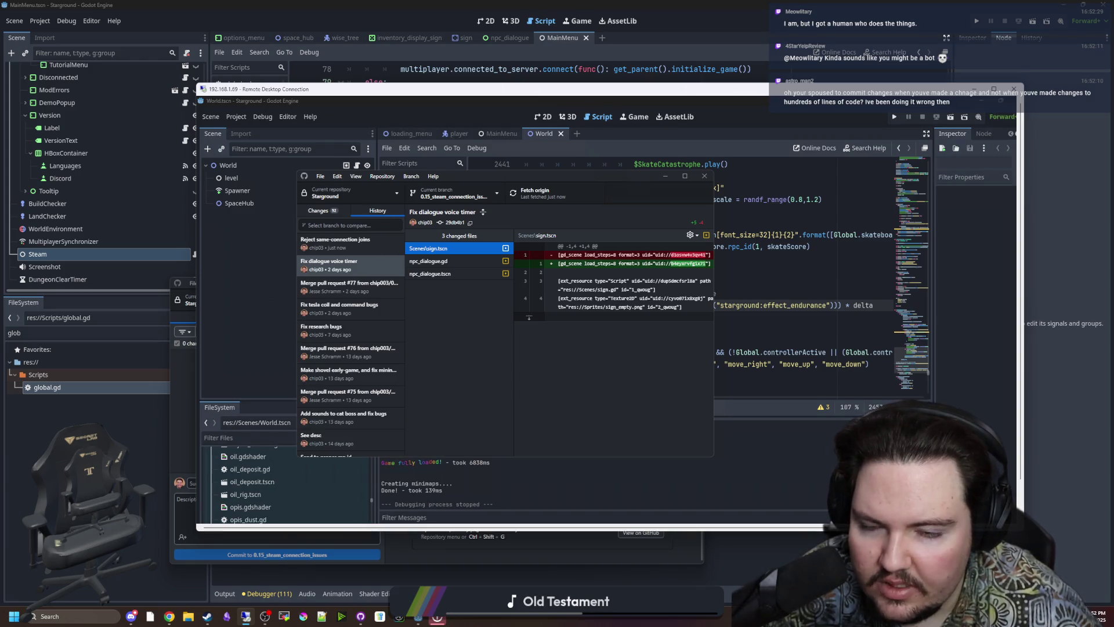
left_click(975, 89)
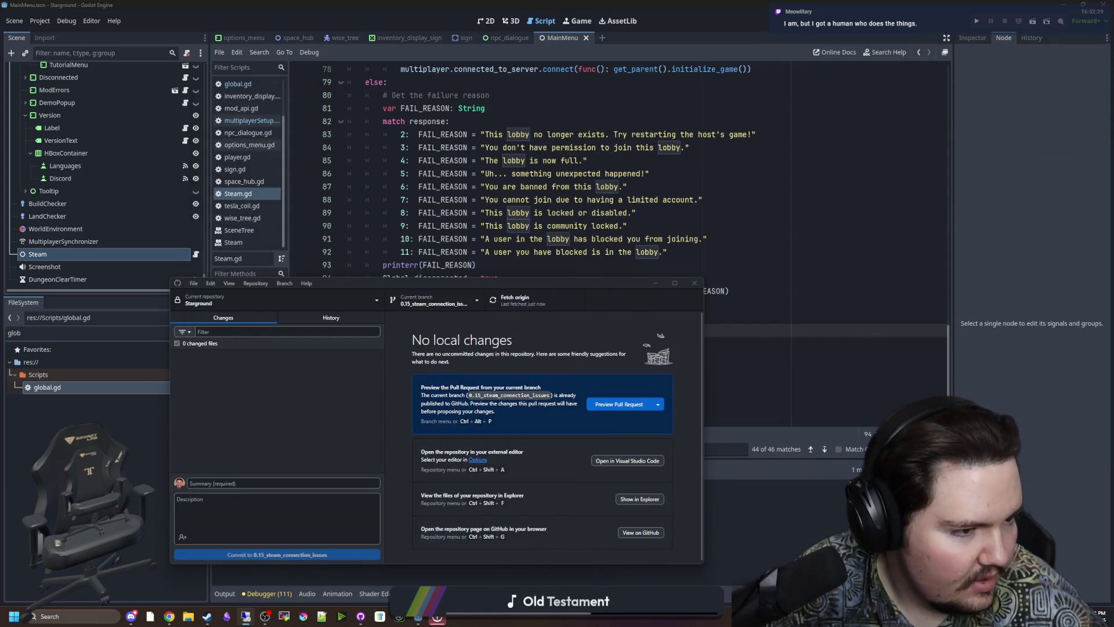
left_click(563, 264)
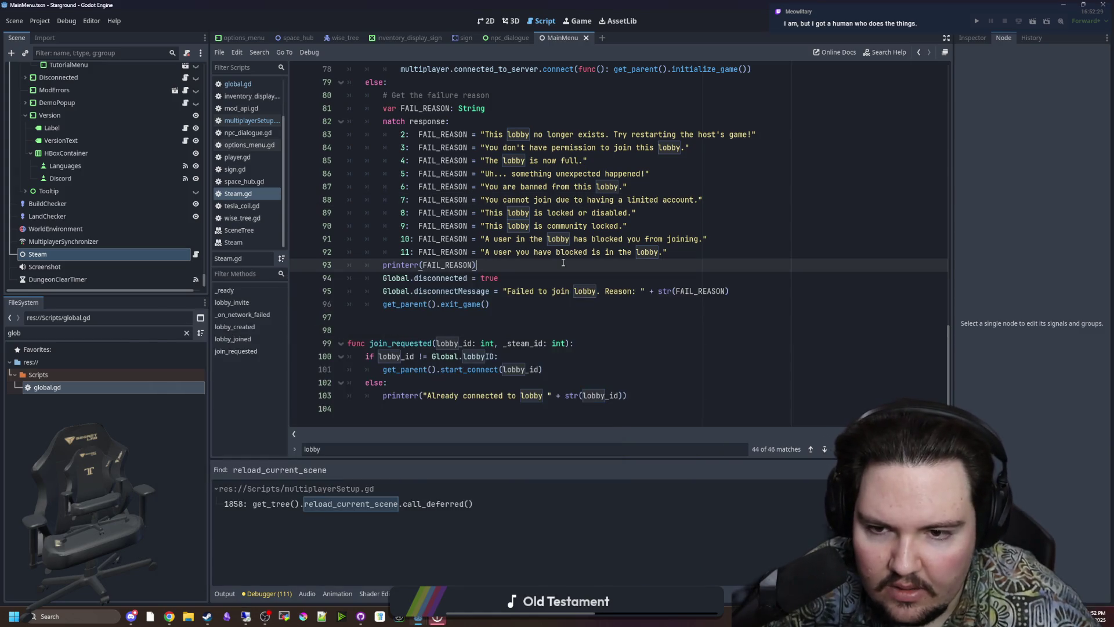
- Save everything, run the Starground project with F5, and choose Multiplayer on its main menu
key("ctrl+s")
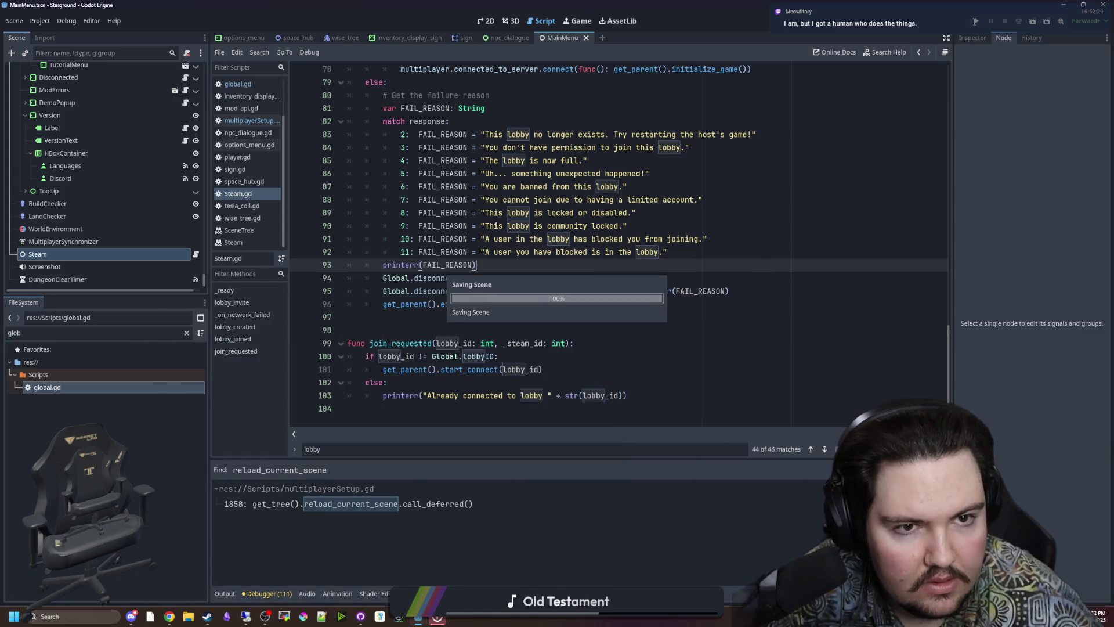
key("F5")
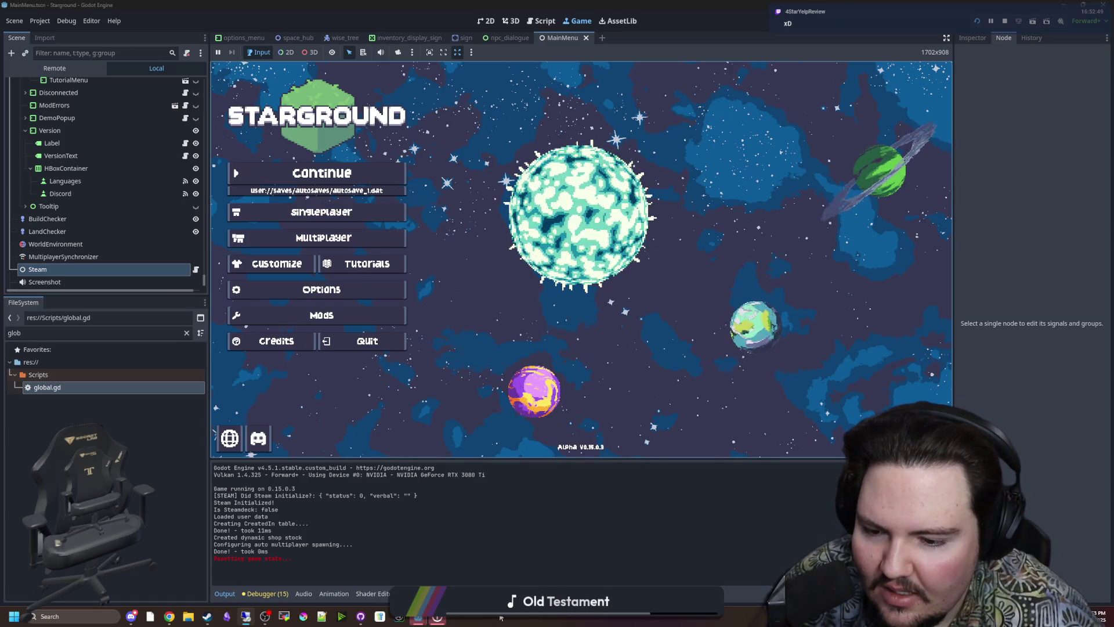
left_click(328, 235)
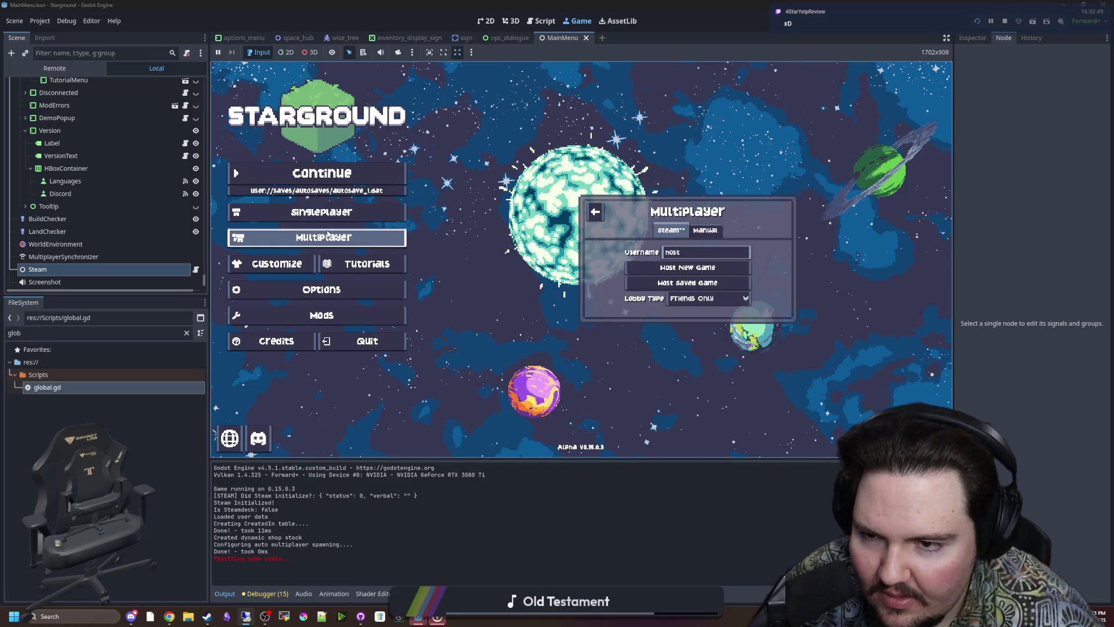
- Host the MULTI CHRONOPOLIS save found by searching 'chronopol', walk forward, then go to the remote session
left_click(689, 282)
left_click(595, 210)
type("chiro")
key("BackSpace")
key("BackSpace")
key("BackSpace")
type("and")
key("BackSpace")
key("BackSpace")
key("BackSpace")
type("opol")
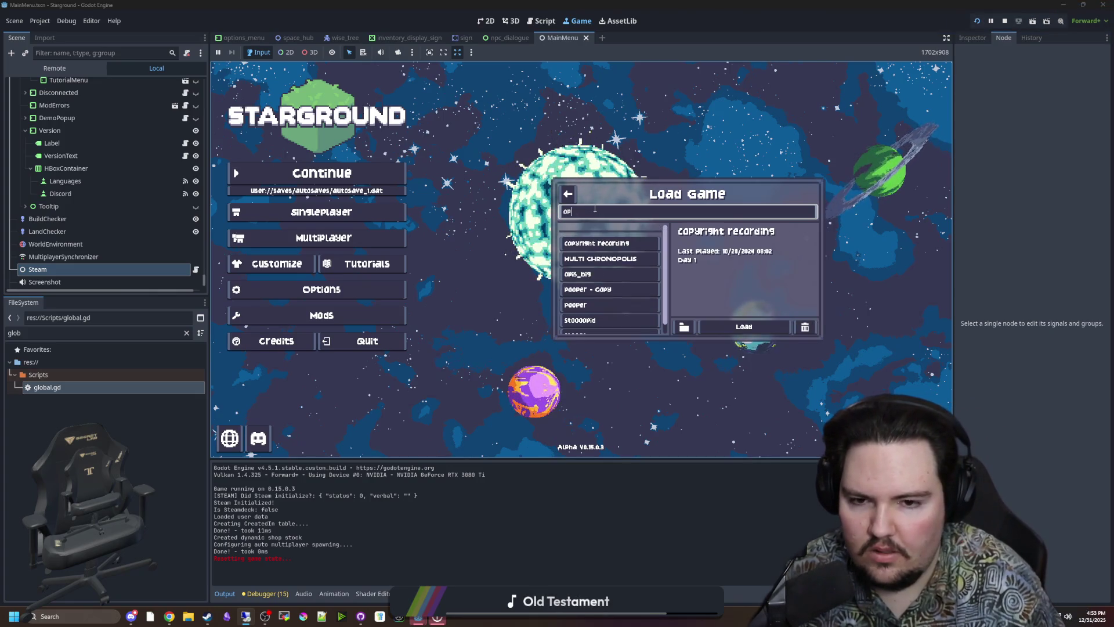
left_click(601, 243)
left_click(744, 326)
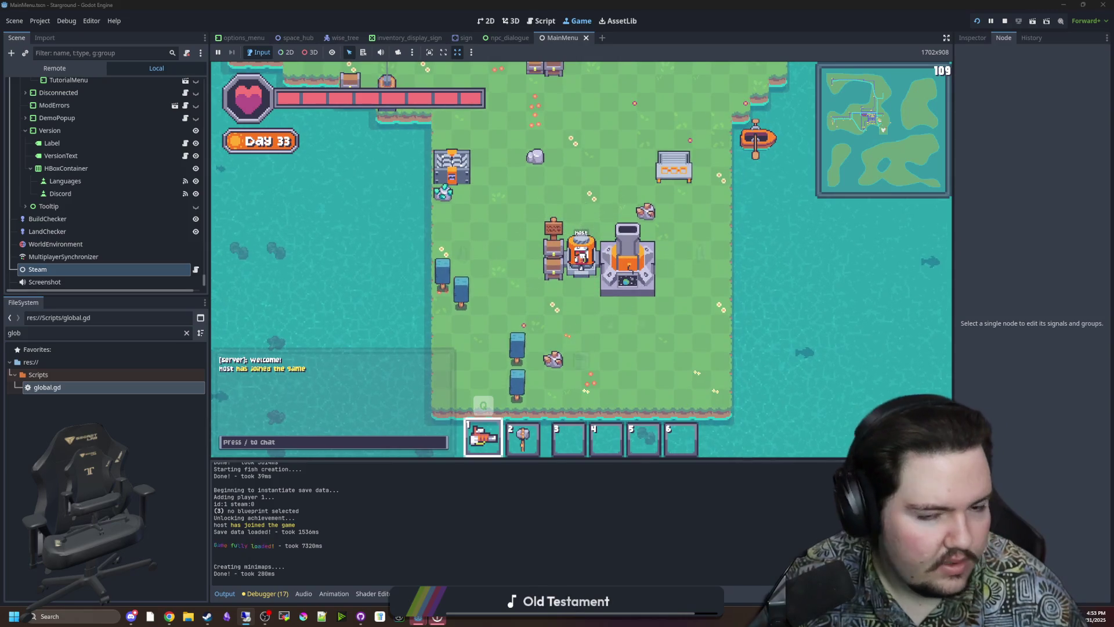
key("w")
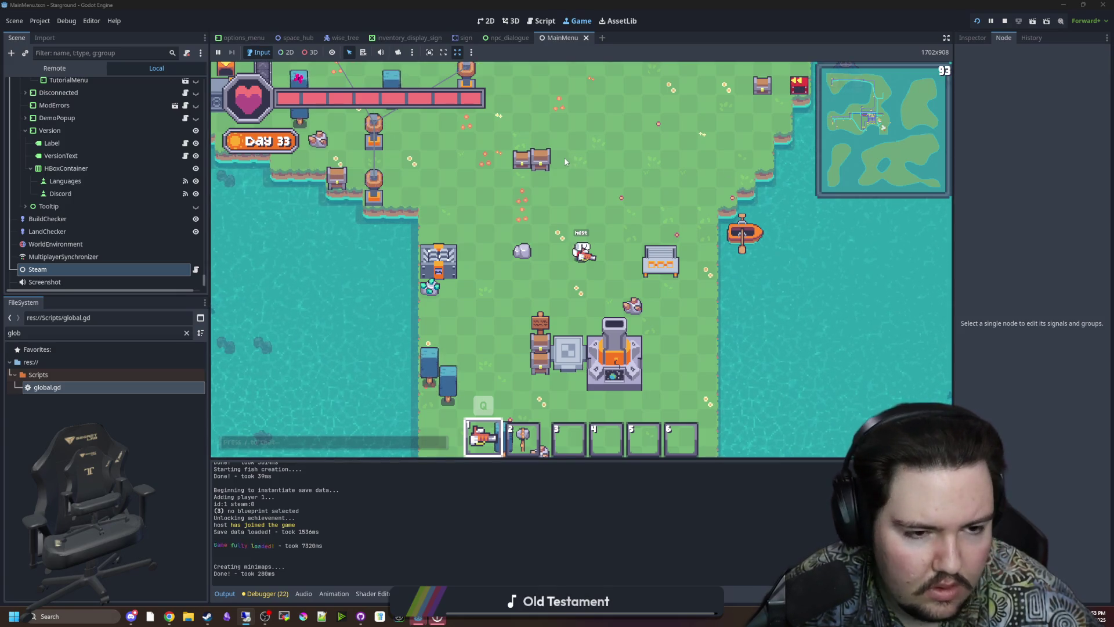
key("alt+Tab")
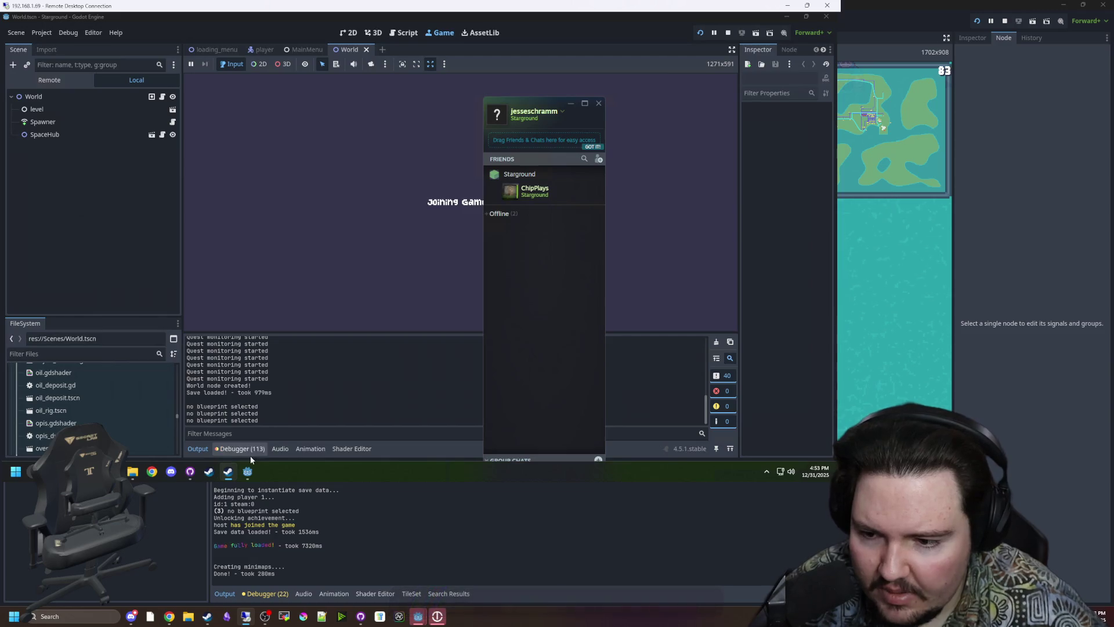
- Scroll through the remote debugger's 'Ignoring delta' errors, then walk the host character forward locally
left_click(239, 448)
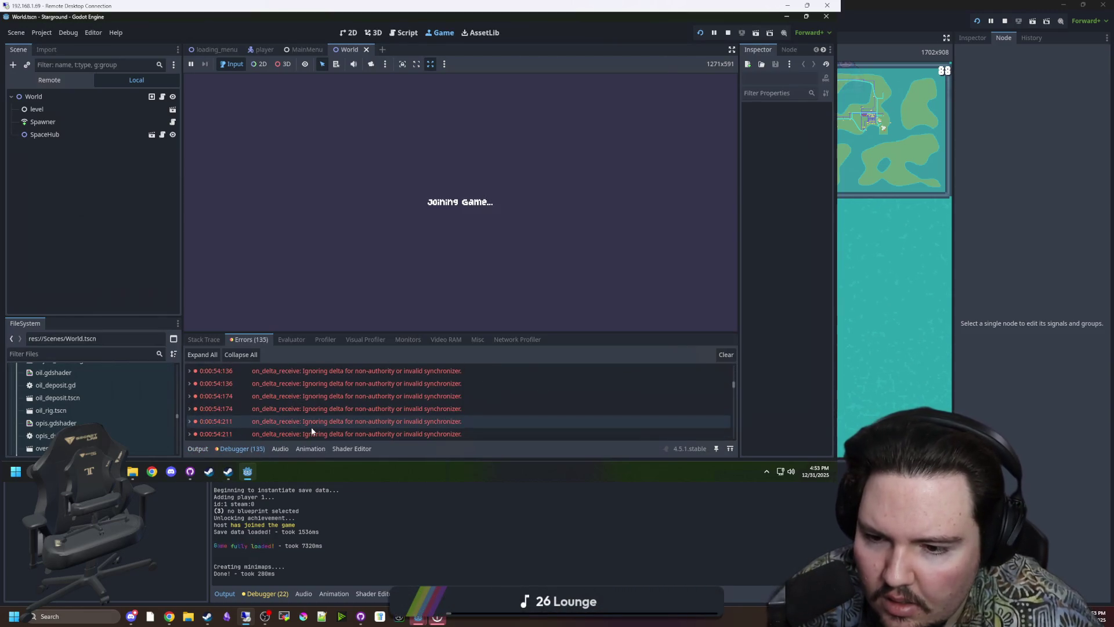
scroll(297, 416, "down", 10)
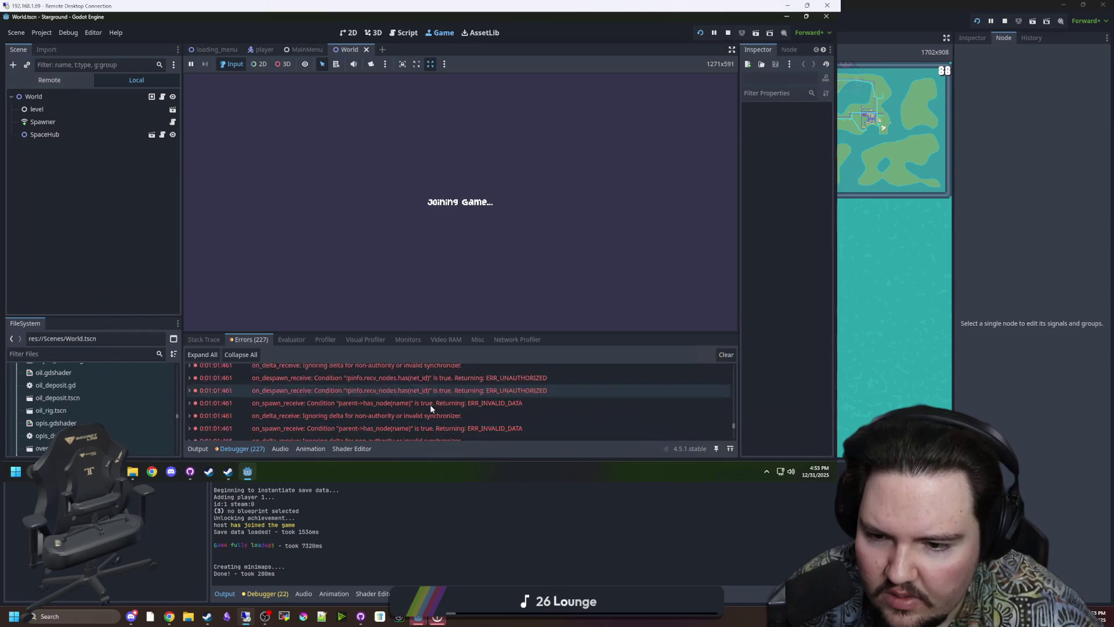
scroll(448, 394, "up", 3)
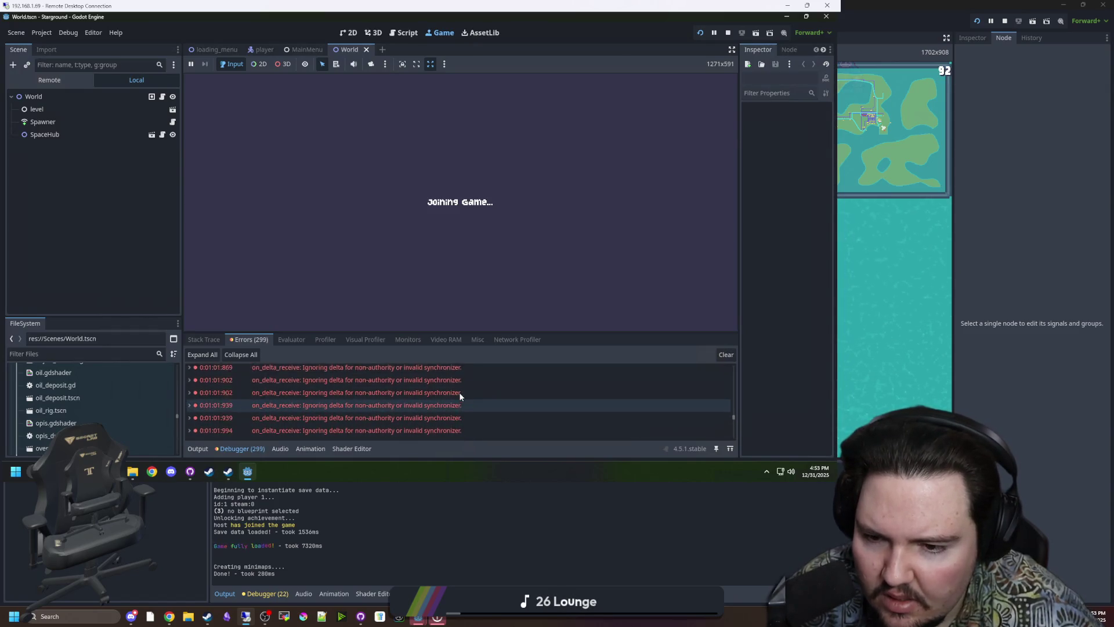
scroll(450, 400, "up", 3)
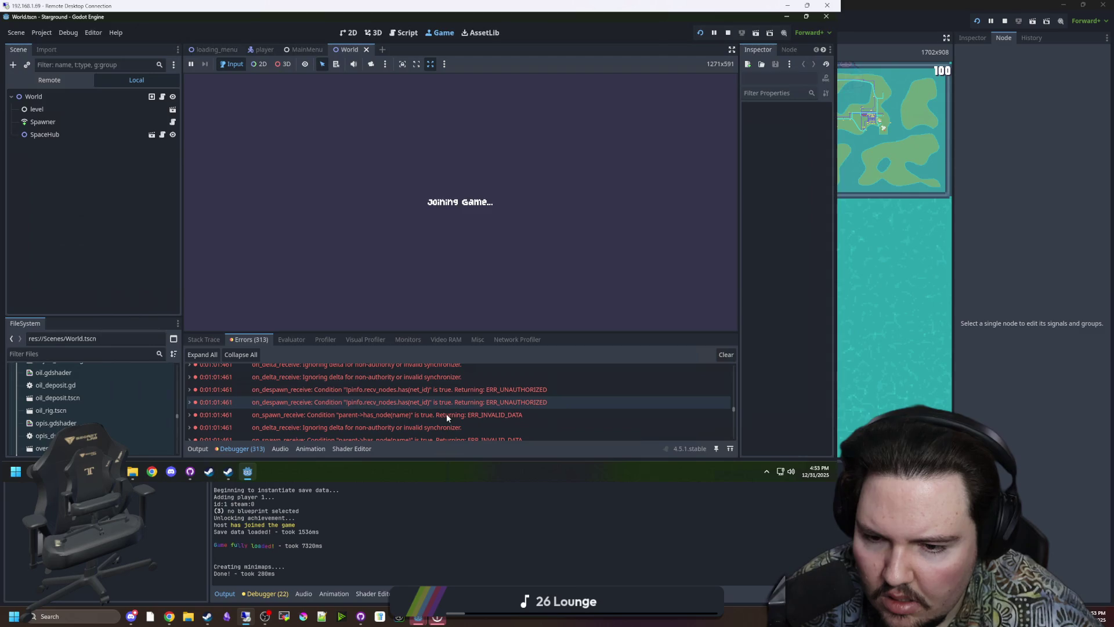
scroll(450, 399, "down", 3)
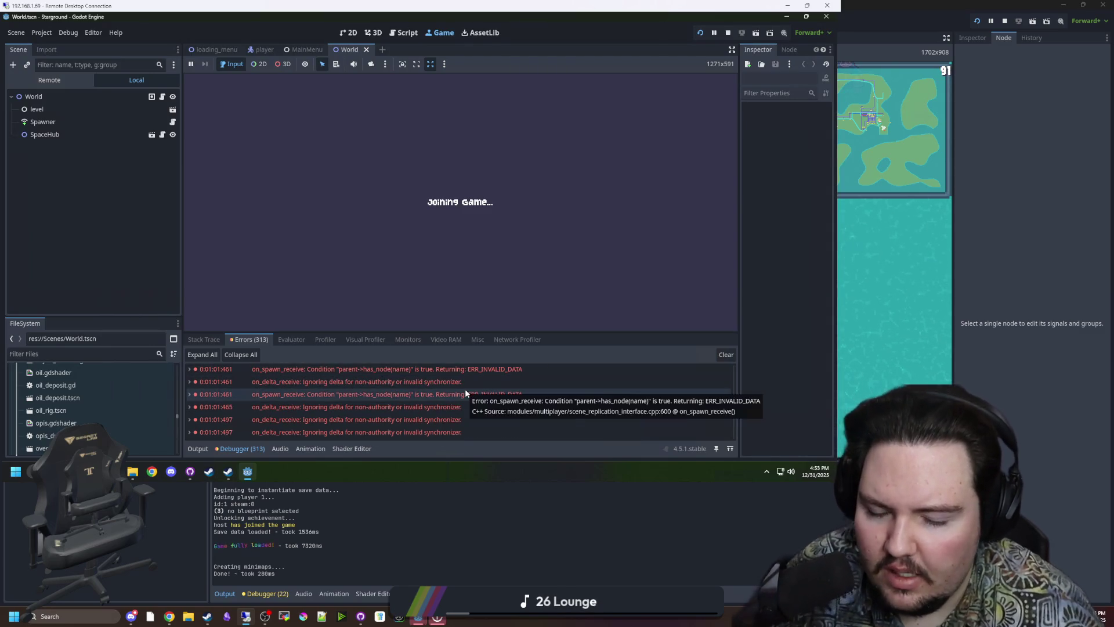
scroll(487, 375, "down", 5)
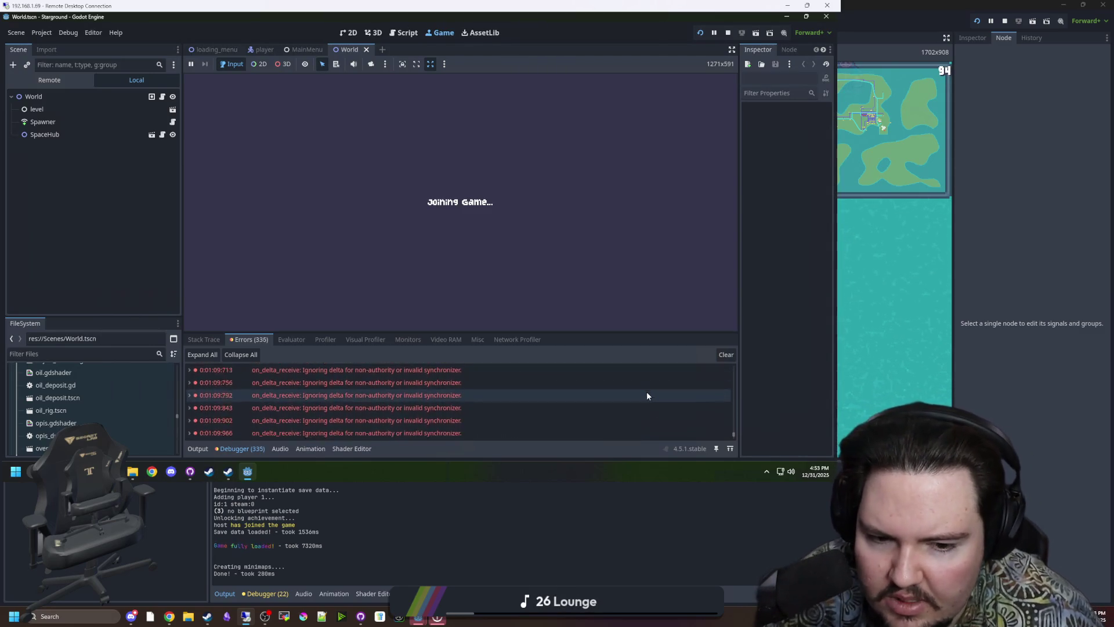
key("alt+Tab")
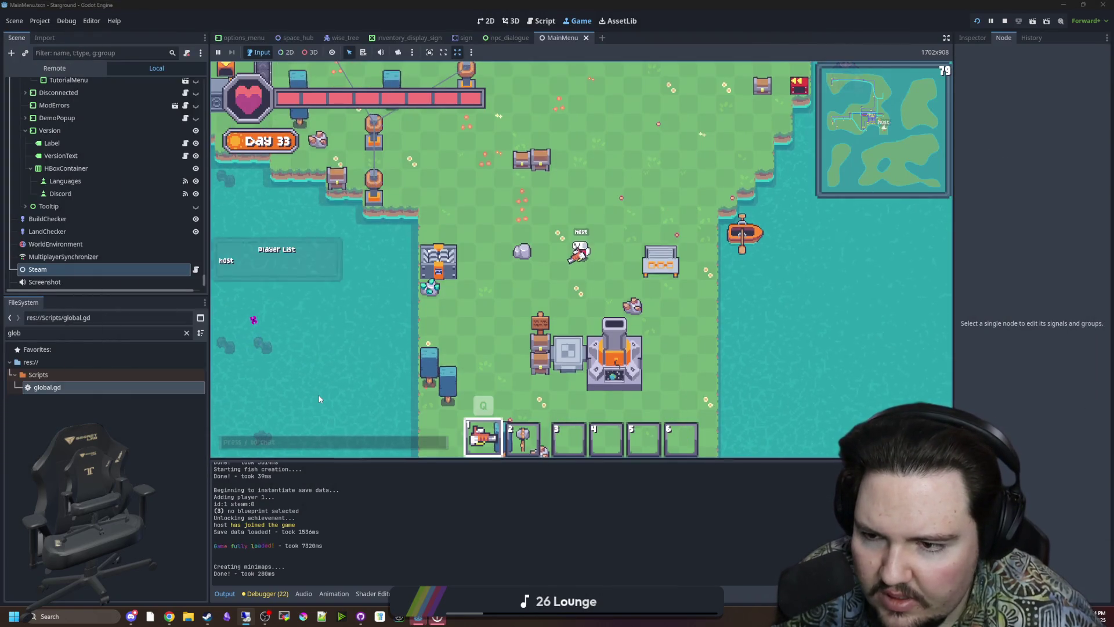
key("w")
- Enlarge the remote session window, read several error entries, then return to the local editor
key("alt+Tab")
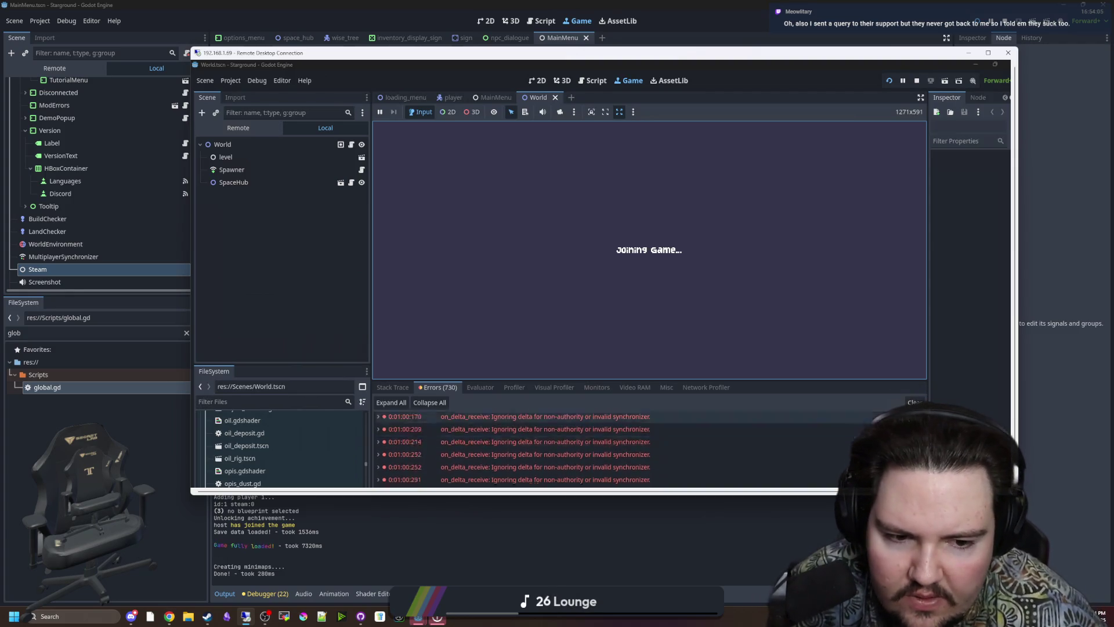
left_click_drag(666, 503, 661, 545)
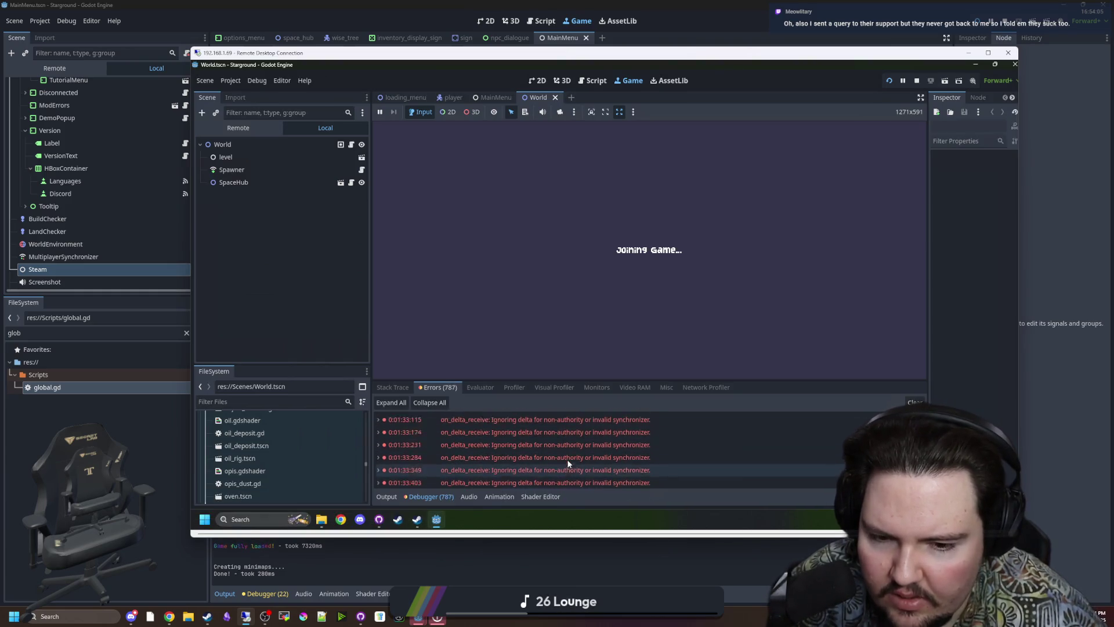
left_click(490, 478)
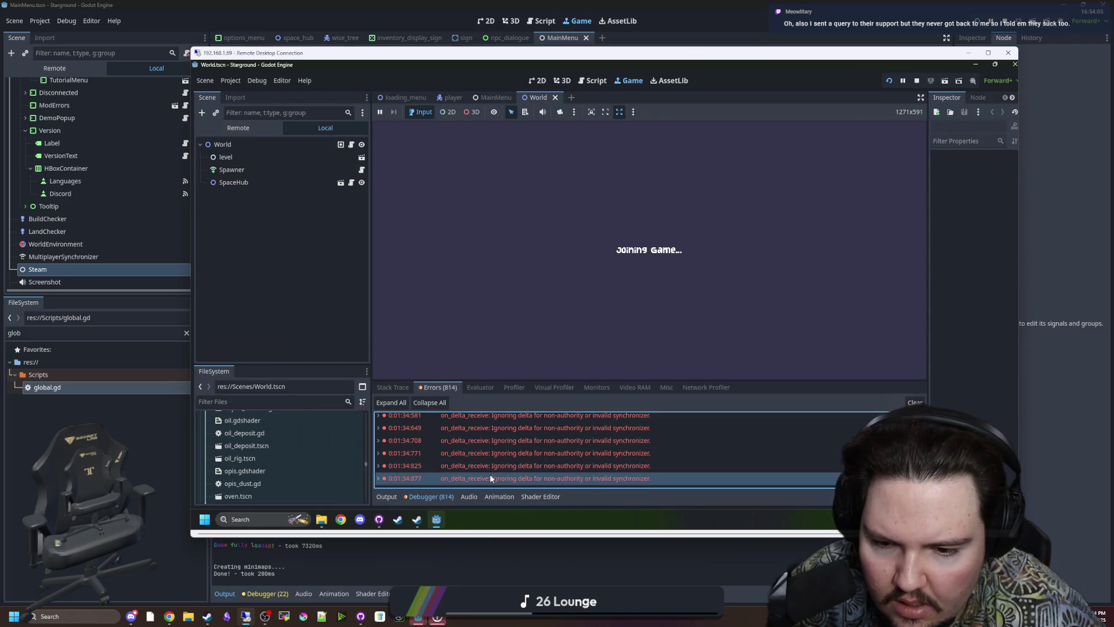
mouse_move(509, 475)
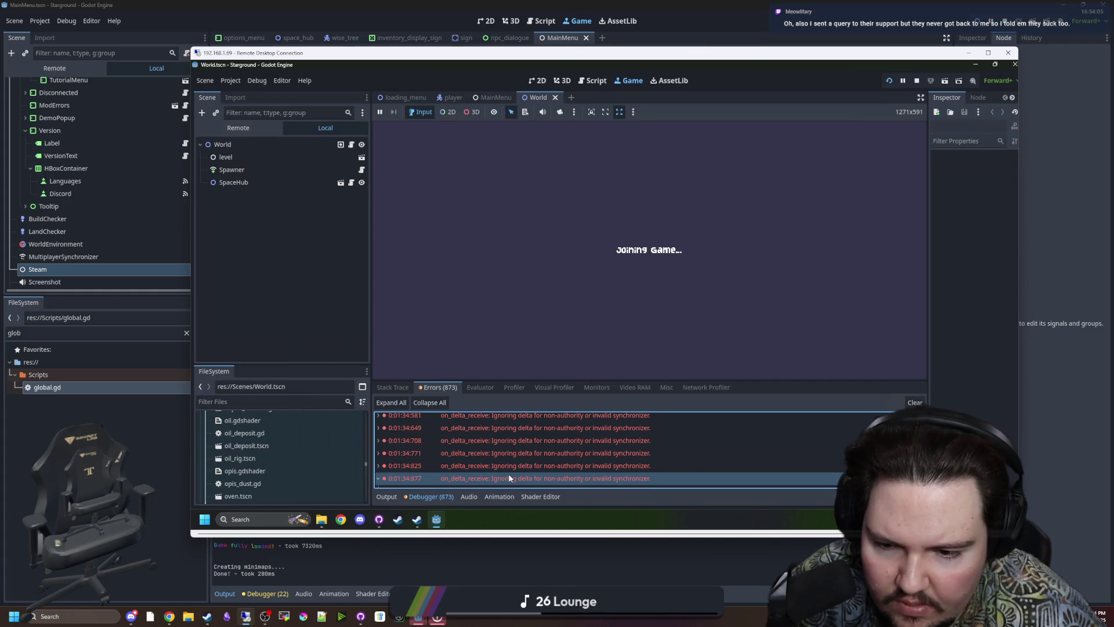
left_click(519, 468)
left_click(536, 453)
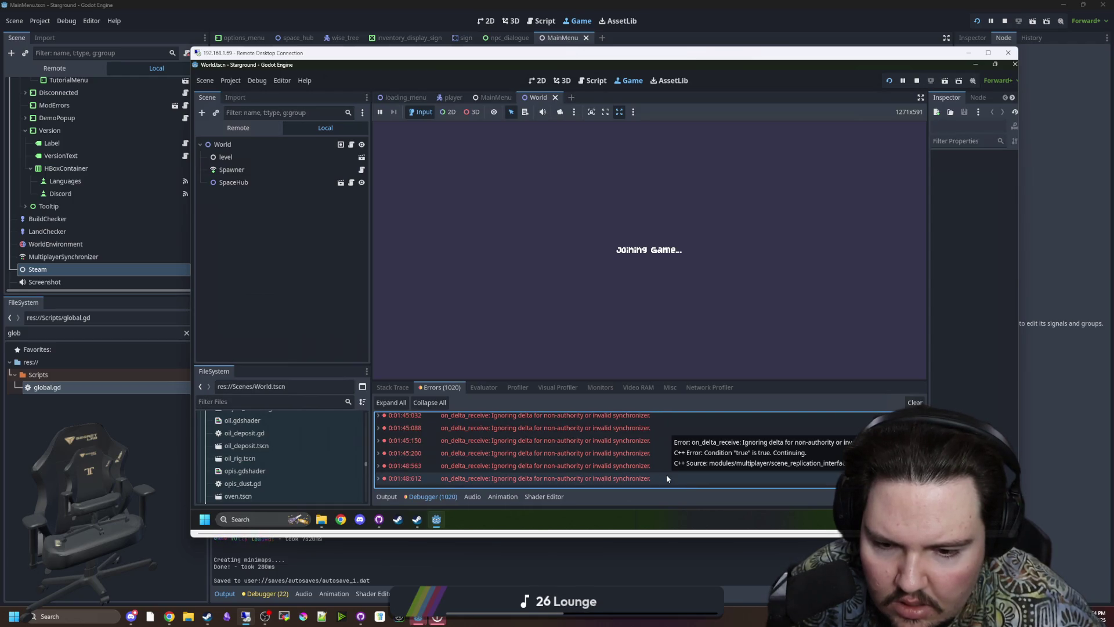
key("alt+Tab")
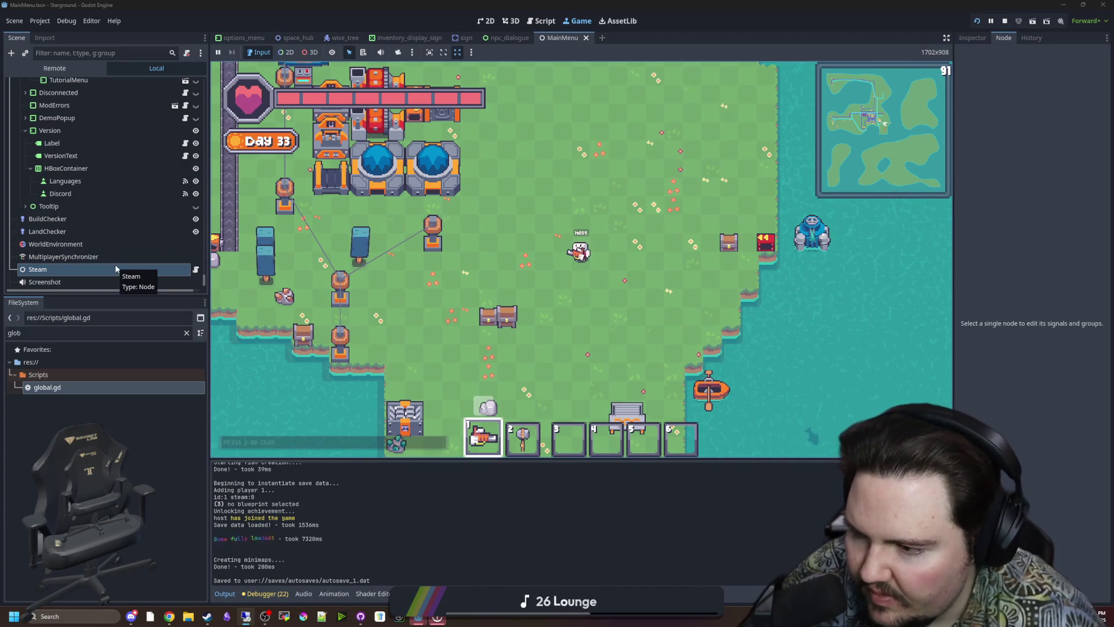
- Filter the FileSystem for 'player' and open the player.tscn scene
left_click(166, 335)
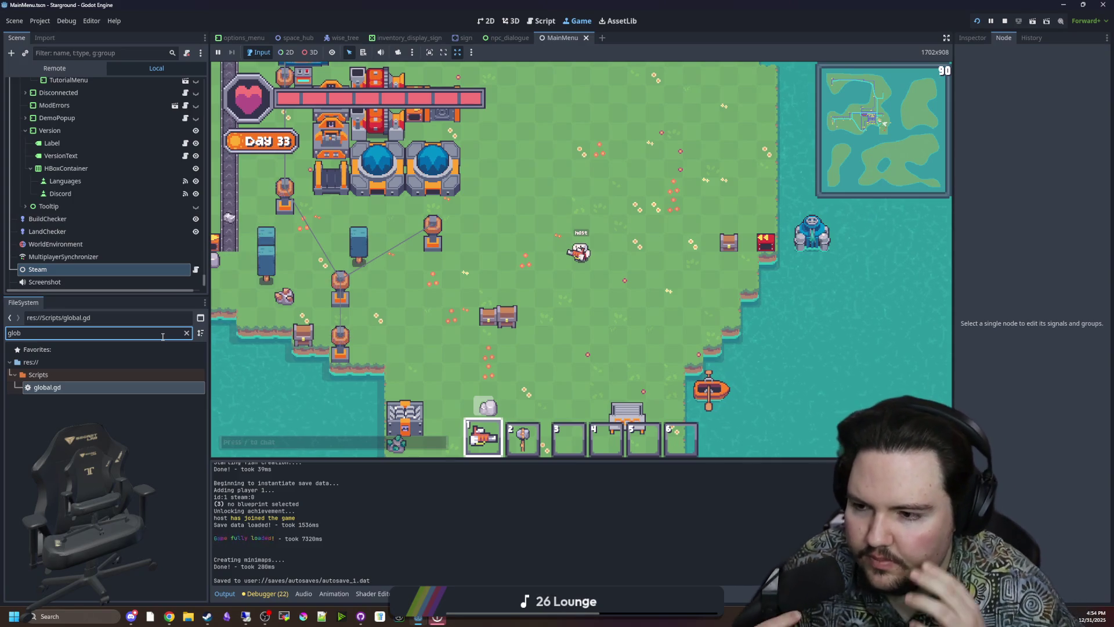
key("BackSpace")
key("BackSpace")
key("BackSpace")
type("player")
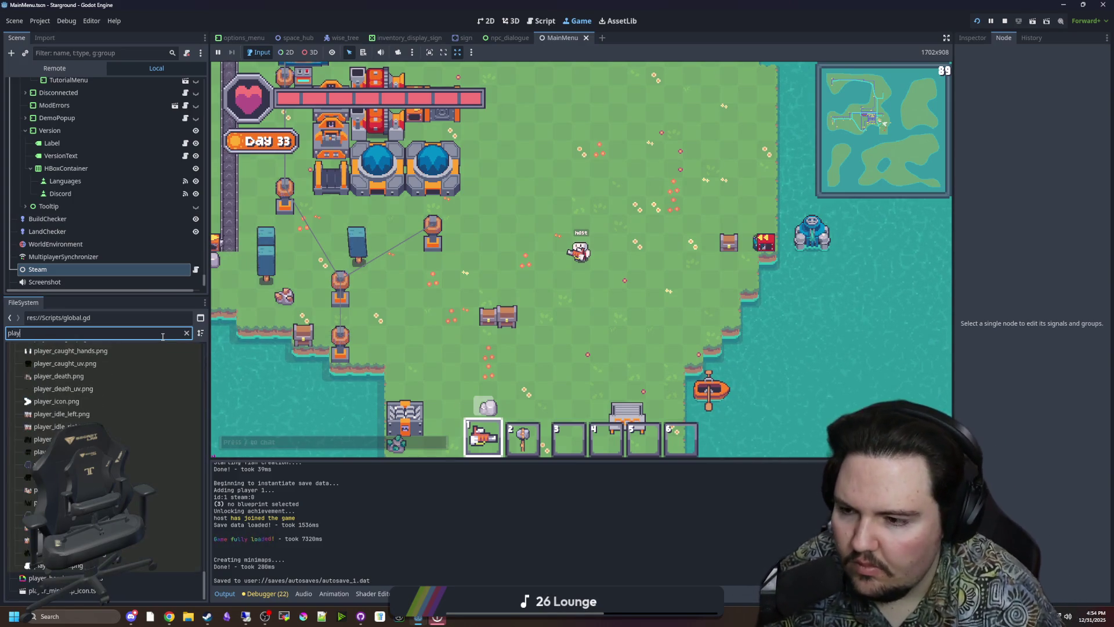
scroll(149, 407, "up", 10)
left_click(61, 379)
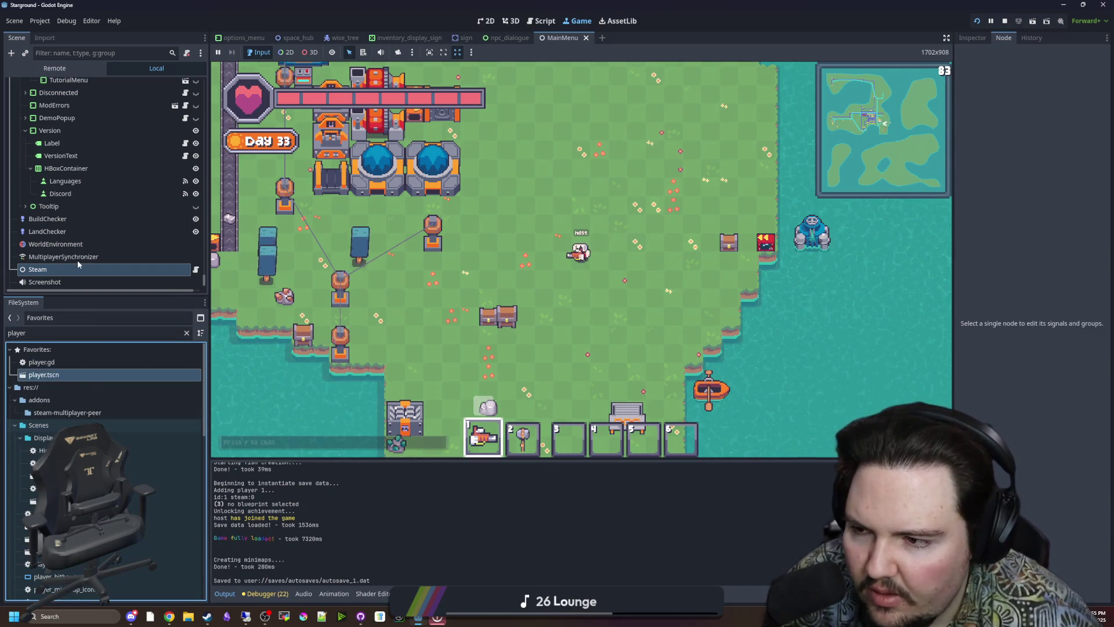
double_click(65, 374)
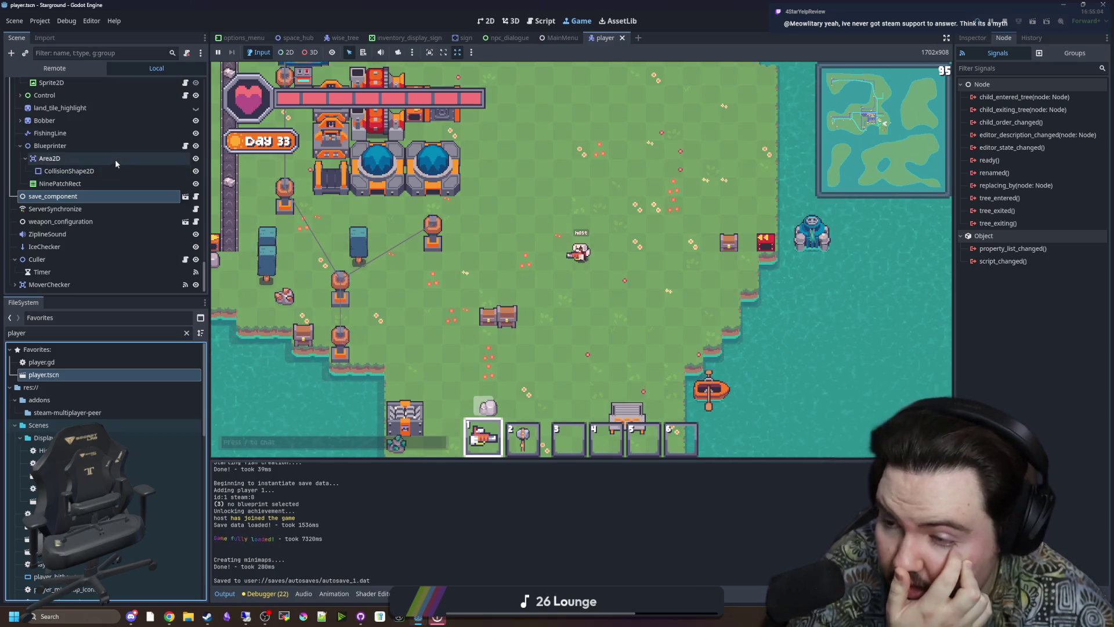
- Select the ServerSynchronize node, widen the Inspector, and open its ServerSynchronize.gd script
left_click(113, 207)
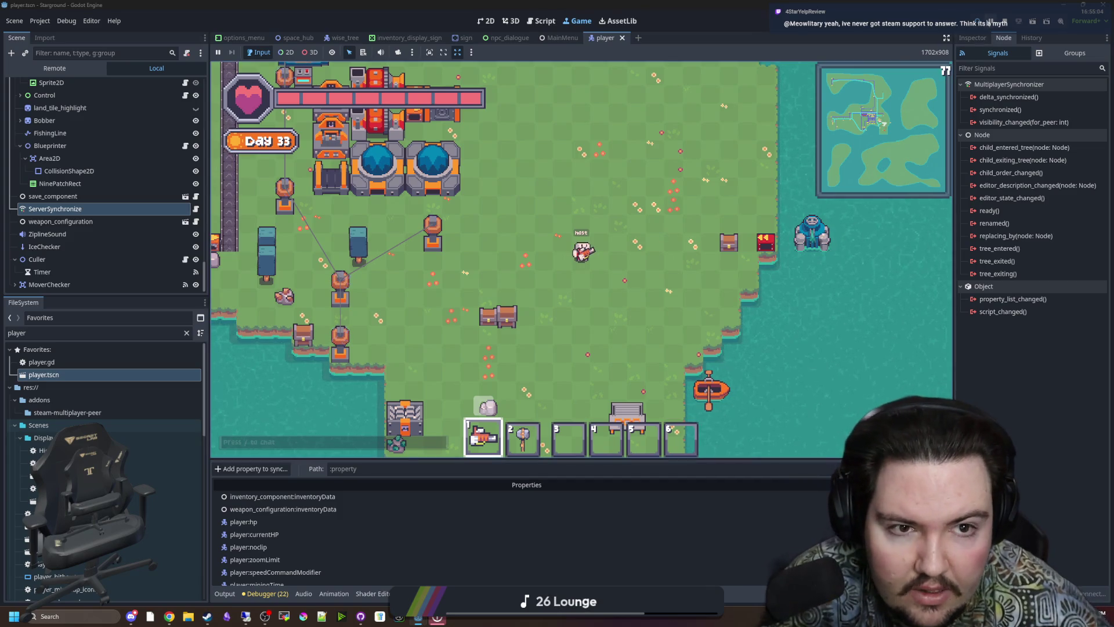
left_click(961, 38)
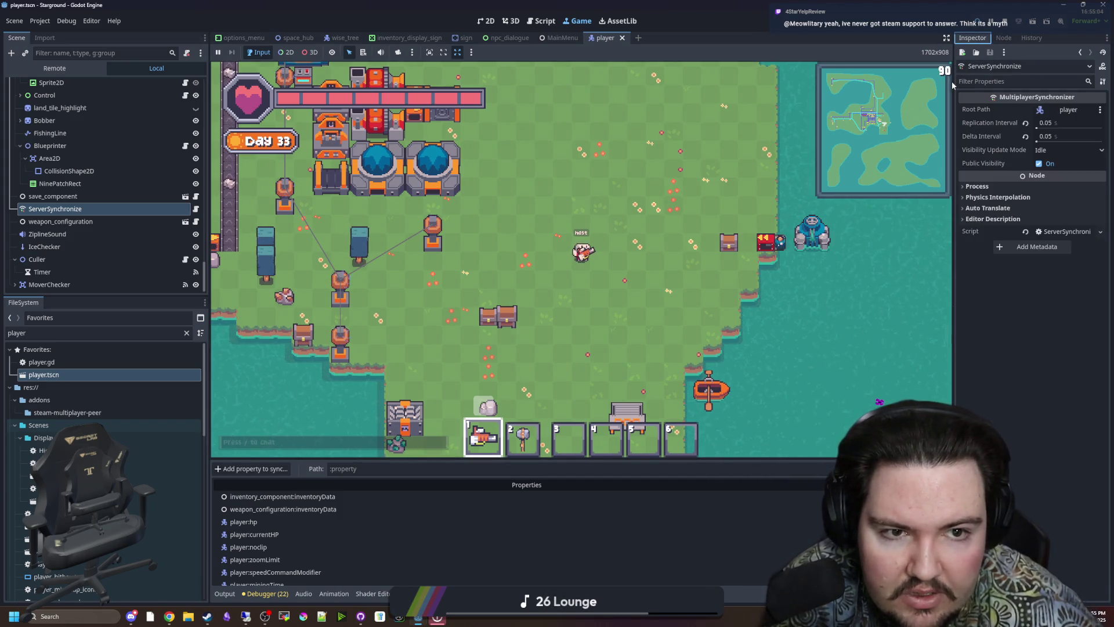
left_click_drag(952, 85, 885, 86)
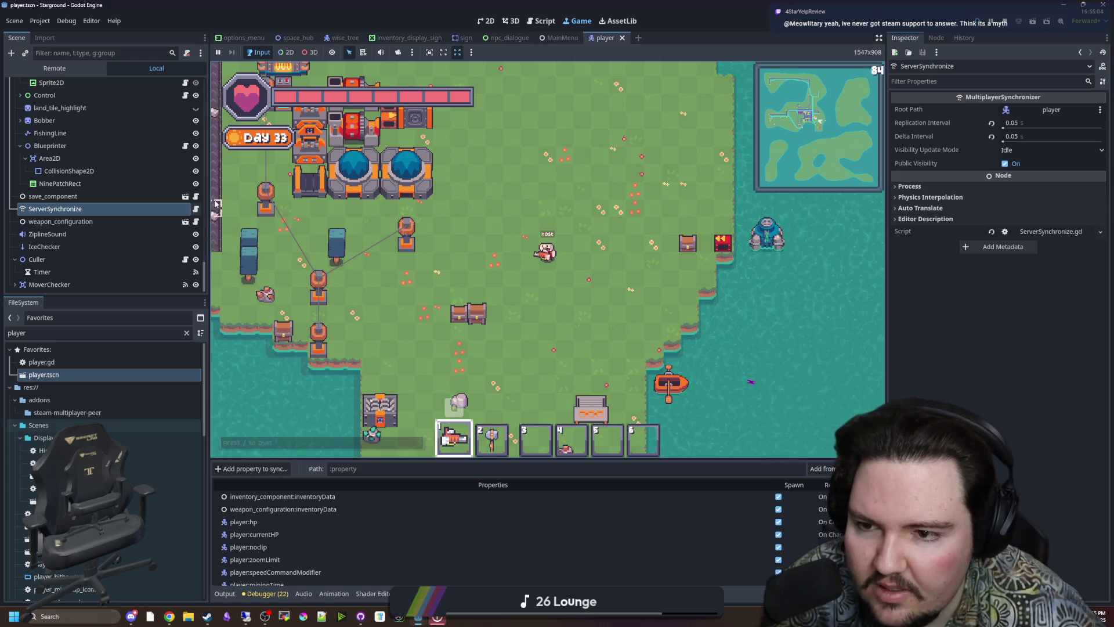
left_click(195, 209)
left_click(511, 123)
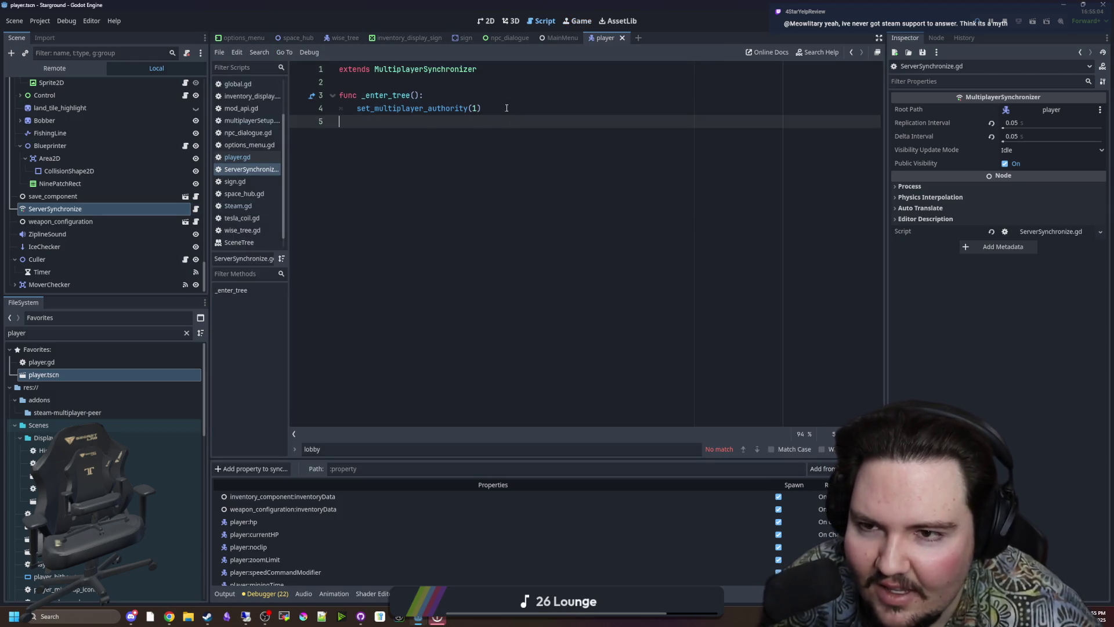
- Read through the lines of ServerSynchronize.gd without making any edits
left_click(511, 111)
left_click(468, 130)
left_click(509, 105)
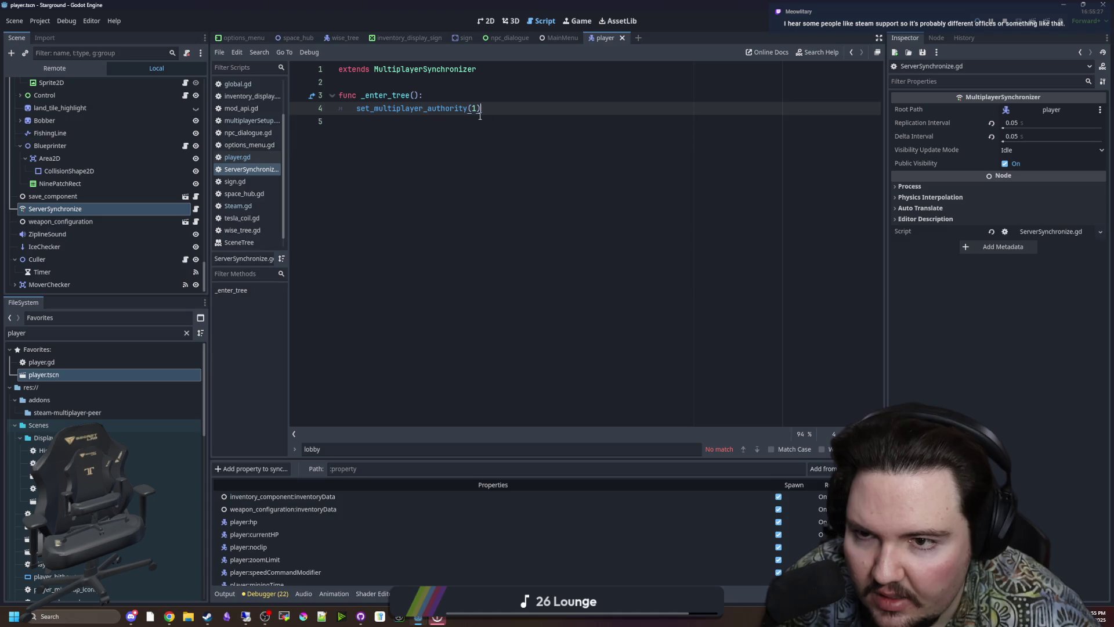
left_click(502, 96)
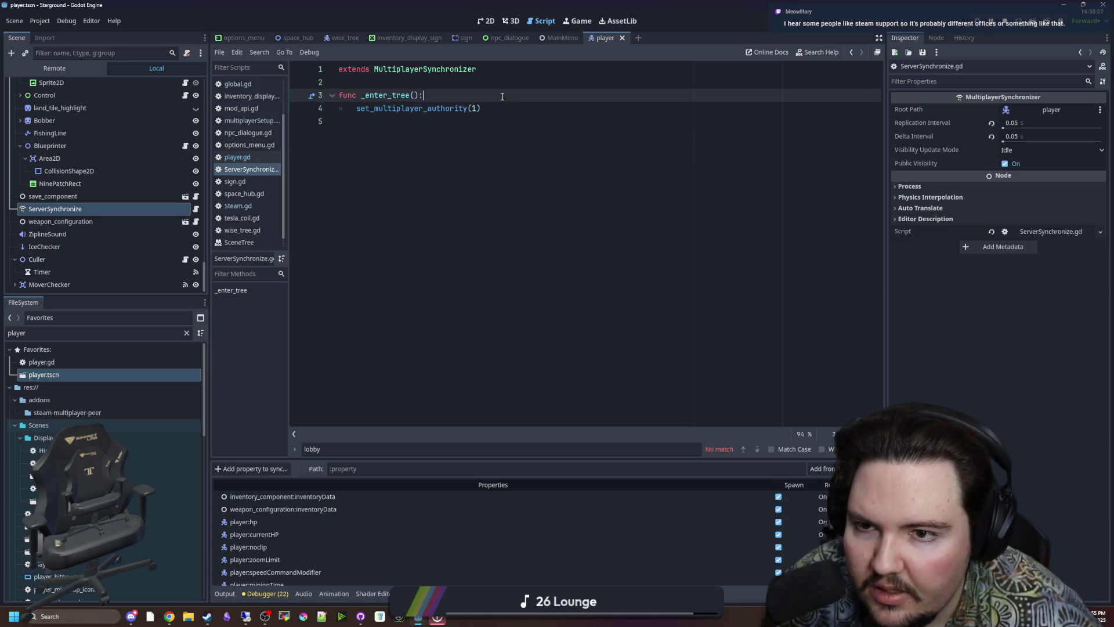
left_click(504, 109)
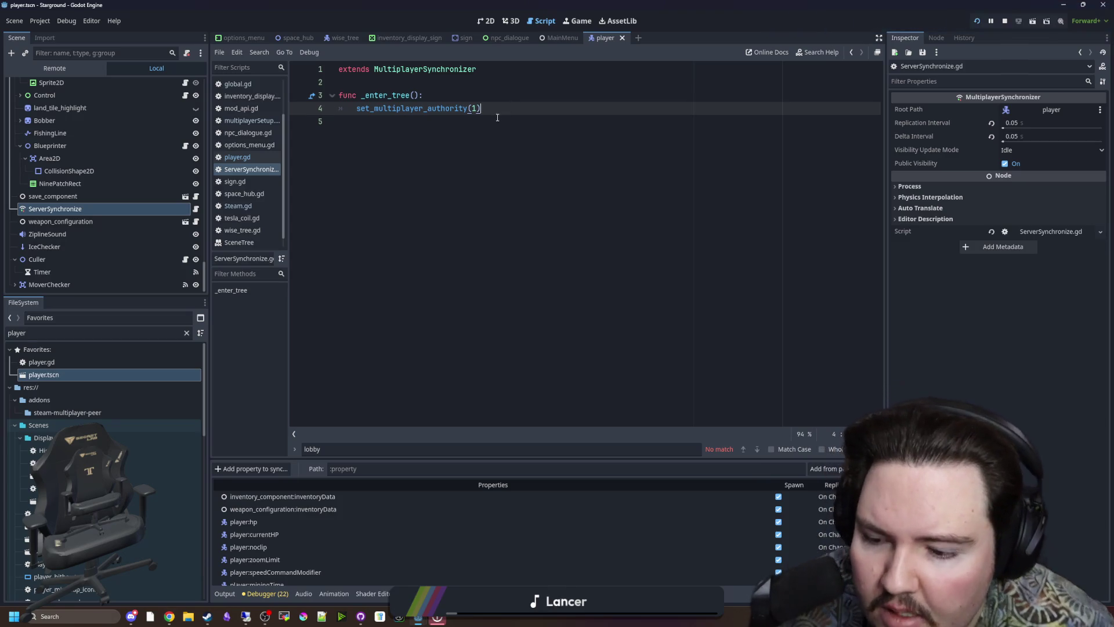
left_click(497, 117)
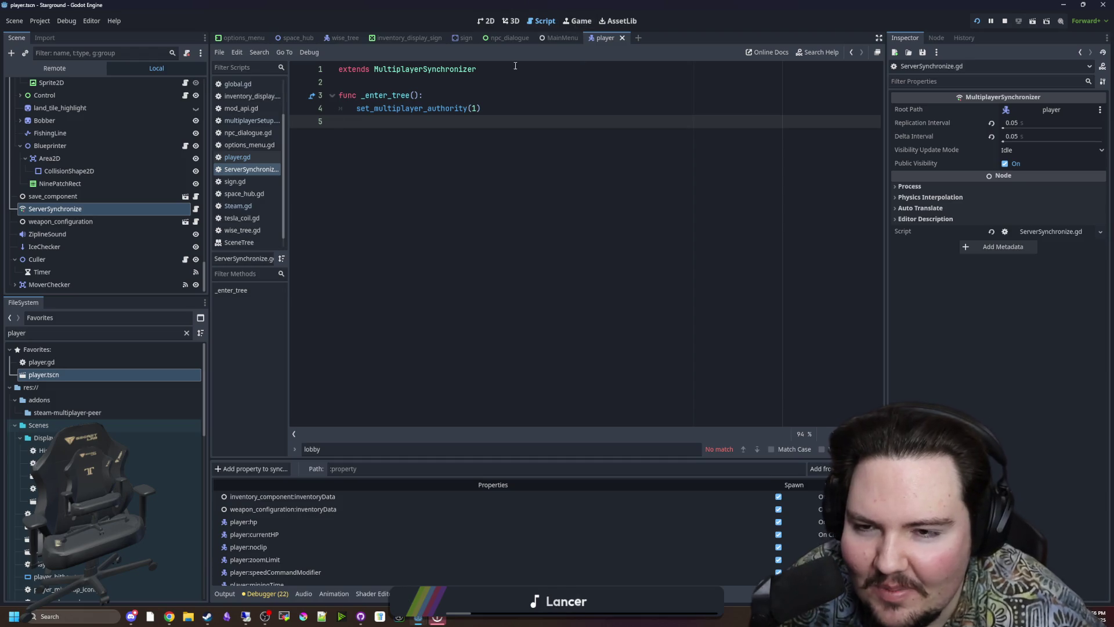
left_click(506, 103)
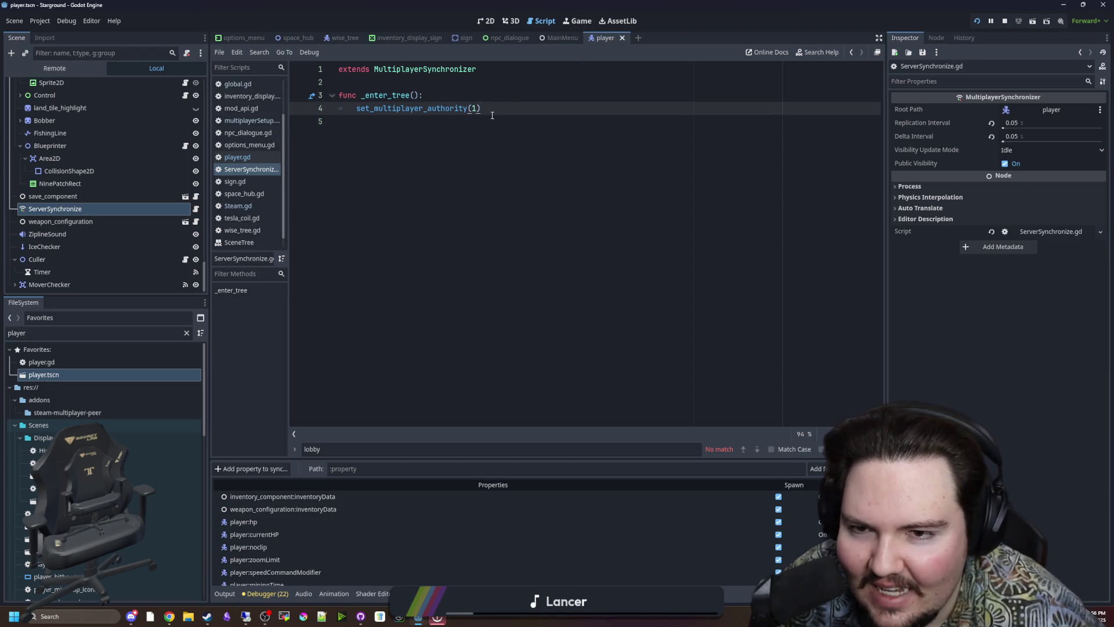
left_click(490, 97)
key("Down")
key("Down")
key("Up")
key("Up")
left_click(495, 104)
key("Down")
key("Up")
key("Up")
key("Down")
key("Down")
key("Up")
key("Up")
key("Down")
key("Down")
key("Up")
key("Up")
key("Down")
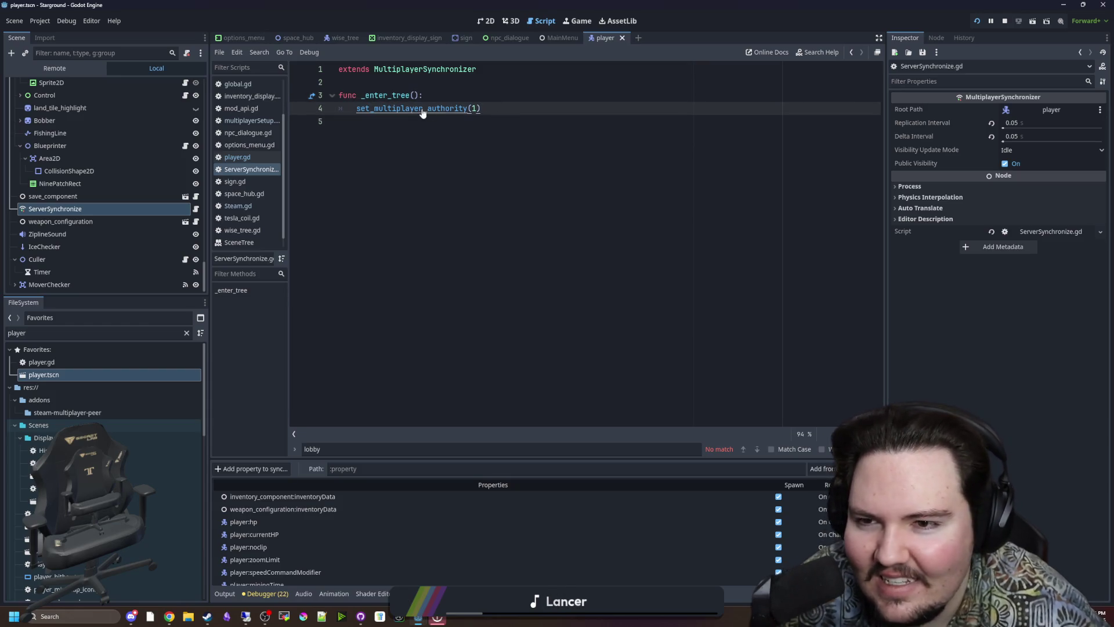
key("Up")
key("Up")
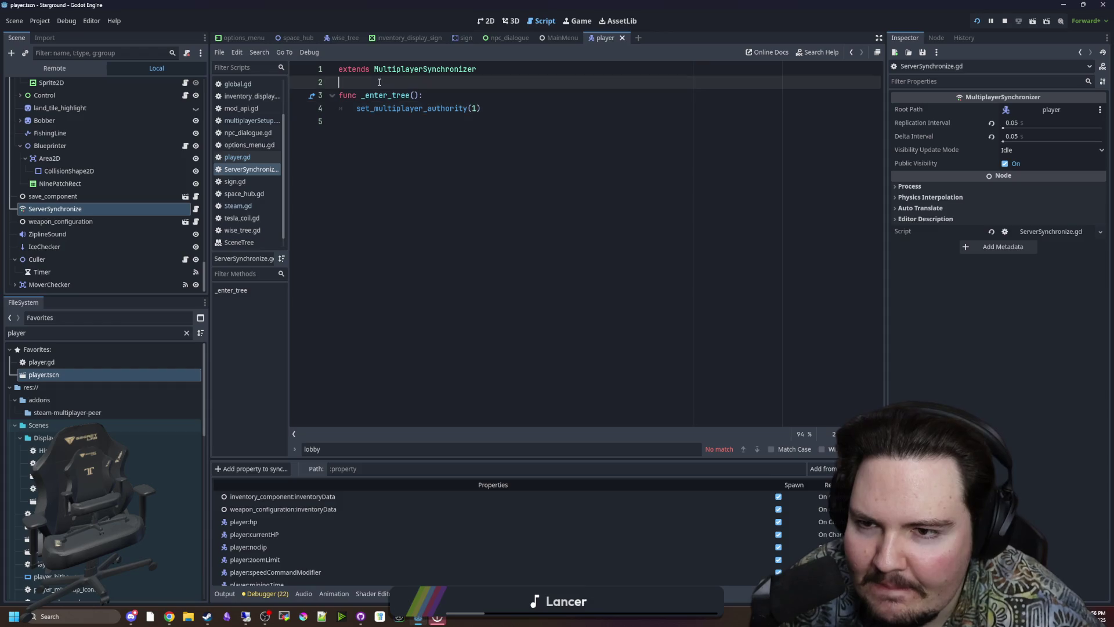
- Glance at the weapon_configuration node, reselect ServerSynchronize, then bring the remote client's editor forward
left_click(78, 227)
left_click(145, 209)
scroll(632, 559, "down", 2)
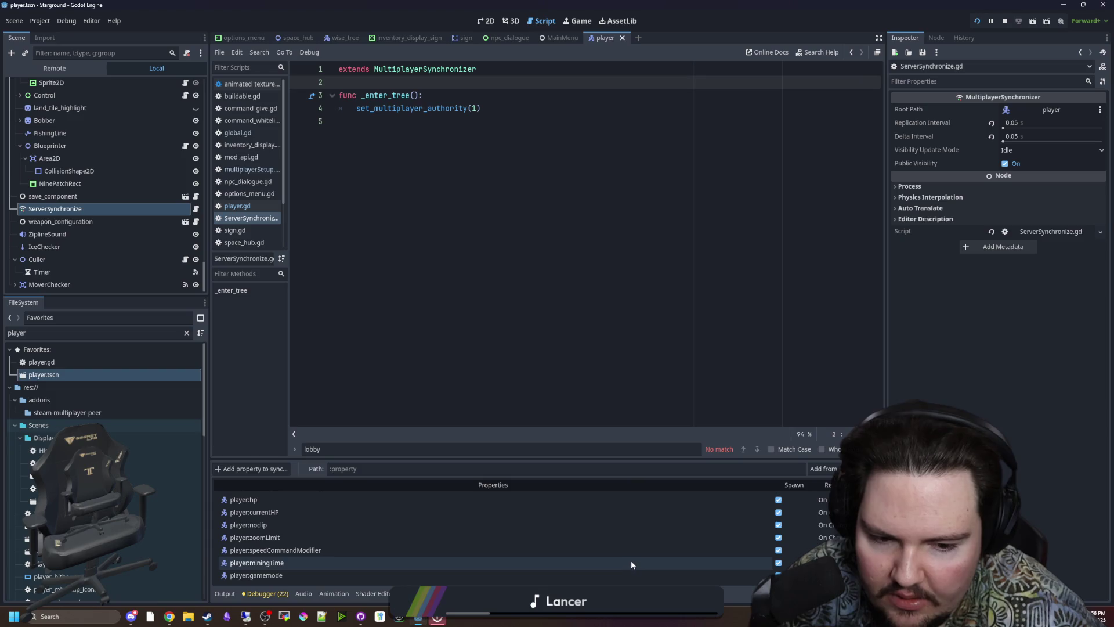
scroll(79, 198, "up", 5)
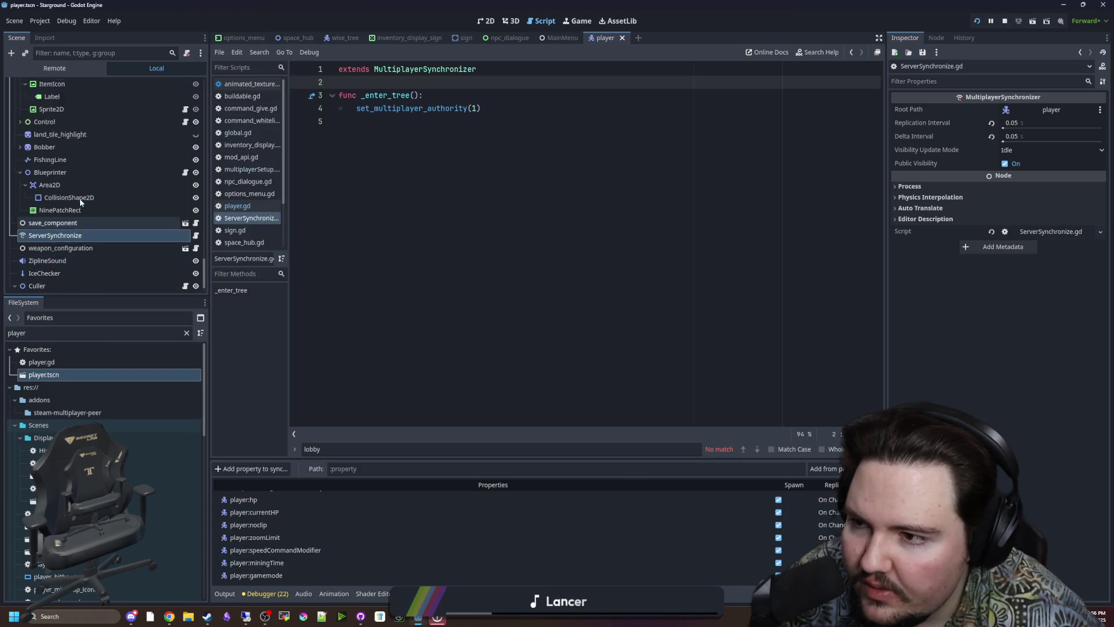
key("alt+Tab")
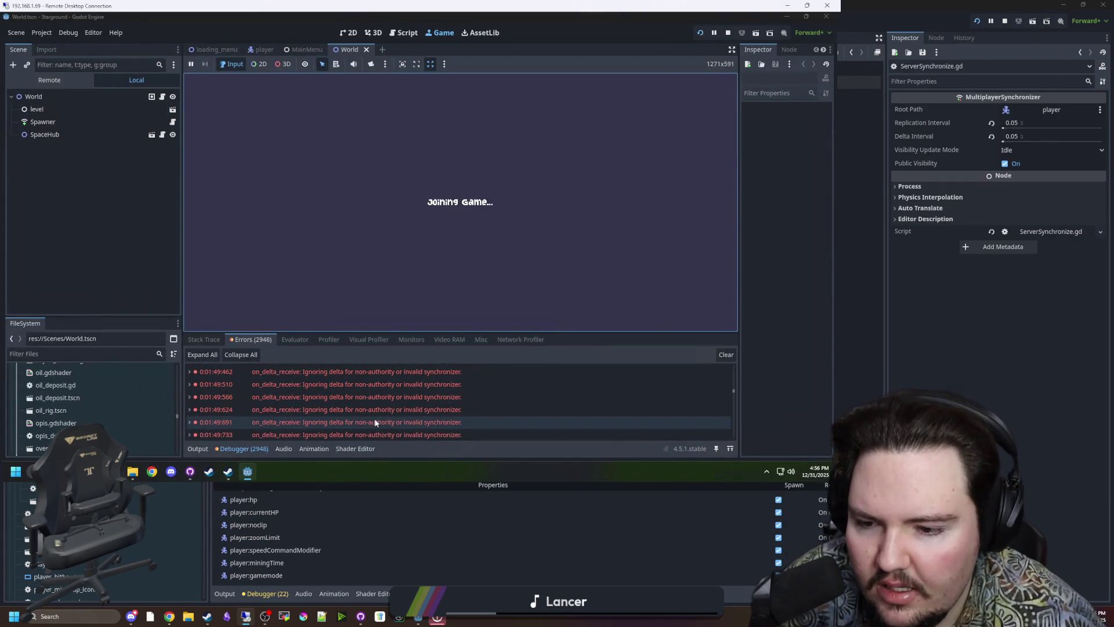
- Back in the local editor, show the Output log and walk the host character up the map
mouse_move(377, 429)
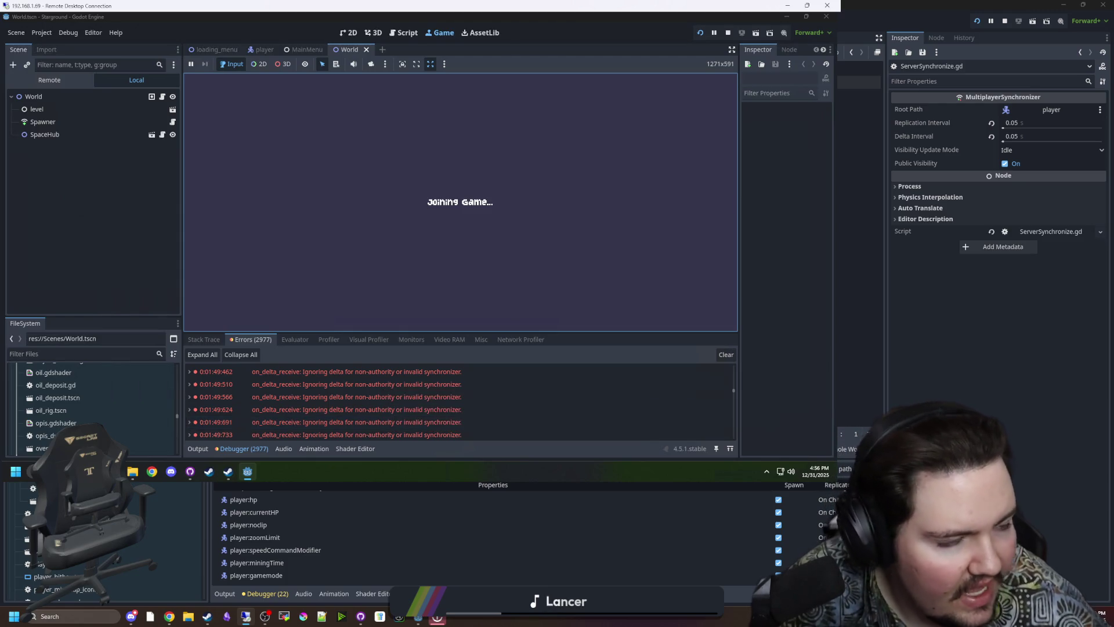
left_click(246, 616)
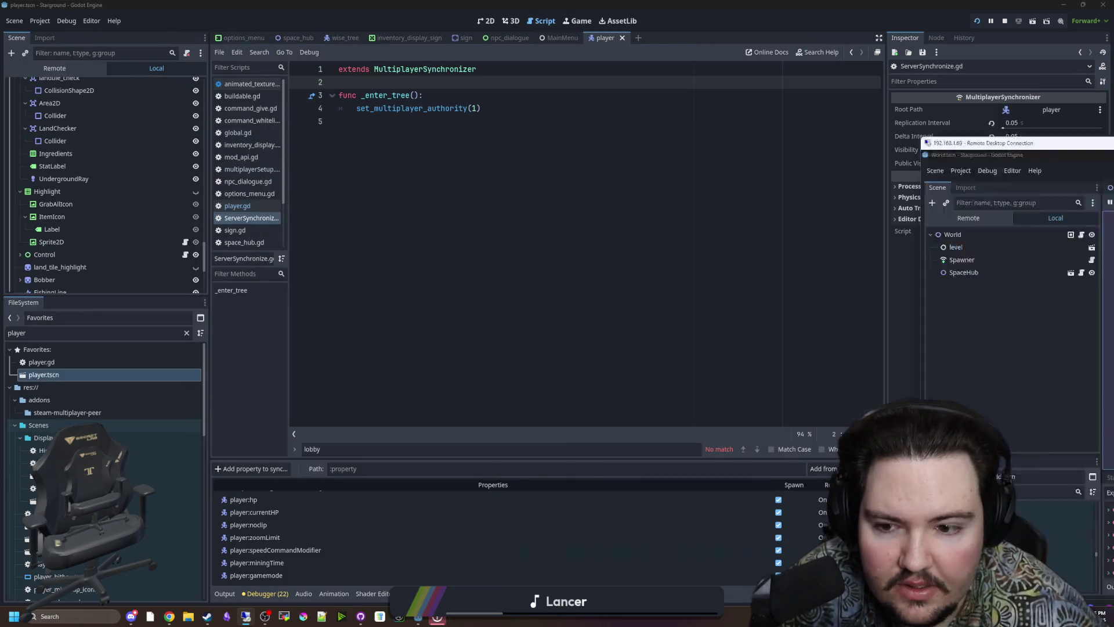
left_click(222, 594)
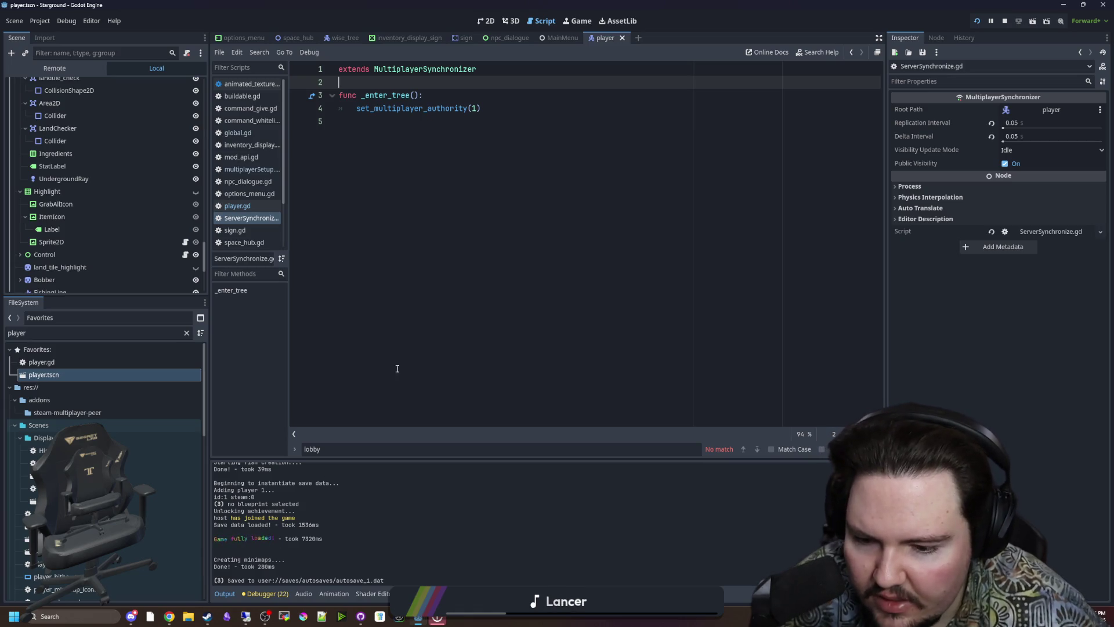
left_click(567, 25)
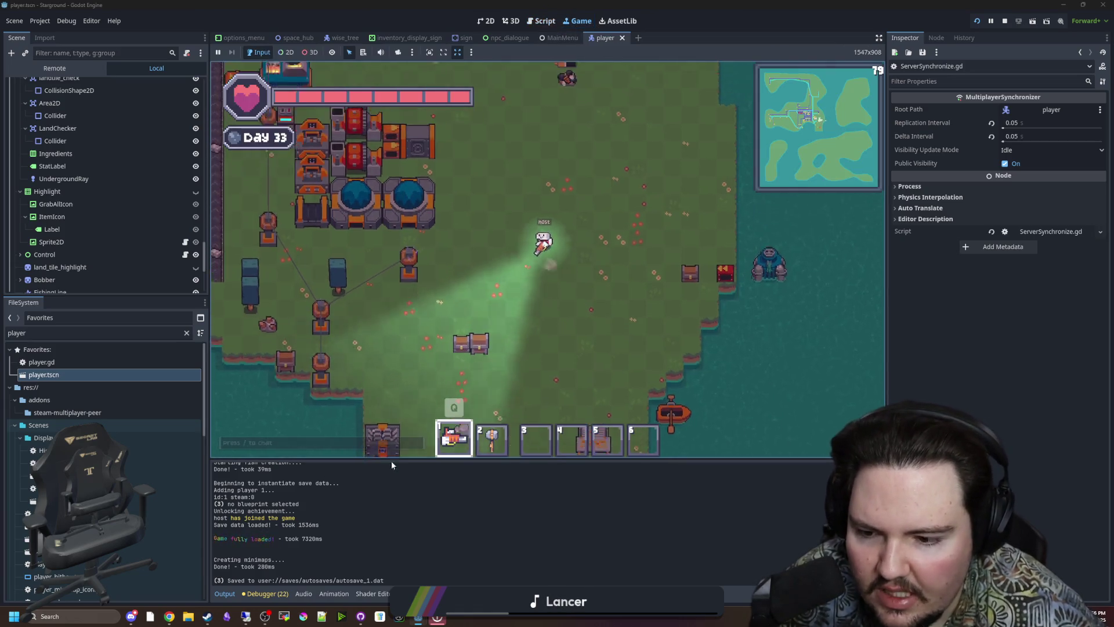
key("w")
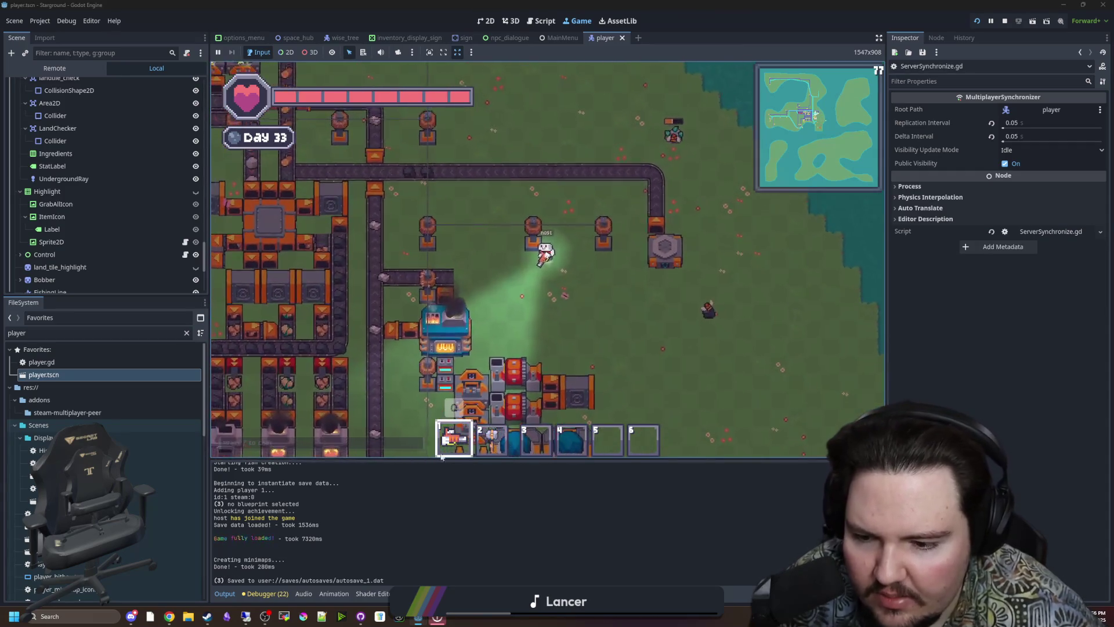
key("w")
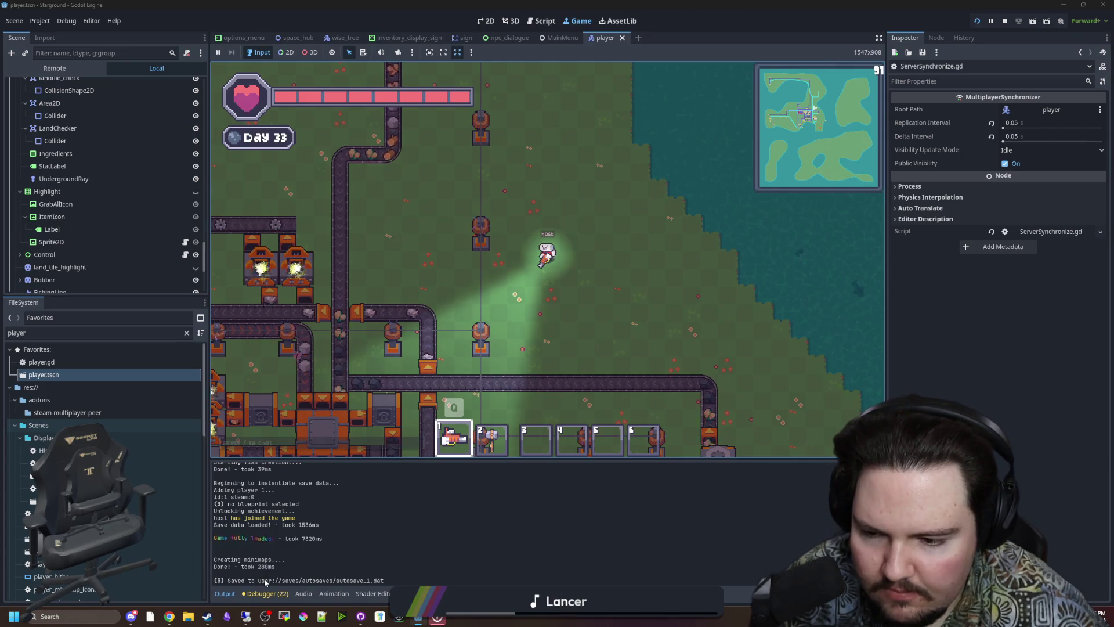
- Filter files for 'mult', open multiplayerSetup.gd, and search it for 'peer_connected'
left_click(187, 333)
type("mult")
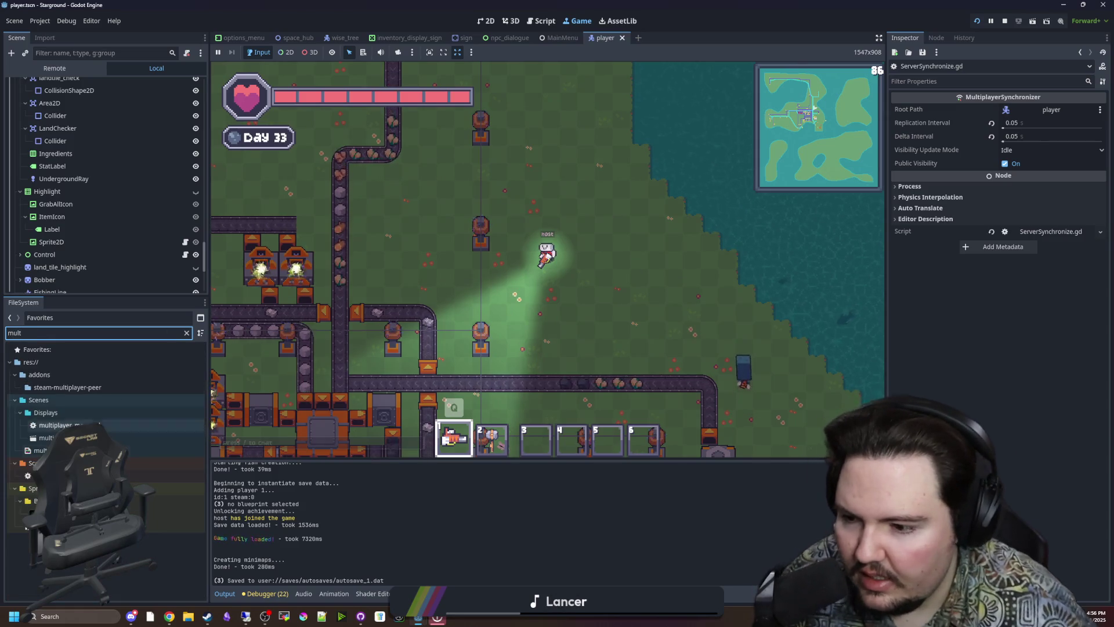
double_click(58, 476)
left_click(487, 317)
key("ctrl+f")
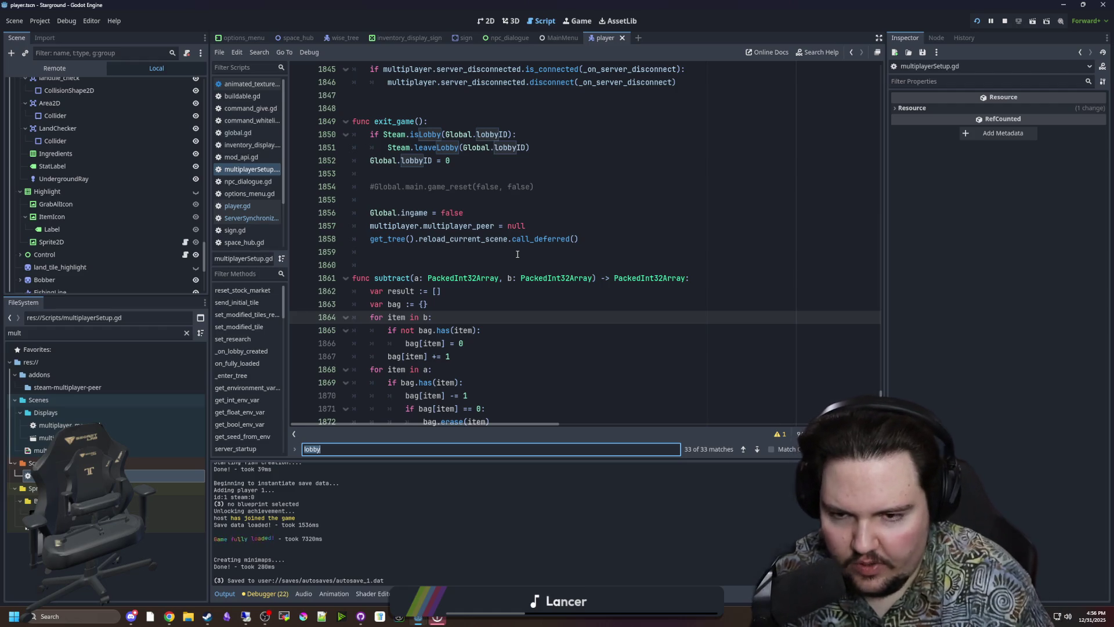
type("p")
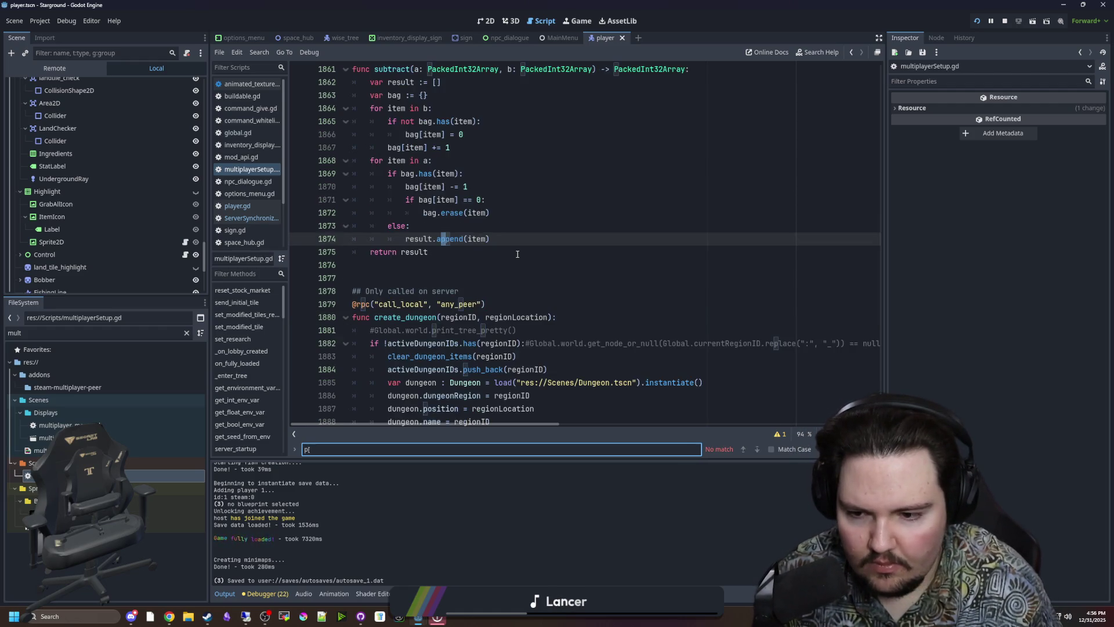
type("eer_connected")
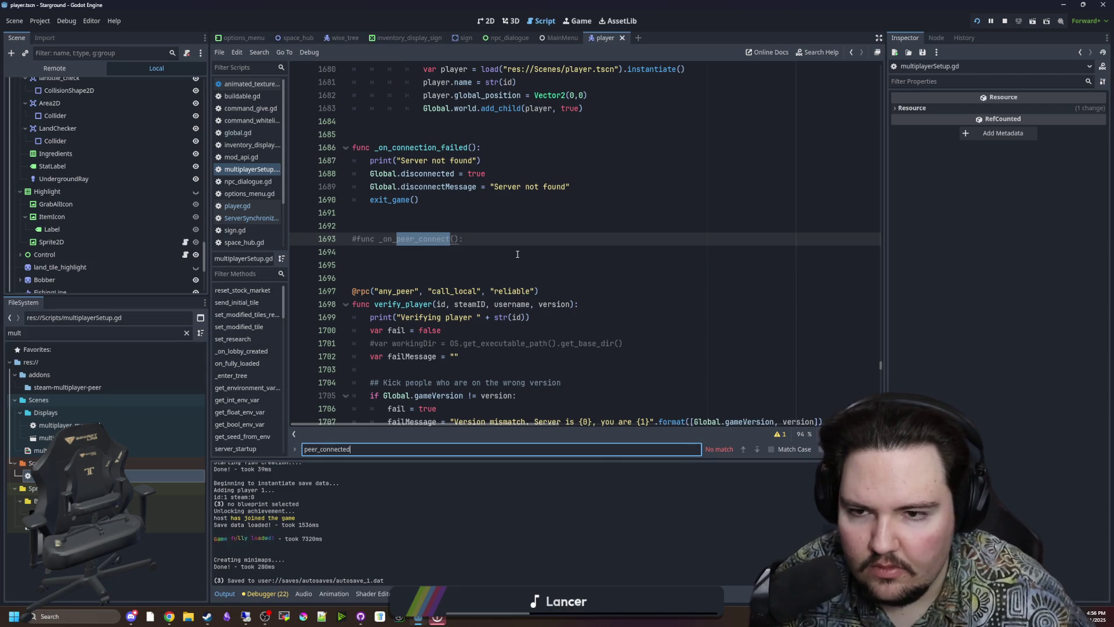
- Uncomment the _on_peer_connect function and give it a print(":") body
left_click(516, 265)
left_click(360, 244)
key("ctrl+k")
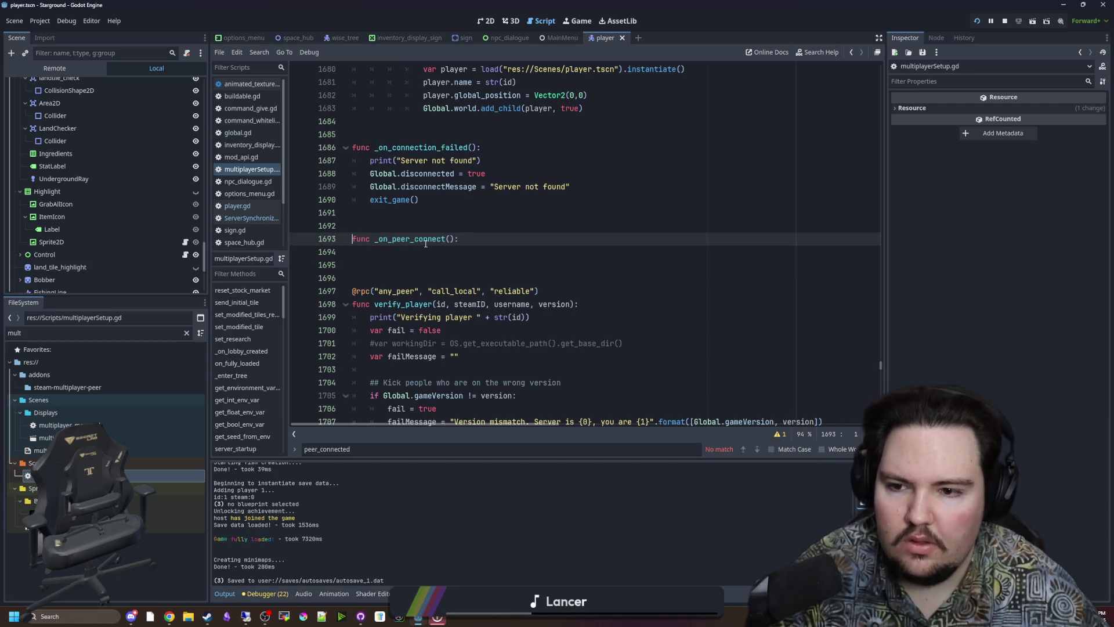
left_click(419, 250)
key("Tab")
type("print(\"")
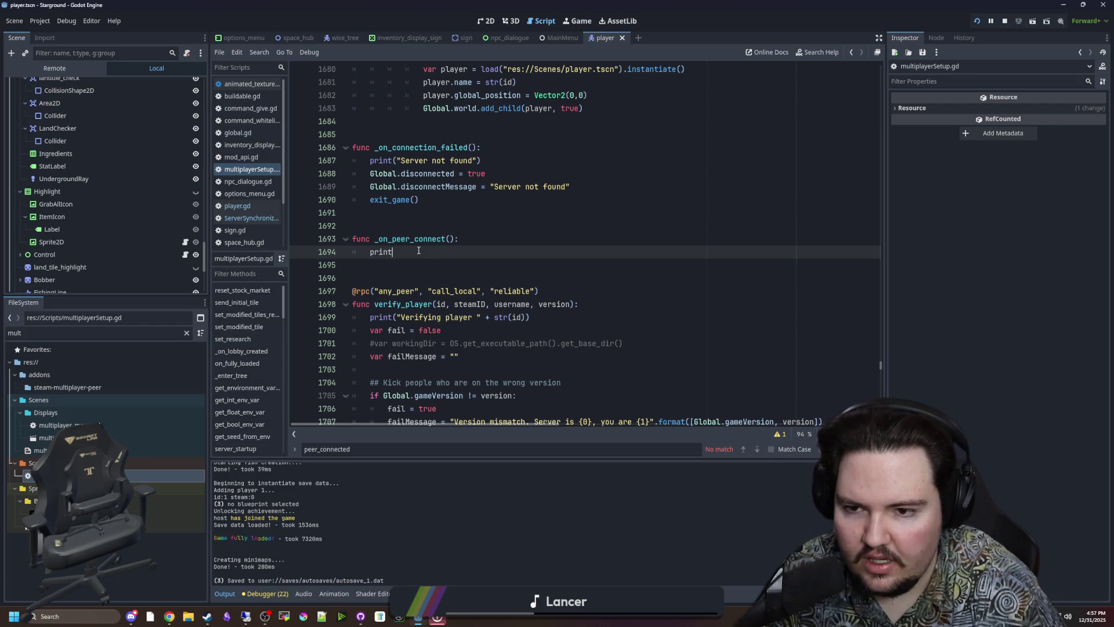
left_click(427, 228)
left_click_drag(411, 252, 374, 248)
key("ctrl+z")
key("ctrl+z")
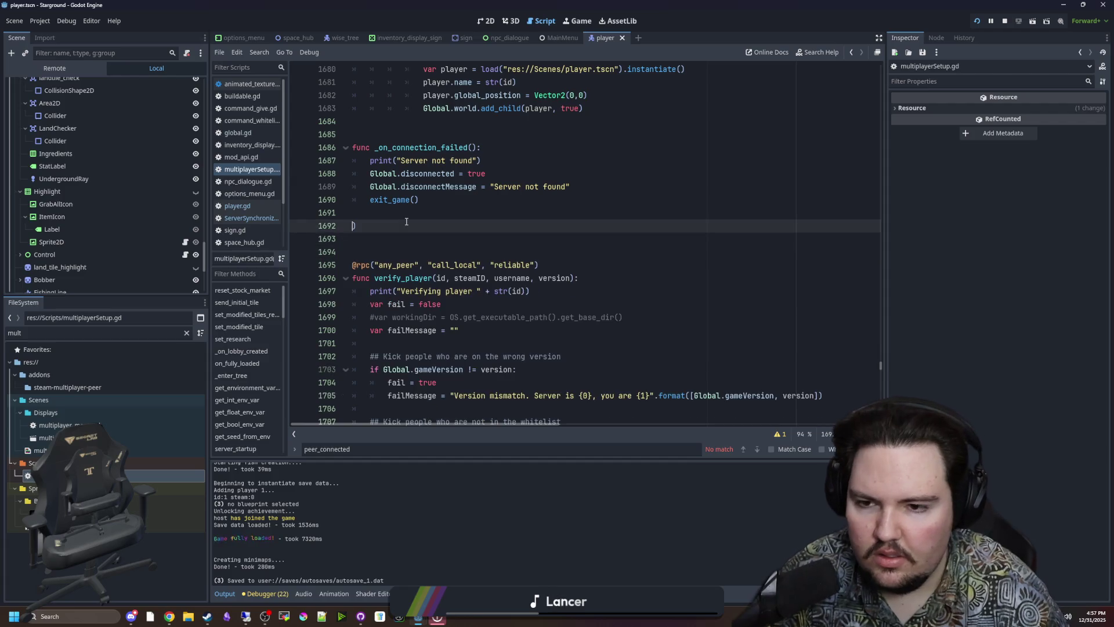
key("ctrl+y")
key("ctrl+y")
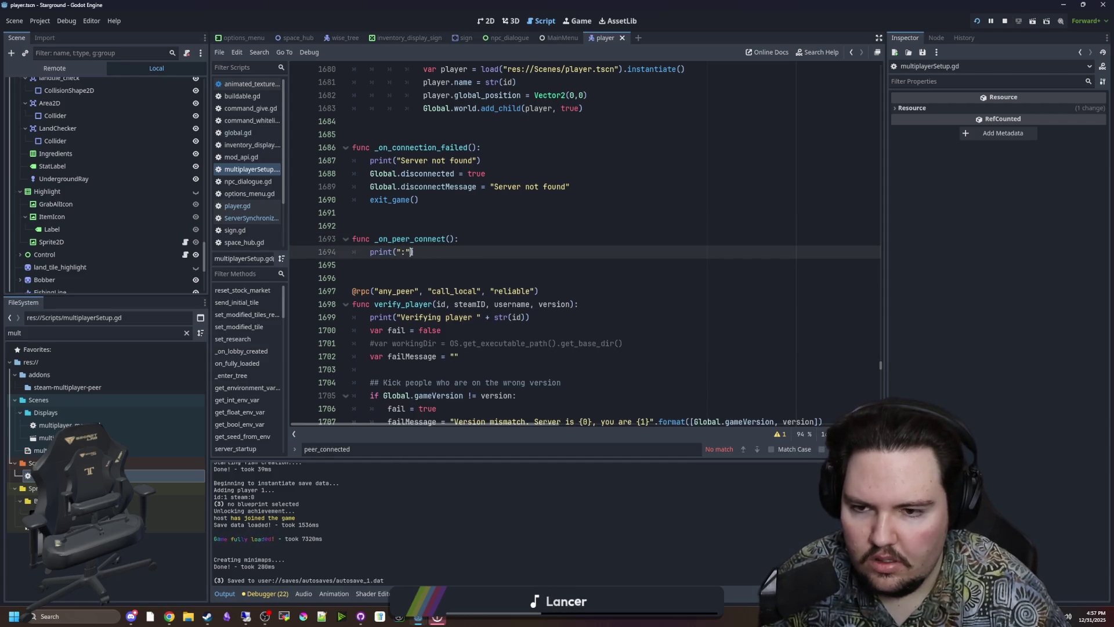
- Search multiplayerSetup.gd for _on_peer_connected, then for start_host
key("ctrl+shift+f")
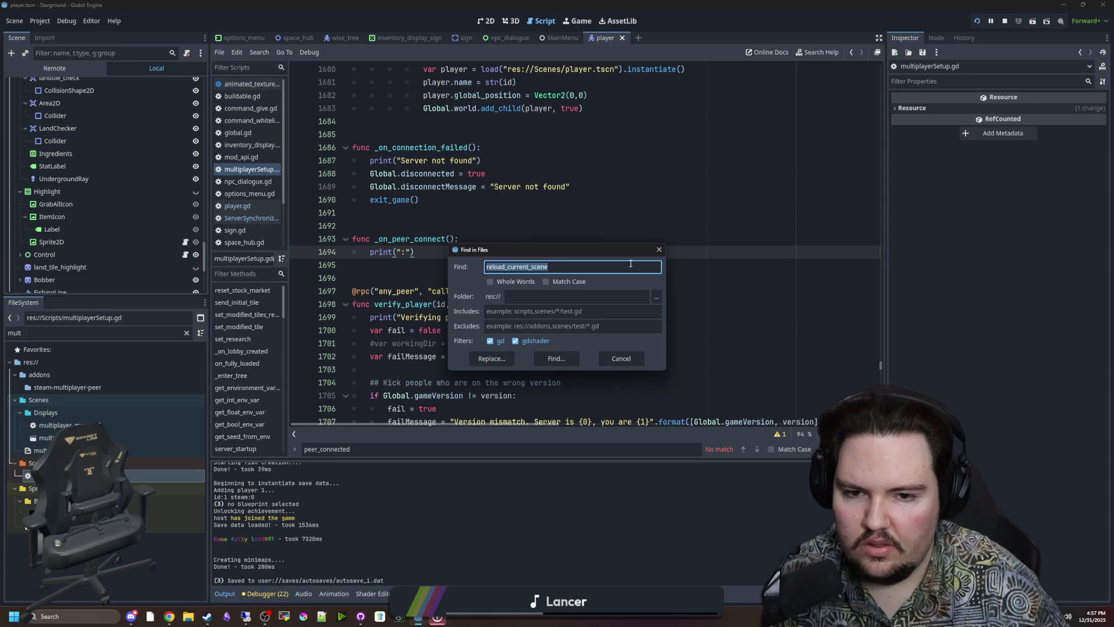
left_click(652, 254)
left_click(613, 238)
key("ctrl+f")
type("_on_")
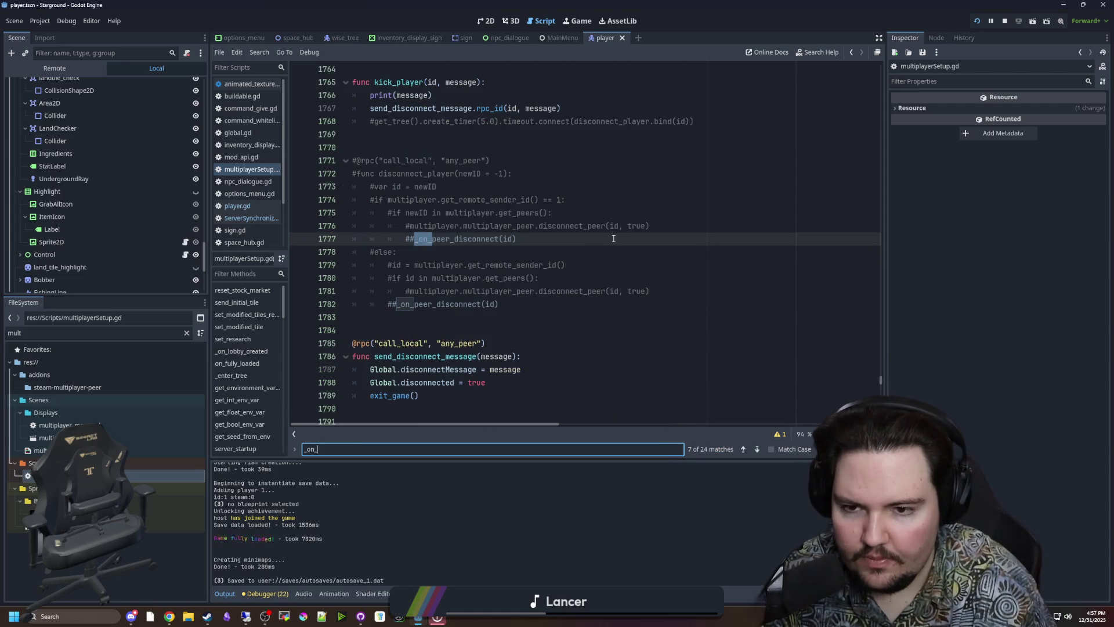
type("peer_connected")
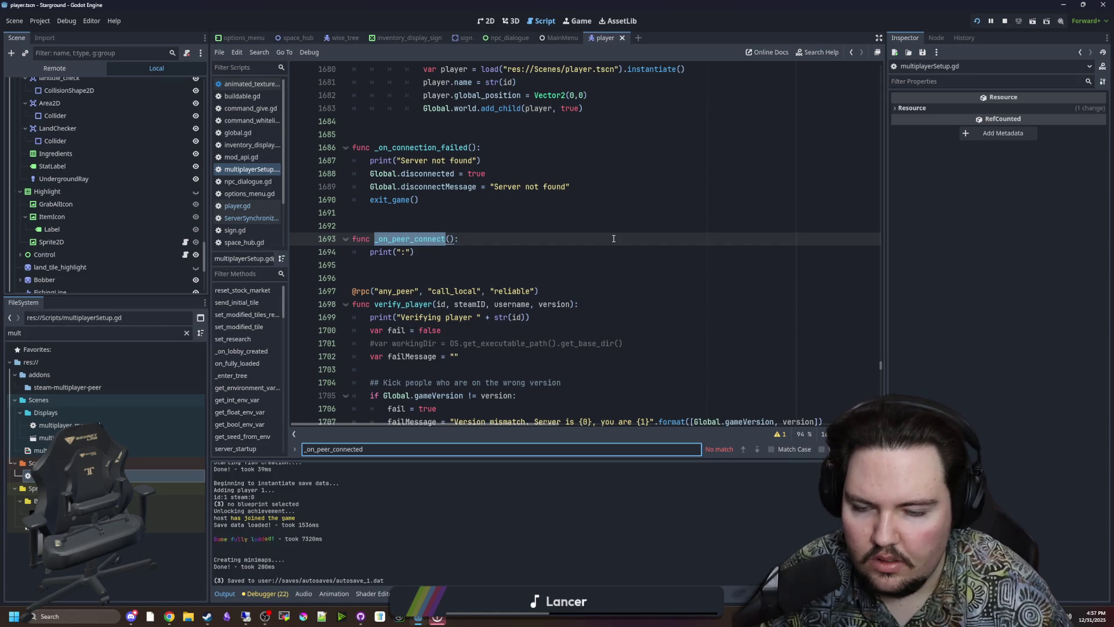
key("ctrl+a")
type("start_host")
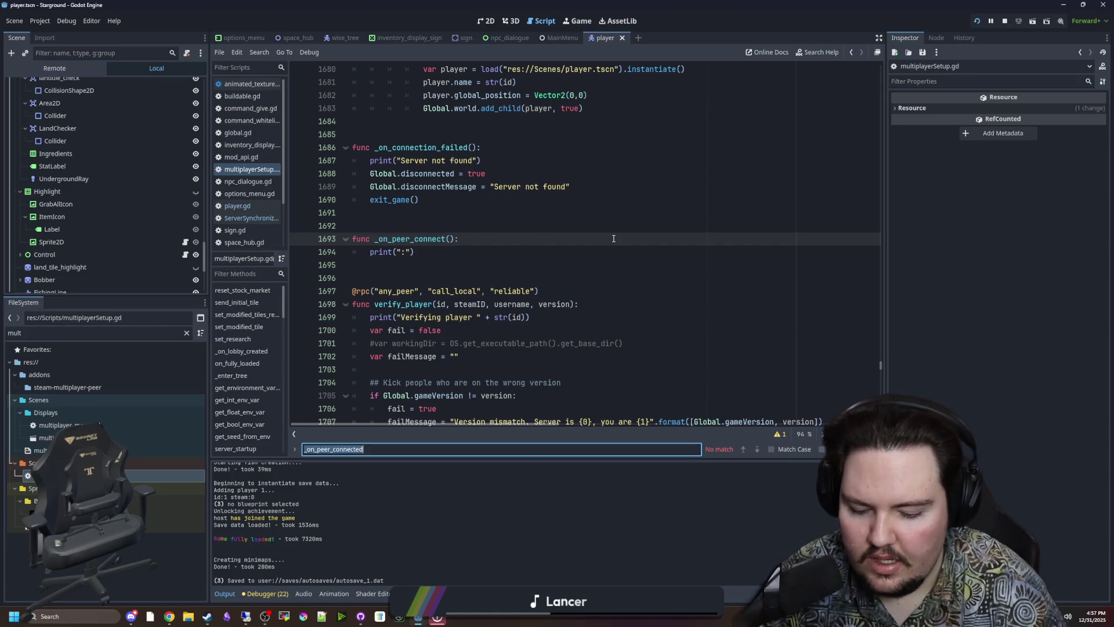
- In start_host, add a line below the peer_disconnected hookup reading multiplayer.multiplayer_peer.peer_connected
left_click(410, 240, "ctrl")
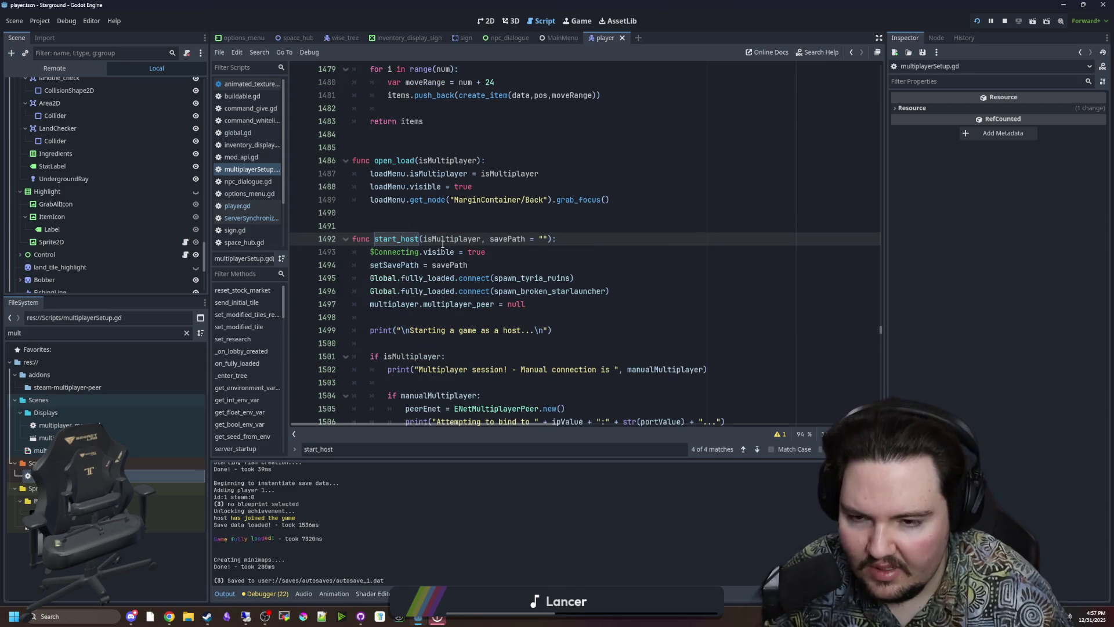
scroll(447, 238, "down", 3)
scroll(458, 229, "down", 6)
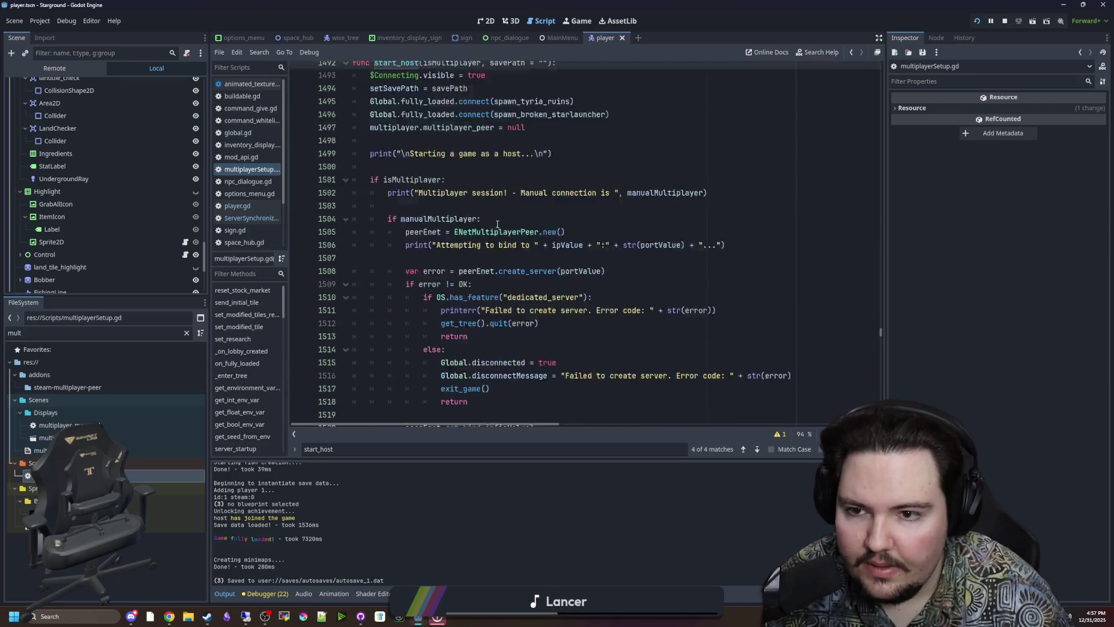
left_click(752, 278)
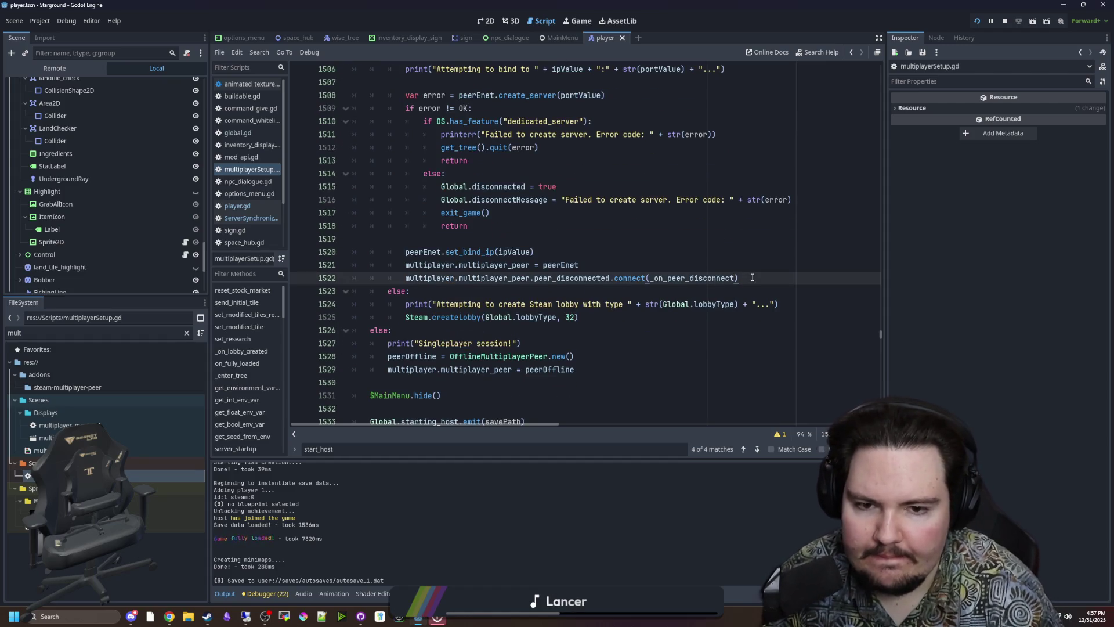
key("Return")
type("multipl")
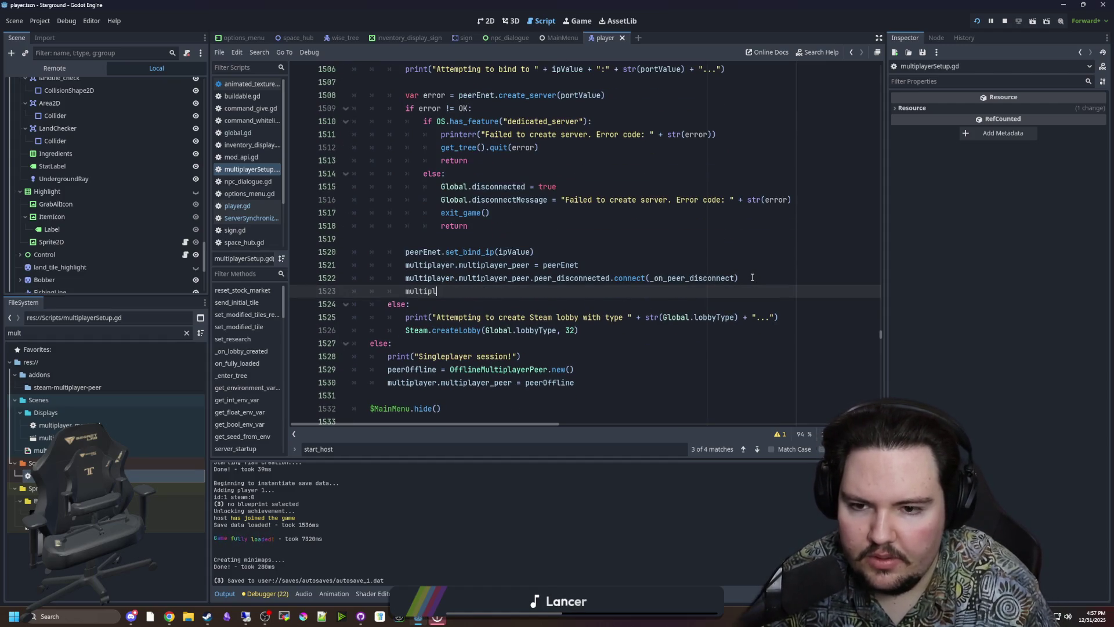
key("Return")
key("BackSpace")
key("BackSpace")
key("BackSpace")
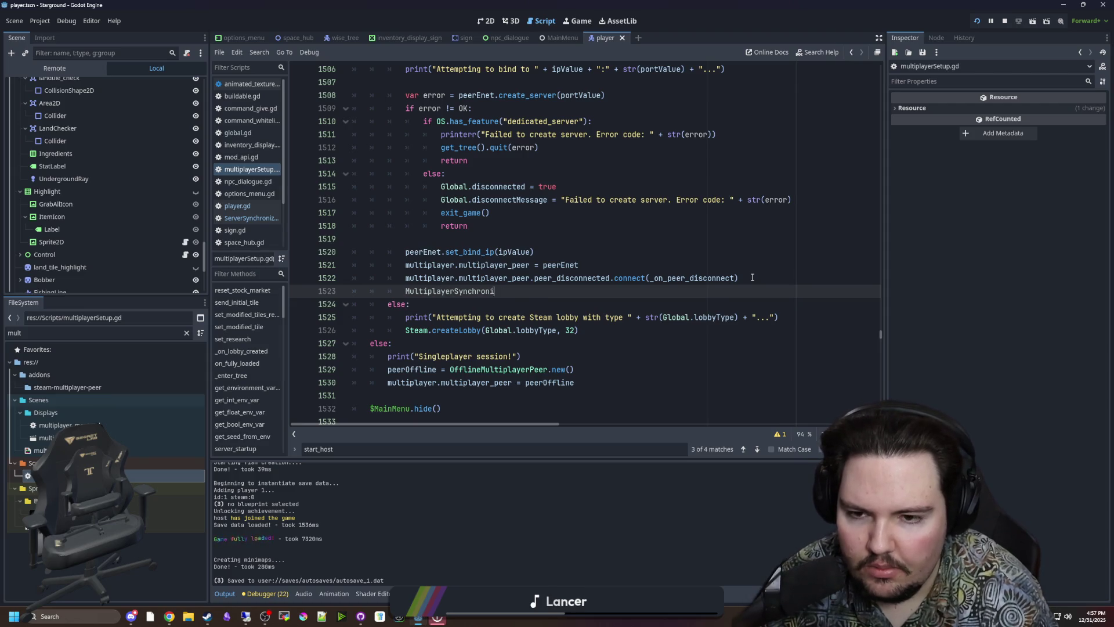
type("multip")
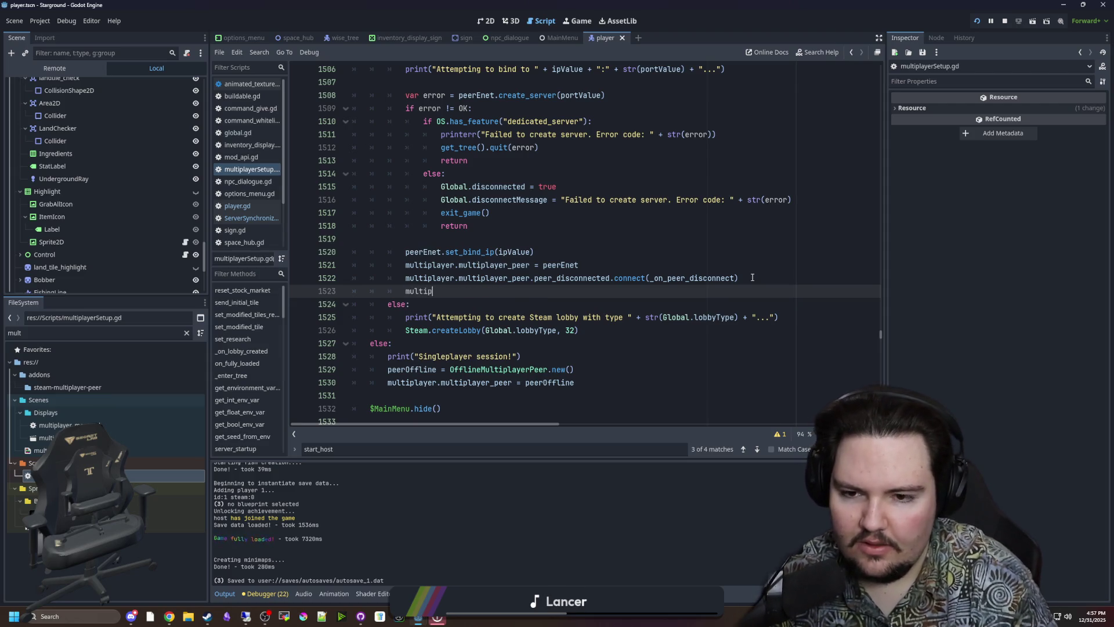
type("layer.multiplayer_")
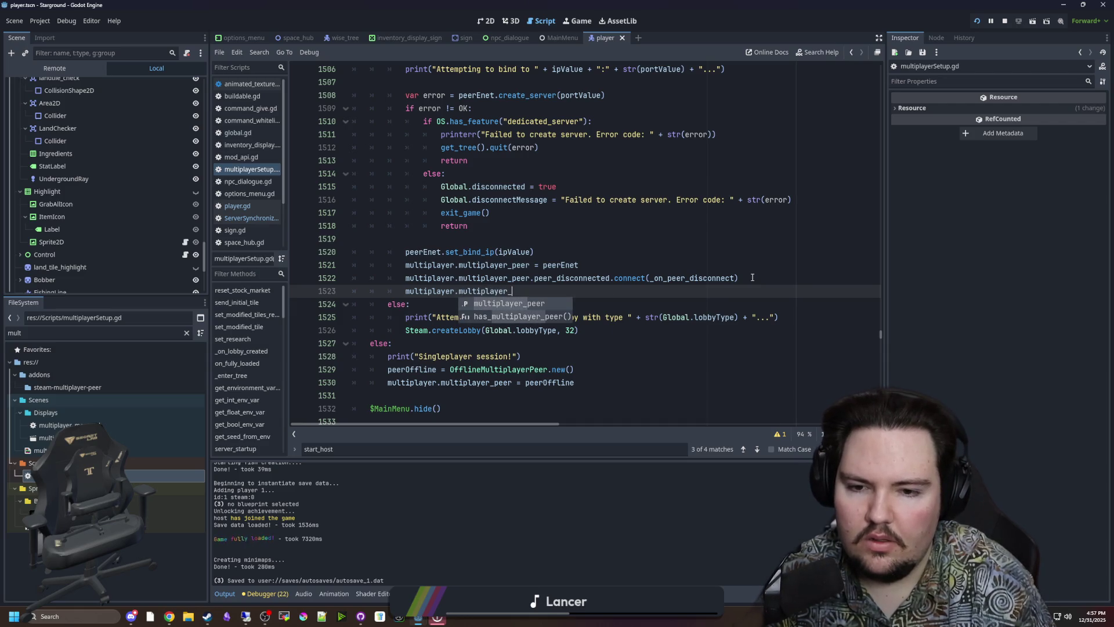
type("peer.peer_")
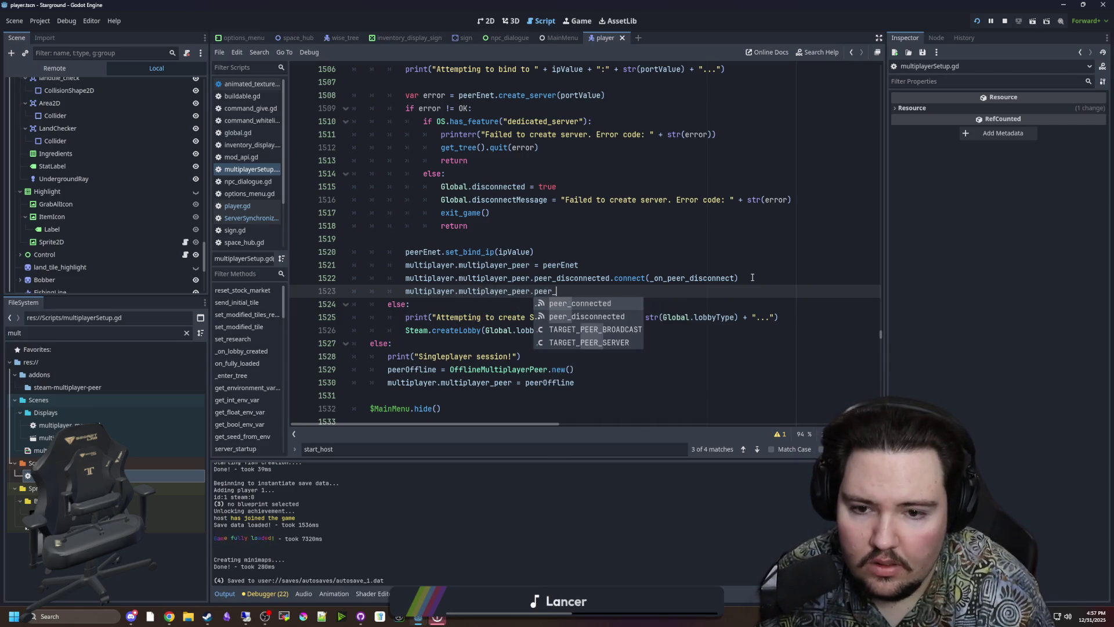
type("co")
key("Return")
- Complete the line as multiplayer.multiplayer_peer.peer_connected.connect(_on_peer_connect)
scroll(523, 285, "up", 3)
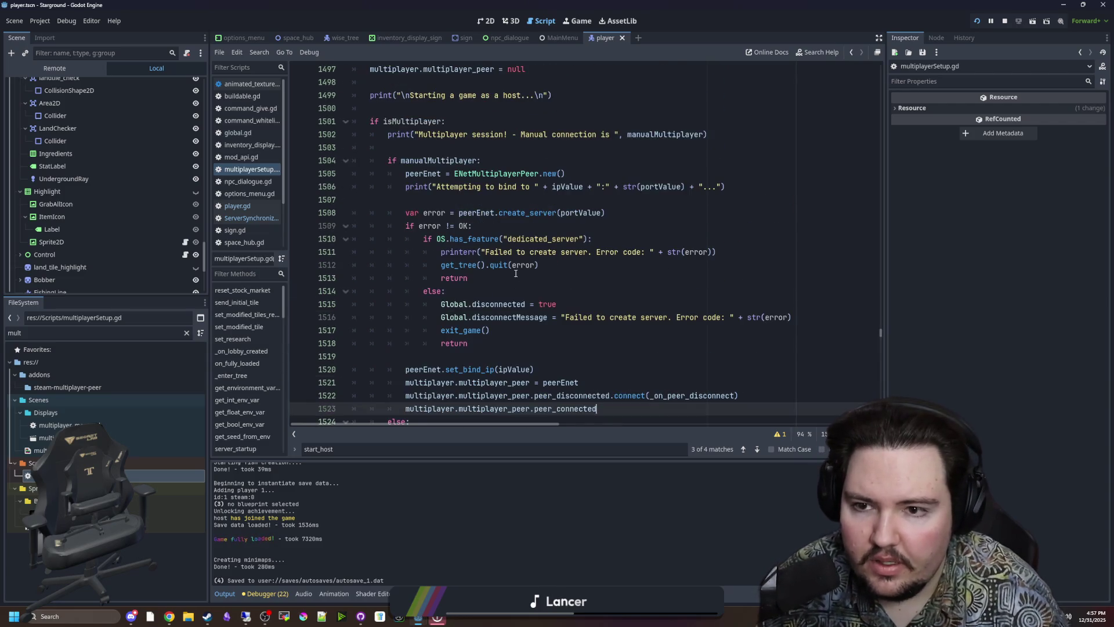
scroll(509, 245, "down", 2)
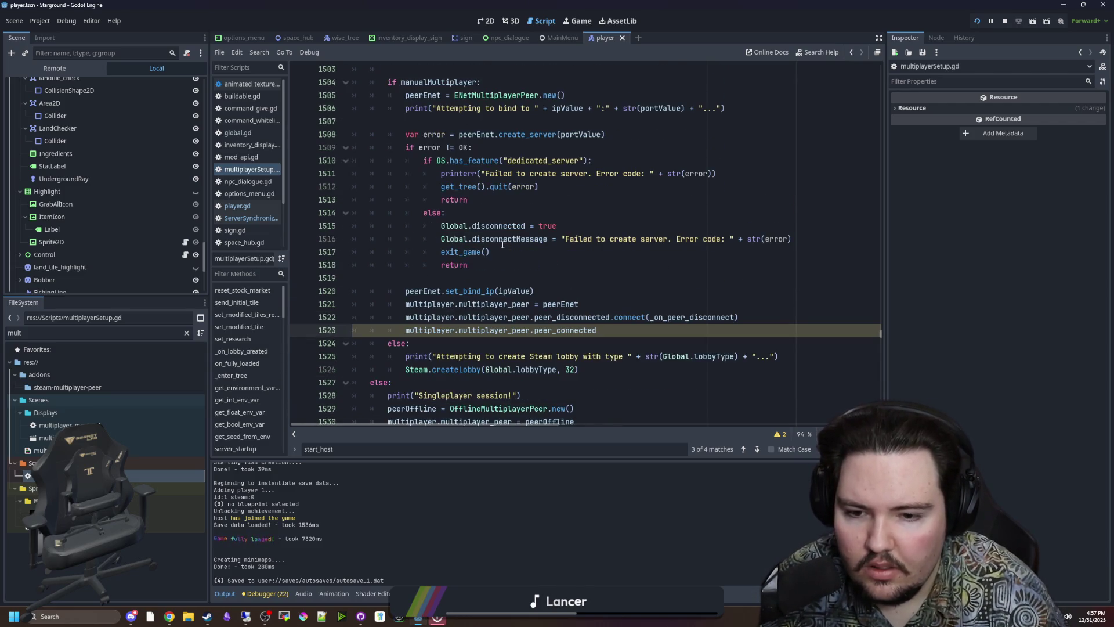
type(".connect(")
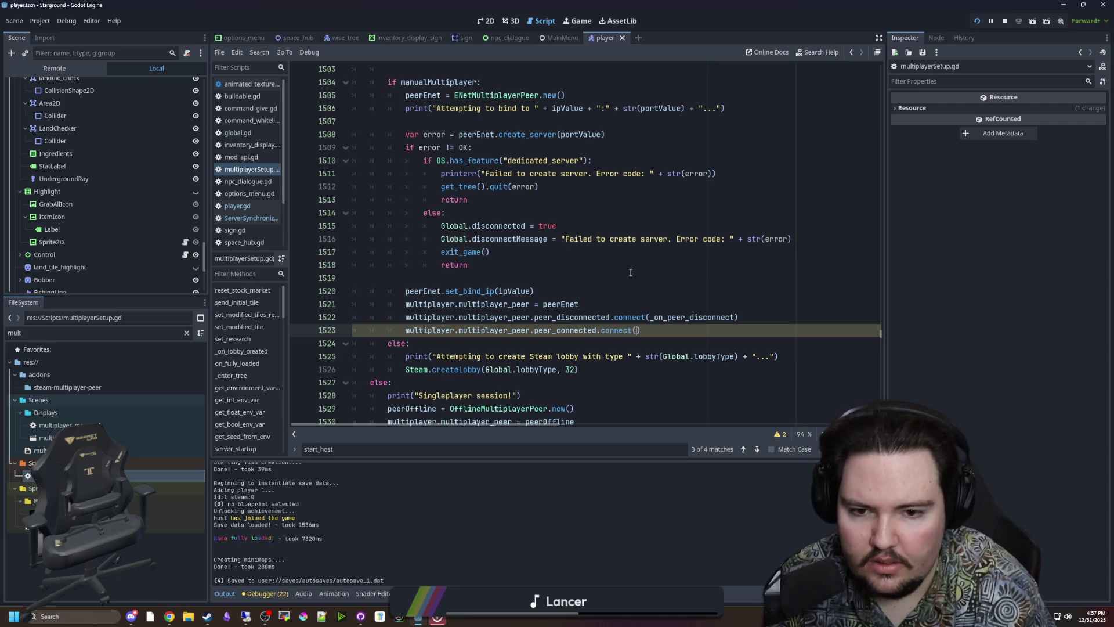
type("-")
key("BackSpace")
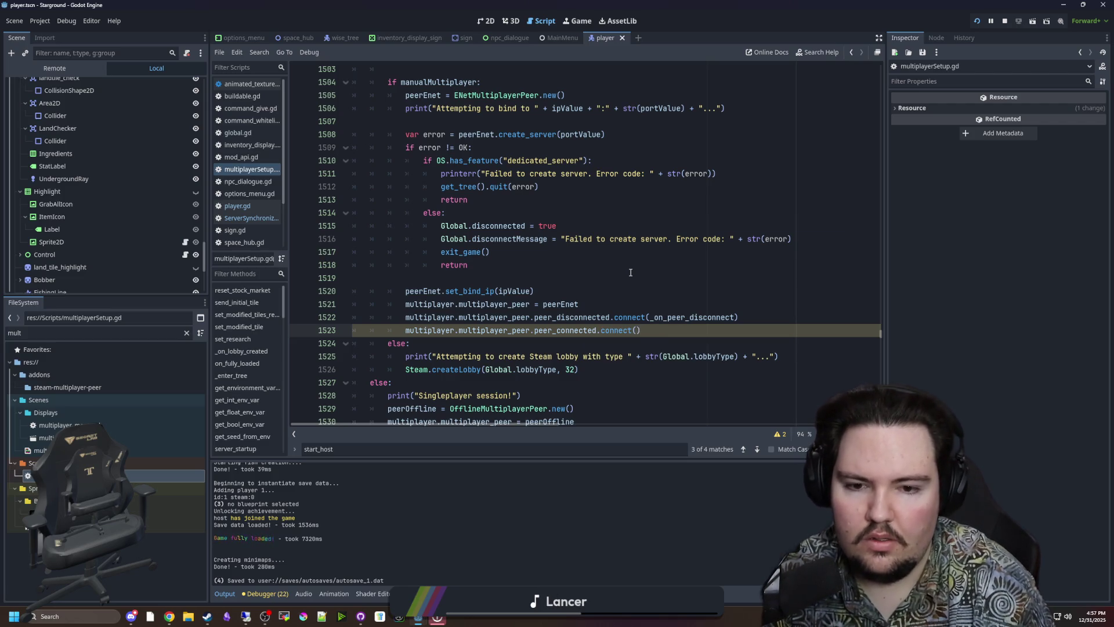
key("BackSpace")
type("_on_peer")
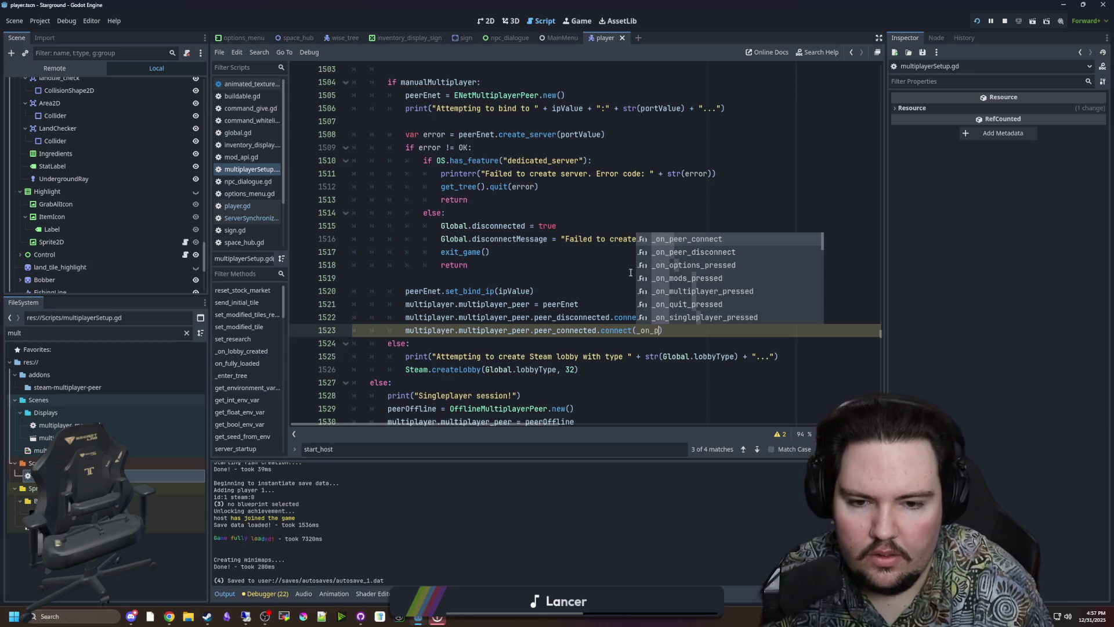
key("Return")
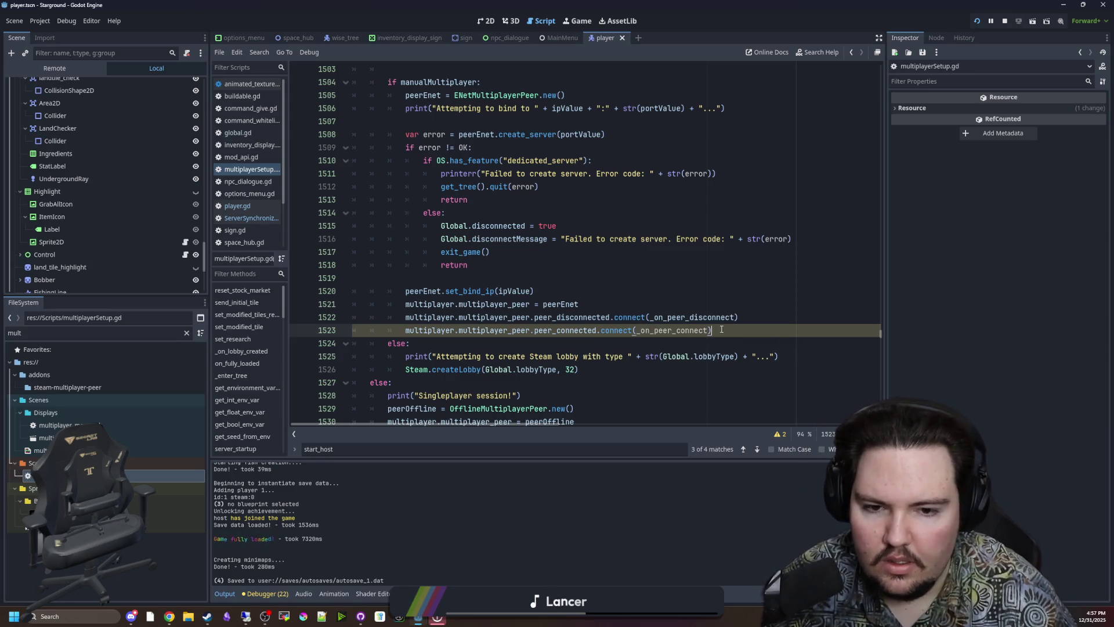
left_click(404, 326, "shift")
left_click(495, 342)
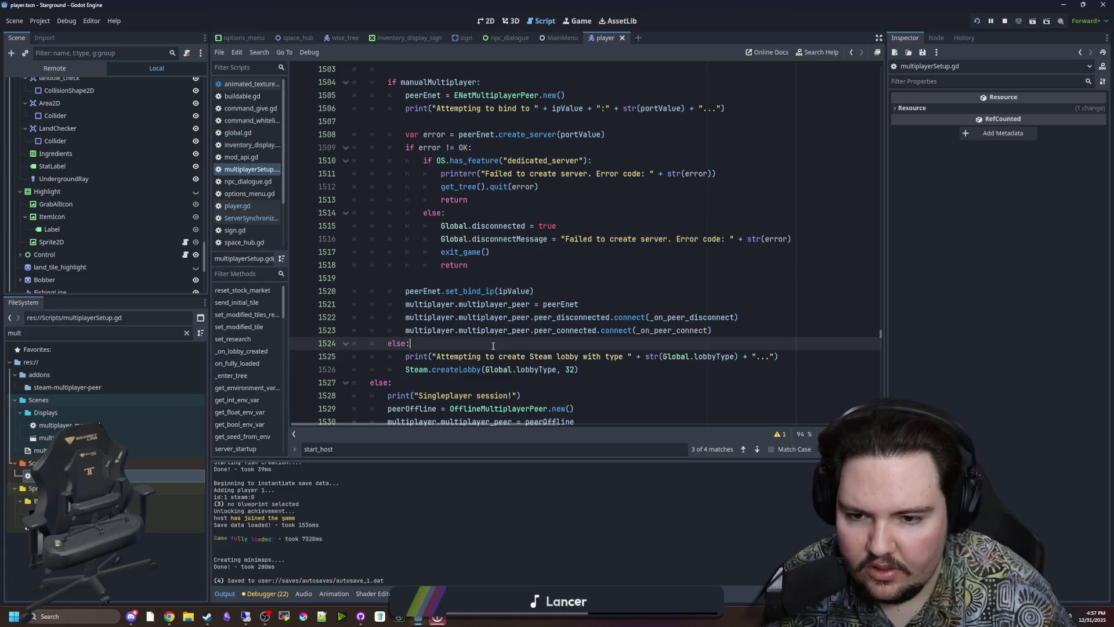
left_click(460, 369)
- View the Steam createLobby documentation, then go back to multiplayerSetup.gd
left_click(459, 370, "ctrl")
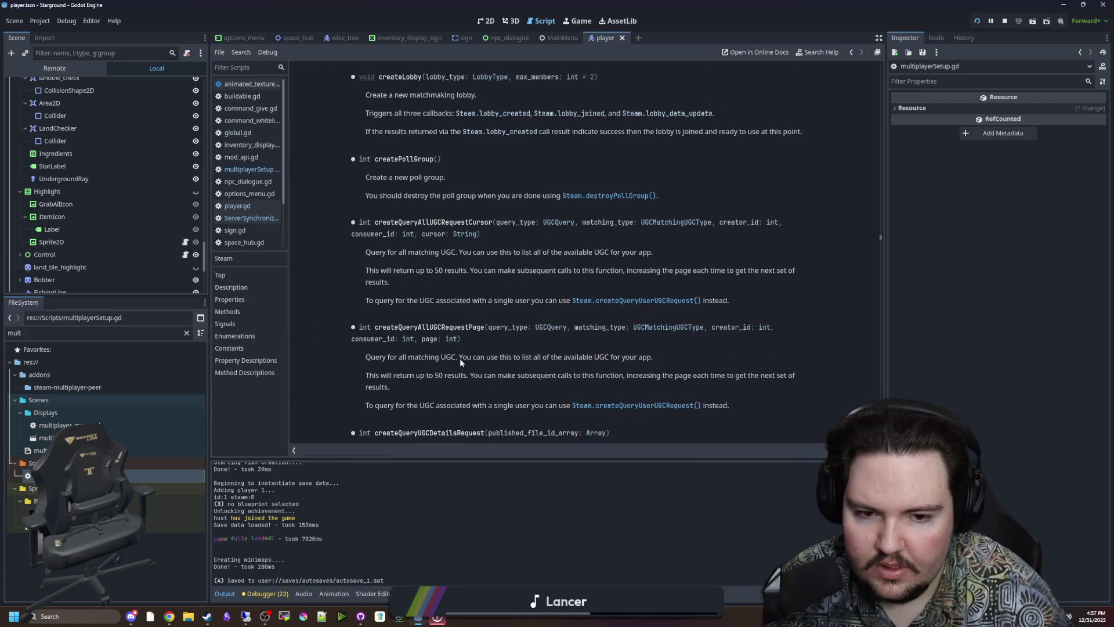
scroll(487, 231, "down", 5)
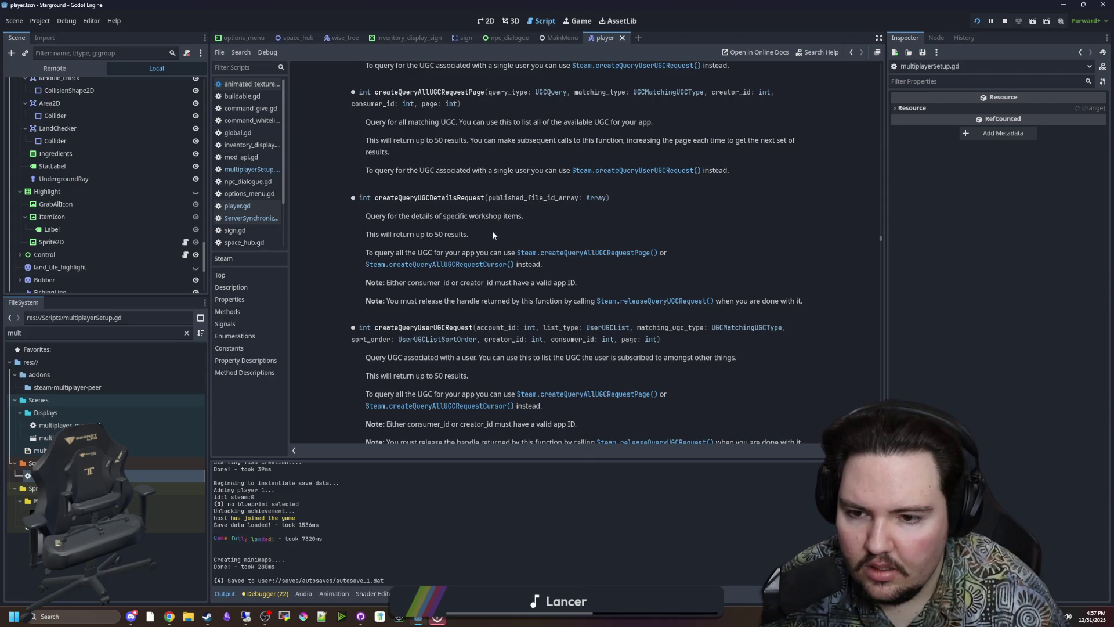
key("alt+Left")
- Clear the 'mult' FileSystem filter so all project scripts are listed
scroll(154, 253, "down", 5)
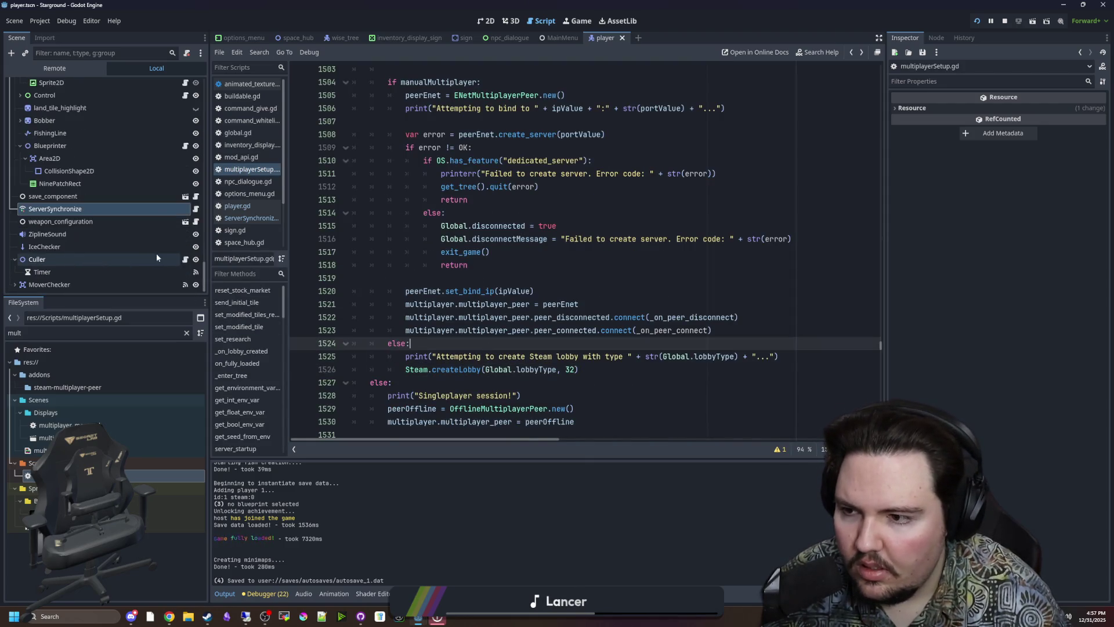
left_click(177, 332)
key("BackSpace")
key("BackSpace")
key("BackSpace")
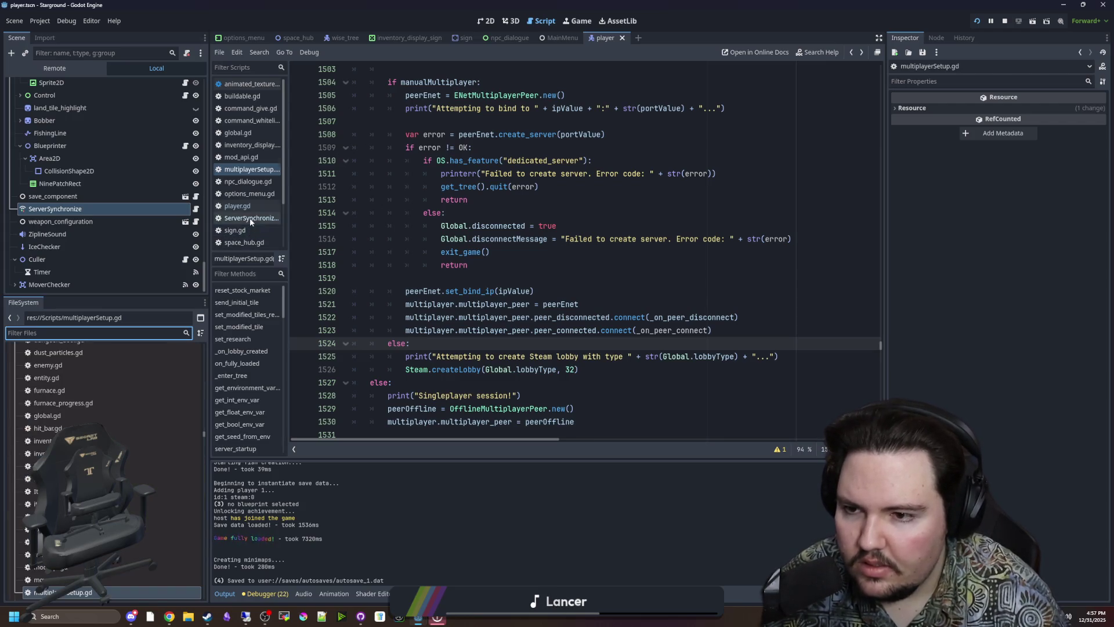
scroll(250, 222, "down", 3)
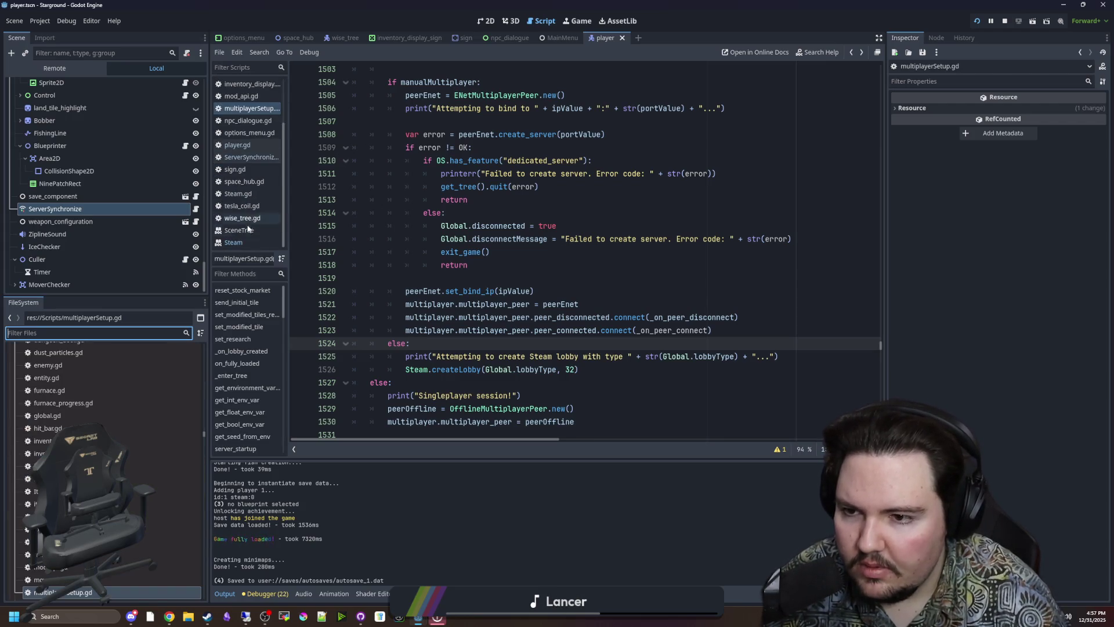
- In Steam.gd's lobby_joined, add peer_connected.connect(get_parent()._on_peer_connect) after line 78
left_click(252, 193)
scroll(461, 322, "up", 8)
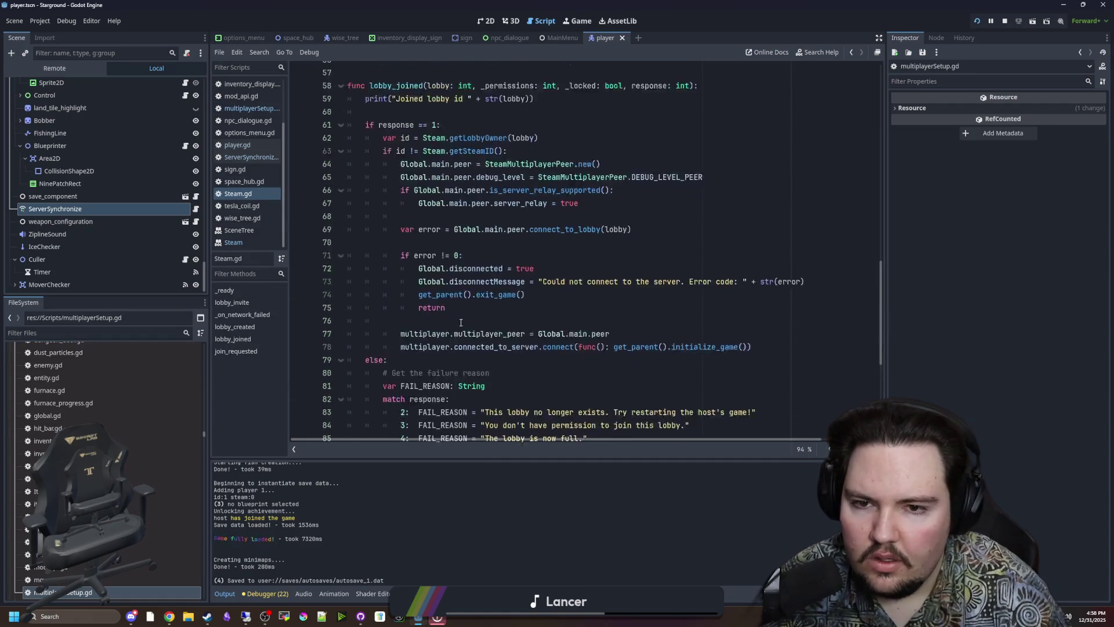
scroll(501, 300, "down", 2)
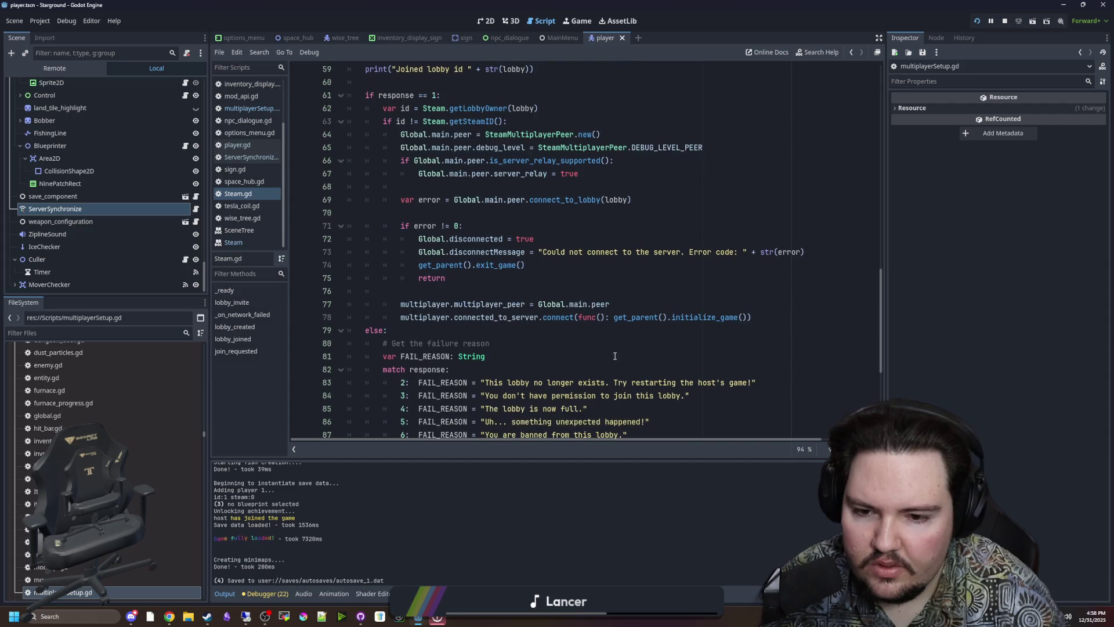
left_click(764, 319)
key("Return")
type("multiplayer.multiplayer_peer.peer_connected.connect(_on_peer_connect)")
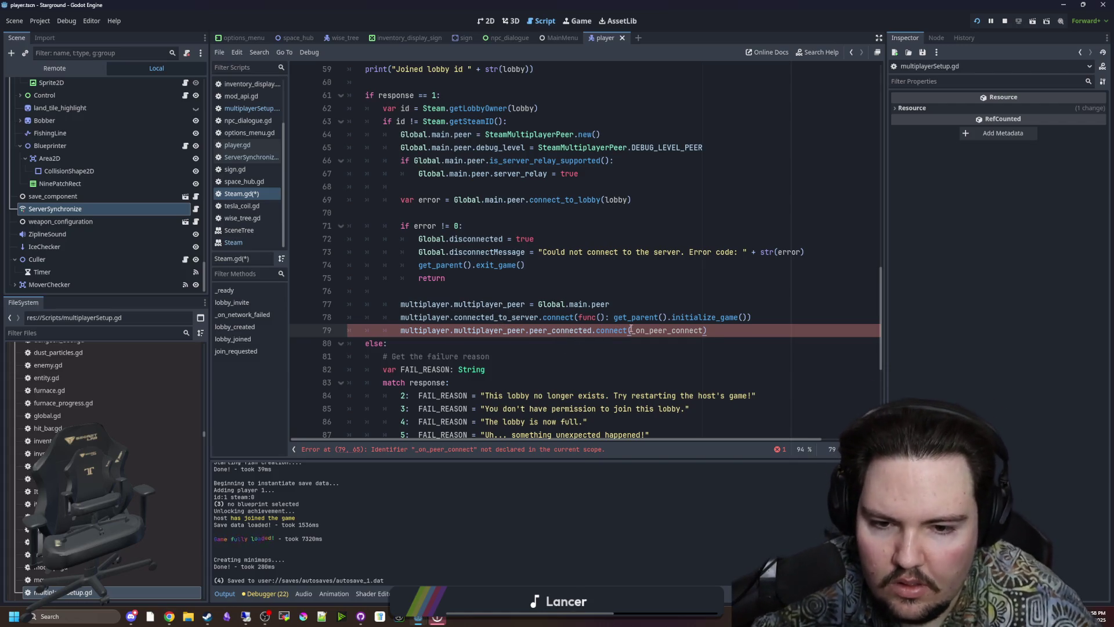
type("get_parent().")
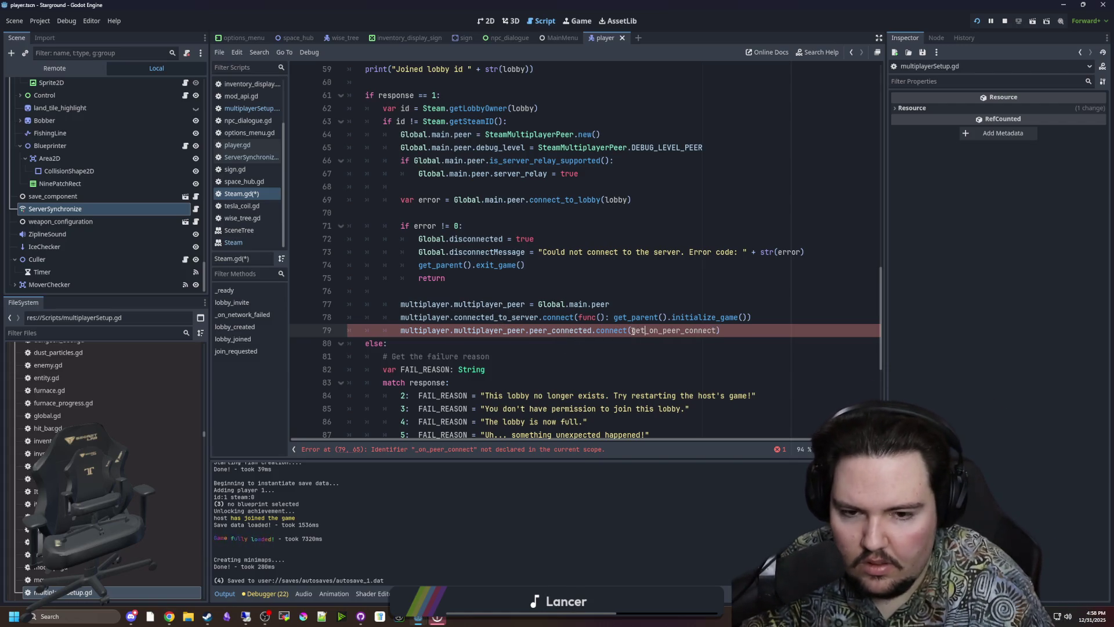
left_click(752, 291)
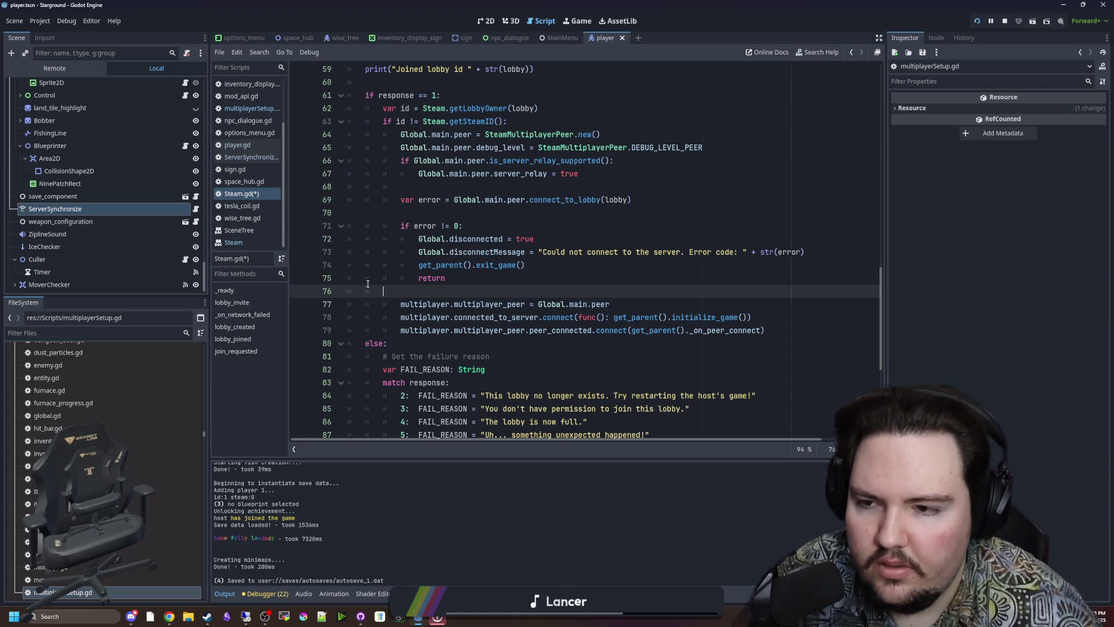
left_click(264, 110)
left_click(607, 289)
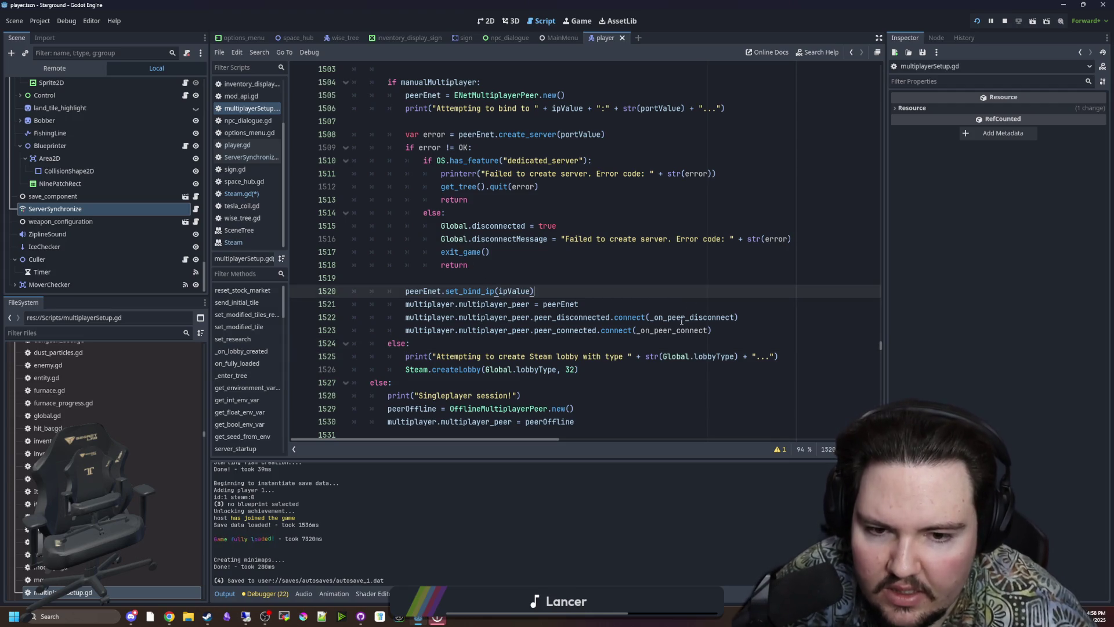
- Delete the peer_connected.connect line and its empty line from lobby_joined in Steam.gd
left_click(685, 319, "ctrl")
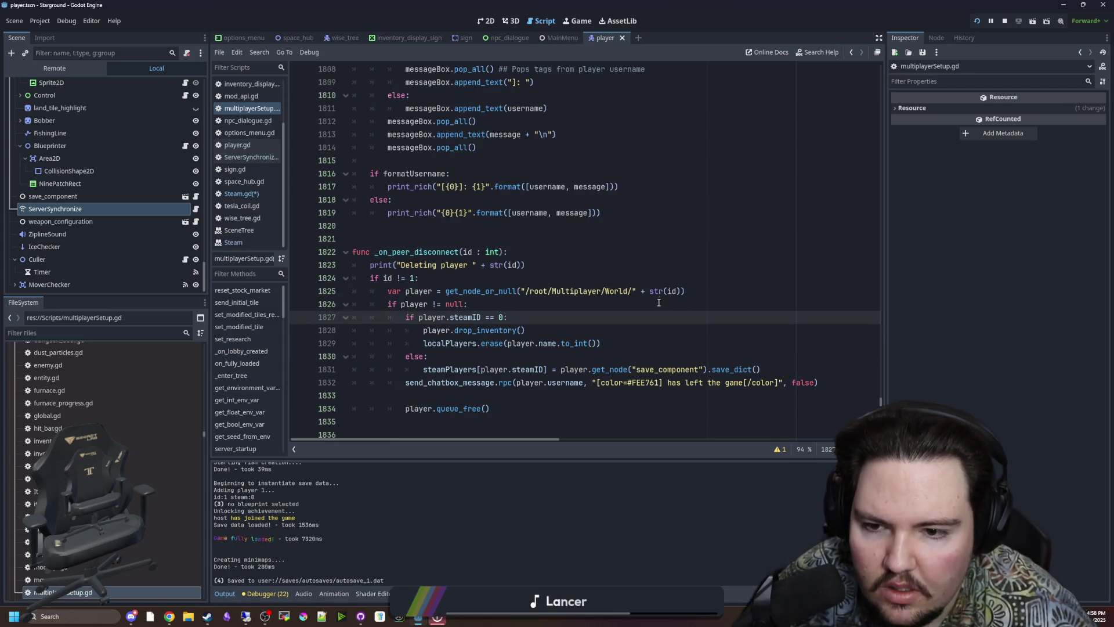
scroll(639, 301, "down", 1)
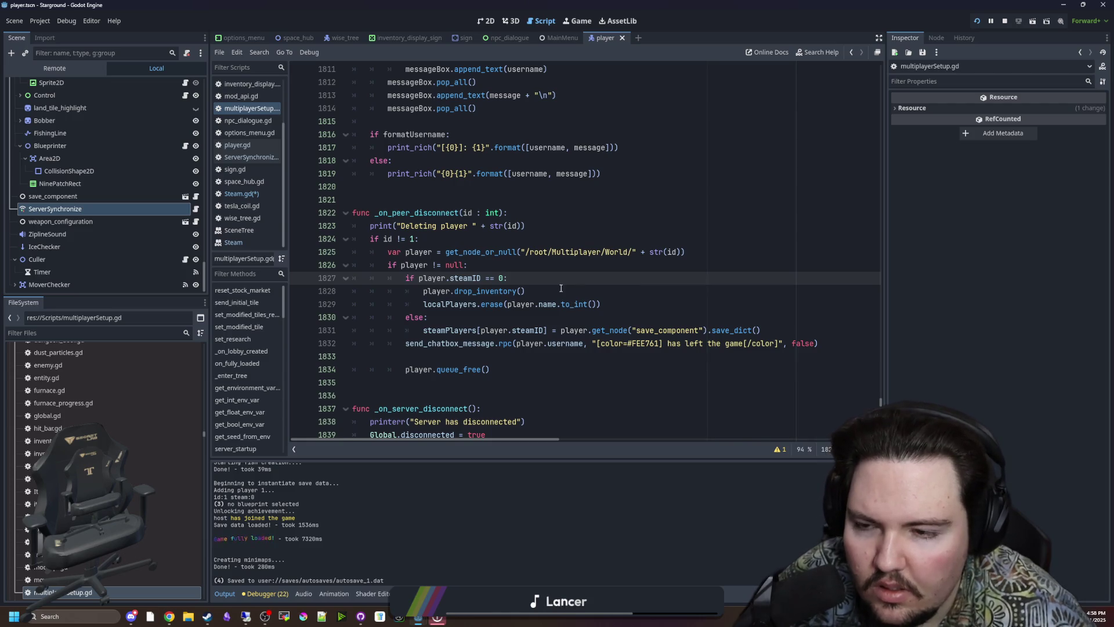
left_click(241, 193)
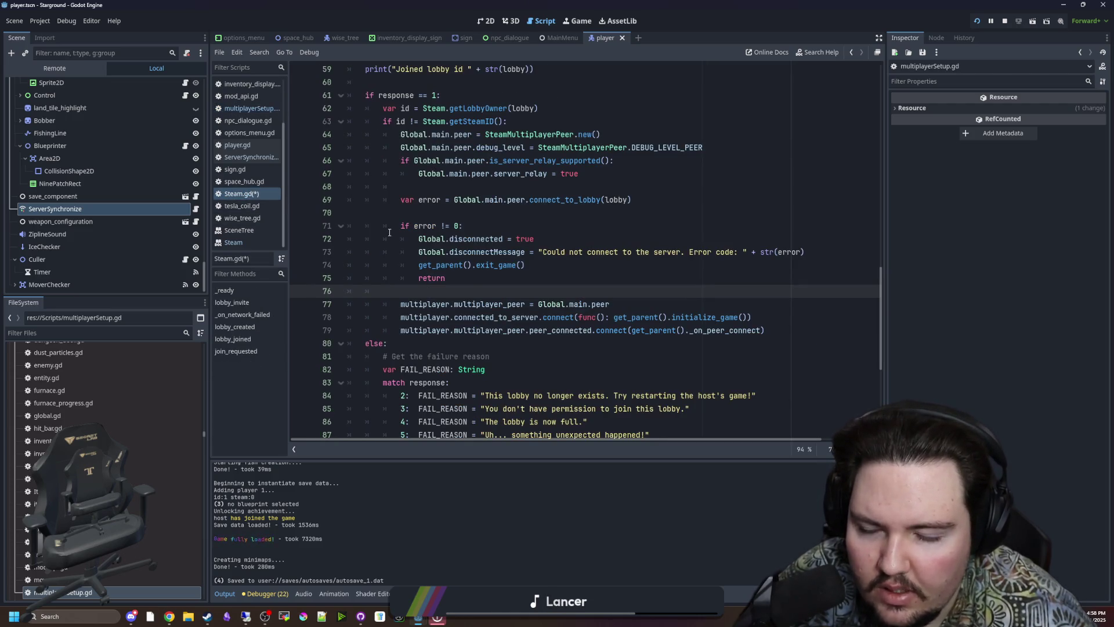
scroll(509, 271, "down", 4)
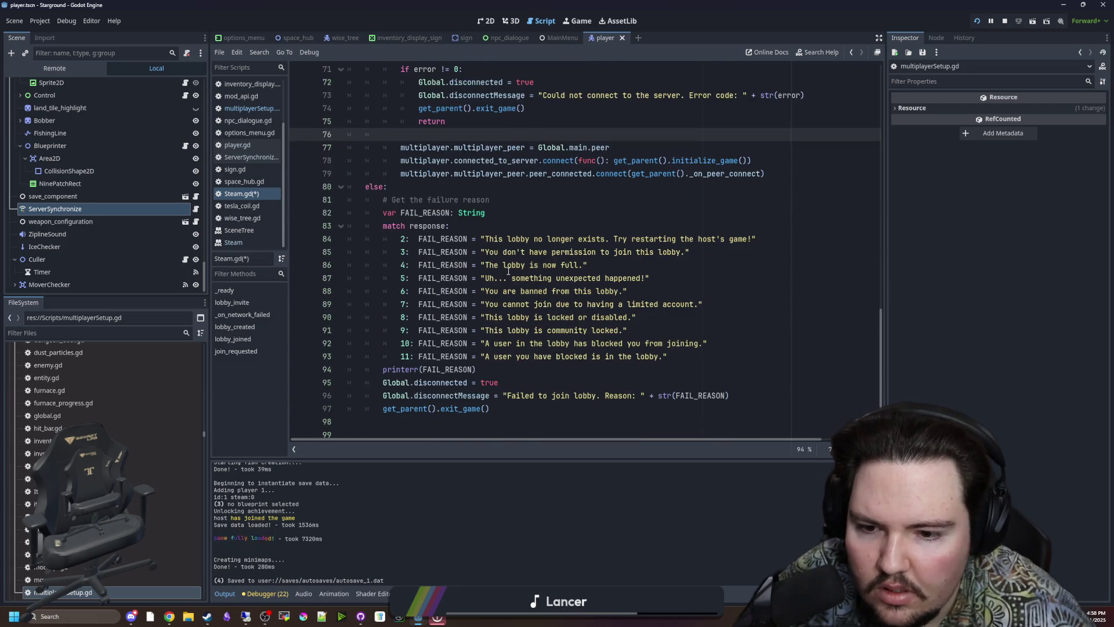
scroll(508, 271, "down", 2)
scroll(515, 271, "up", 6)
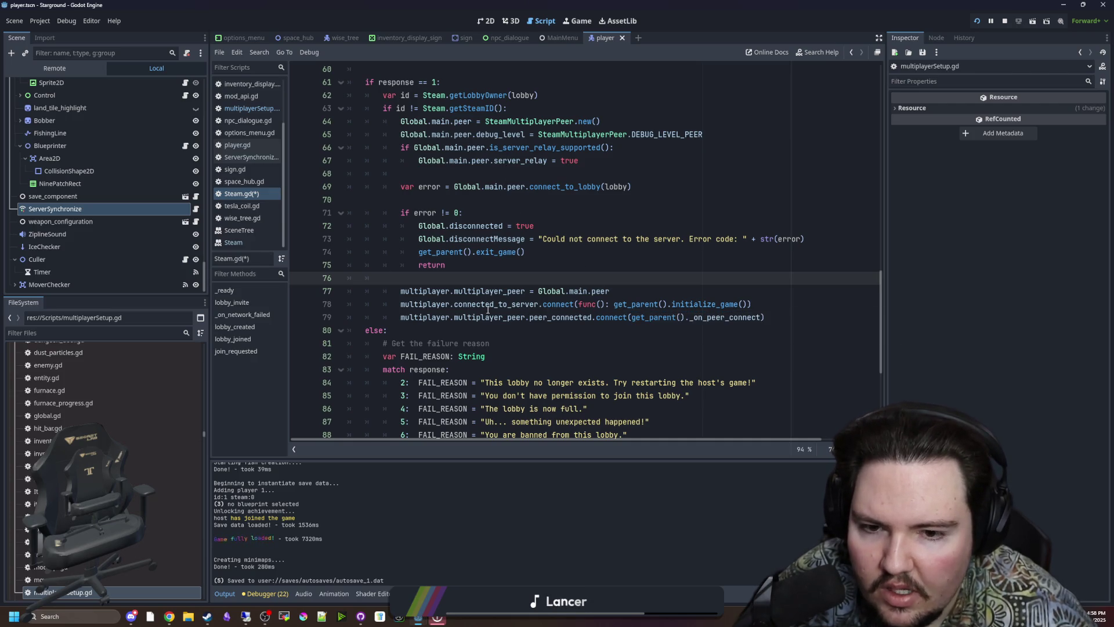
mouse_move(488, 310)
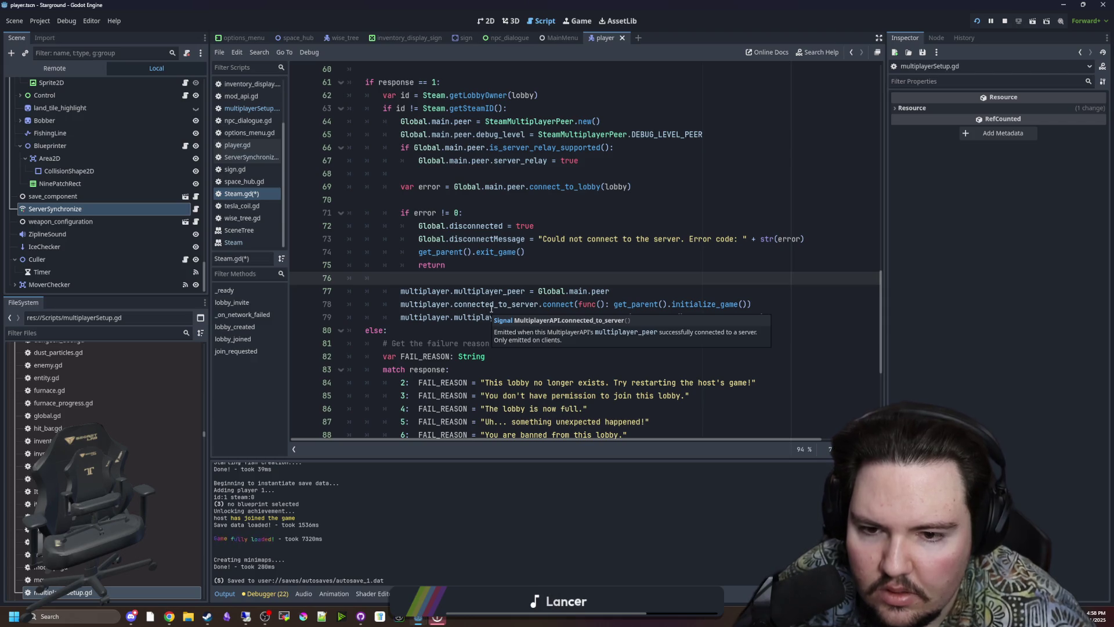
scroll(493, 309, "up", 2)
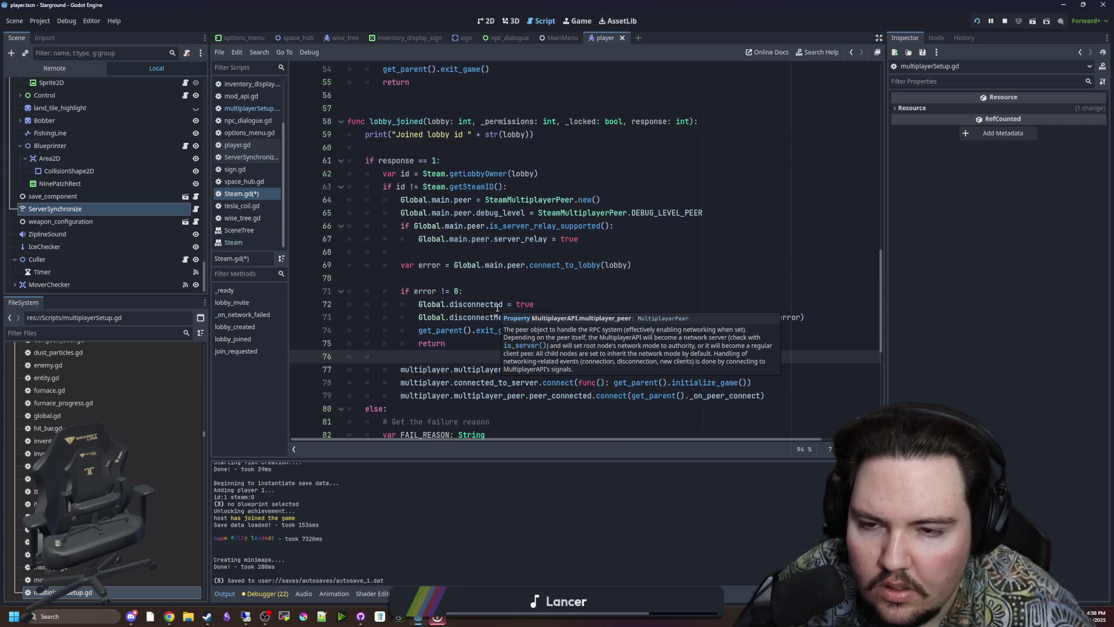
mouse_move(799, 401)
left_mouse_down()
mouse_move(406, 384)
mouse_move(401, 395)
left_mouse_up()
key("ctrl+c")
key("BackSpace")
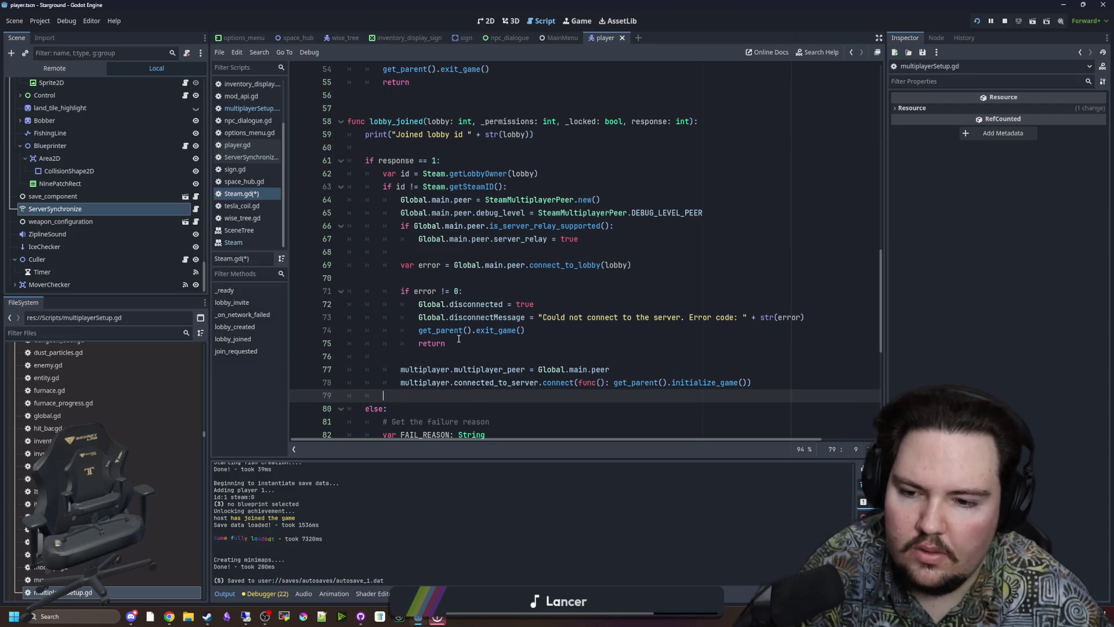
key("BackSpace")
- Paste peer_connected.connect(get_parent()._on_peer_connect) below the peer_disconnected hookup in lobby_created
scroll(564, 310, "up", 7)
left_click(591, 289)
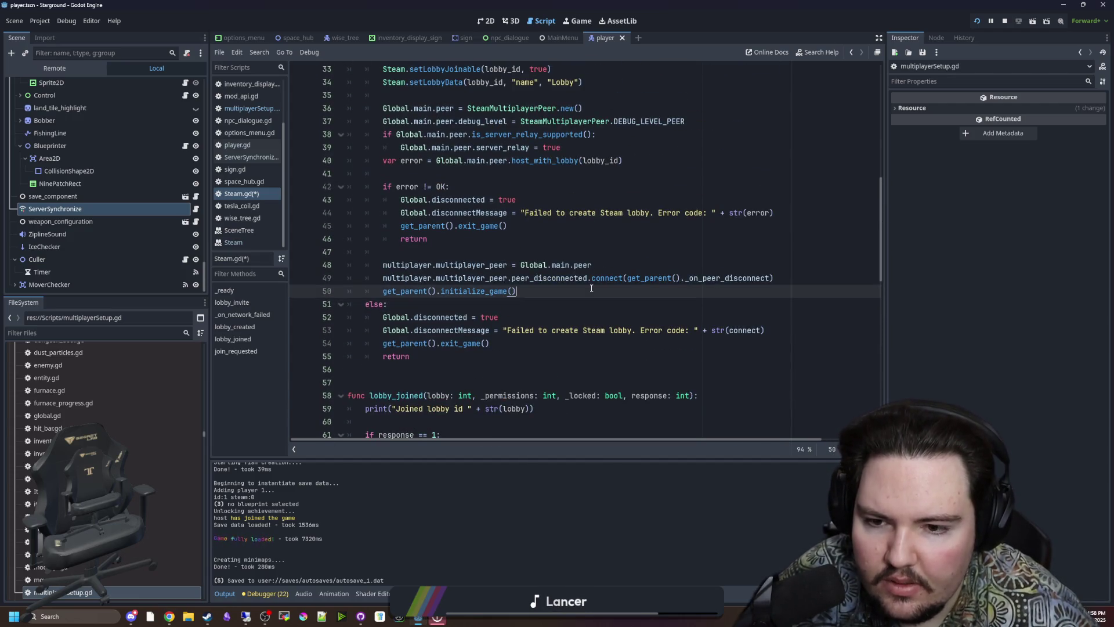
scroll(606, 316, "up", 2)
left_click(818, 360)
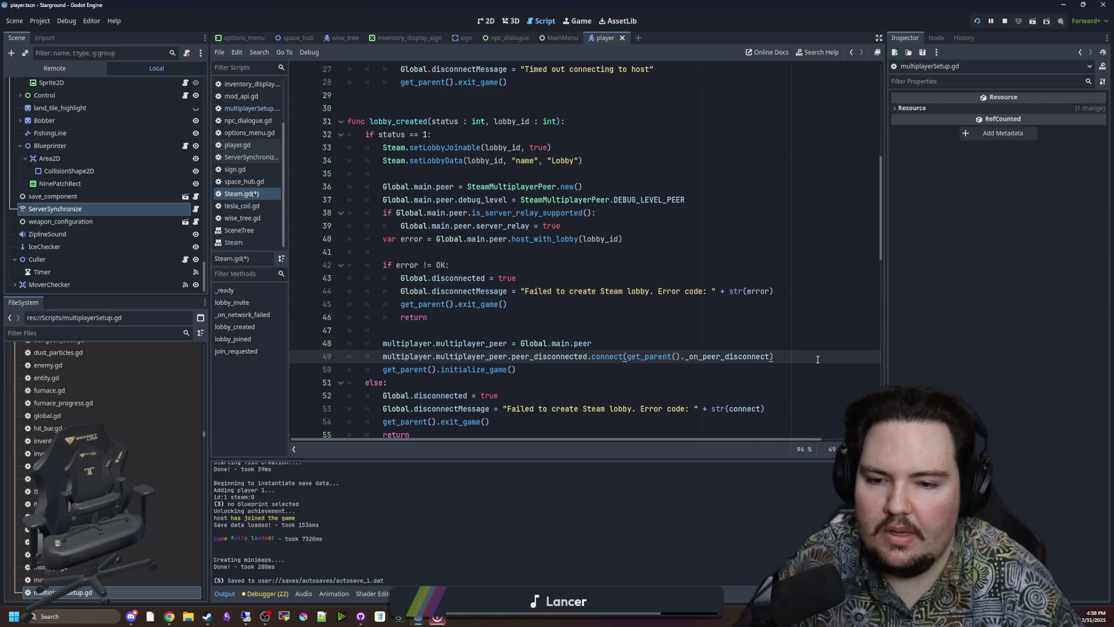
key("Return")
key("ctrl+v")
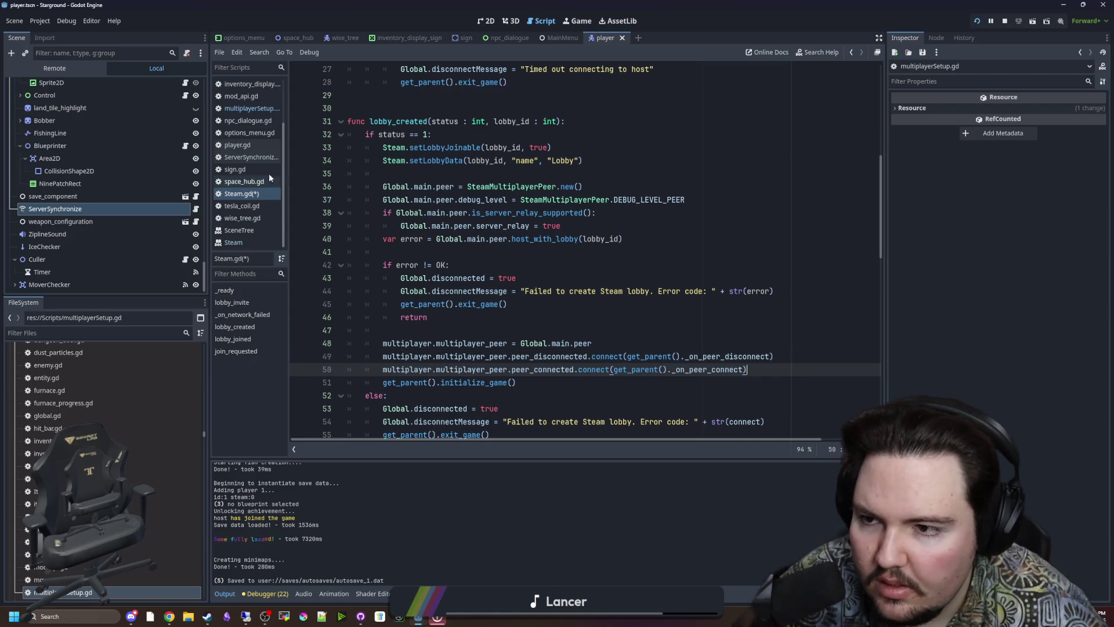
- Search multiplayerSetup.gd for start_host and review its set_bind_ip code
left_click(263, 109)
scroll(491, 236, "down", 4)
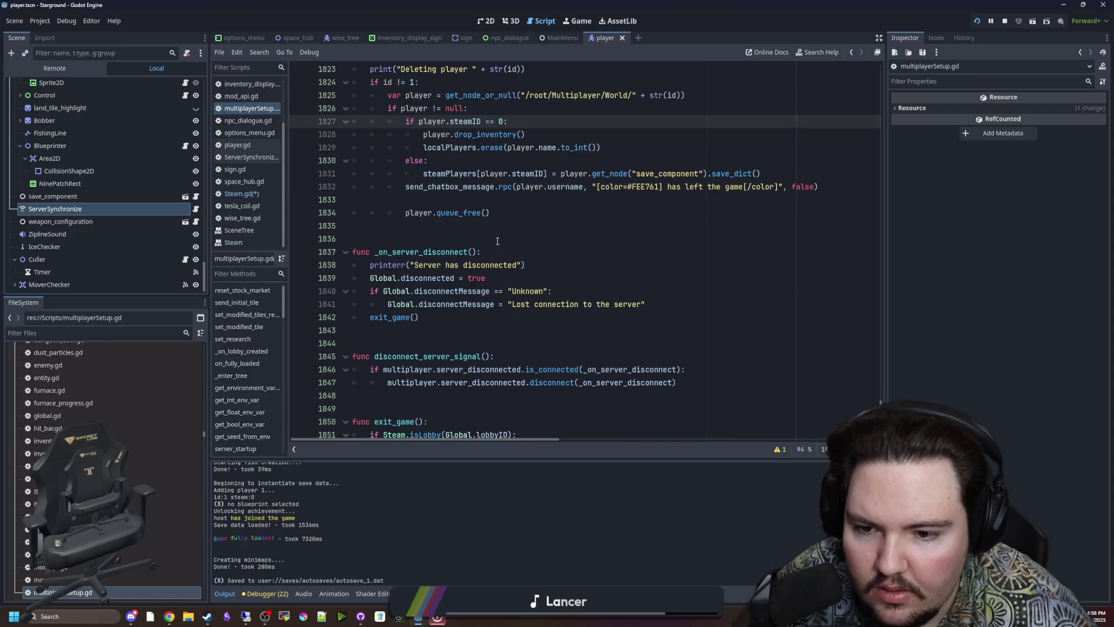
scroll(466, 254, "up", 5)
key("ctrl+f")
type("start_host")
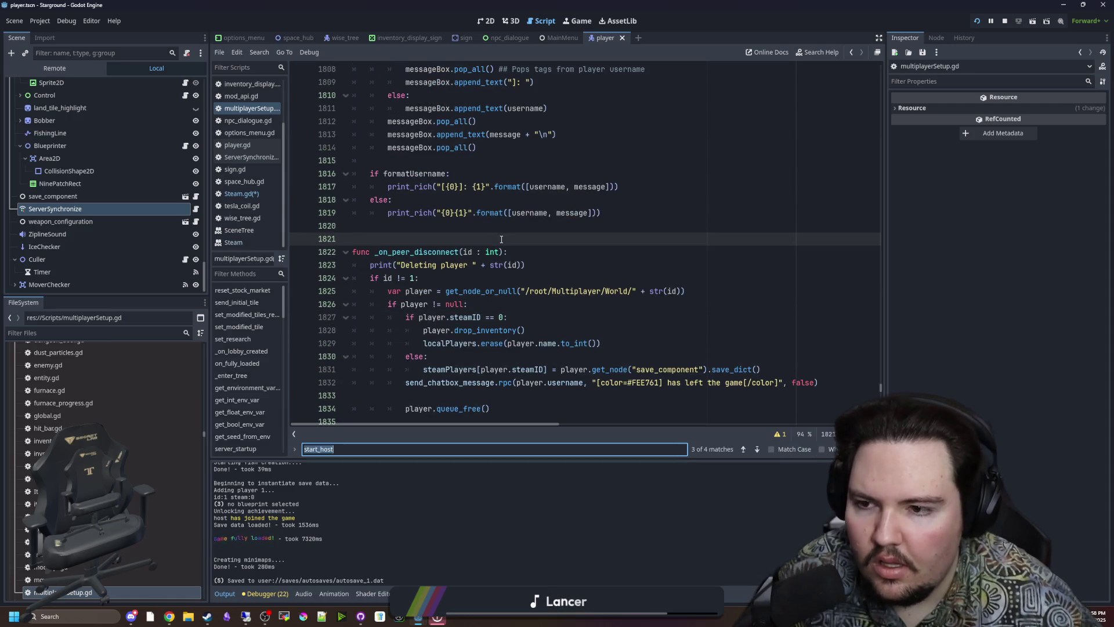
left_click(412, 279)
left_click(411, 241)
left_click(411, 241, "ctrl")
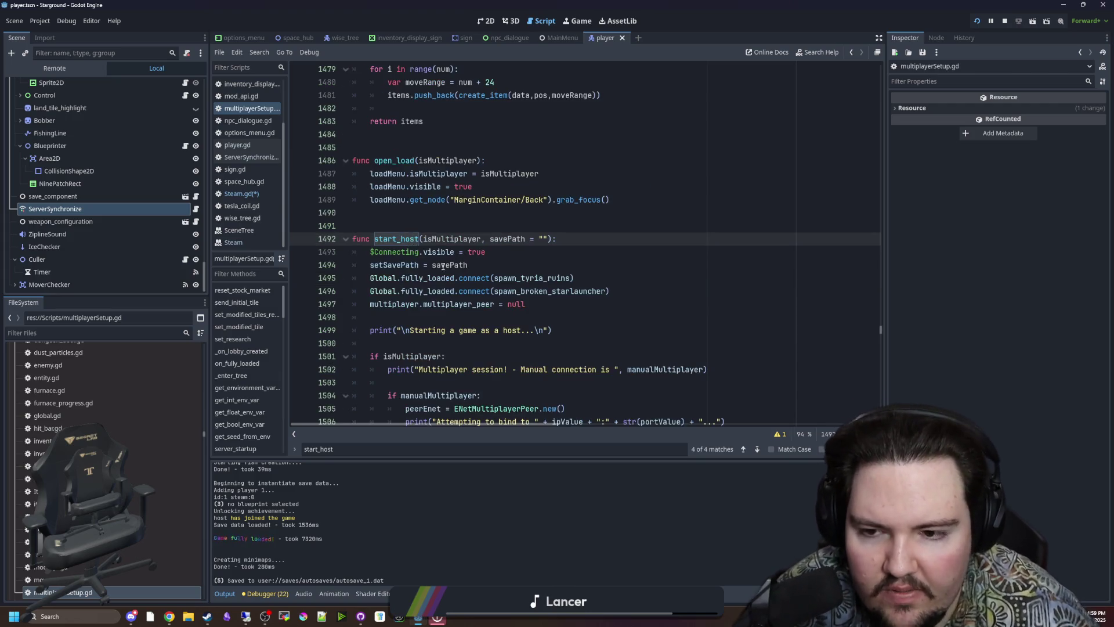
scroll(434, 257, "down", 9)
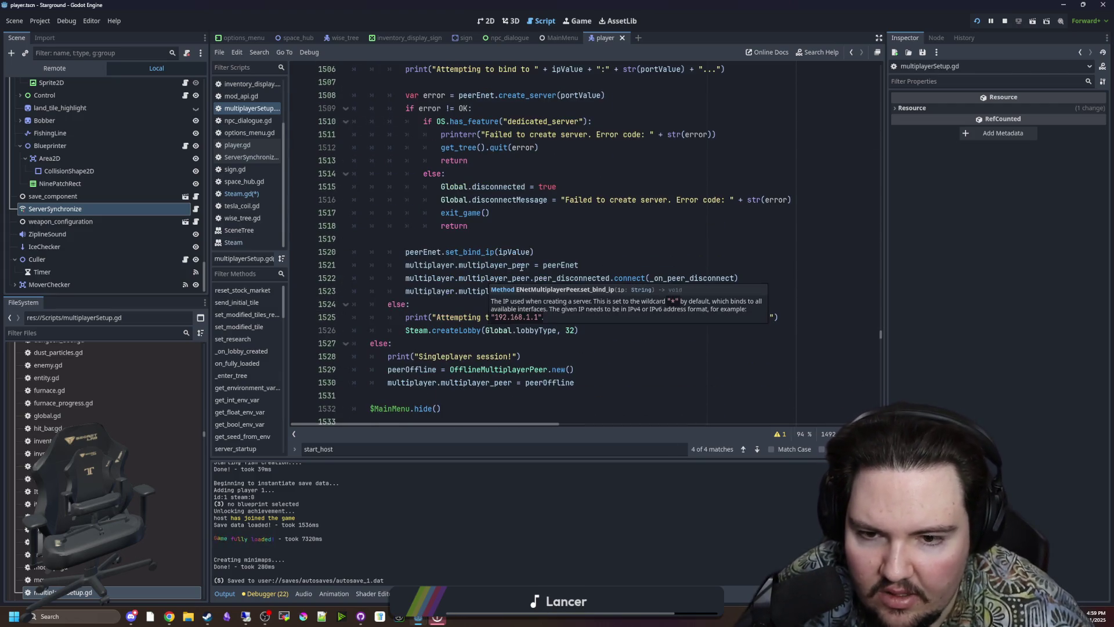
left_click(453, 252)
- Save the edited scripts from Steam.gd with Ctrl+S
left_click(260, 199)
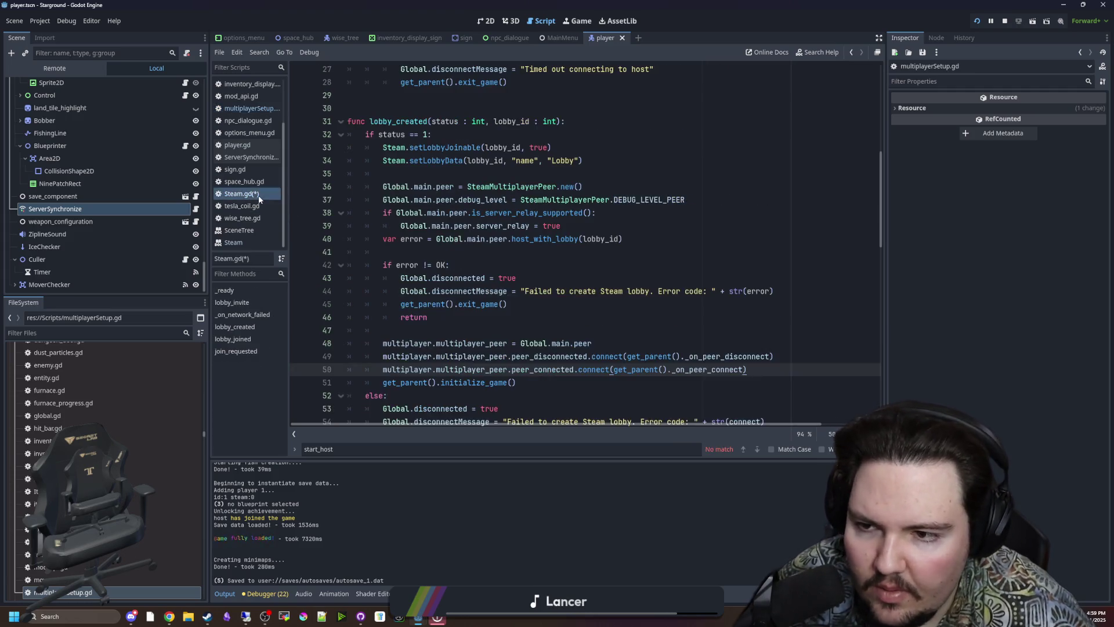
scroll(581, 327, "down", 1)
left_click(613, 295)
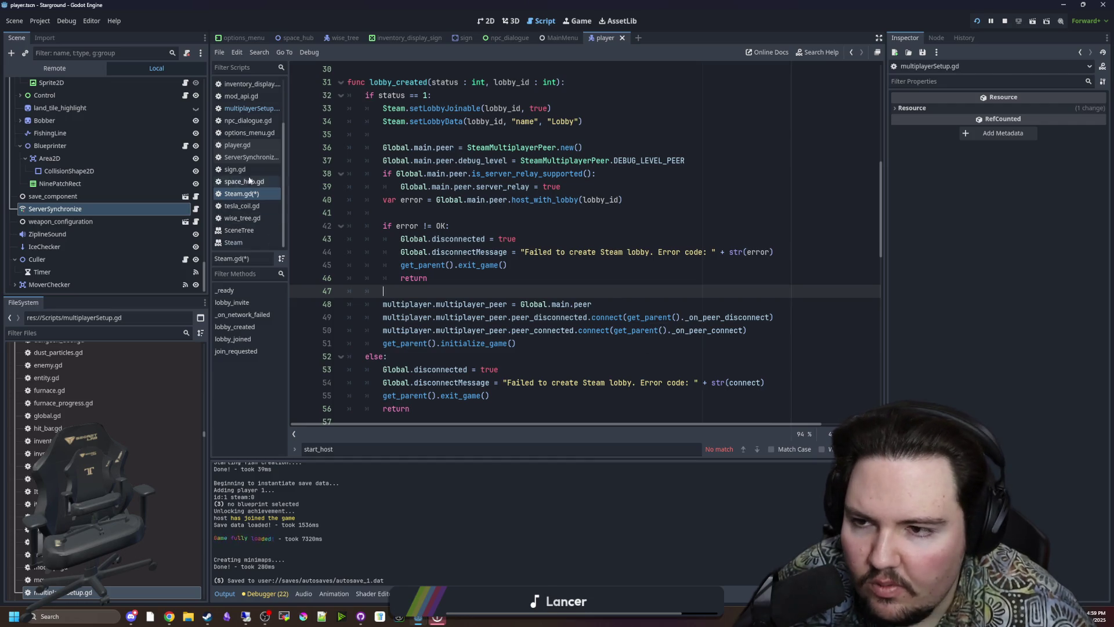
key("ctrl+s")
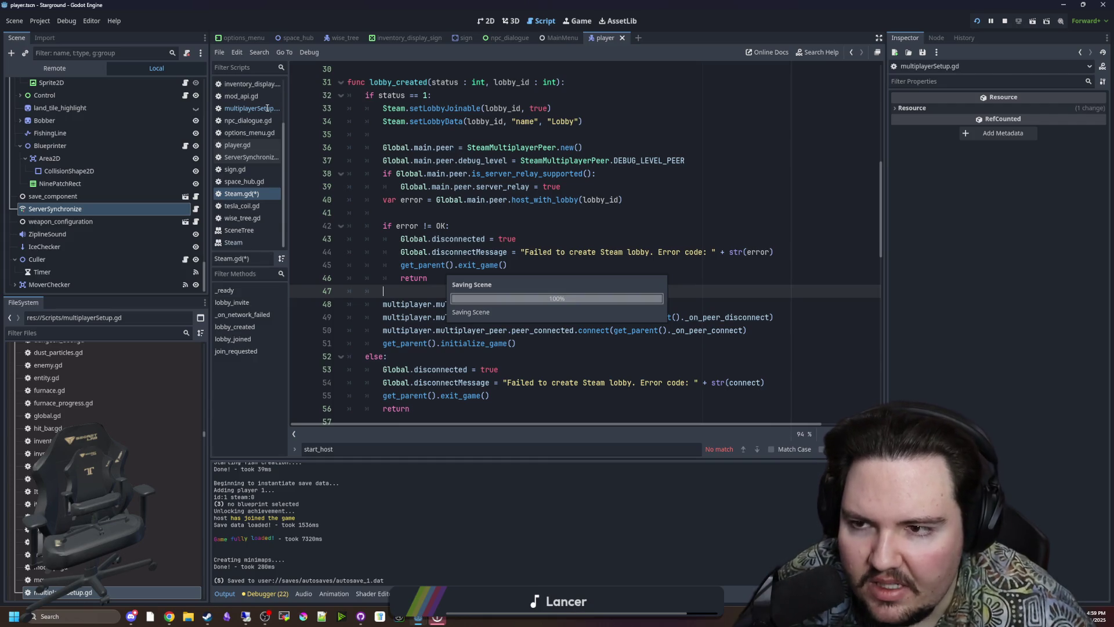
left_click(267, 108)
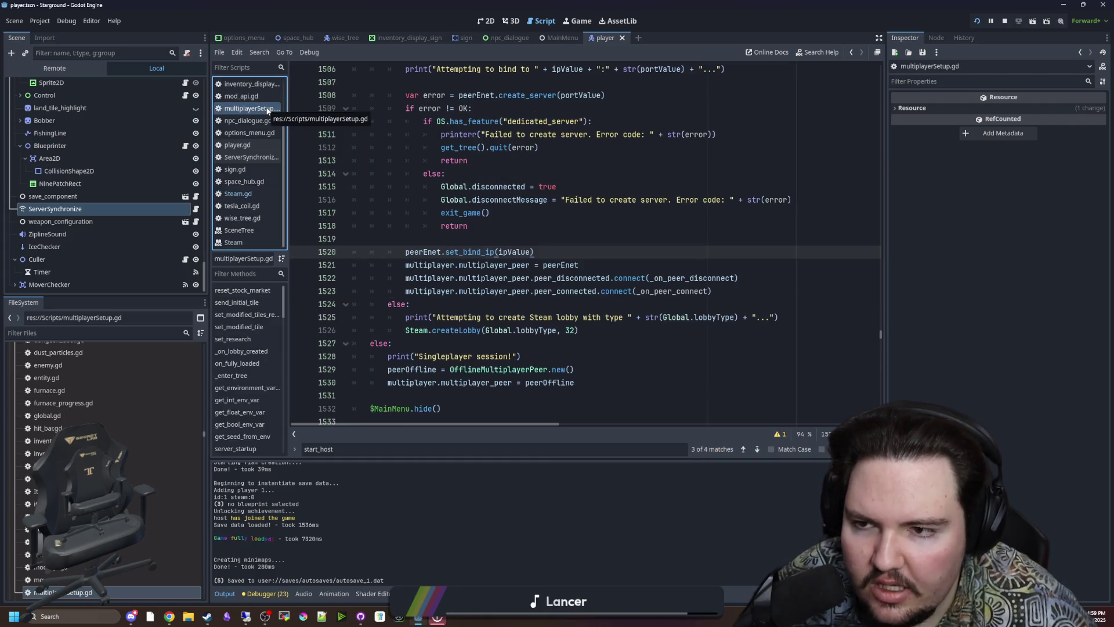
- Jump from start_host's _on_peer_connect reference to its definition and back
left_click(539, 229)
left_click(672, 291, "ctrl")
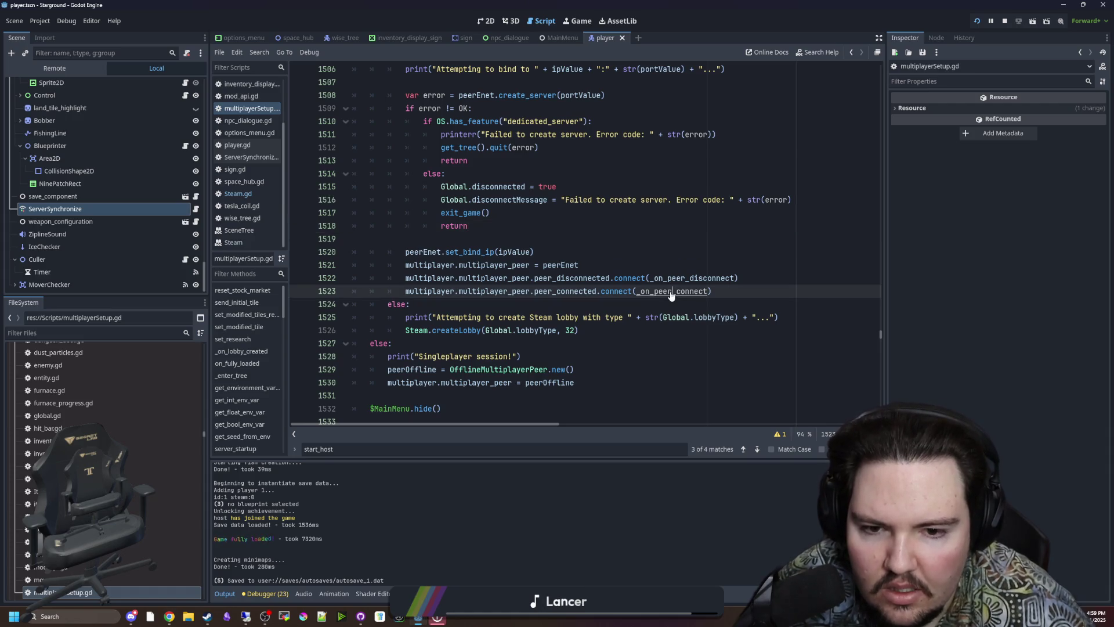
left_click(672, 291, "ctrl")
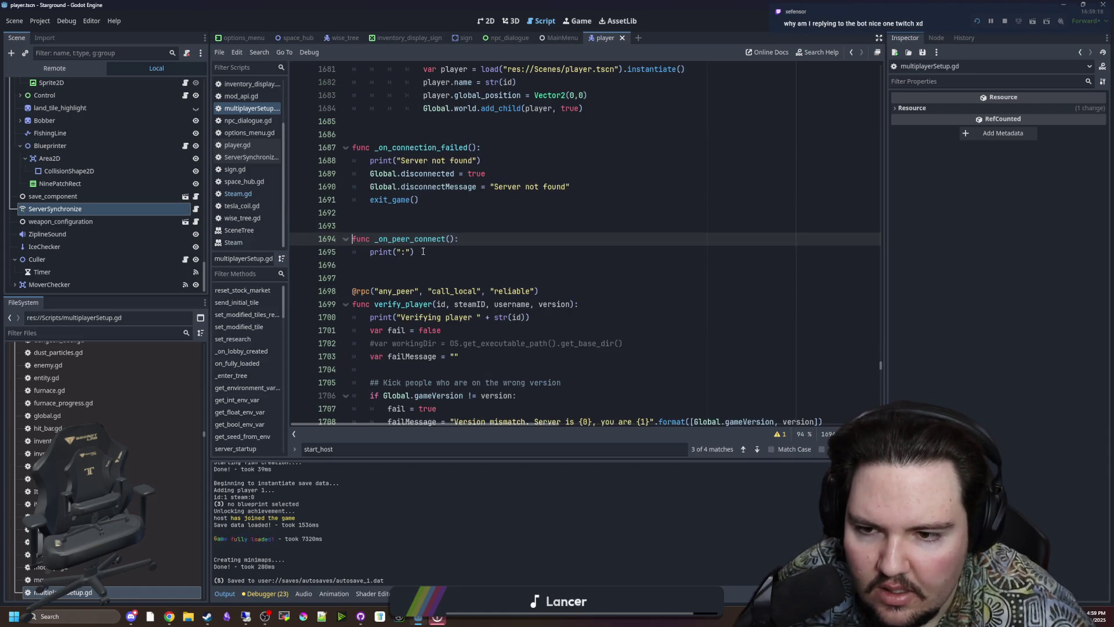
left_click(410, 252)
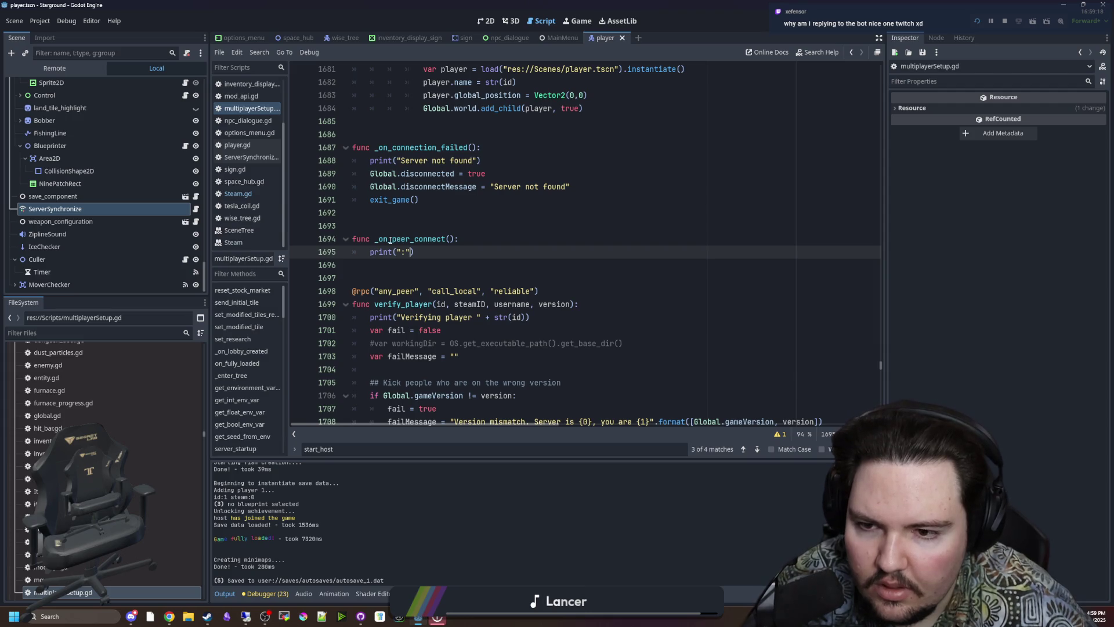
key("alt+Left")
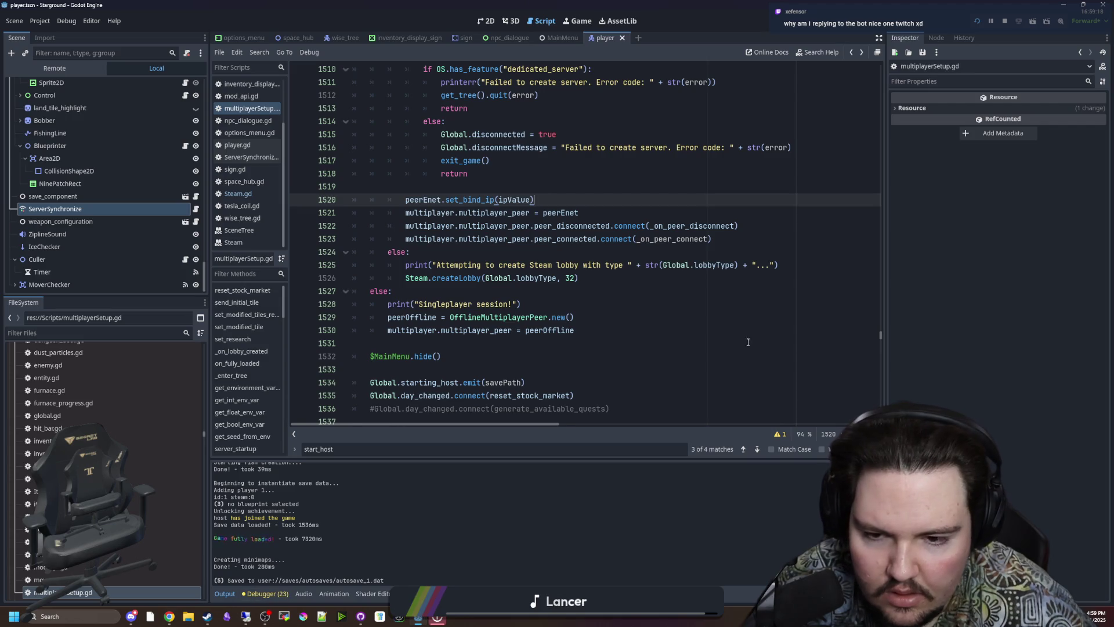
- Show the Debugger error list, check MultiplayerPeer's signal docs, and return to _on_peer_connect
left_click(224, 595)
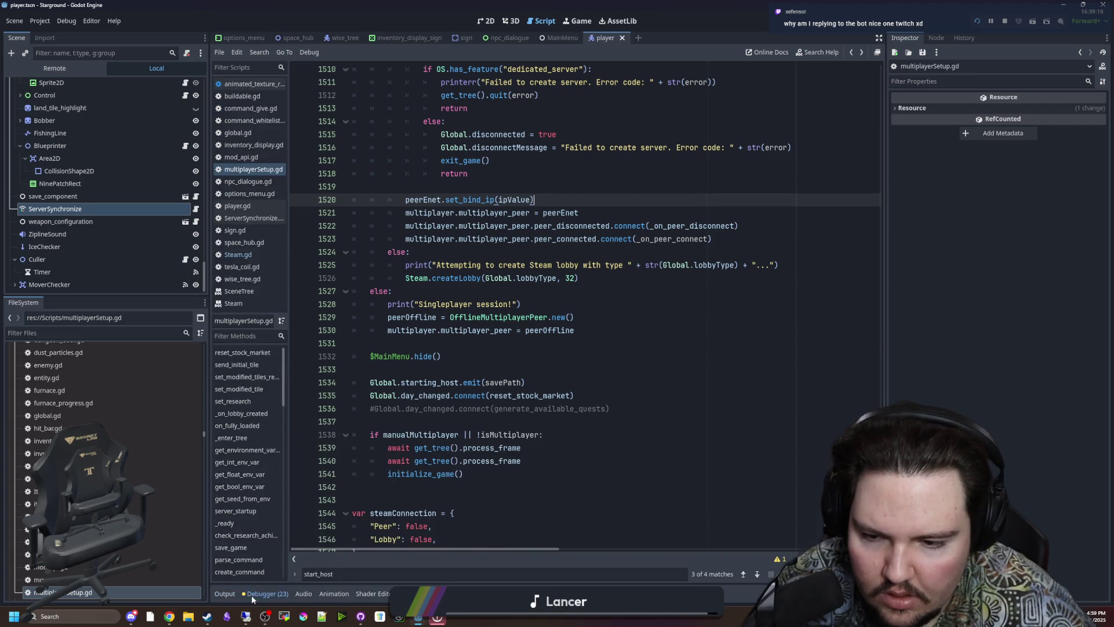
left_click(252, 595)
left_click(583, 317)
left_click(538, 248)
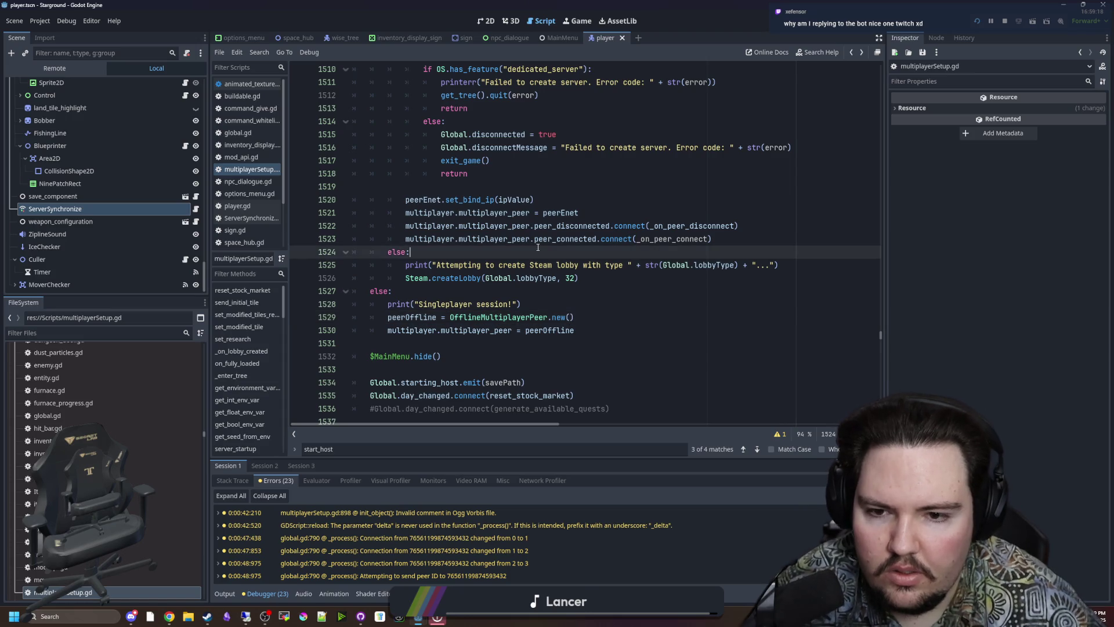
left_click(555, 243, "ctrl")
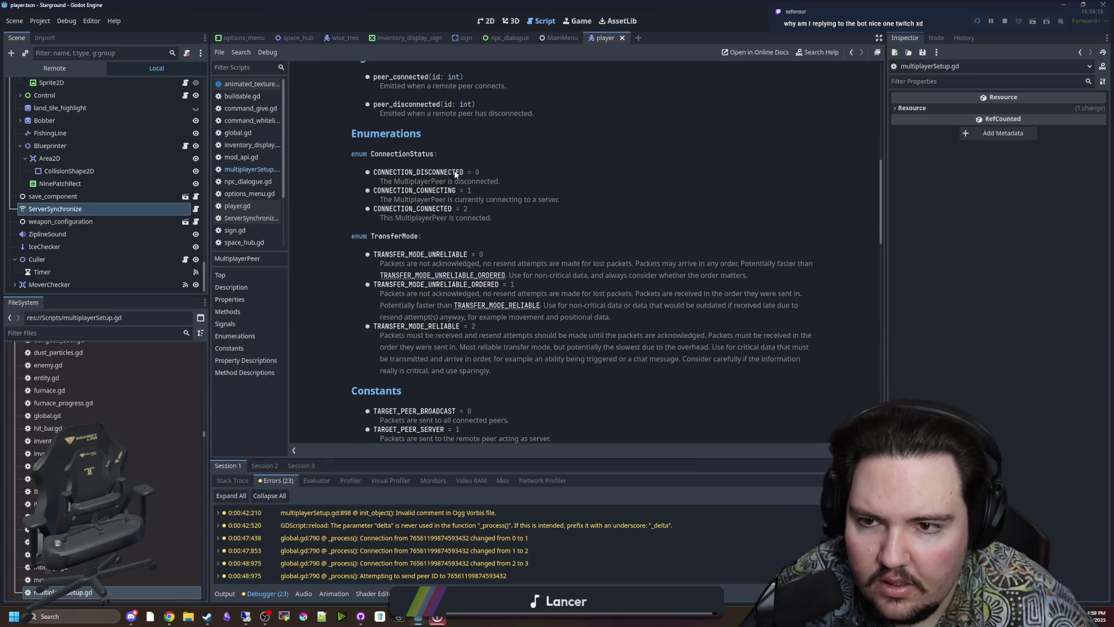
key("alt+Left")
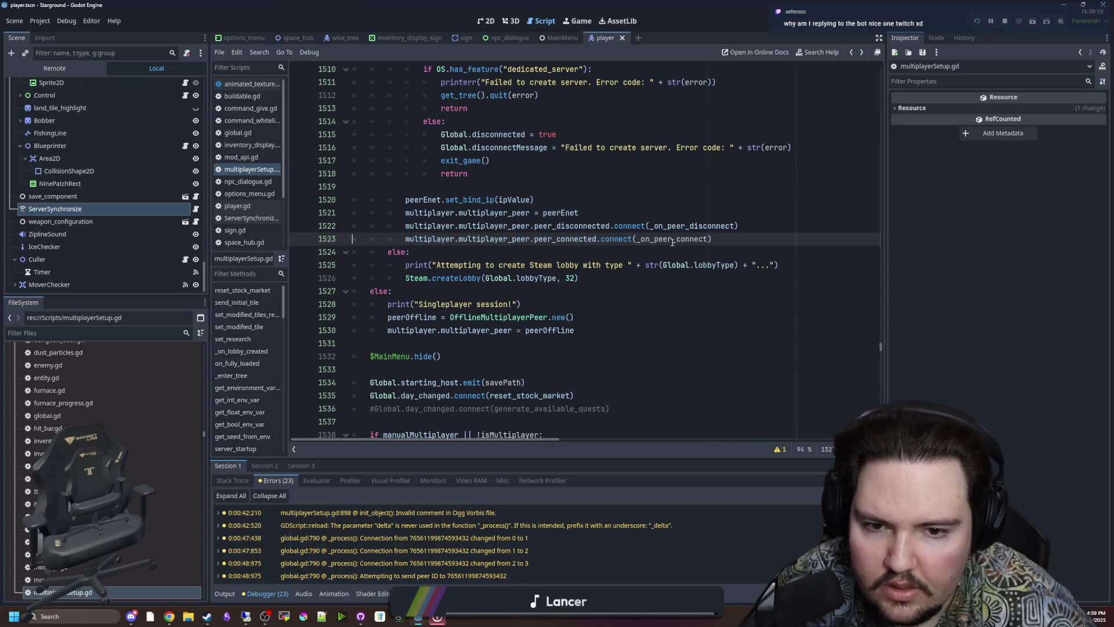
left_click(672, 240, "ctrl")
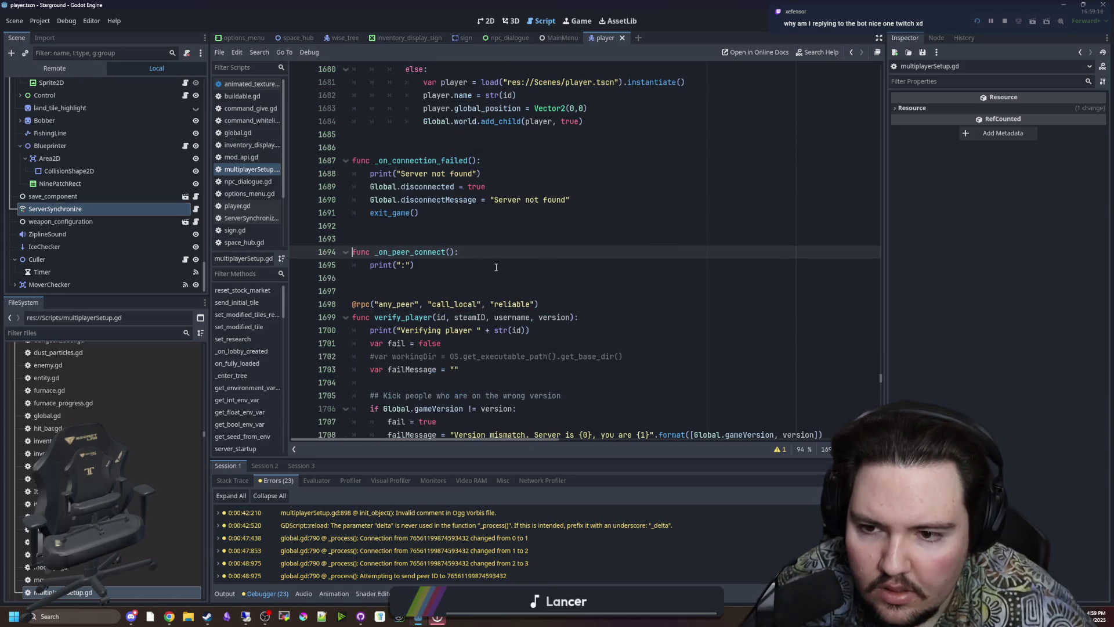
- Give _on_peer_connect an id : int parameter and print "Player with id {0} has connected."
type("id : int")
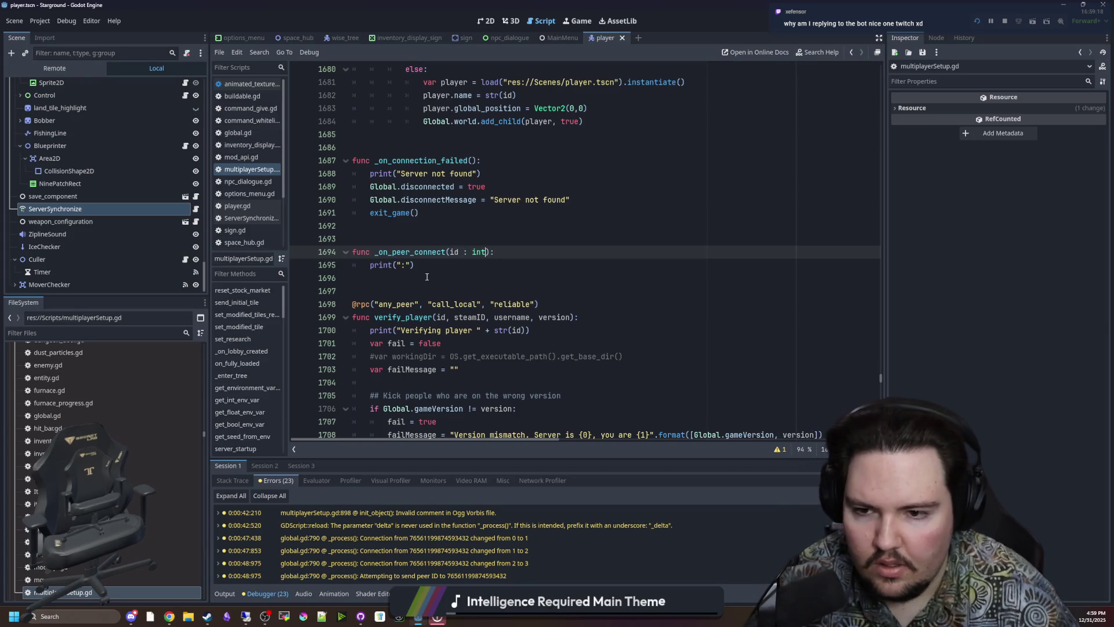
left_click(411, 266)
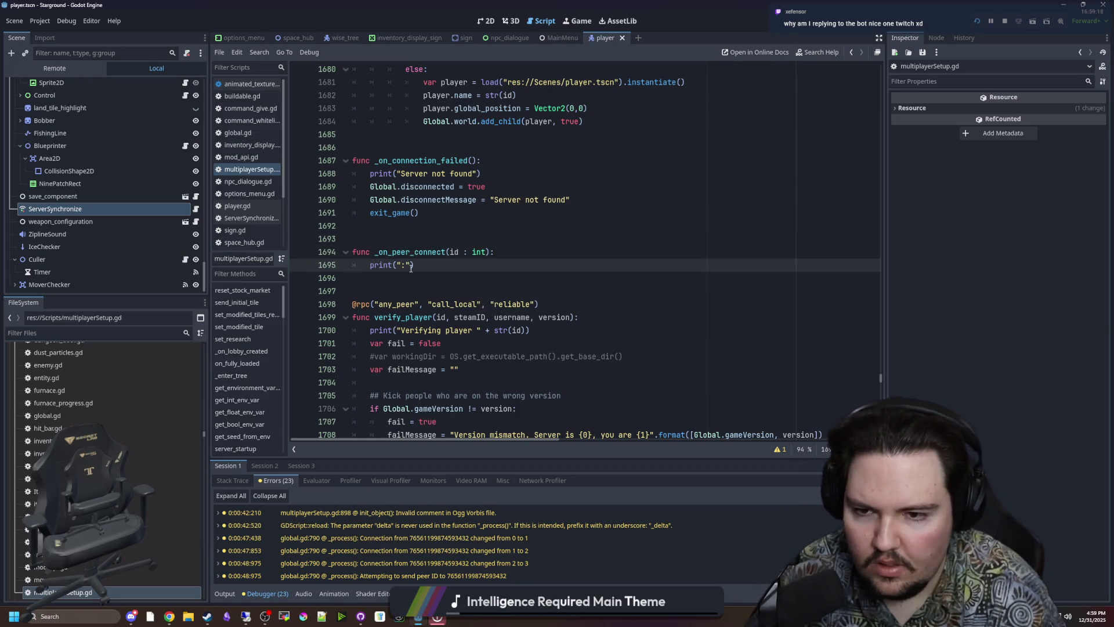
key("BackSpace")
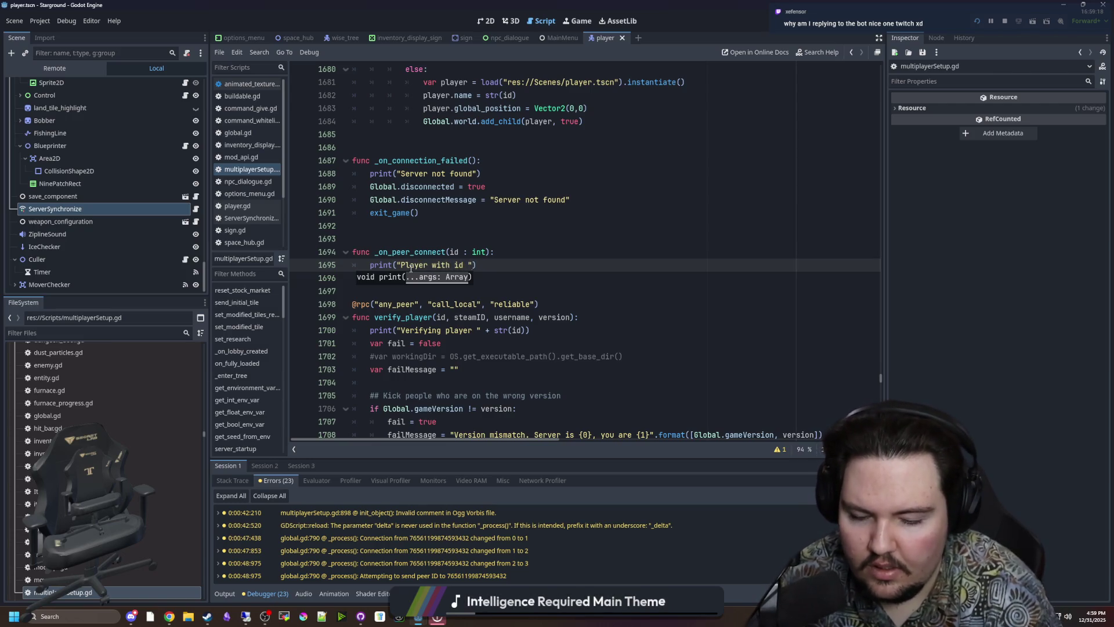
type("{0} has connected.")
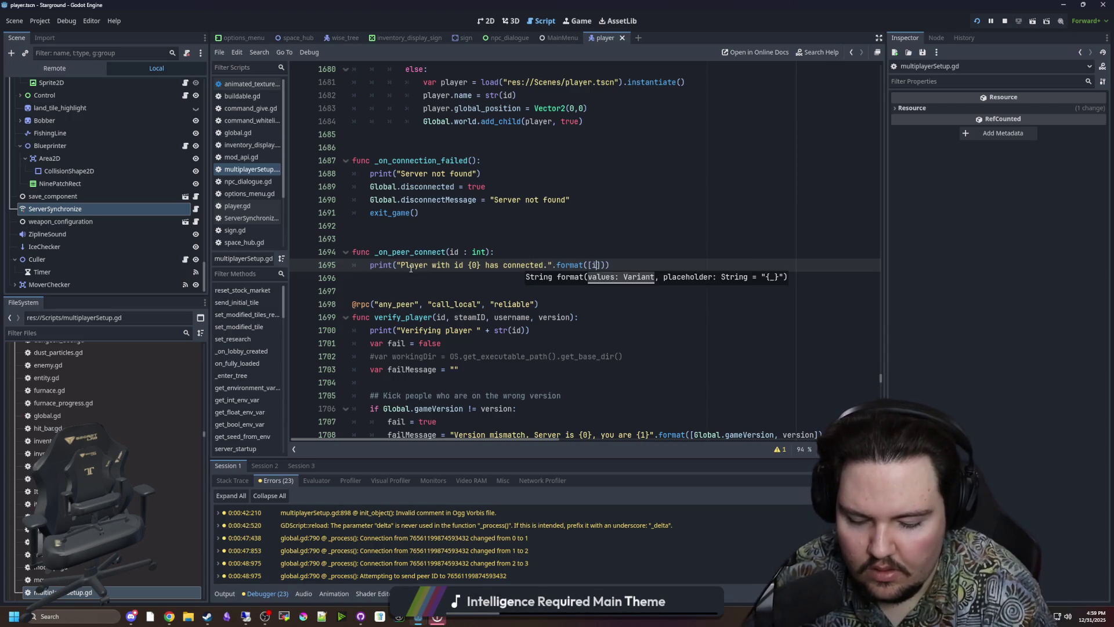
type("d")
- Save multiplayerSetup.gd with Ctrl+S, repeating the save several times
left_click(421, 252)
left_click(431, 237)
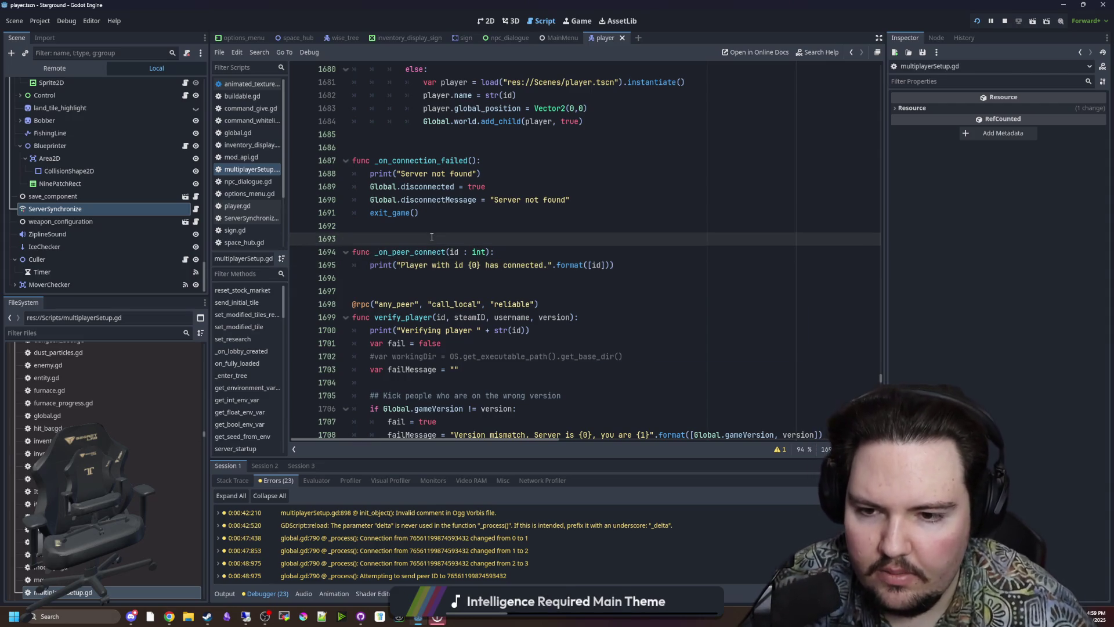
key("ctrl+s")
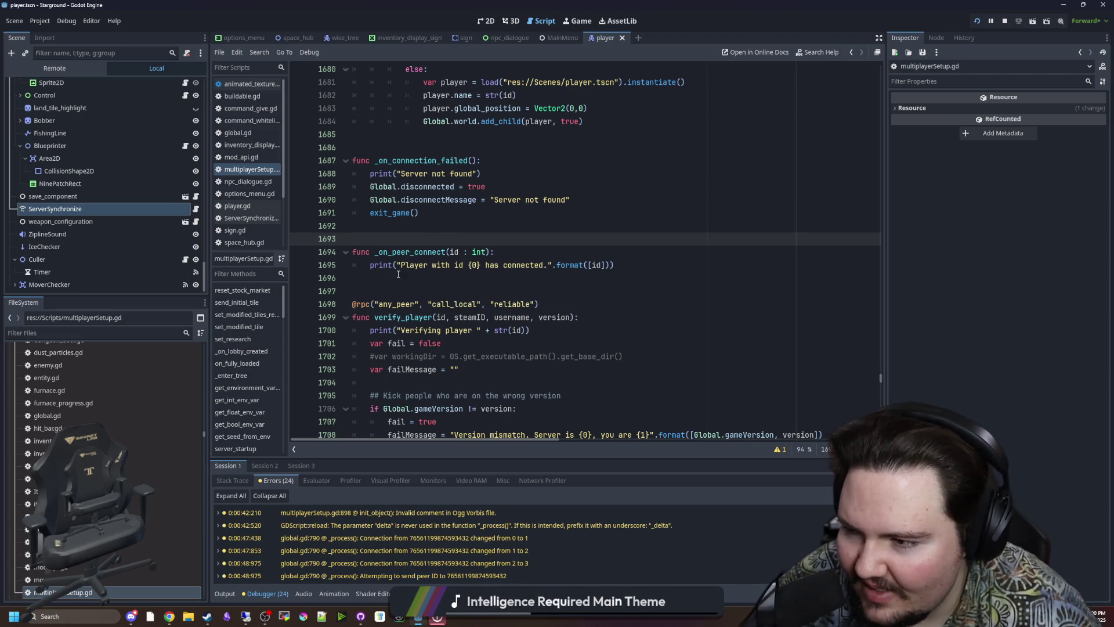
left_click(462, 221)
key("ctrl+s")
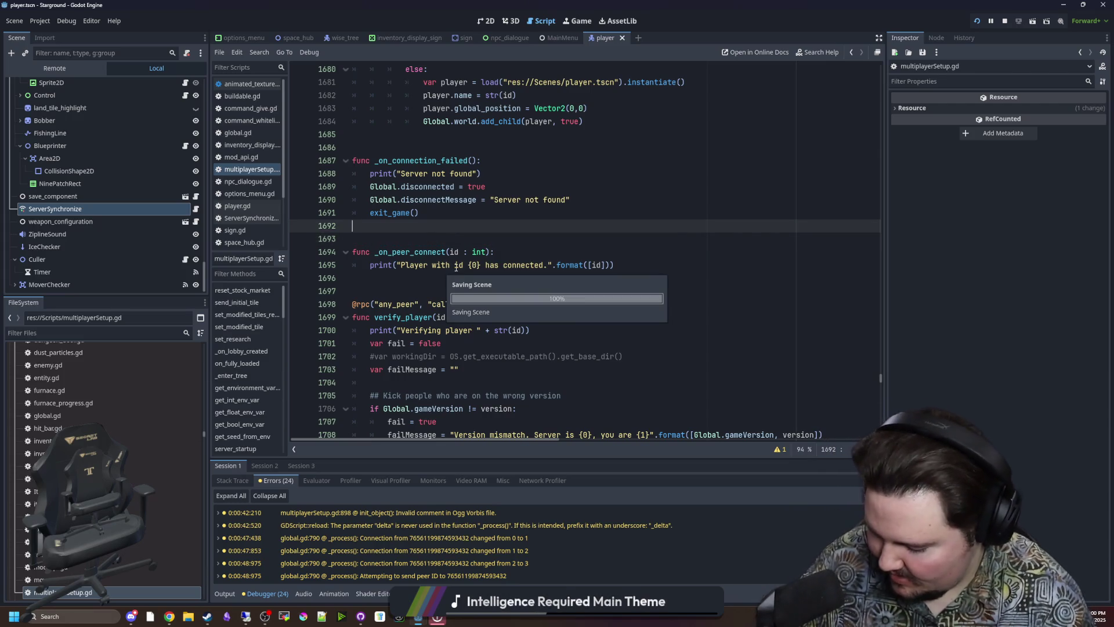
left_click(503, 283)
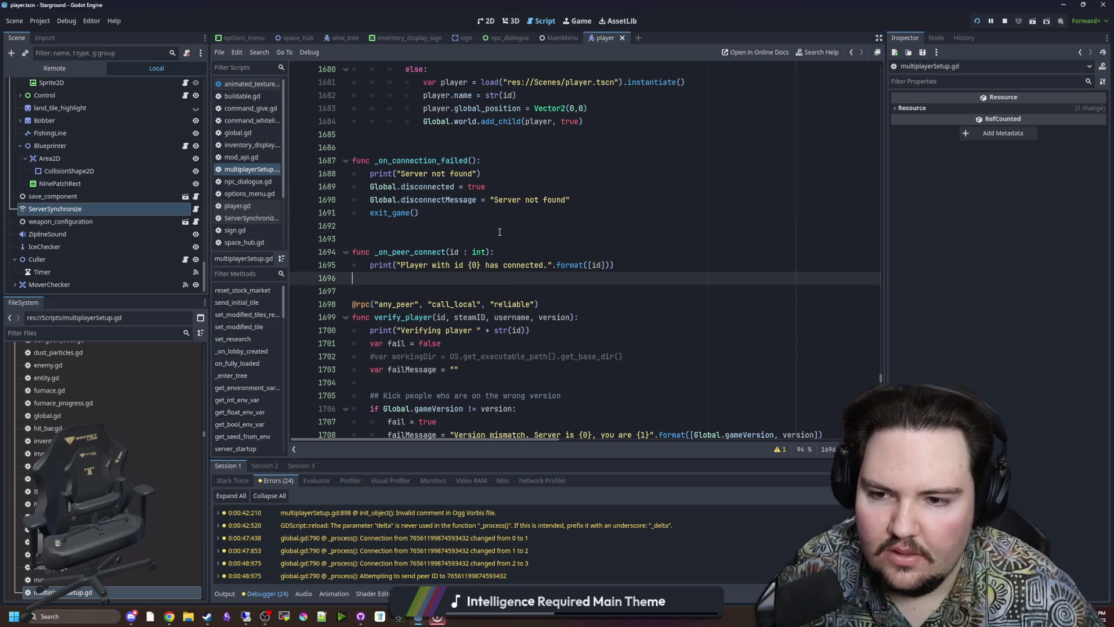
left_click(407, 239)
key("ctrl+s")
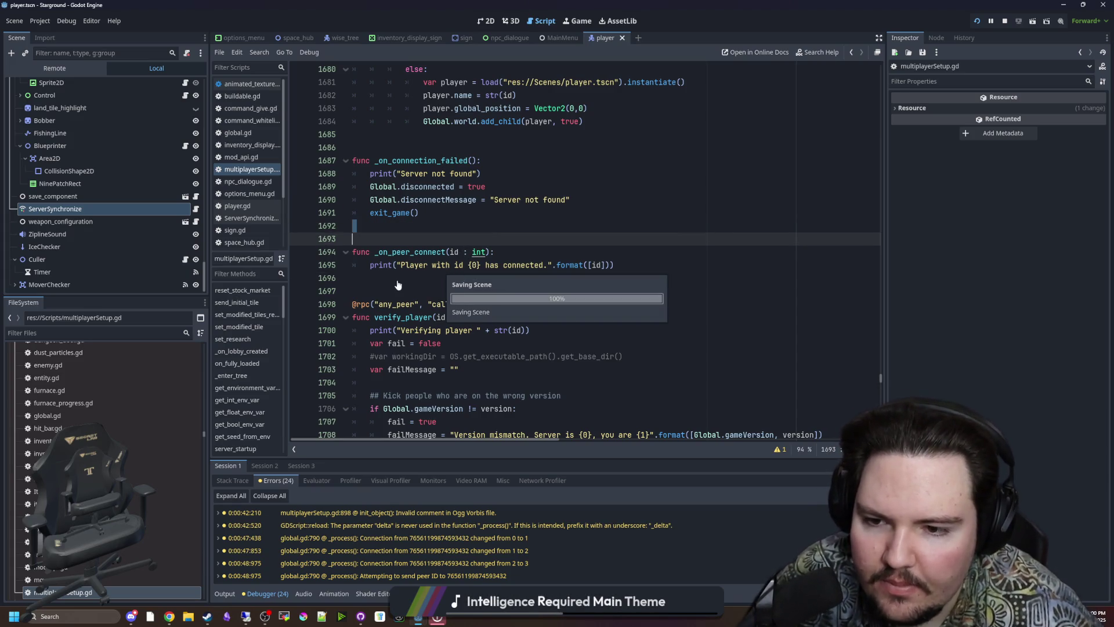
left_click(401, 238)
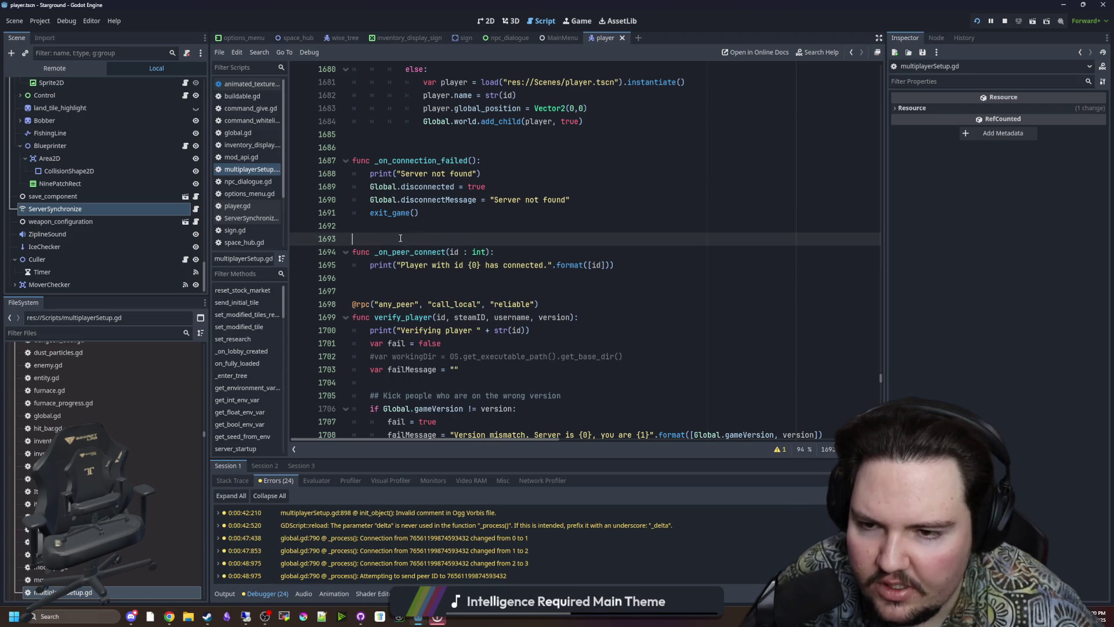
key("ctrl+s")
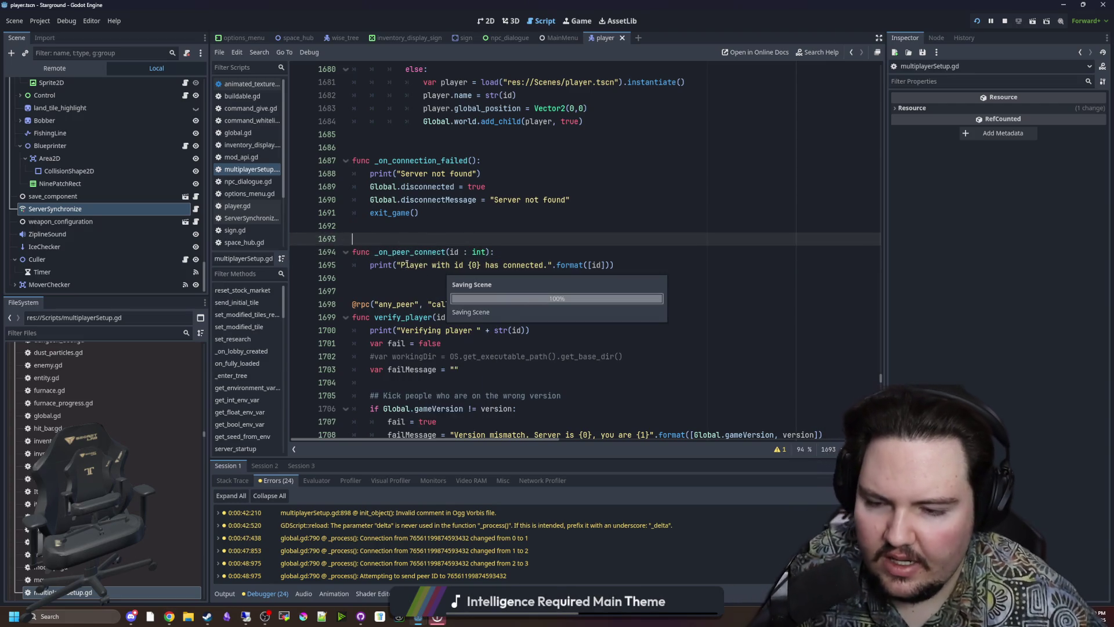
left_click(396, 277)
key("ctrl+s")
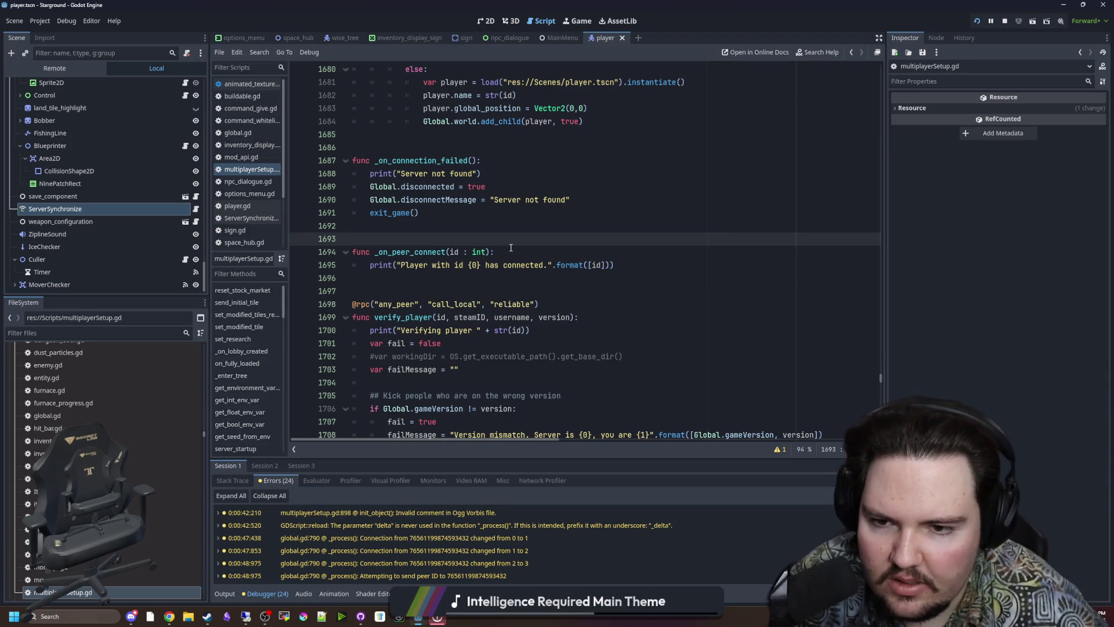
left_click(644, 264)
key("ctrl+s")
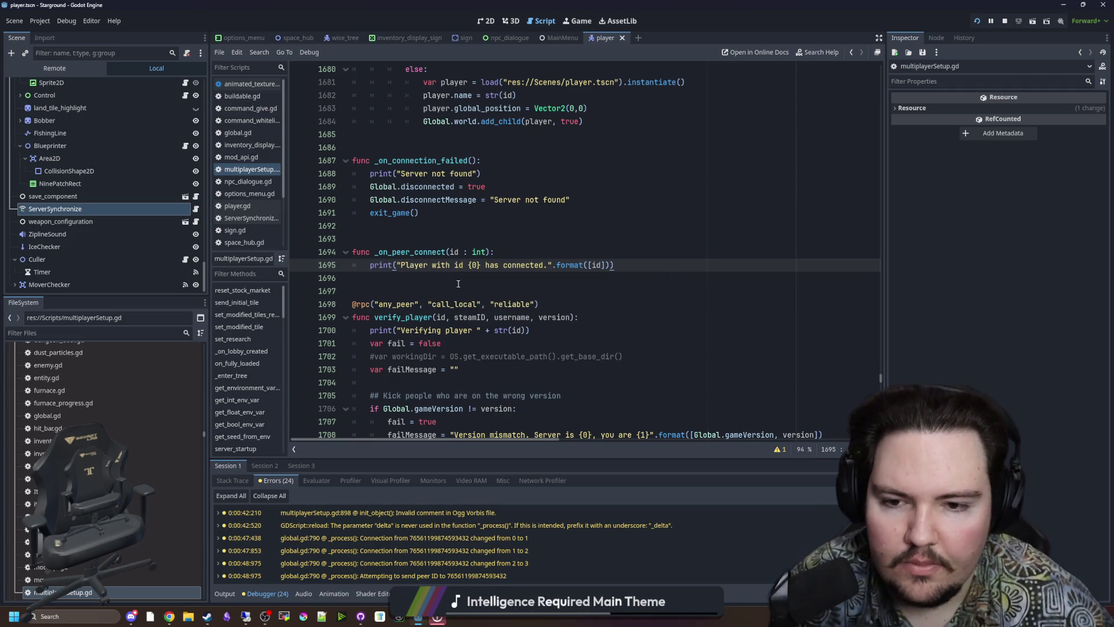
left_click(493, 238)
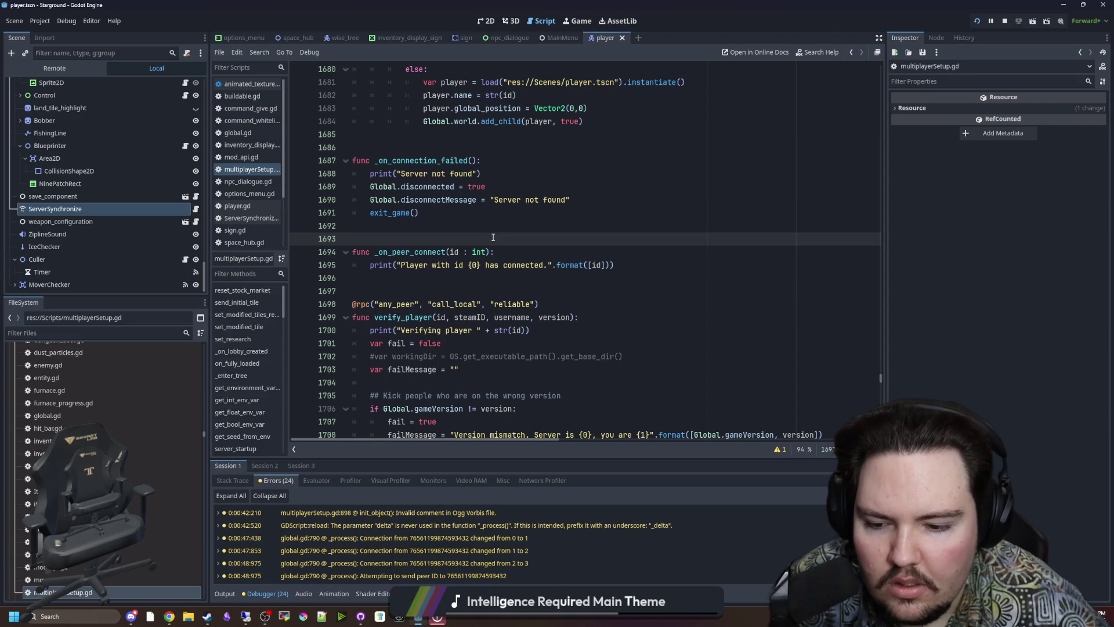
- Restart the project, dismiss the remote Disconnected-from-server message, and return to the local game
left_click(1004, 23)
left_click(978, 21)
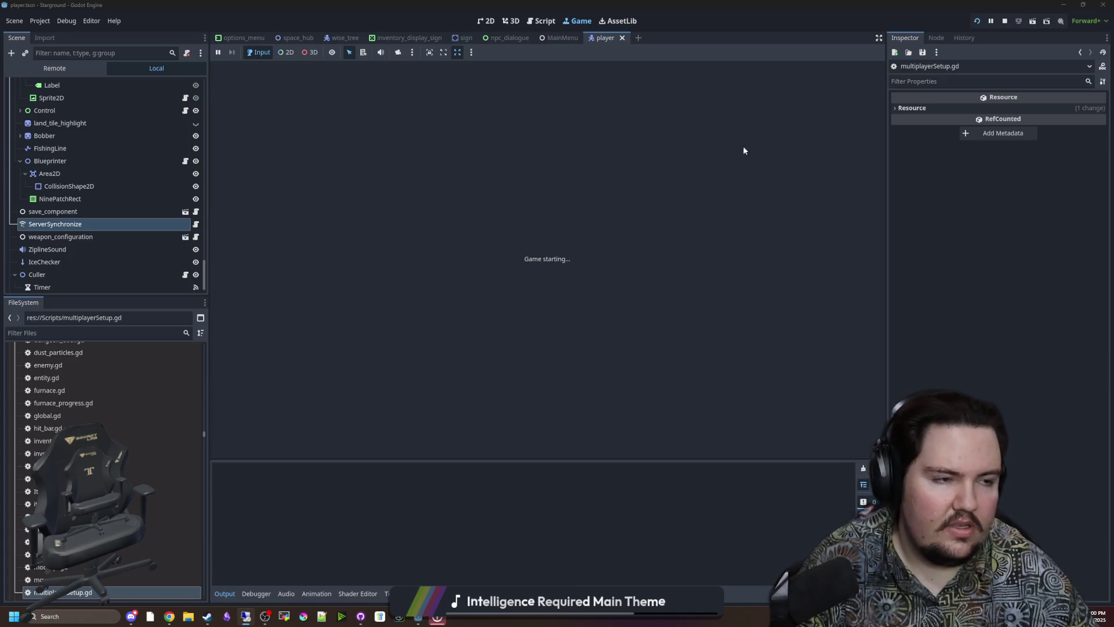
key("alt+Tab")
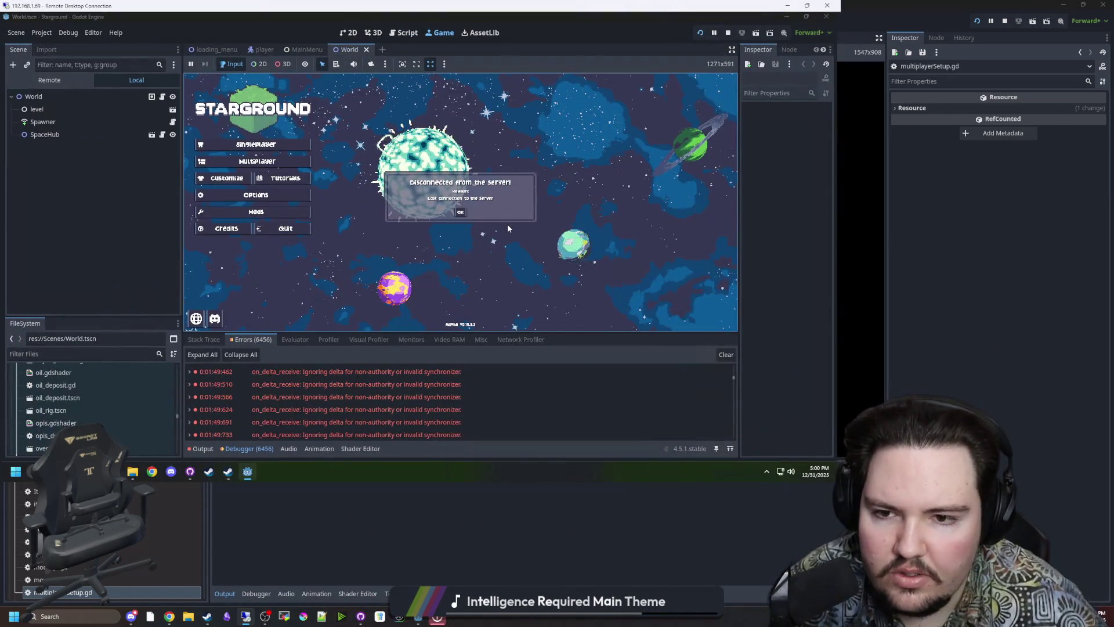
left_click(460, 212)
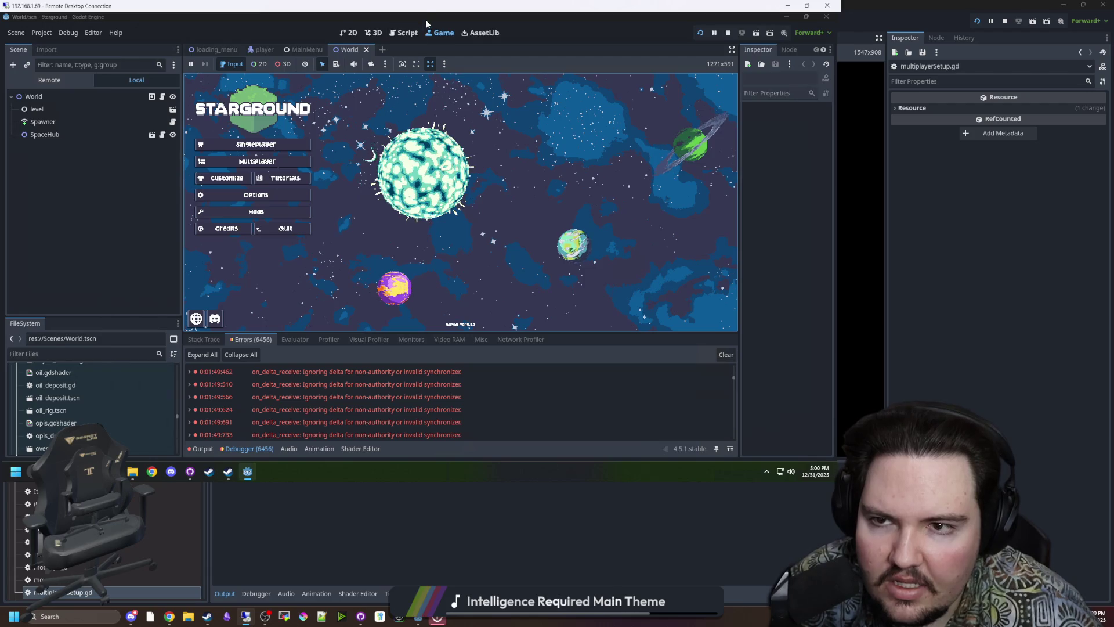
key("super+Down")
key("super+Up")
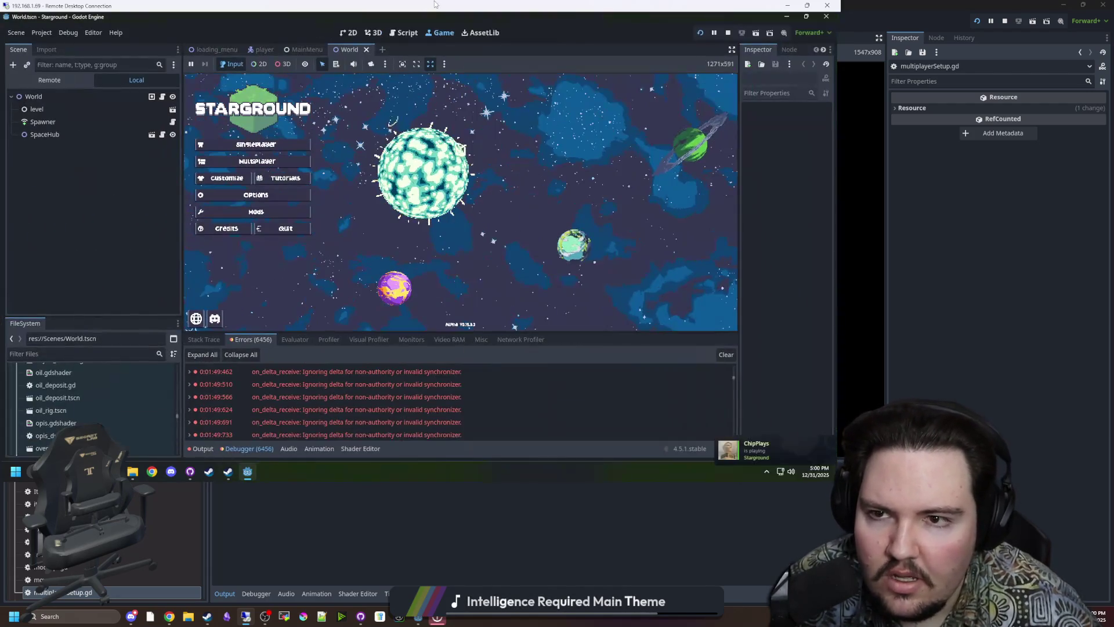
key("alt+Tab")
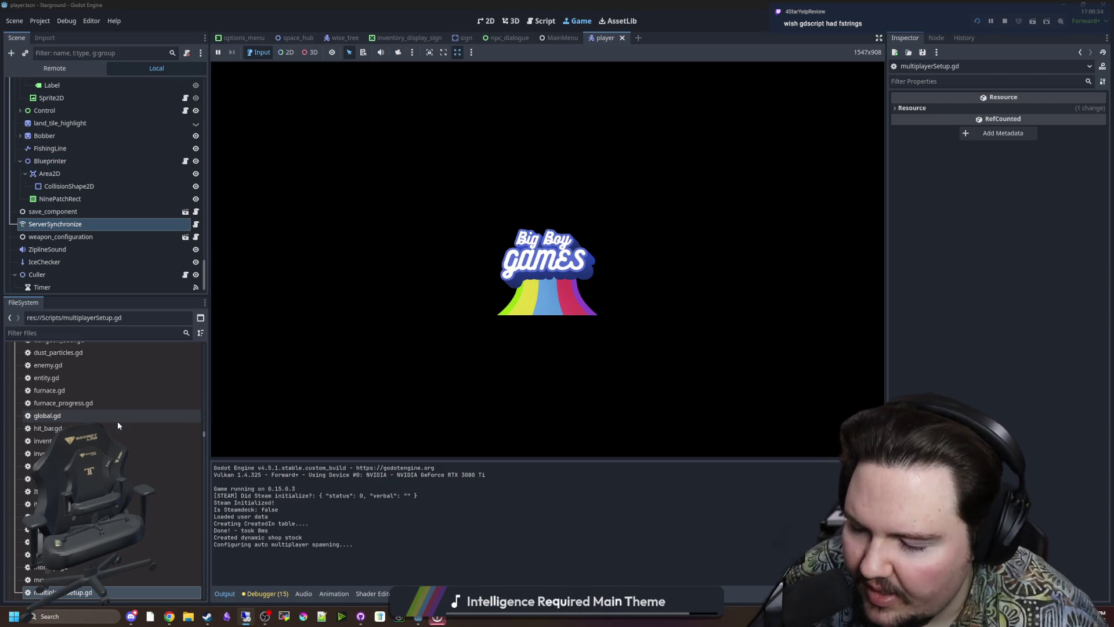
- Open the Multiplayer options from the game's main menu
scroll(145, 178, "up", 5)
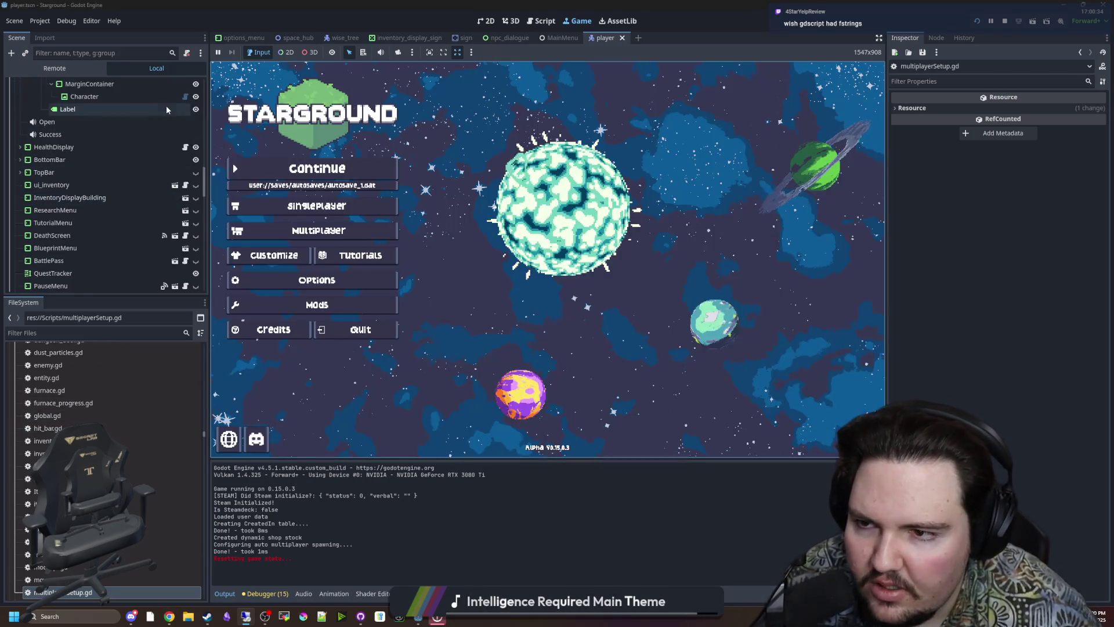
scroll(166, 128, "up", 10)
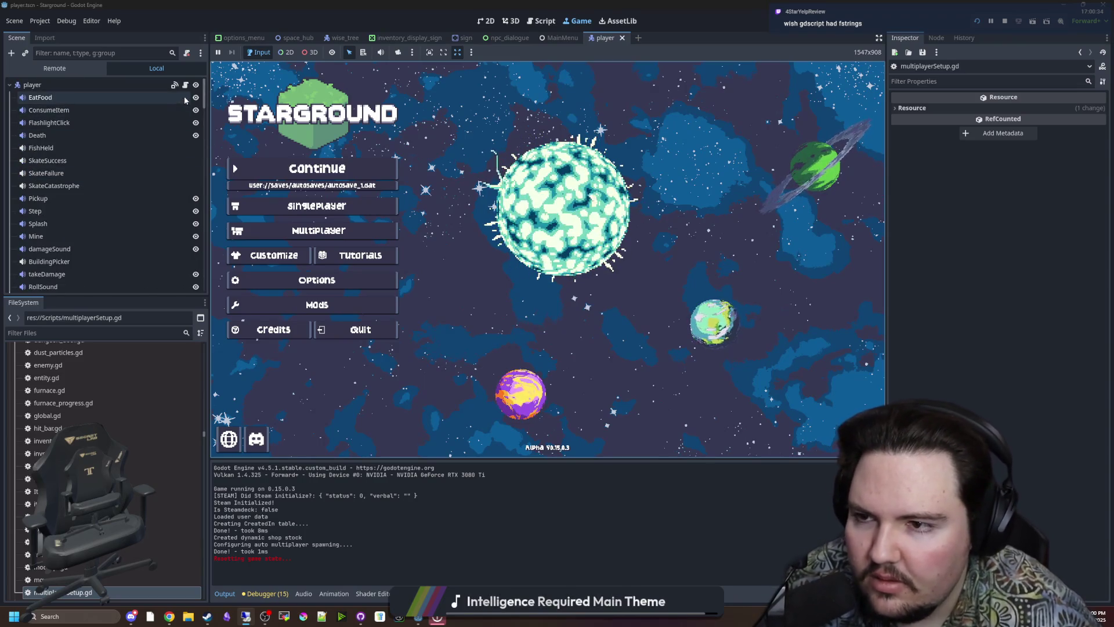
scroll(145, 465, "down", 4)
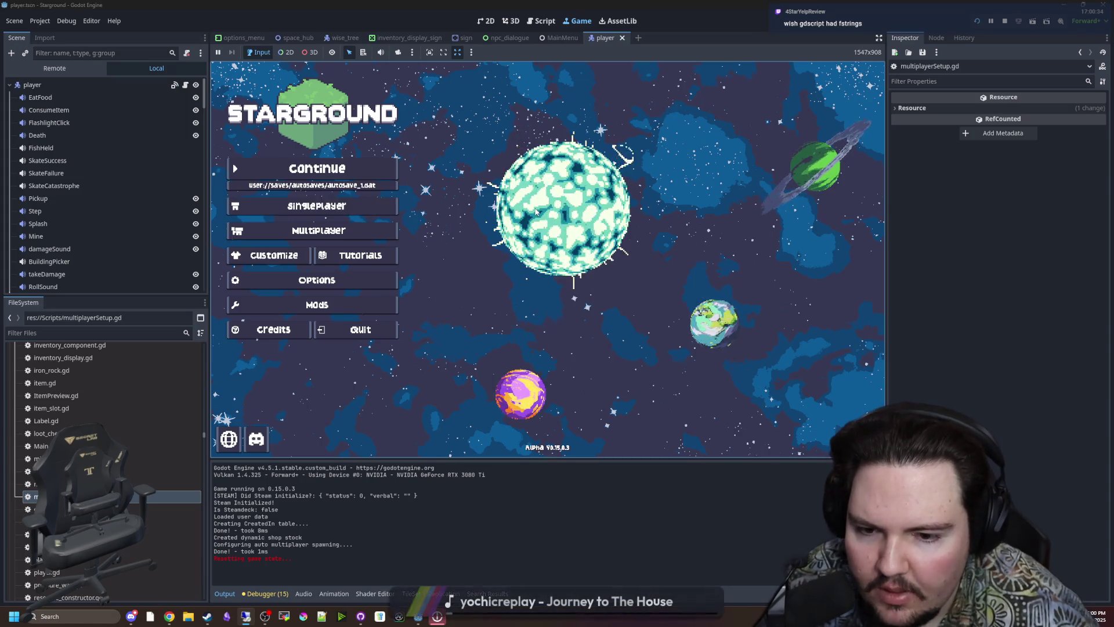
left_click(325, 230)
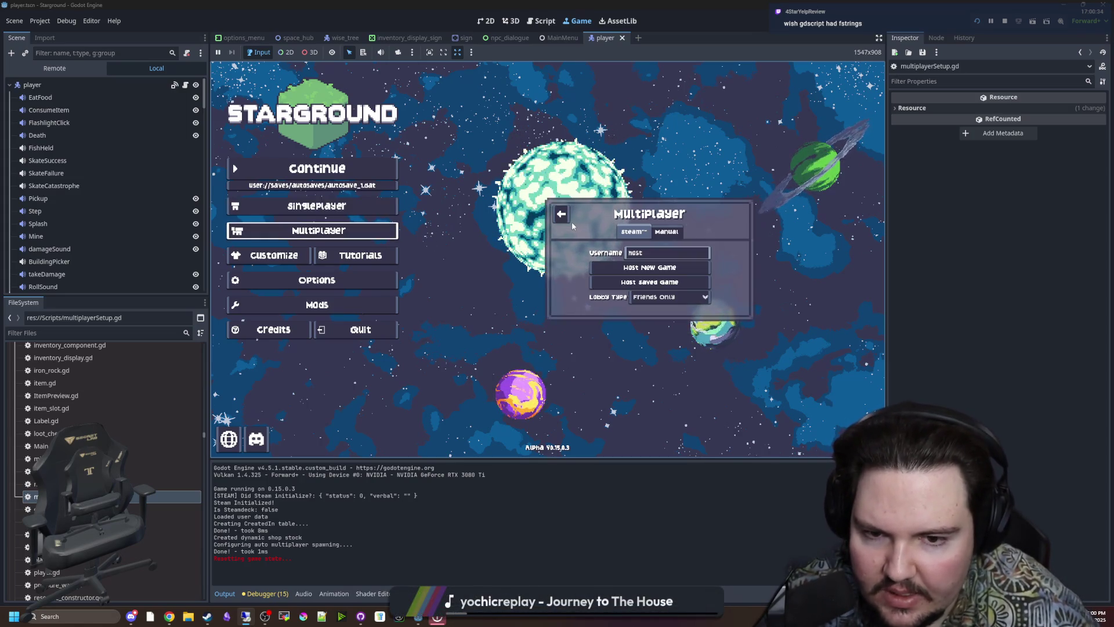
left_click(568, 220)
key("Return")
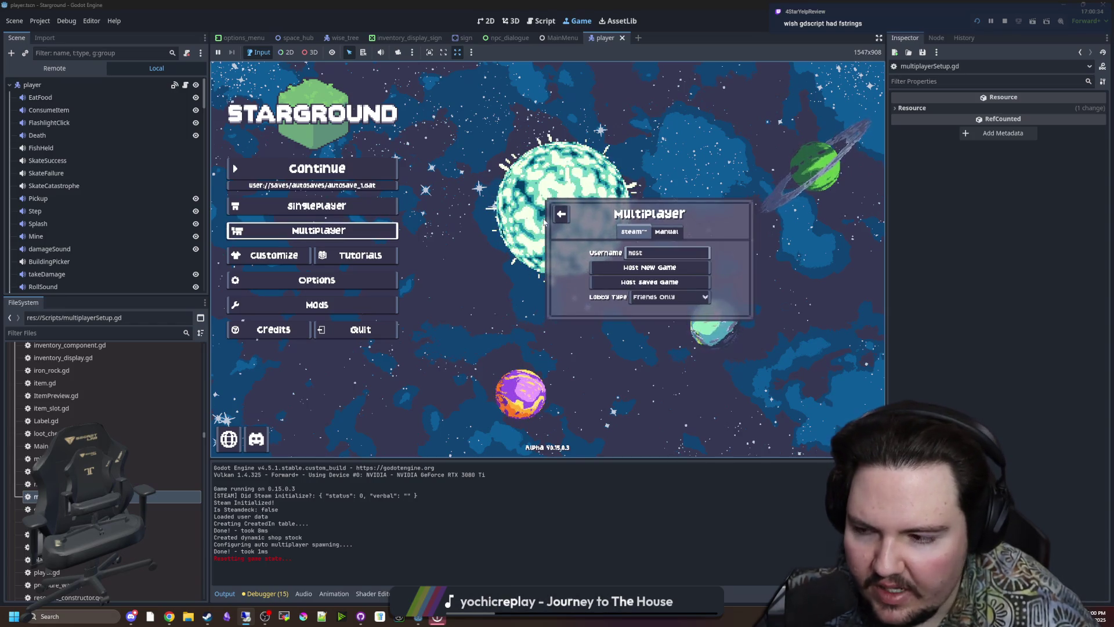
left_click(556, 217)
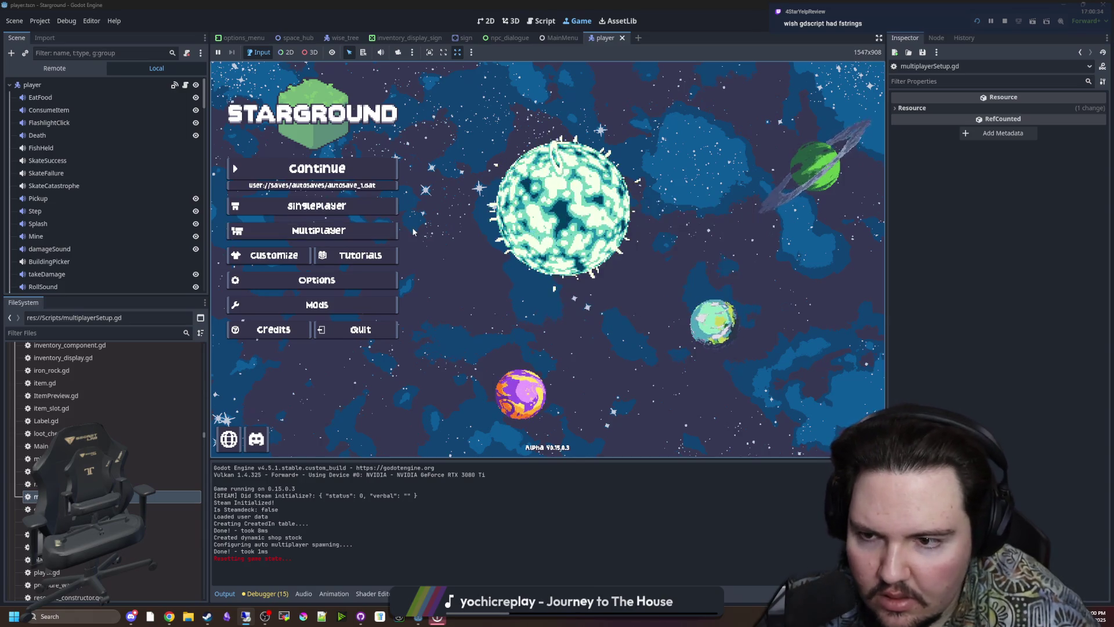
key("Return")
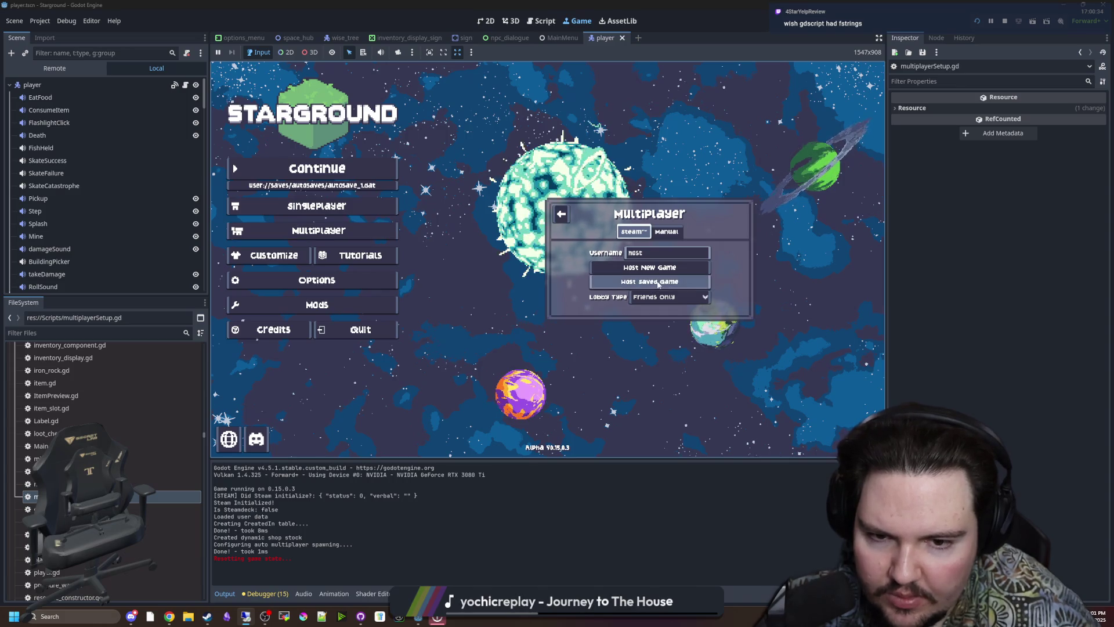
- Host the MULTI CHRONOPOLIS save by searching 'multi chronopolis' and loading it
left_click(650, 282)
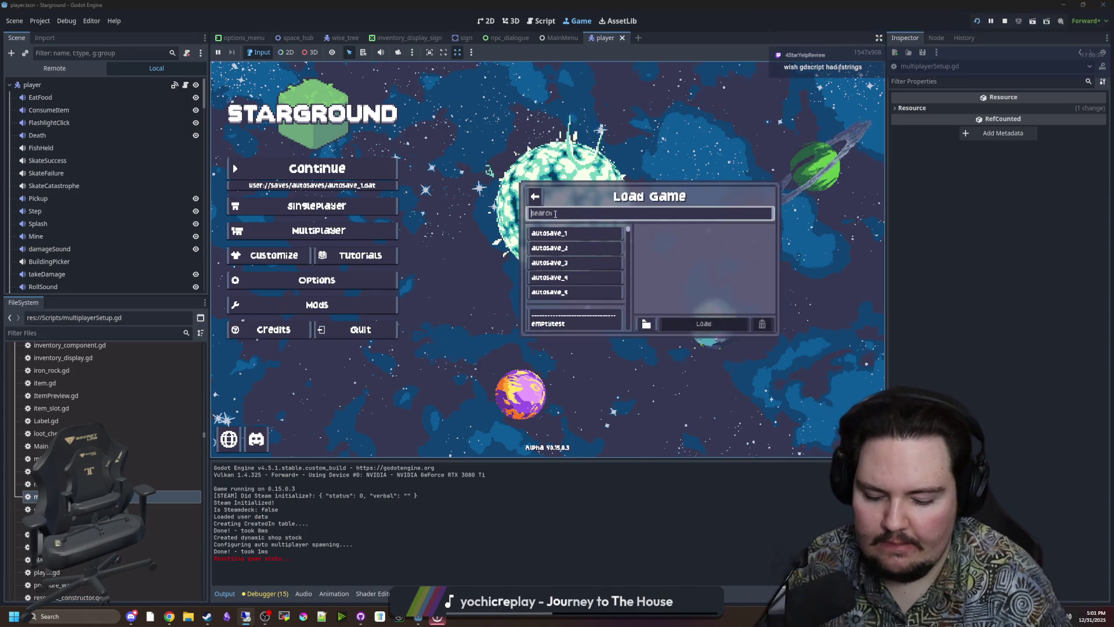
type("multi chronopolis")
key("Tab")
left_click(724, 320)
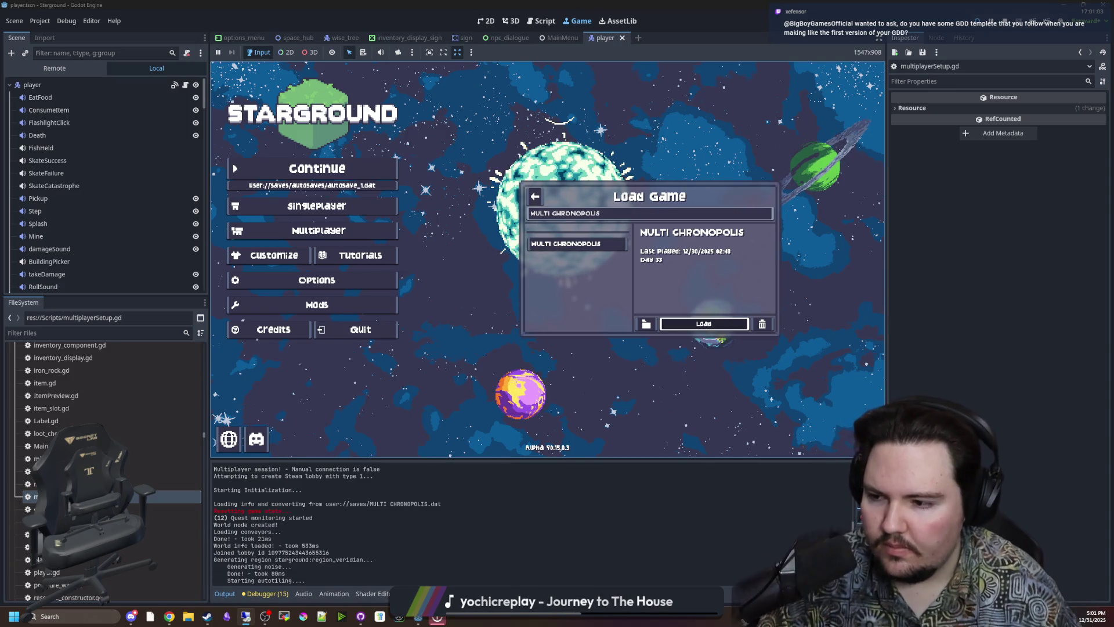
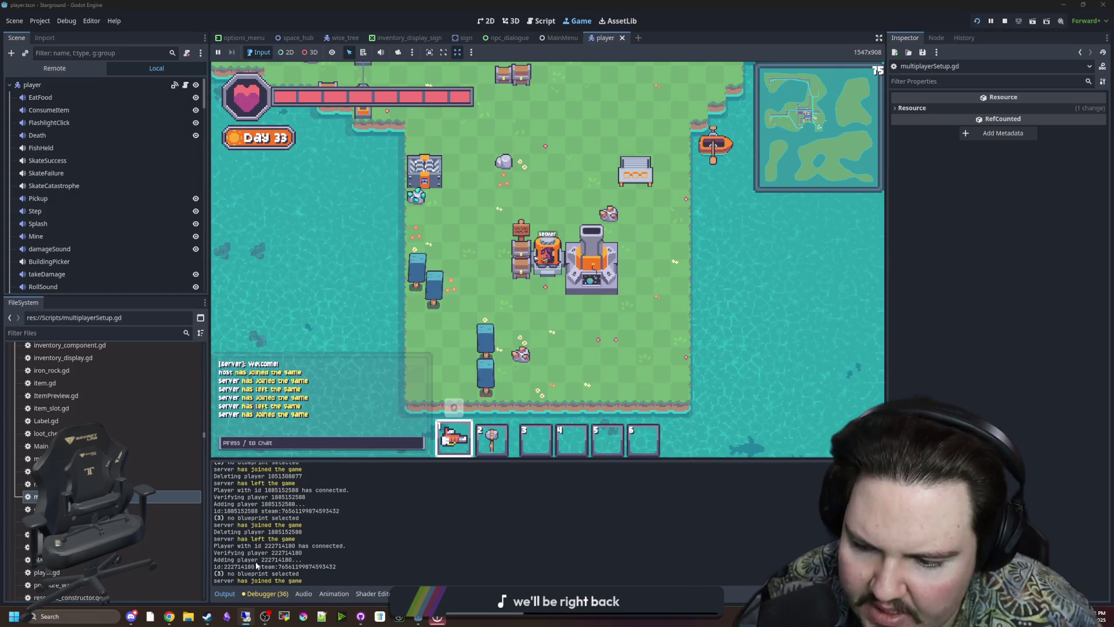
- Above the Deadlift section of the TODO LIST note, add the lines Gameplay, Visuals and Sound/music
mouse_move(169, 617)
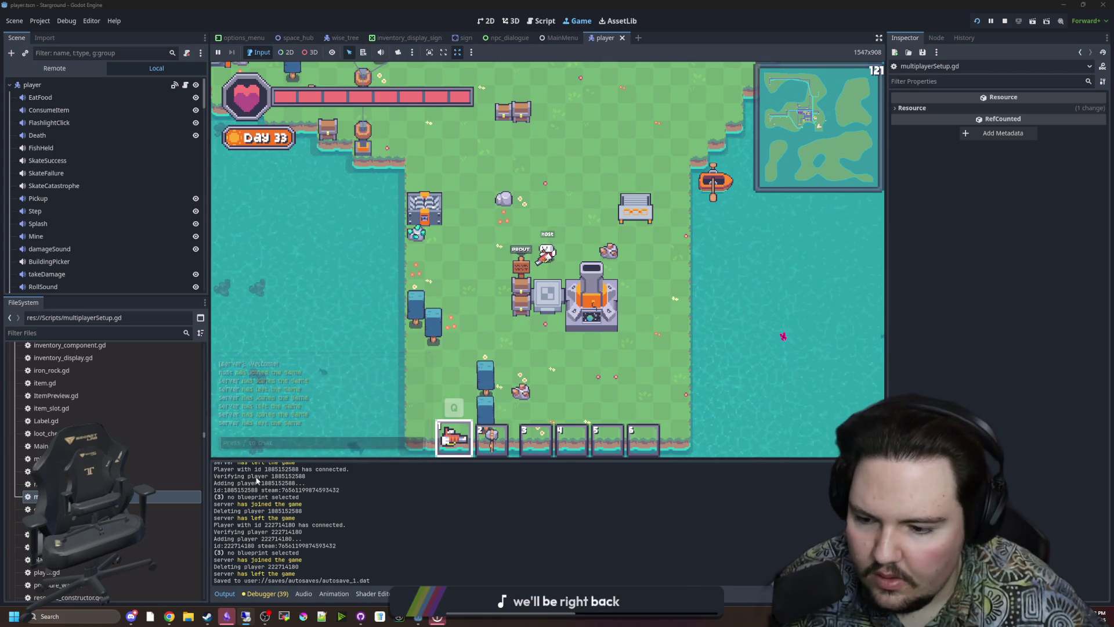
mouse_move(227, 616)
left_click(218, 586)
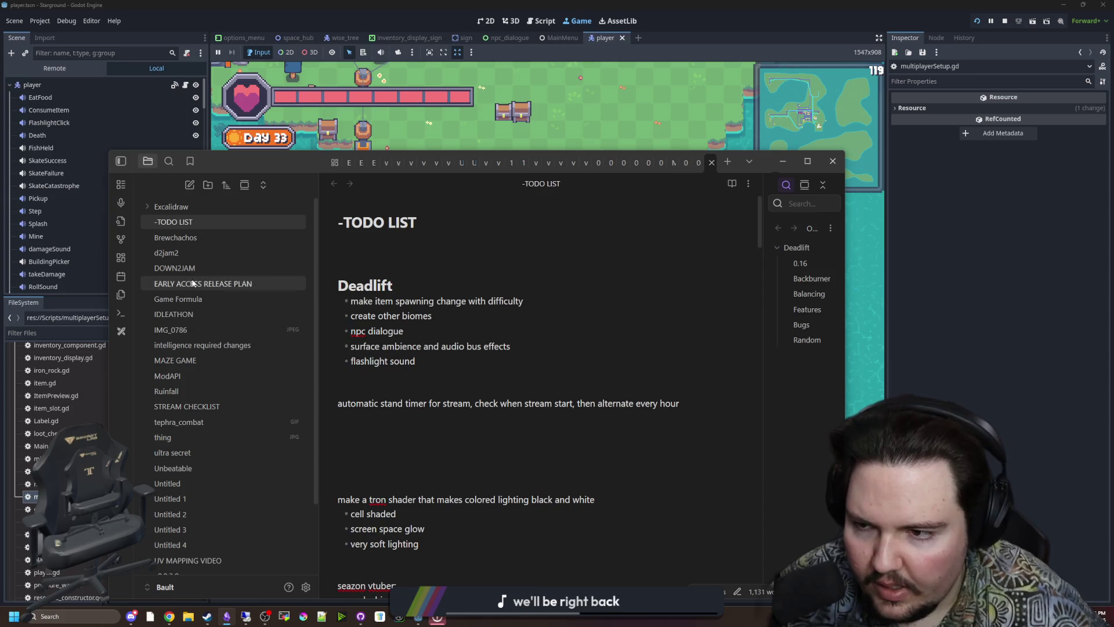
left_click(383, 264)
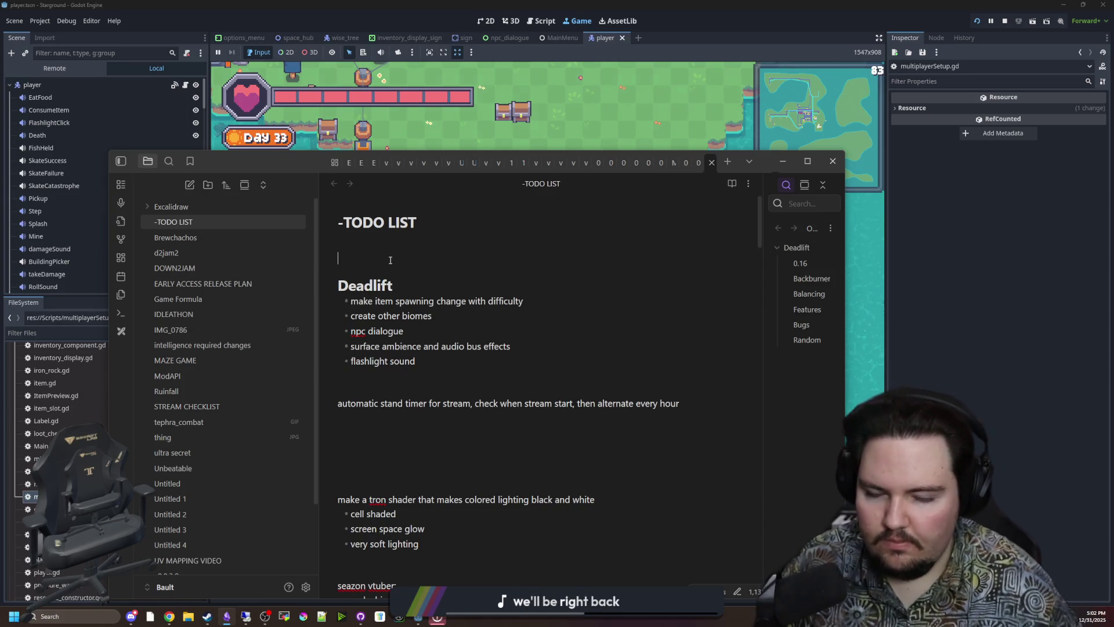
key("Return")
key("Return")
key("Return")
key("Up")
key("Up")
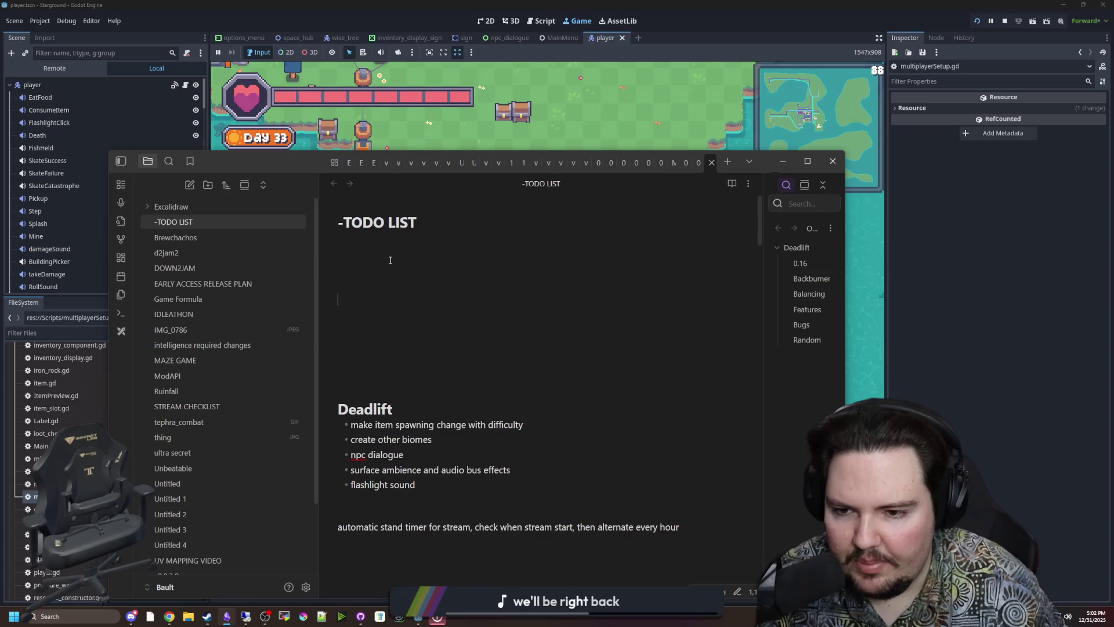
type("Gamepl")
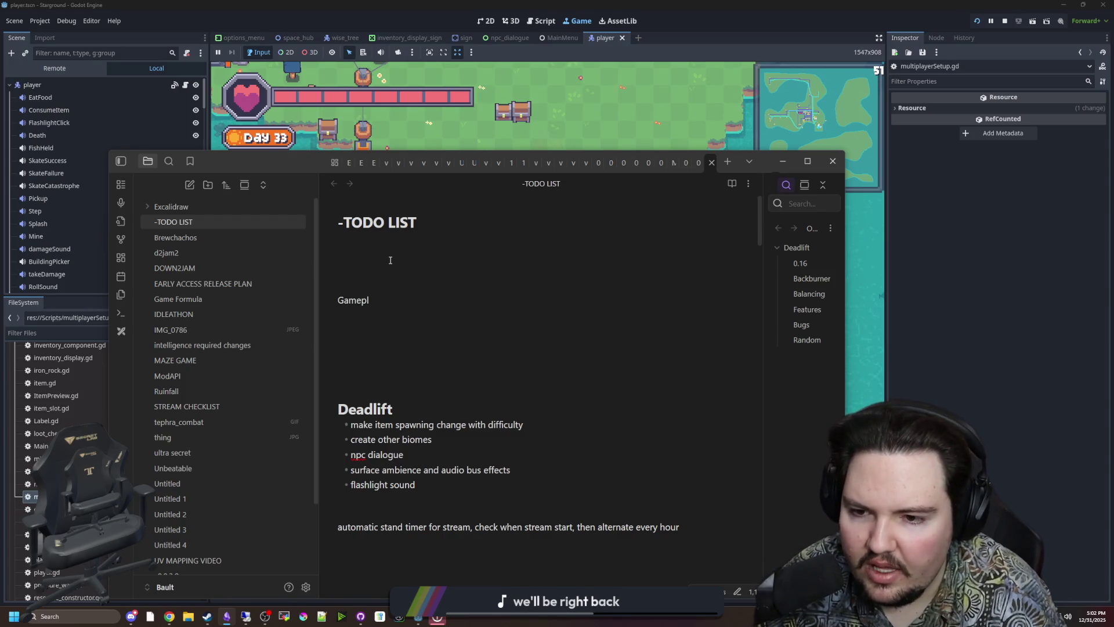
type("ay")
key("Return")
type("Visuals")
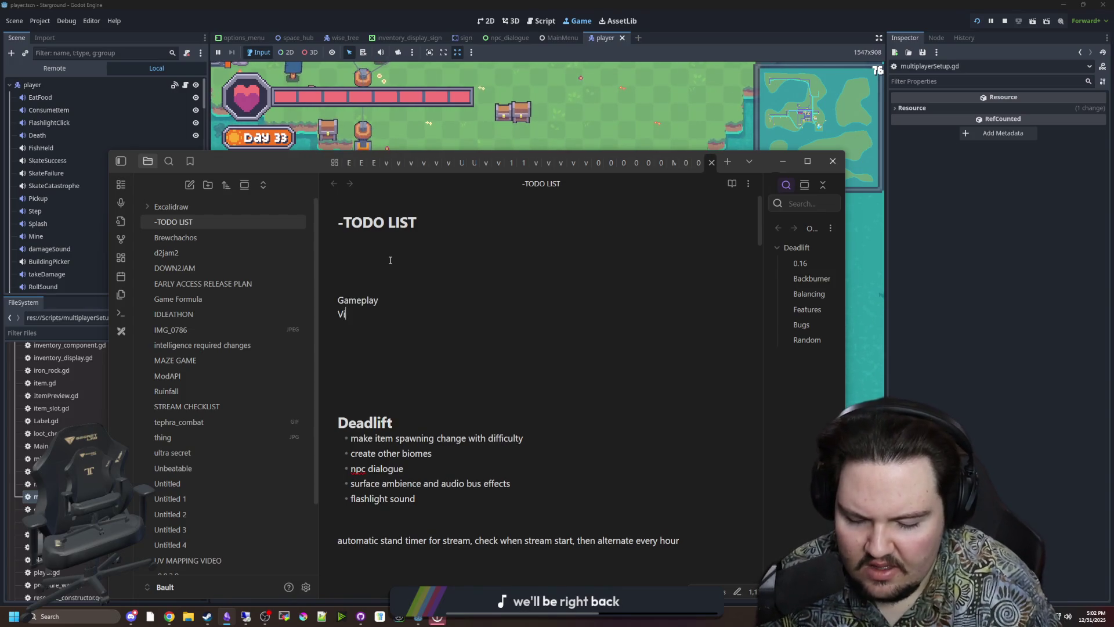
key("Return")
type("Sound/music")
key("Return")
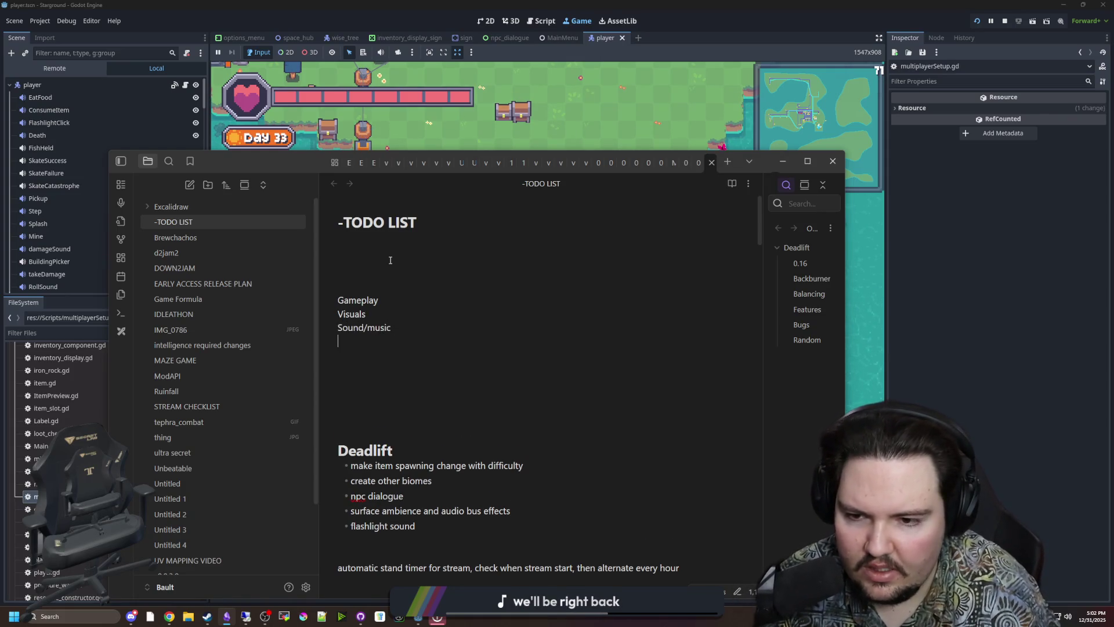
- Add Marketing and Release Plan lines below Sound/music
key("Up")
key("Up")
key("Up")
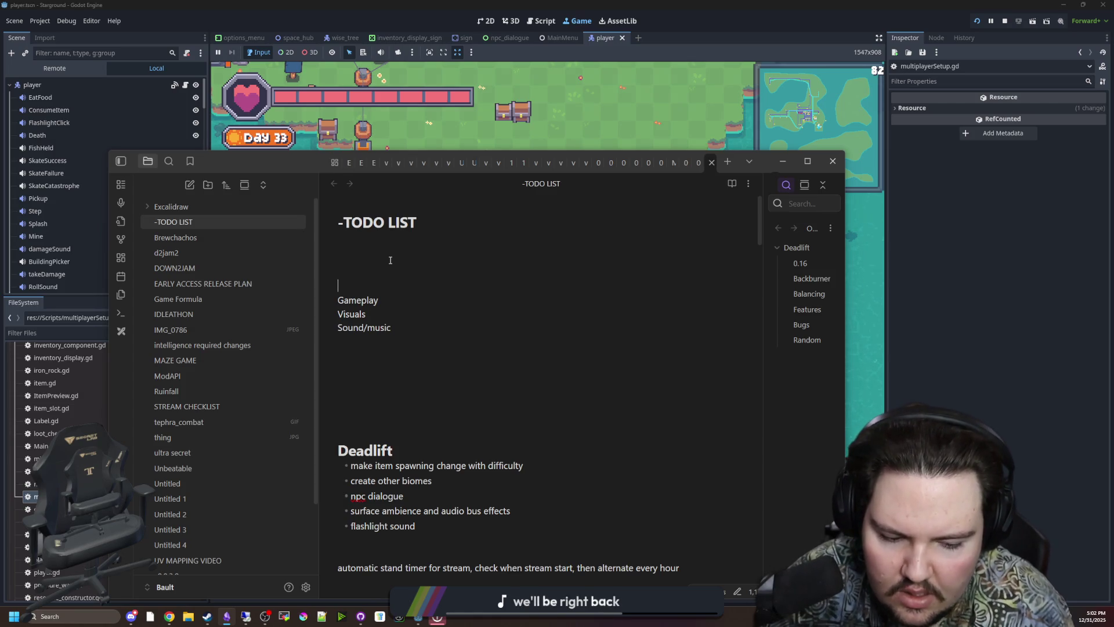
key("Down")
key("Down")
key("Down")
key("Down")
type("Marketing")
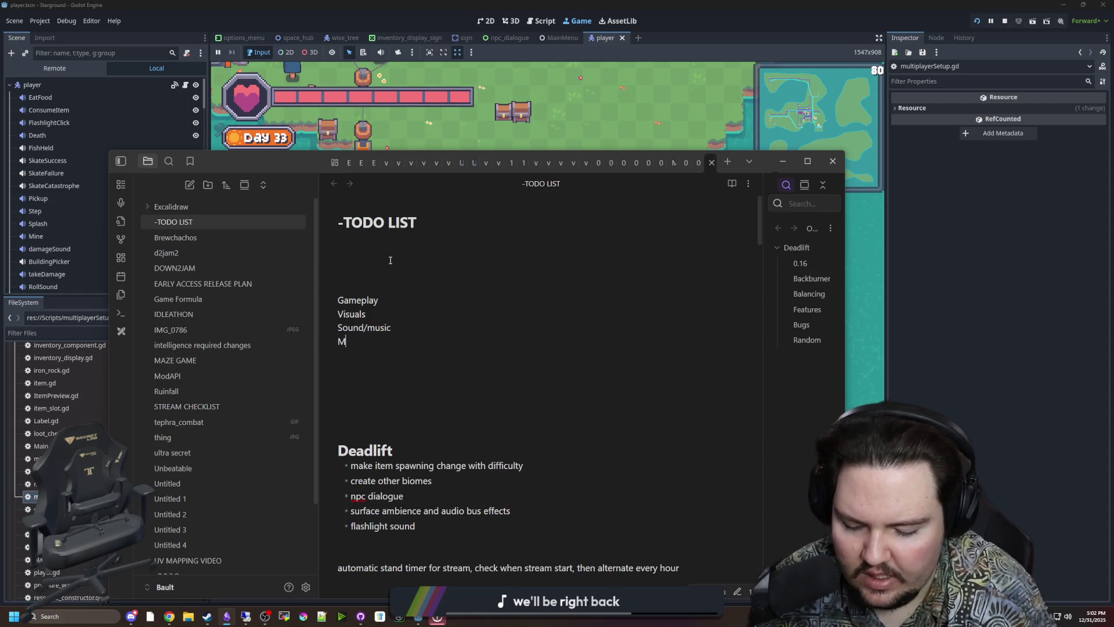
key("Return")
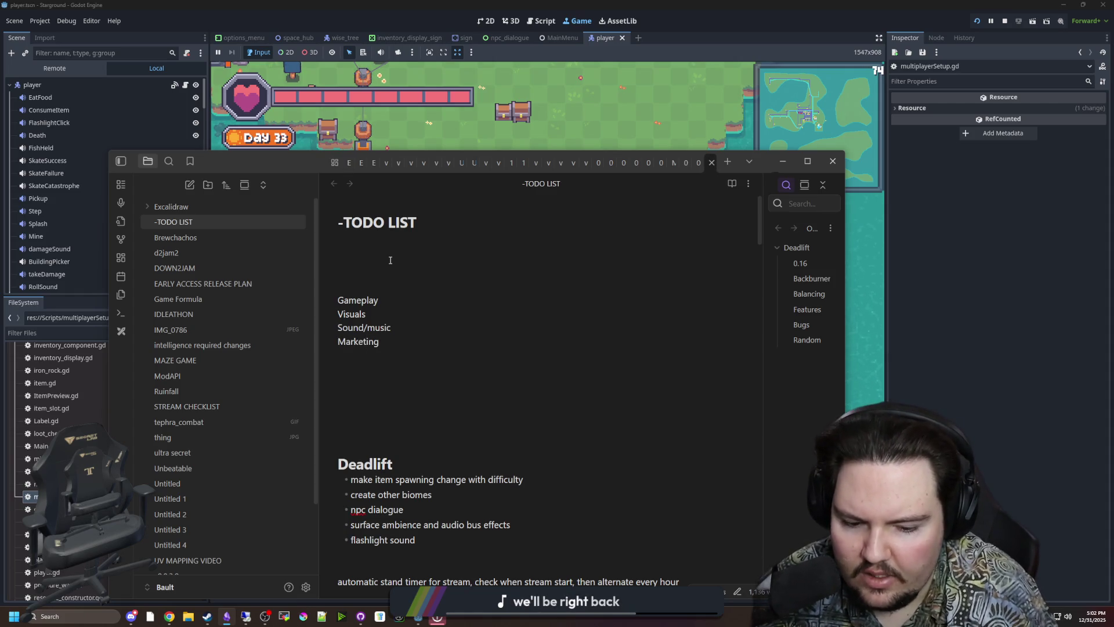
type("Release p")
key("BackSpace")
type("Plan")
key("Up")
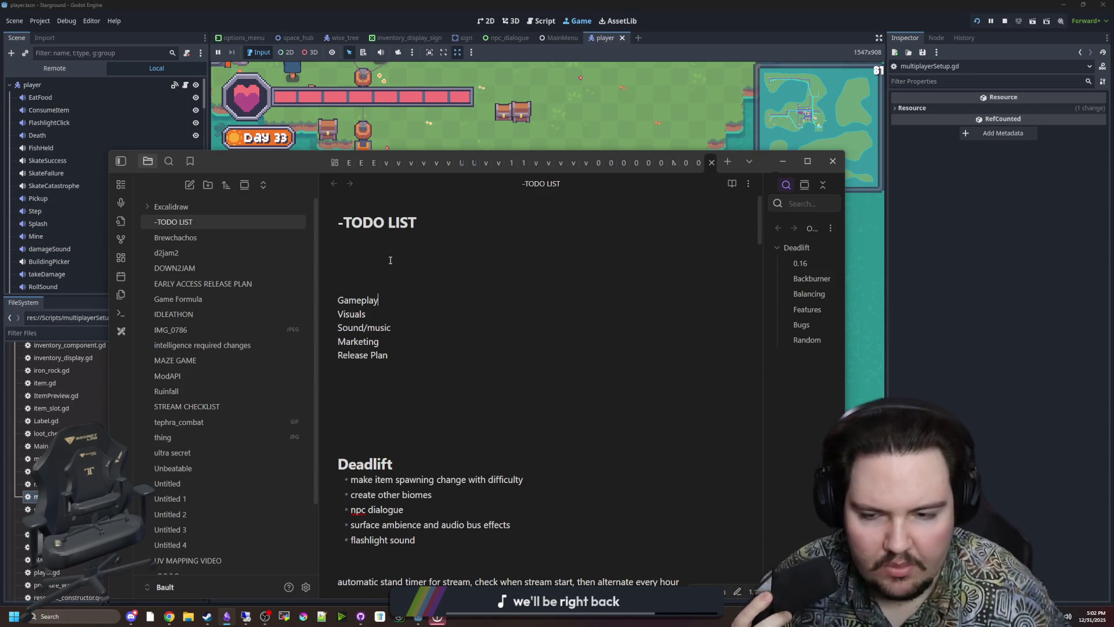
key("alt+Tab")
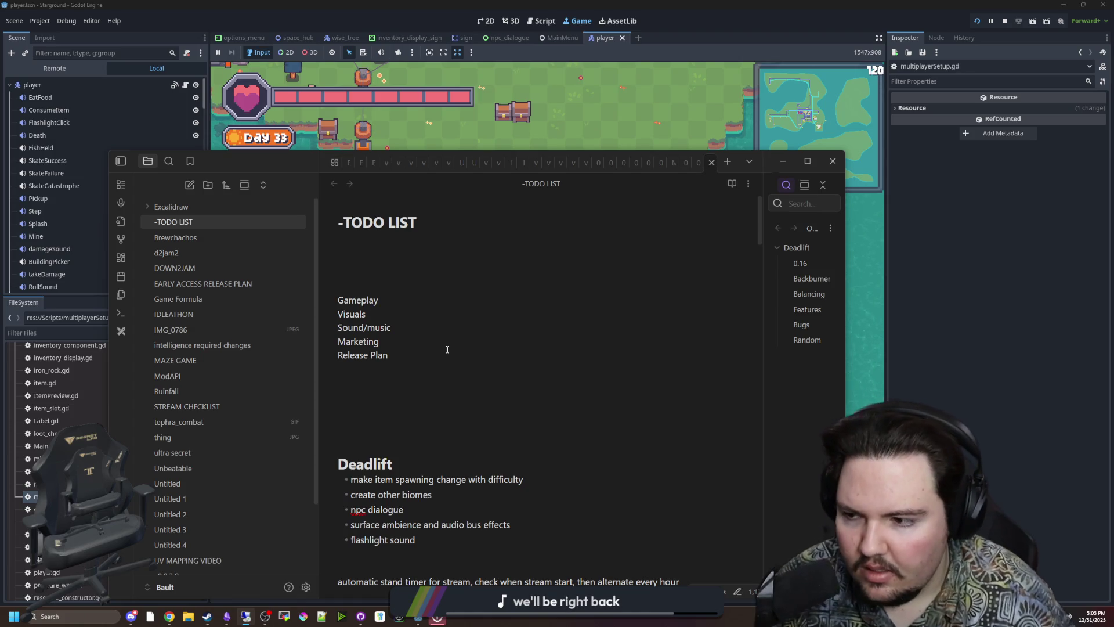
left_click(412, 358)
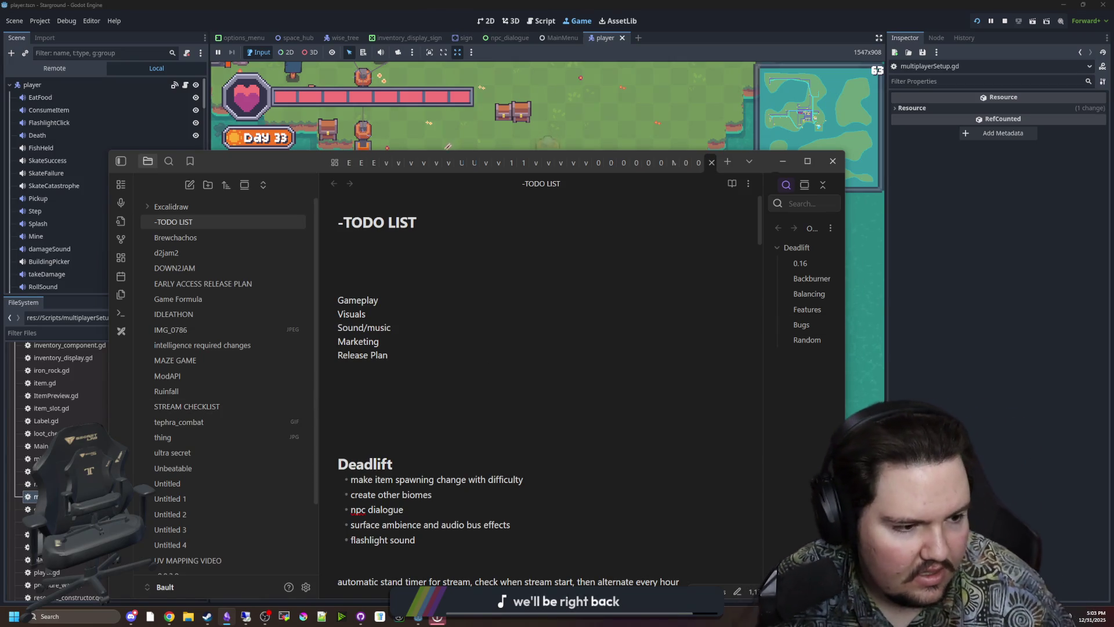
- Quit the running Starground session back to the main menu
left_click(681, 127)
key("Escape")
left_click(546, 280)
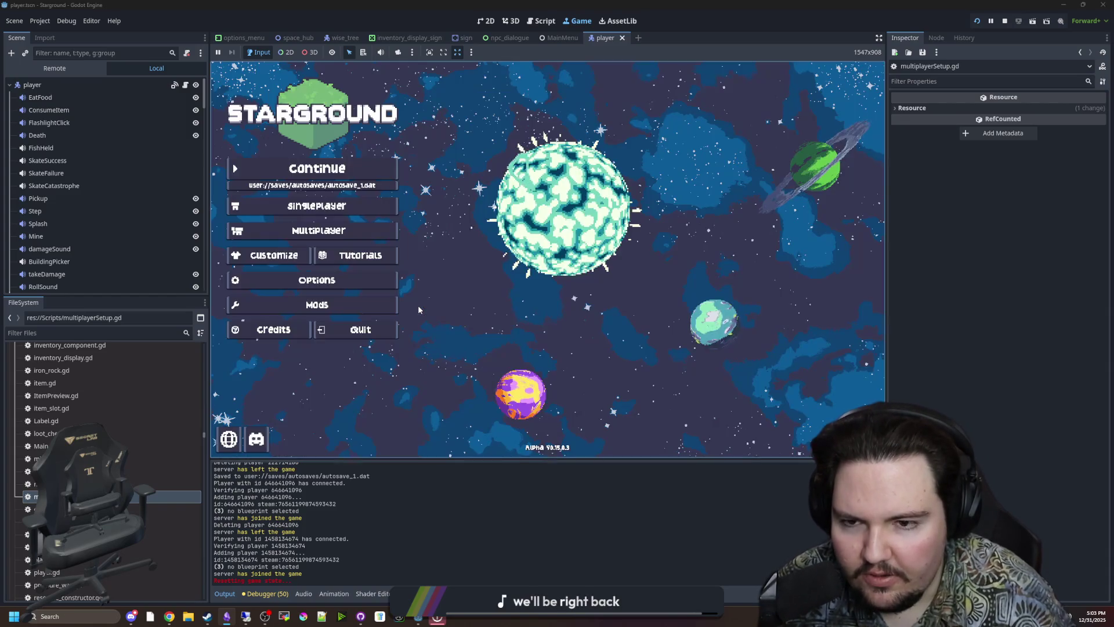
- Host the saved multiplayer world MULTI CHRONOPOLIS and load it
left_click(319, 230)
left_click(649, 283)
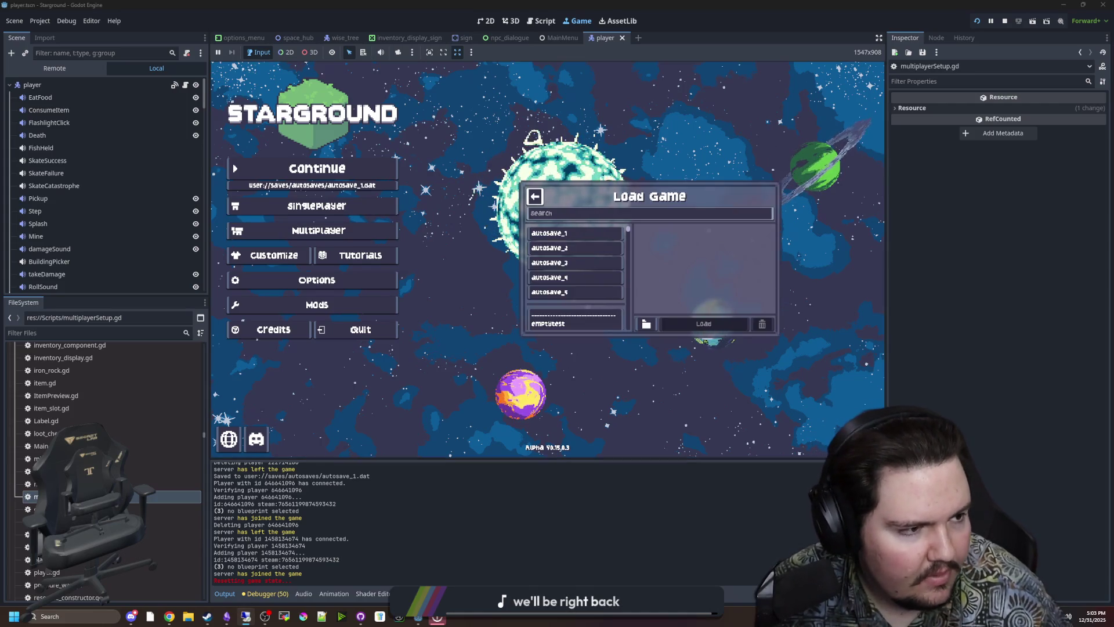
left_click(563, 226)
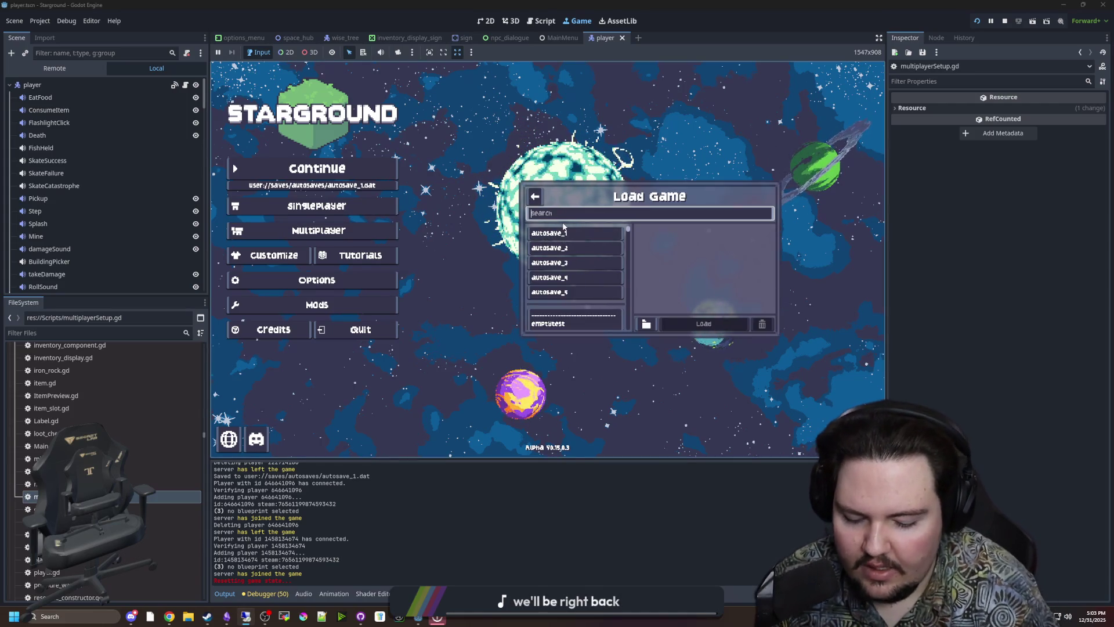
key("ctrl+v")
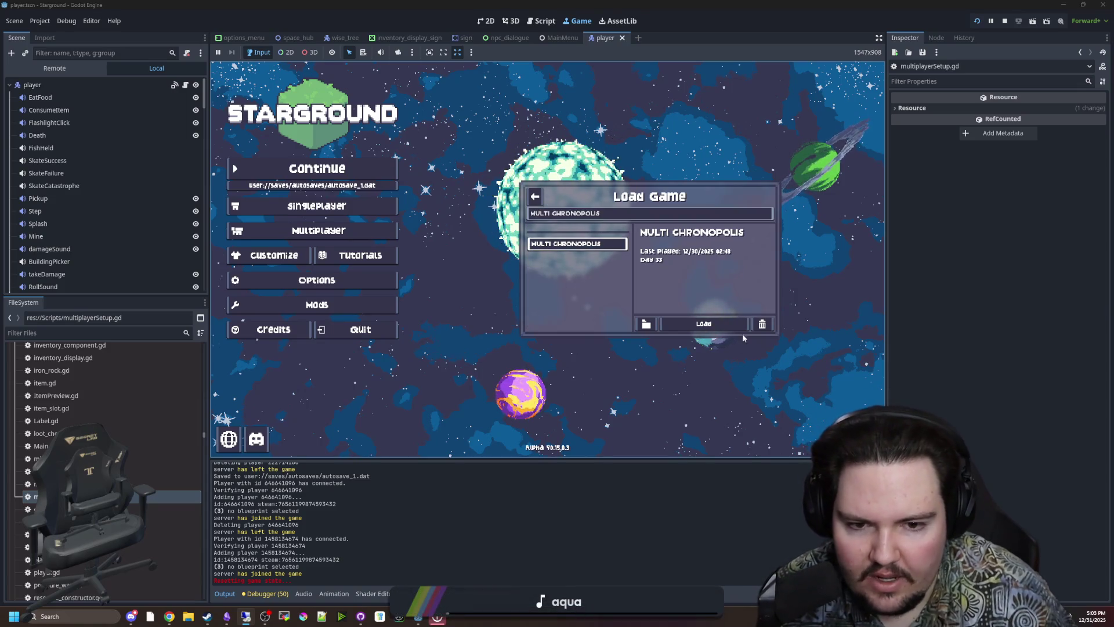
left_click(737, 324)
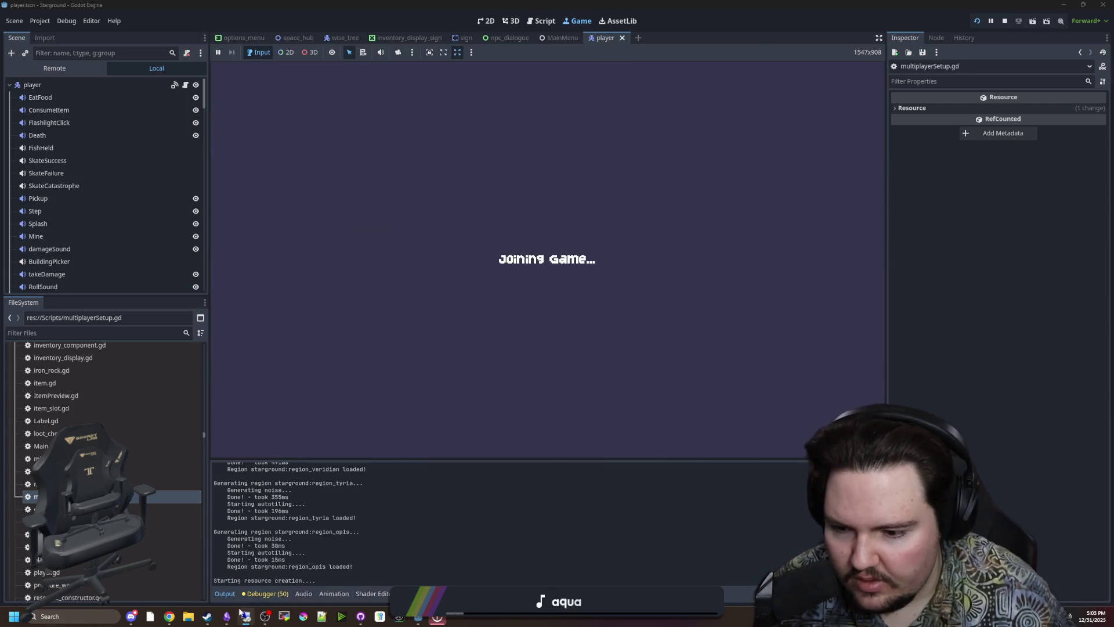
key("alt+Tab")
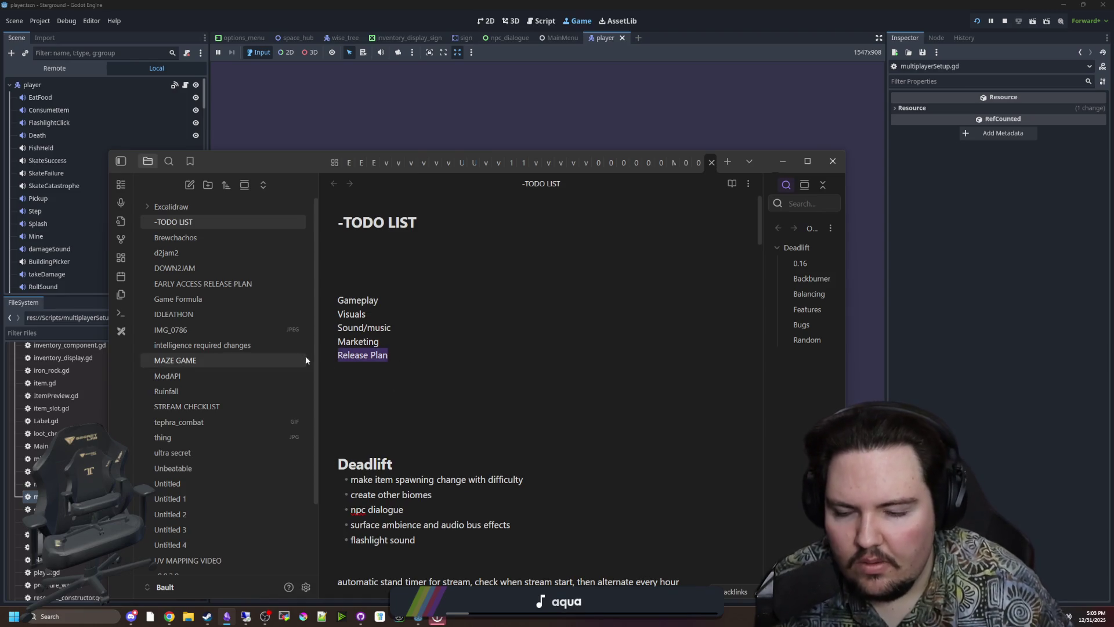
- Add bullets 'demo date', 'EA (if applicable)' and 'full release' beneath Release Plan
key("Return")
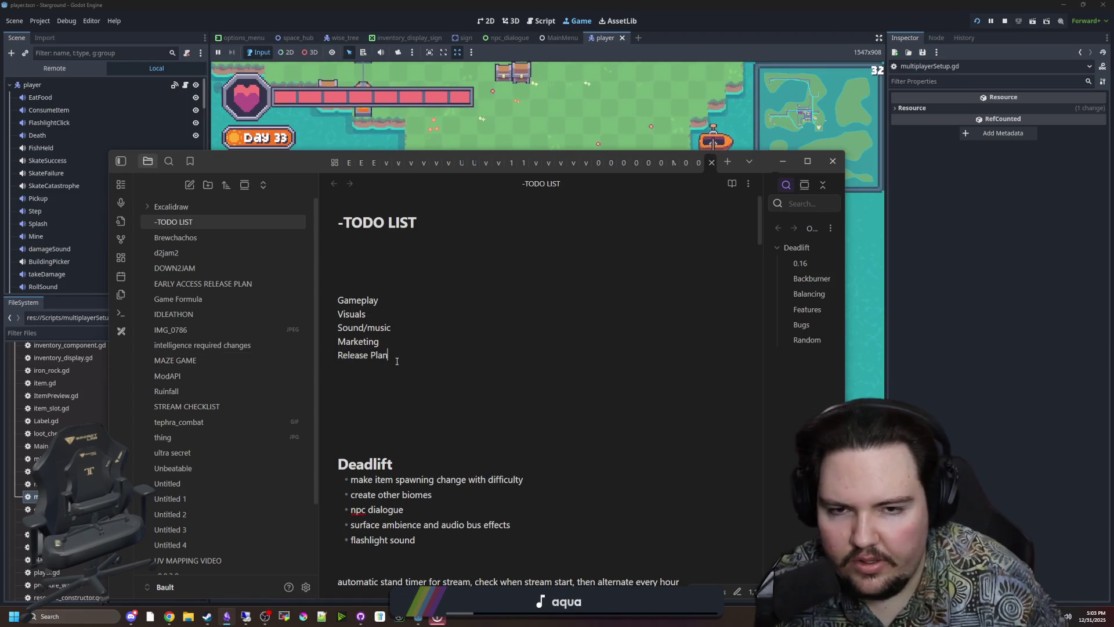
type("- demo")
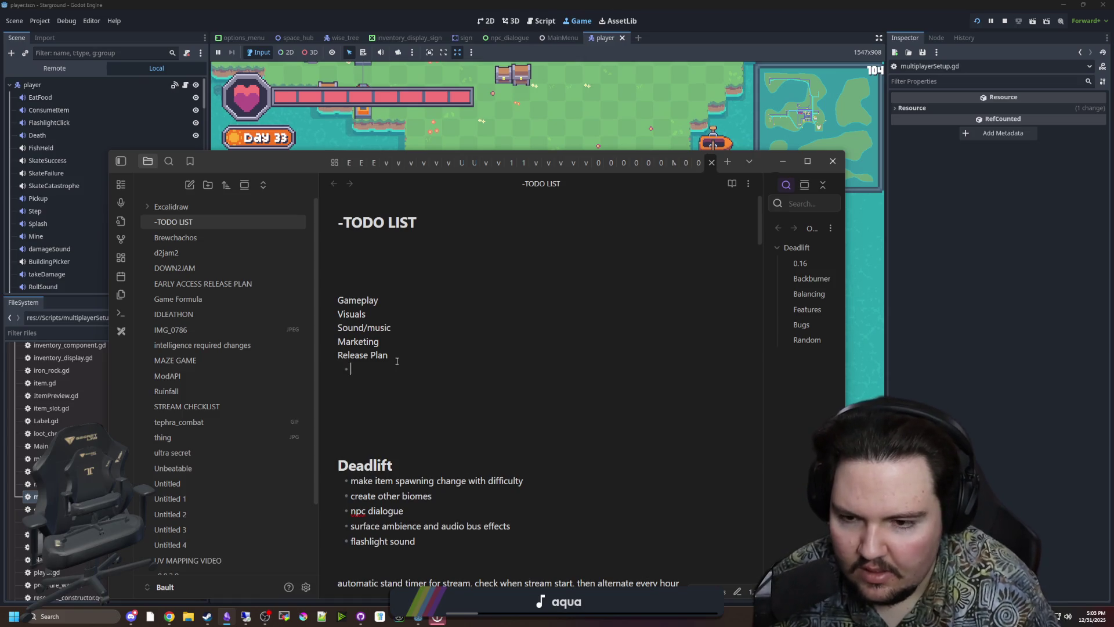
type("date")
key("Return")
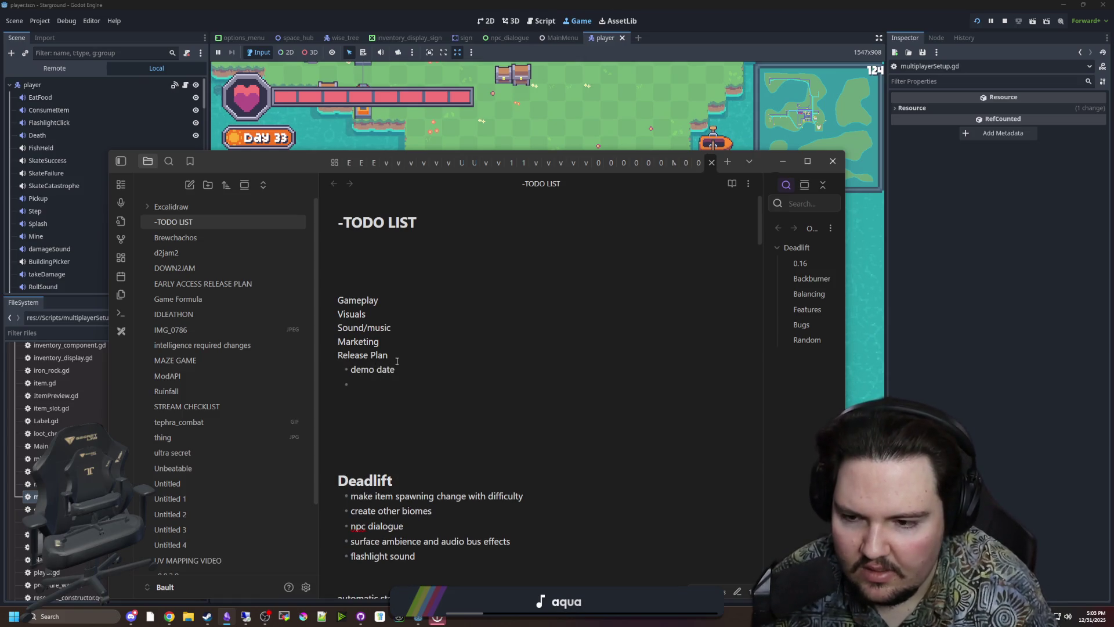
type("ear")
key("BackSpace")
key("BackSpace")
key("BackSpace")
type("EA (if")
key("Delete")
type("applicable)")
key("Return")
type("full release")
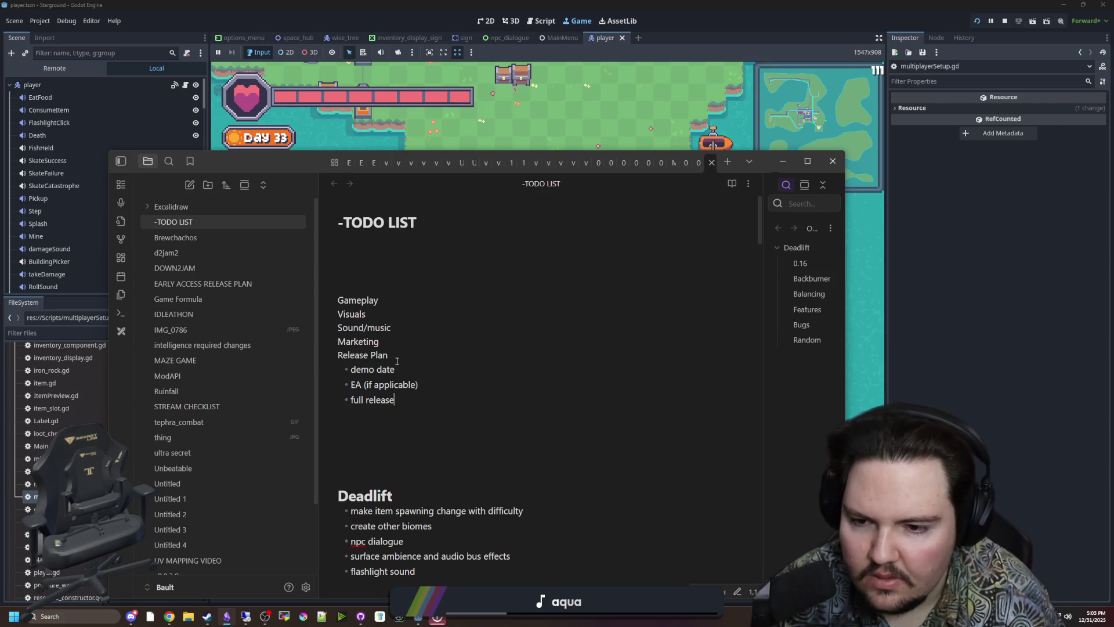
left_click(397, 361)
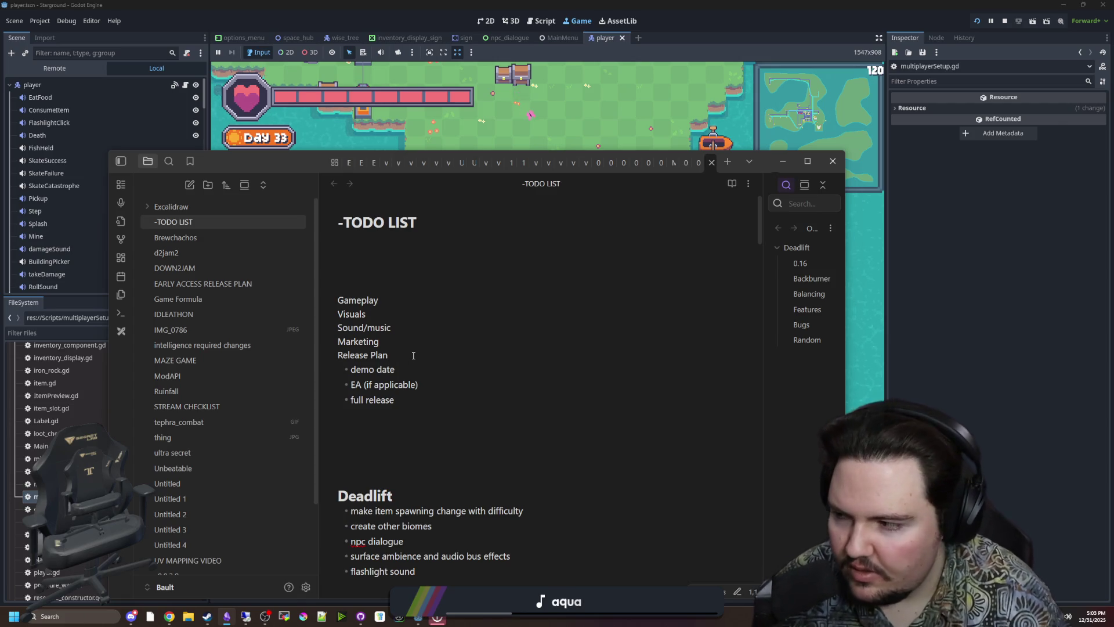
left_click(386, 338)
left_click(353, 289)
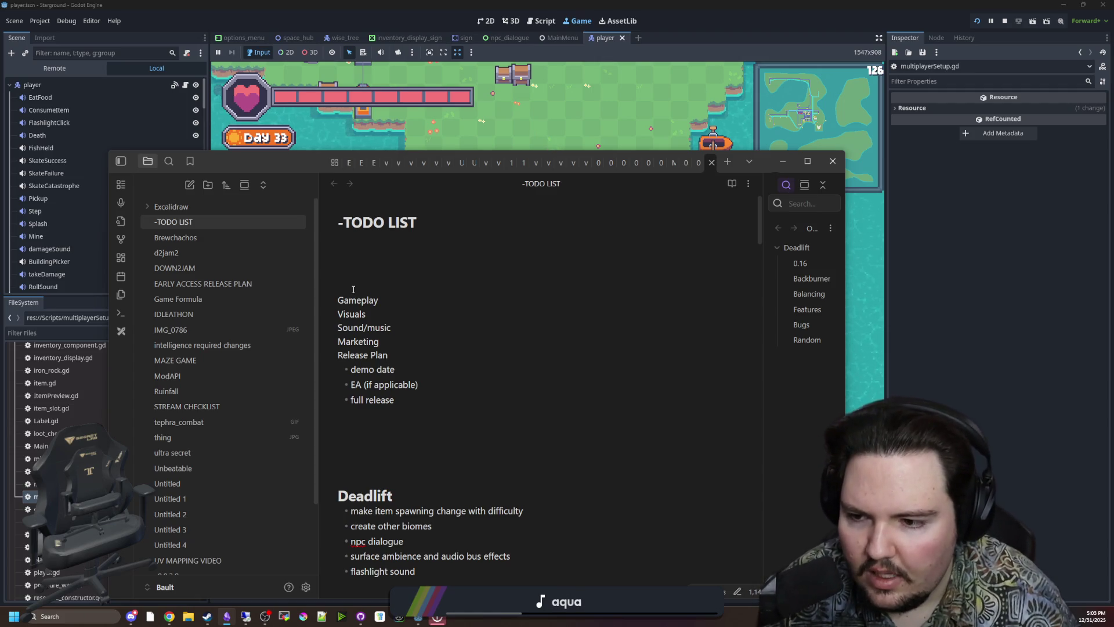
- Add an 'Overview' line at the top of the category list
type("Overv")
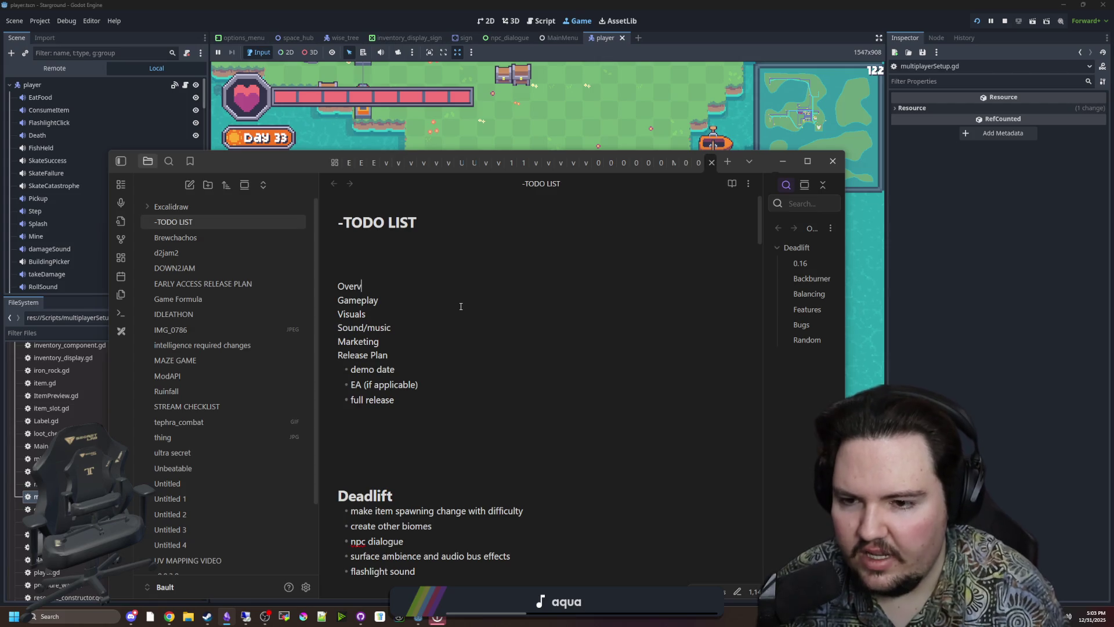
type("iew")
mouse_move(415, 404)
left_mouse_down()
mouse_move(360, 287)
mouse_move(366, 270)
left_mouse_up()
left_click(366, 270)
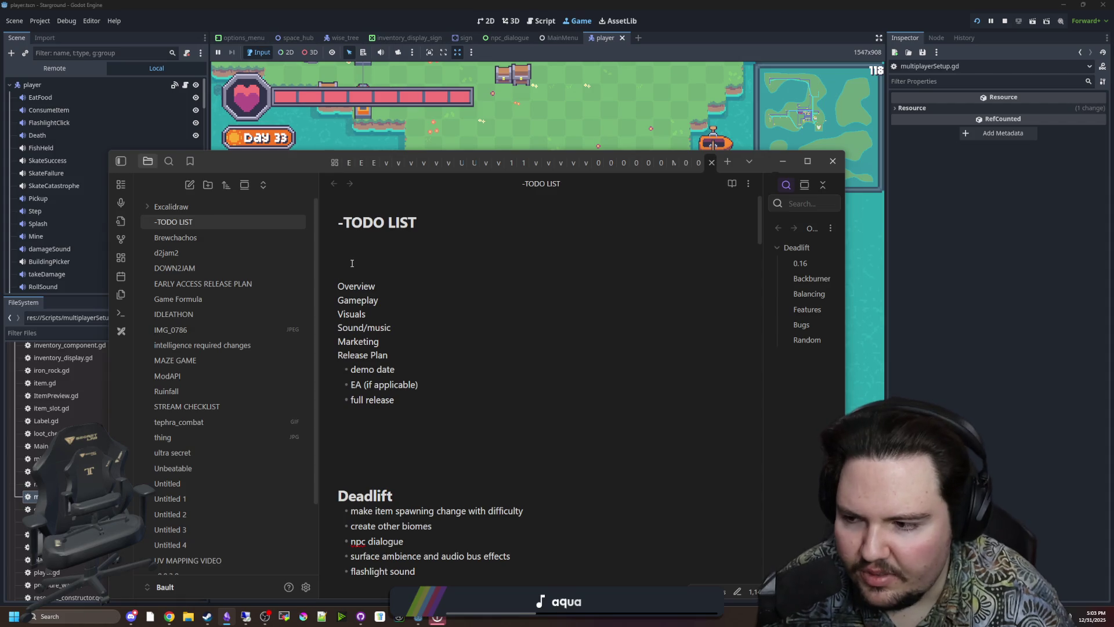
left_click_drag(411, 363, 348, 284)
left_click(398, 345)
mouse_move(414, 397)
left_mouse_down()
mouse_move(348, 355)
mouse_move(342, 286)
left_mouse_up()
left_click(363, 286)
left_click(383, 293)
key("Return")
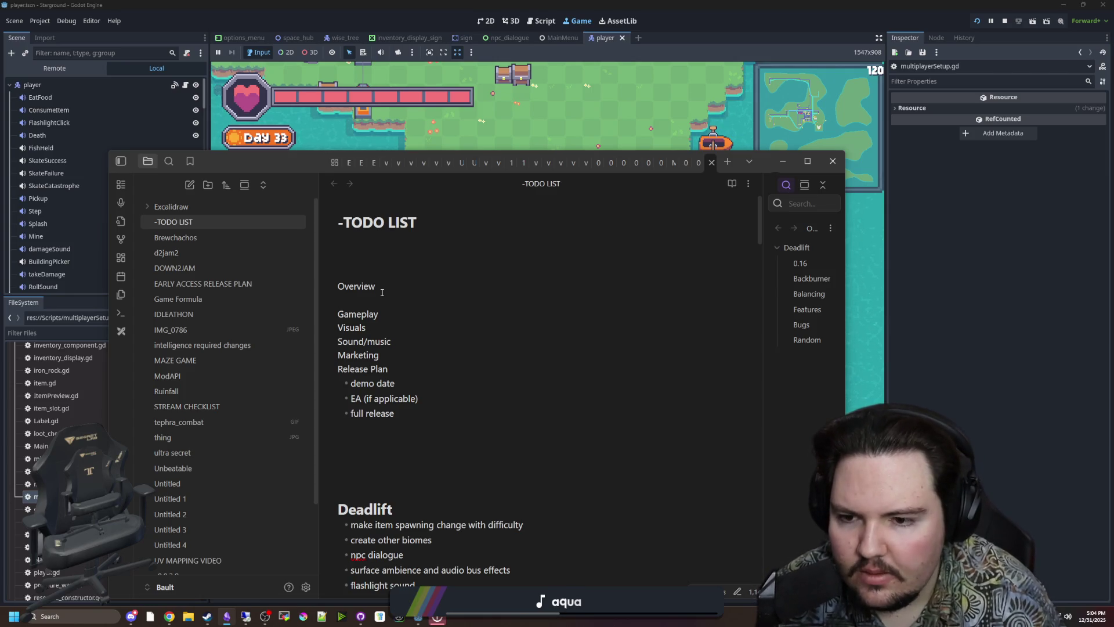
key("BackSpace")
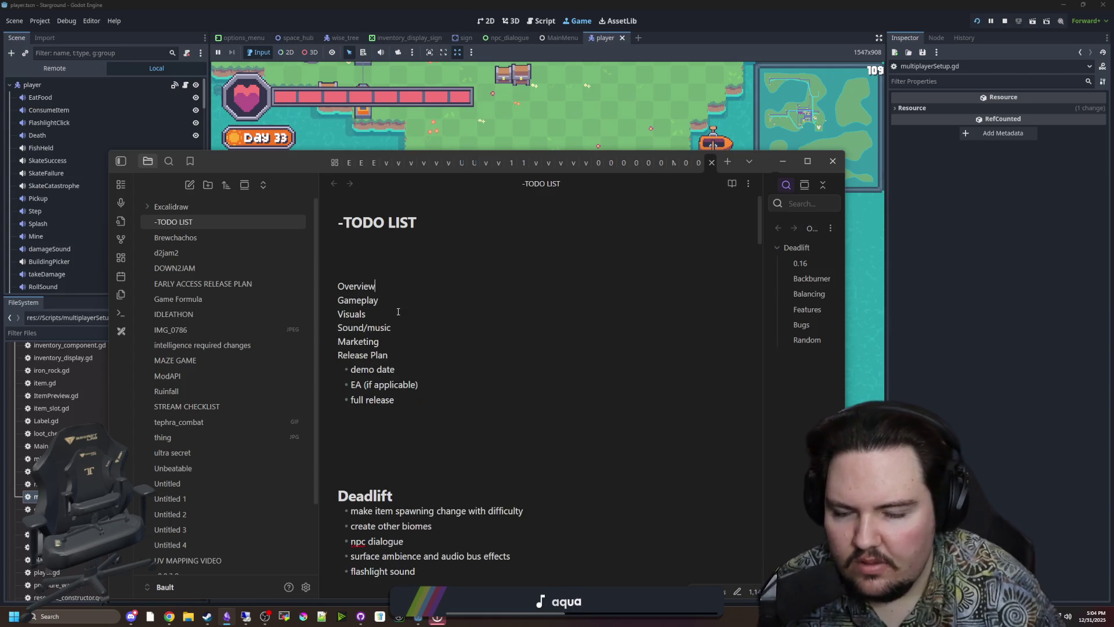
left_click_drag(391, 359, 380, 283)
left_click(416, 295)
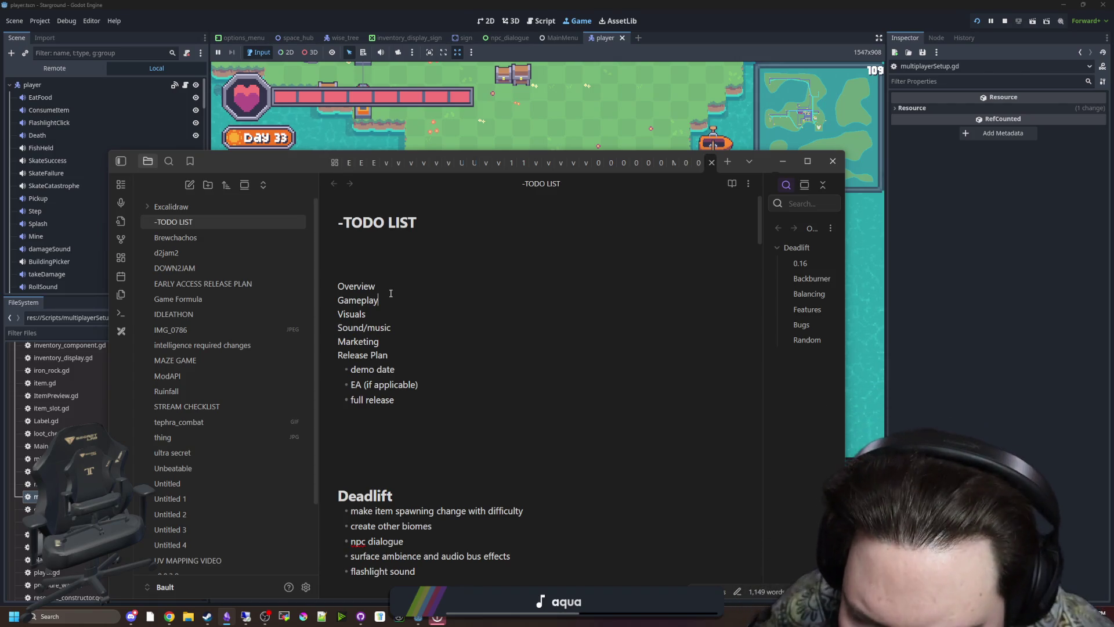
mouse_move(381, 342)
left_mouse_down()
mouse_move(348, 303)
mouse_move(320, 295)
left_mouse_up()
left_click(418, 292)
type("/")
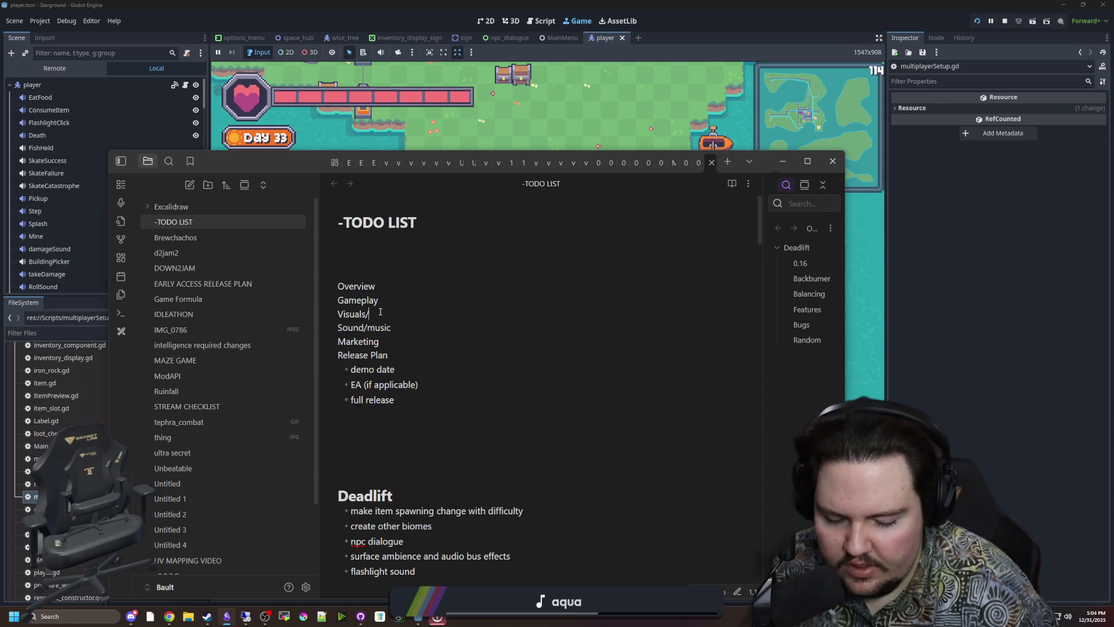
- Append 'setting' after 'Visuals/' so the entry reads Visuals/setting
type("setting")
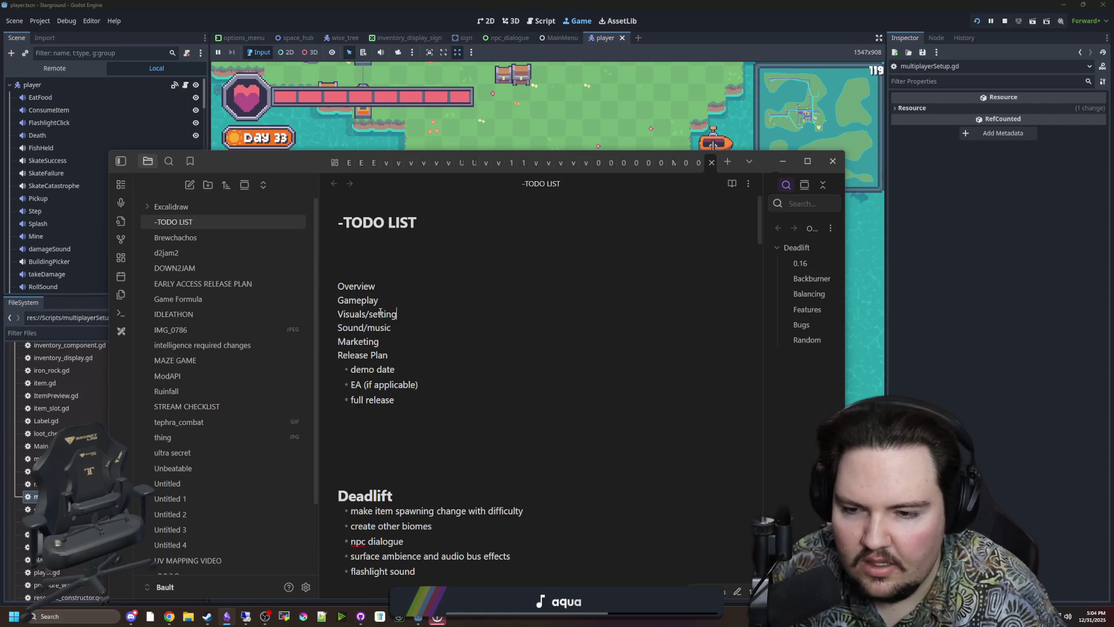
left_click_drag(402, 314, 366, 314)
left_click(366, 314)
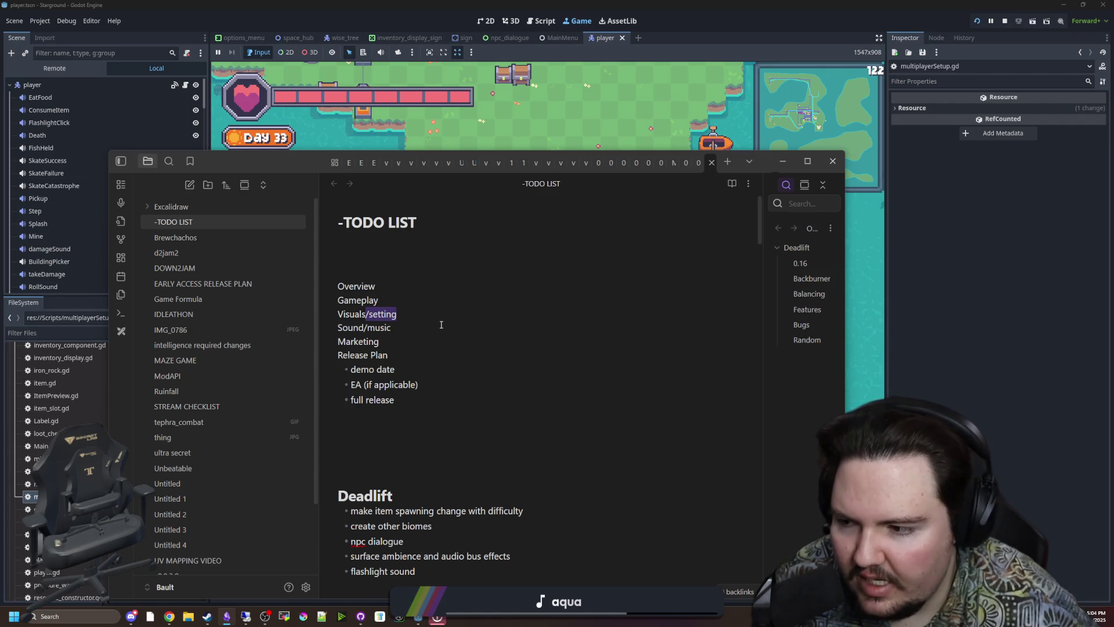
left_click(418, 314)
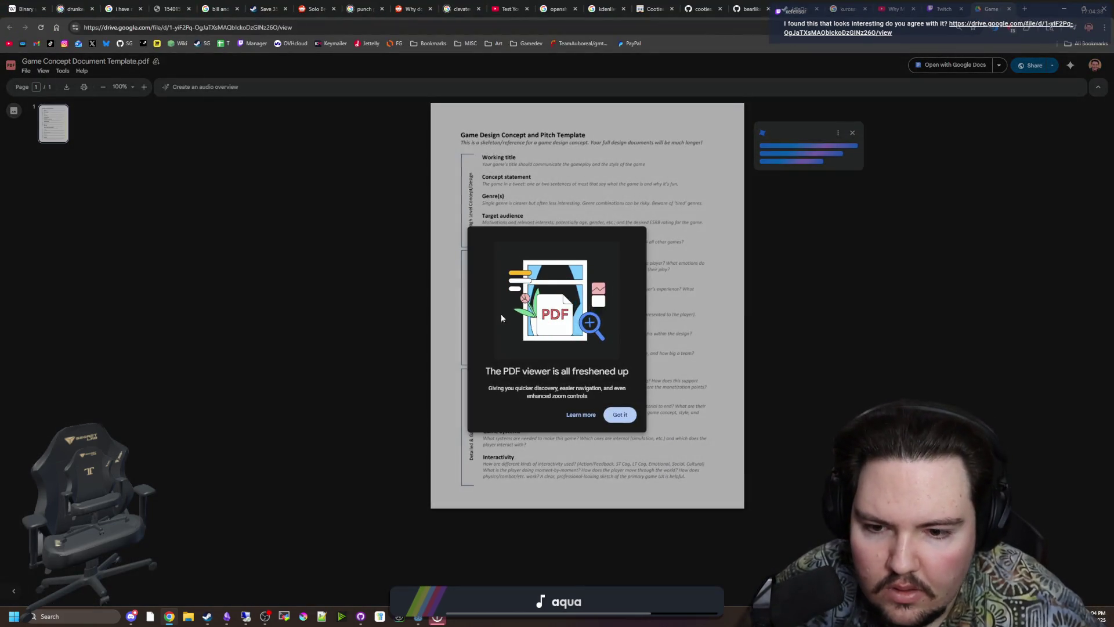
- Dismiss the viewer announcement, zoom the page to 110% and close the summary panel
key("Escape")
key("ctrl+plus")
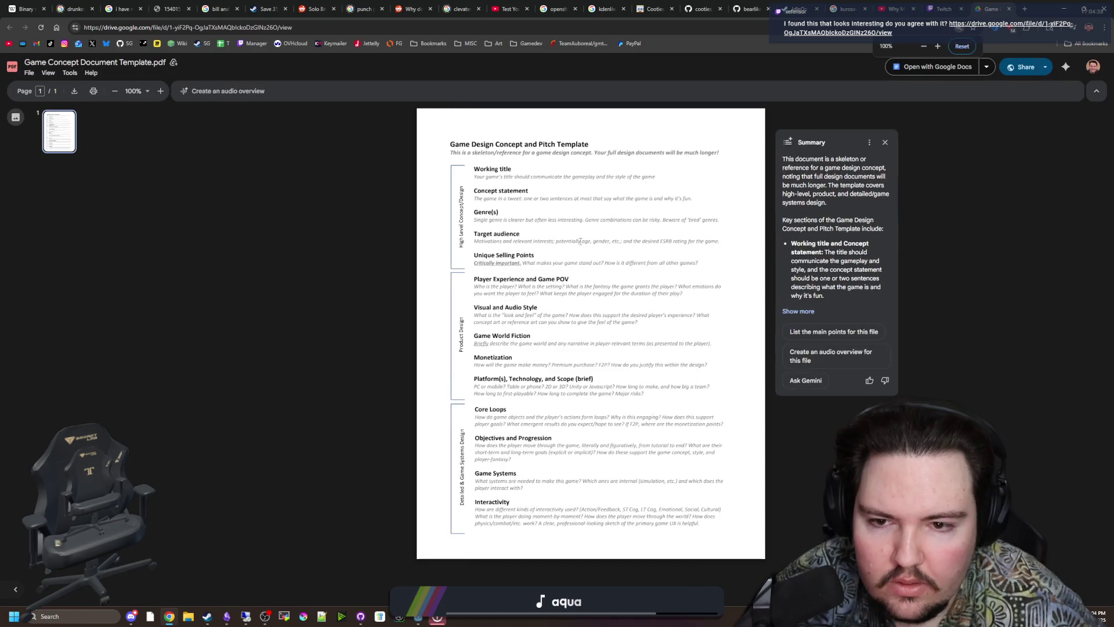
key("ctrl+plus")
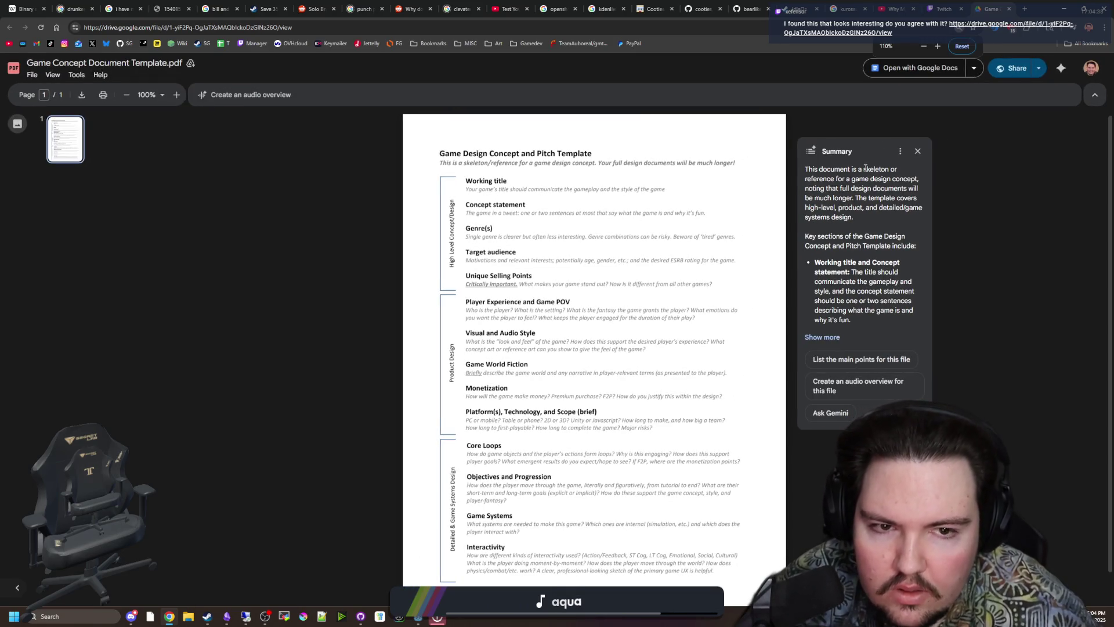
left_click(918, 151)
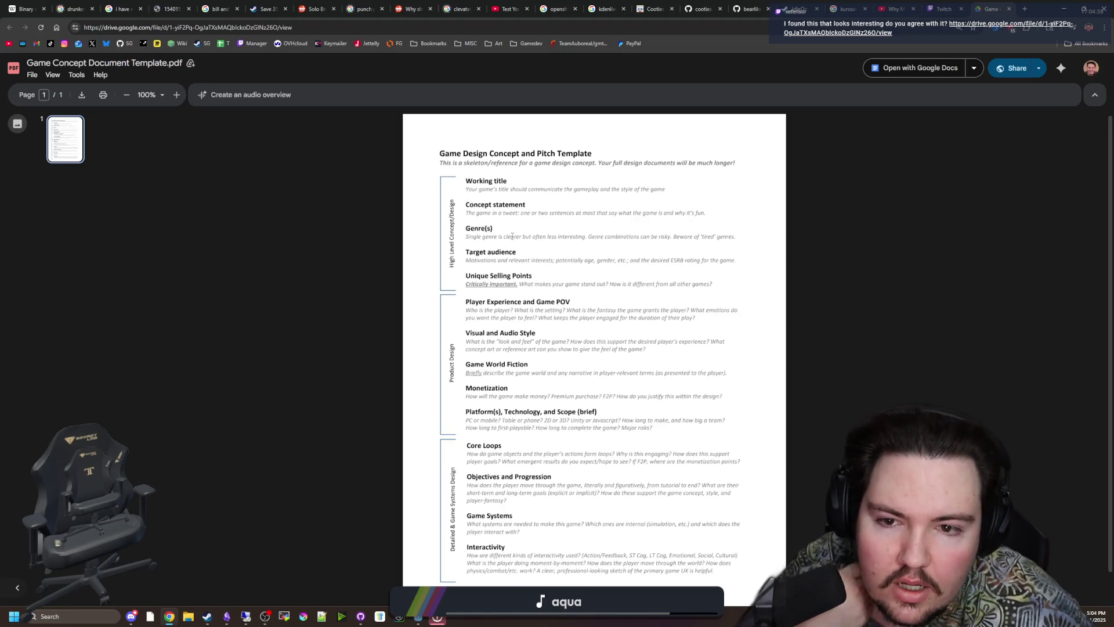
- Review the template sections from Working title through Unique Selling Points by highlighting them
mouse_move(468, 199)
left_mouse_down()
mouse_move(715, 220)
mouse_move(464, 203)
left_mouse_up()
left_click(476, 206)
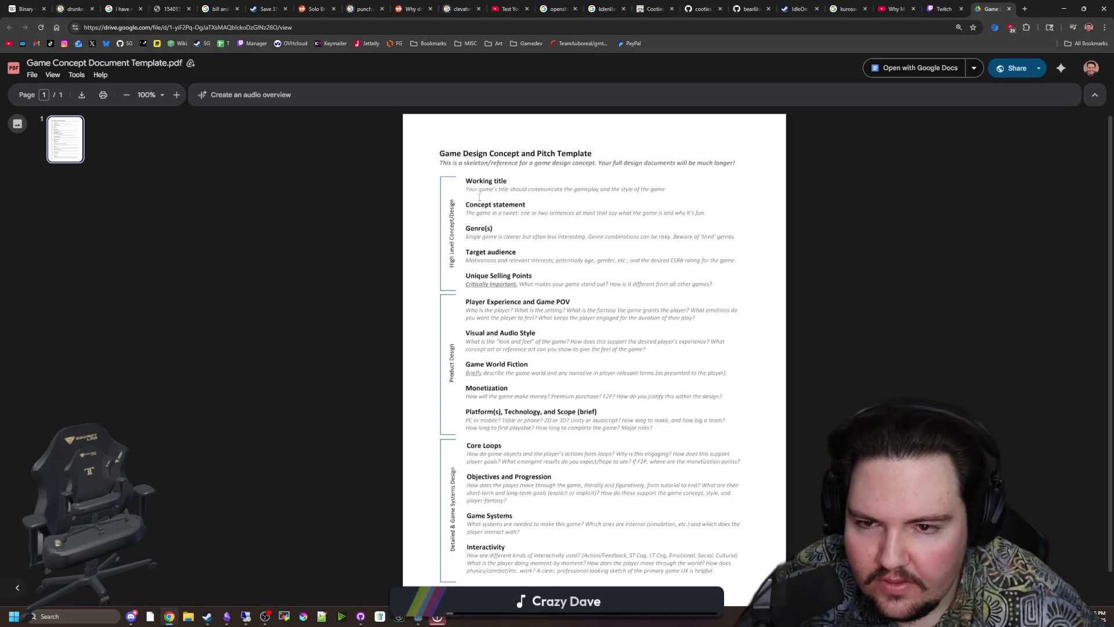
left_click_drag(465, 204, 709, 211)
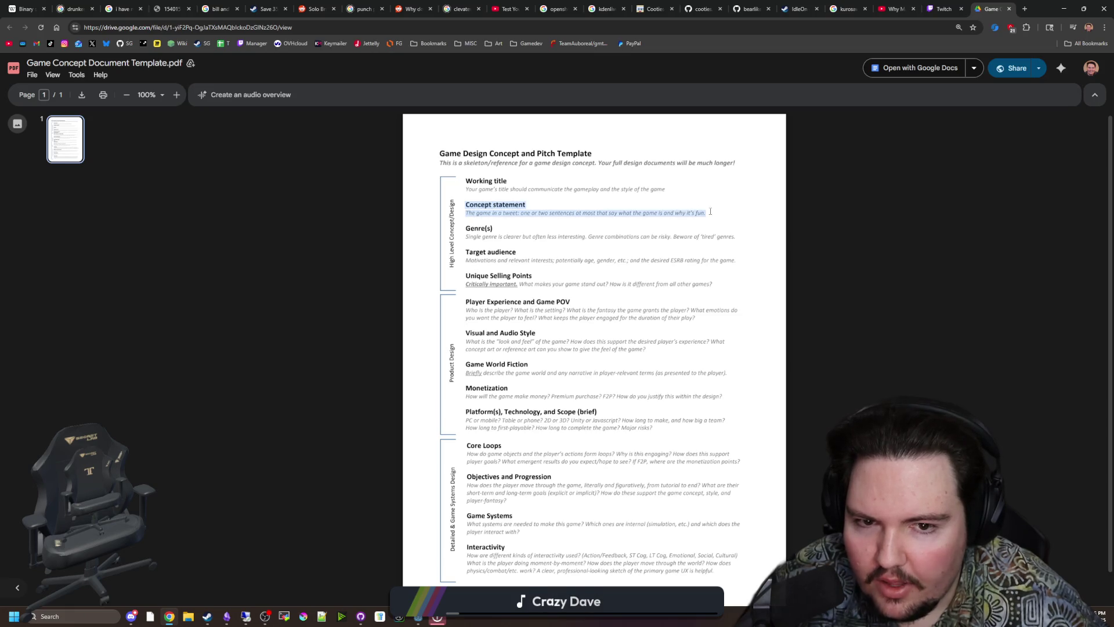
left_click(719, 213)
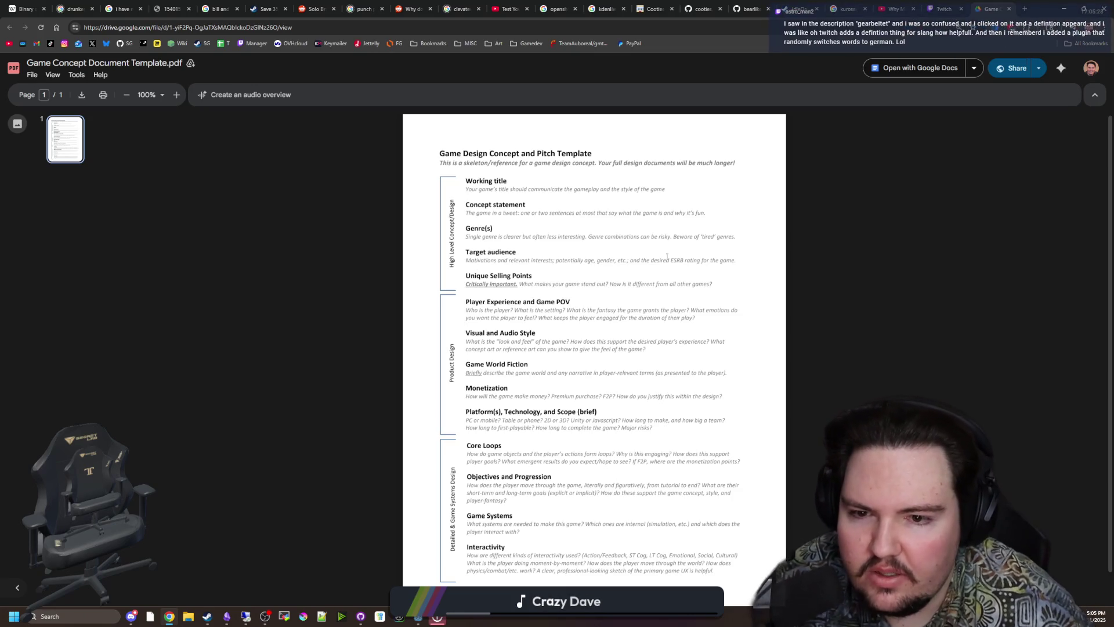
mouse_move(730, 287)
left_mouse_down()
mouse_move(464, 202)
mouse_move(455, 177)
left_mouse_up()
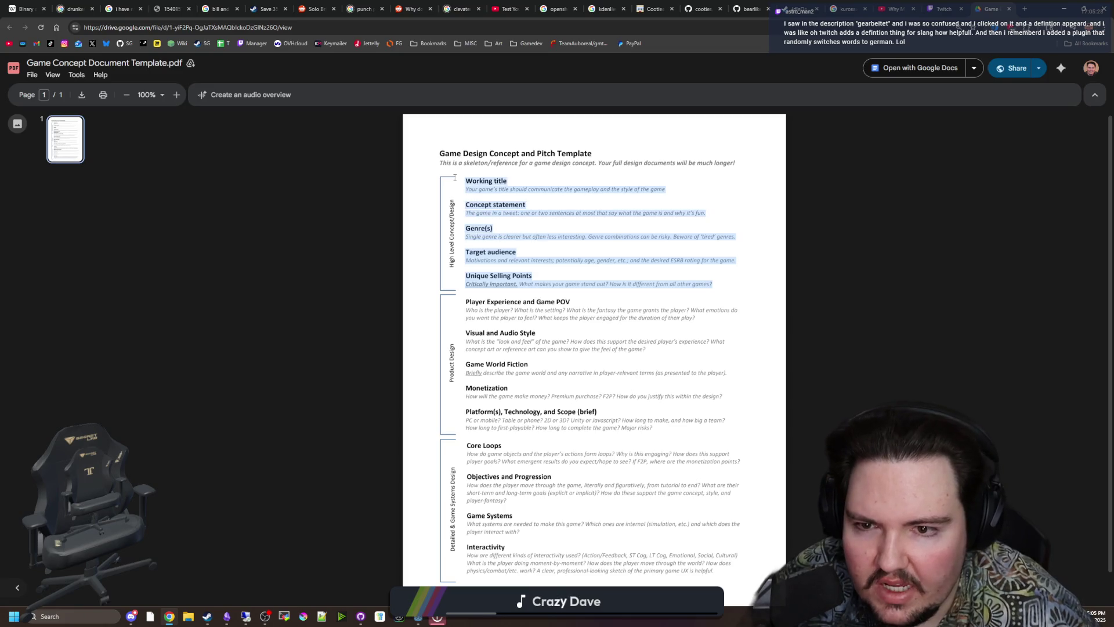
left_click(504, 198)
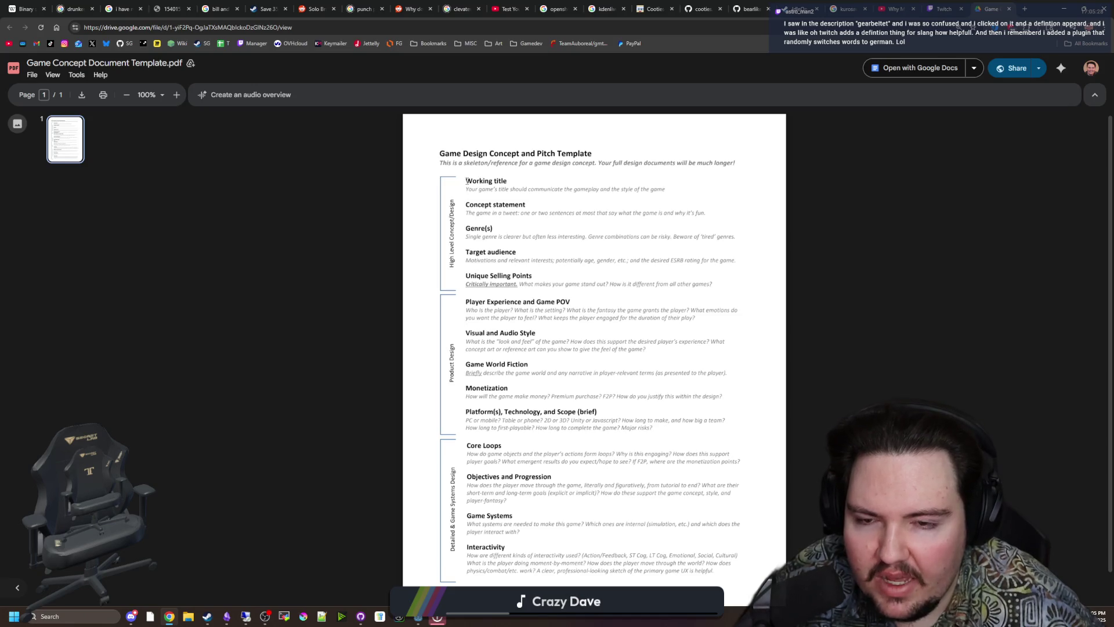
left_click_drag(466, 181, 560, 193)
left_click(526, 210)
left_click_drag(466, 209, 707, 215)
left_click(492, 227)
left_click_drag(492, 226, 735, 266)
left_click(677, 270)
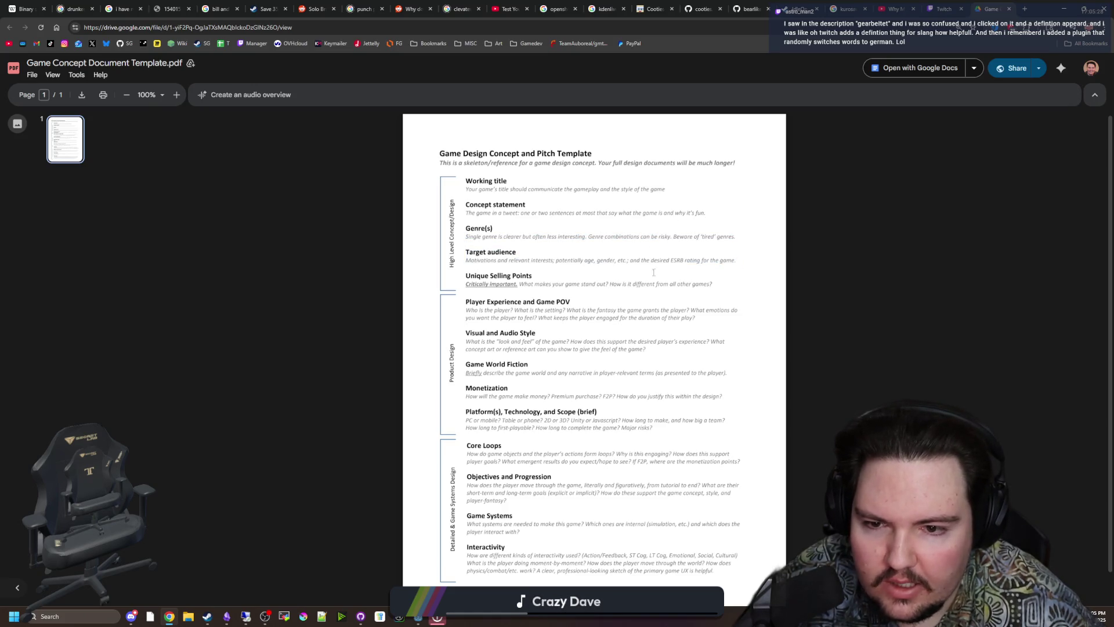
left_click_drag(531, 282, 693, 284)
left_click(684, 278)
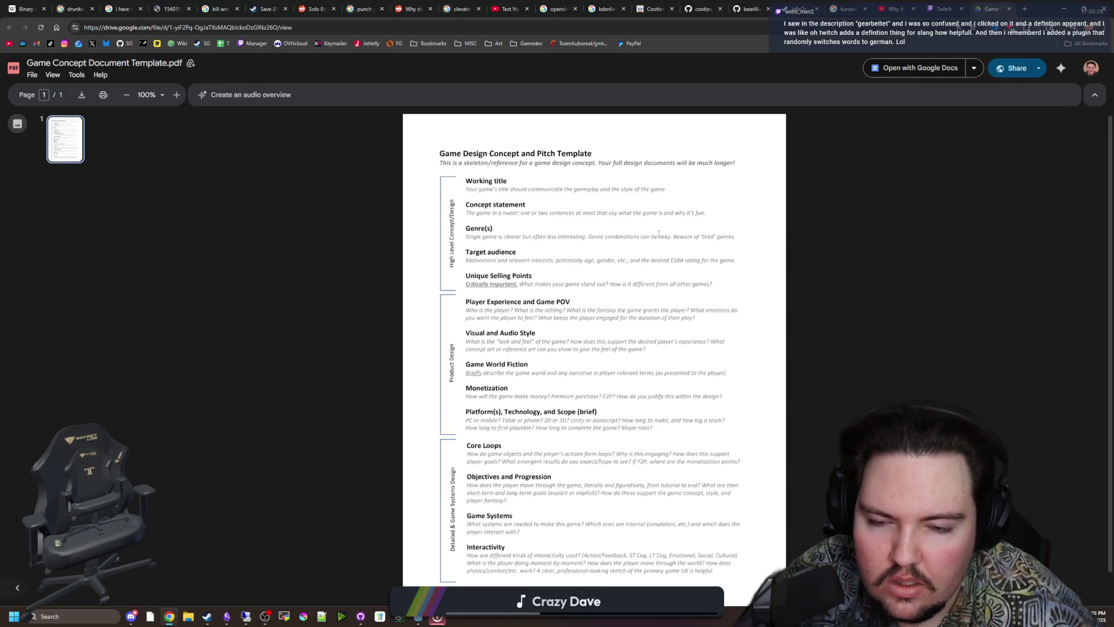
scroll(459, 342, "down", 1)
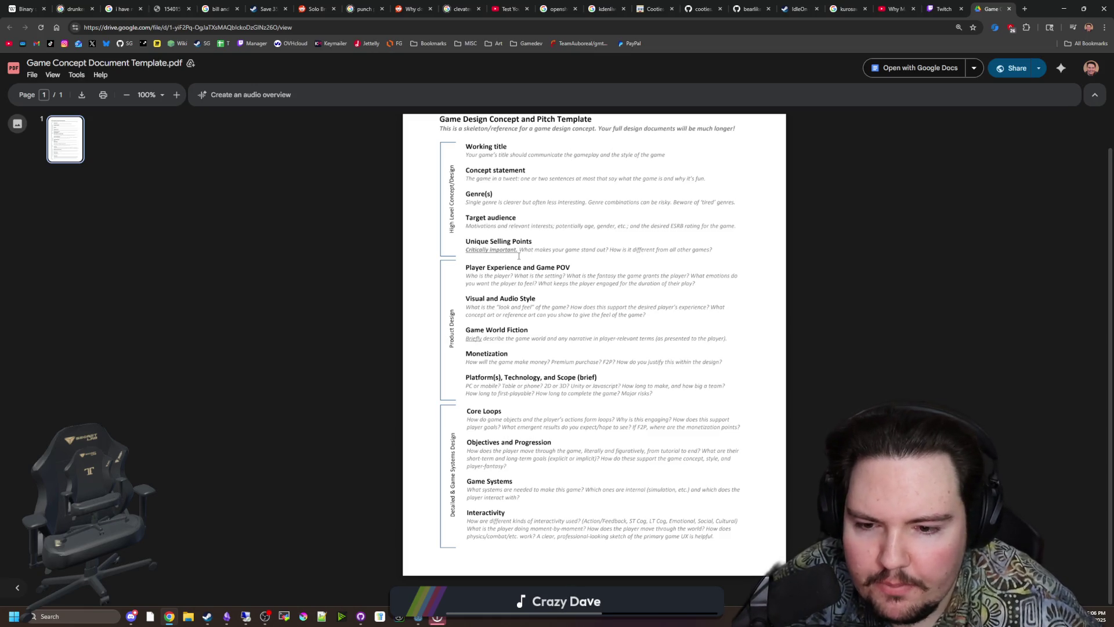
mouse_move(473, 424)
left_mouse_down()
mouse_move(580, 464)
mouse_move(465, 421)
mouse_move(717, 537)
mouse_move(445, 409)
mouse_move(466, 408)
left_mouse_up()
left_click(467, 408)
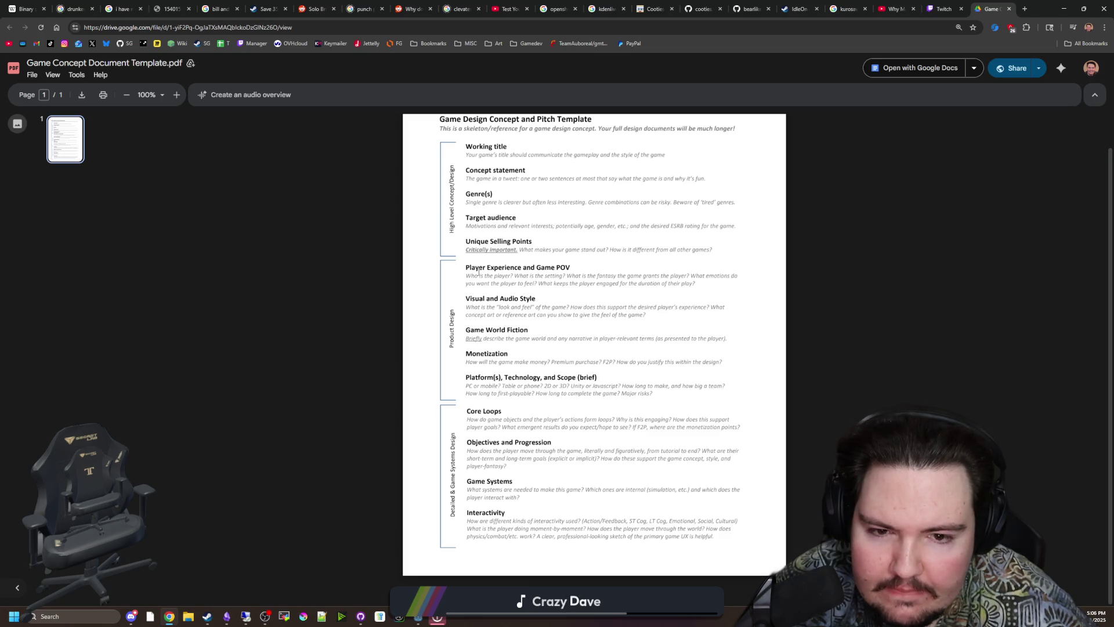
mouse_move(468, 266)
left_mouse_down()
mouse_move(622, 388)
mouse_move(668, 396)
mouse_move(689, 386)
left_mouse_up()
left_click(550, 296)
mouse_move(466, 265)
left_mouse_down()
mouse_move(726, 309)
mouse_move(732, 276)
left_mouse_up()
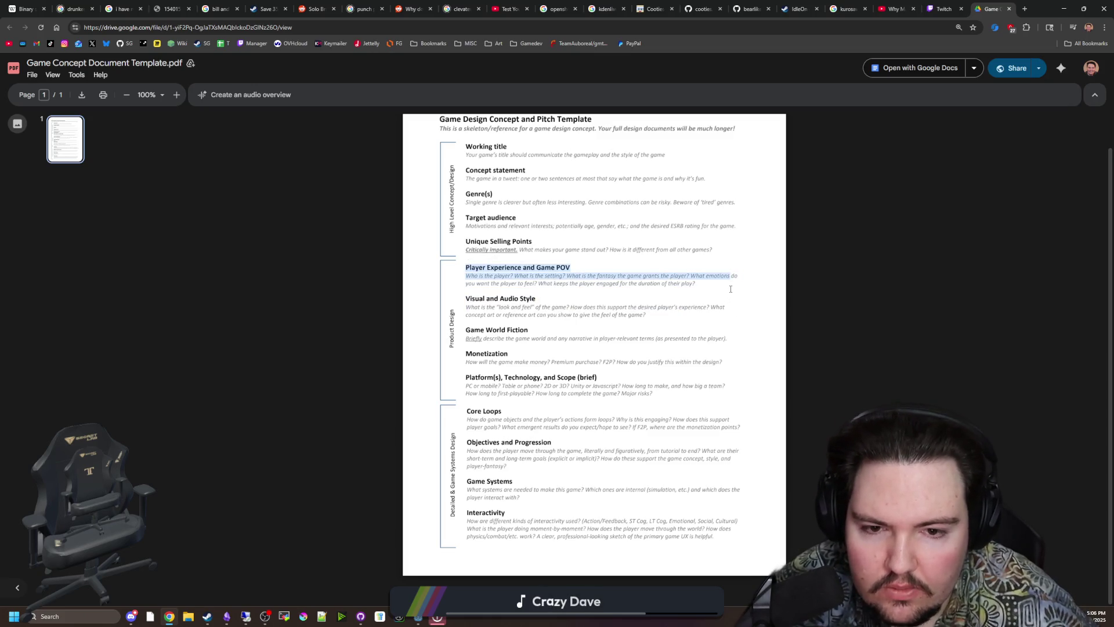
left_click(730, 289)
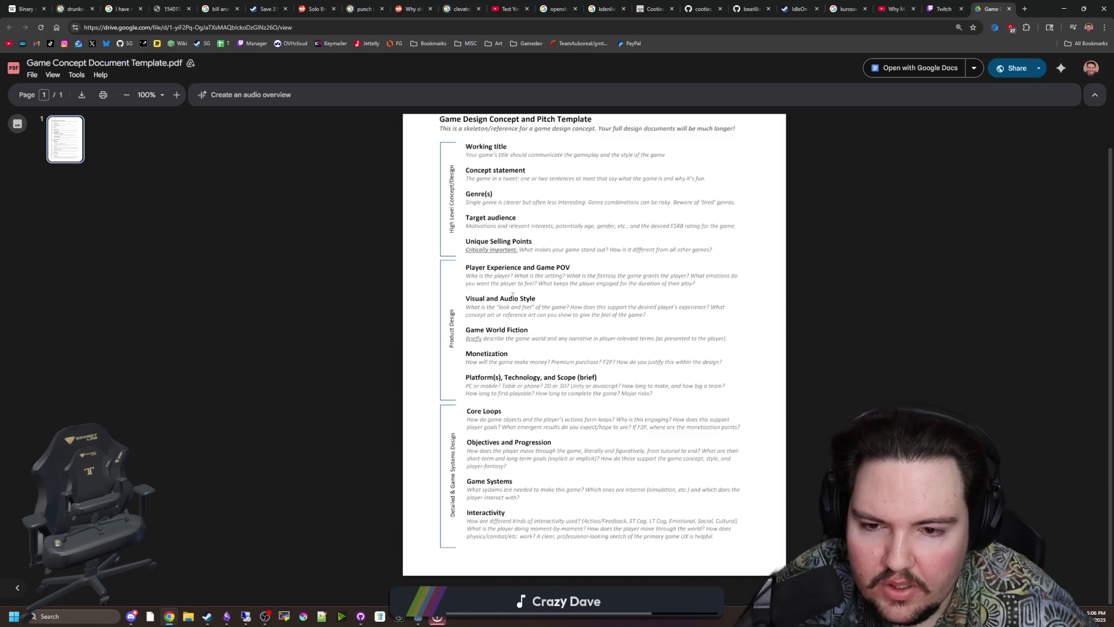
left_click_drag(470, 295, 710, 312)
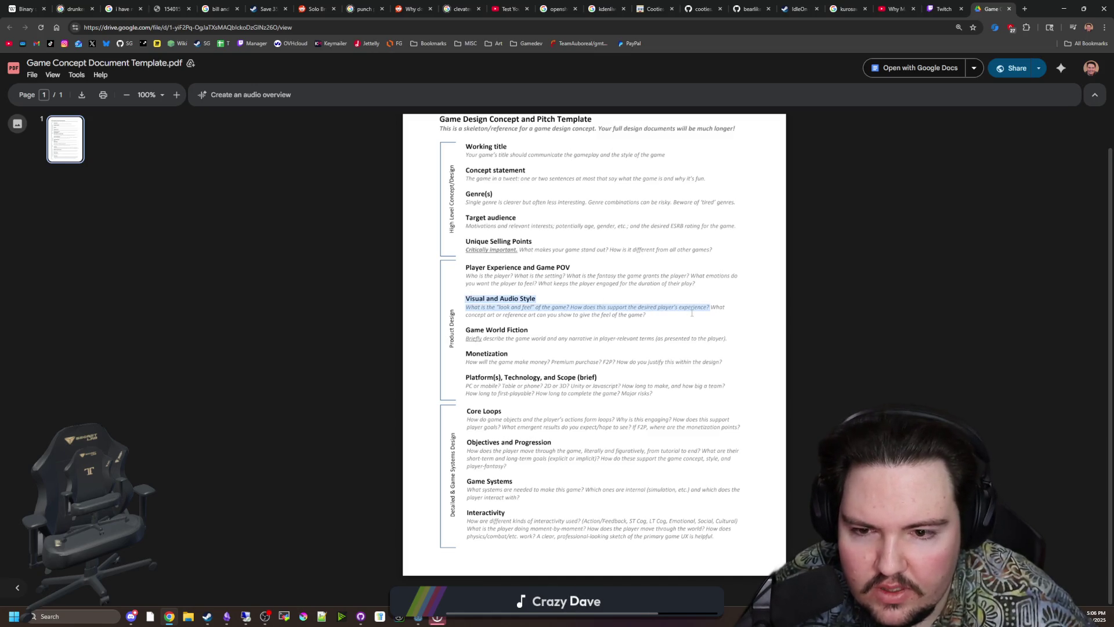
left_click(680, 314)
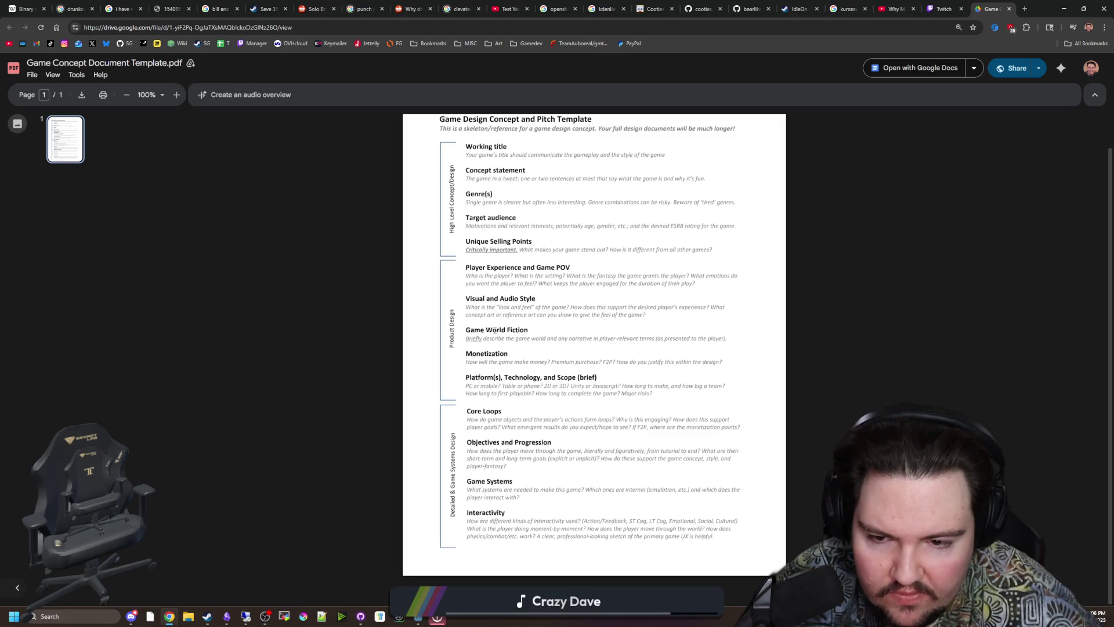
left_click_drag(492, 336, 730, 340)
left_click(729, 339)
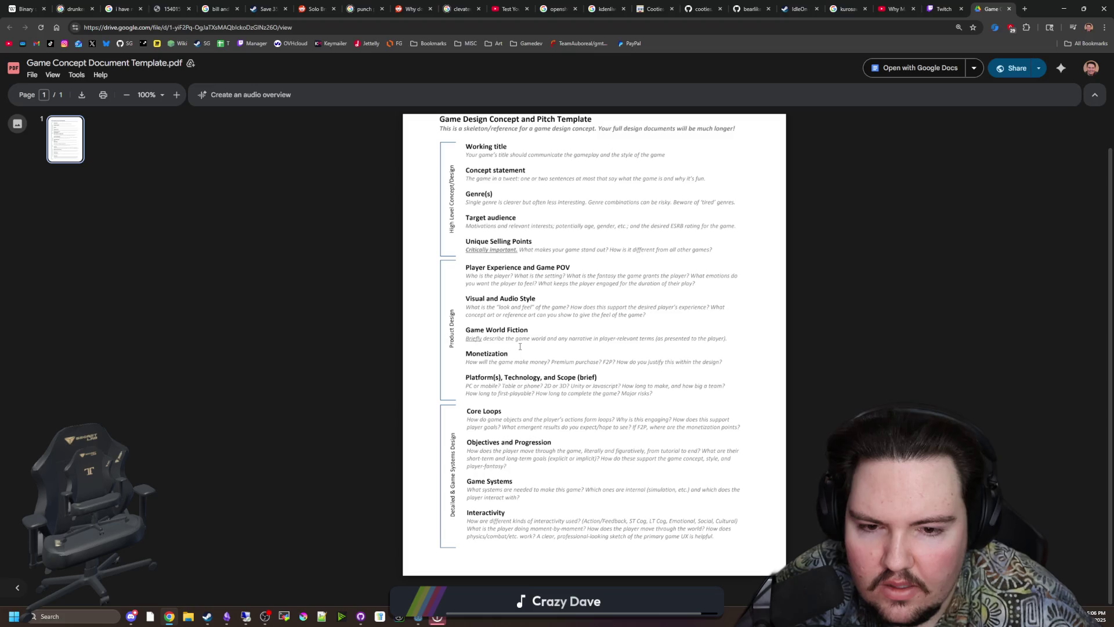
left_click_drag(466, 330, 535, 332)
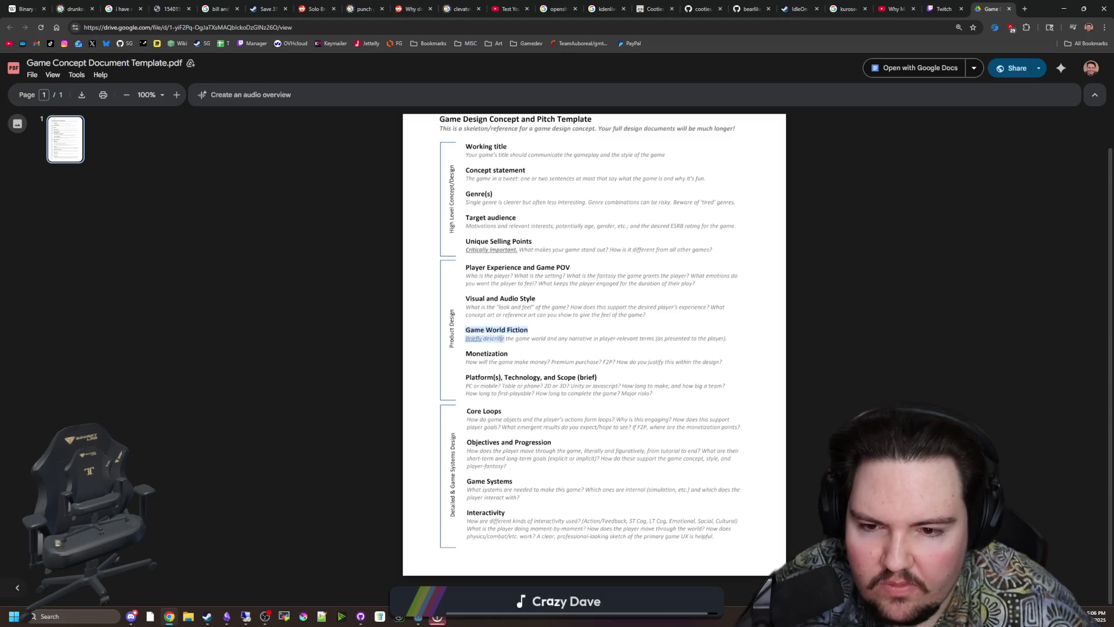
left_click(530, 295)
left_click_drag(516, 277, 564, 274)
left_click(564, 273)
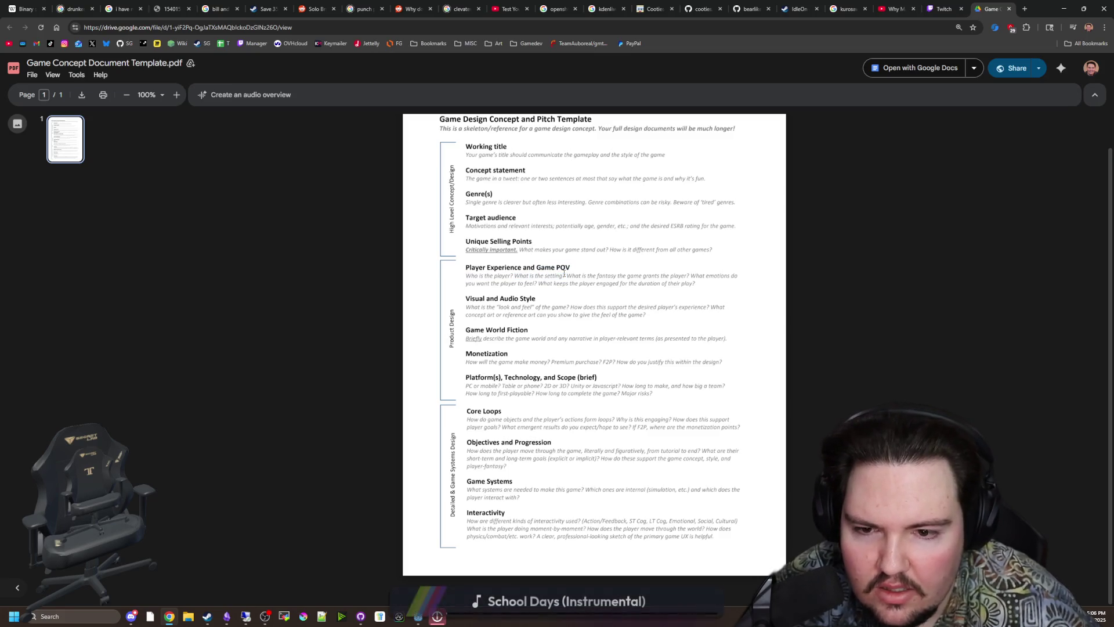
left_click_drag(465, 338, 714, 351)
left_click(725, 347)
triple_click(482, 329)
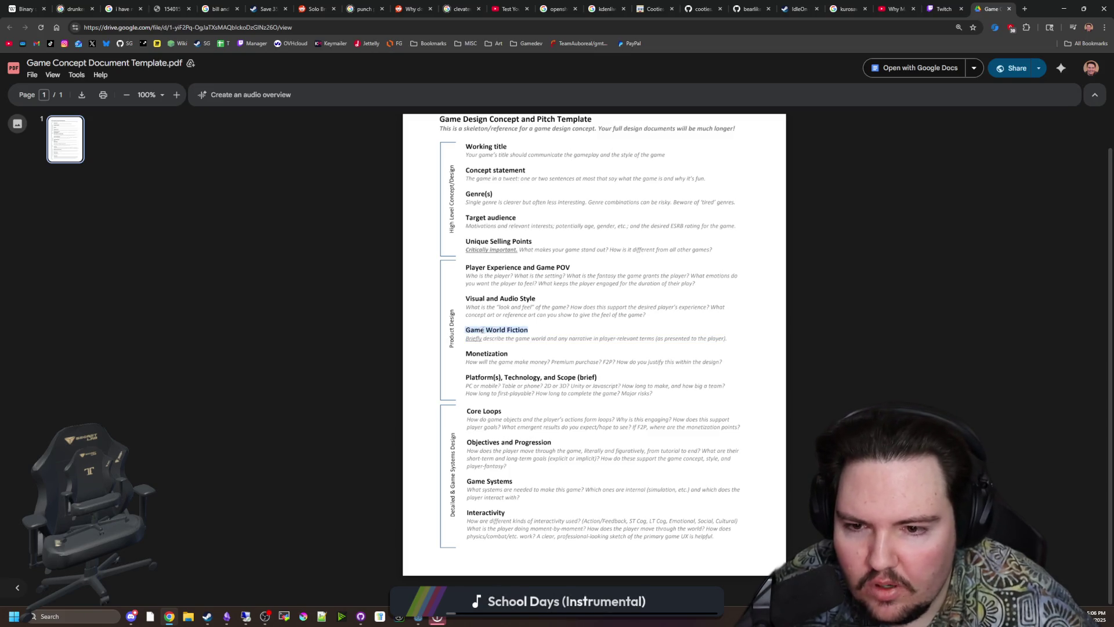
left_click(466, 332)
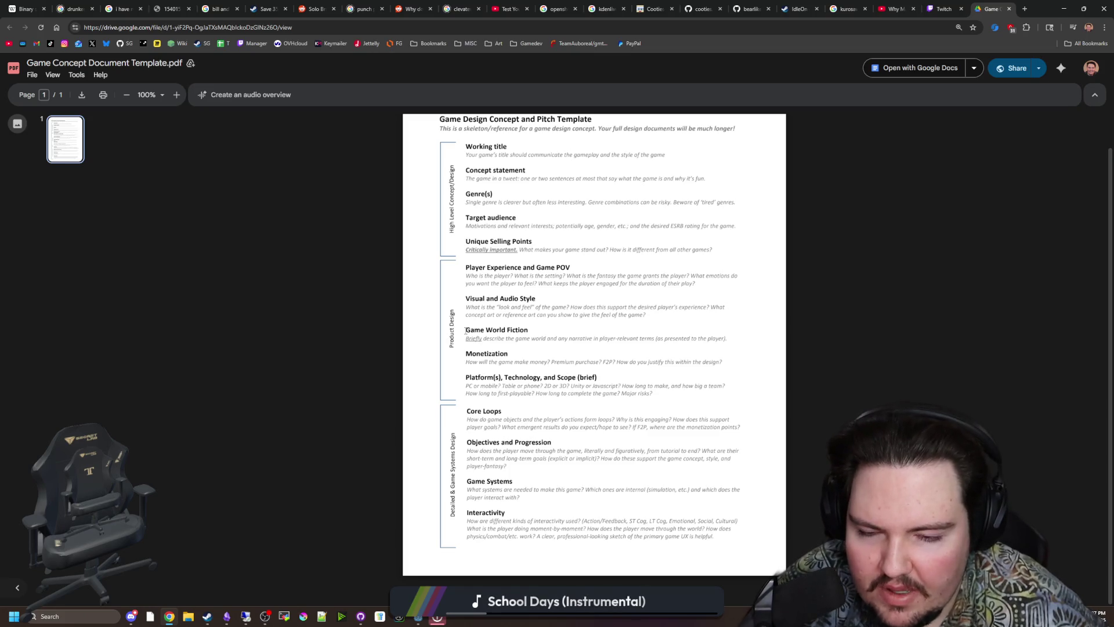
left_click_drag(466, 330, 593, 332)
left_click_drag(722, 334, 728, 339)
left_click(735, 337)
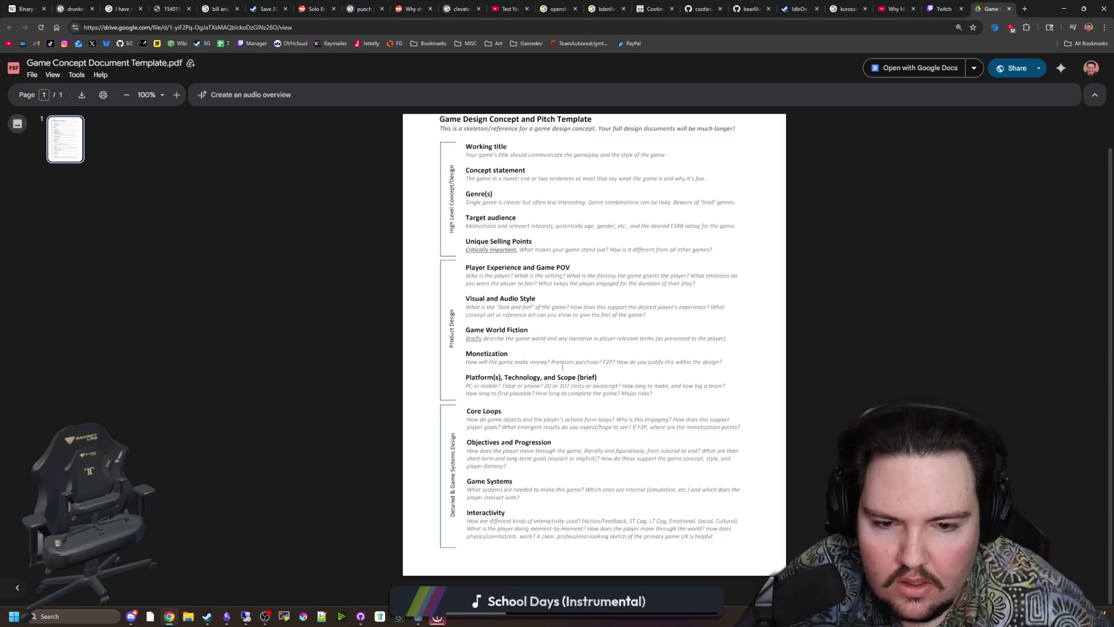
left_click_drag(466, 356, 747, 368)
left_click(755, 368)
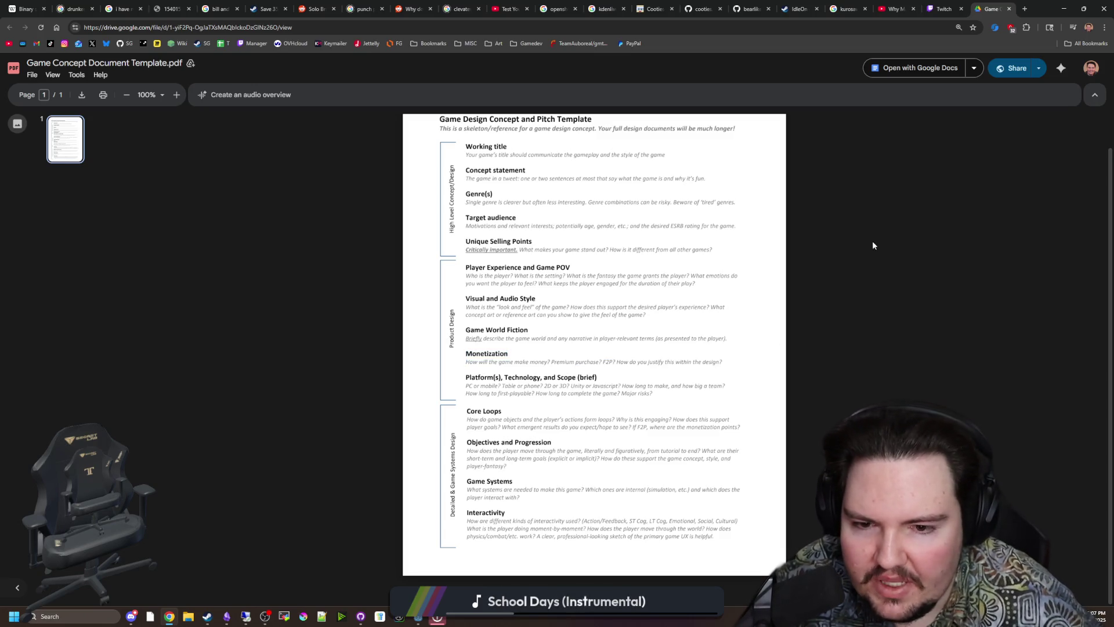
left_click_drag(552, 364, 725, 365)
left_click(732, 370)
left_click_drag(468, 355, 722, 364)
left_click(485, 353)
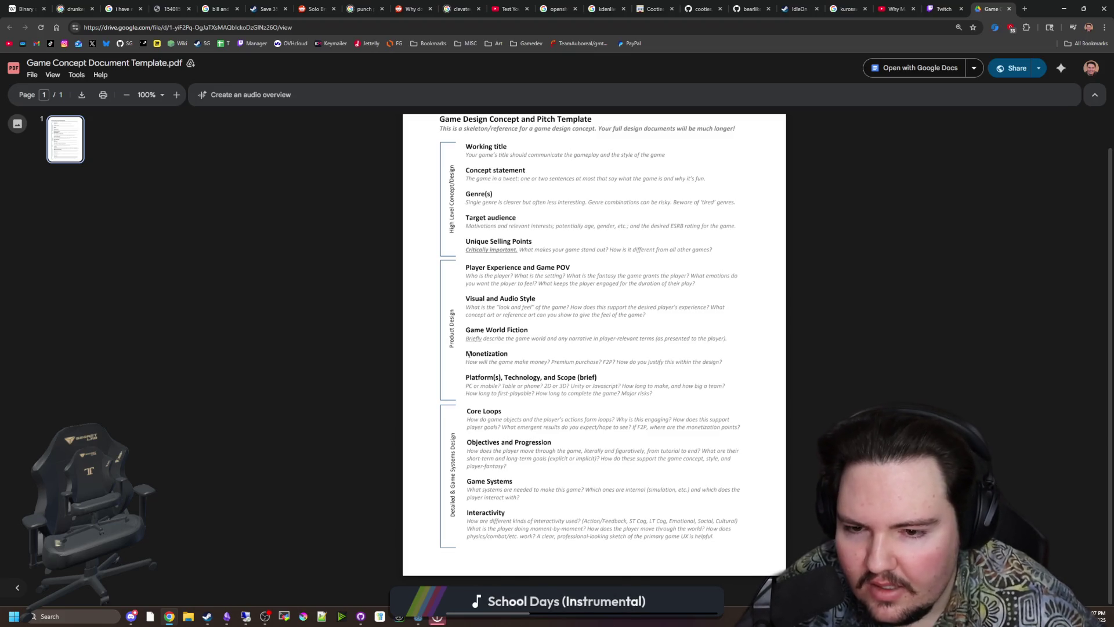
left_click_drag(469, 355, 723, 365)
left_click(735, 369)
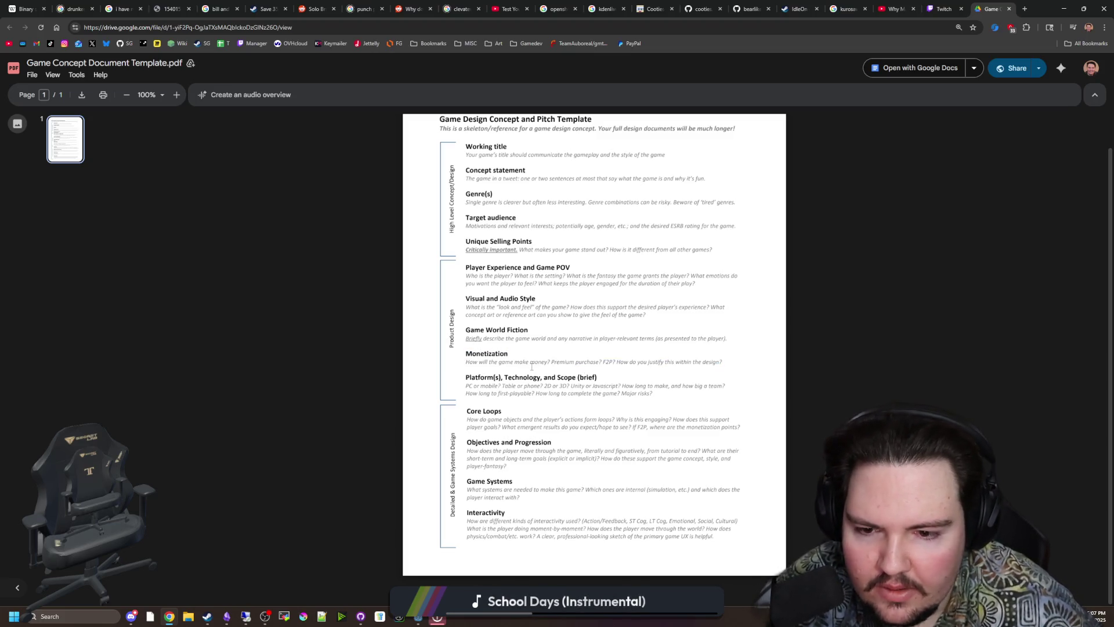
mouse_move(466, 377)
left_mouse_down()
mouse_move(670, 395)
mouse_move(491, 394)
mouse_move(459, 382)
mouse_move(674, 393)
left_mouse_up()
left_click(459, 382)
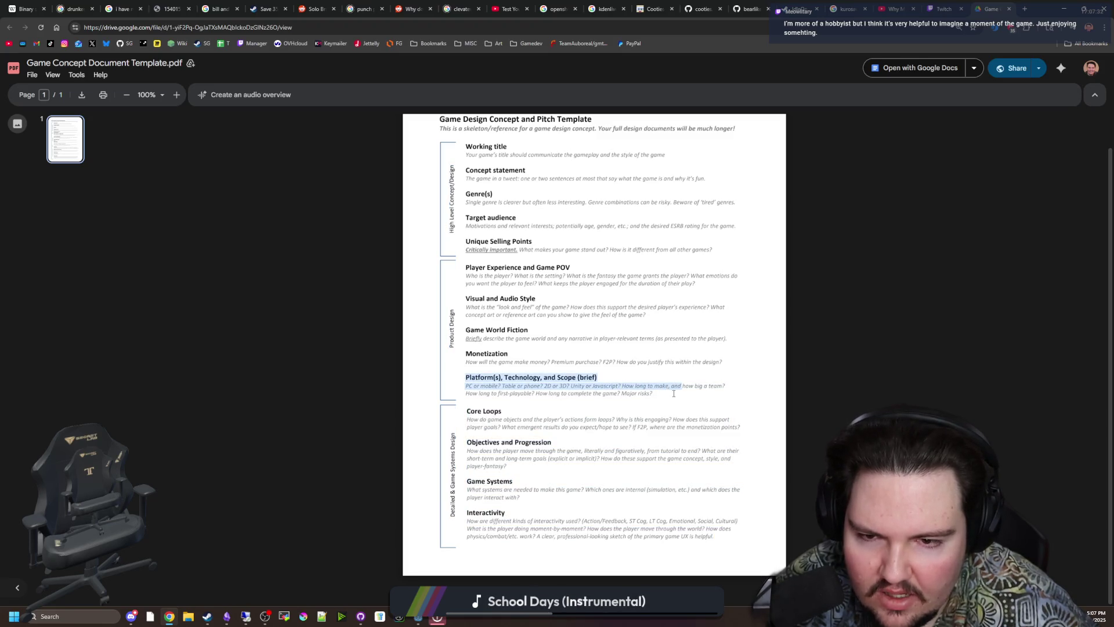
left_click(673, 394)
double_click(484, 377)
left_click(465, 143)
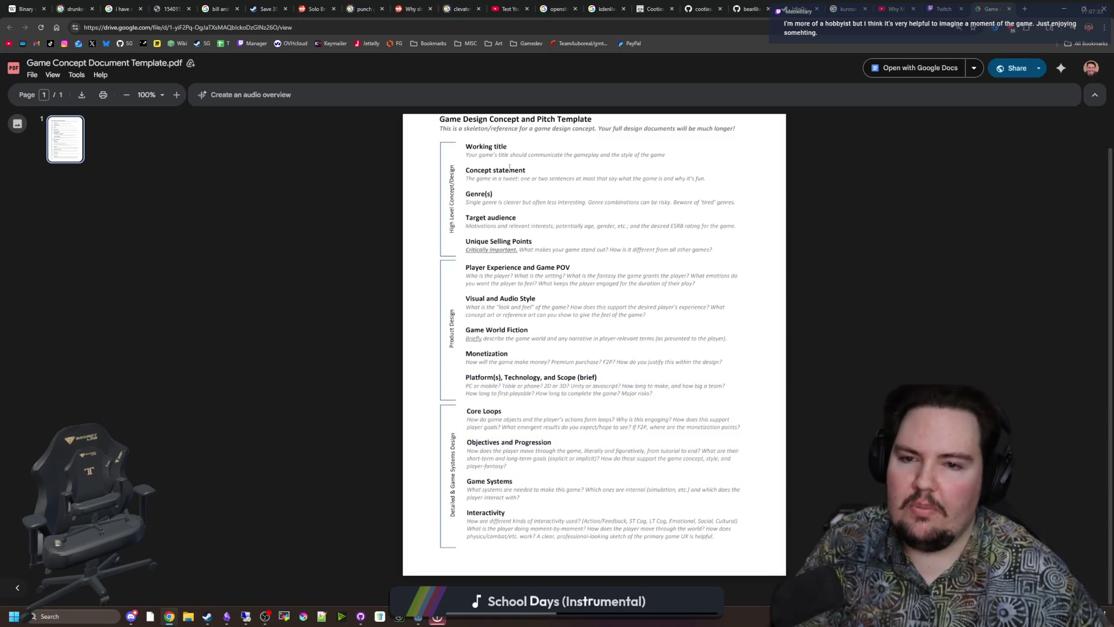
mouse_move(464, 143)
left_mouse_down()
mouse_move(696, 281)
mouse_move(720, 252)
mouse_move(737, 540)
mouse_move(437, 147)
left_mouse_up()
left_click(731, 256)
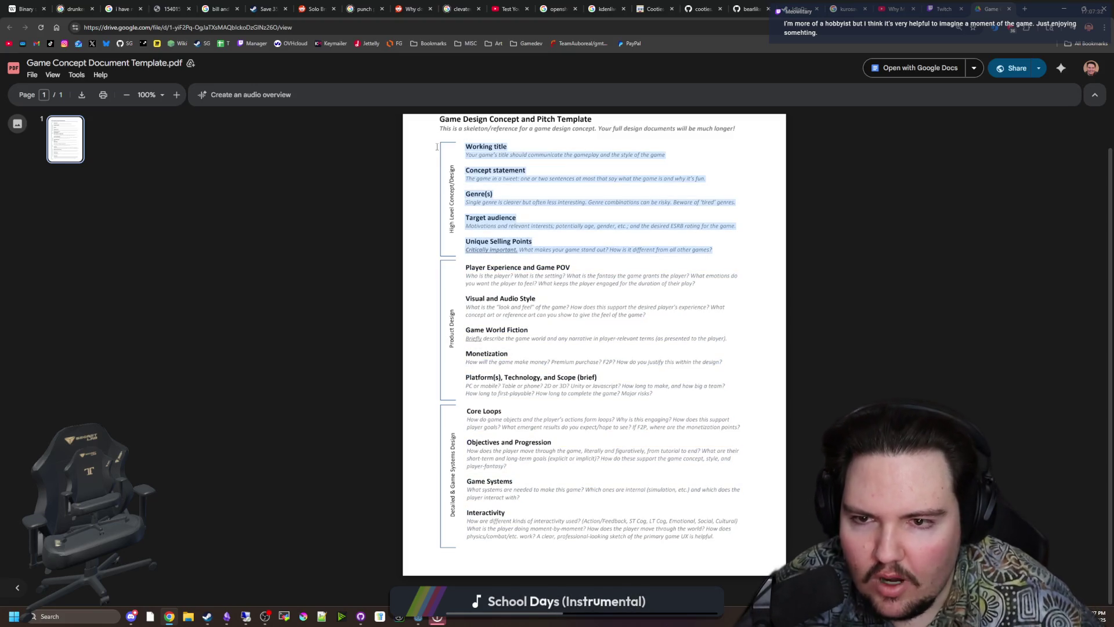
left_click(551, 199)
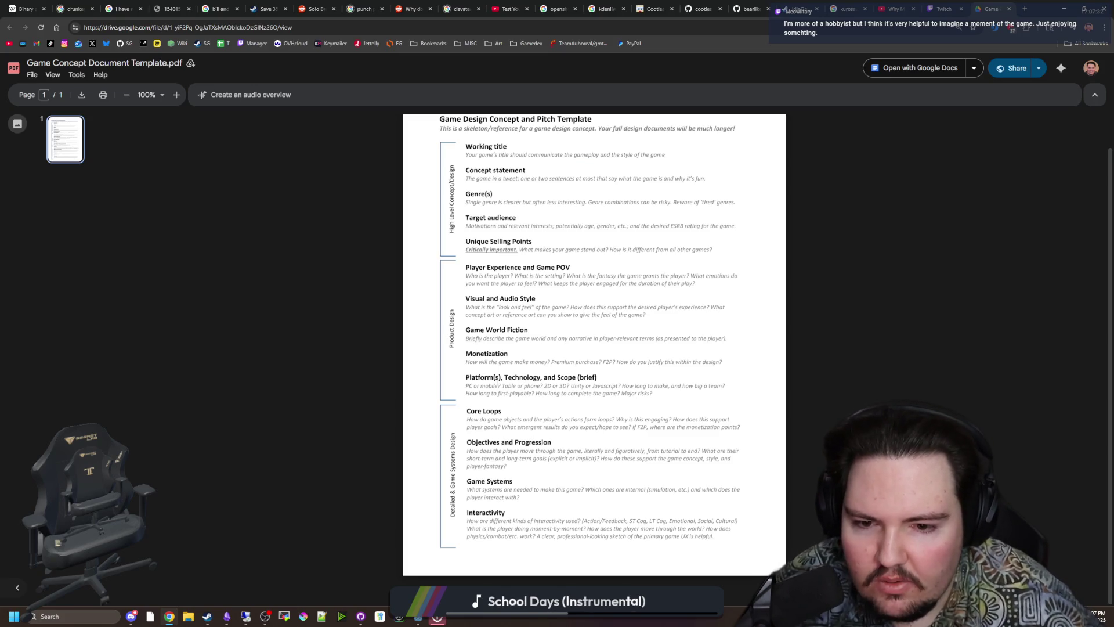
left_click_drag(466, 140, 723, 256)
left_click(532, 338)
mouse_move(671, 386)
left_mouse_down()
mouse_move(737, 539)
mouse_move(638, 406)
mouse_move(534, 393)
left_mouse_up()
mouse_move(638, 393)
left_mouse_down()
mouse_move(581, 377)
mouse_move(650, 401)
mouse_move(715, 536)
left_mouse_up()
left_click(594, 390)
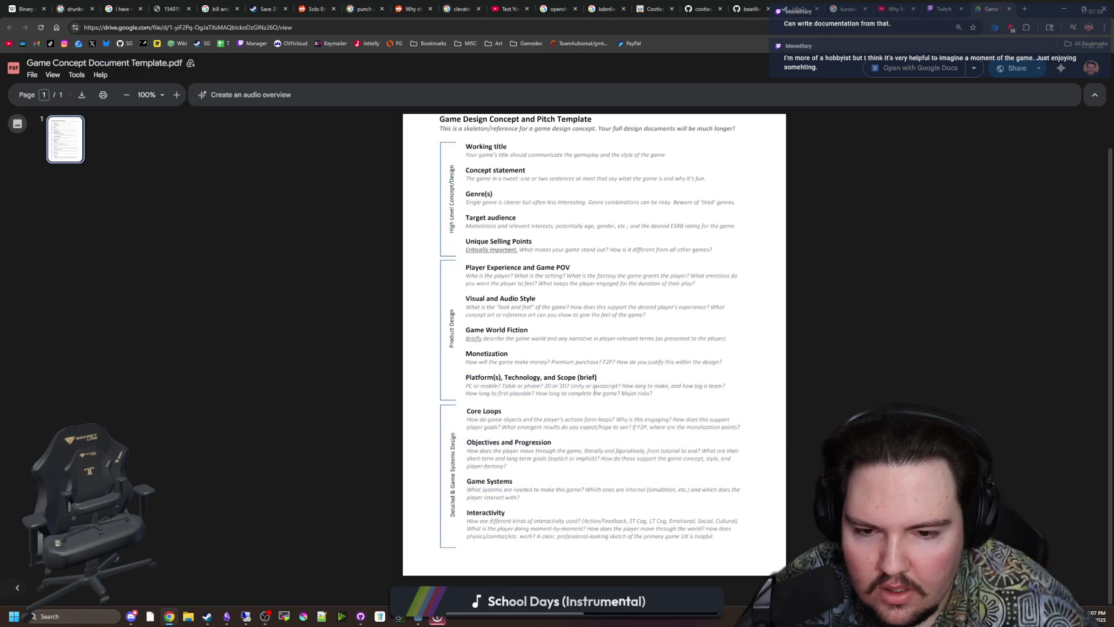
left_click_drag(543, 377, 580, 378)
left_click(589, 376)
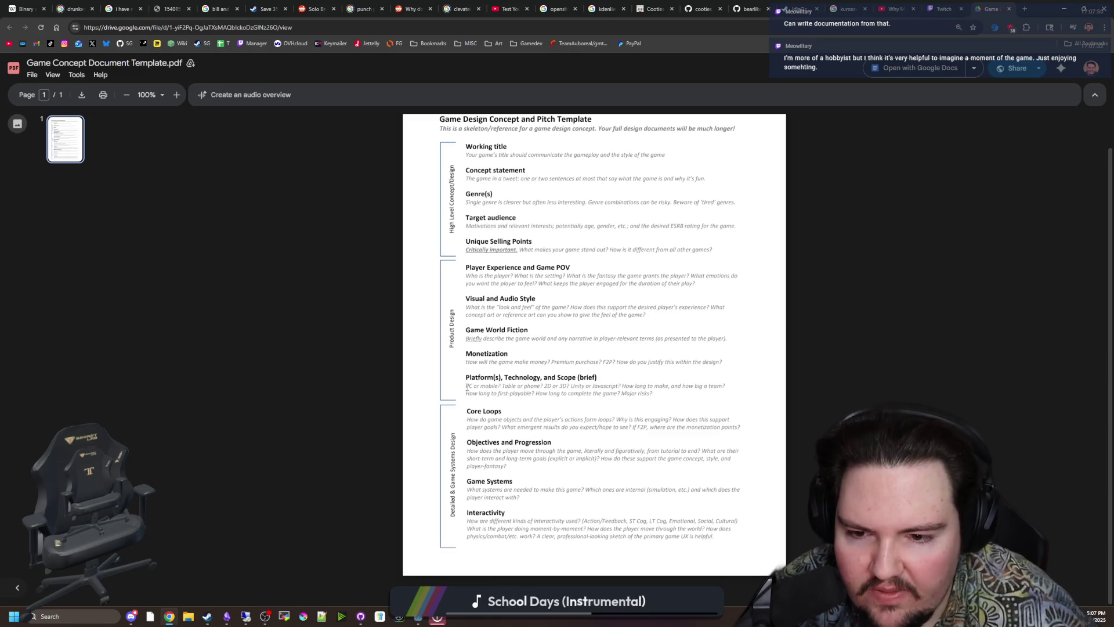
mouse_move(464, 387)
left_mouse_down()
mouse_move(466, 377)
mouse_move(597, 378)
mouse_move(586, 389)
mouse_move(630, 396)
mouse_move(621, 384)
left_mouse_up()
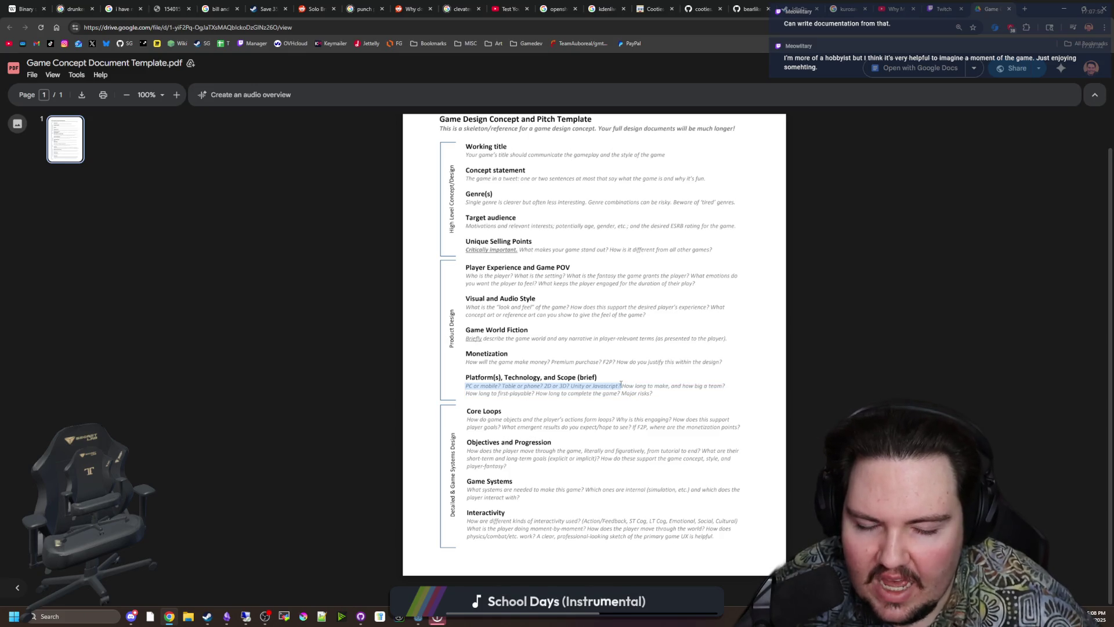
left_click(564, 267)
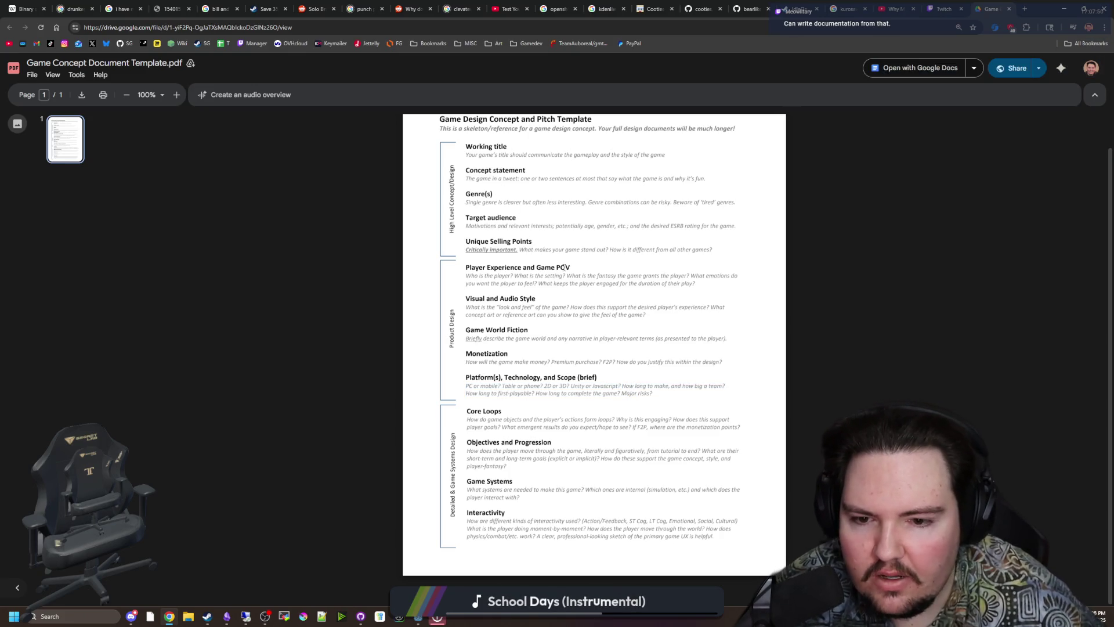
mouse_move(623, 386)
left_mouse_down()
mouse_move(672, 386)
mouse_move(684, 399)
mouse_move(720, 387)
mouse_move(482, 386)
mouse_move(668, 387)
mouse_move(626, 386)
left_mouse_up()
left_click(656, 394)
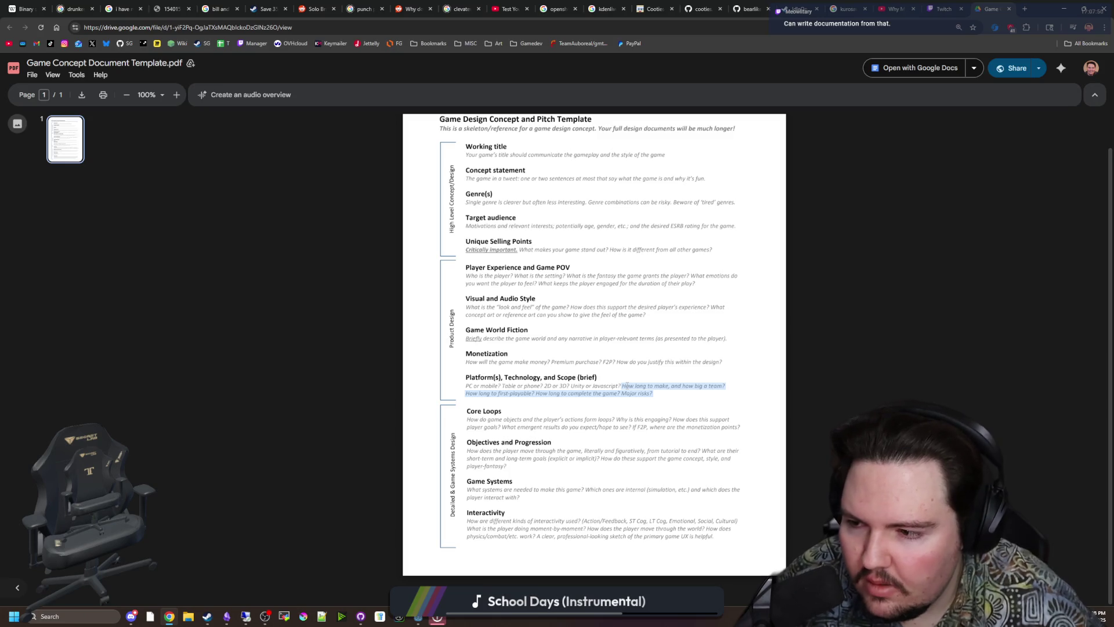
left_click(627, 385)
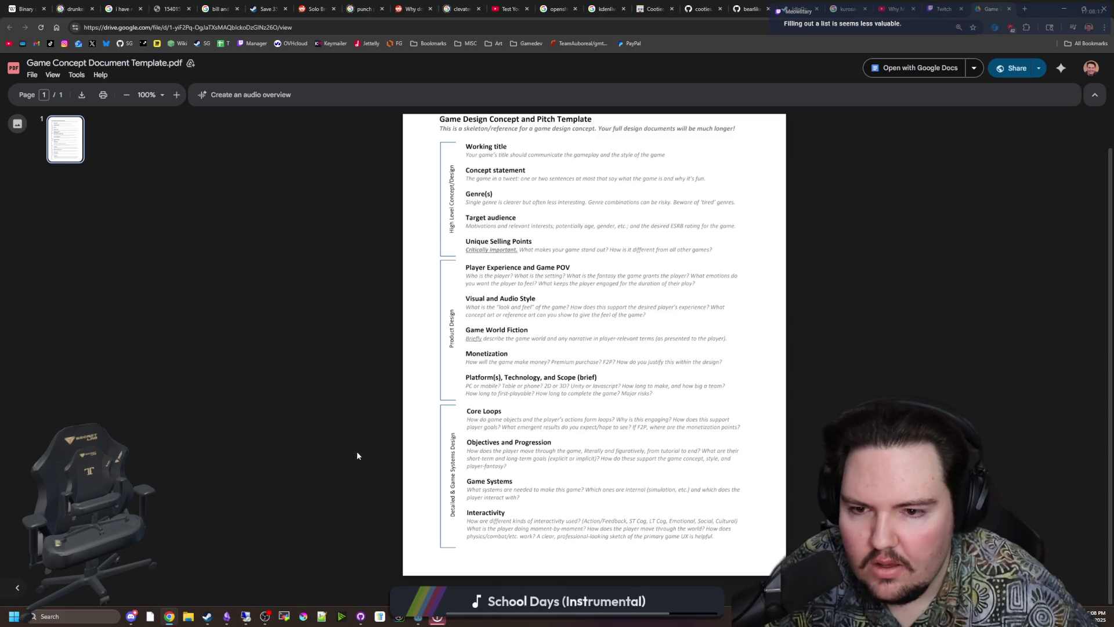
- Review the template PDF from Working title down, then switch to the Starground Miro board
scroll(418, 311, "up", 1)
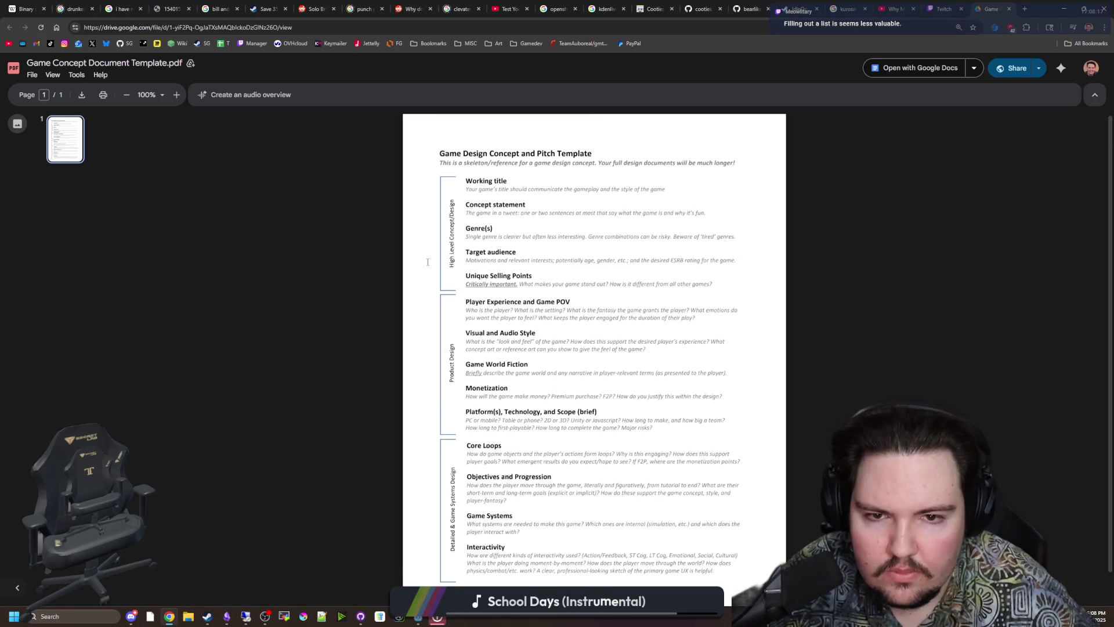
scroll(448, 309, "down", 1)
scroll(457, 351, "up", 1)
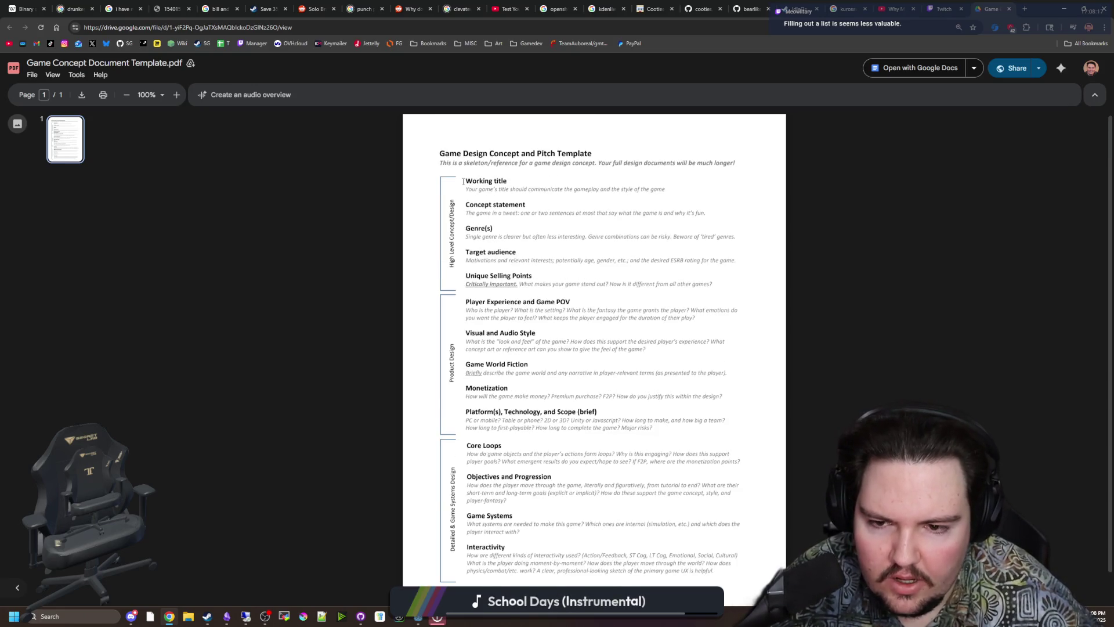
scroll(756, 343, "down", 1)
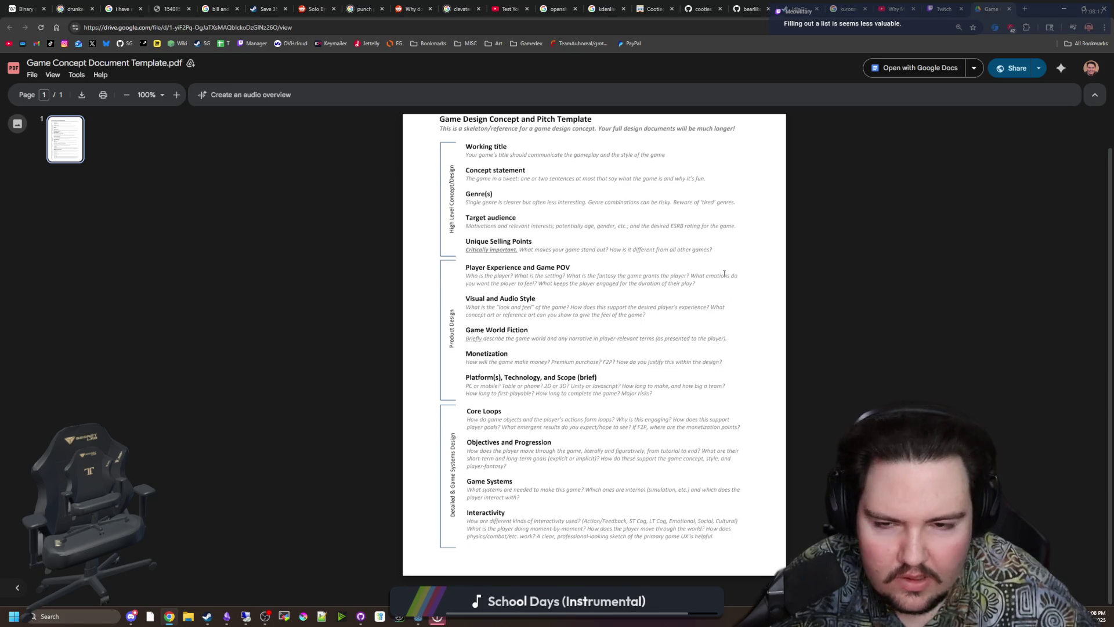
scroll(639, 256, "up", 1)
scroll(552, 241, "down", 1)
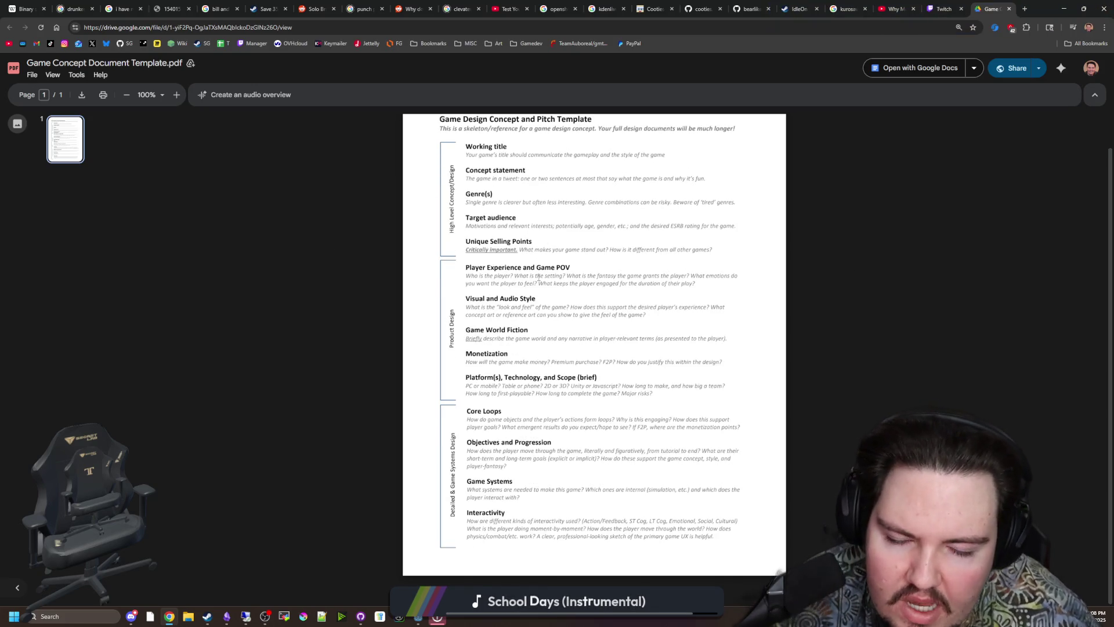
left_click(1025, 8)
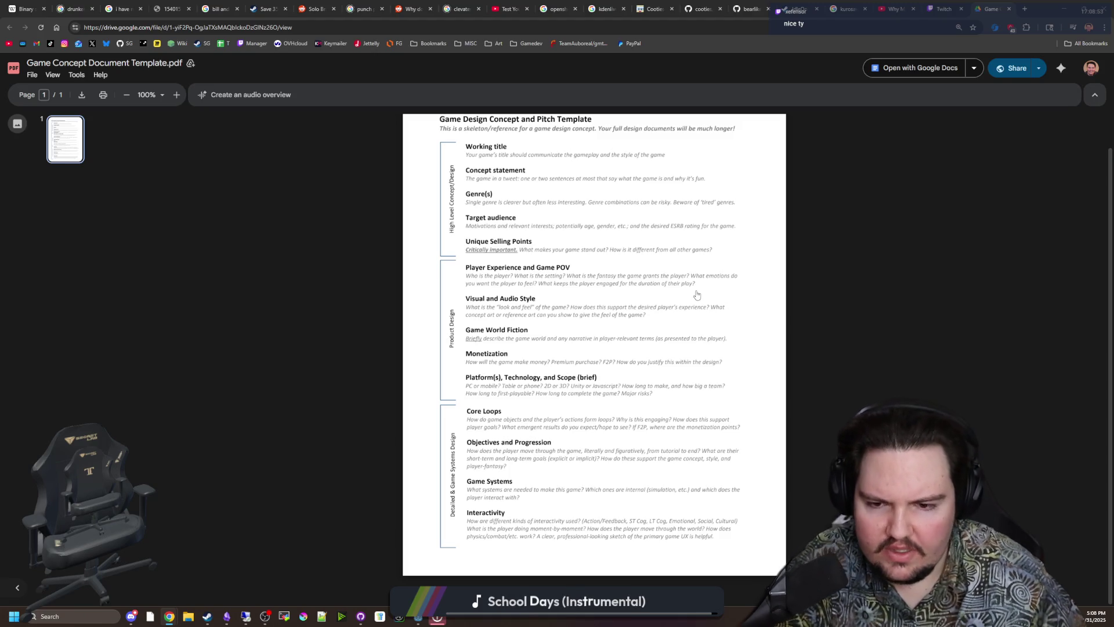
left_click_drag(492, 179, 647, 494)
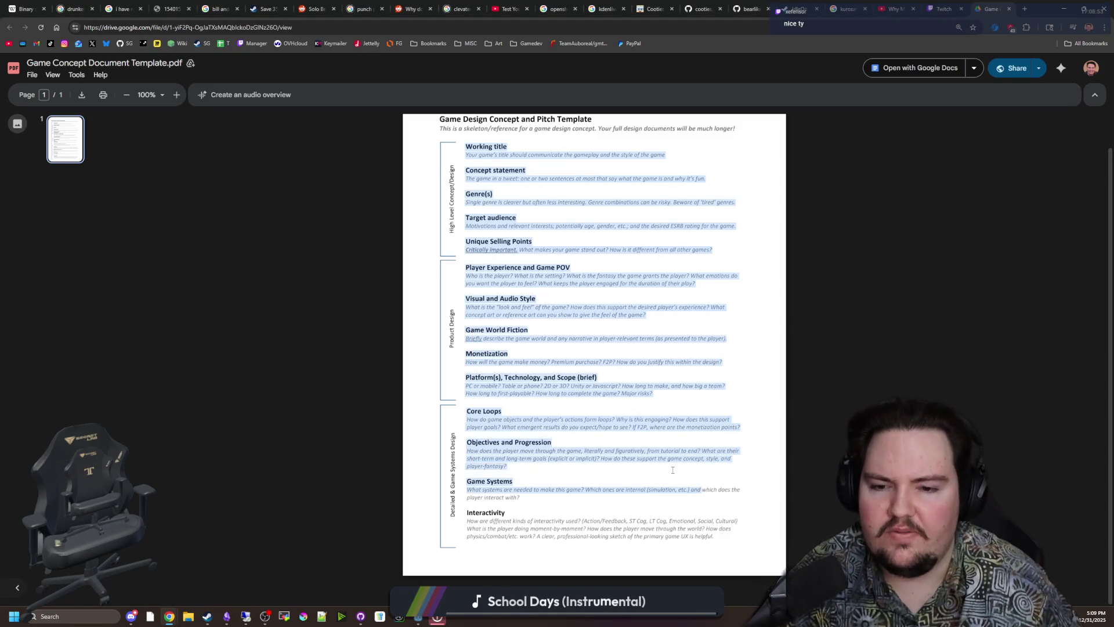
left_click(647, 422)
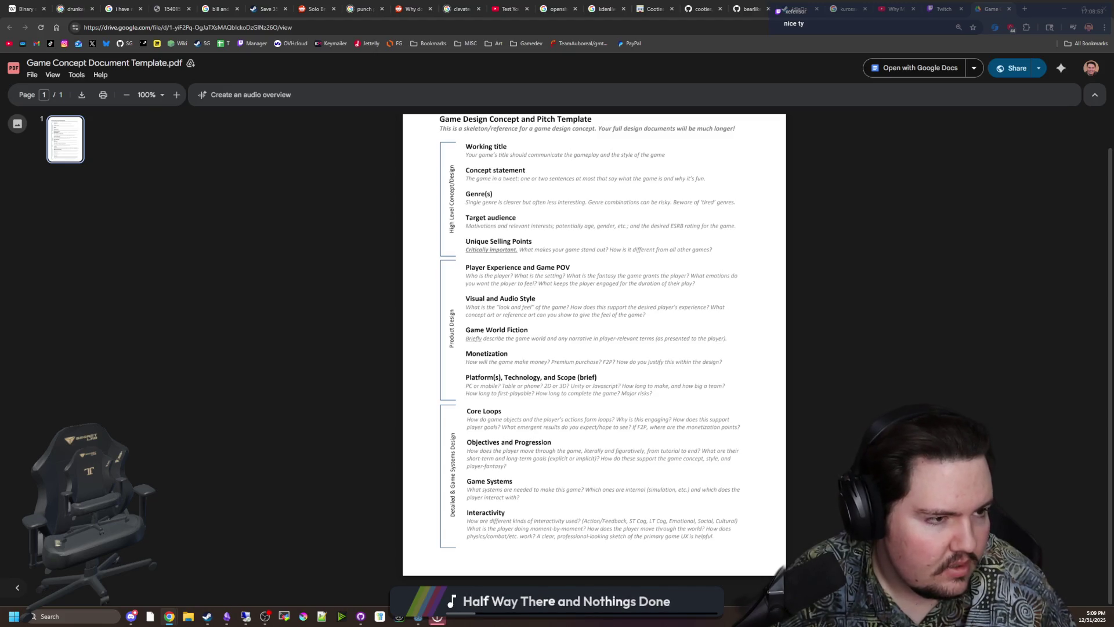
key("alt+Tab")
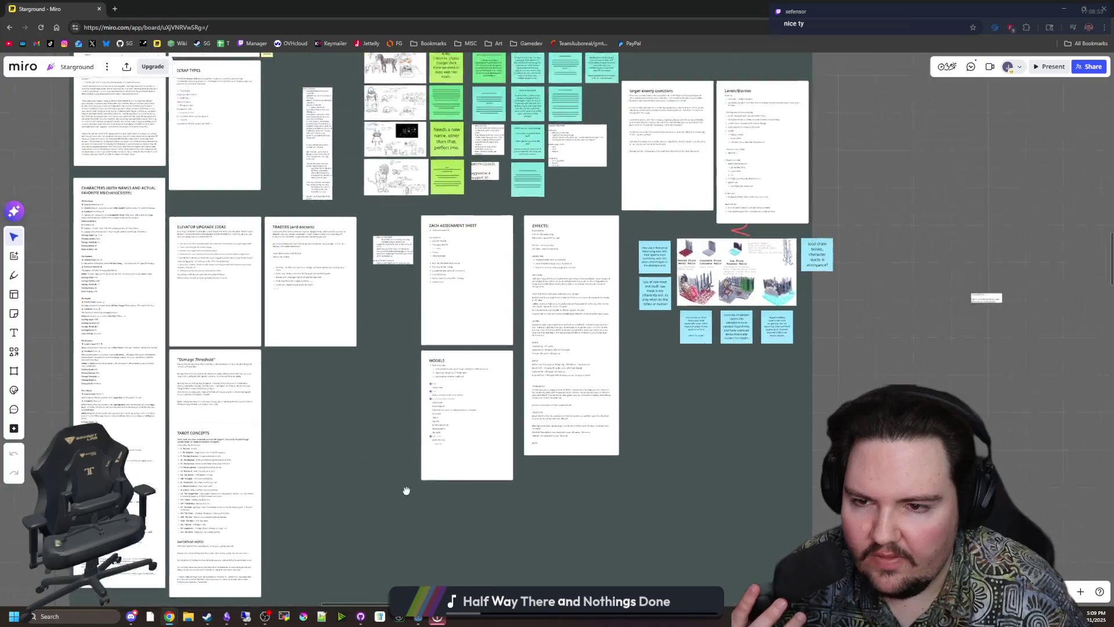
- Pan the Miro board past the concept-art grid to the Item Category Types, Traders and Effects docs
left_click_drag(406, 491, 529, 596)
scroll(463, 217, "up", 5)
scroll(429, 283, "up", 5)
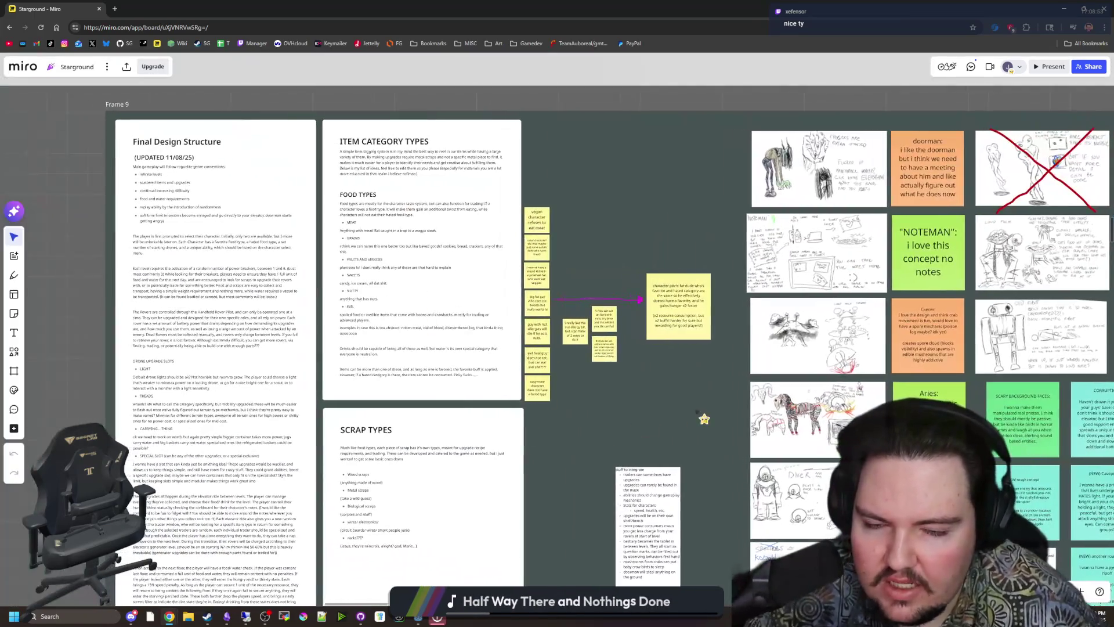
left_click_drag(704, 418, 266, 390)
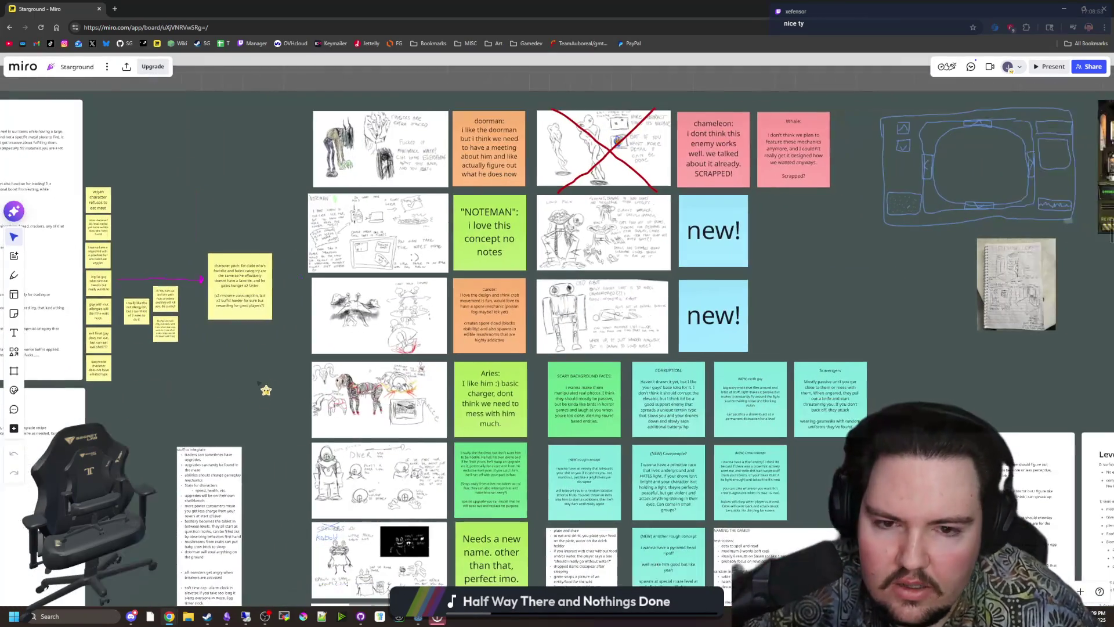
scroll(266, 391, "down", 2)
left_click_drag(189, 401, 316, 348)
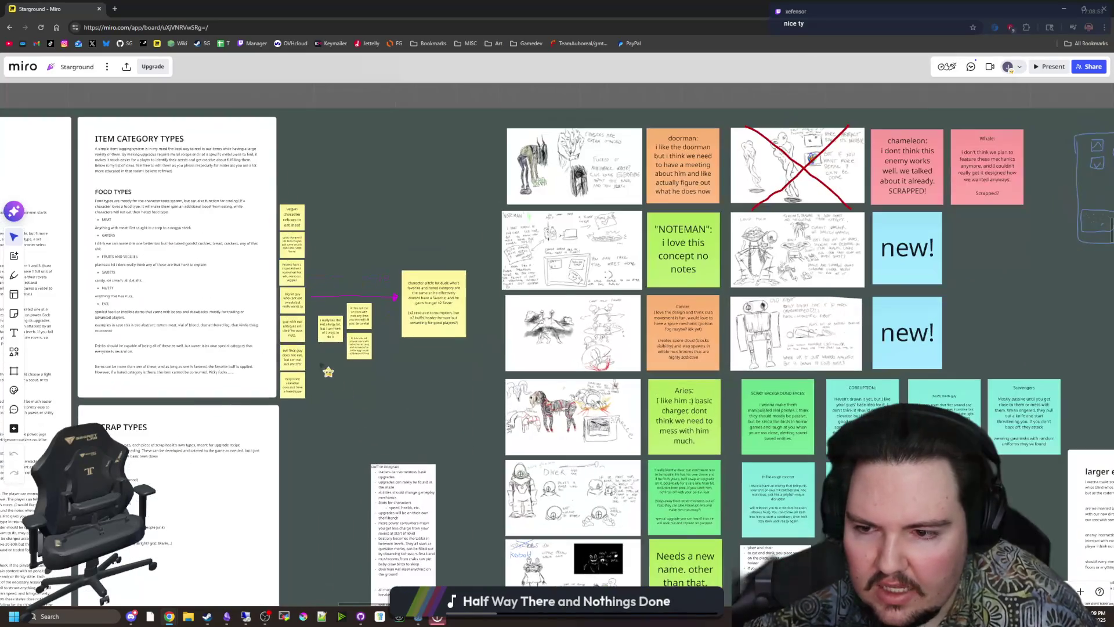
scroll(266, 320, "up", 2)
scroll(390, 380, "down", 3)
scroll(406, 326, "up", 2)
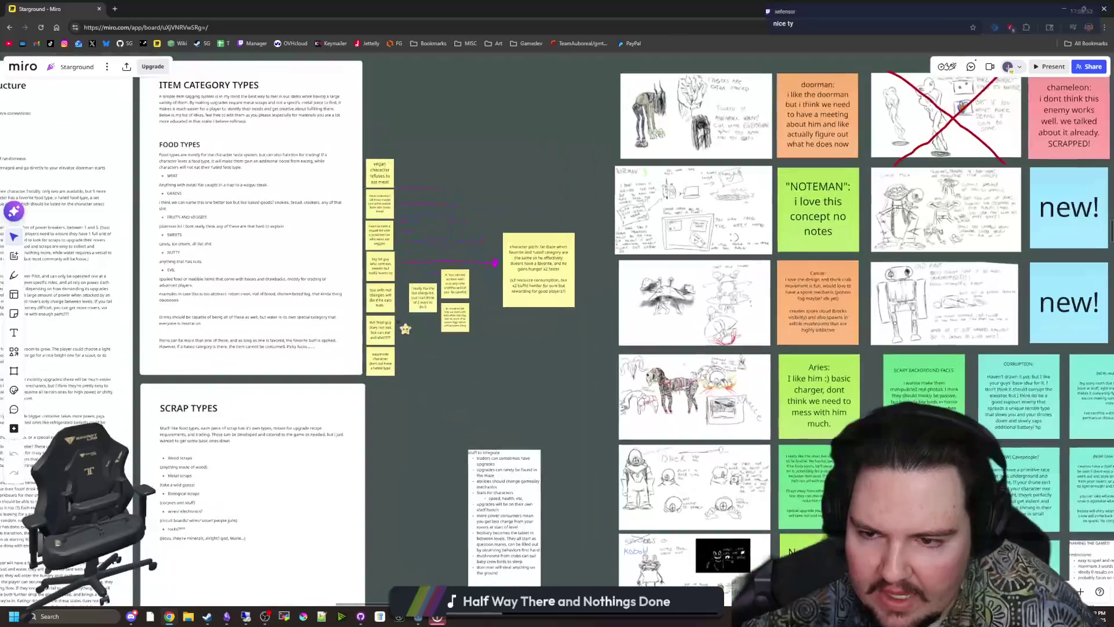
scroll(433, 365, "down", 1)
left_click_drag(433, 366, 425, 196)
left_click_drag(540, 440, 642, 378)
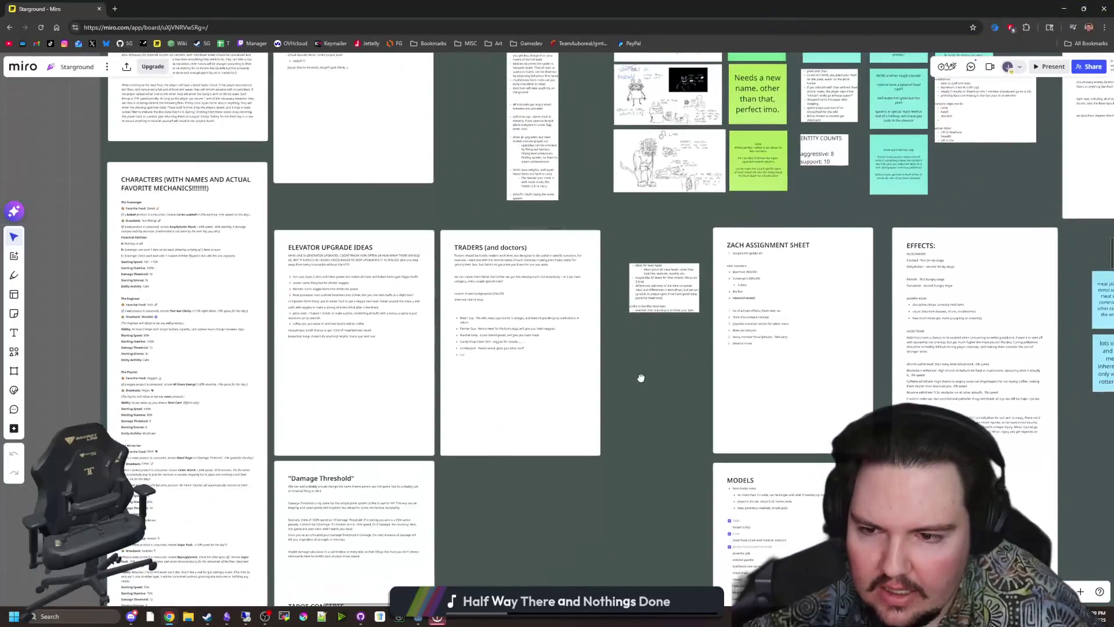
scroll(542, 415, "down", 1)
mouse_move(542, 415)
left_mouse_down()
mouse_move(257, 369)
mouse_move(371, 456)
mouse_move(440, 428)
mouse_move(403, 423)
mouse_move(540, 474)
mouse_move(557, 497)
left_mouse_up()
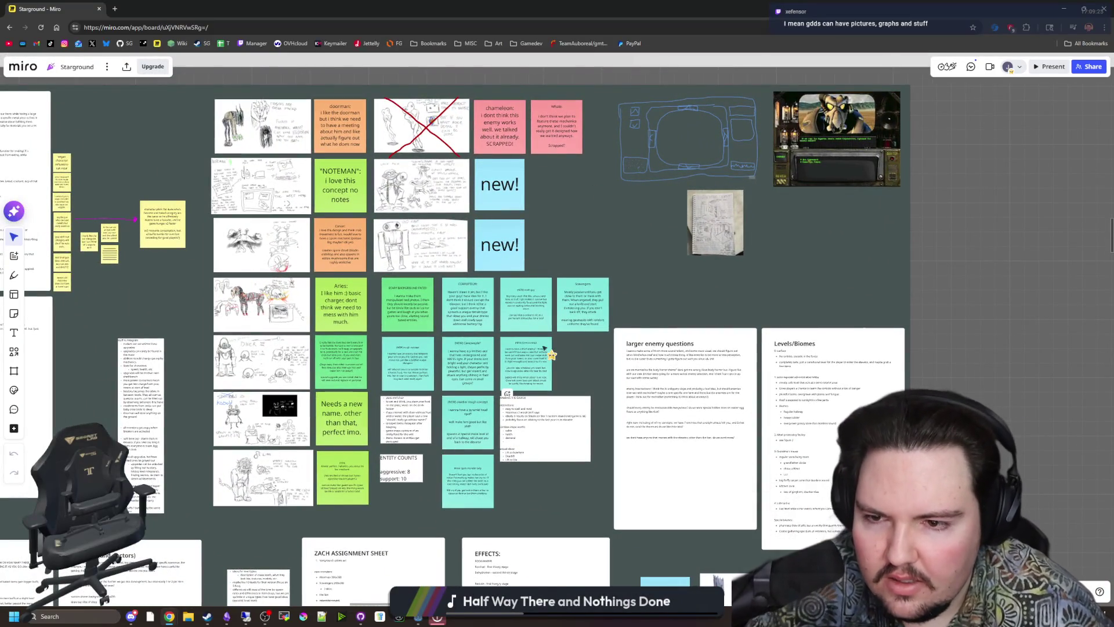
scroll(579, 366, "down", 6)
scroll(580, 366, "left", 6)
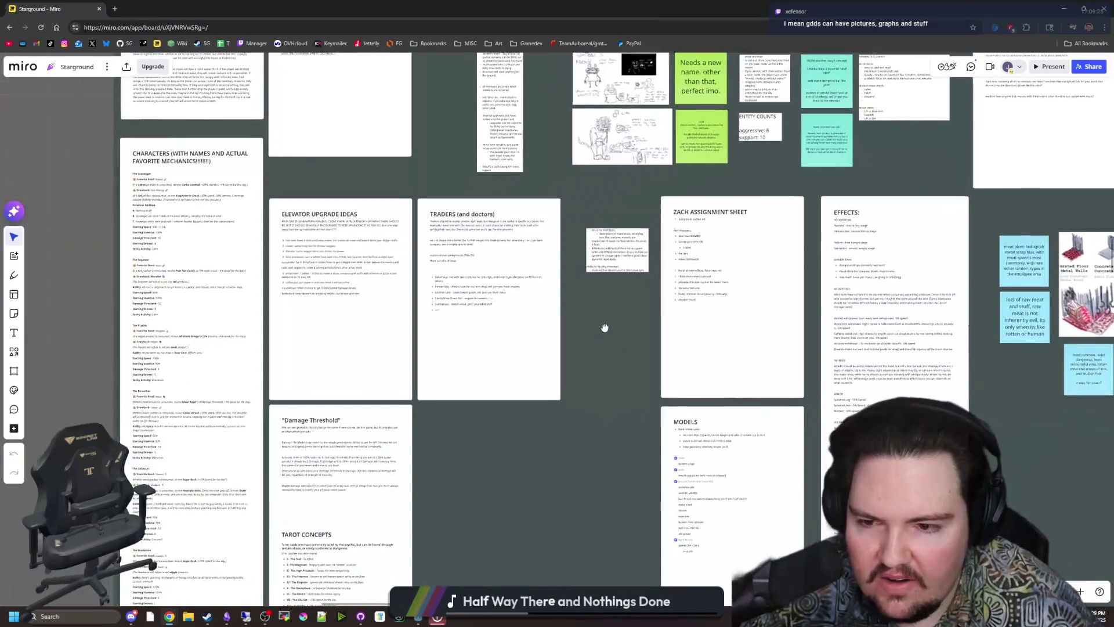
scroll(605, 326, "up", 2)
scroll(588, 460, "left", 1)
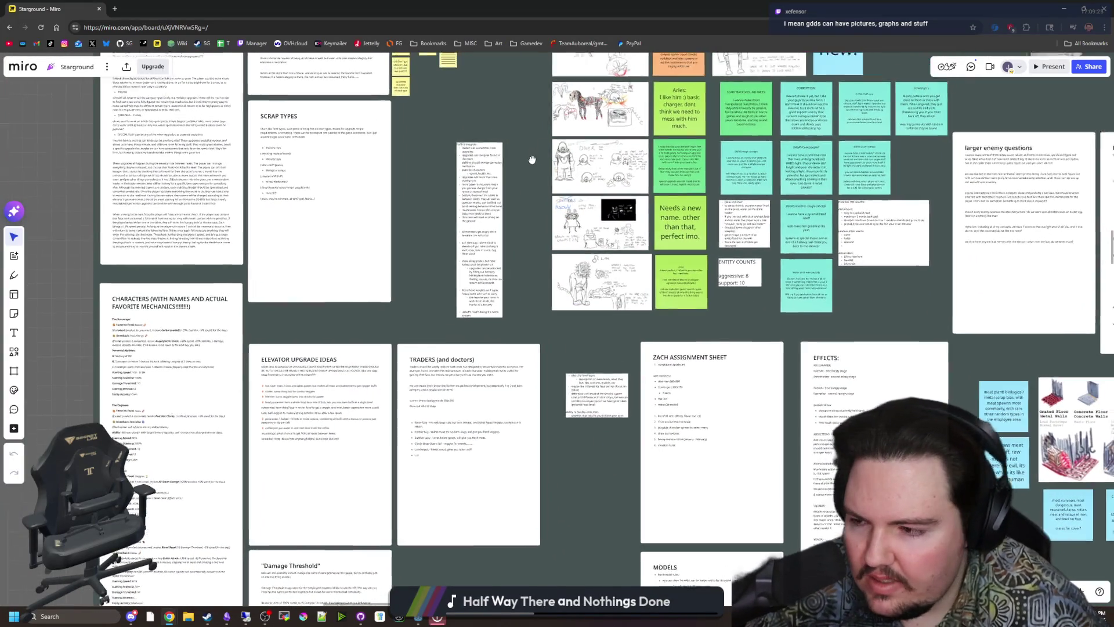
- Bring the enemy questions, Levels/Biomes, ZACH ASSIGNMENT SHEET and EFFECTS notes into view, then switch windows
mouse_move(530, 156)
left_mouse_down()
mouse_move(510, 425)
mouse_move(323, 372)
left_mouse_up()
mouse_move(721, 311)
left_mouse_down()
mouse_move(609, 281)
mouse_move(667, 343)
mouse_move(648, 260)
left_mouse_up()
scroll(610, 326, "left", 2)
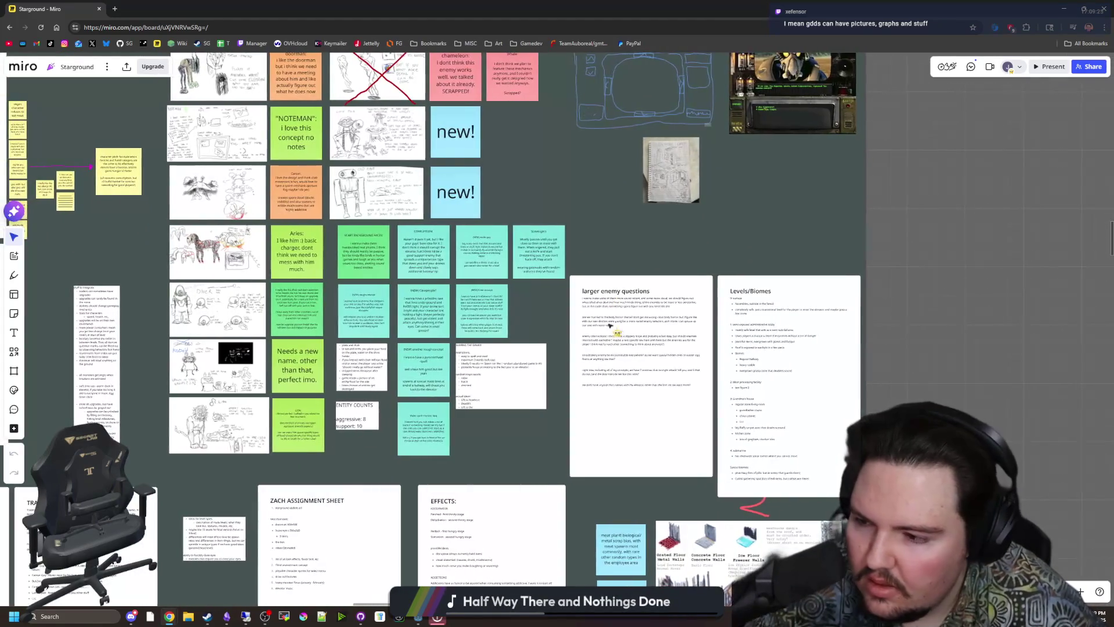
left_click_drag(492, 450, 562, 319)
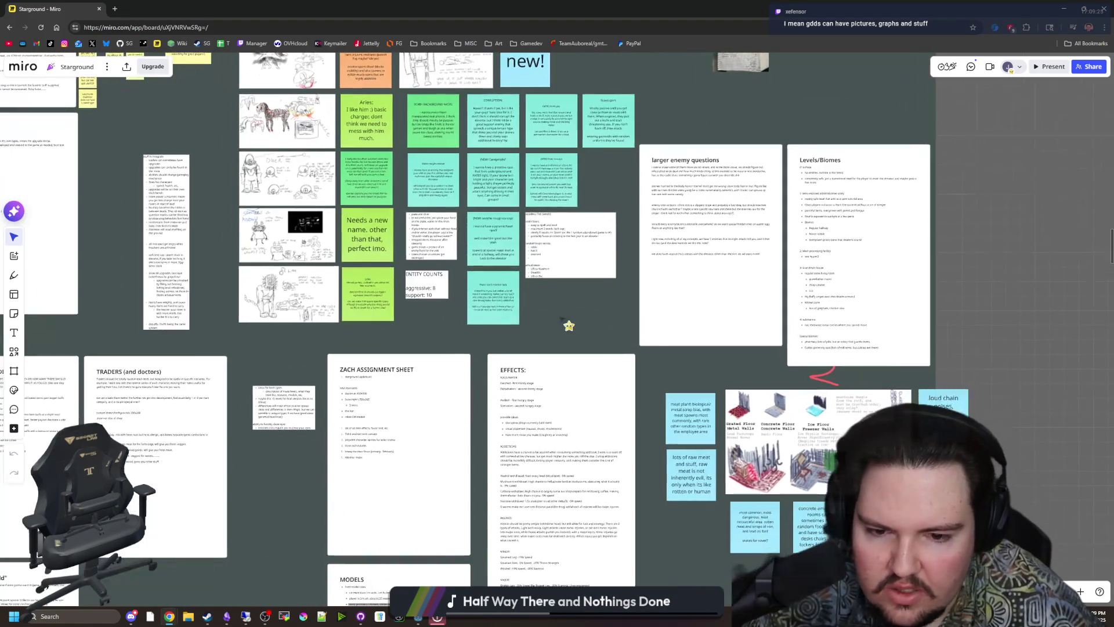
left_click_drag(665, 523, 715, 362)
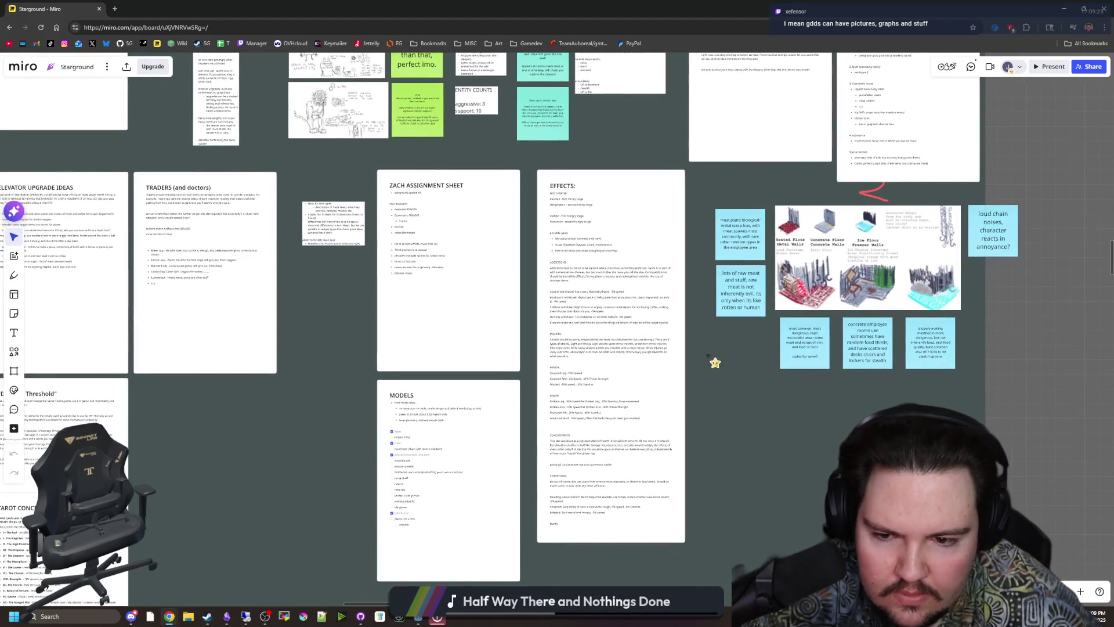
scroll(423, 353, "left", 5)
scroll(390, 408, "up", 2)
mouse_move(391, 408)
left_mouse_down()
mouse_move(498, 341)
mouse_move(560, 315)
mouse_move(570, 323)
mouse_move(574, 240)
mouse_move(351, 319)
left_mouse_up()
left_click_drag(846, 304, 659, 515)
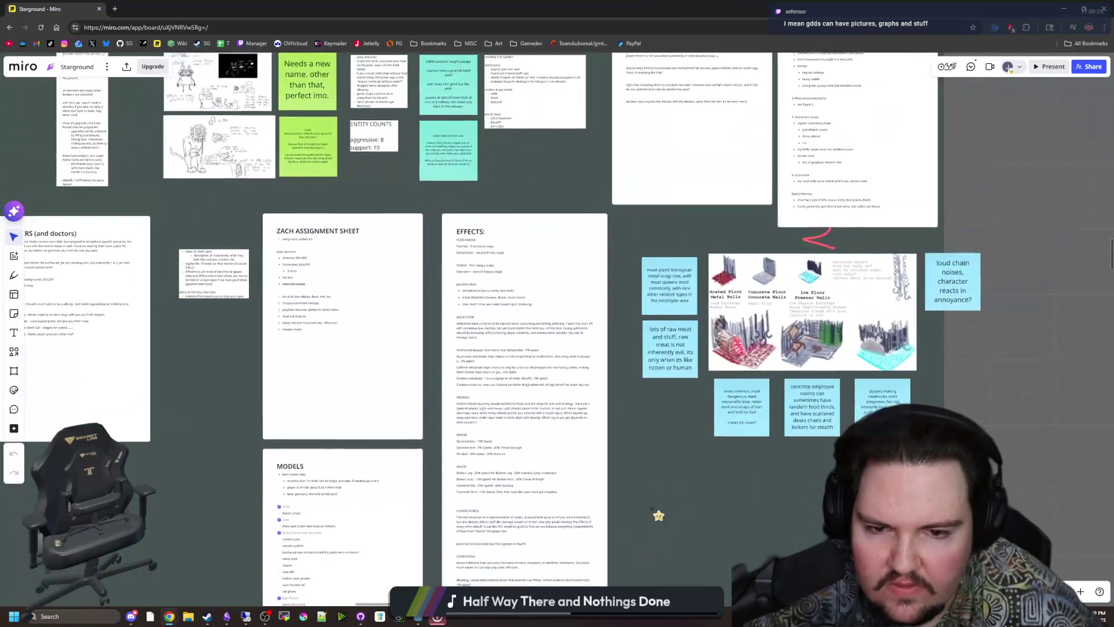
scroll(630, 298, "up", 4)
left_click_drag(498, 427, 510, 510)
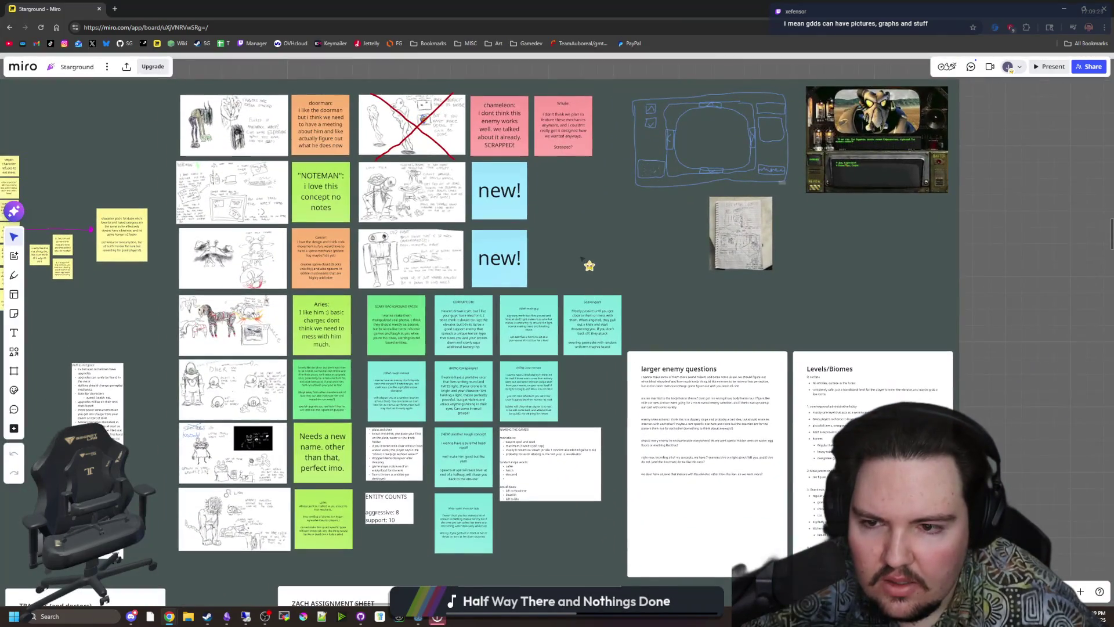
left_click_drag(589, 263, 836, 228)
scroll(836, 228, "down", 5)
scroll(837, 229, "left", 5)
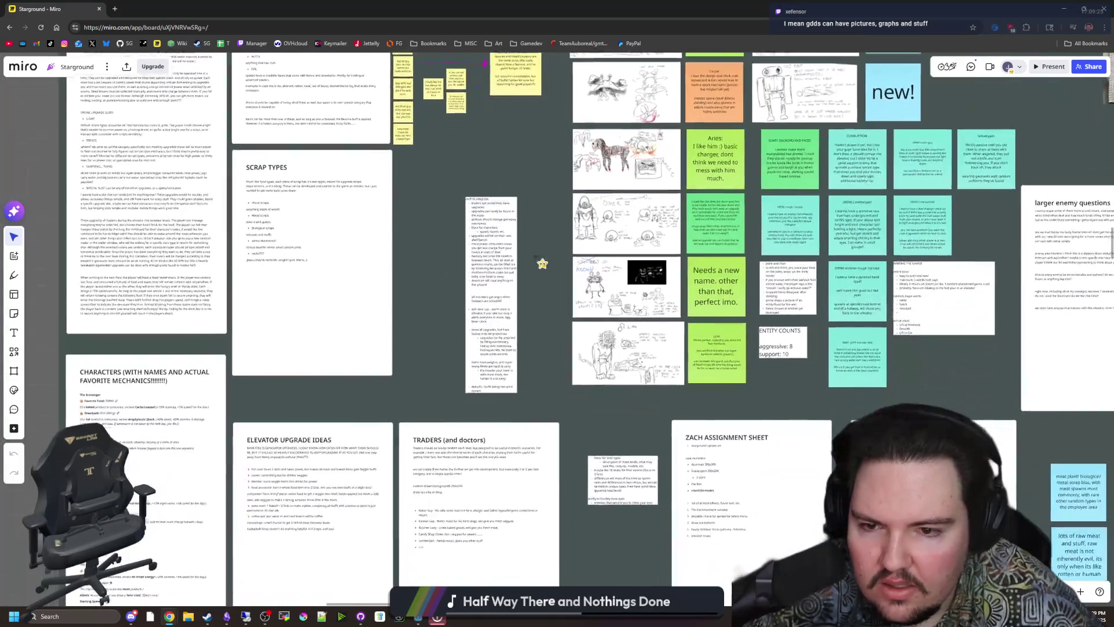
scroll(627, 398, "down", 5)
scroll(617, 261, "up", 5)
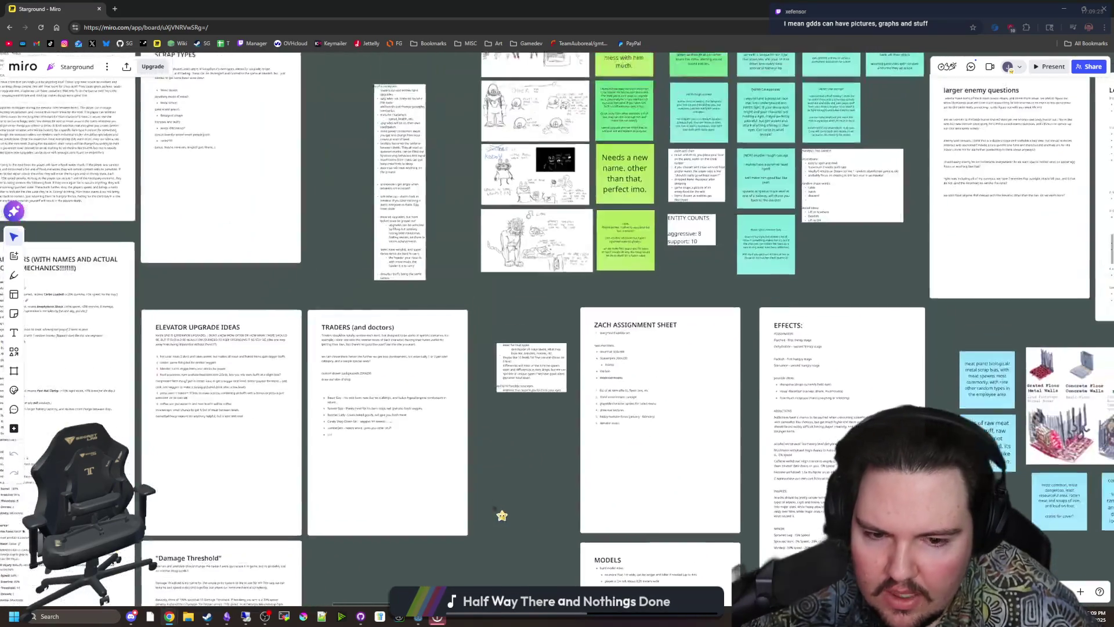
scroll(501, 515, "right", 3)
left_click_drag(686, 391, 552, 504)
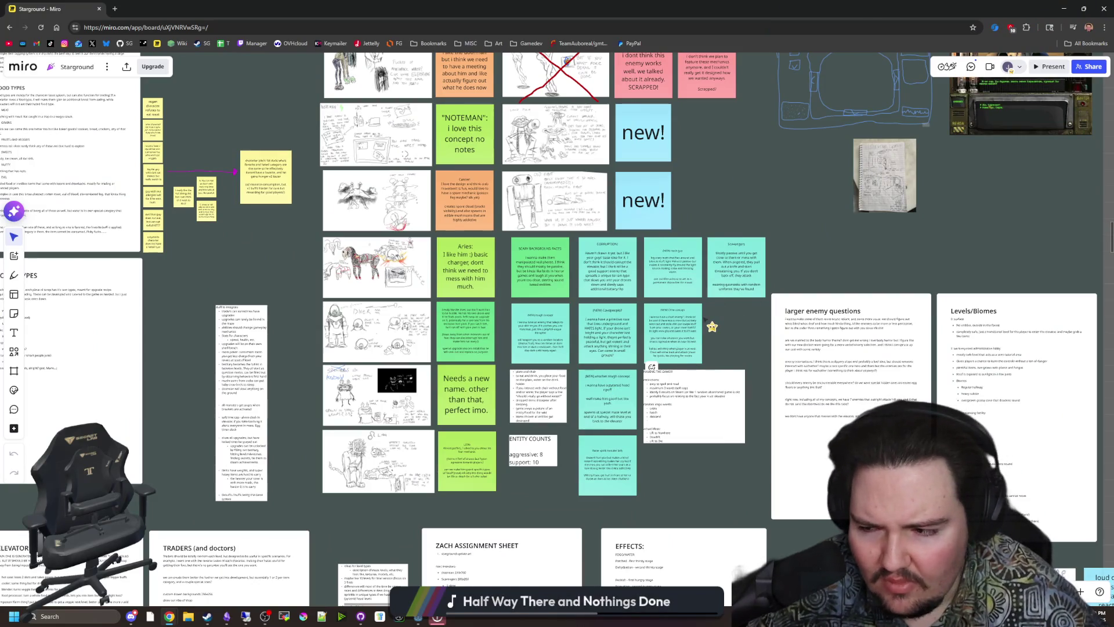
scroll(700, 343, "up", 4)
scroll(700, 343, "right", 3)
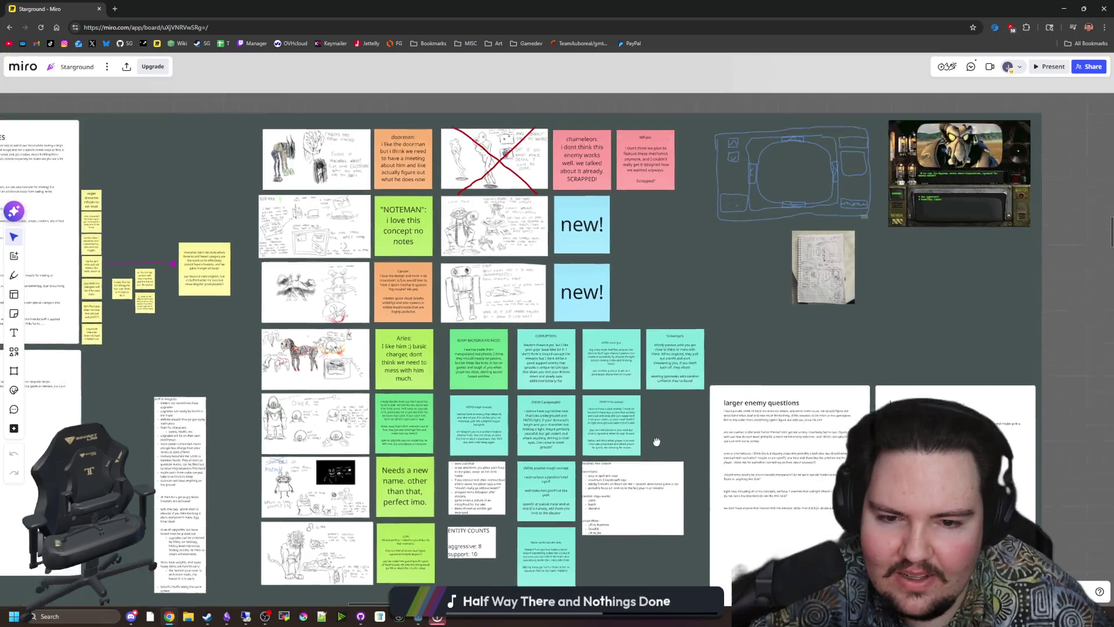
left_click_drag(674, 345, 562, 194)
mouse_move(573, 256)
left_mouse_down()
mouse_move(665, 224)
mouse_move(803, 149)
left_mouse_up()
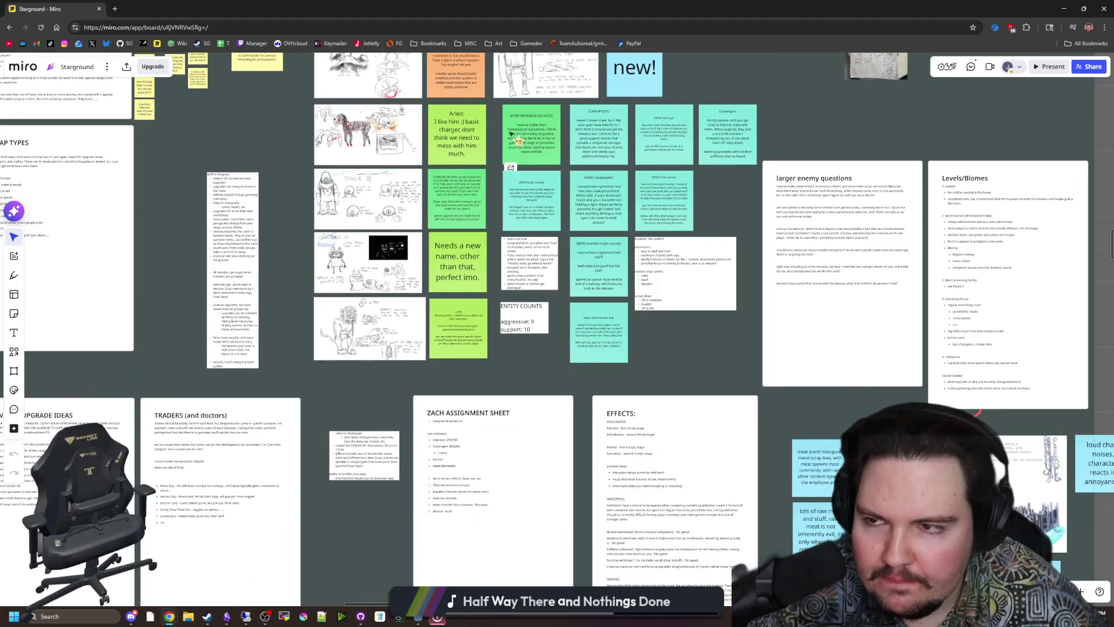
key("alt+Tab")
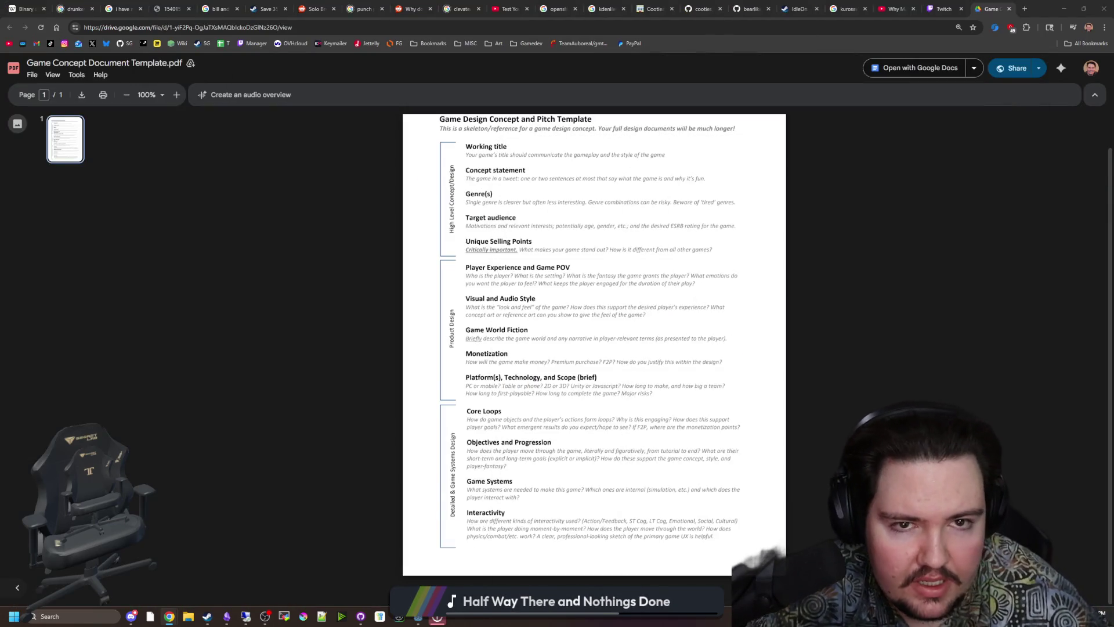
- Bring up the TODO LIST note, then minimize Obsidian to reveal the running Starground game
key("alt+Tab")
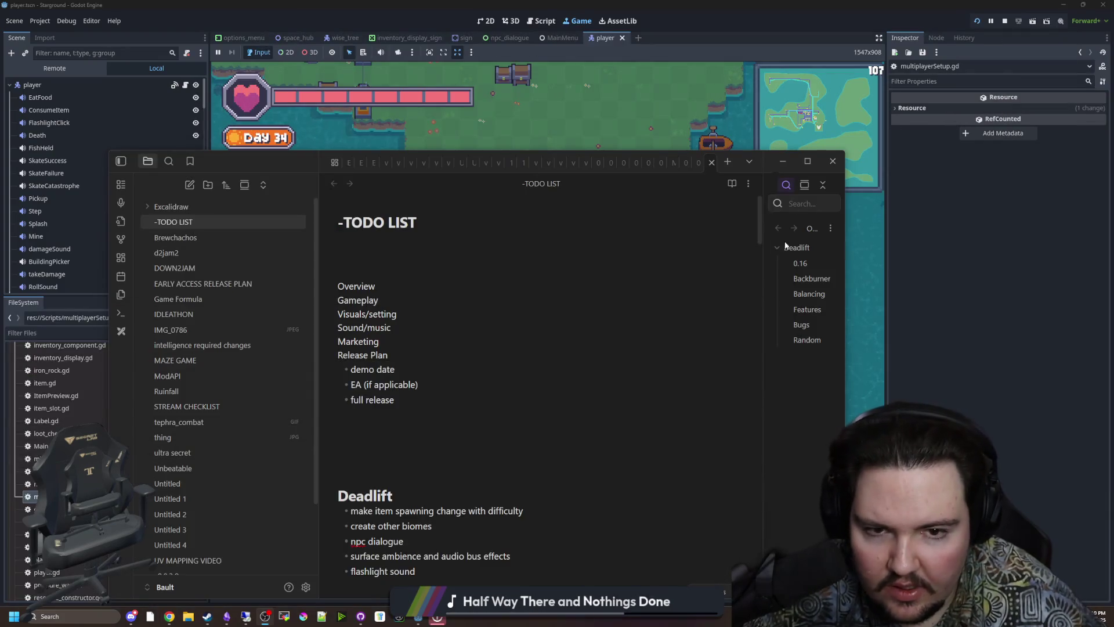
left_click(789, 156)
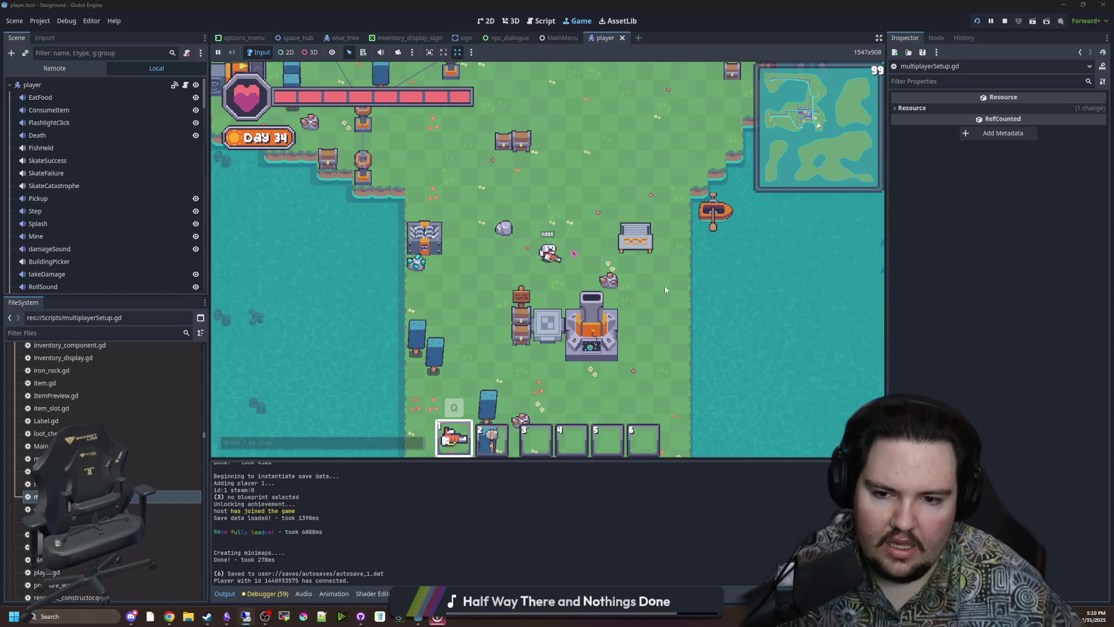
- Walk the player north and highlight the connected player's id in the output log
key("w")
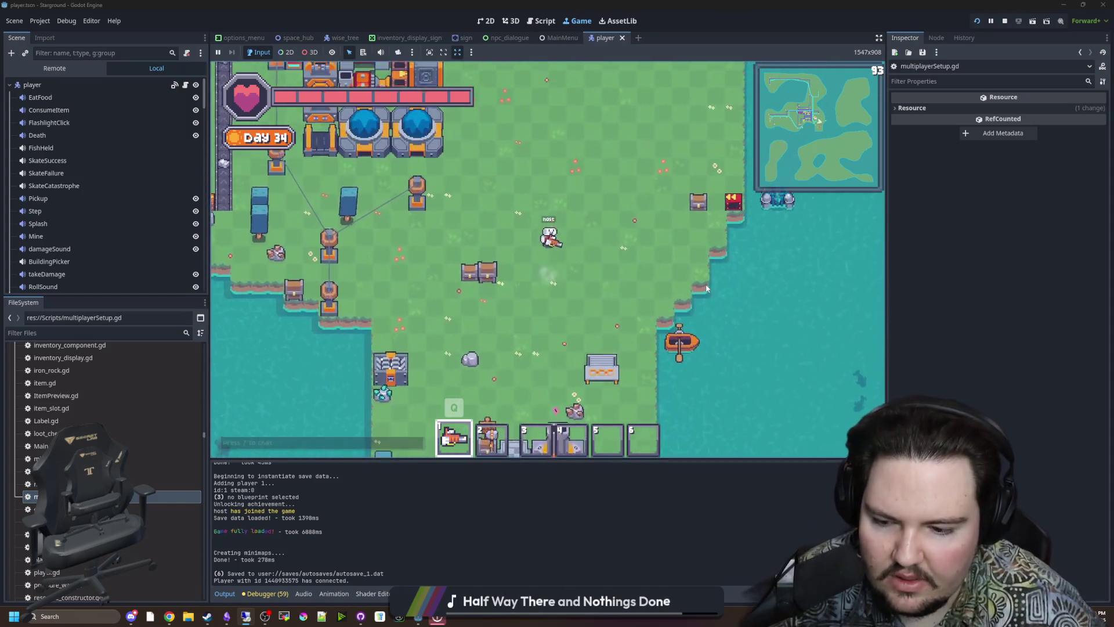
key("w")
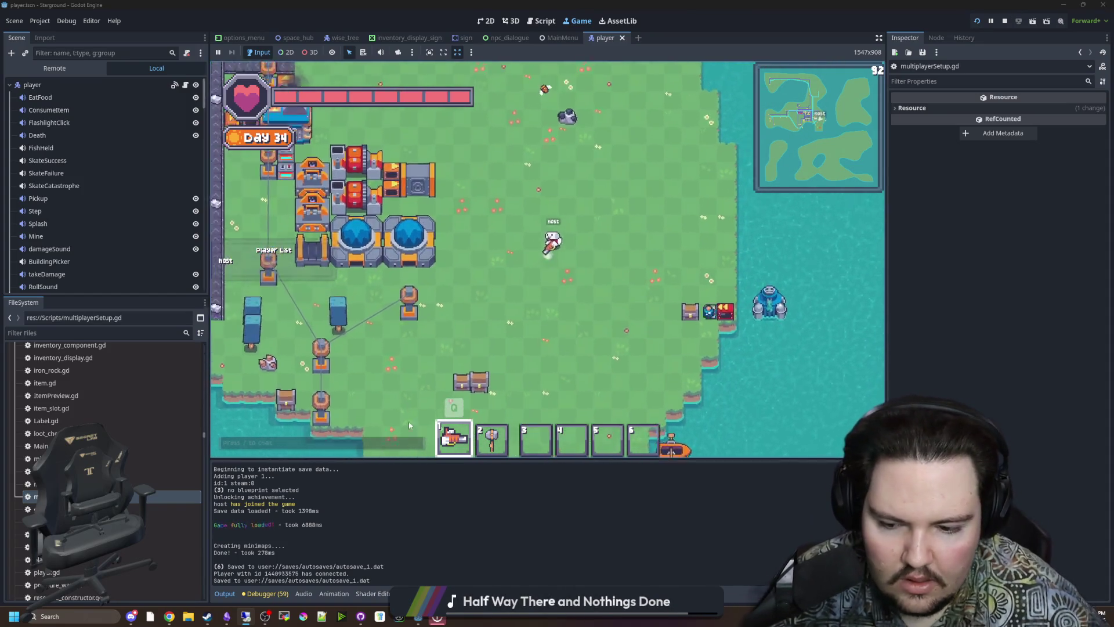
key("w")
left_click_drag(265, 573, 314, 573)
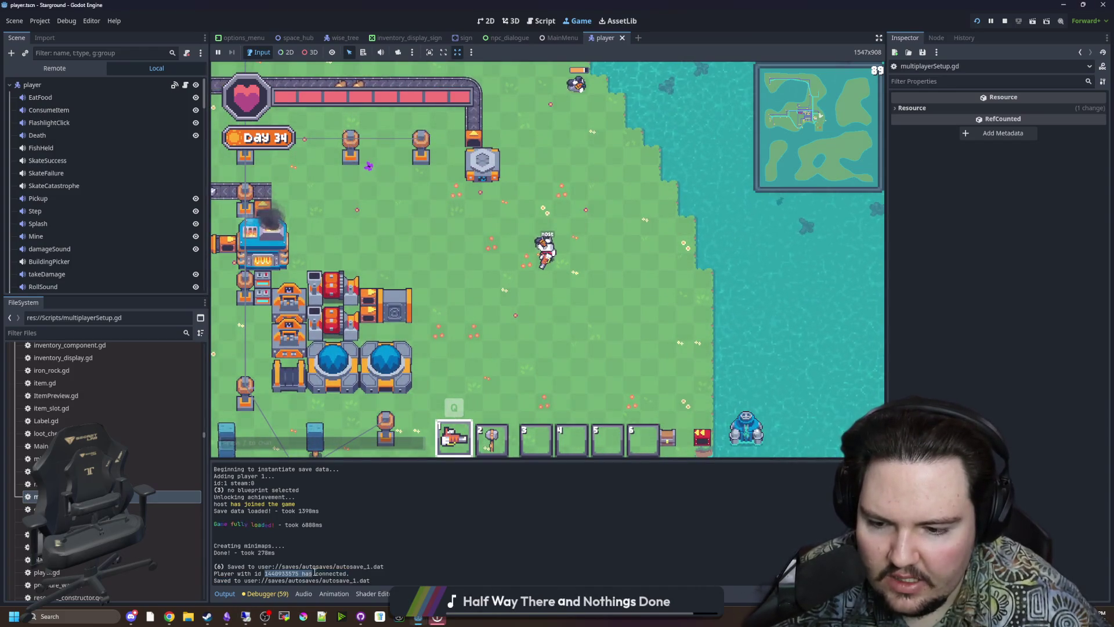
left_click(600, 306)
- Walk the player north-west then south-west, and switch to the remote desktop session
key("w")
key("a")
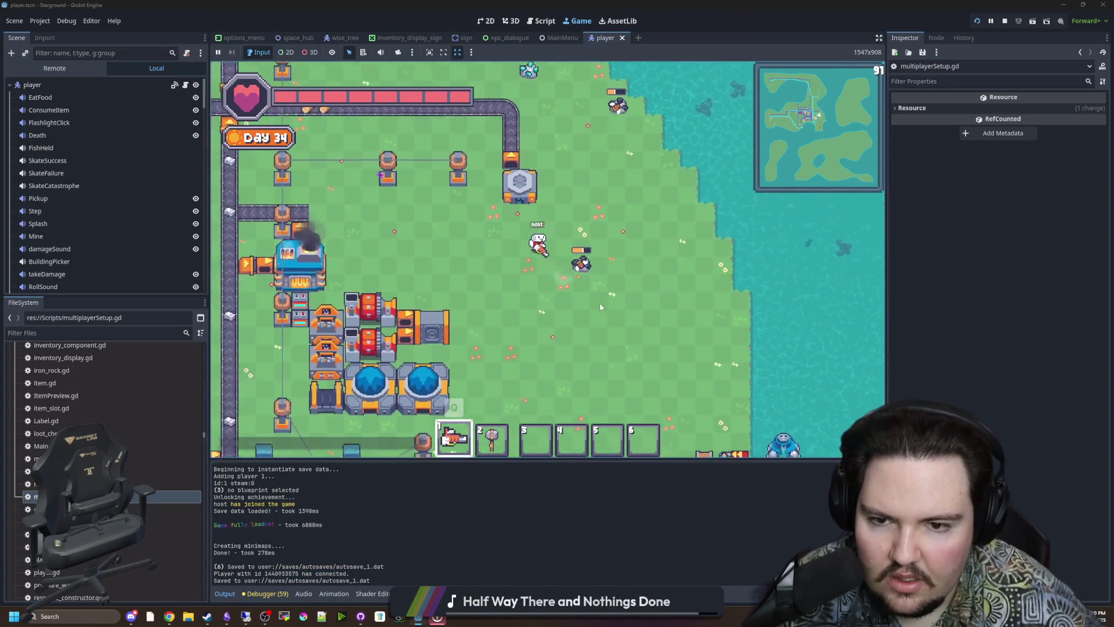
key("w")
key("a")
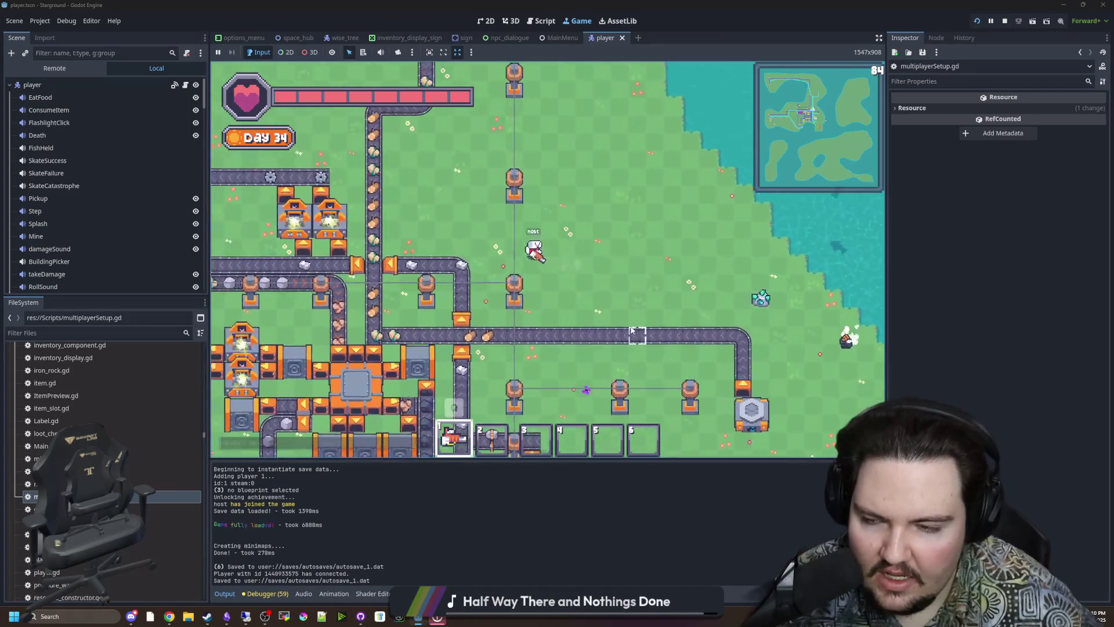
key("w")
key("a")
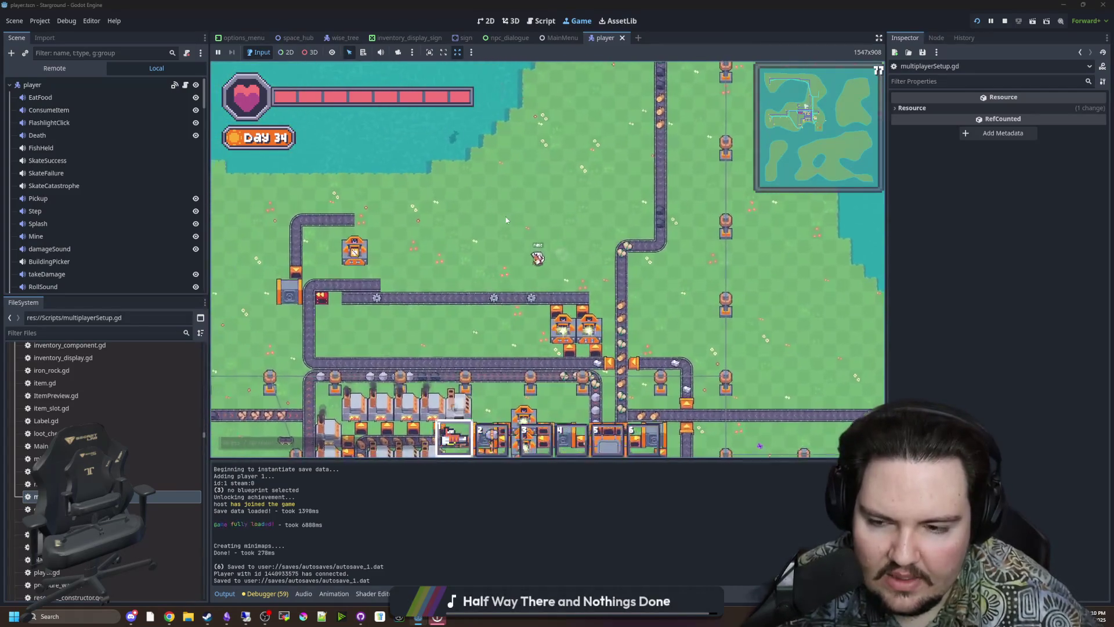
key("a")
key("s")
key("alt+Tab")
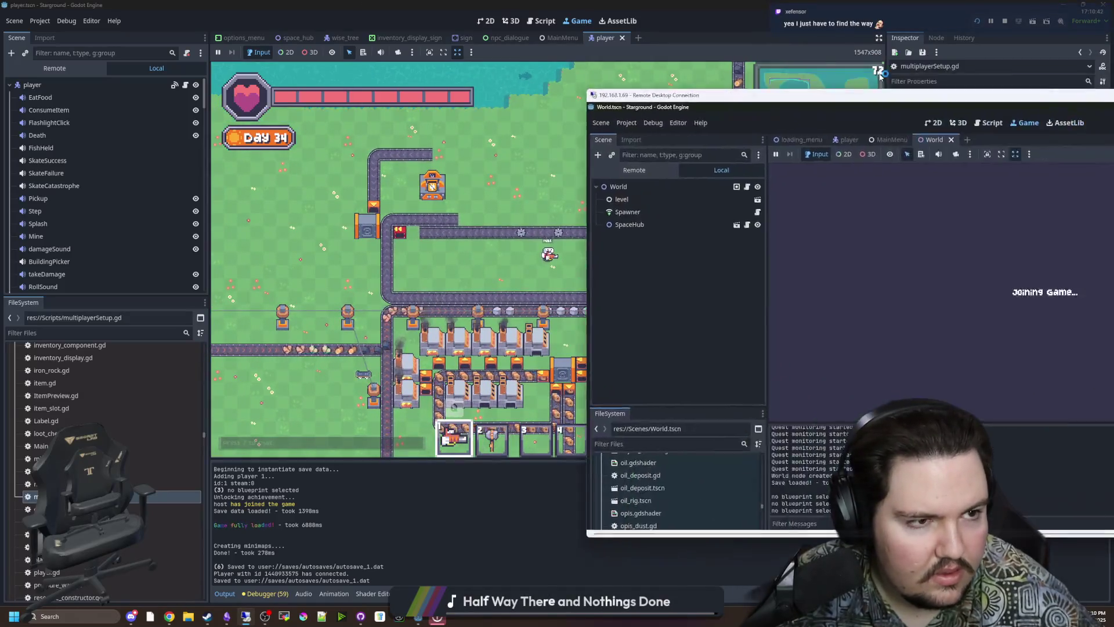
- Maximize the remote desktop and inspect the remote editor's debugger error list
double_click(868, 95)
left_click(249, 448)
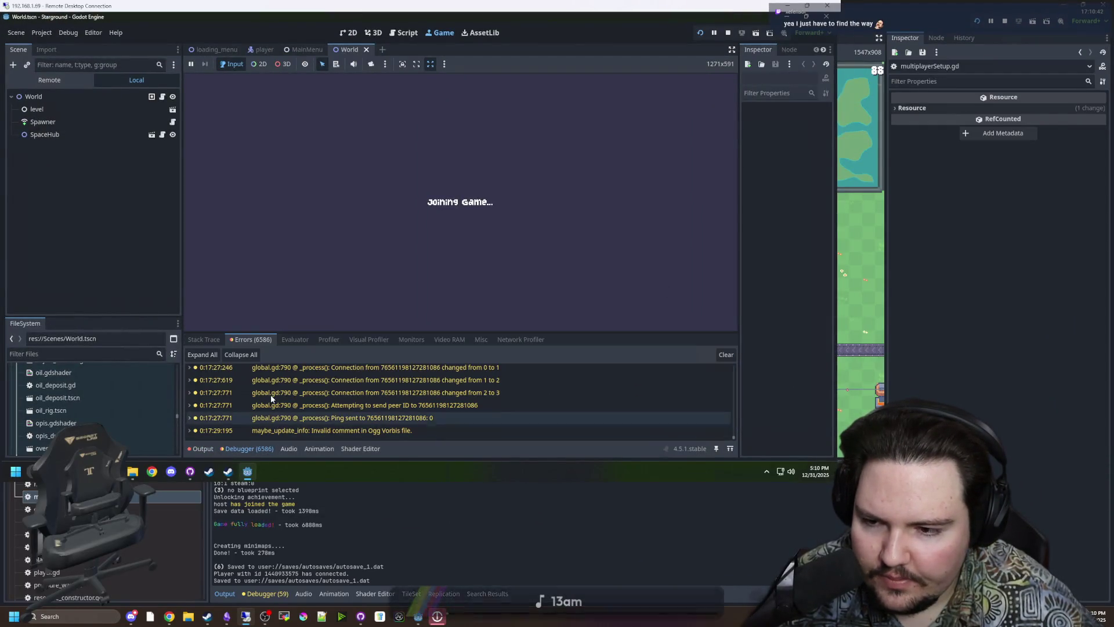
scroll(421, 424, "up", 5)
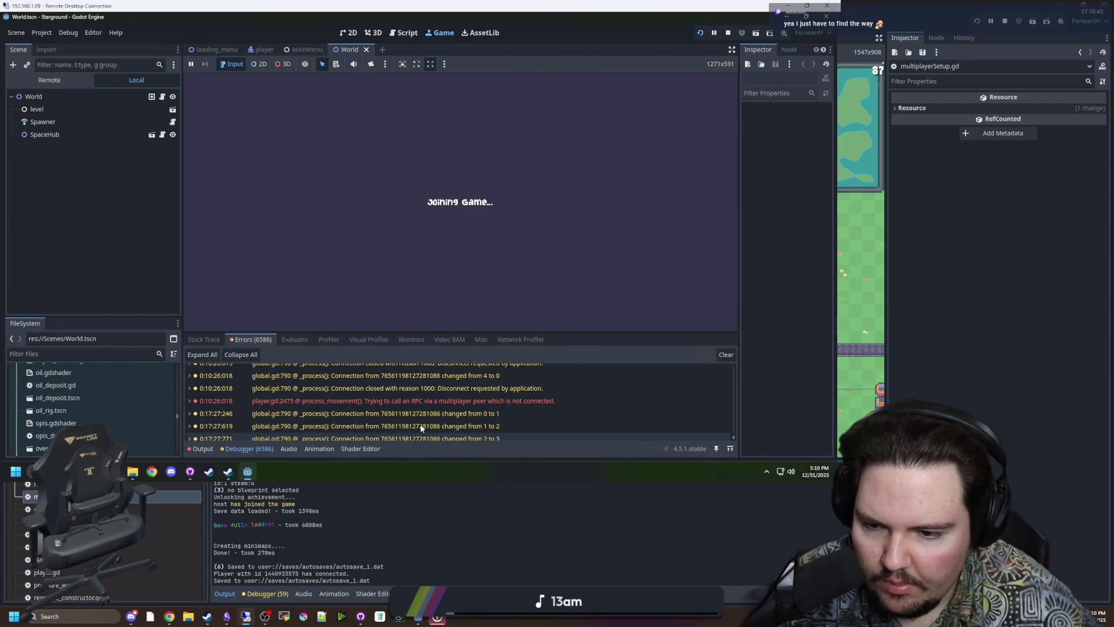
mouse_move(428, 426)
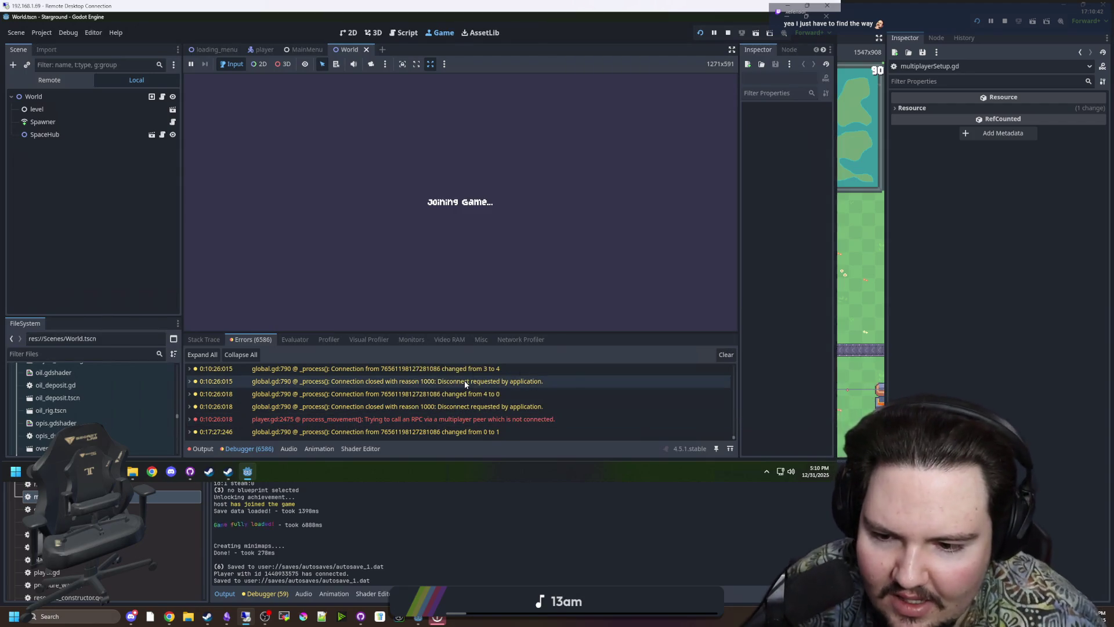
mouse_move(345, 413)
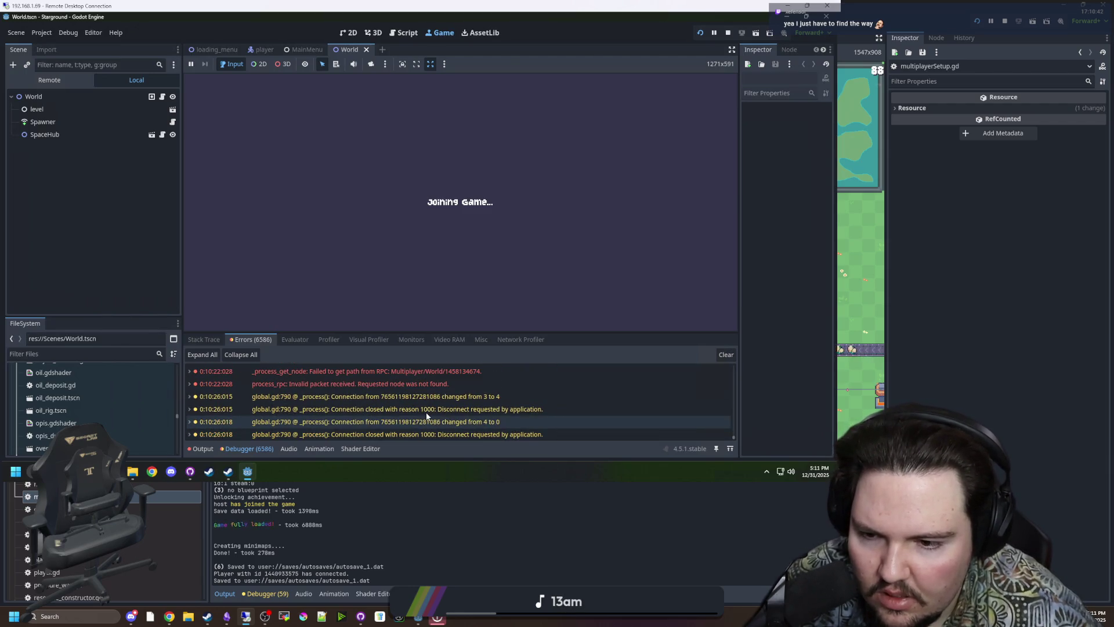
- Check the remote output log, collapse all error entries, and return to the local game
left_click(202, 449)
left_click(241, 450)
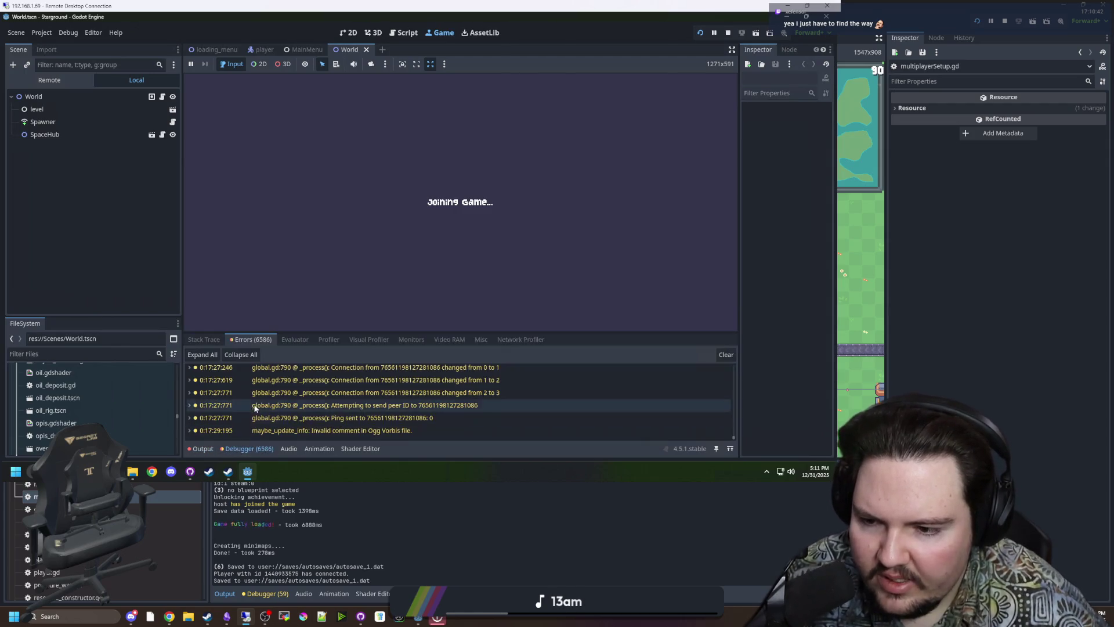
left_click(232, 341)
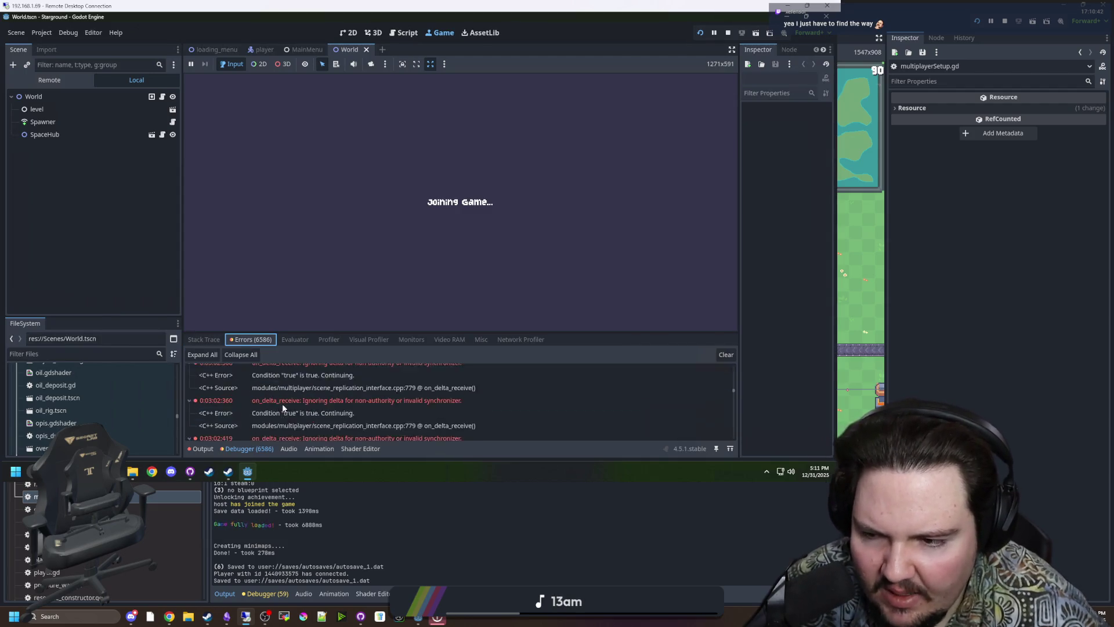
left_click(241, 355)
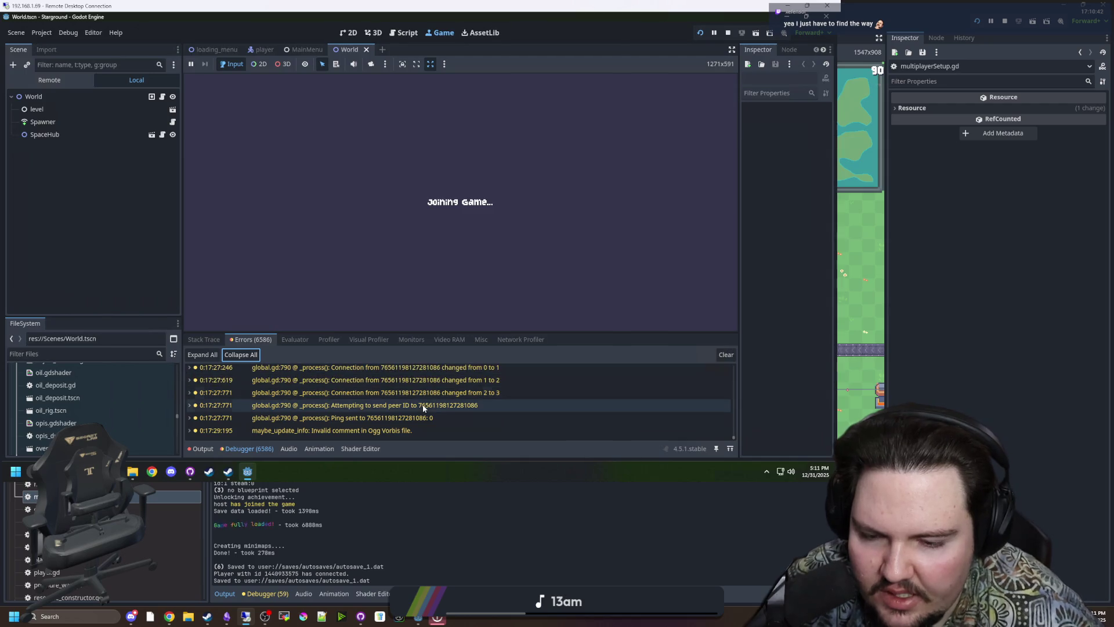
left_click(617, 173)
key("alt+Tab")
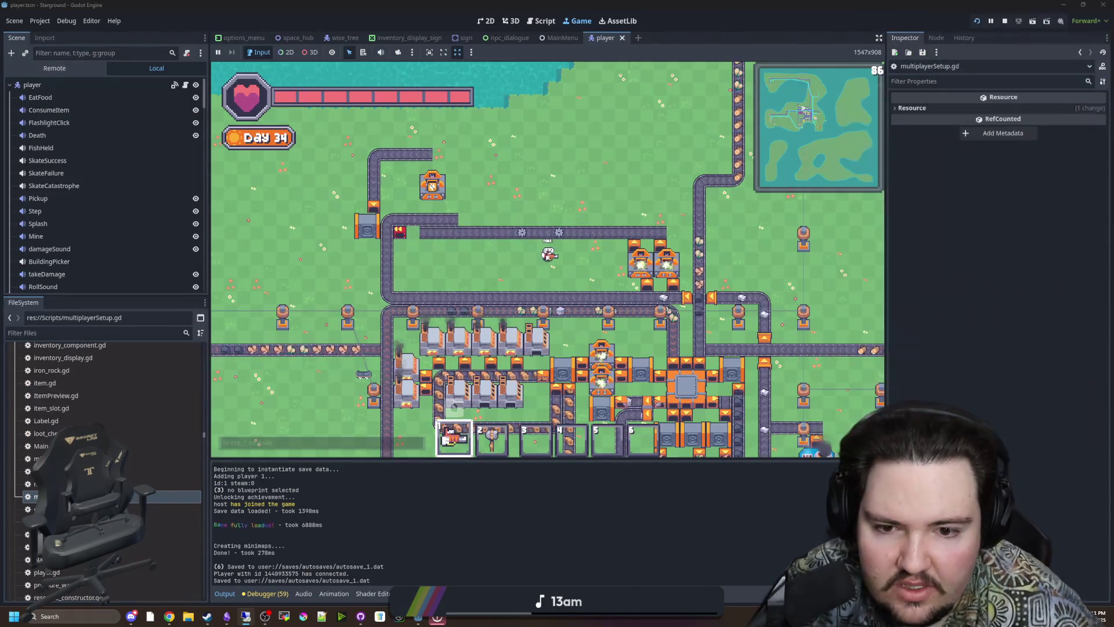
- Walk the player around the factory toward the shoreline and back north past the conveyors
key("d")
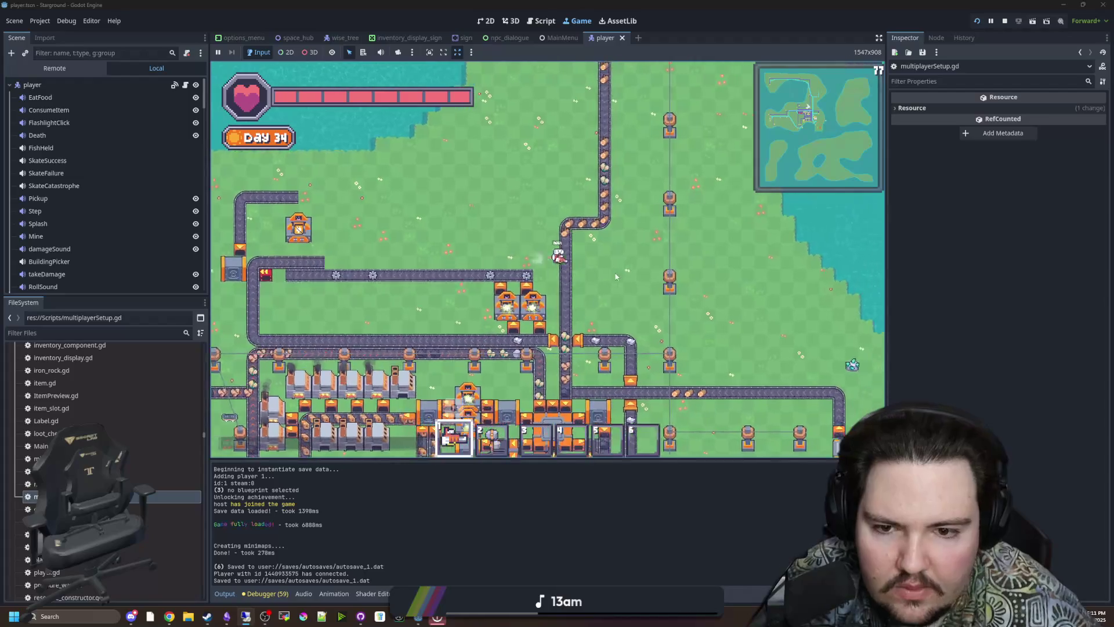
key("s")
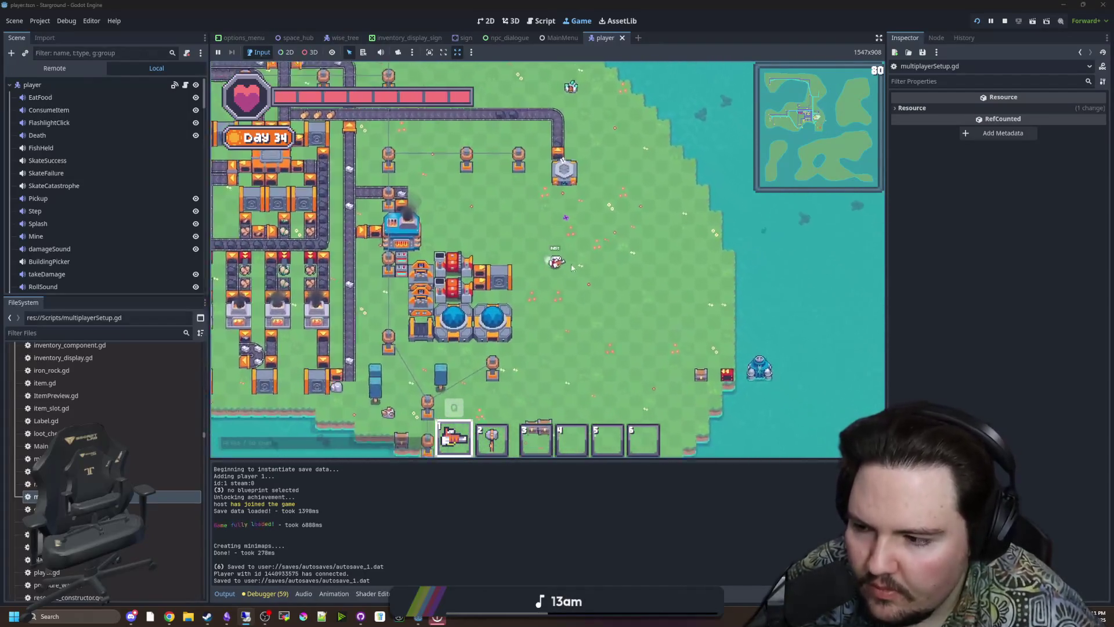
key("a")
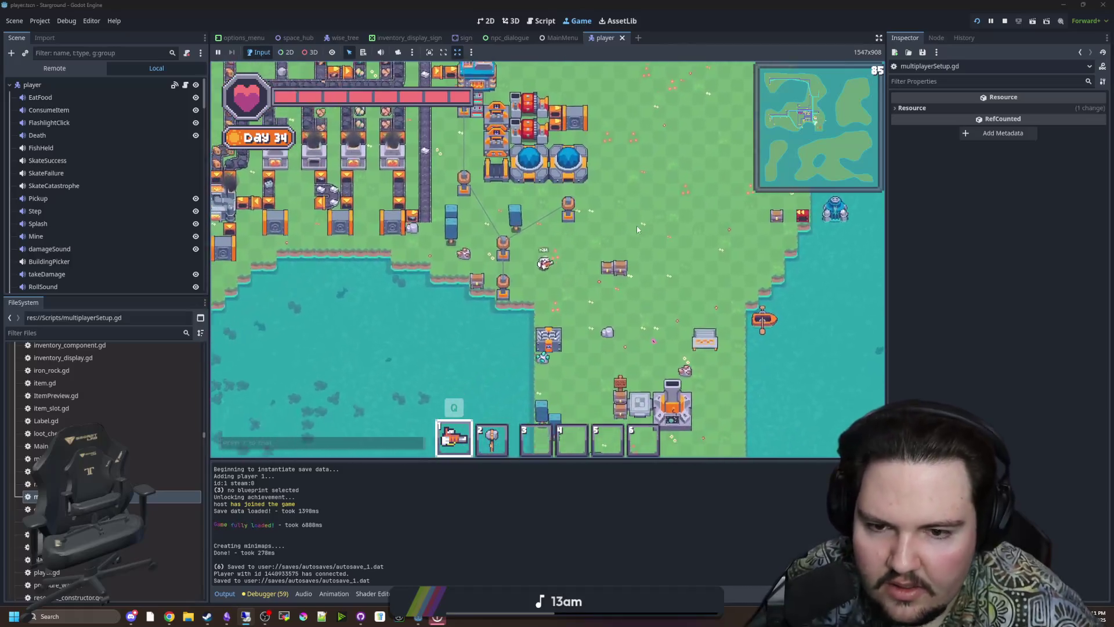
key("s")
key("d")
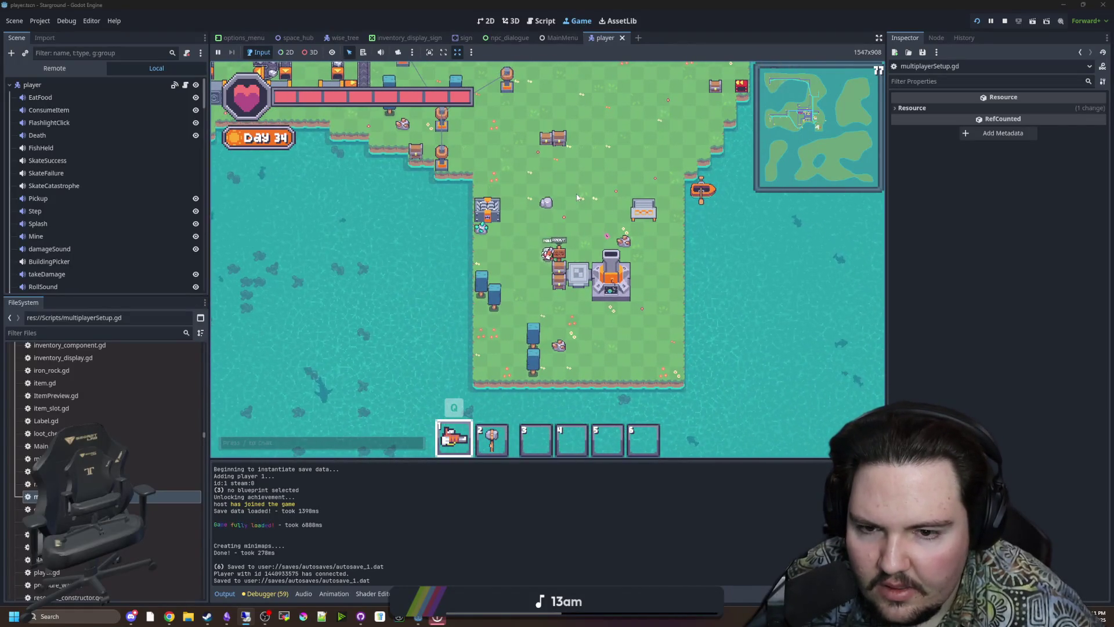
key("s")
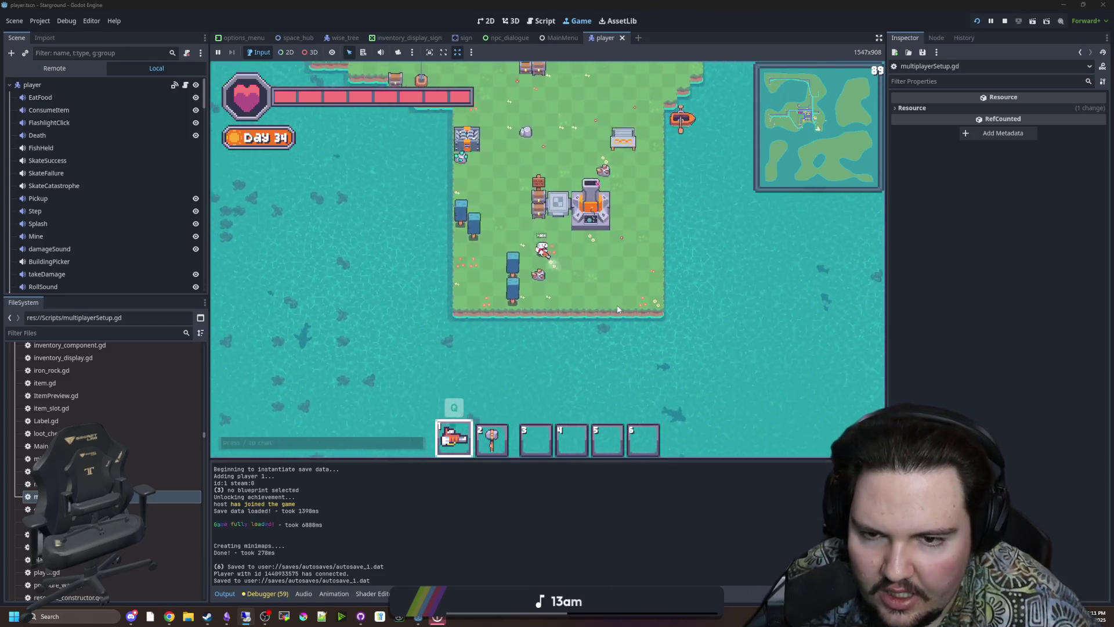
key("w")
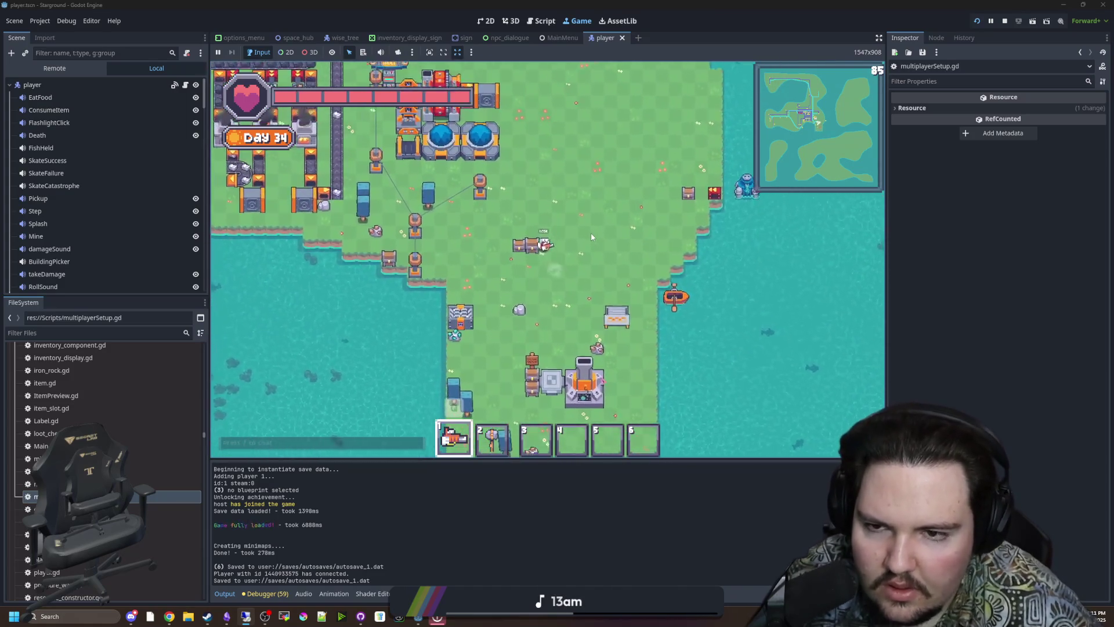
key("w")
key("a")
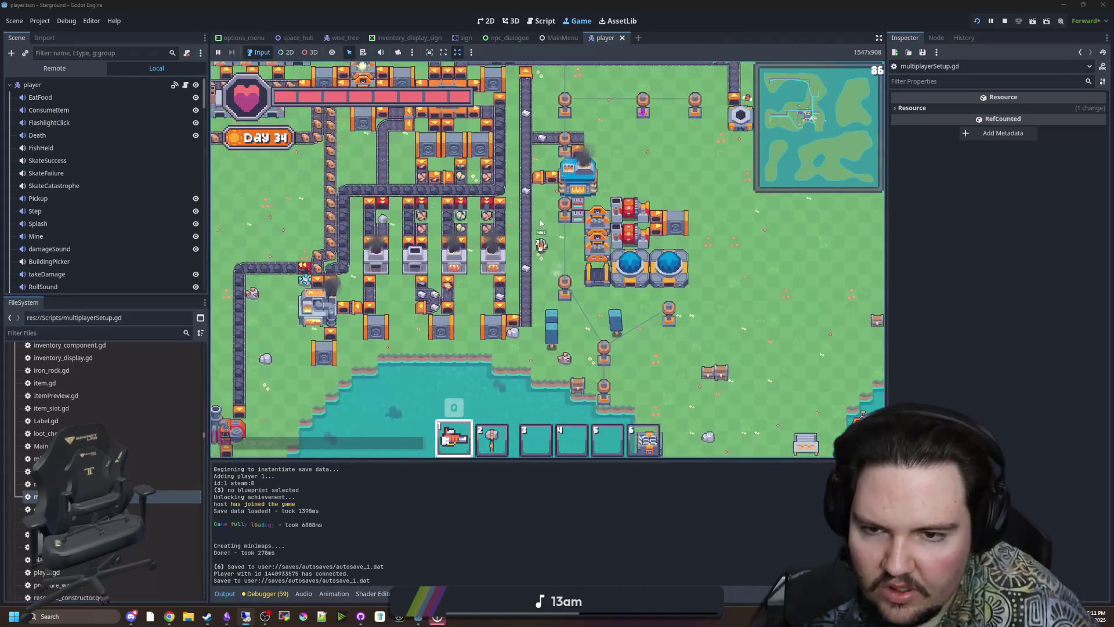
key("w")
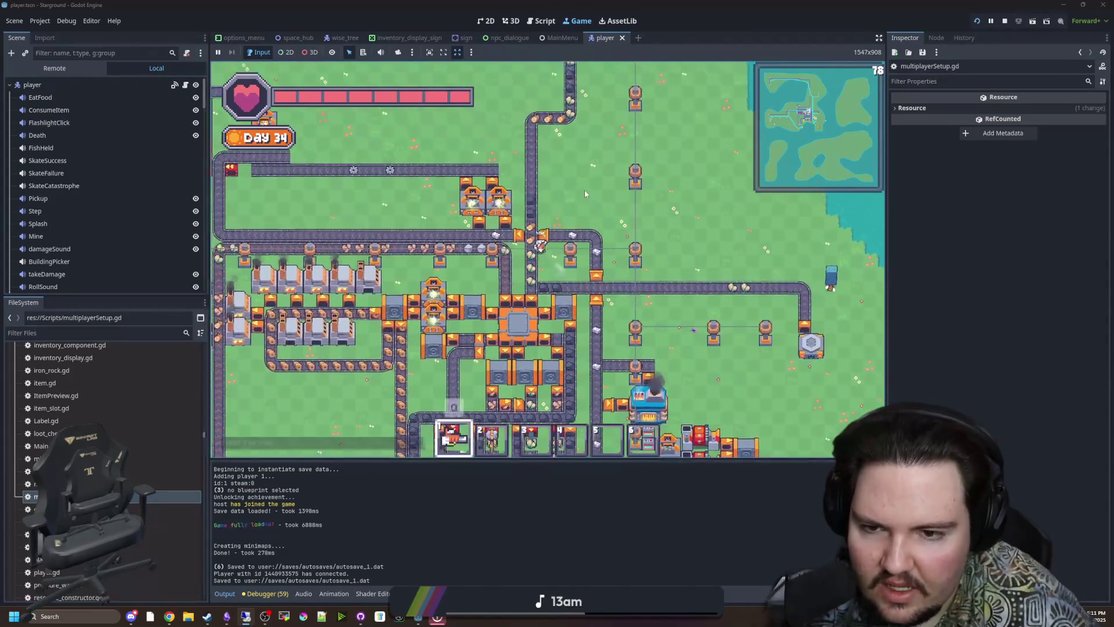
key("w")
key("a")
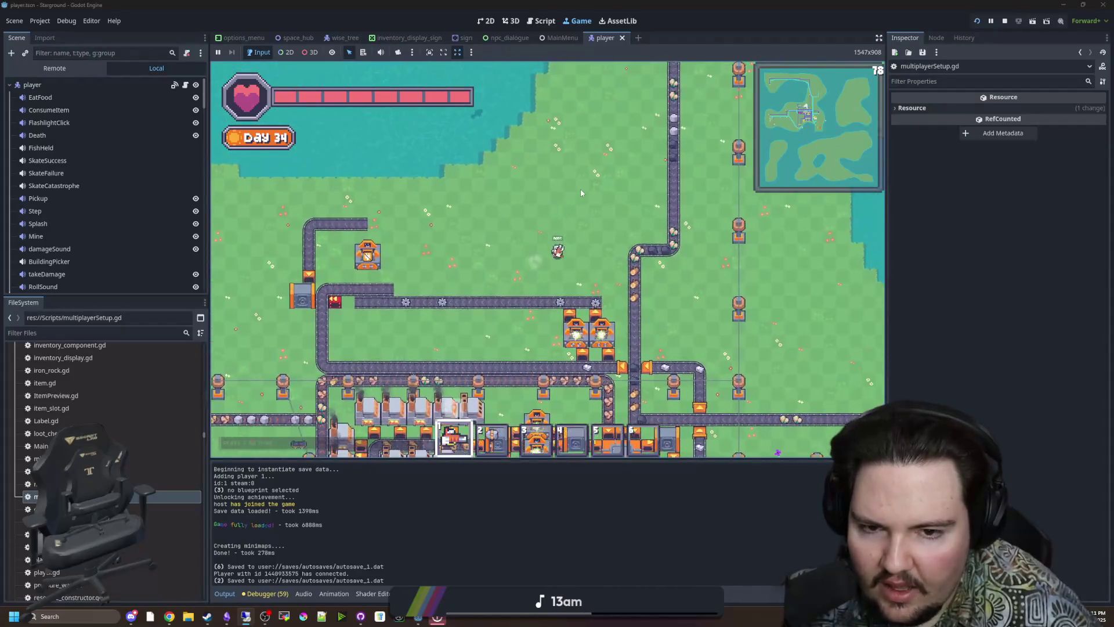
- Walk the player south-east toward the water, then open multiplayerSetup.gd from the FileSystem dock
key("s")
key("d")
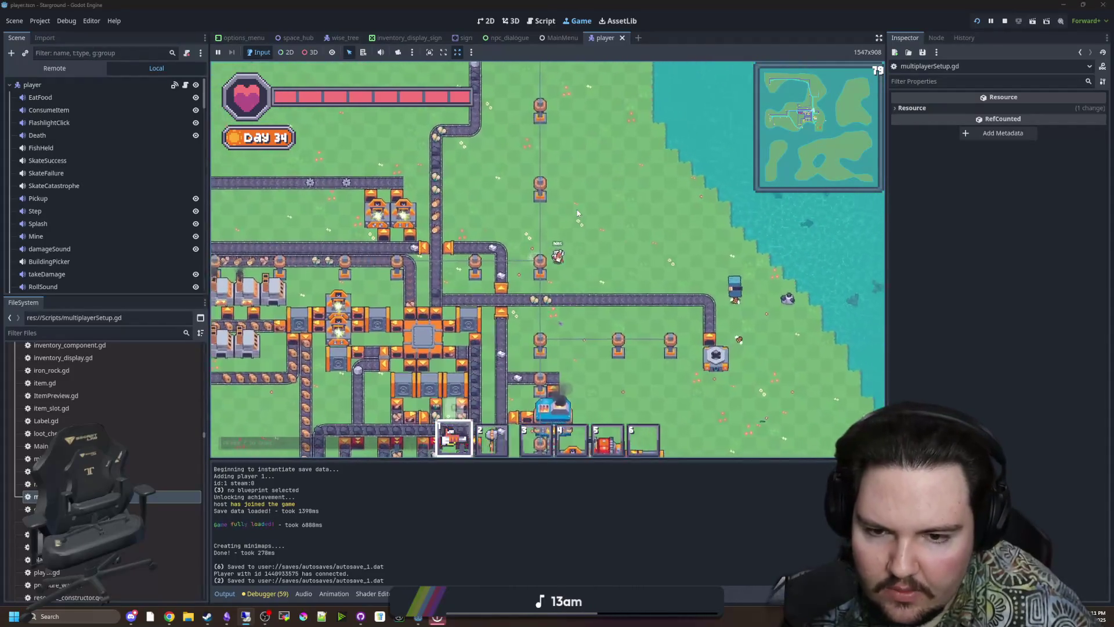
key("s")
key("d")
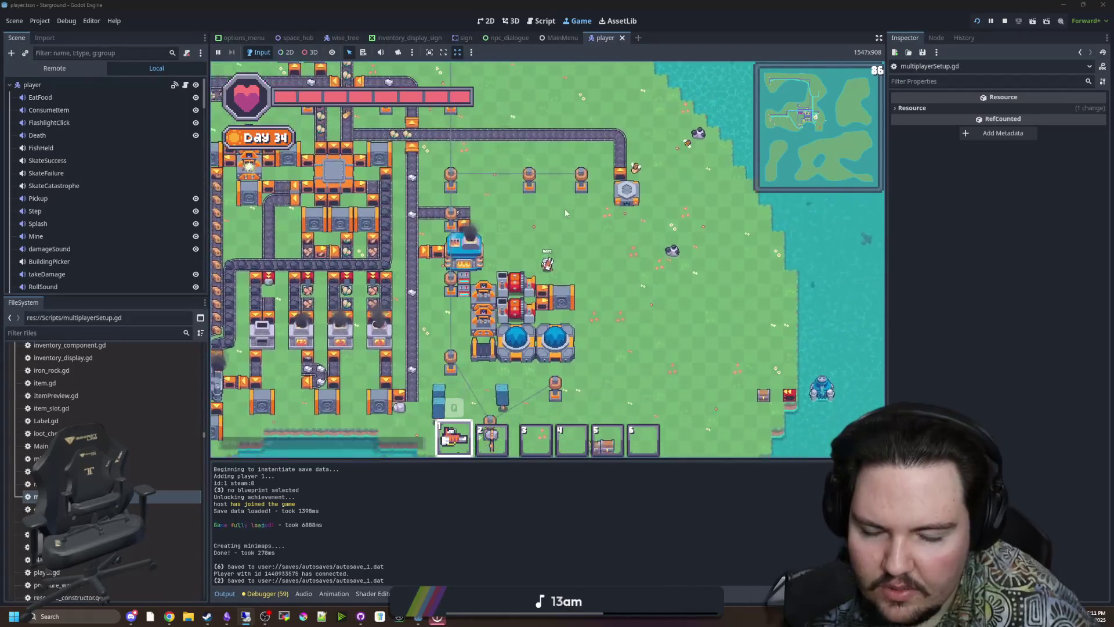
key("s")
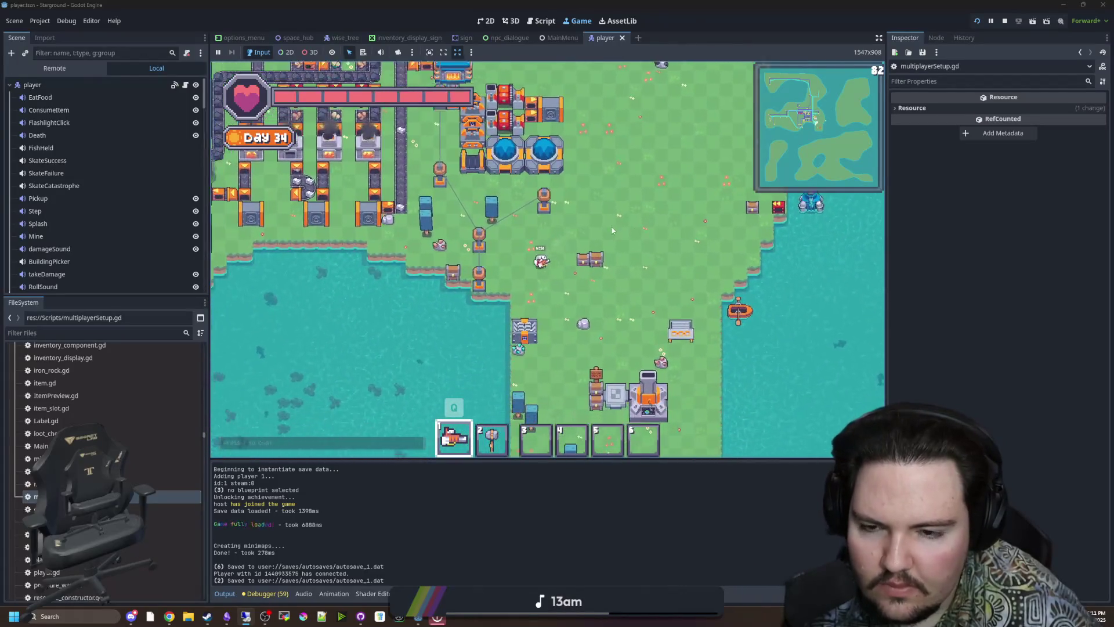
key("s")
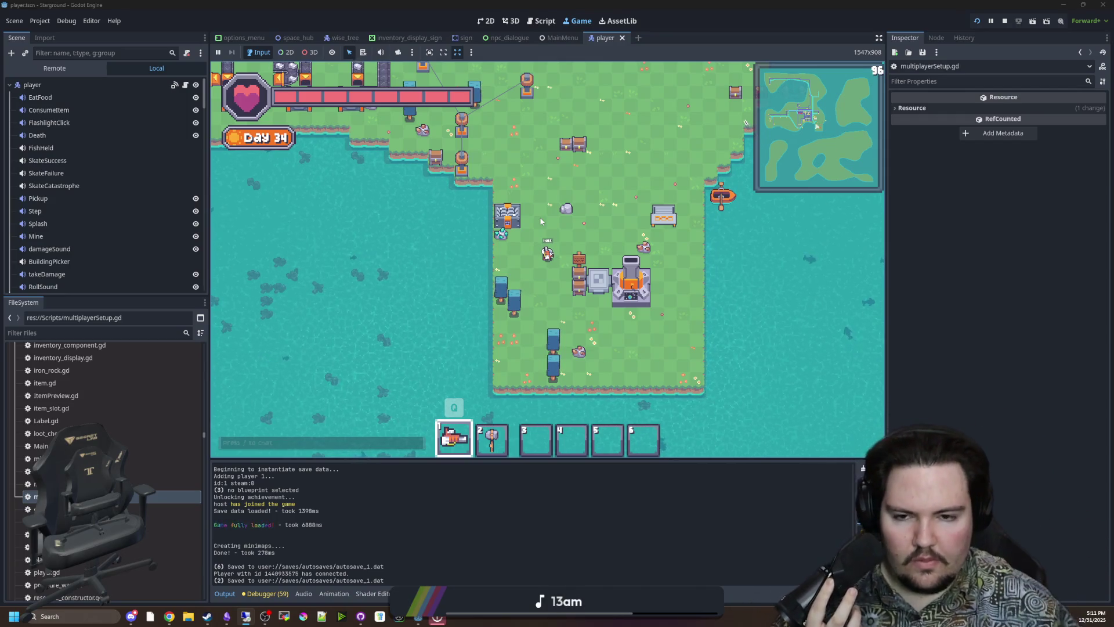
key("w+d")
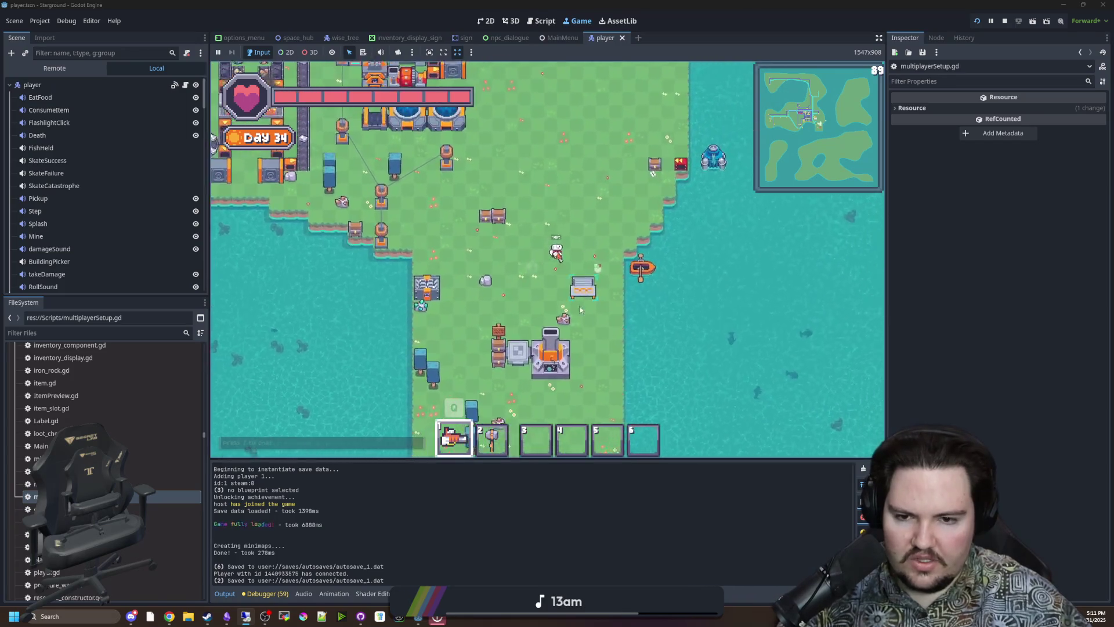
scroll(378, 347, "up", 3)
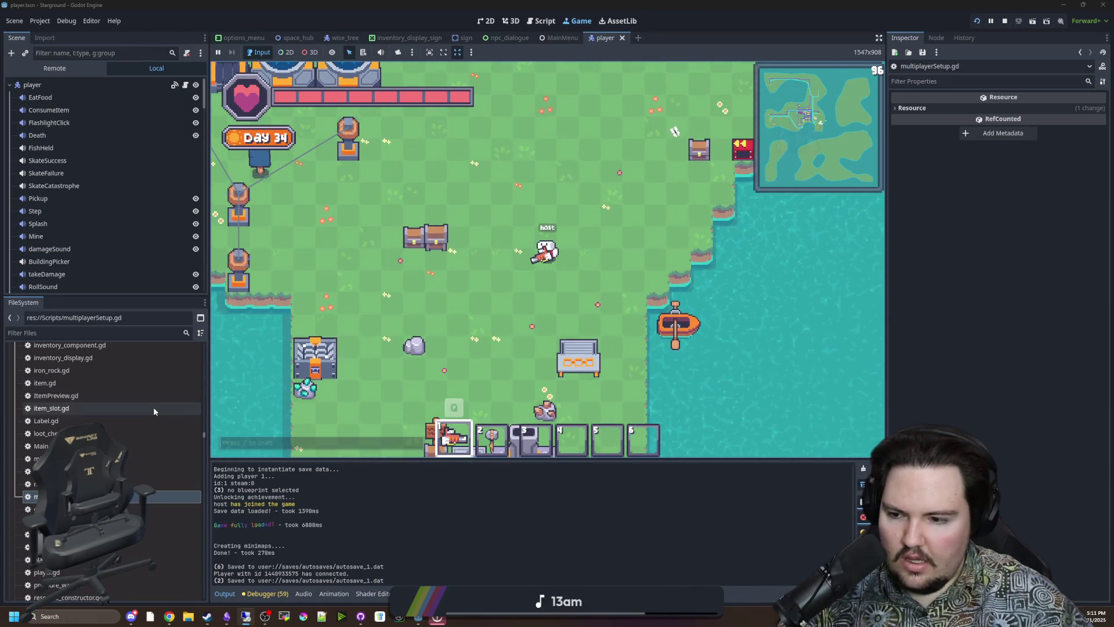
double_click(179, 501)
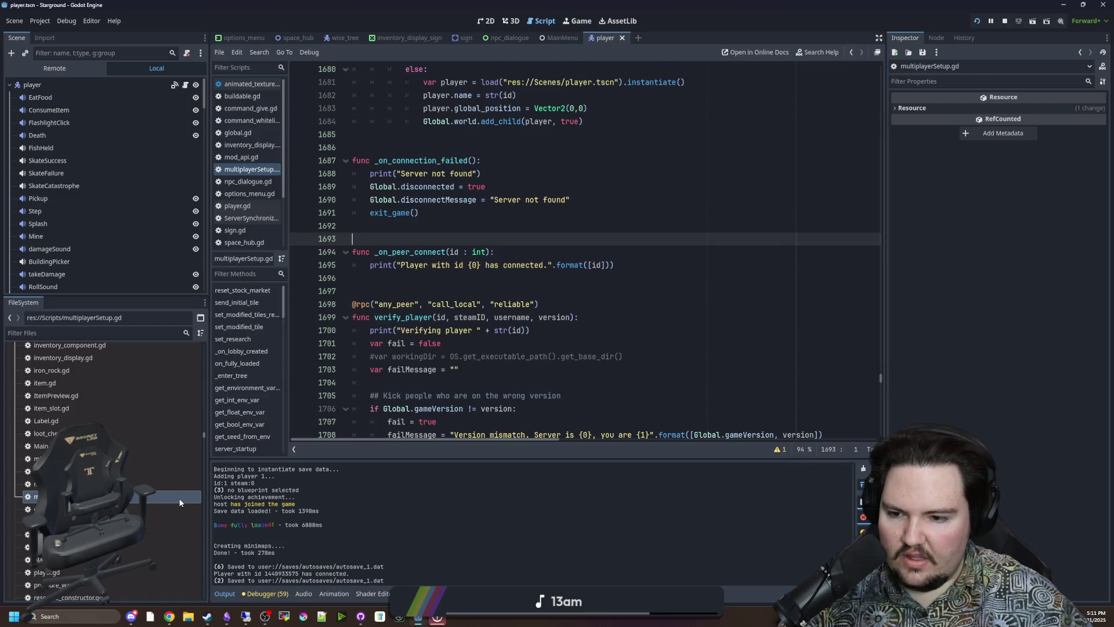
- Look over the peer-connect and verify_player code, and view World.gd in the remote editor
left_click(536, 266)
type("y")
key("ctrl+f")
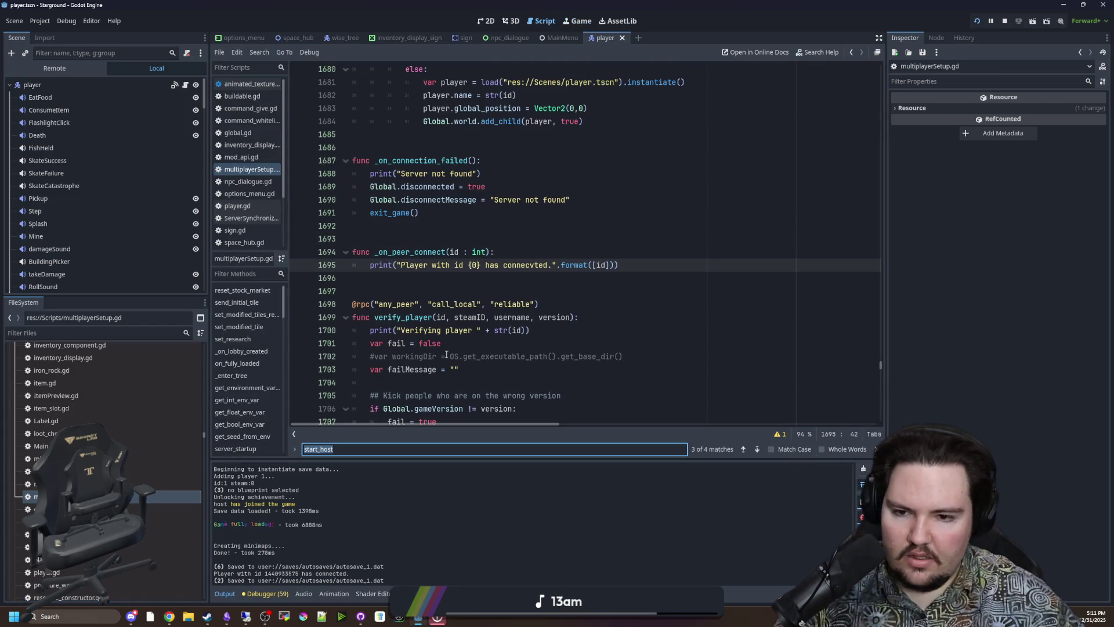
left_click(479, 343)
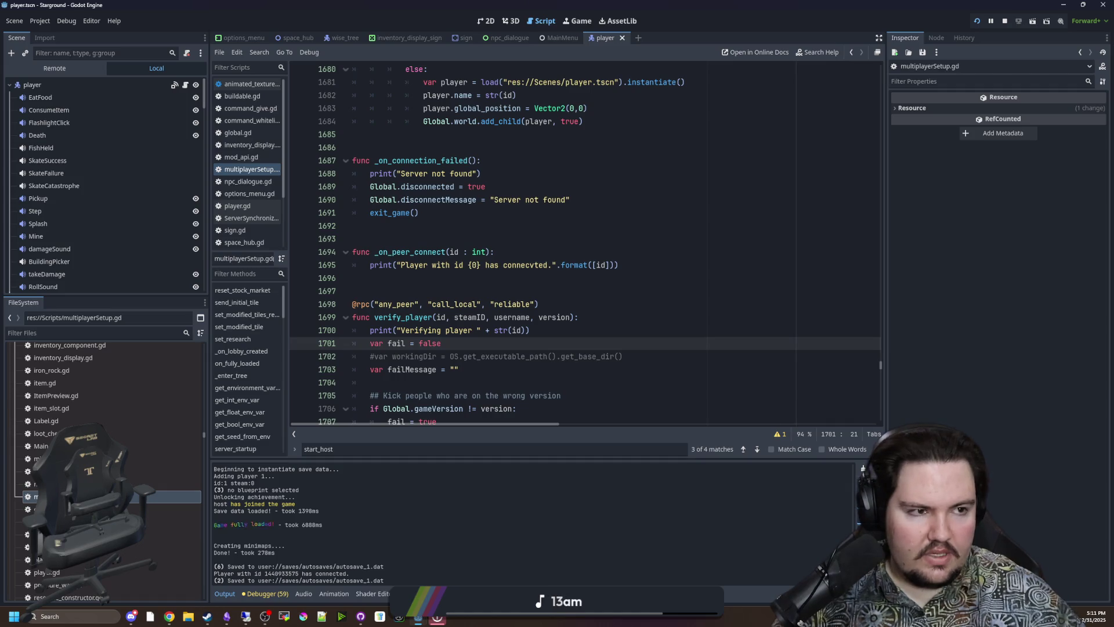
key("alt+Tab")
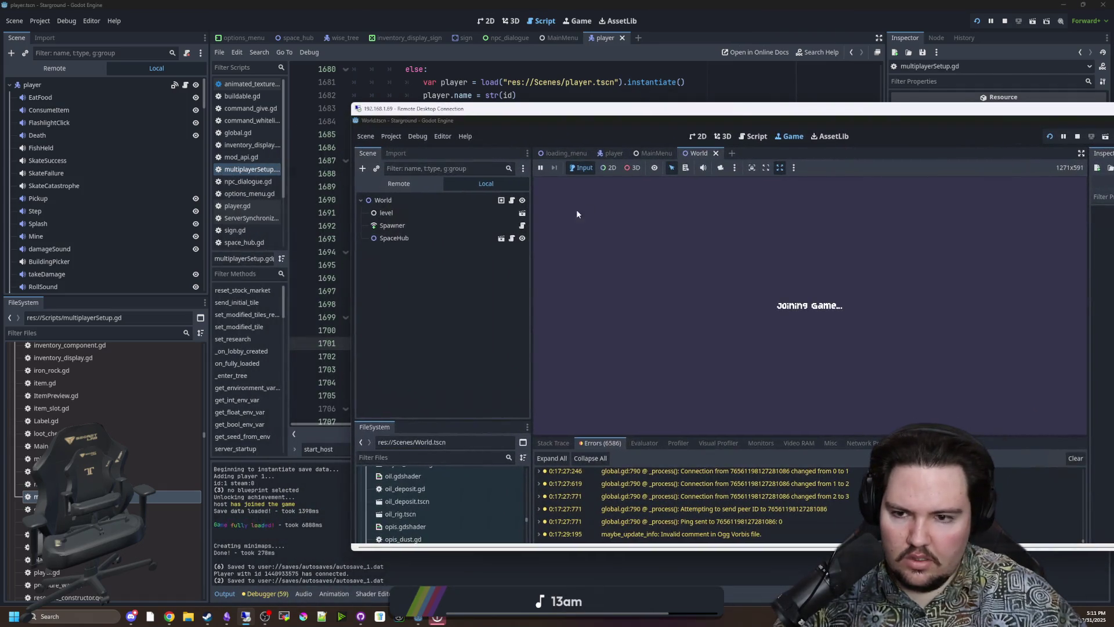
left_click(512, 200)
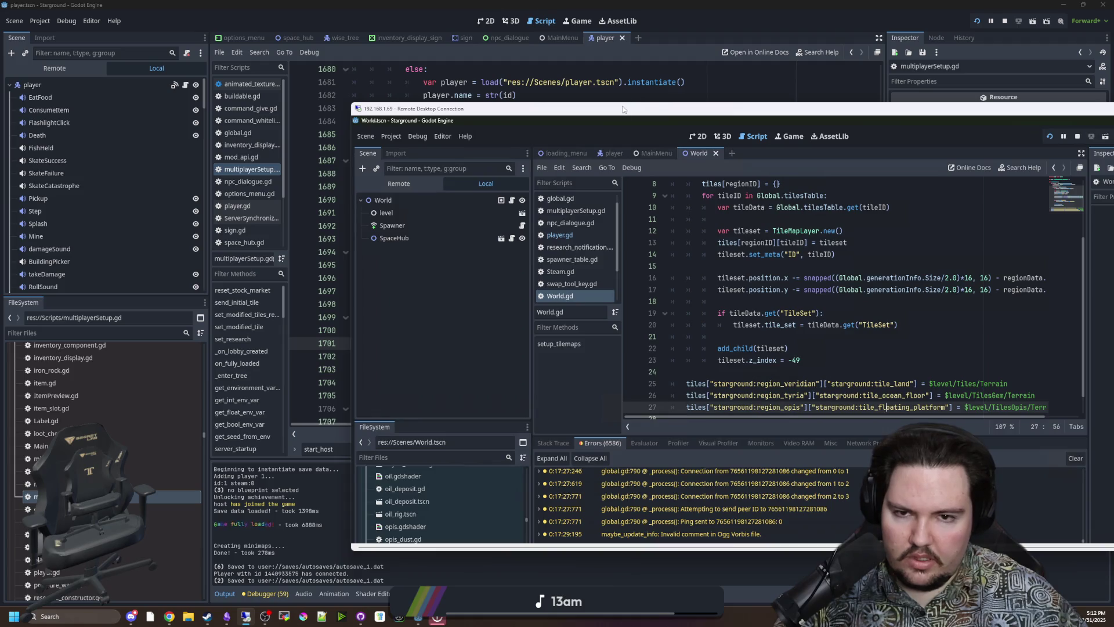
key("alt+Tab")
- Search for start_connect, read through it, then open Steam.gd and scroll to lobby_joined
left_click(355, 239)
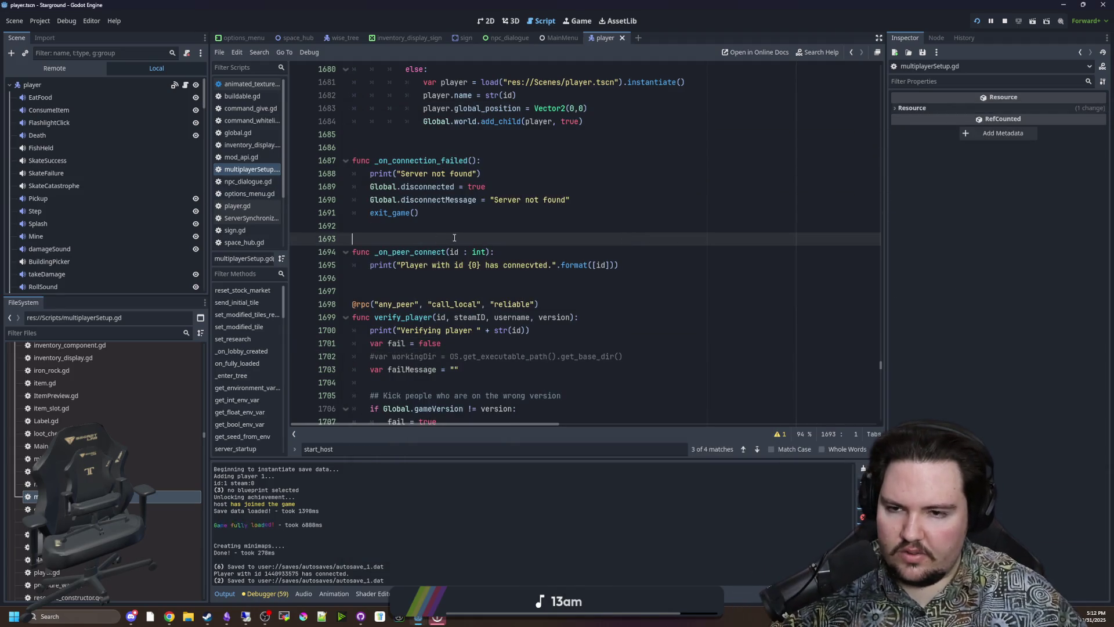
key("ctrl+f")
type("joi")
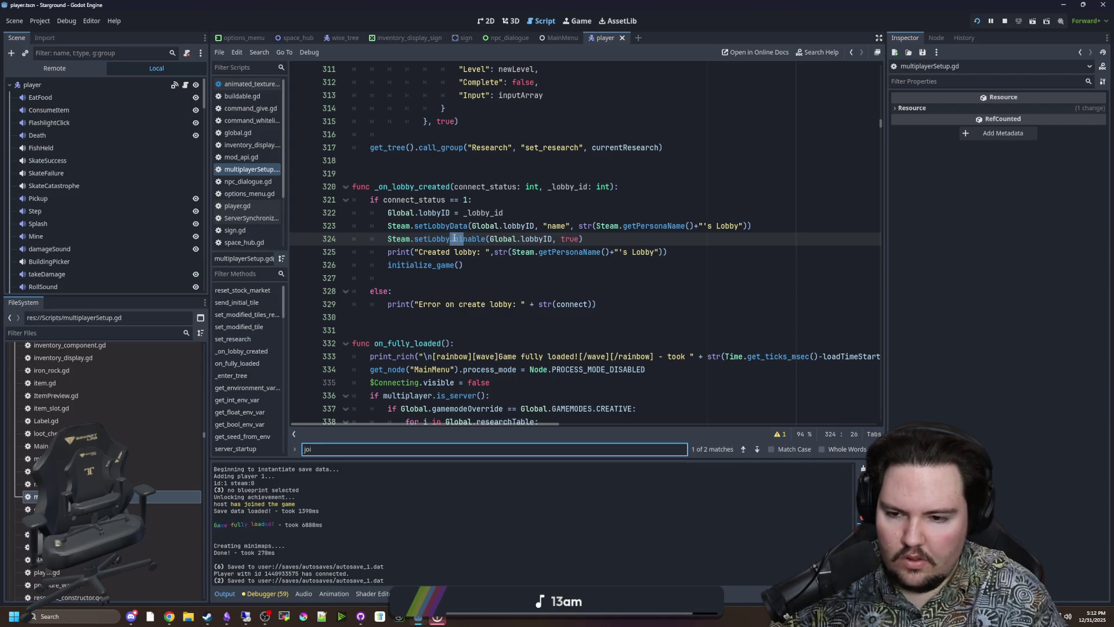
type("start_connect")
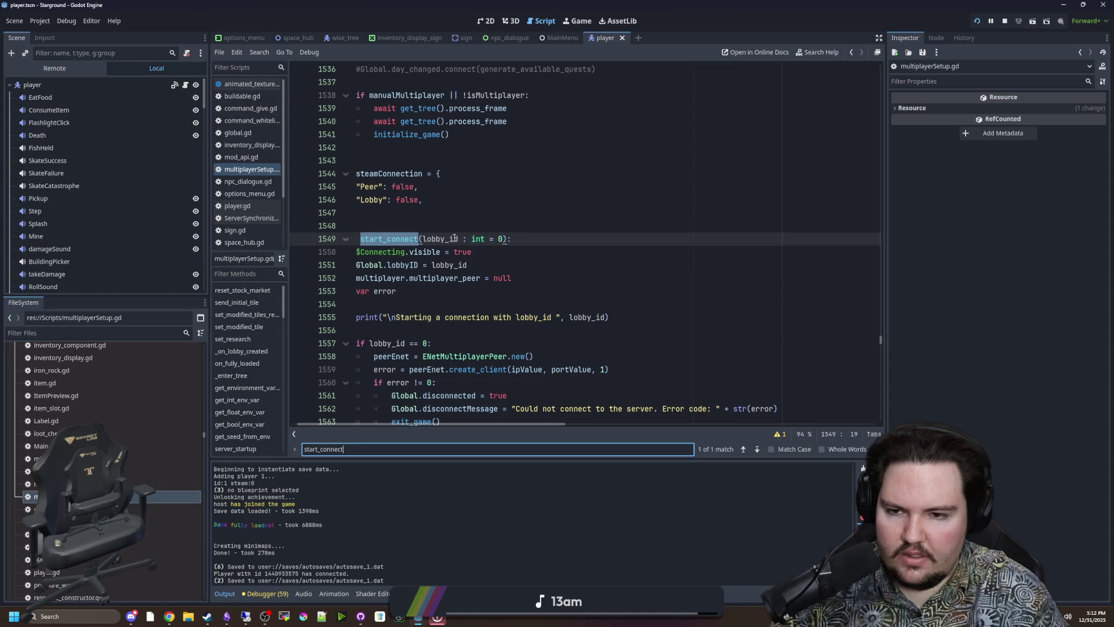
scroll(455, 239, "down", 5)
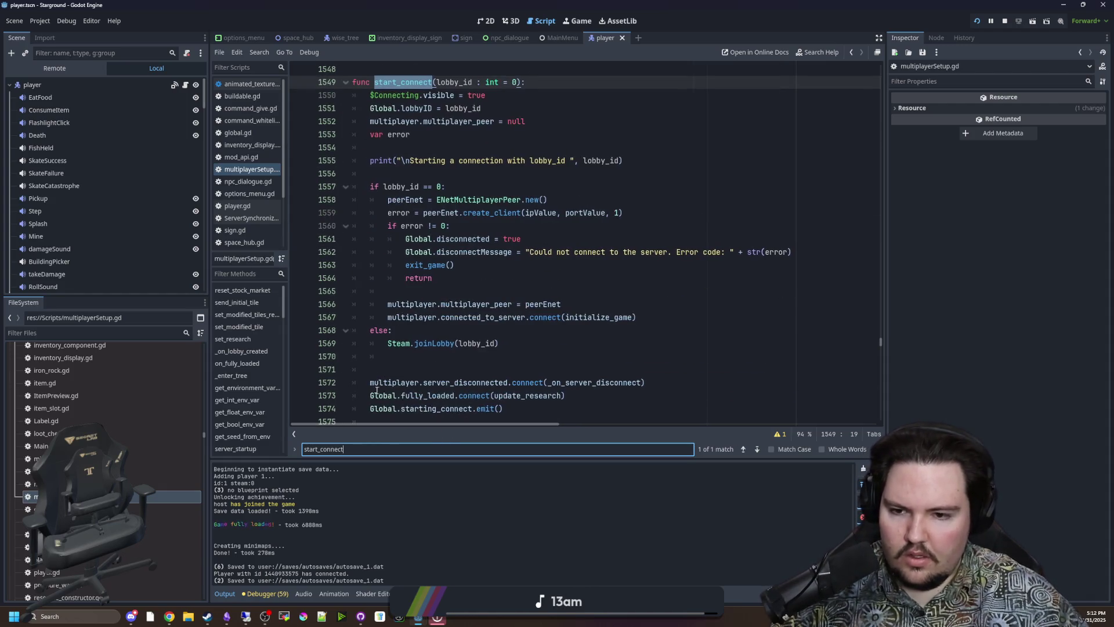
scroll(158, 248, "down", 5)
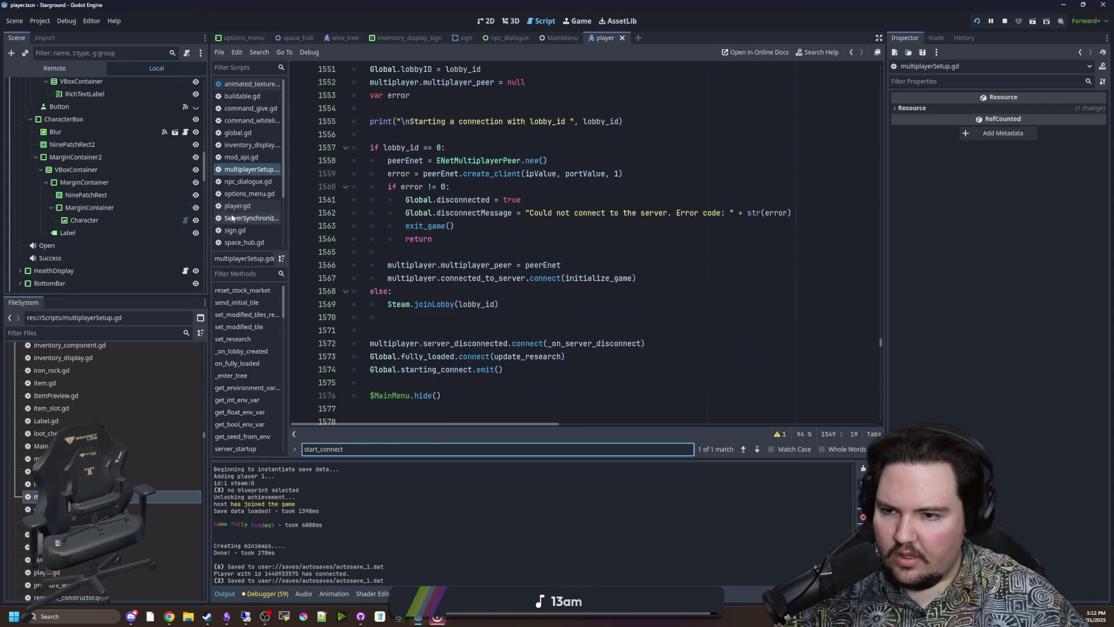
scroll(251, 231, "down", 2)
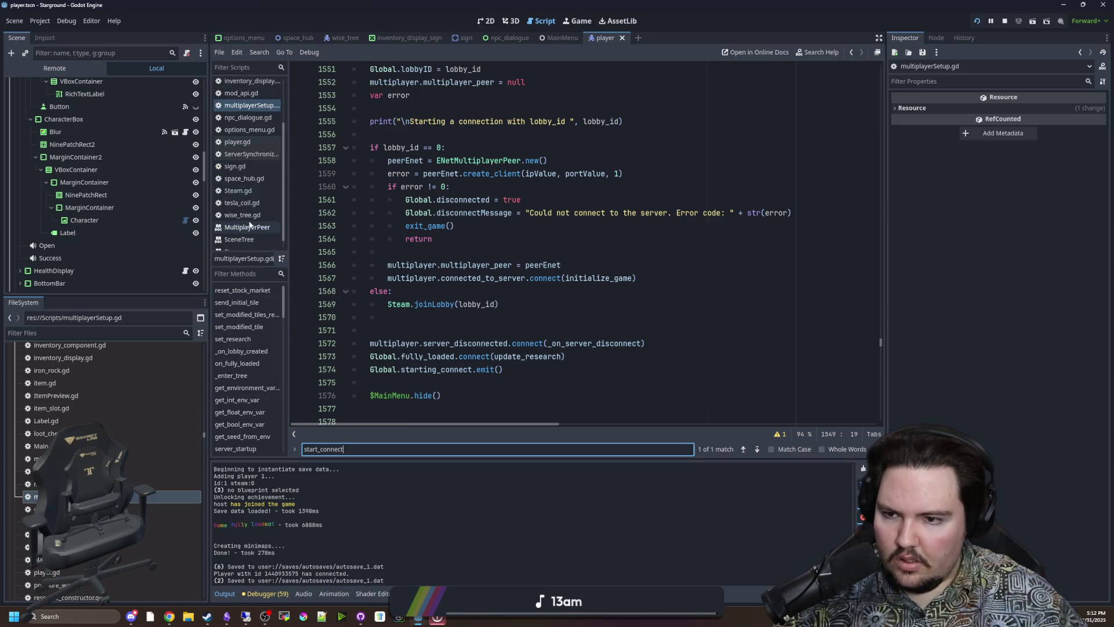
left_click(256, 191)
scroll(361, 221, "down", 8)
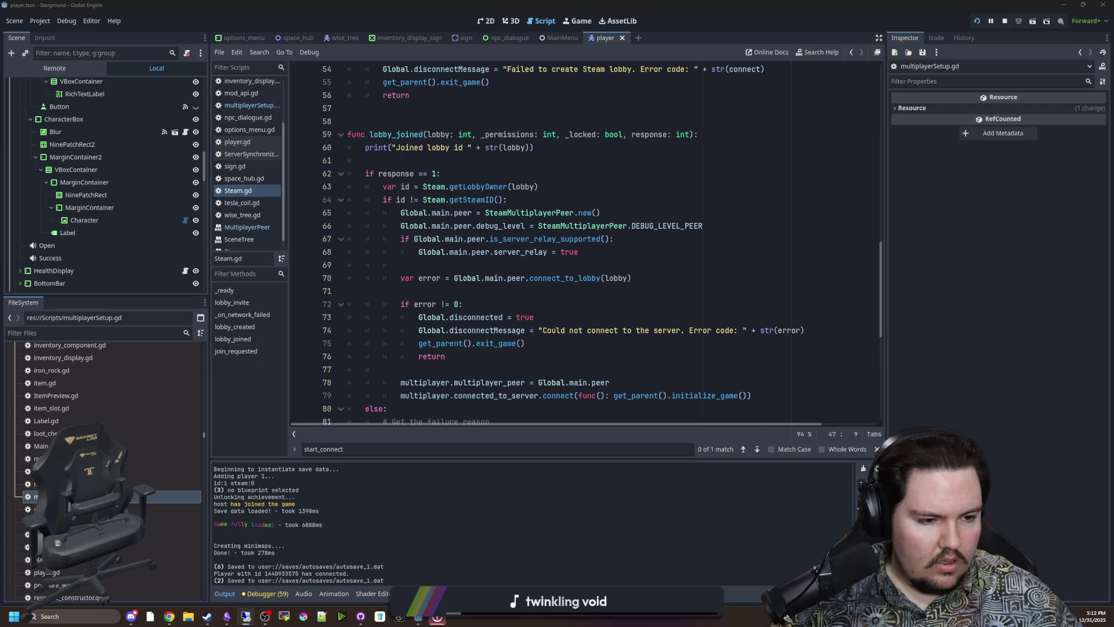
key("alt+Tab")
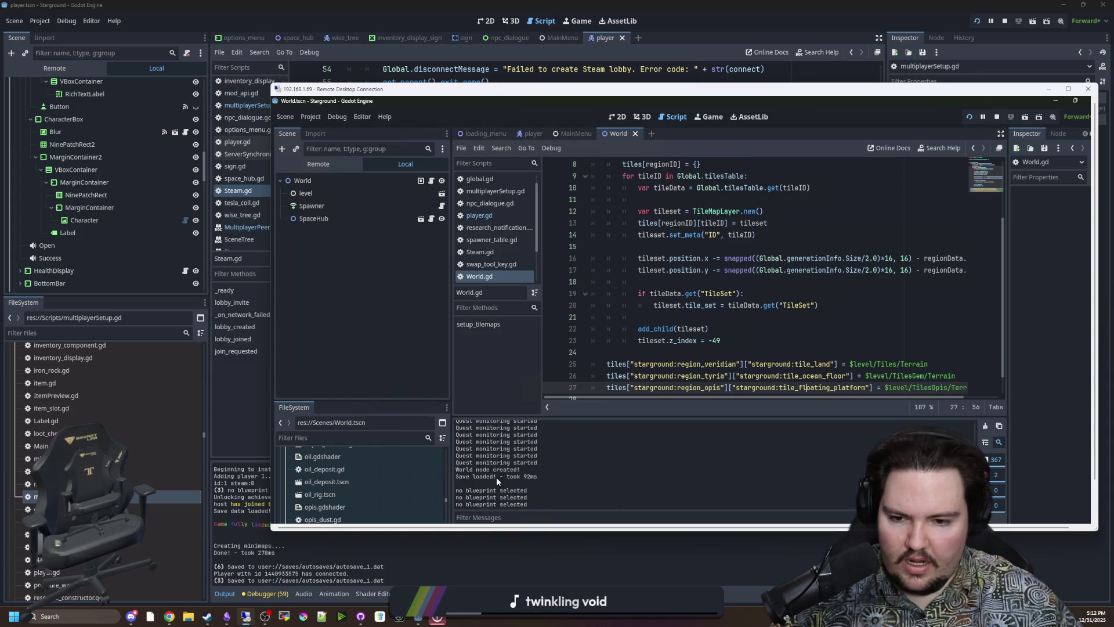
key("alt+Tab")
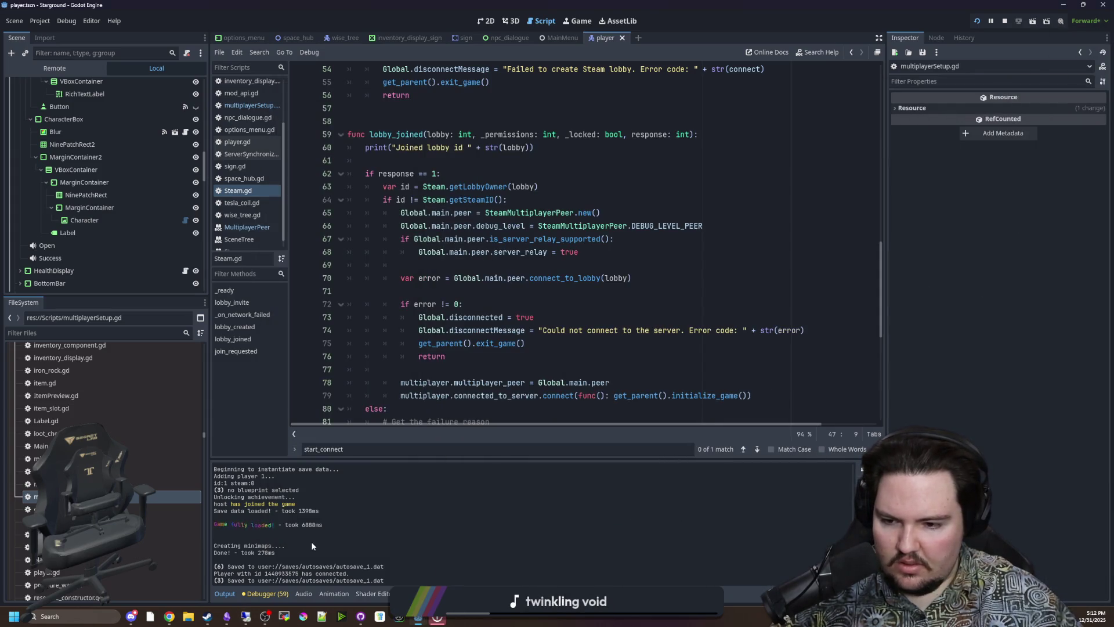
scroll(270, 520, "up", 5)
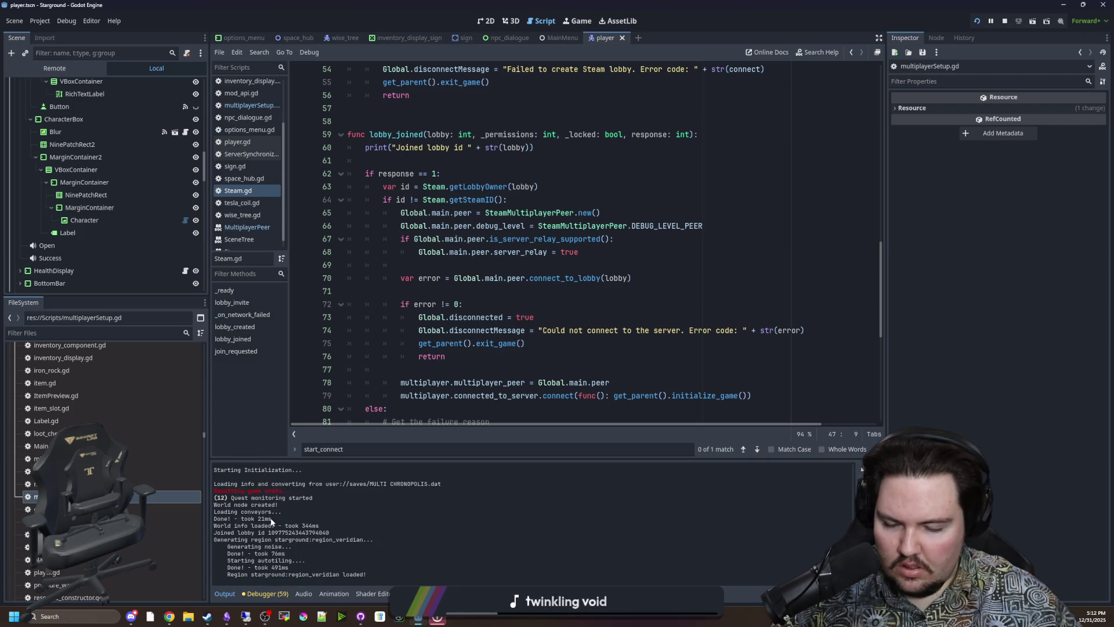
scroll(269, 494, "down", 1)
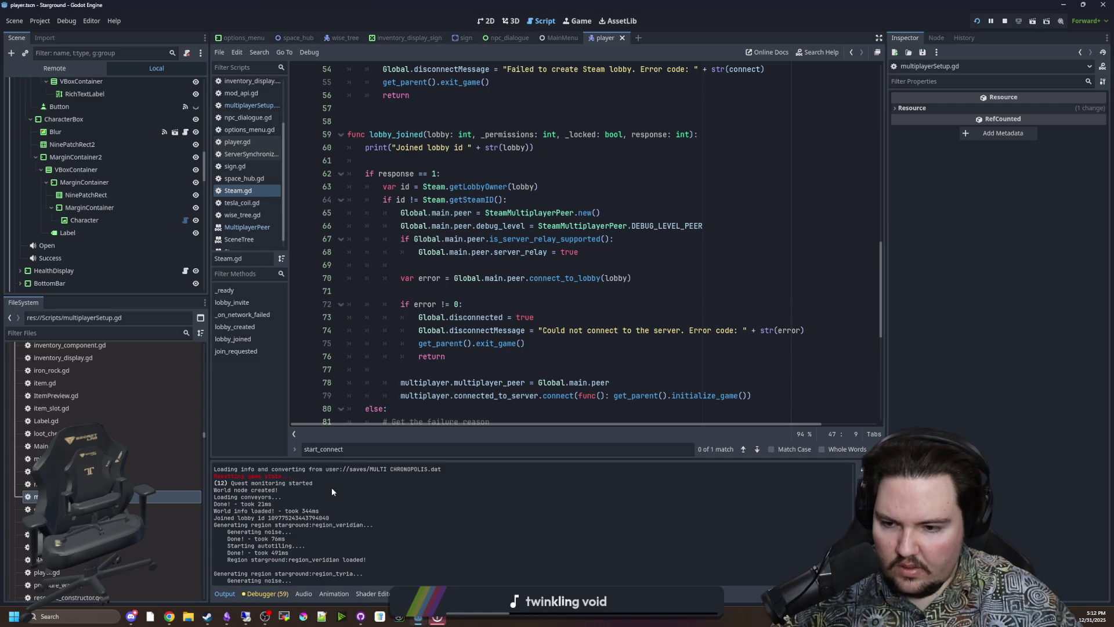
scroll(305, 499, "up", 3)
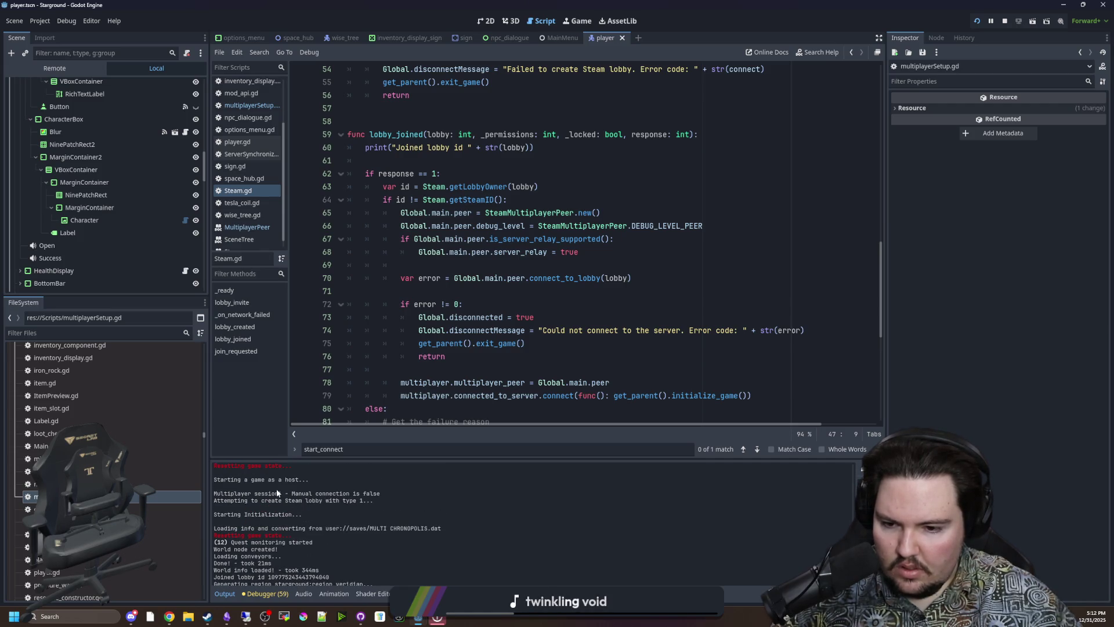
scroll(302, 493, "down", 1)
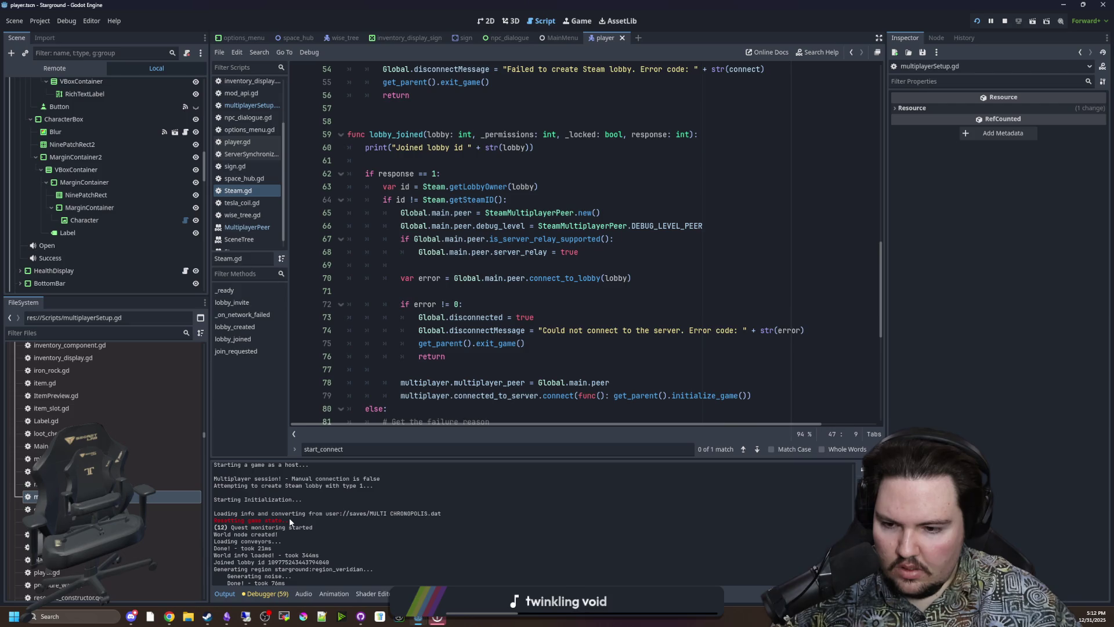
scroll(291, 518, "down", 10)
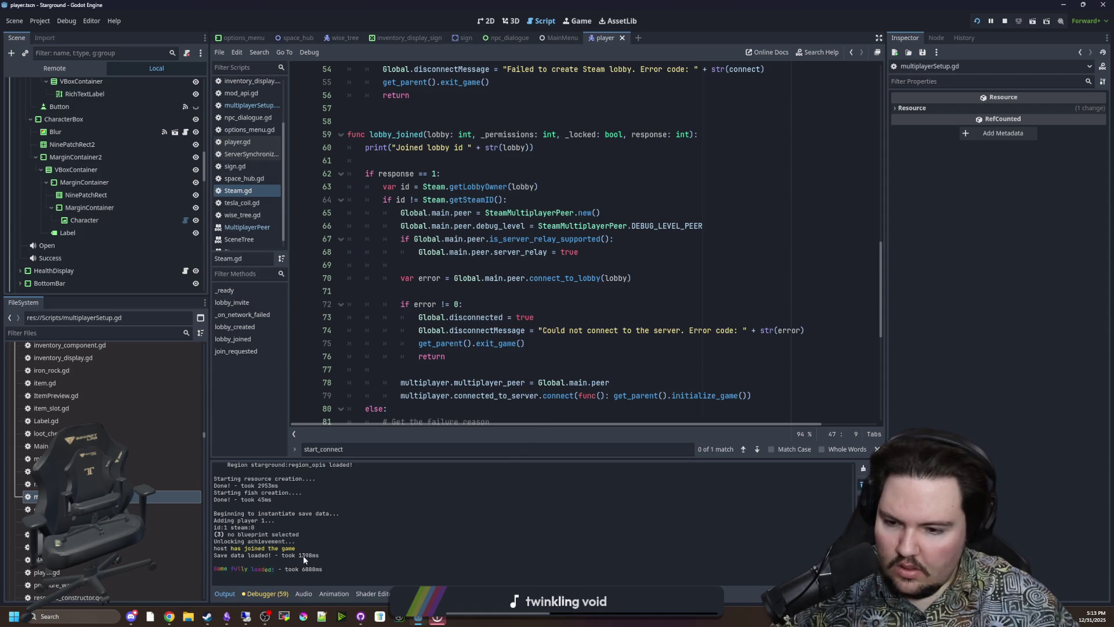
scroll(307, 541, "up", 5)
scroll(313, 532, "up", 8)
scroll(314, 531, "down", 4)
scroll(317, 516, "down", 10)
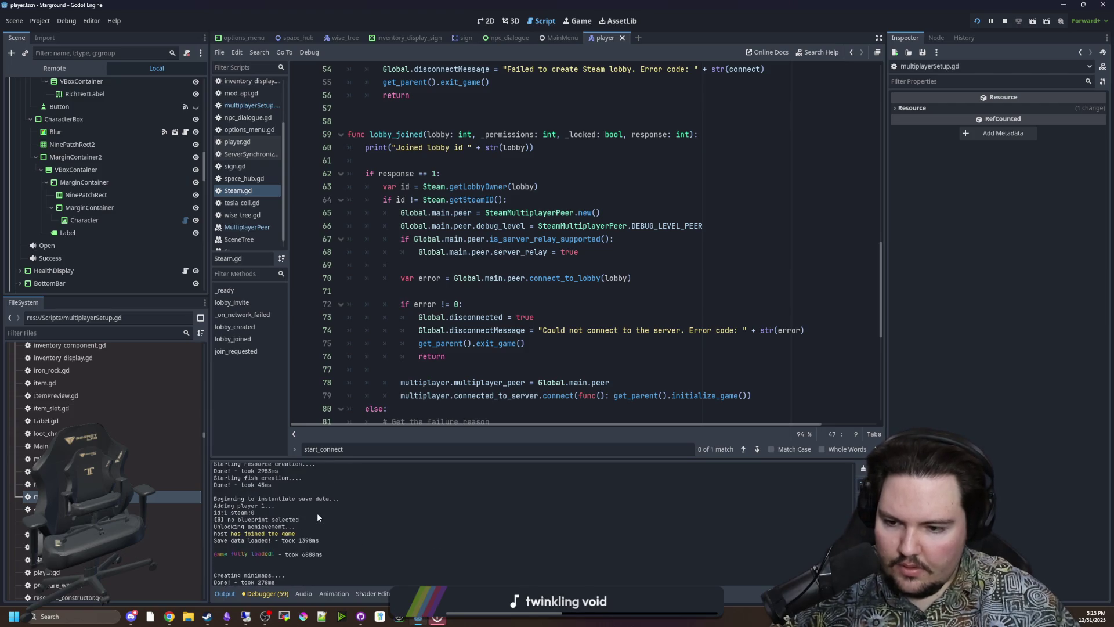
left_click(516, 278)
scroll(386, 267, "up", 3)
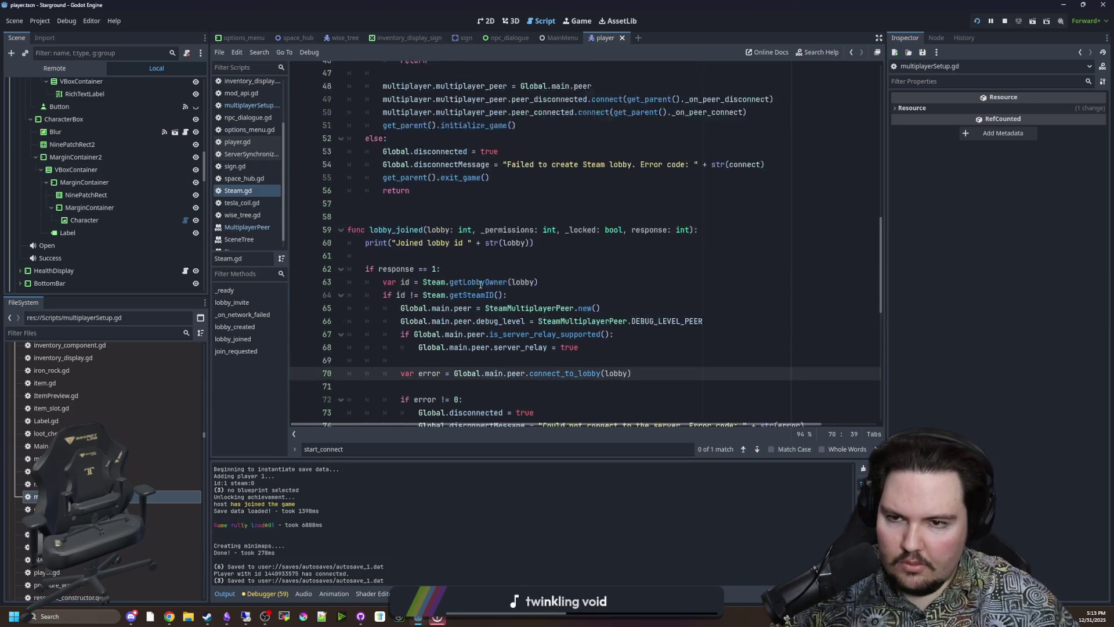
- Browse Steam.gd's lobby_joined code, then return to multiplayerSetup.gd just above start_connect
left_click(386, 267)
key("Down")
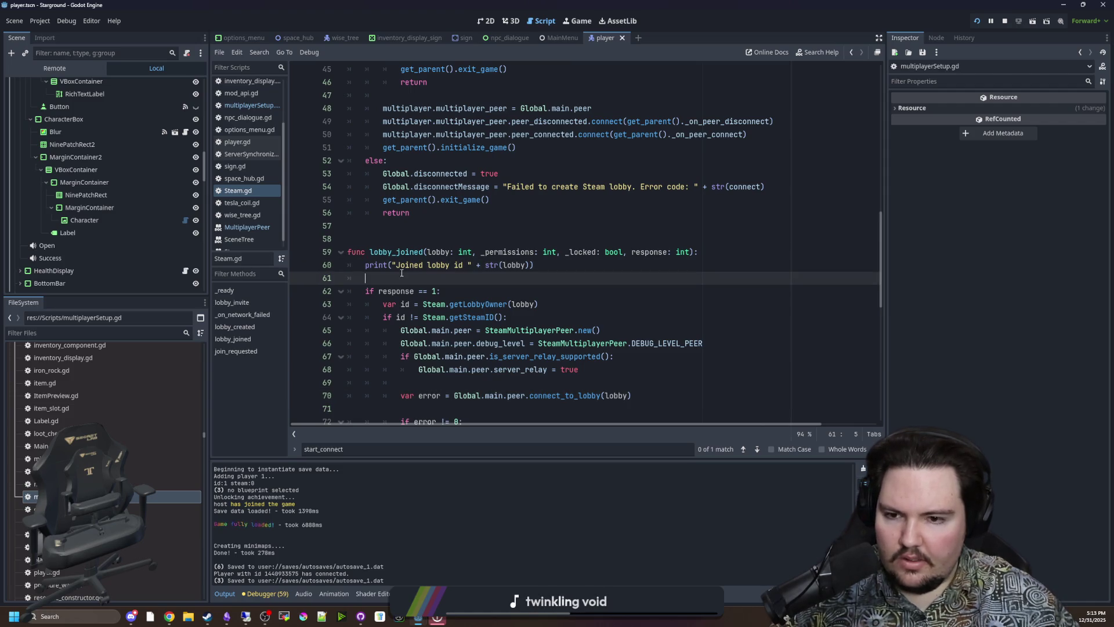
scroll(348, 258, "down", 2)
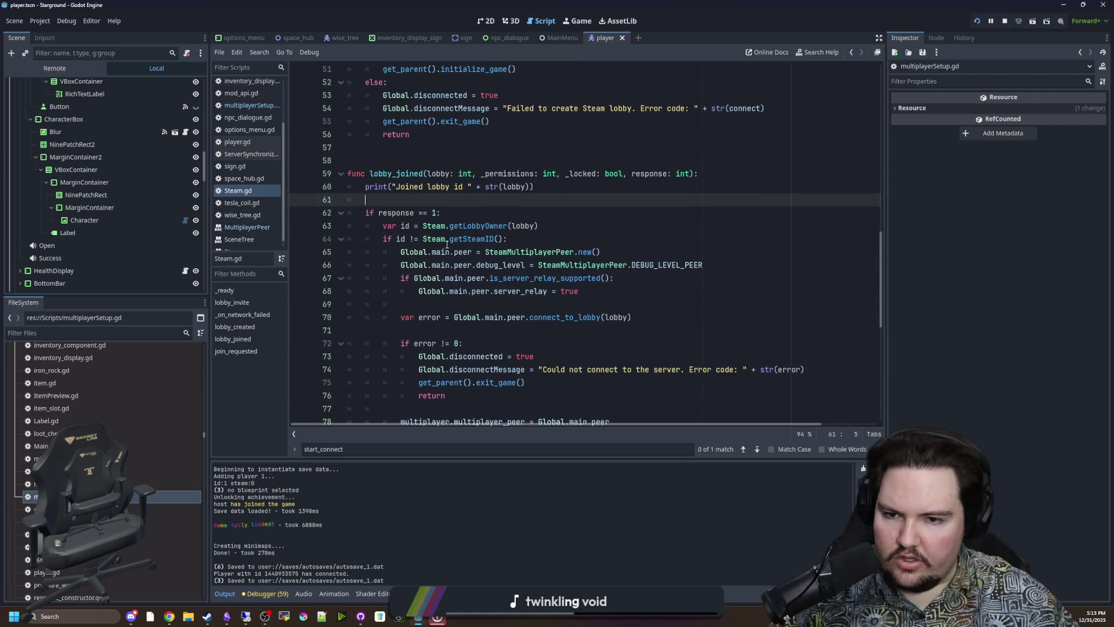
left_click(546, 304)
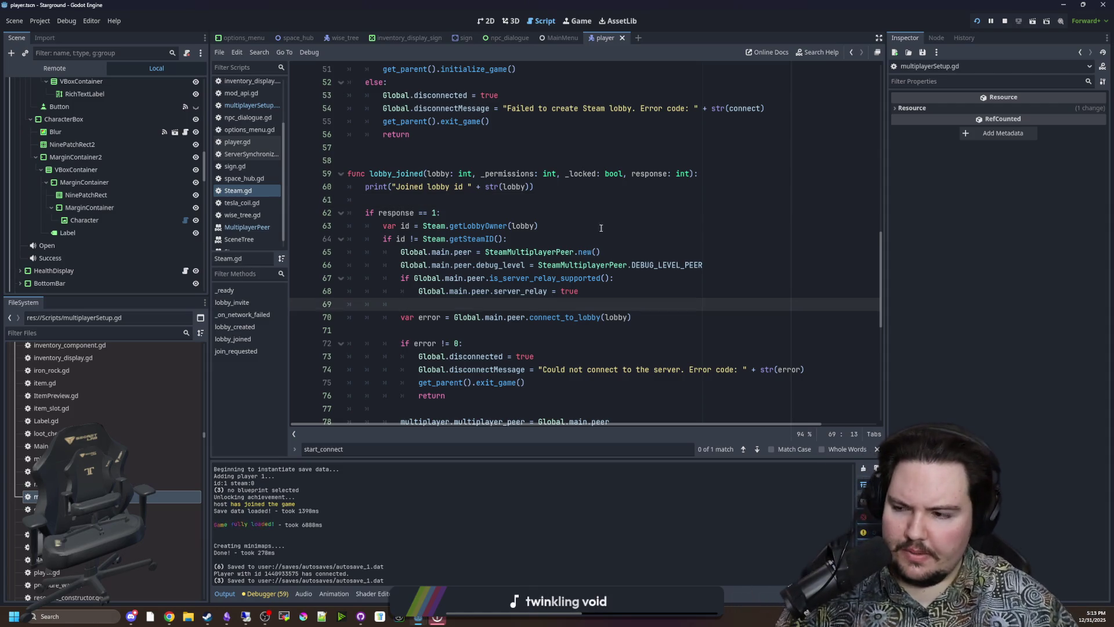
left_click(251, 105)
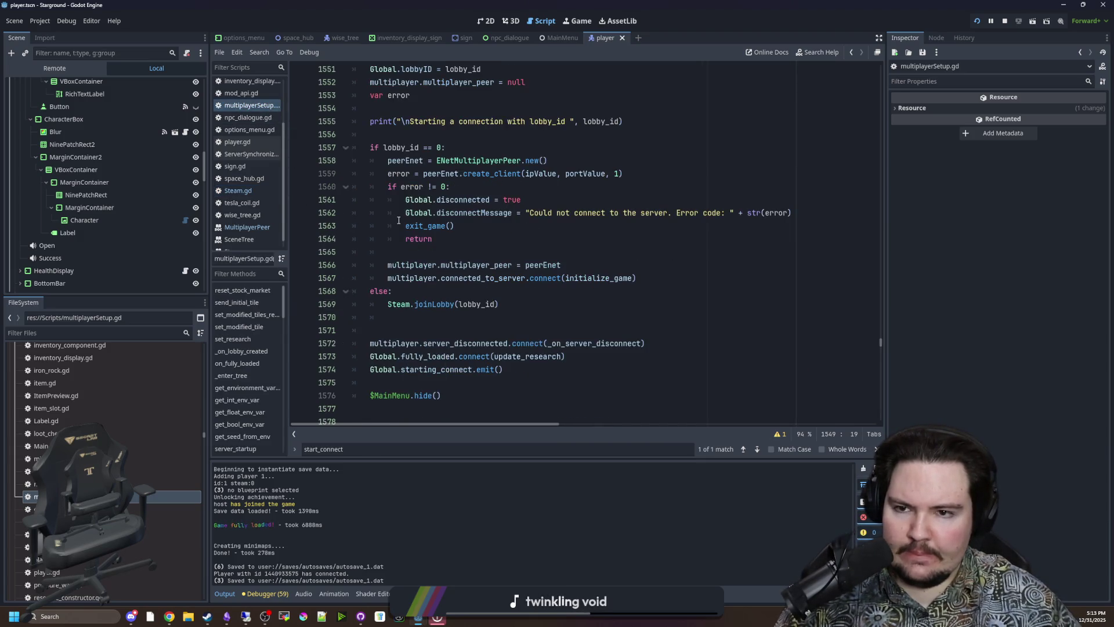
scroll(395, 223, "up", 4)
left_click(432, 186)
scroll(307, 203, "down", 5)
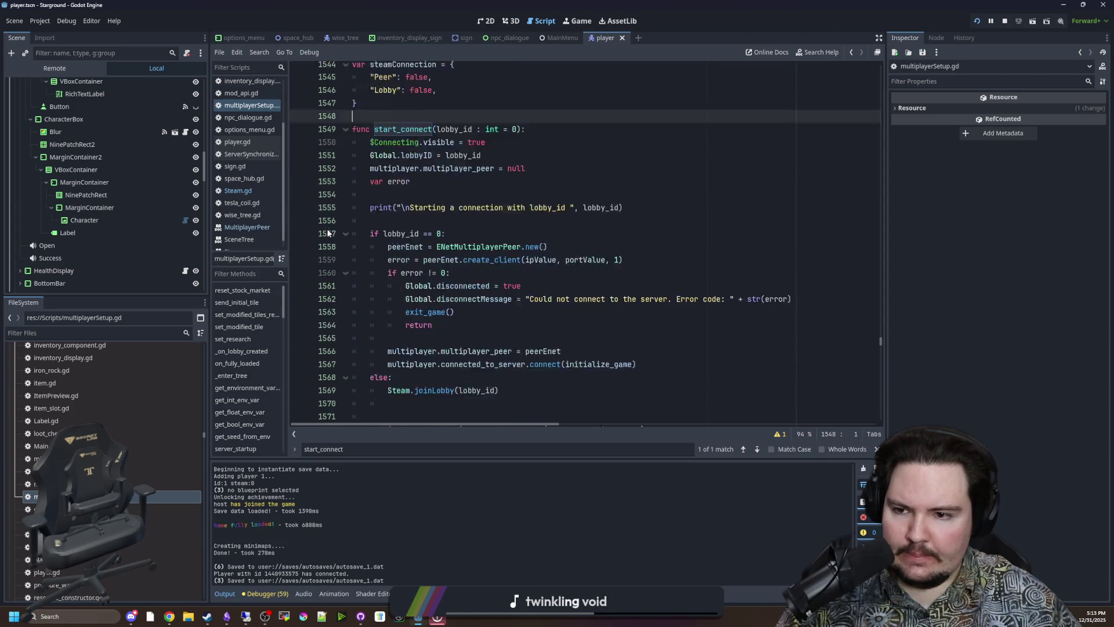
- Glance at player.gd, then review Steam.gd's connection error message on line 74
left_click(233, 143)
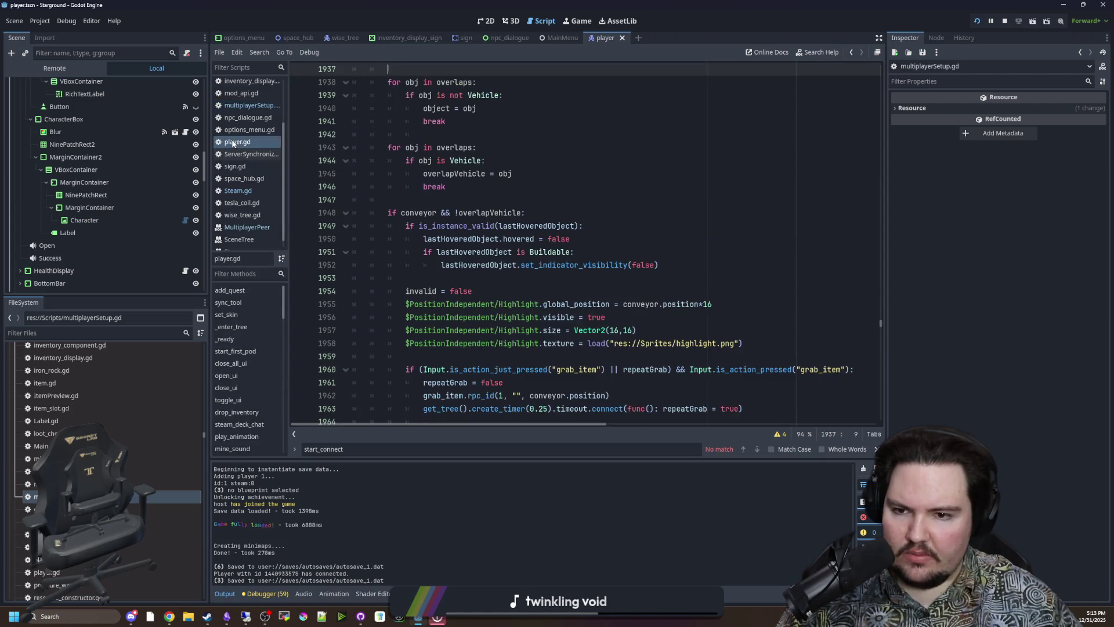
left_click(250, 189)
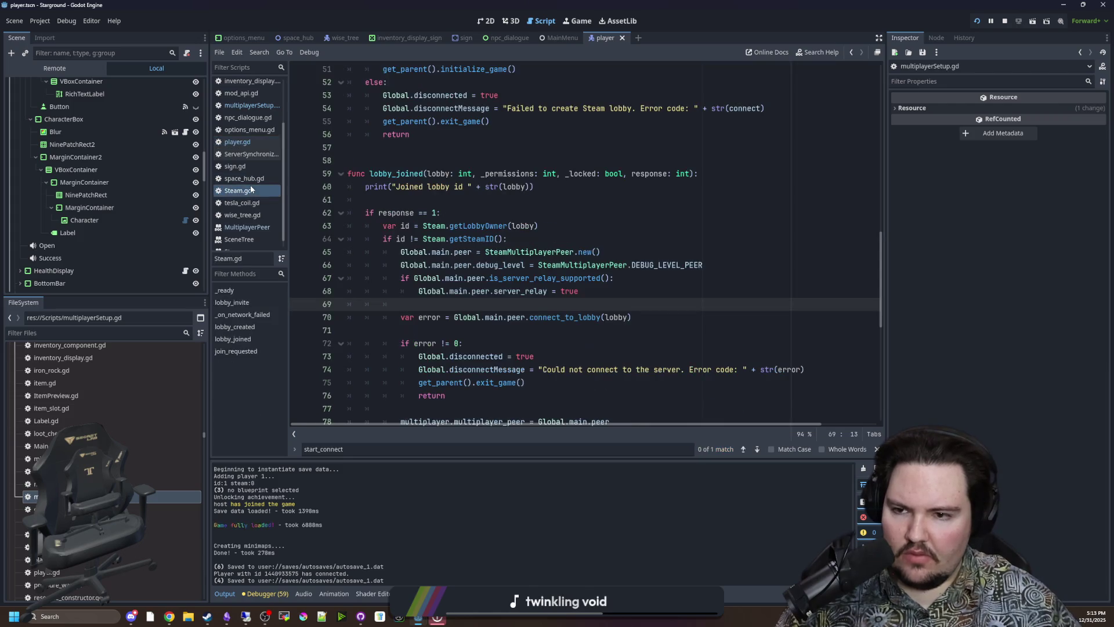
left_click(402, 202)
scroll(429, 202, "down", 2)
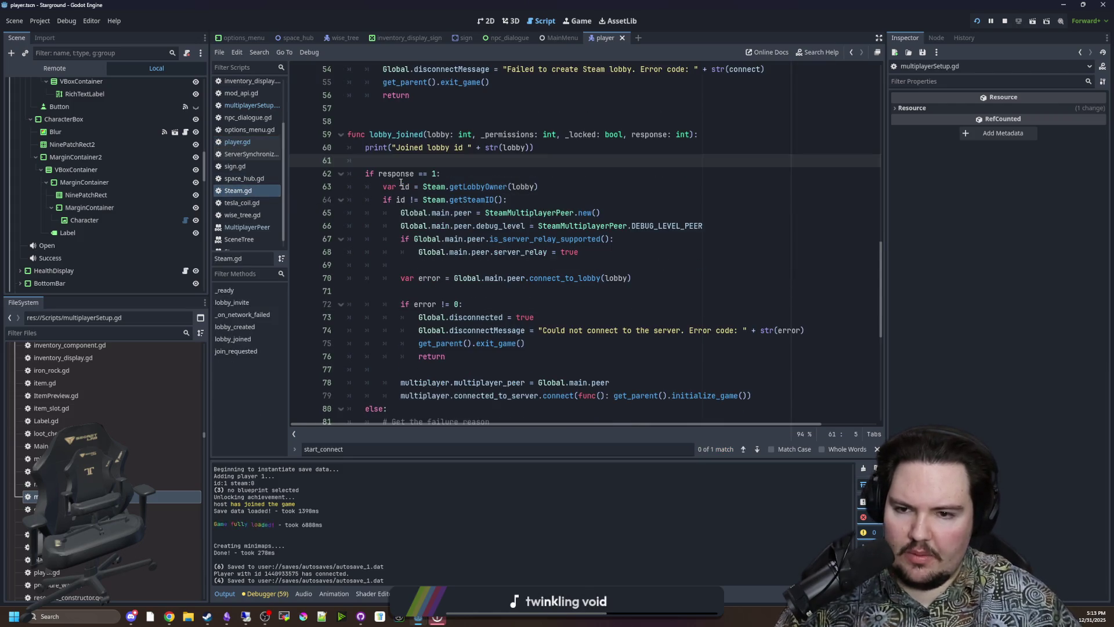
left_click(537, 225)
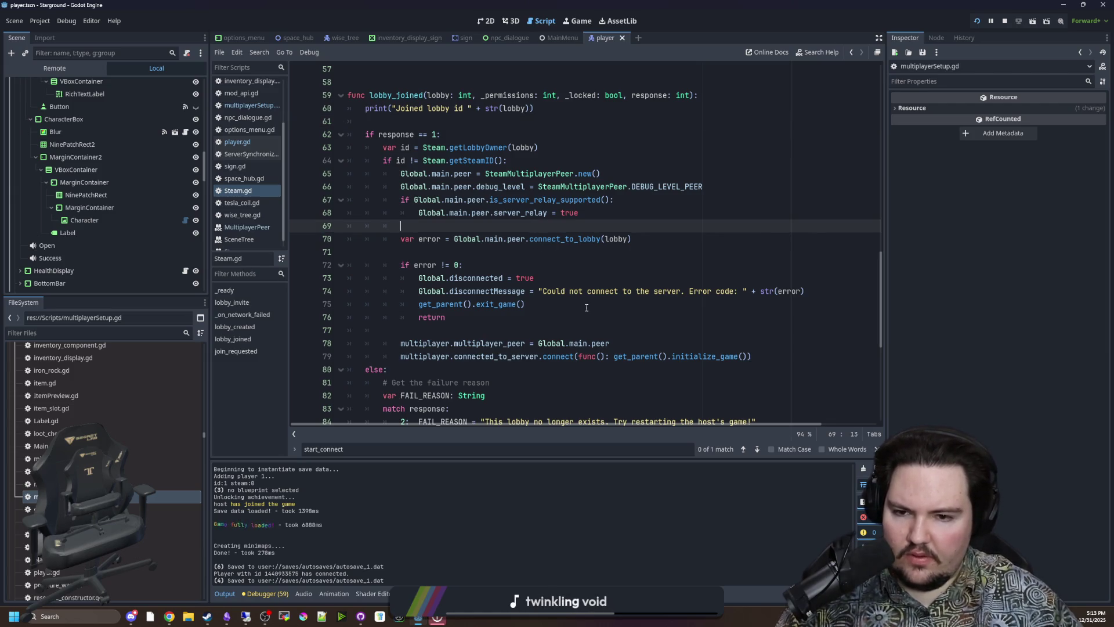
left_click_drag(539, 291, 806, 291)
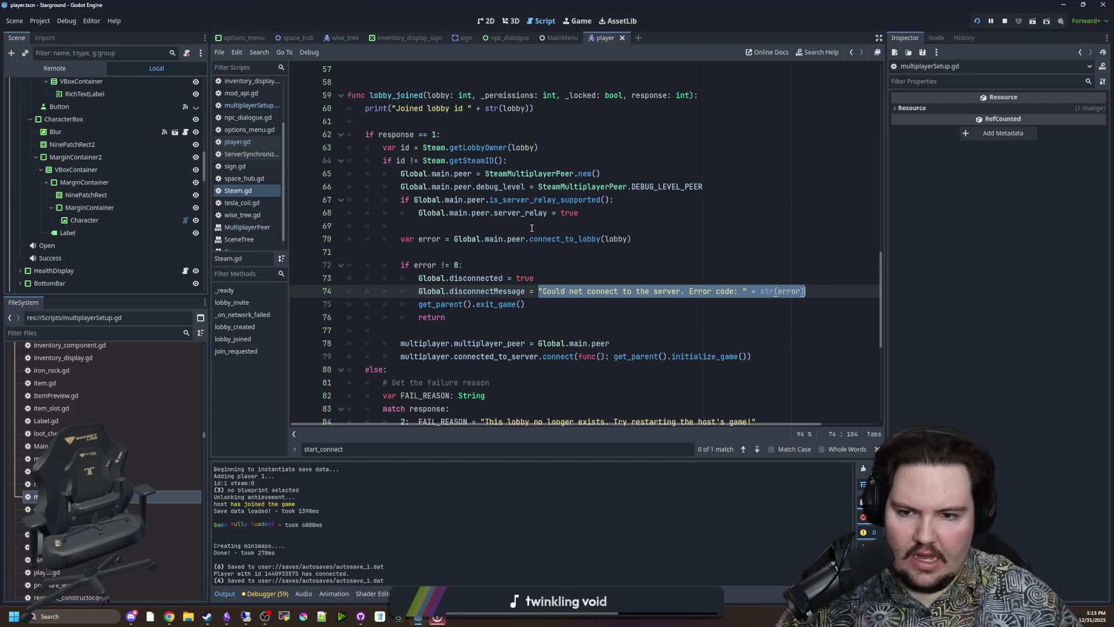
left_click(426, 250)
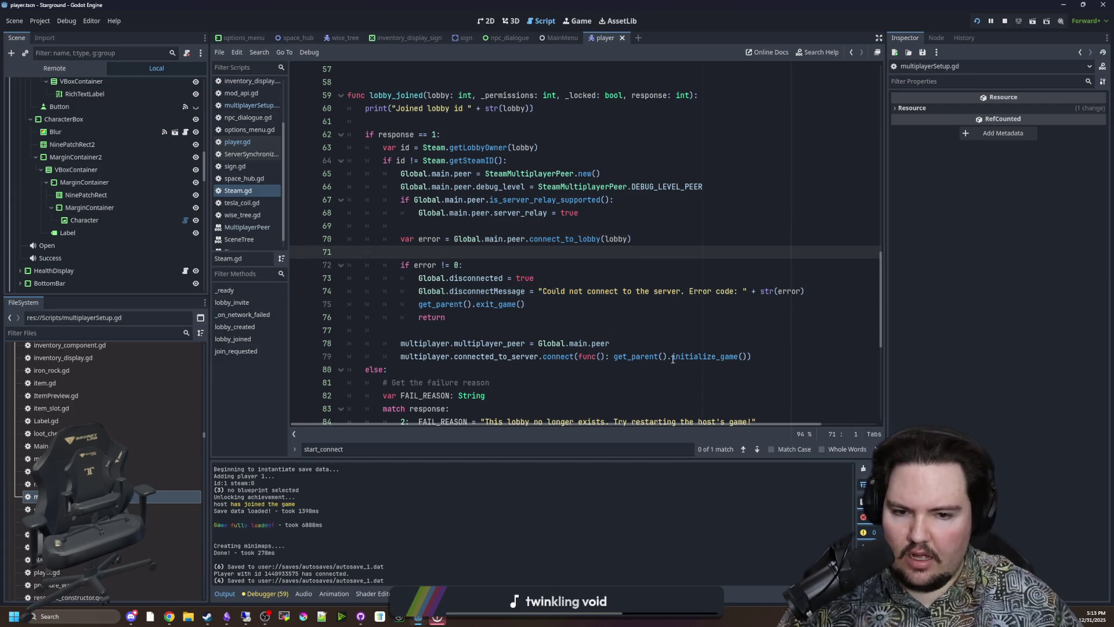
scroll(673, 359, "down", 1)
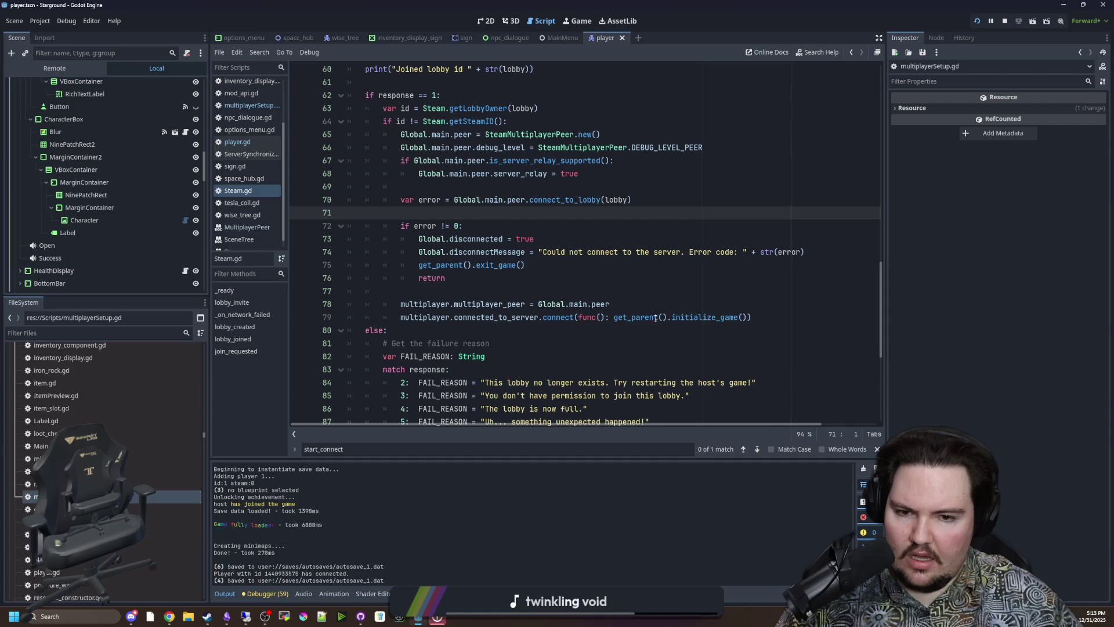
- In multiplayerSetup.gd, search for initialize_game and jump to its definition
left_click(266, 107)
left_click(246, 617)
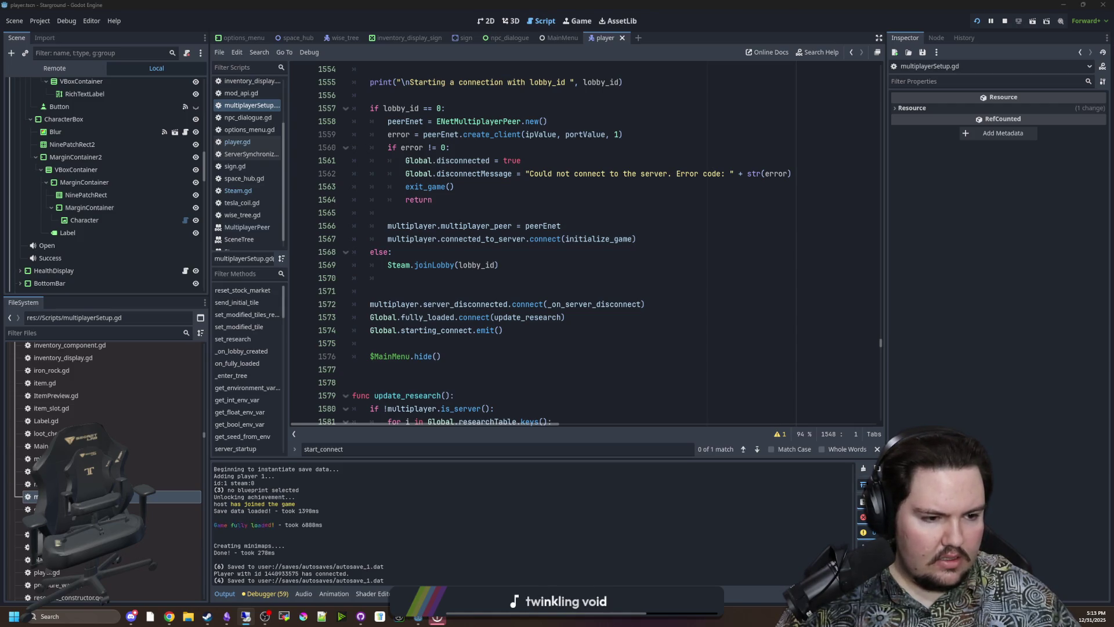
left_click(584, 224)
key("ctrl+f")
type("ini")
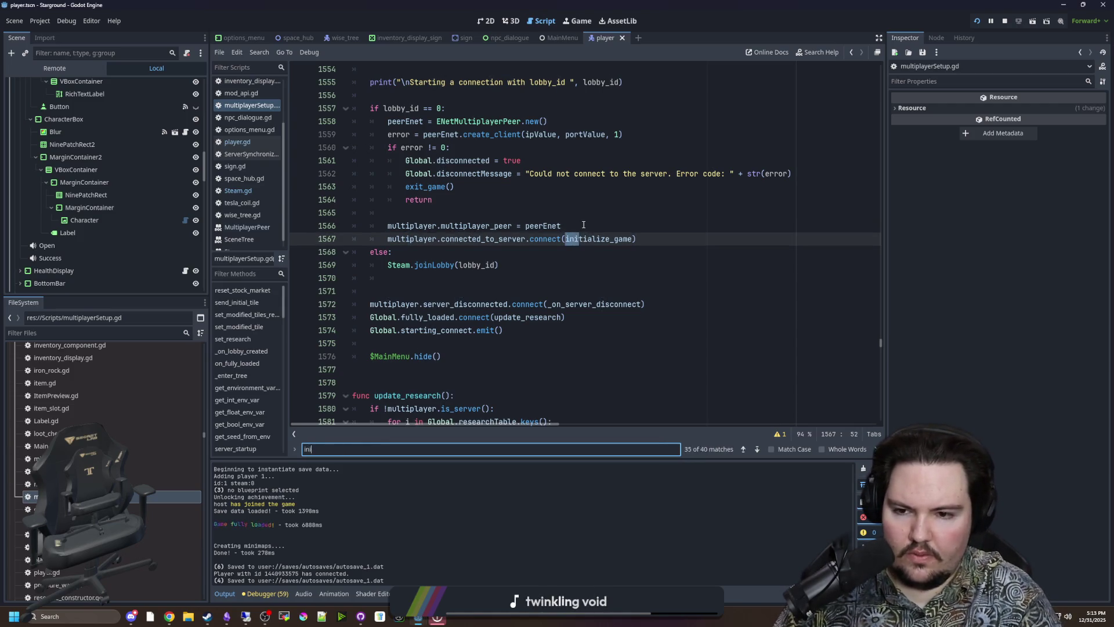
type("tialize_game")
left_click(604, 245)
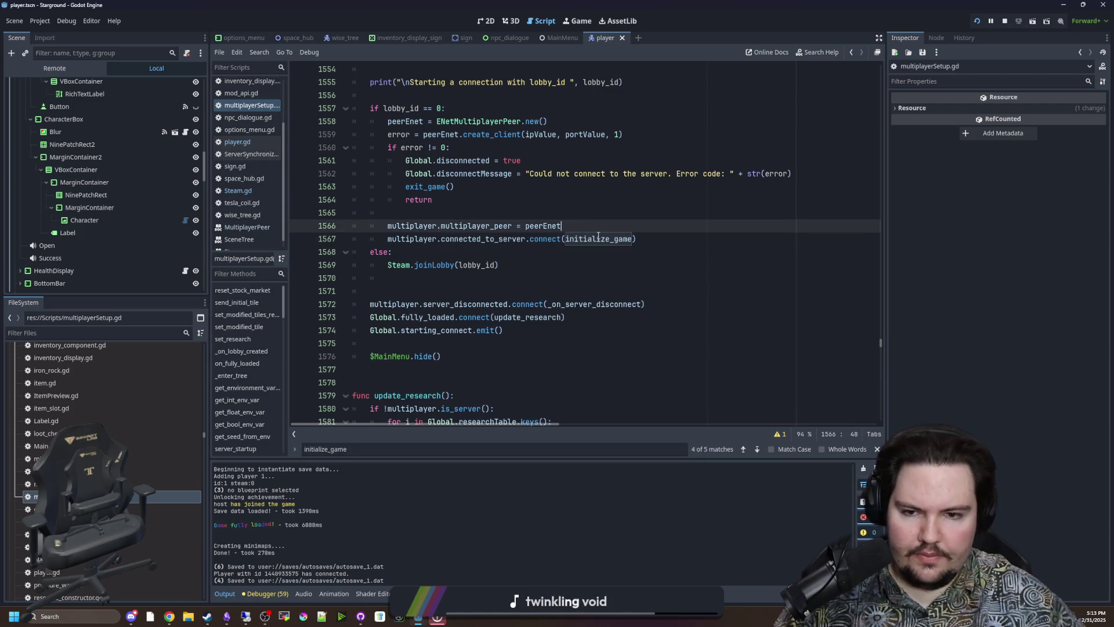
left_click(604, 244, "ctrl")
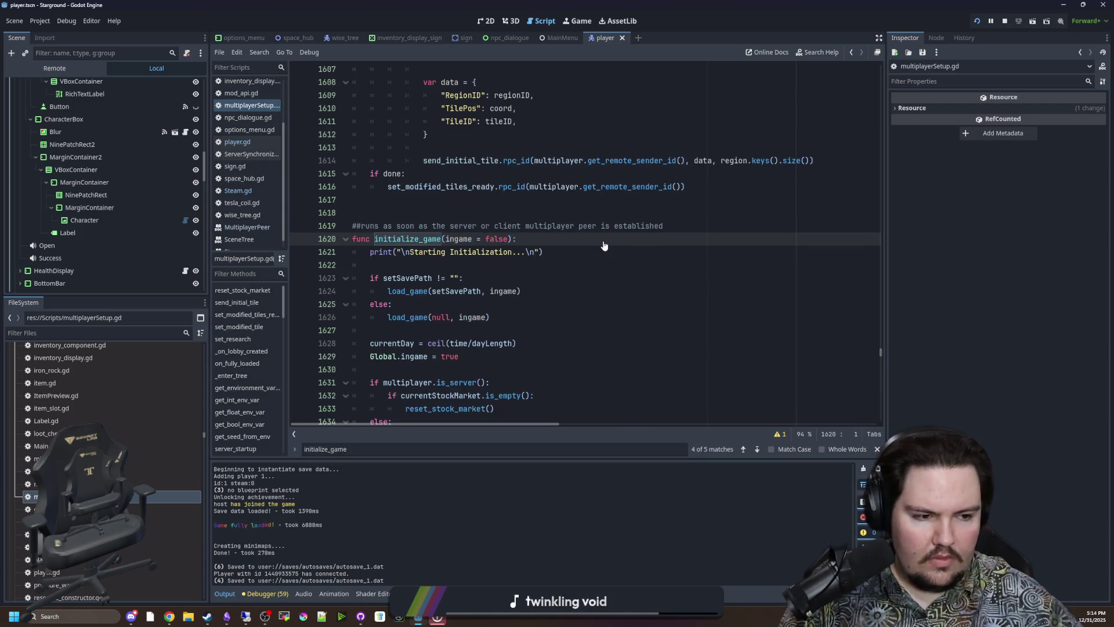
- Review initialize_game's server and client branches, noting the request_tile_data call on line 1635
scroll(422, 217, "down", 3)
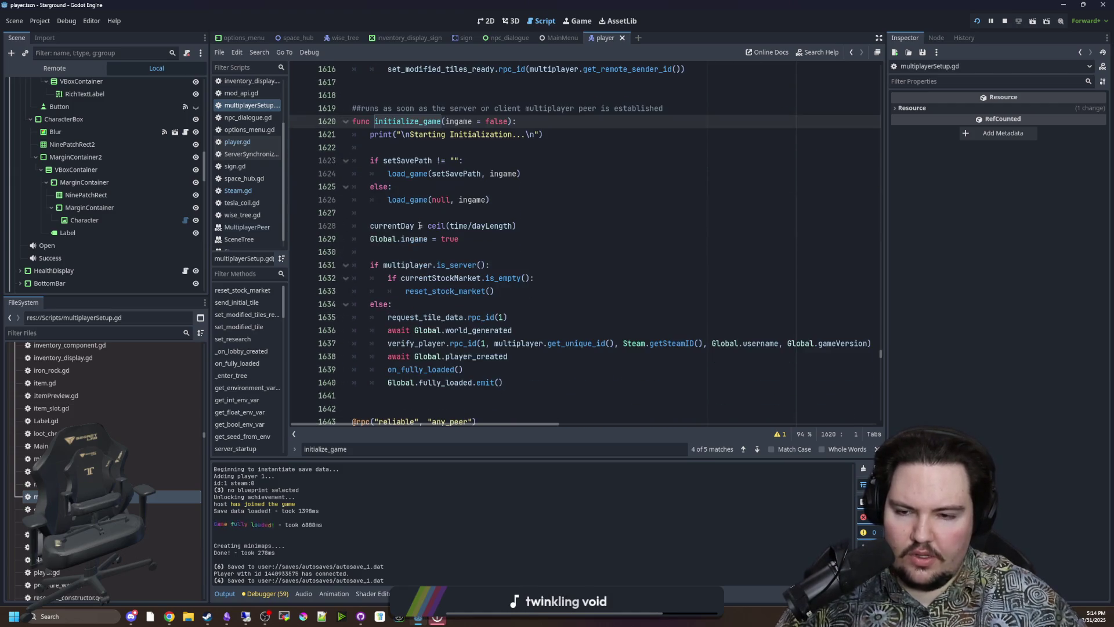
scroll(429, 219, "down", 1)
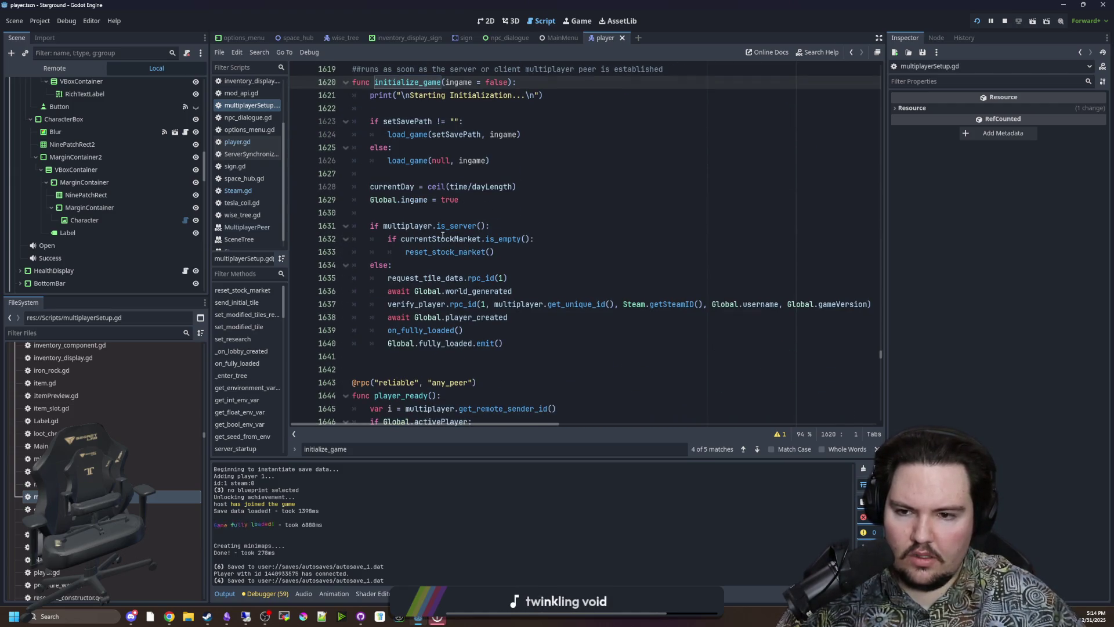
left_click_drag(382, 226, 509, 238)
left_click(385, 226)
left_click(393, 264)
left_click_drag(388, 278, 529, 277)
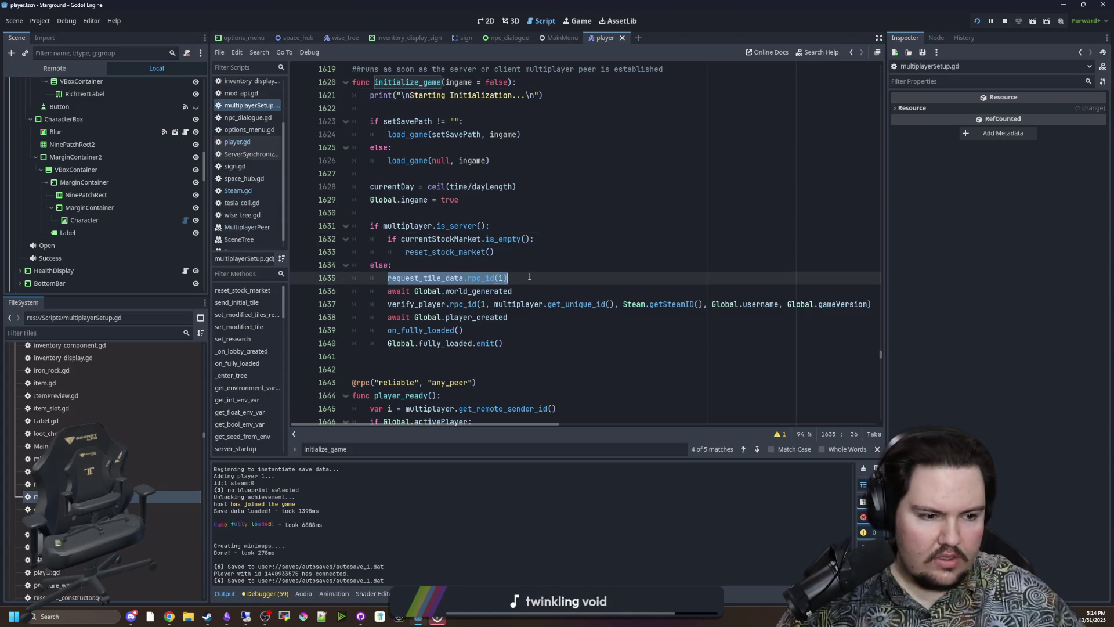
left_click(529, 277)
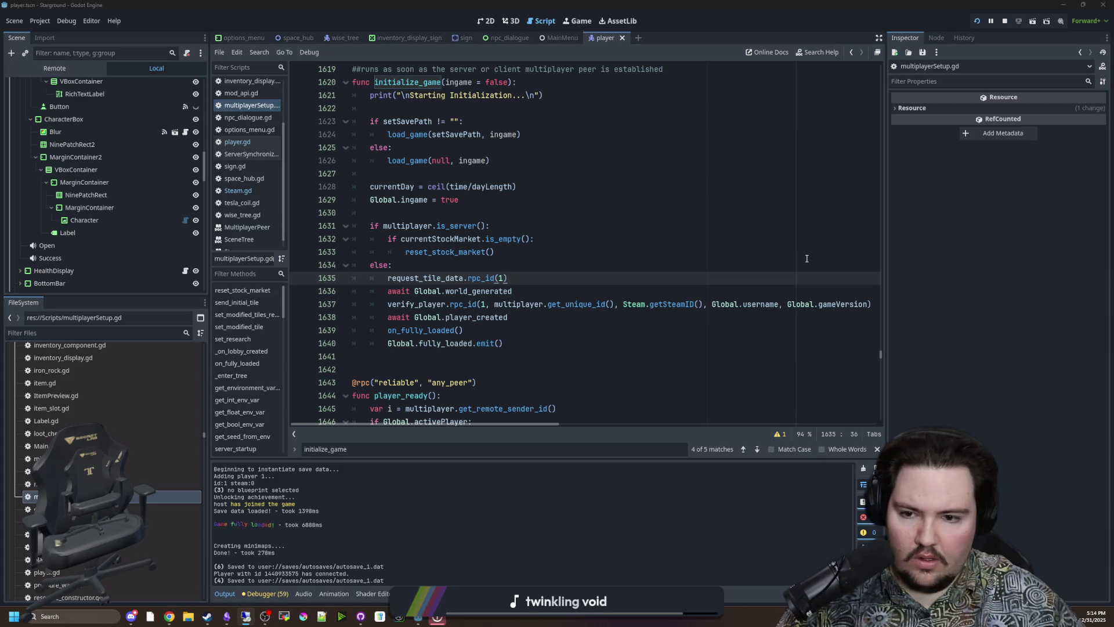
left_click(464, 331)
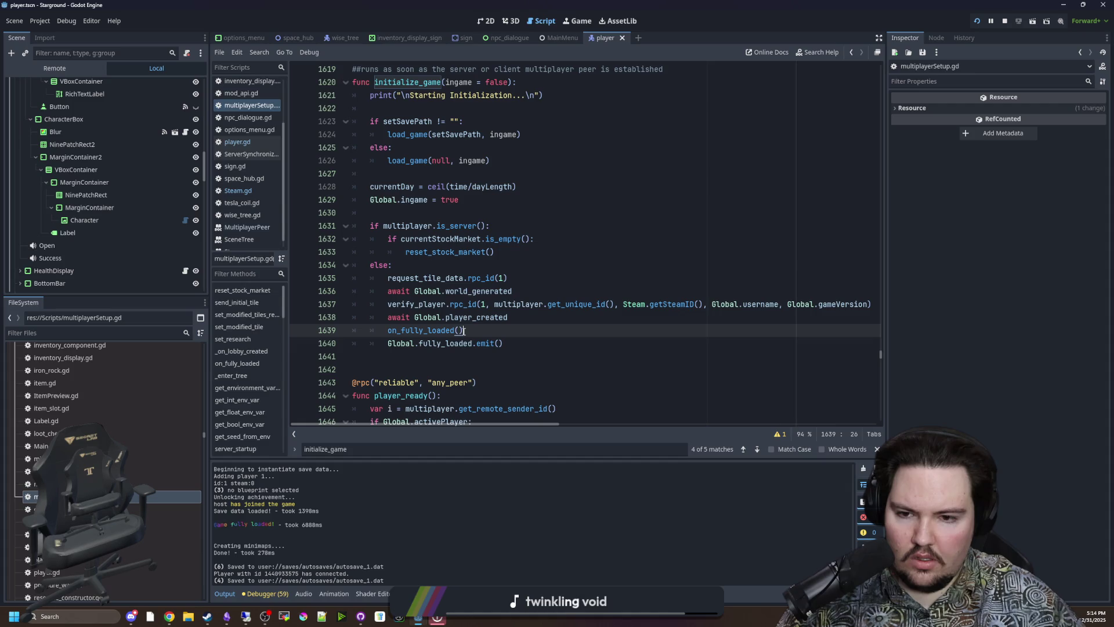
left_click(525, 288)
left_click(445, 256)
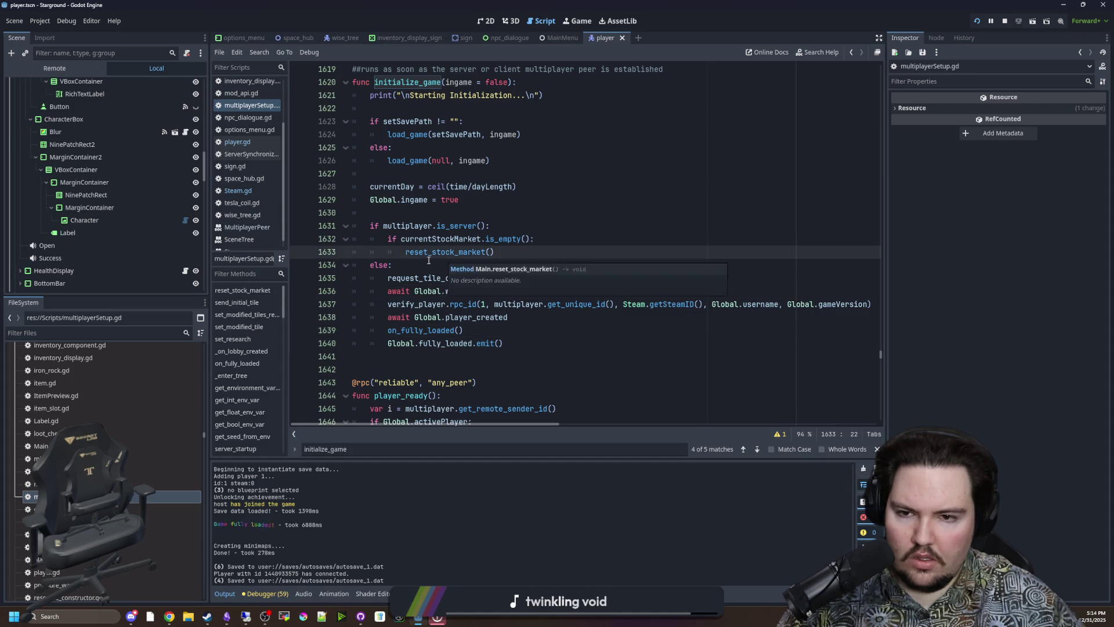
left_click(429, 260)
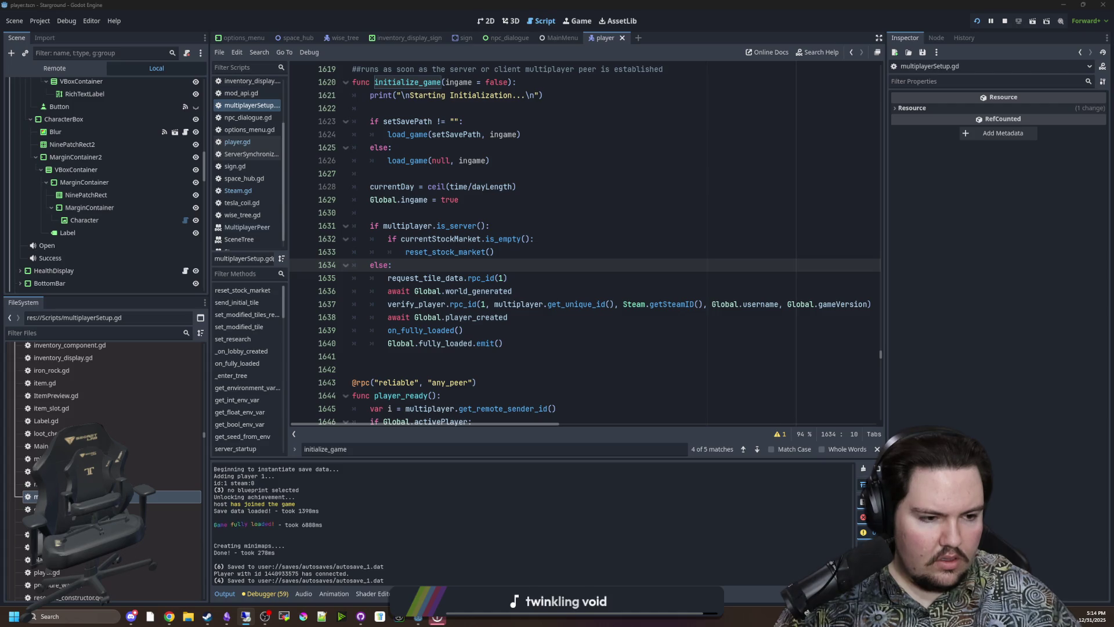
left_click(462, 268)
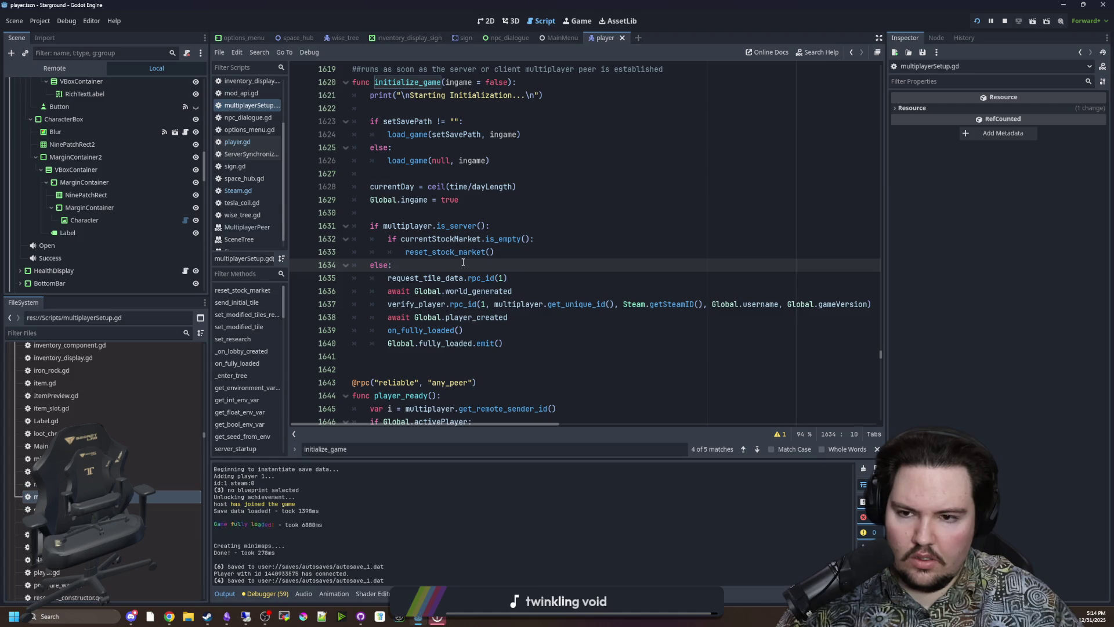
- Ctrl-click the load_game call to follow it to its definition
mouse_move(458, 255)
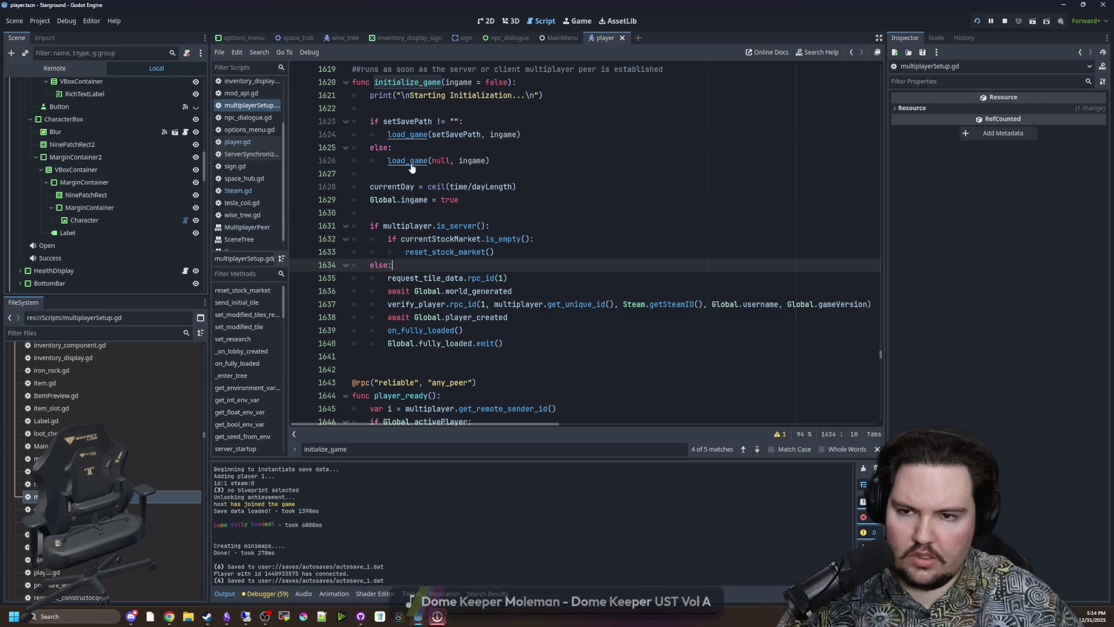
mouse_move(406, 167)
key("ctrl")
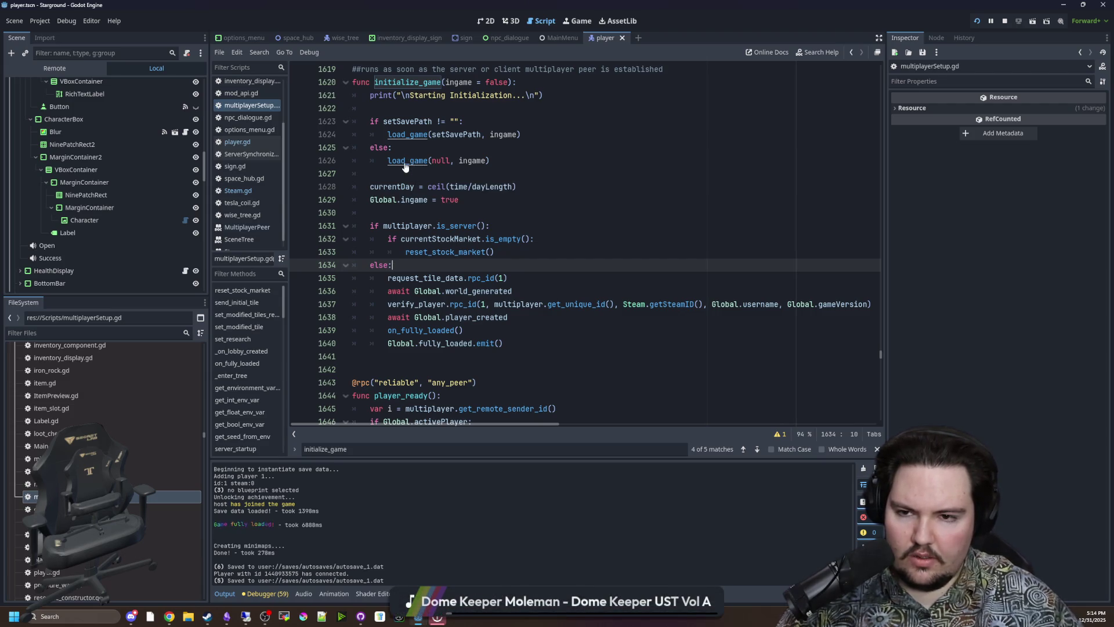
left_click(405, 165)
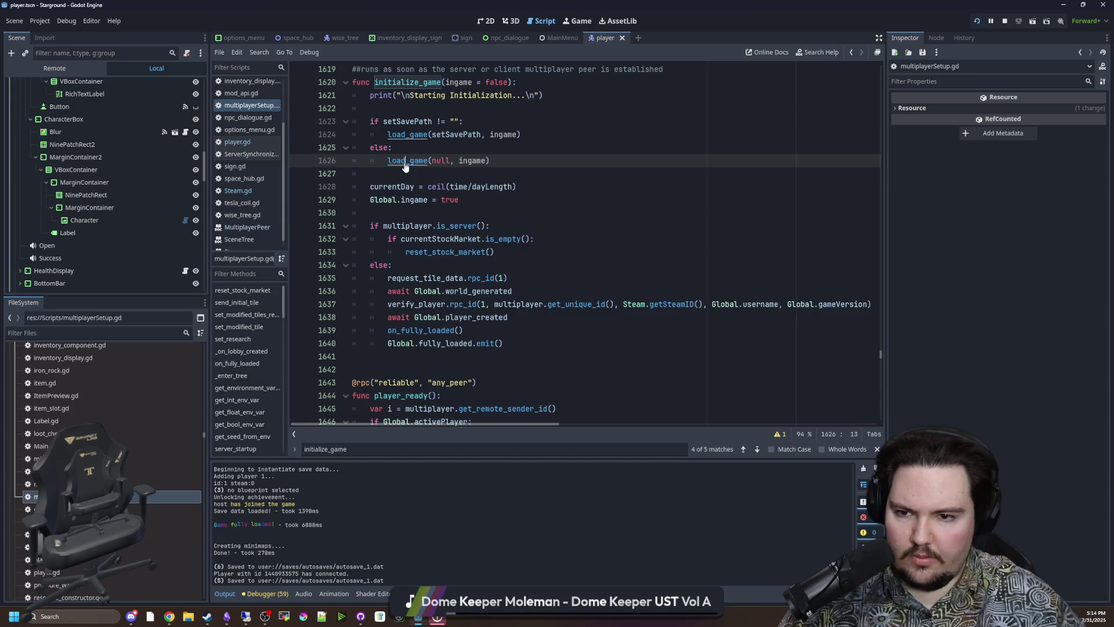
- Jump to the load_game definition and read through its body
left_click(405, 166, "ctrl")
scroll(459, 275, "down", 8)
scroll(460, 275, "down", 18)
scroll(499, 260, "down", 16)
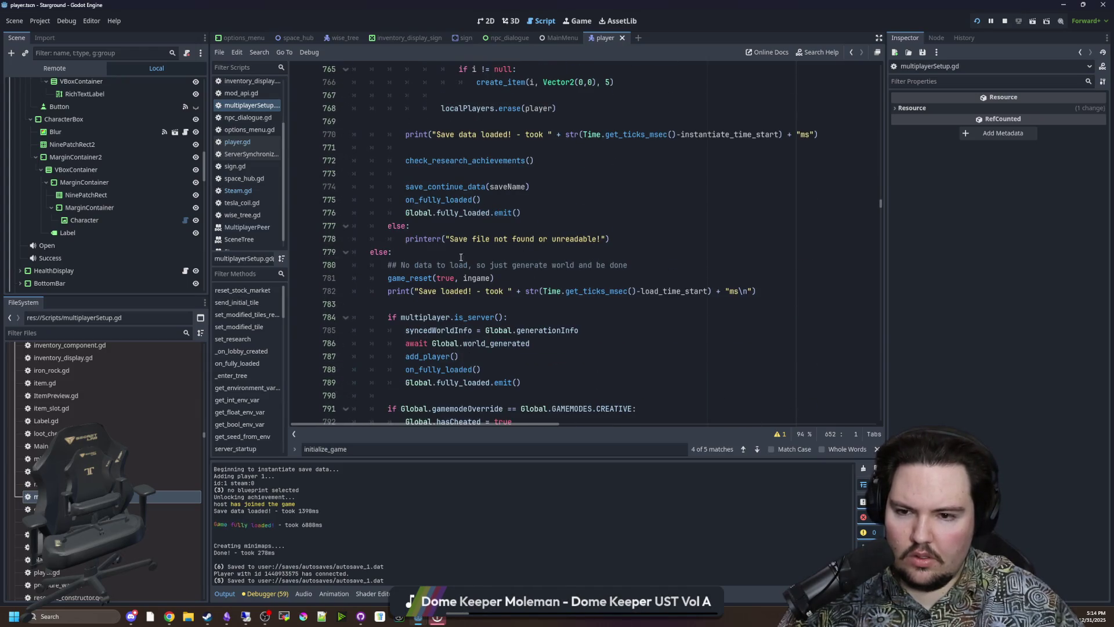
scroll(425, 221, "down", 2)
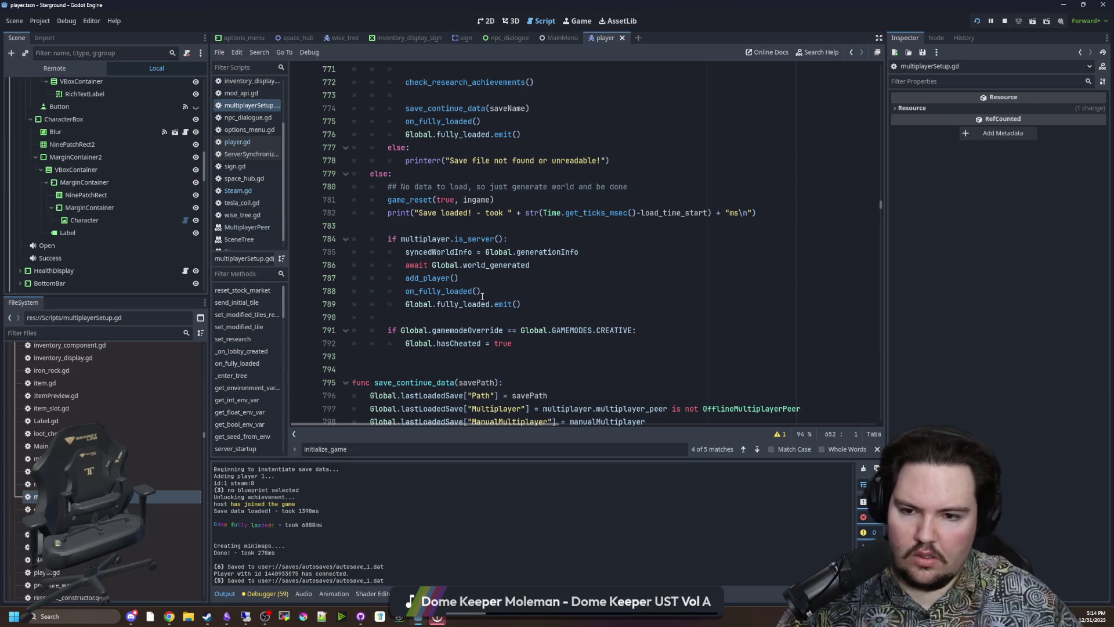
left_click(419, 231)
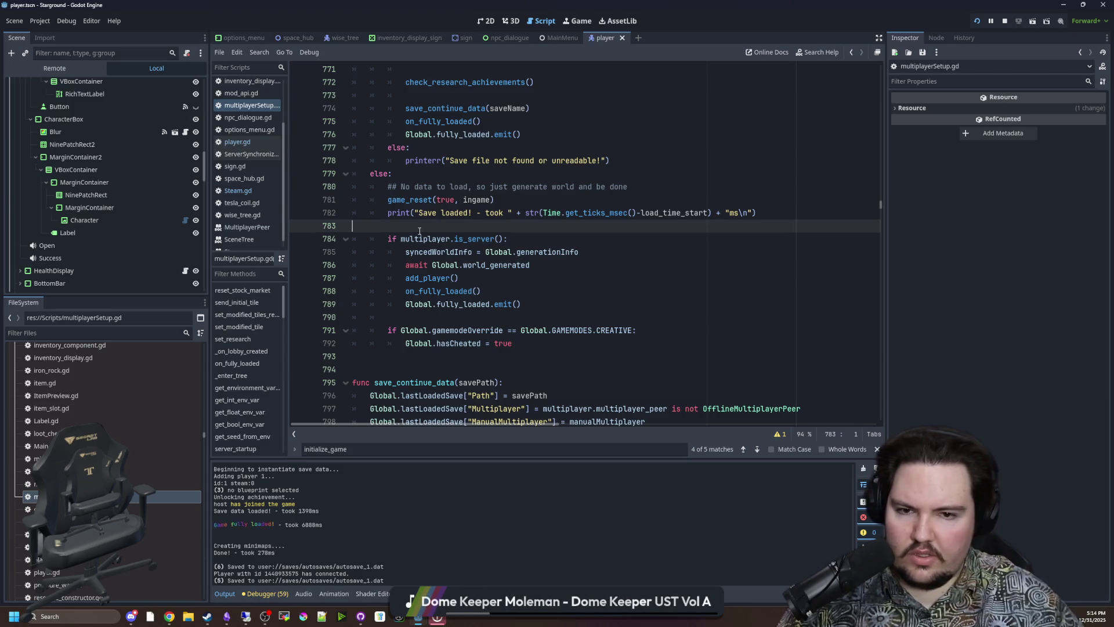
key("alt+Left")
scroll(445, 268, "down", 2)
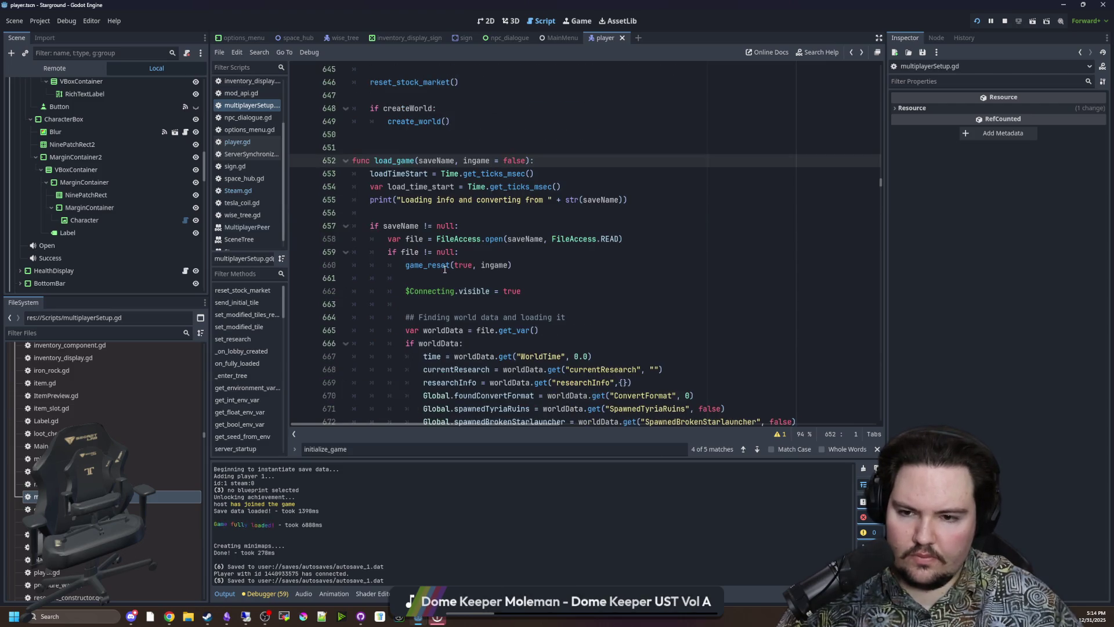
left_click(446, 213)
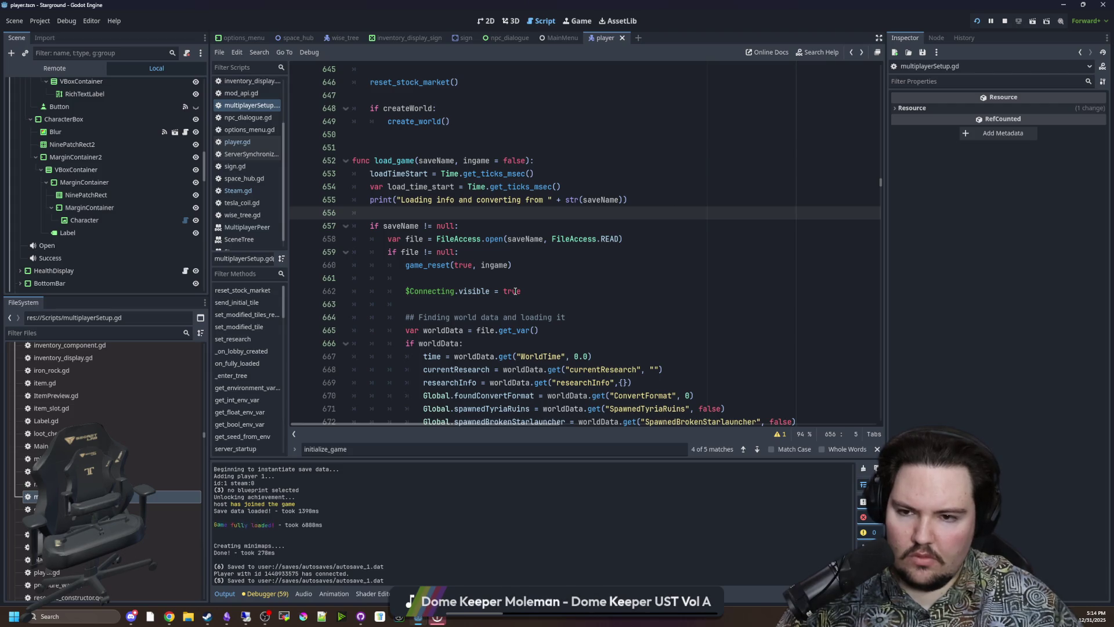
scroll(516, 291, "down", 5)
scroll(470, 175, "up", 5)
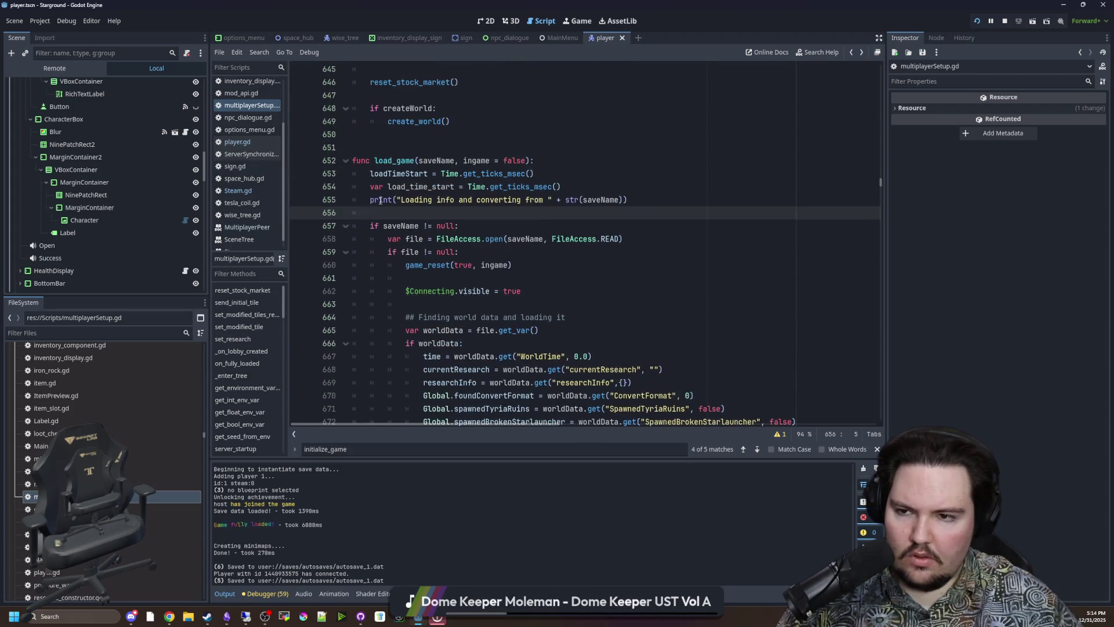
- Find the initialize_game call at line 948 and jump to its definition
left_click(470, 146)
key("ctrl+f")
key("Return")
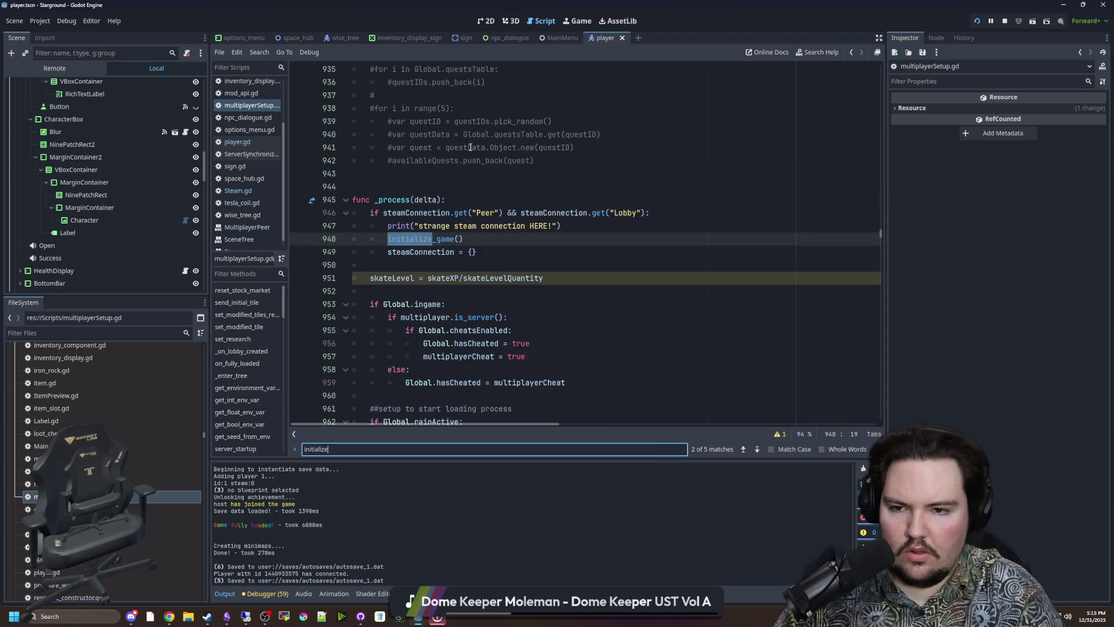
type("_game")
left_click(470, 147)
left_click(416, 238)
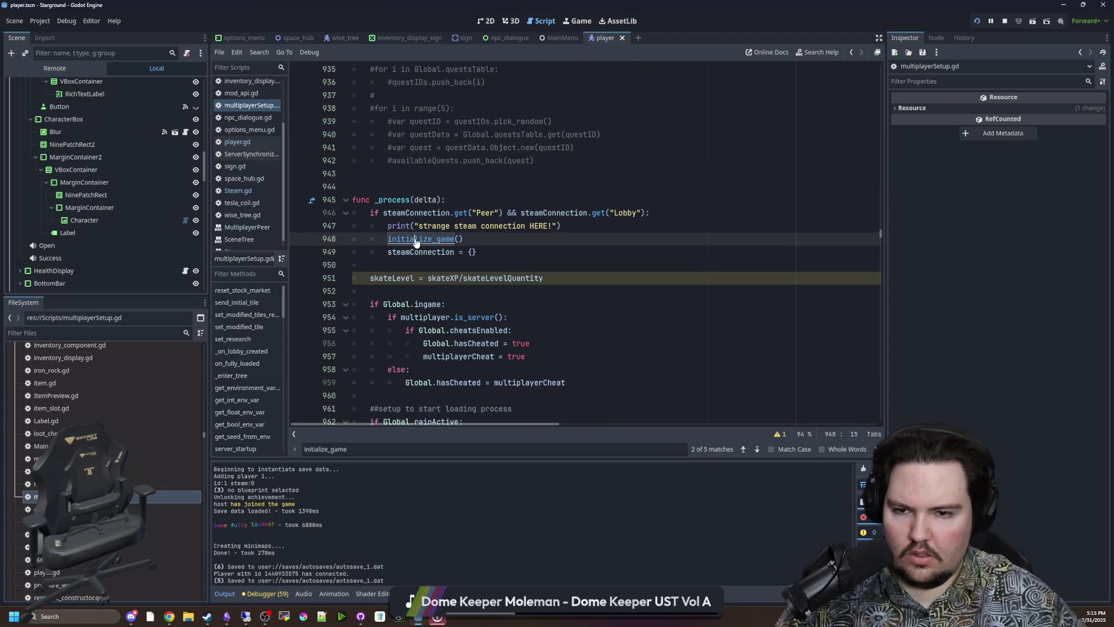
left_click(416, 239, "ctrl")
- Review the client branch lines 1635–1640 and place the caret on the else: line
scroll(440, 235, "down", 5)
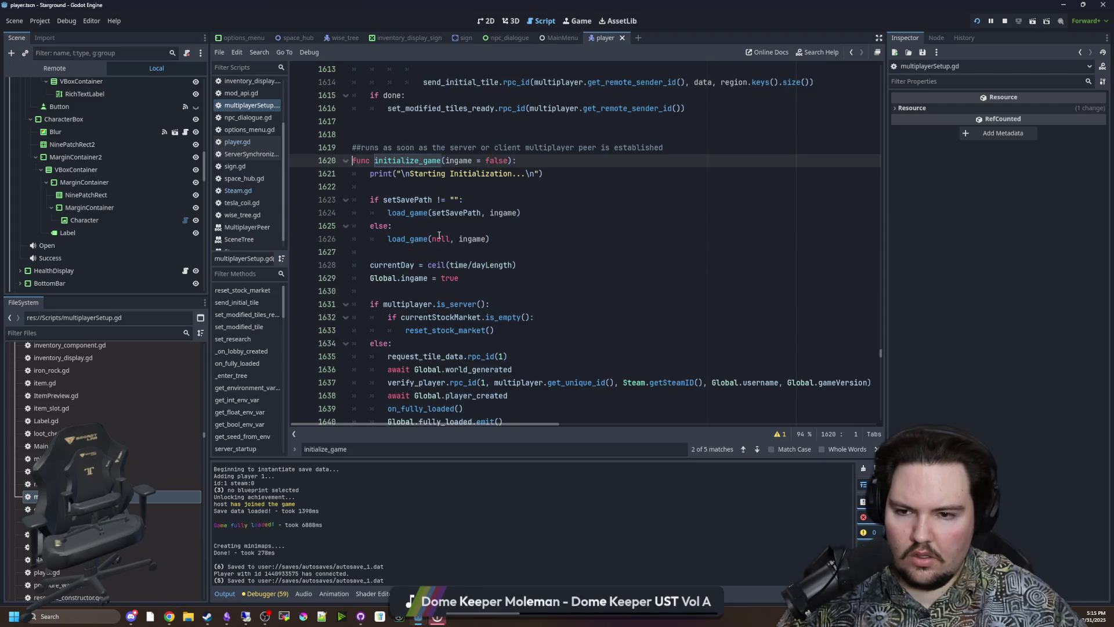
scroll(473, 258, "up", 3)
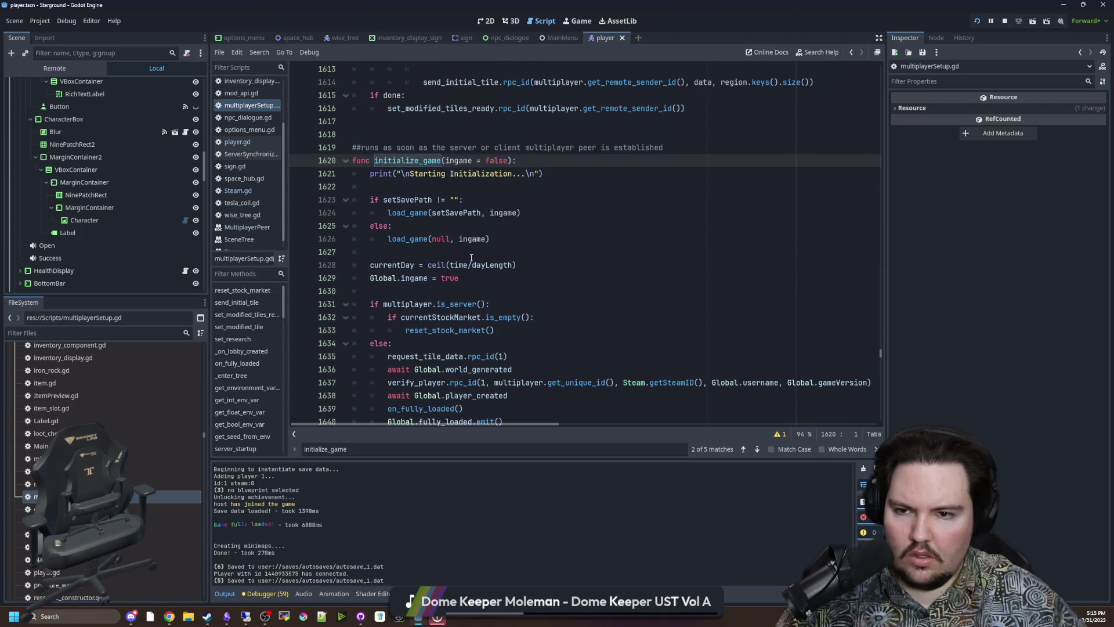
scroll(471, 257, "down", 2)
left_click_drag(388, 278, 548, 346)
left_click(548, 346)
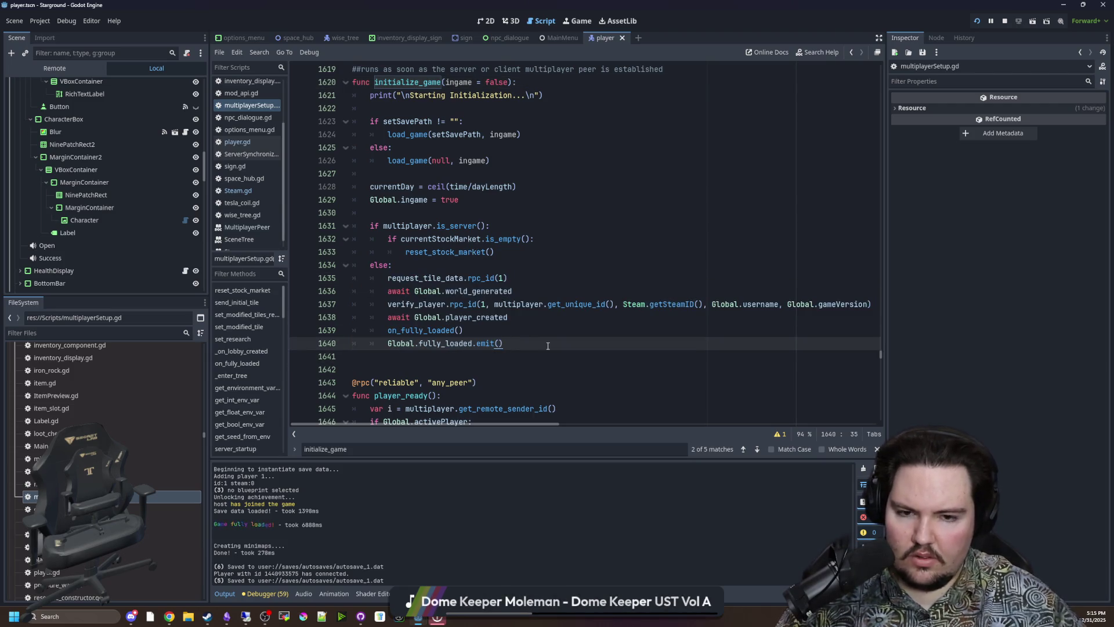
left_click(641, 287)
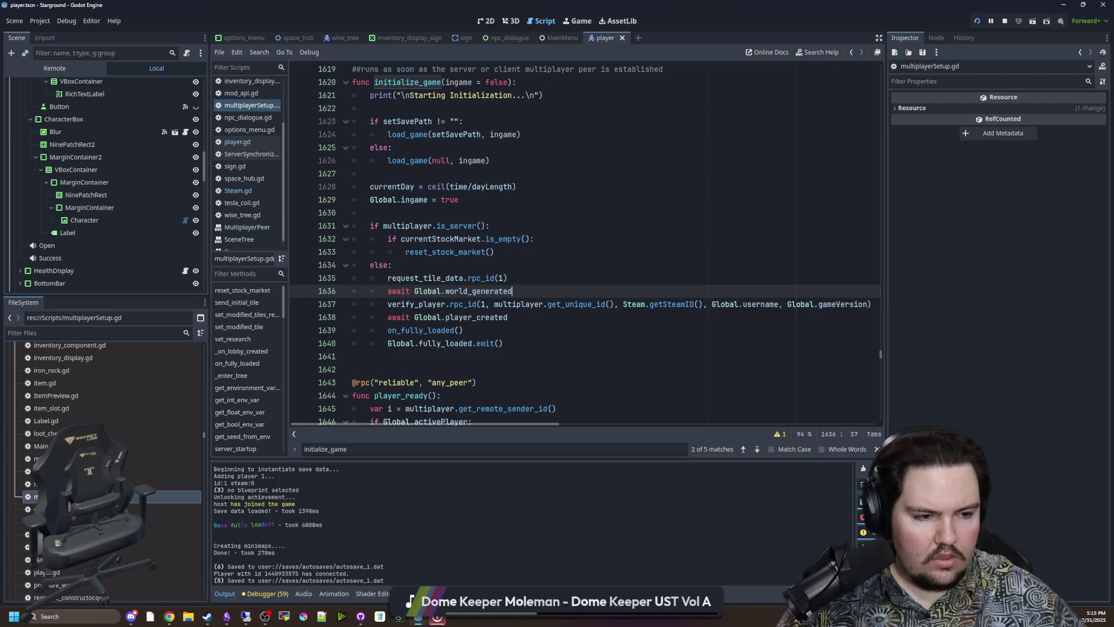
key("Up")
key("Up")
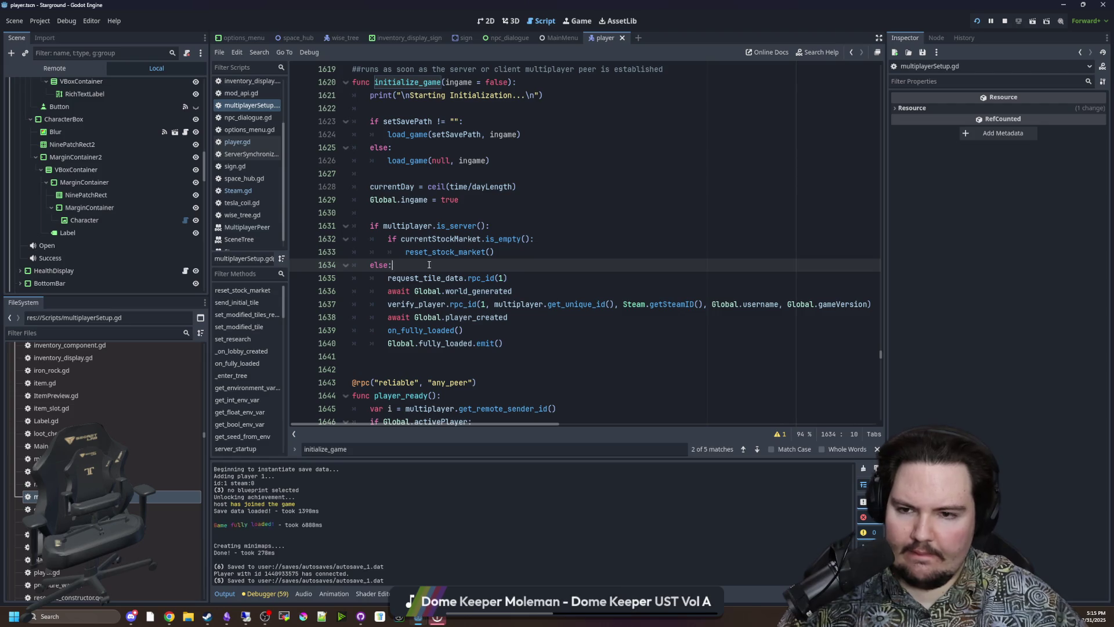
- Add print("Requesting tile data...") as a new line under else:
key("Return")
type("print(\"Re")
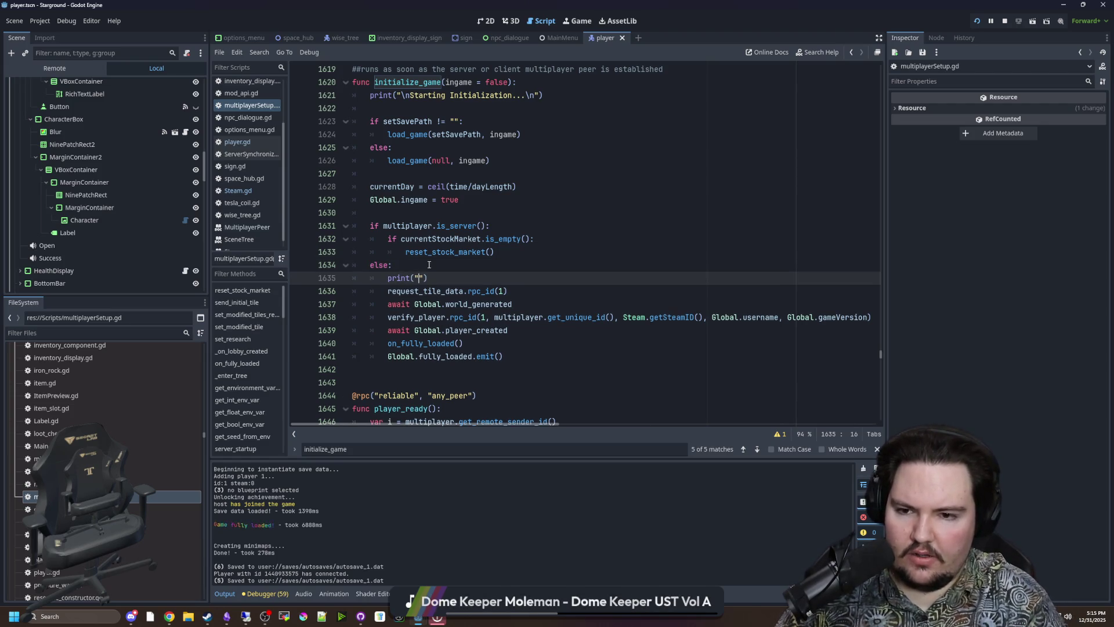
type("questing tile data")
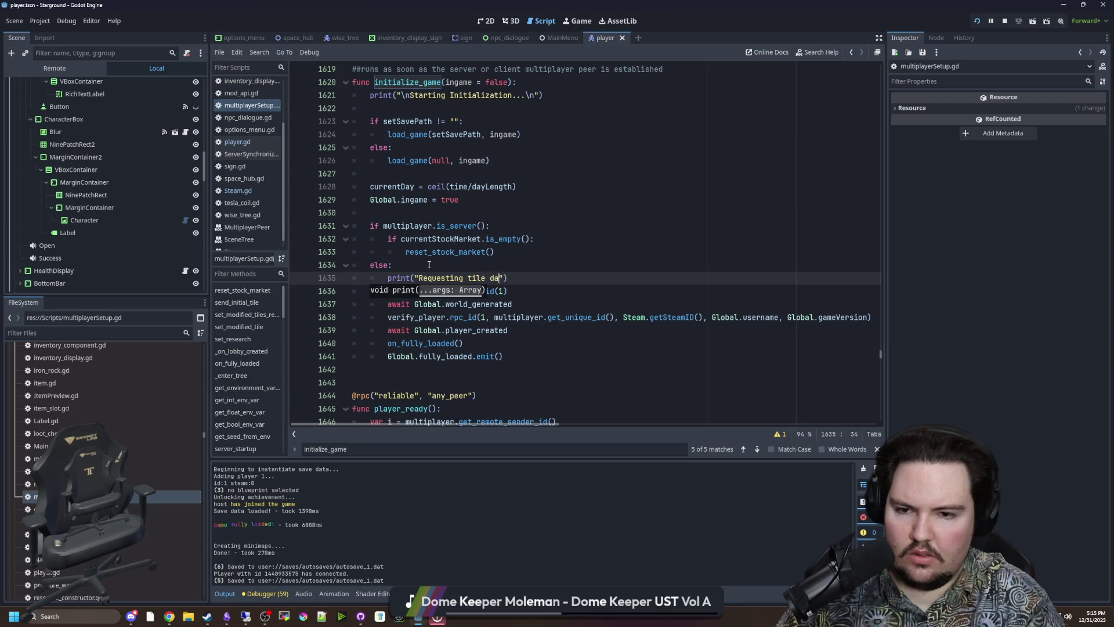
type("...")
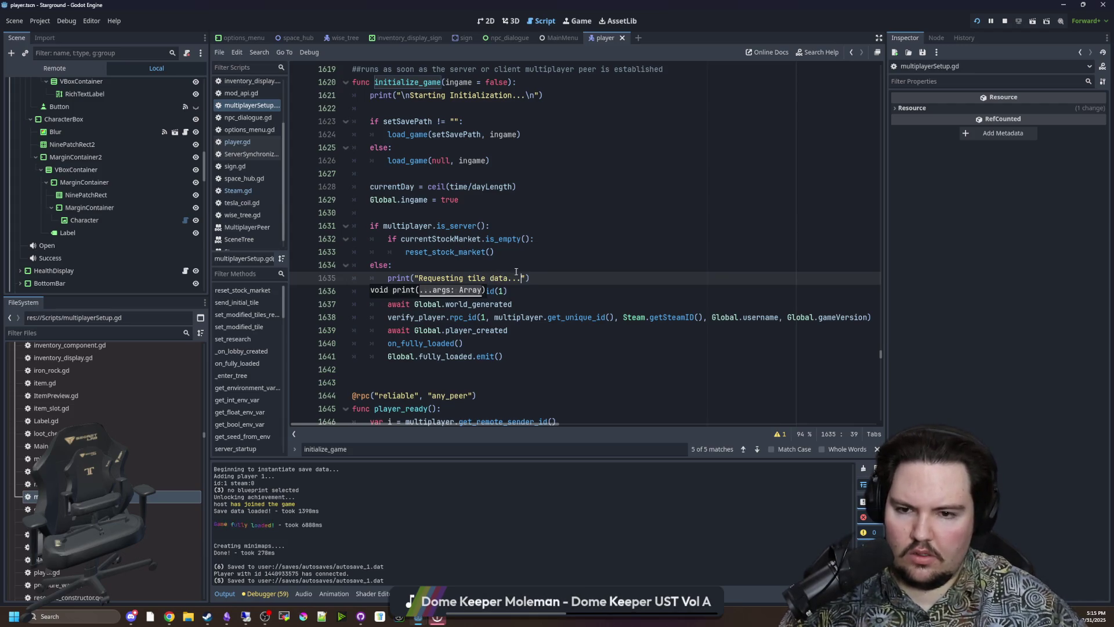
left_click(535, 273)
mouse_move(545, 276)
left_mouse_down()
mouse_move(384, 278)
mouse_move(471, 251)
mouse_move(385, 284)
left_mouse_up()
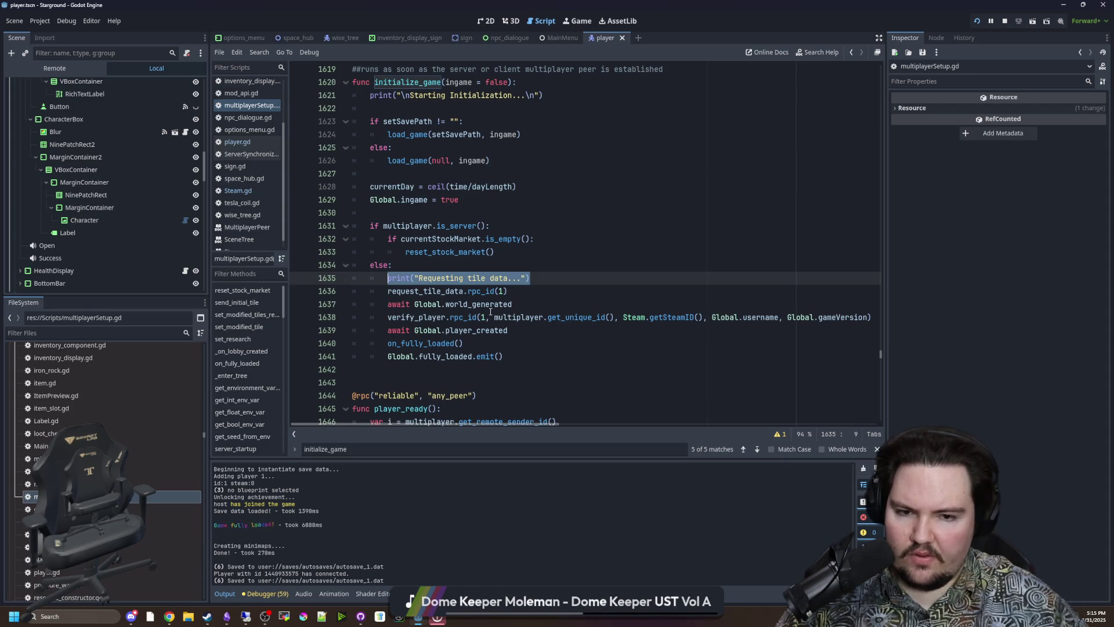
- Ctrl-click the request_tile_data call to jump to its definition
scroll(490, 312, "down", 1)
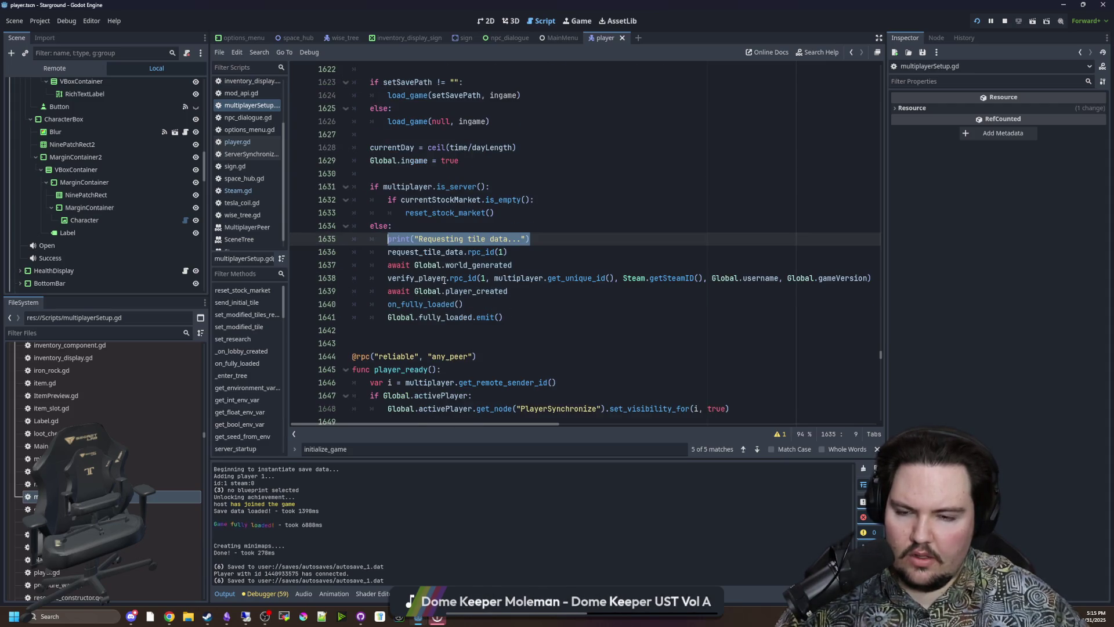
mouse_move(454, 256)
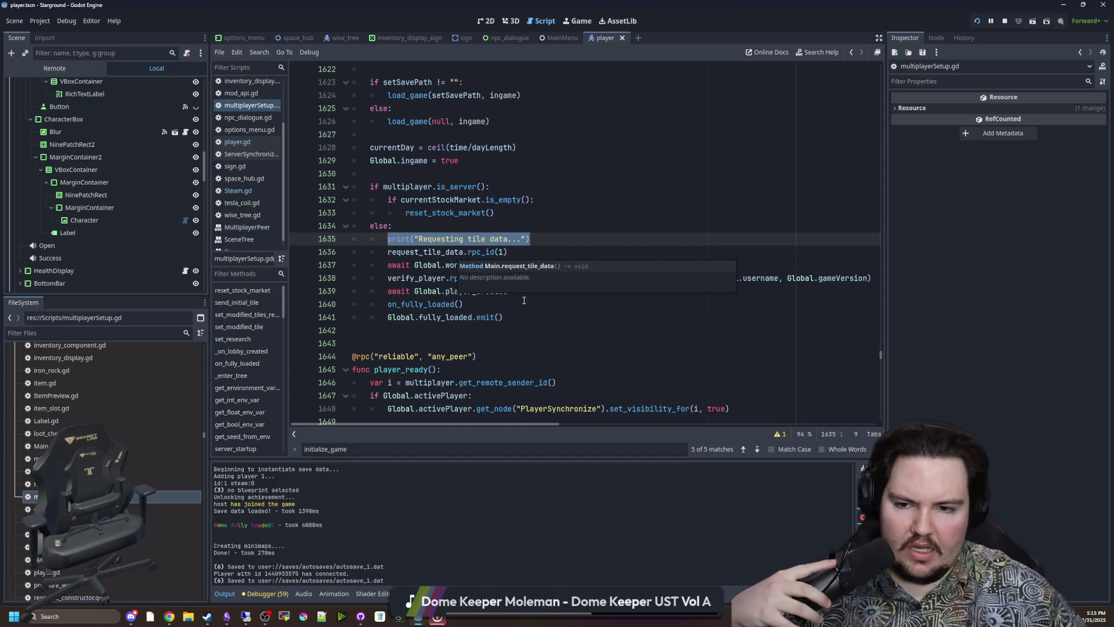
left_click(563, 314)
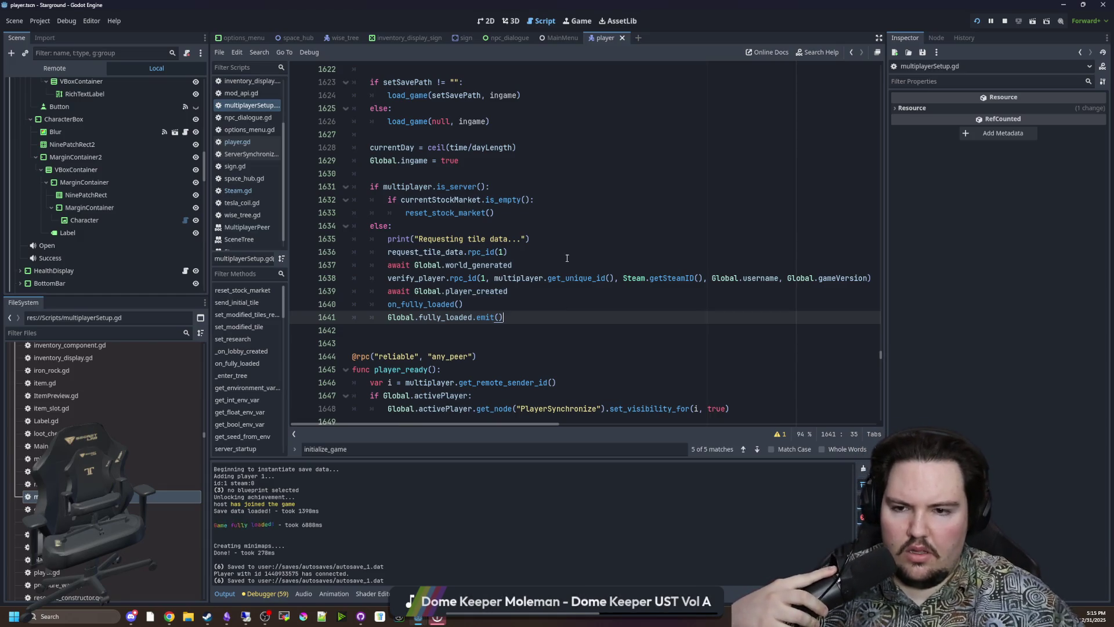
left_click(504, 248)
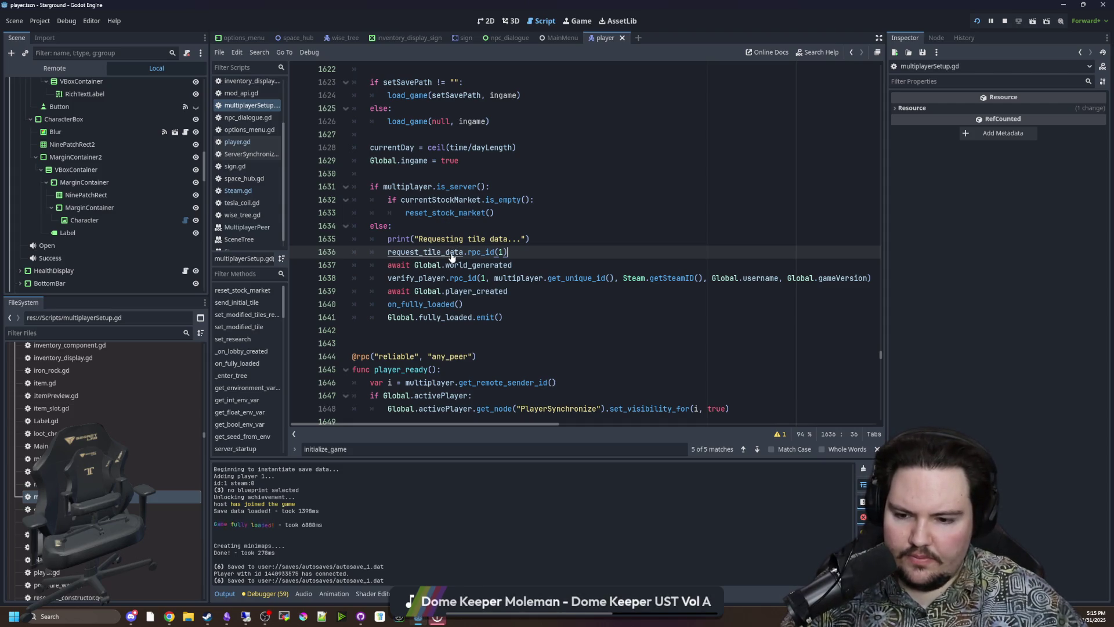
left_click(452, 253, "ctrl")
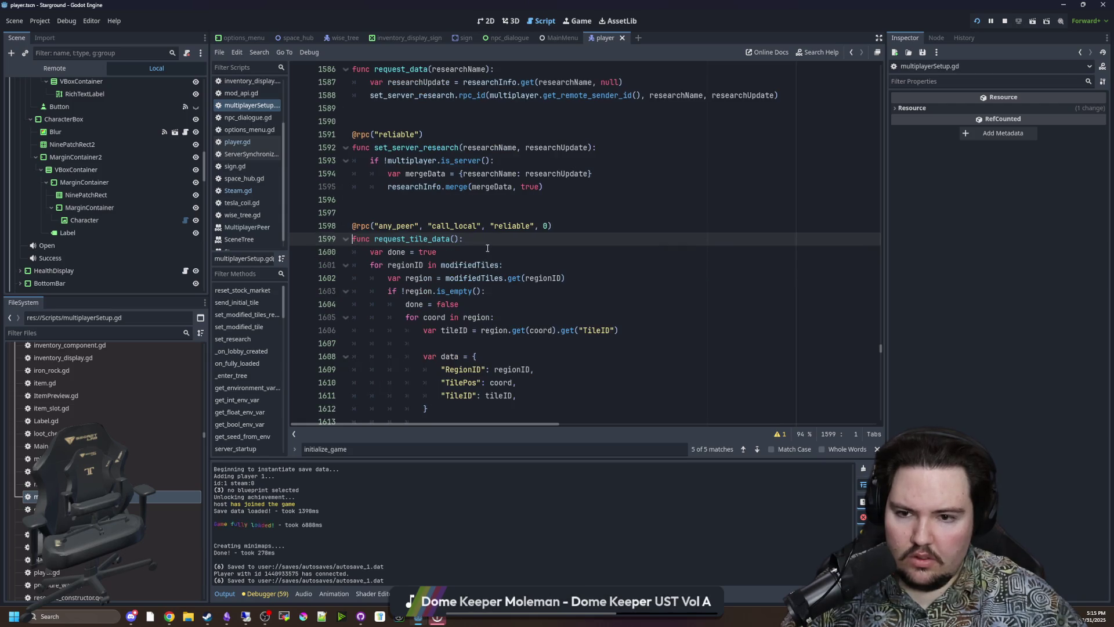
key("Return")
type("print(")
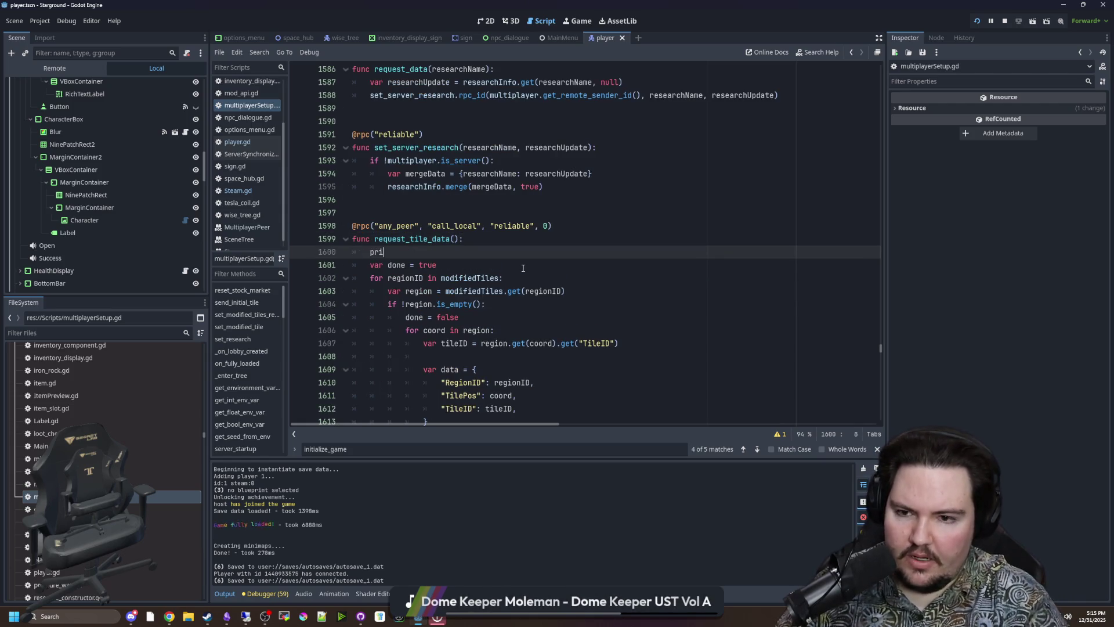
left_click(548, 226)
key("BackSpace")
key("BackSpace")
key("BackSpace")
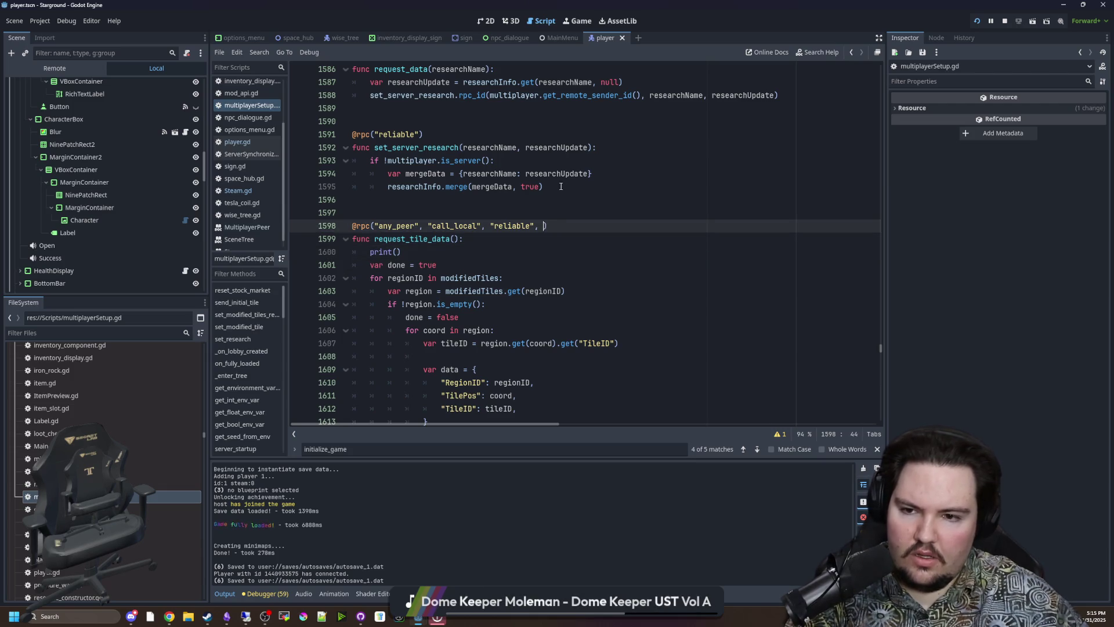
- Complete the print as "Tiles requested from {0}".format([multiplayer.get_remote_sender_id()])
left_click(396, 252)
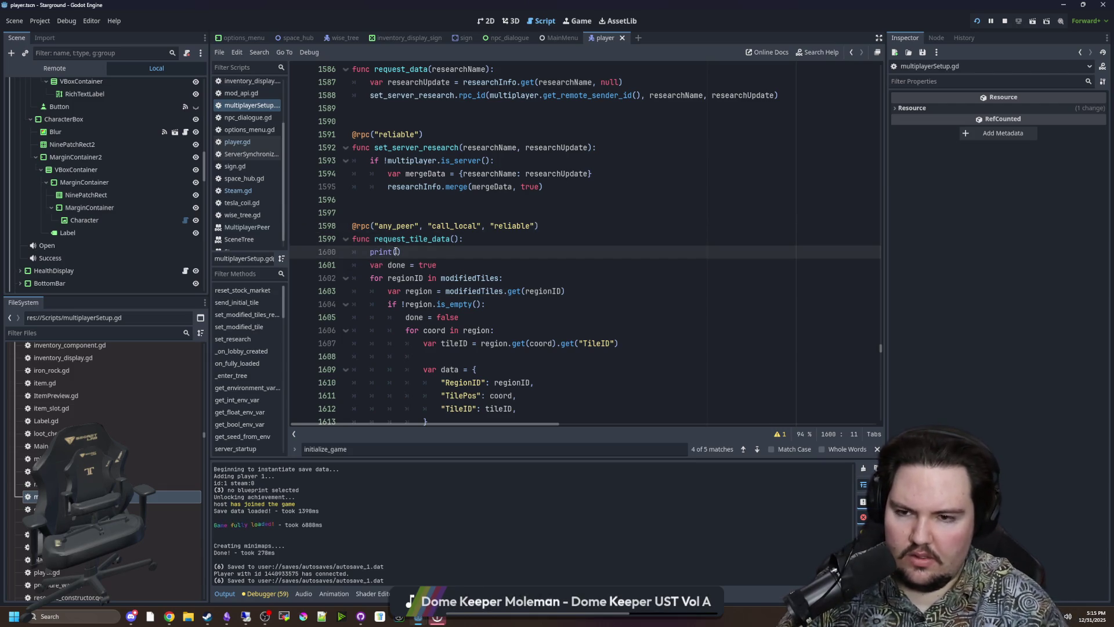
type("\"Tile")
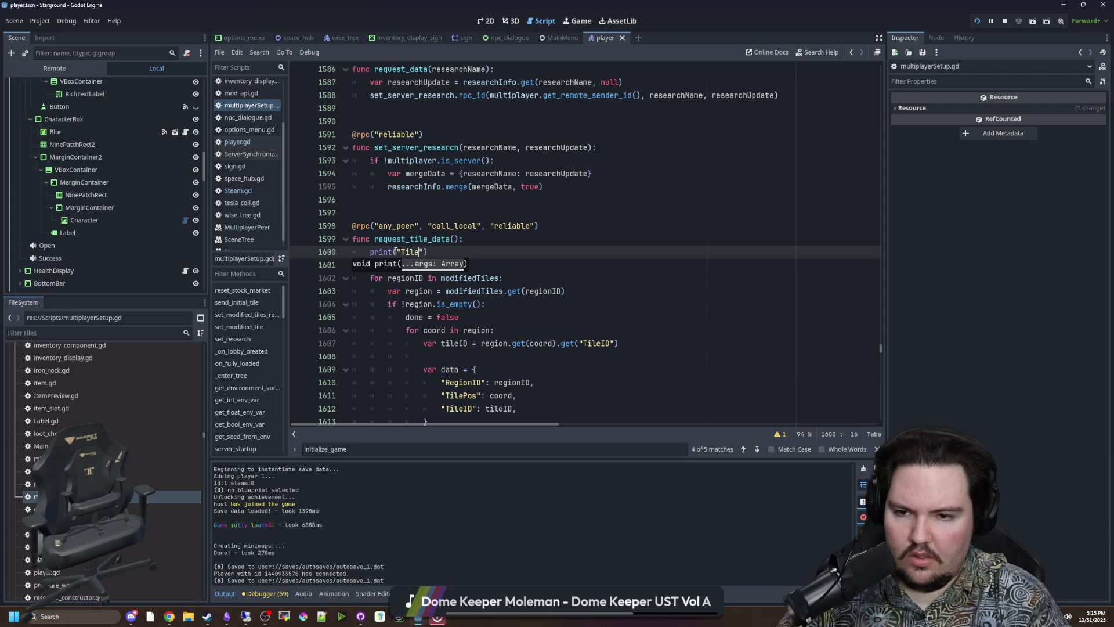
type("  requested from")
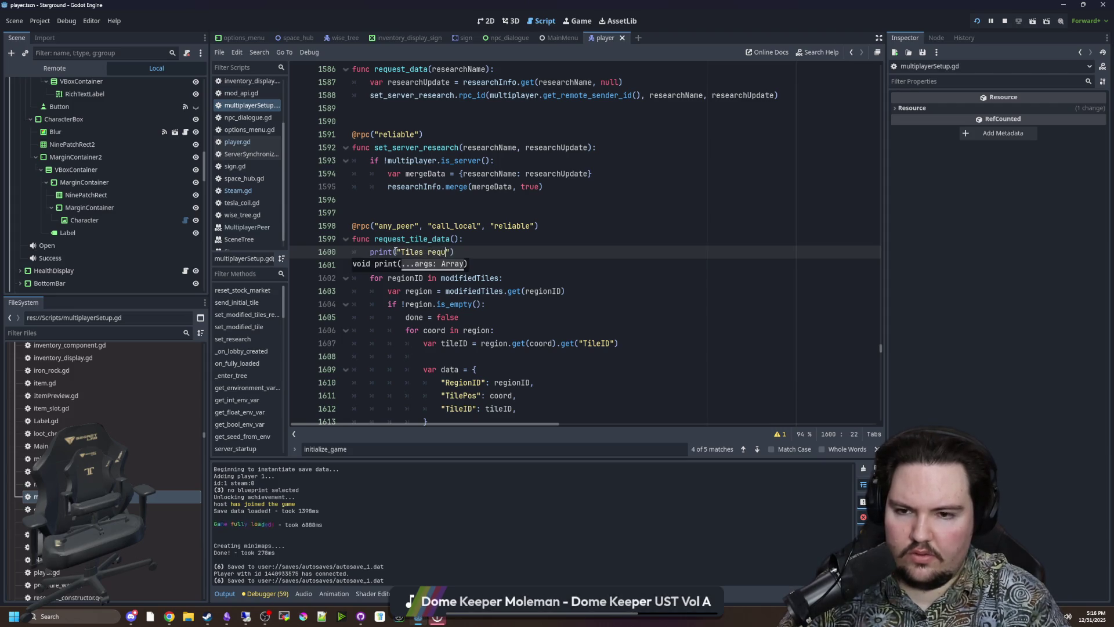
type(" {0")
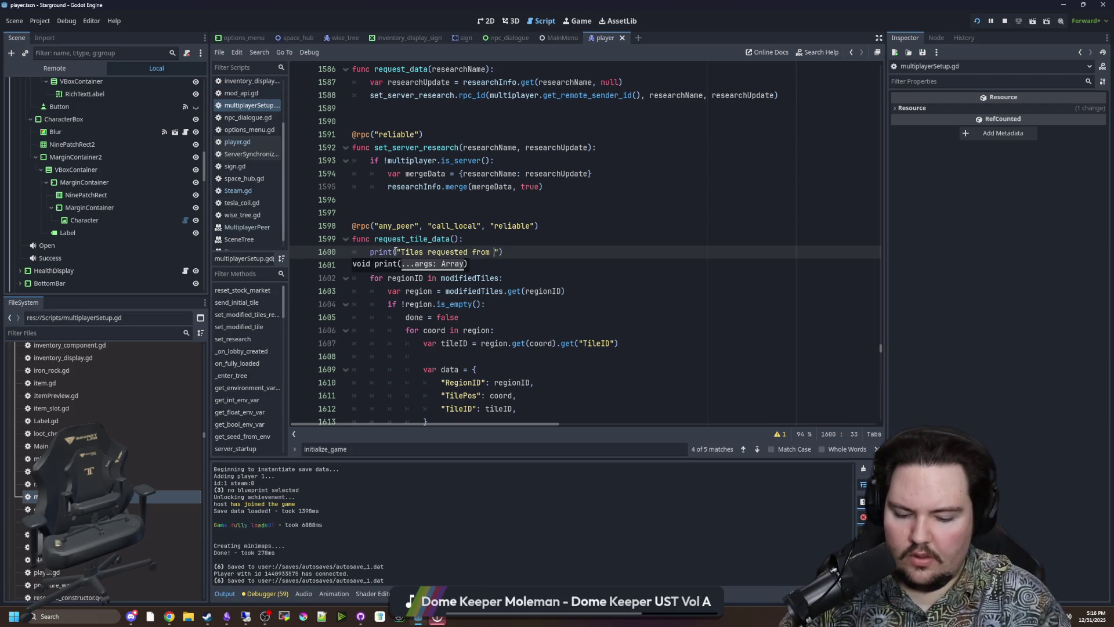
type(".,")
key("BackSpace")
type("format([")
key("Left")
type("multip")
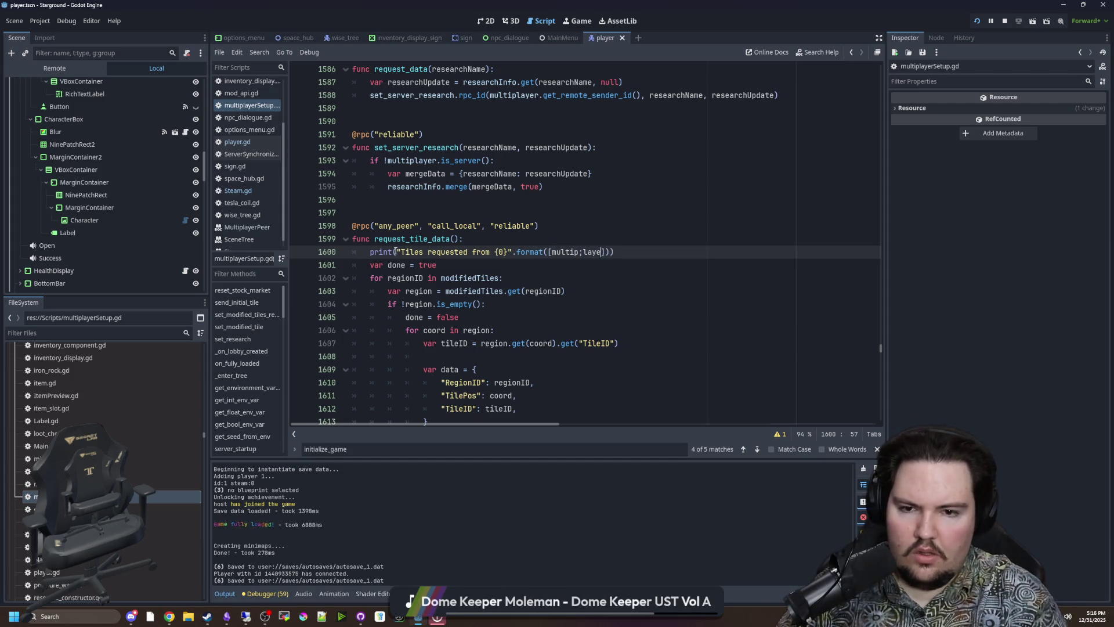
type("layer.get_remo")
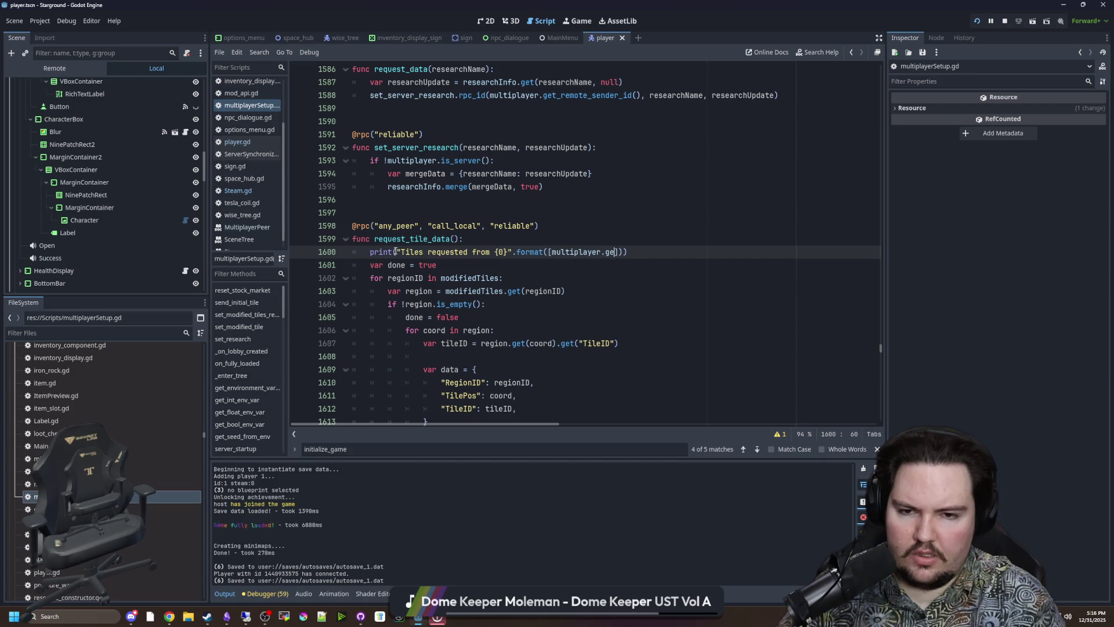
key("Return")
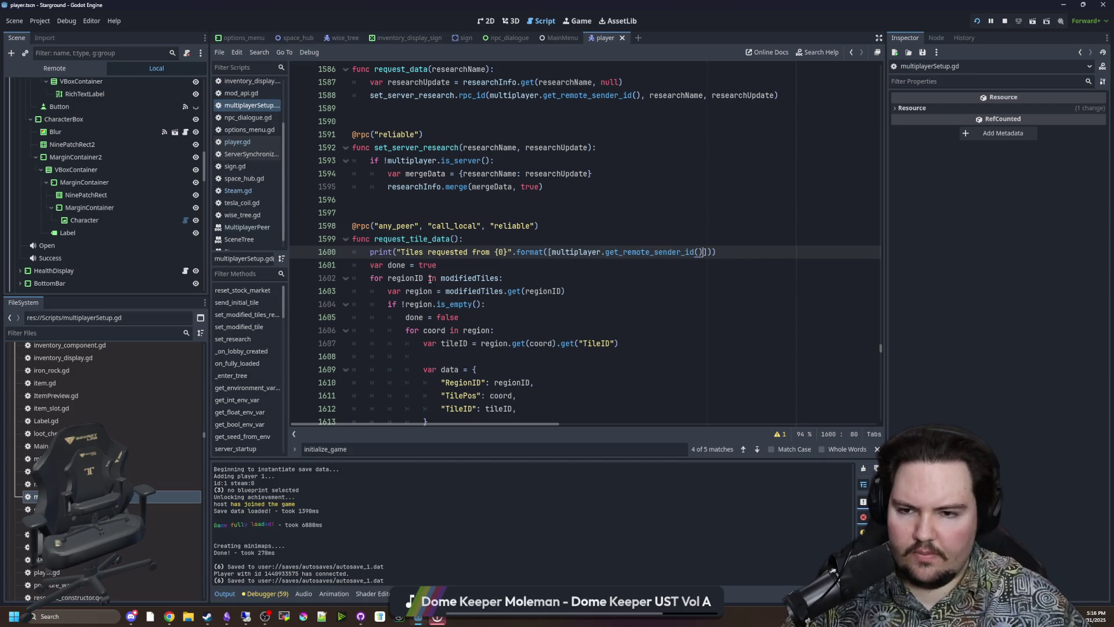
- Save the script with Ctrl+S
left_click(560, 266)
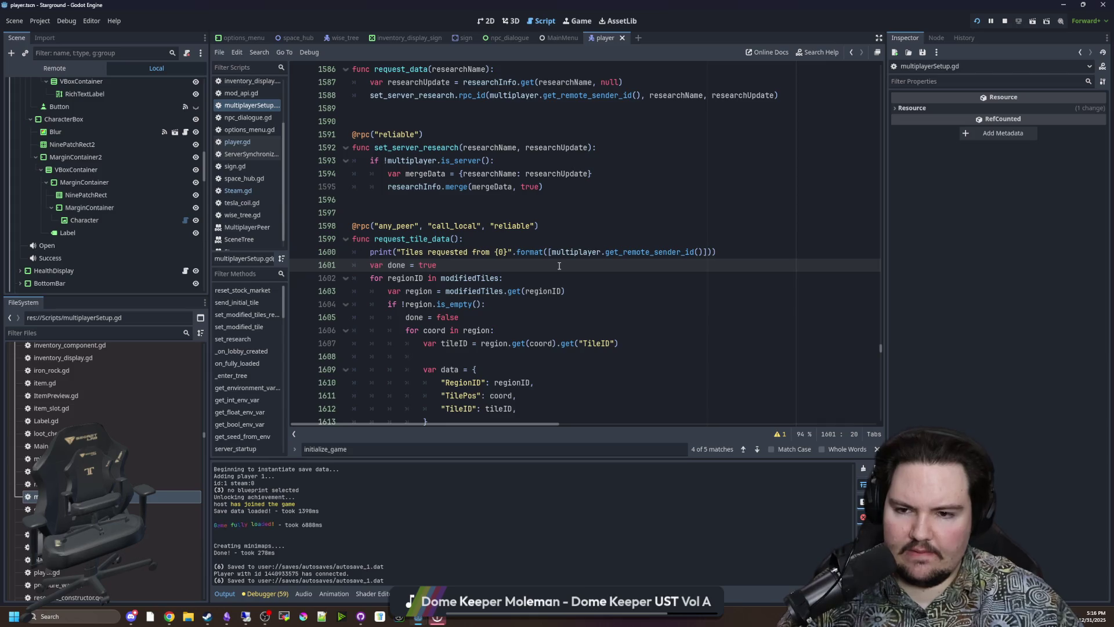
scroll(545, 272, "down", 4)
key("ctrl+s")
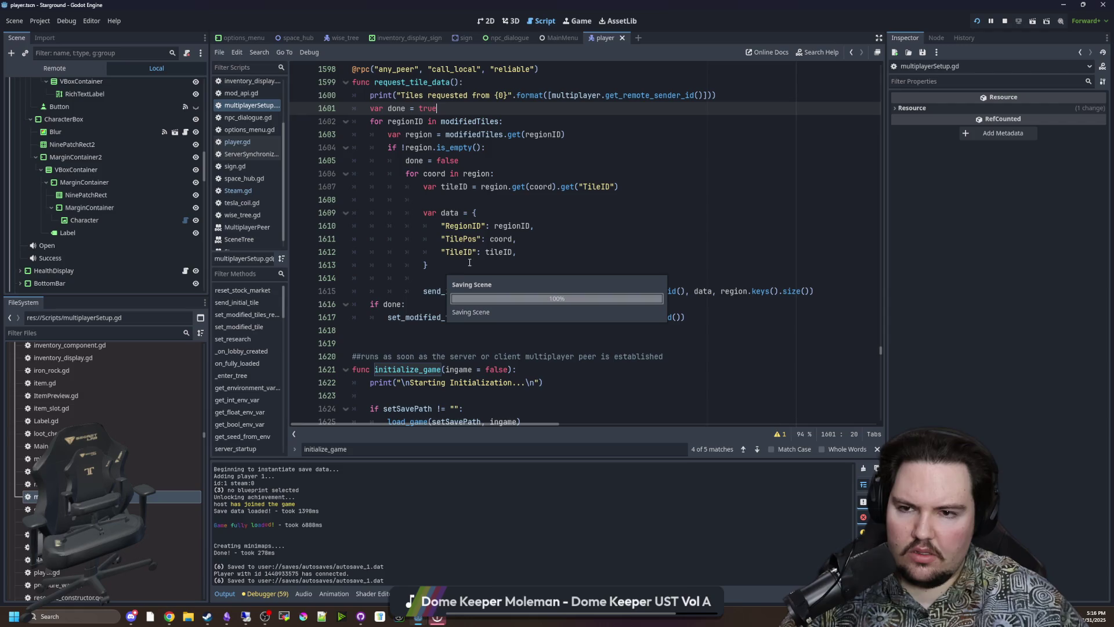
scroll(465, 251, "up", 1)
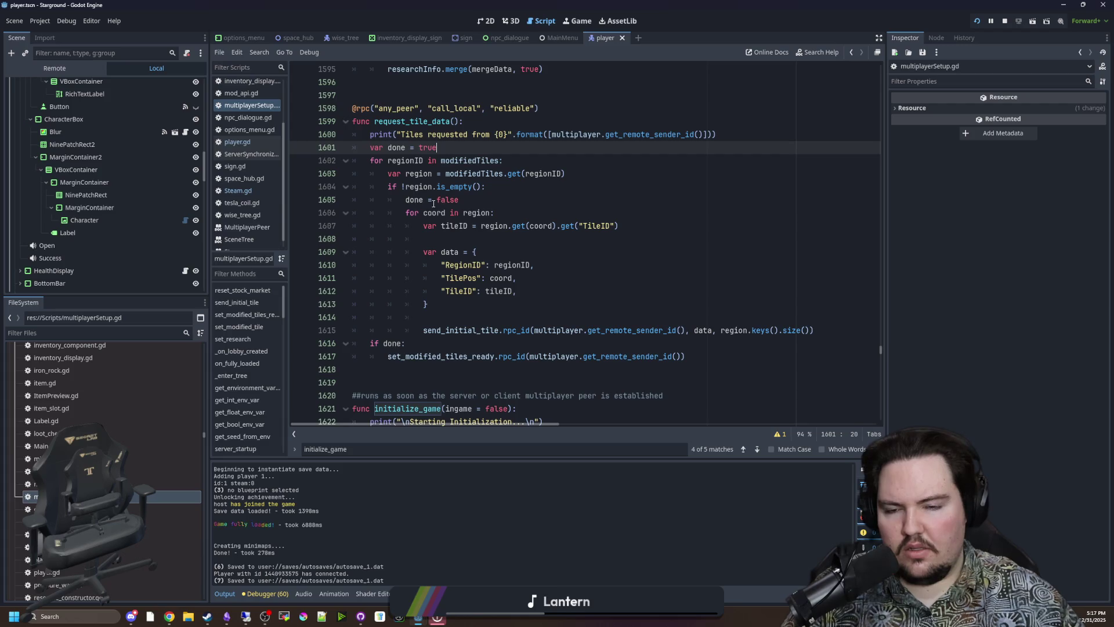
- Review the tile dictionary and send_initial_tile call, then add blank lines after 'var done = true'
left_click_drag(426, 221, 505, 306)
left_click(507, 308)
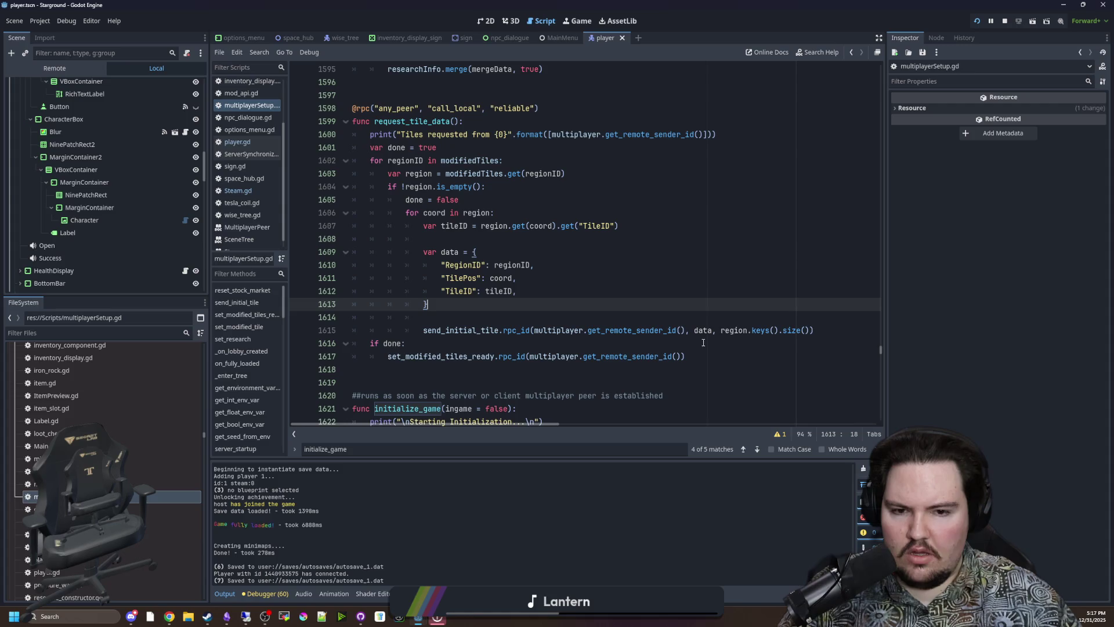
left_click_drag(733, 330, 806, 330)
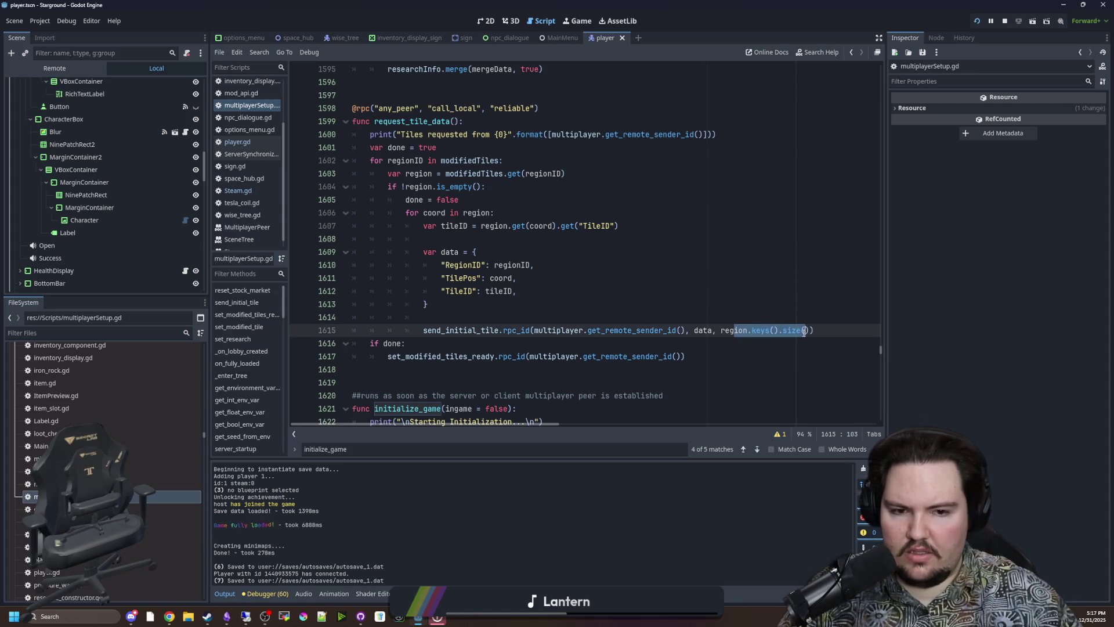
left_click(804, 330)
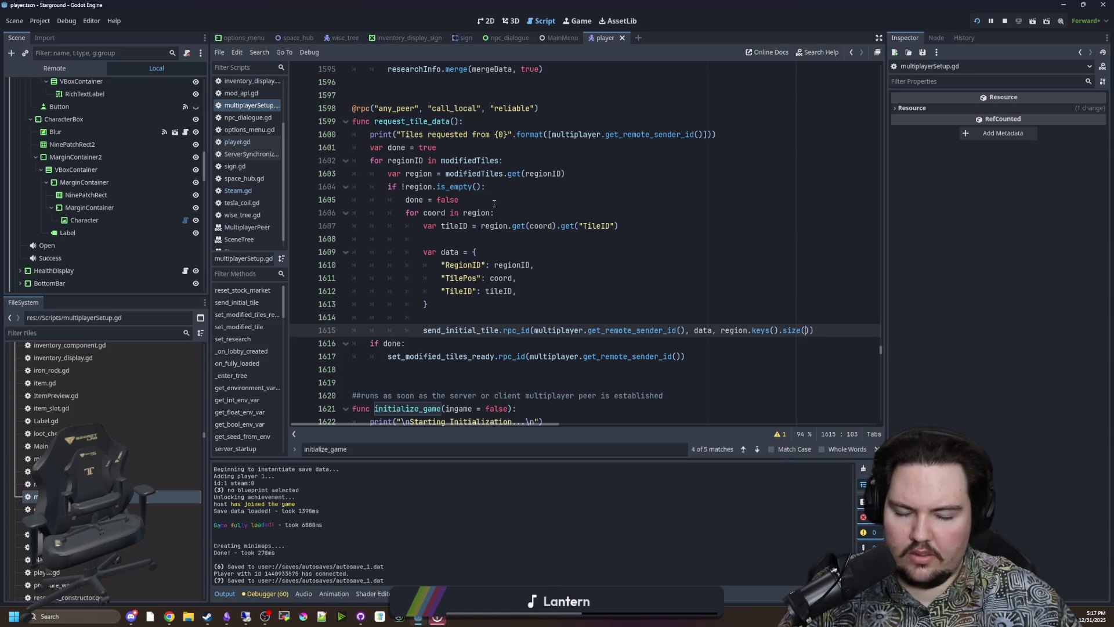
left_click(469, 147)
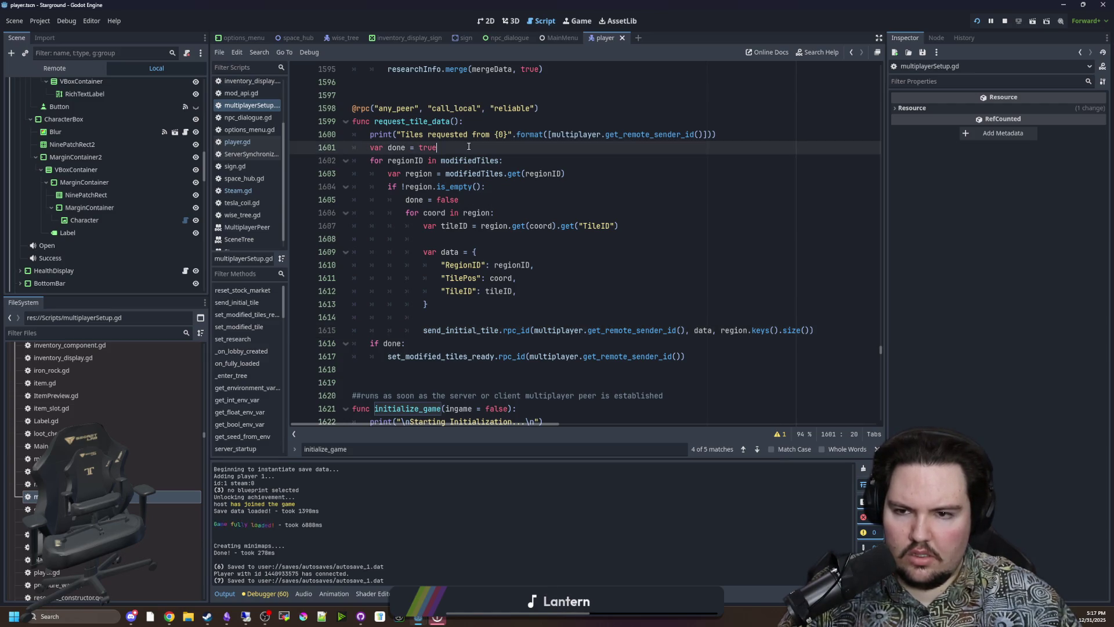
key("Return")
key("Return")
key("Return")
key("Up")
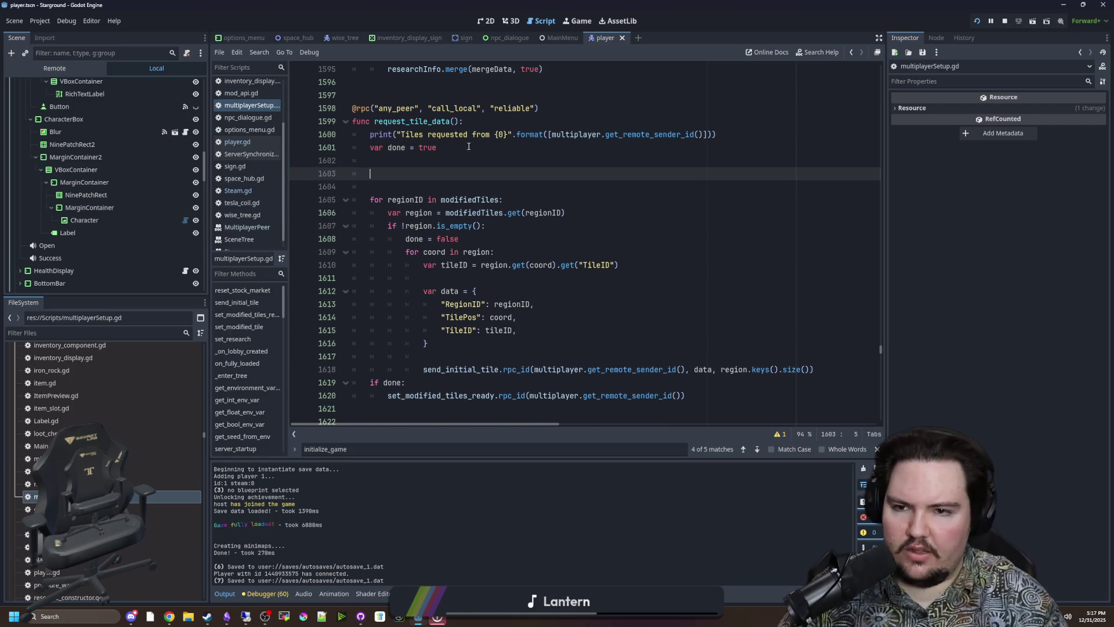
- Duplicate the 'for regionID' loop header onto a new line above the existing loop
left_click_drag(525, 203, 372, 202)
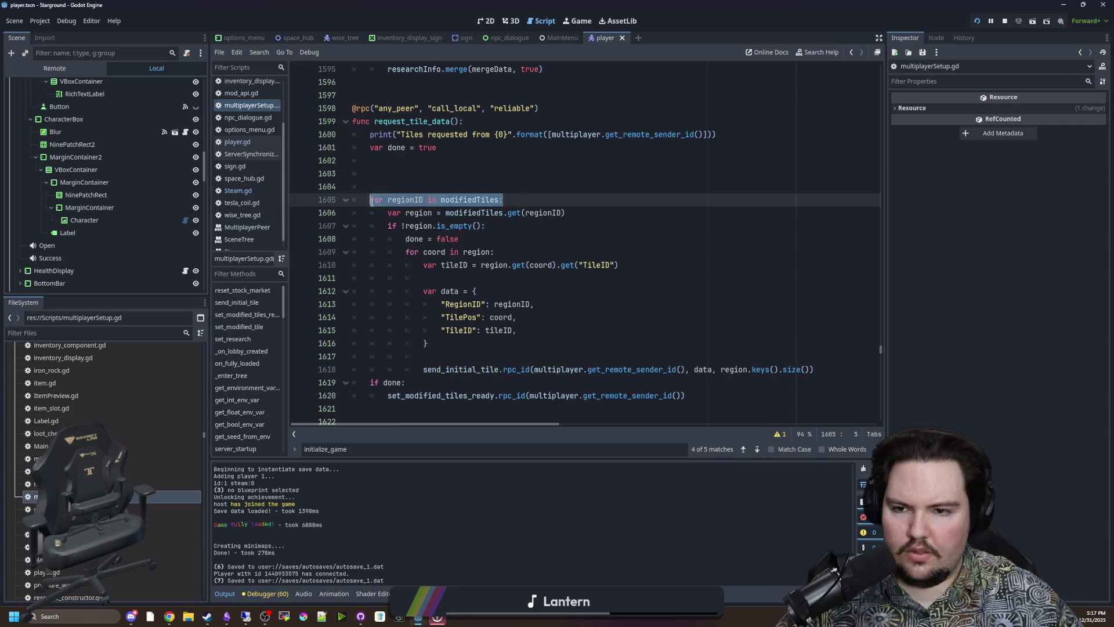
left_click(376, 168)
key("Return")
left_click_drag(507, 214, 371, 215)
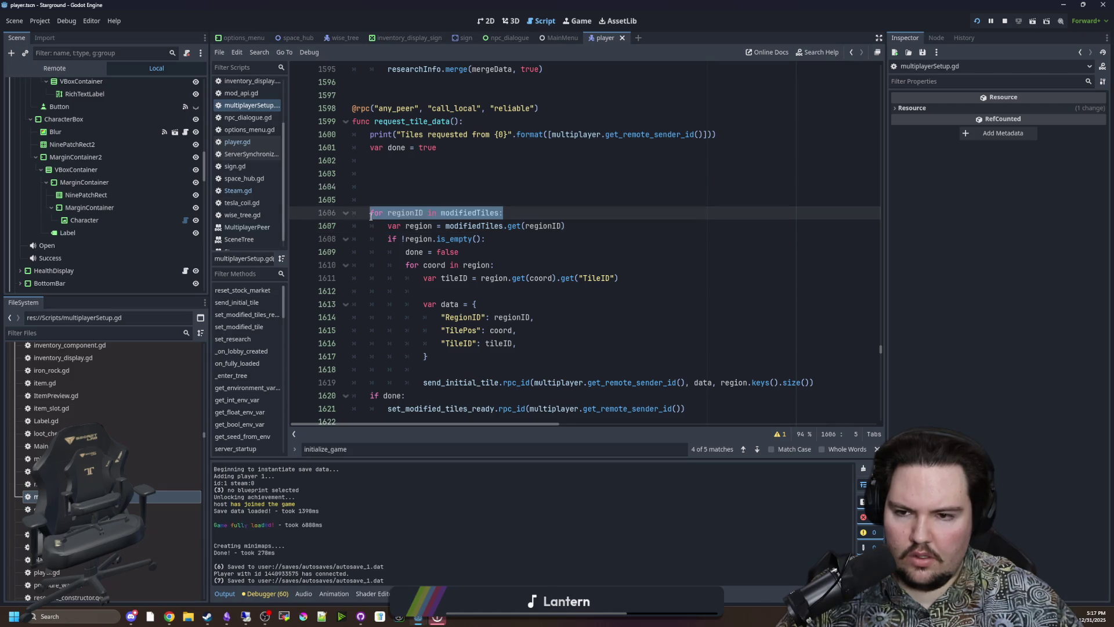
key("ctrl+c")
left_click(464, 174)
key("ctrl+v")
key("Return")
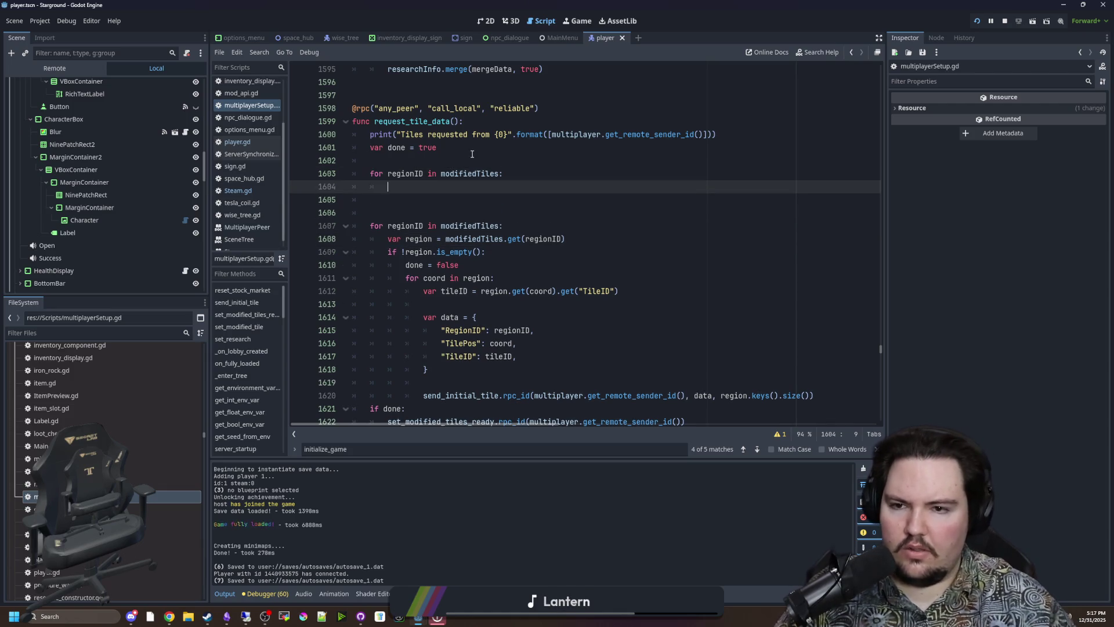
- Declare 'var tileSize = 0' above the new loop and indent its empty body line
left_click(471, 159)
type("var til")
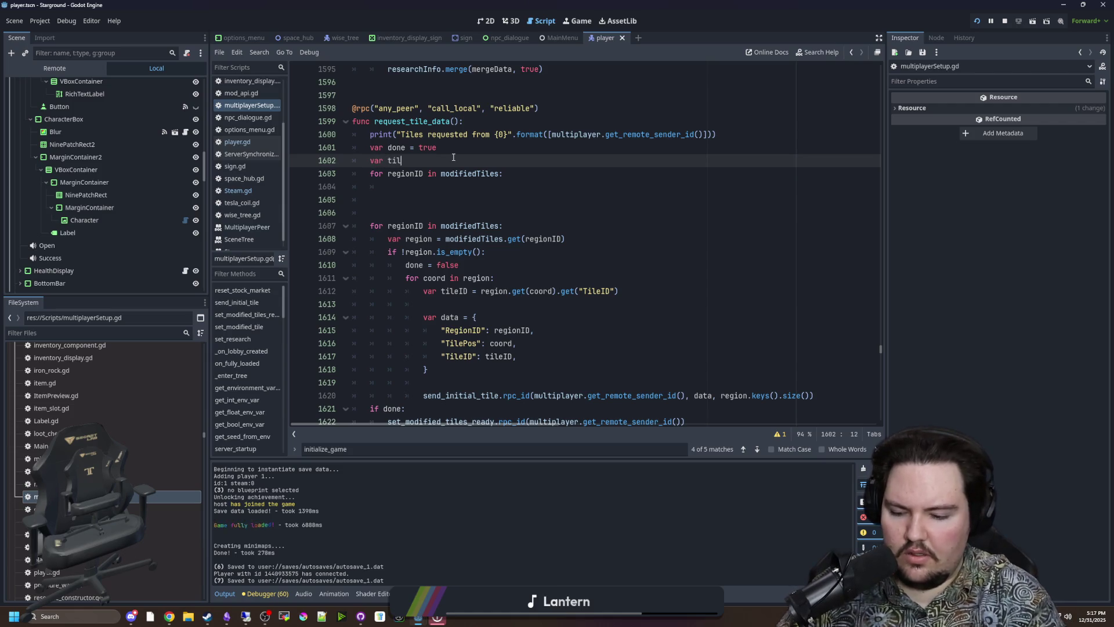
key("BackSpace")
key("BackSpace")
key("BackSpace")
type("regio")
key("BackSpace")
key("BackSpace")
key("BackSpace")
key("BackSpace")
type("tileSize")
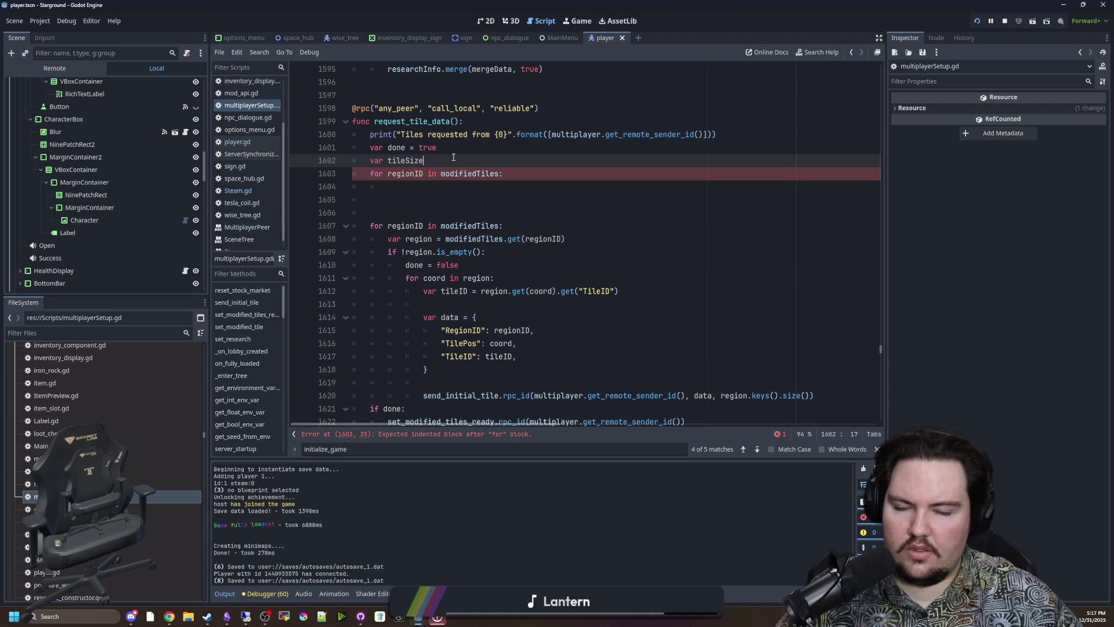
type(" = 0")
key("Return")
key("Down")
key("Down")
key("Tab")
- Write 'tileSize += modifiedTiles.get(regionID, {}).keys().size()' as the loop body, fixing typos
scroll(467, 168, "down", 1)
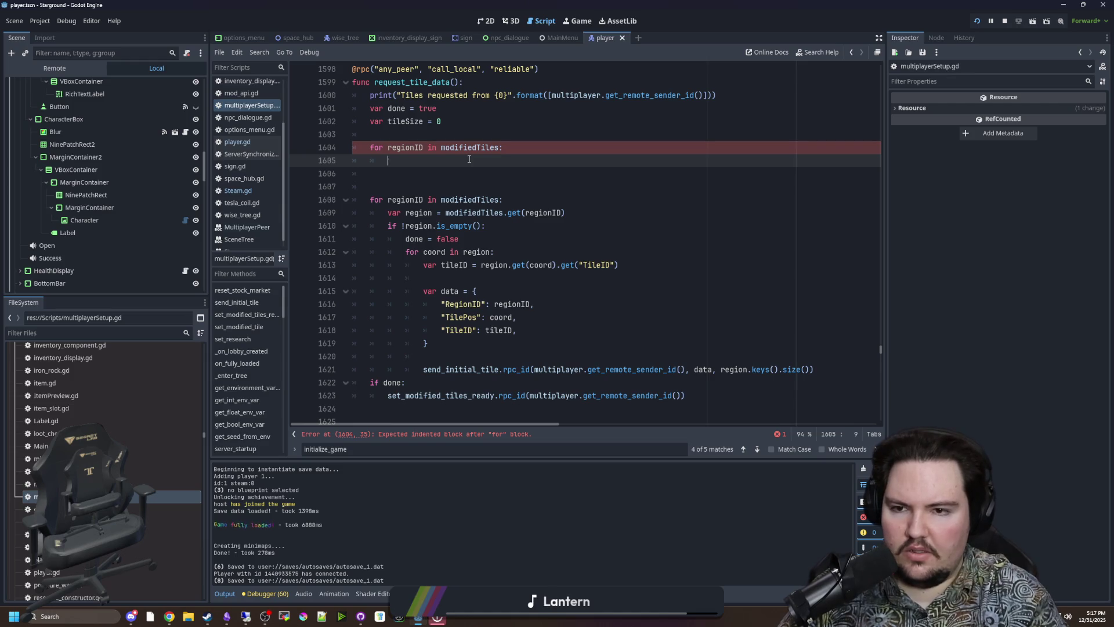
type("tileSize +=")
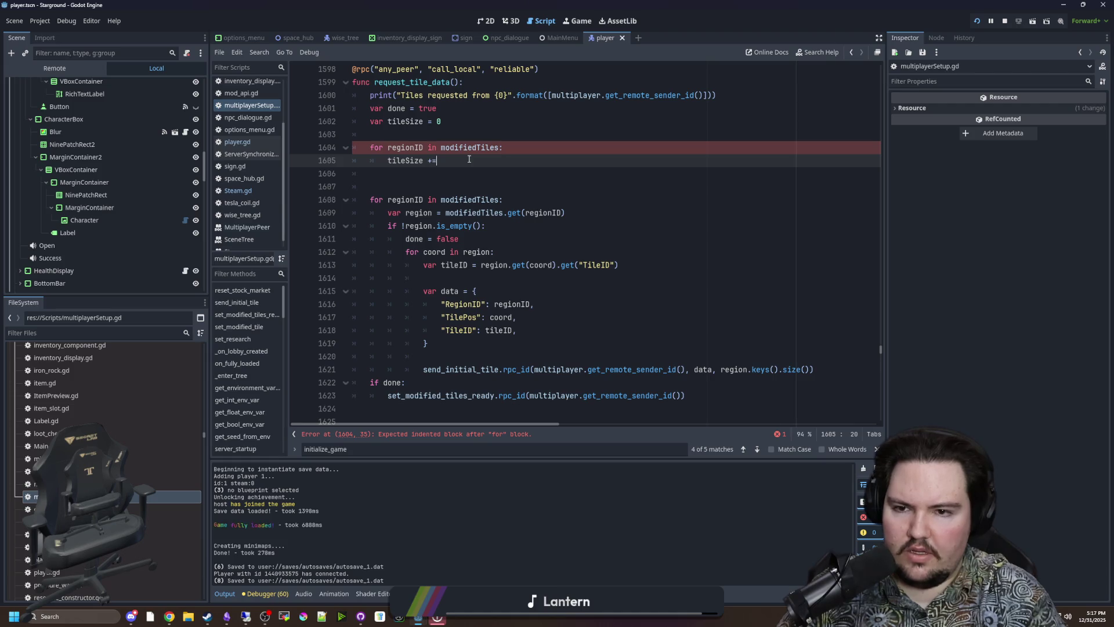
type(" modifiedTiles")
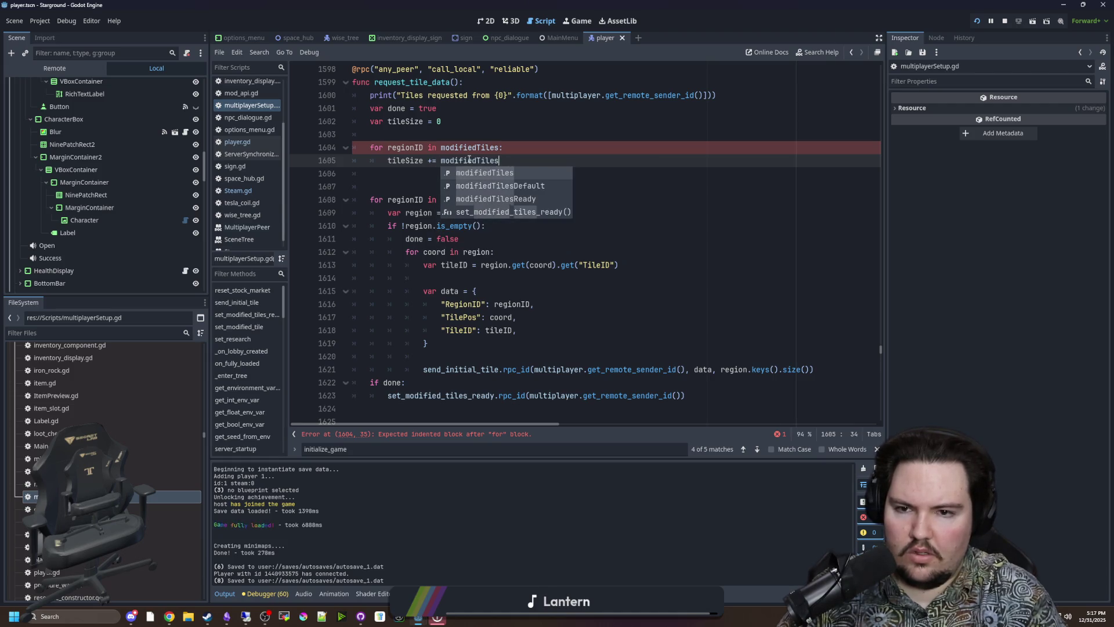
type(".get(")
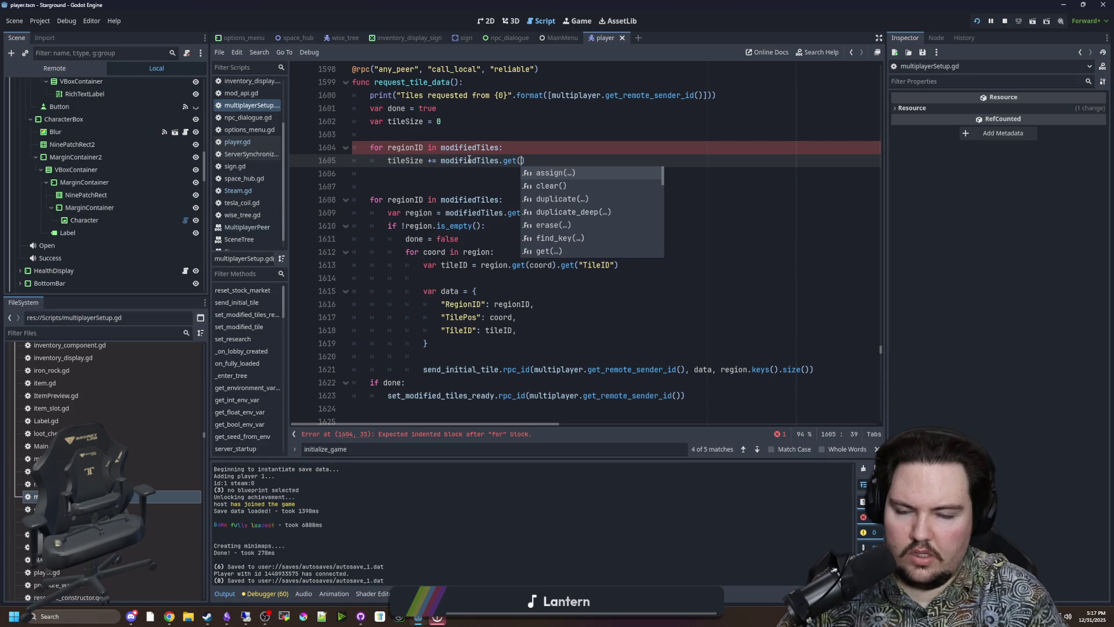
type("regionID")
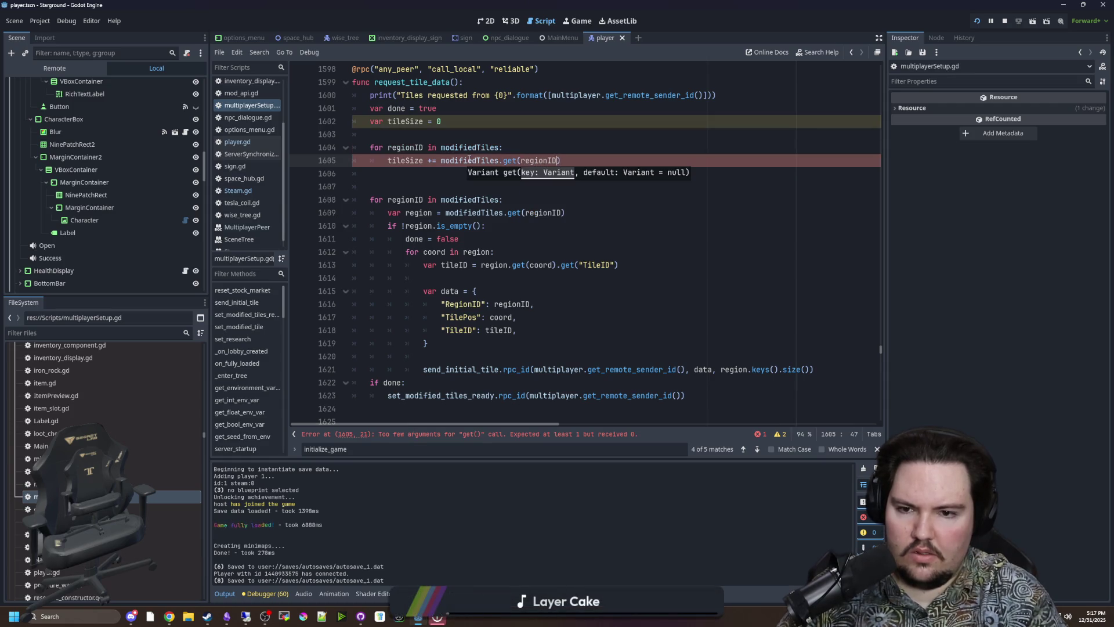
key("Escape")
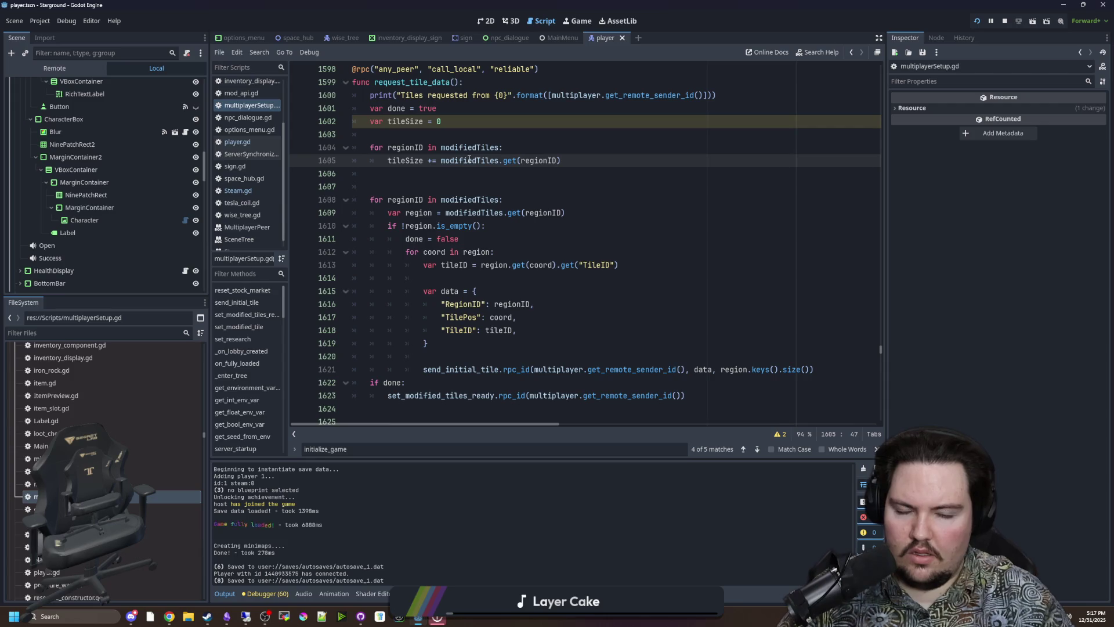
type(", {})")
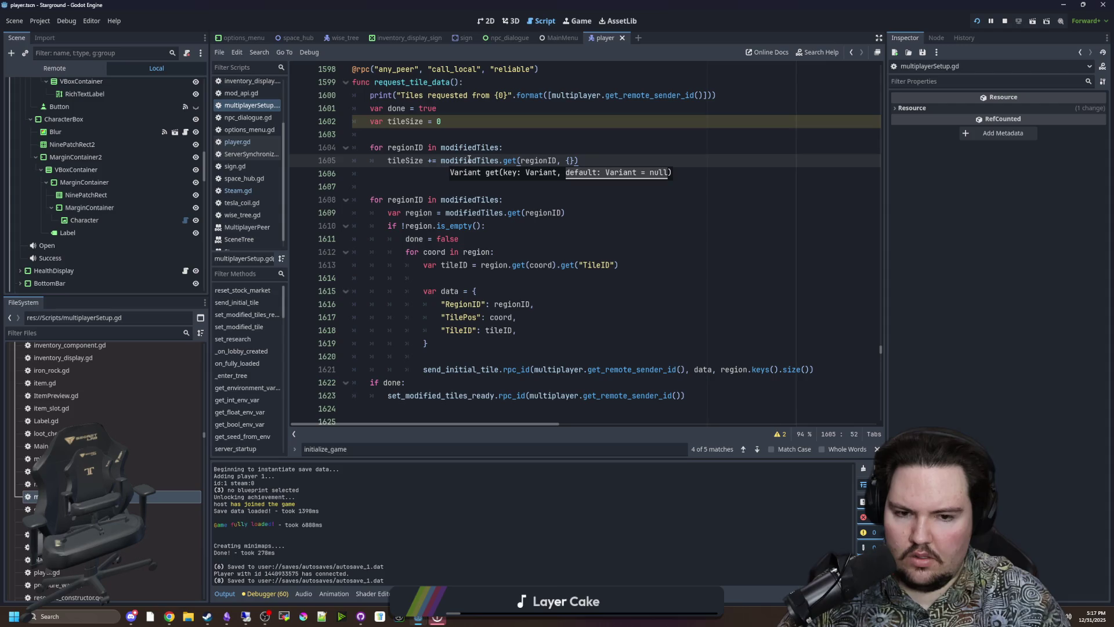
type(".keys.suiz")
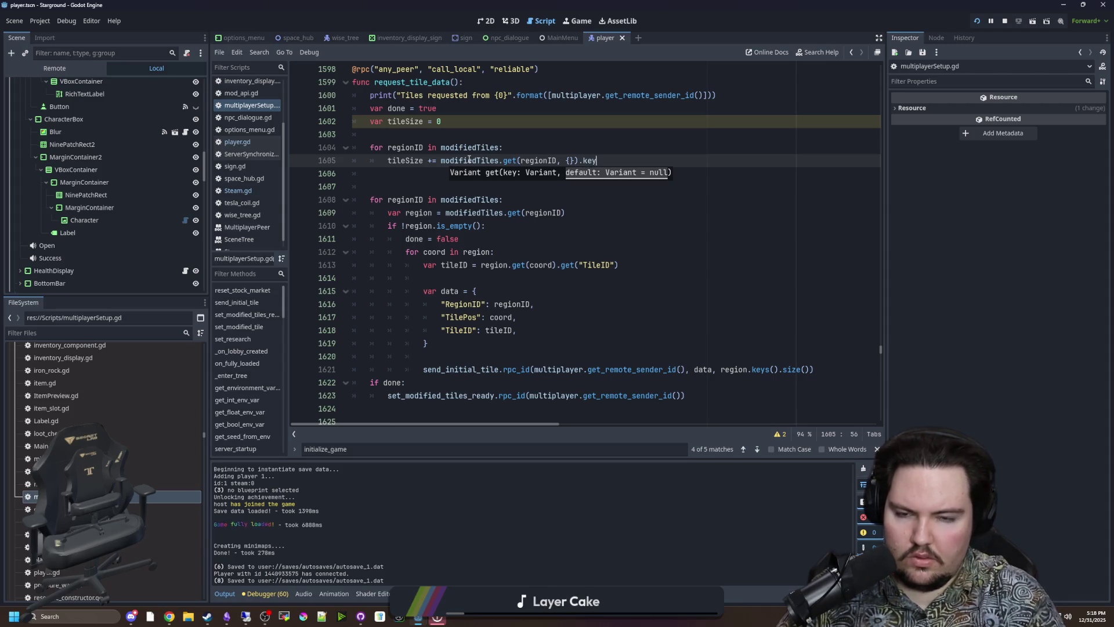
key("BackSpace")
key("BackSpace")
key("BackSpace")
type("ize")
key("Return")
scroll(424, 190, "right", 3)
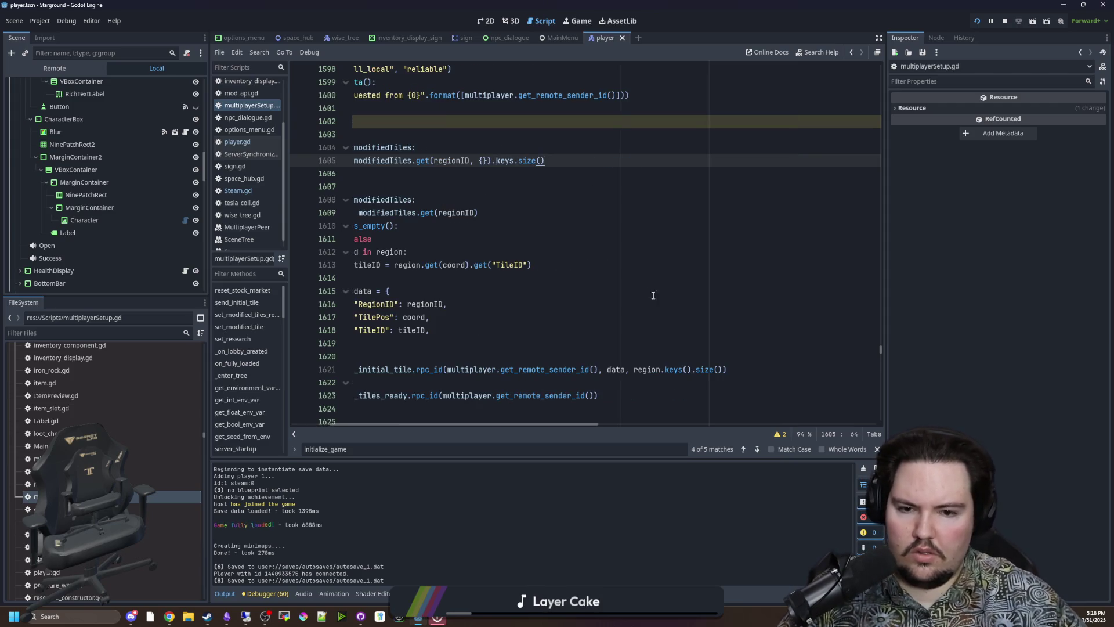
left_click(514, 163)
type("()")
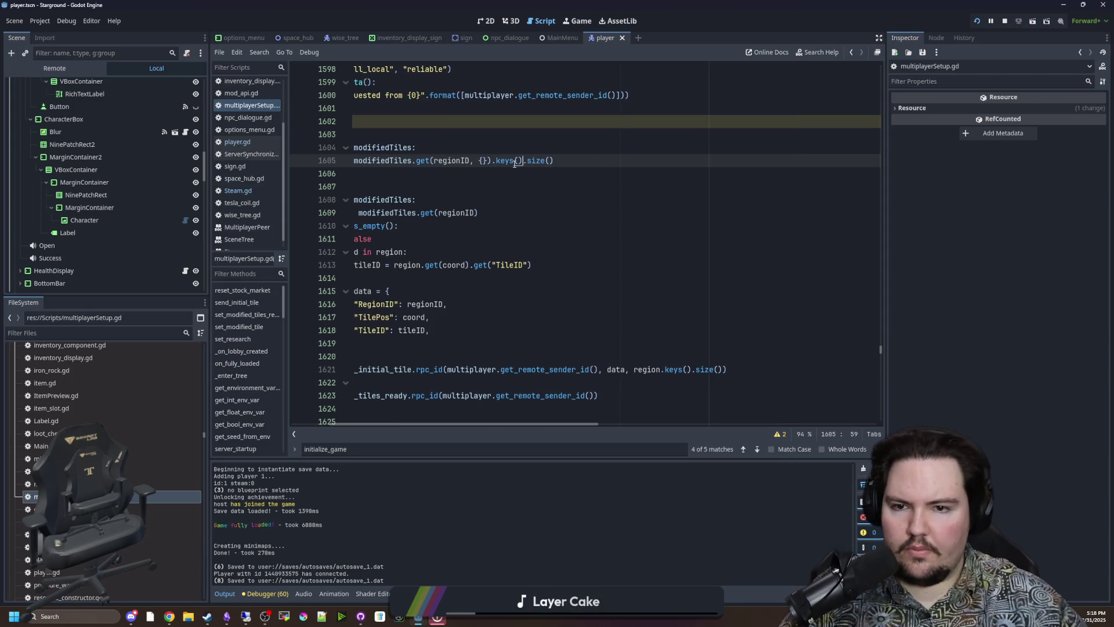
scroll(440, 408, "left", 3)
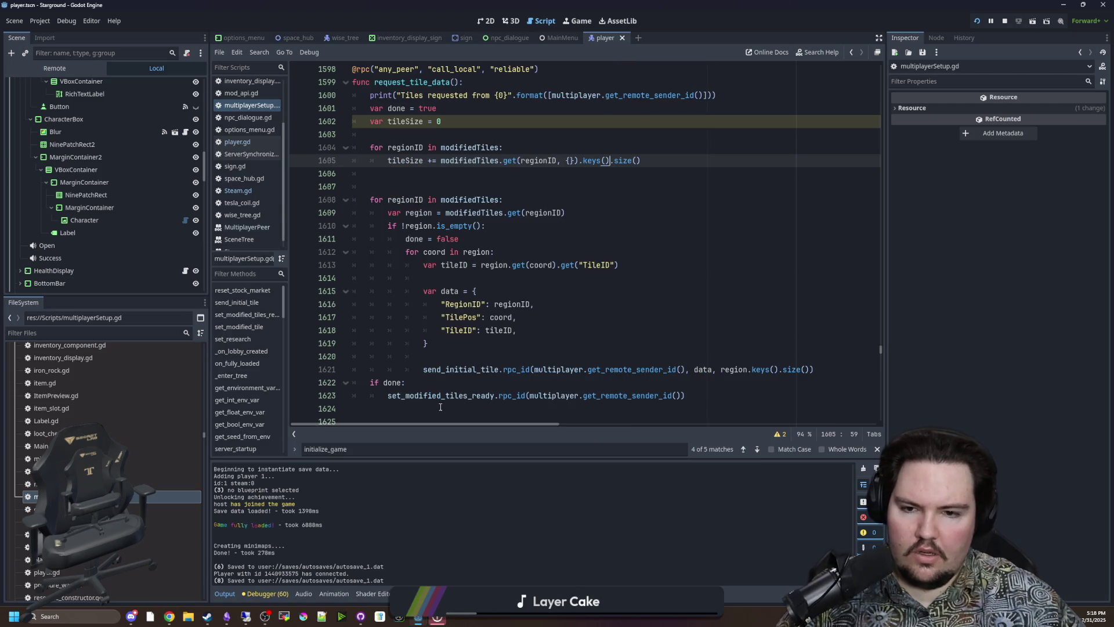
left_click(396, 179)
- Rename tileSize to totalSize in the declaration and loop body, and remove the extra blank line
double_click(404, 121)
type("totalSize")
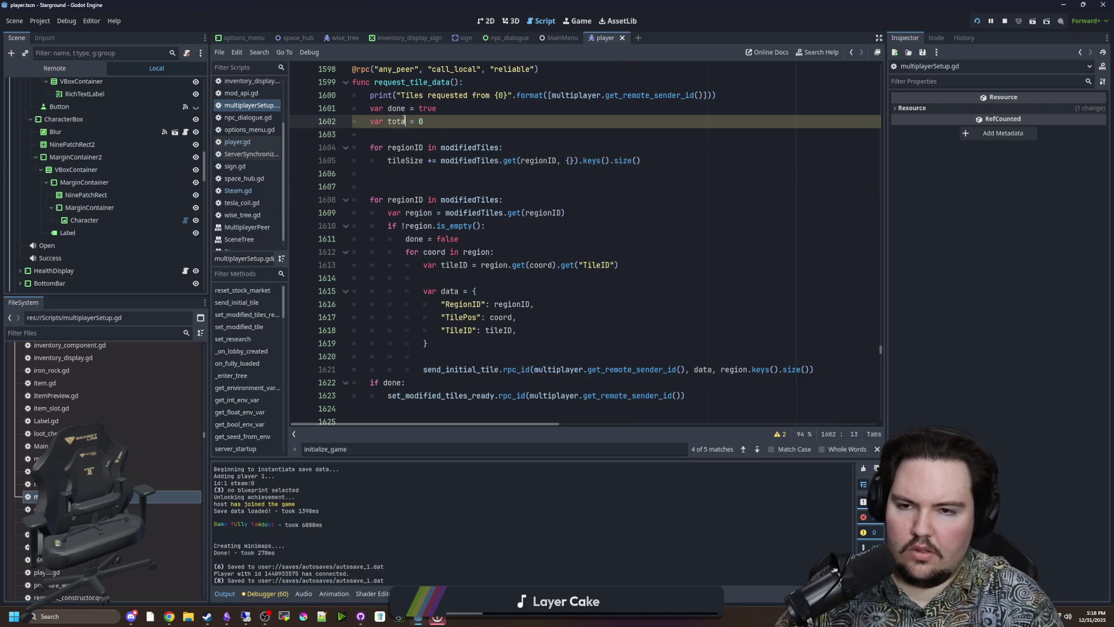
double_click(404, 122)
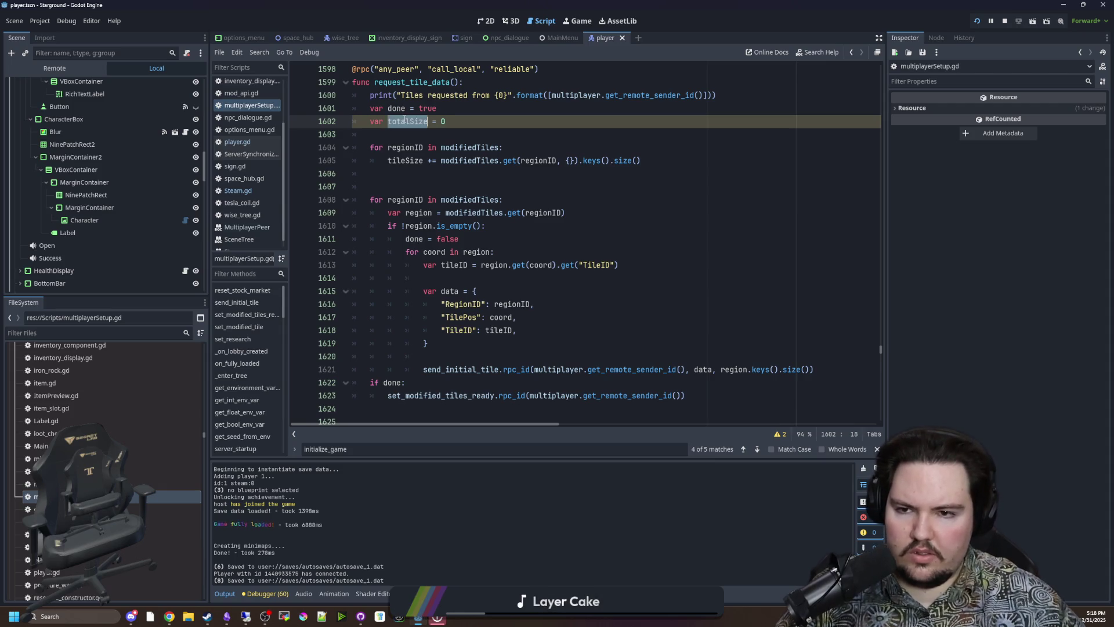
double_click(405, 160)
left_click(416, 133)
double_click(405, 160)
key("ctrl+c")
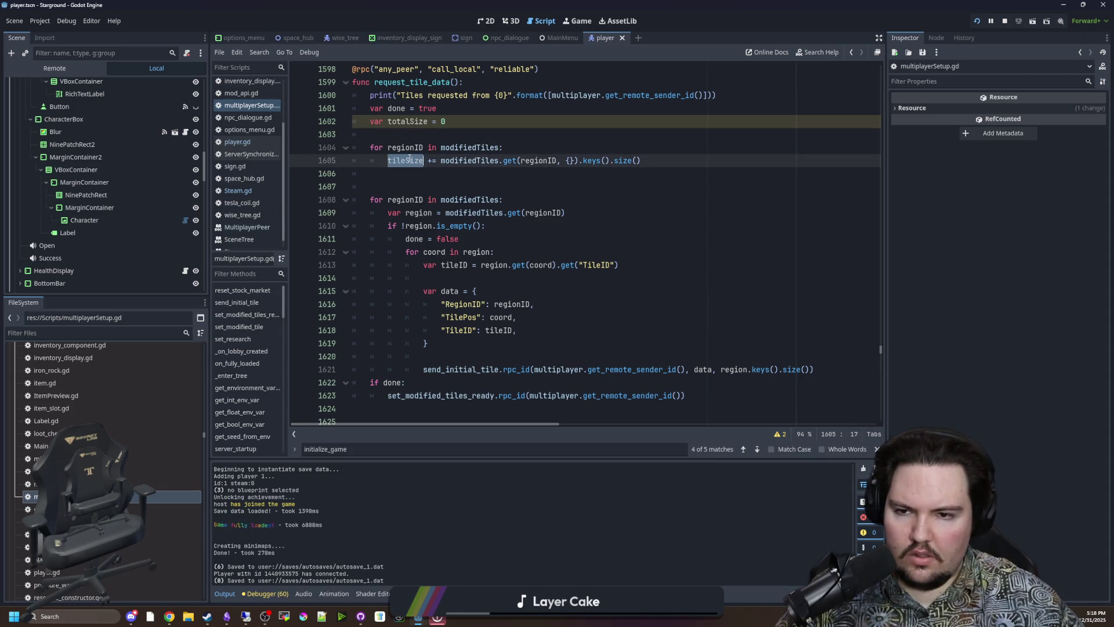
key("ctrl+z")
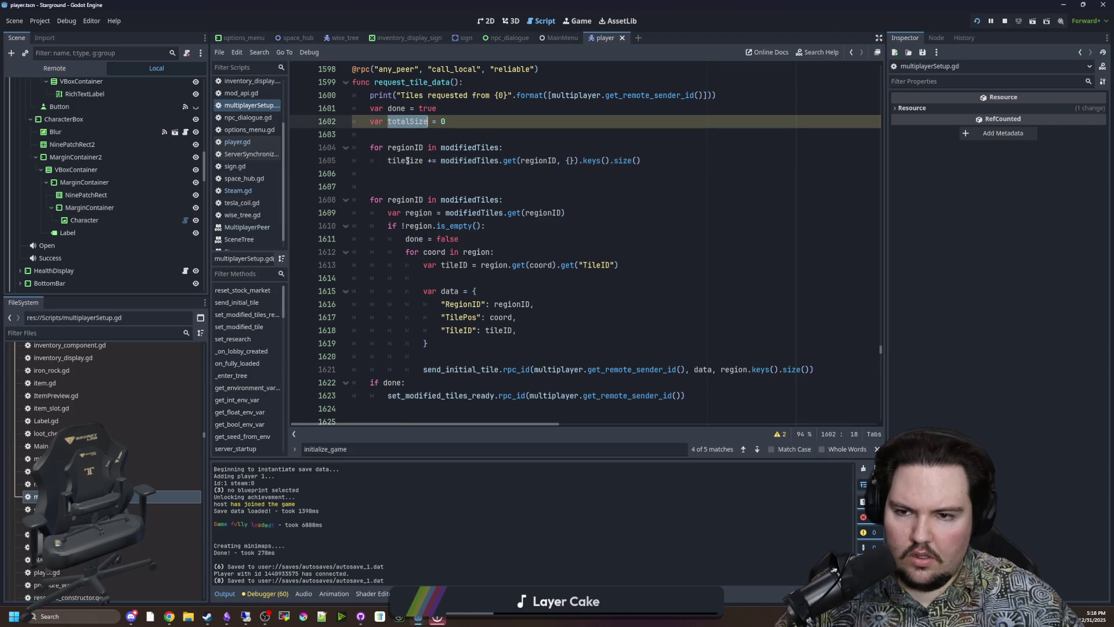
double_click(407, 161)
key("ctrl+v")
left_click(409, 134)
double_click(409, 121)
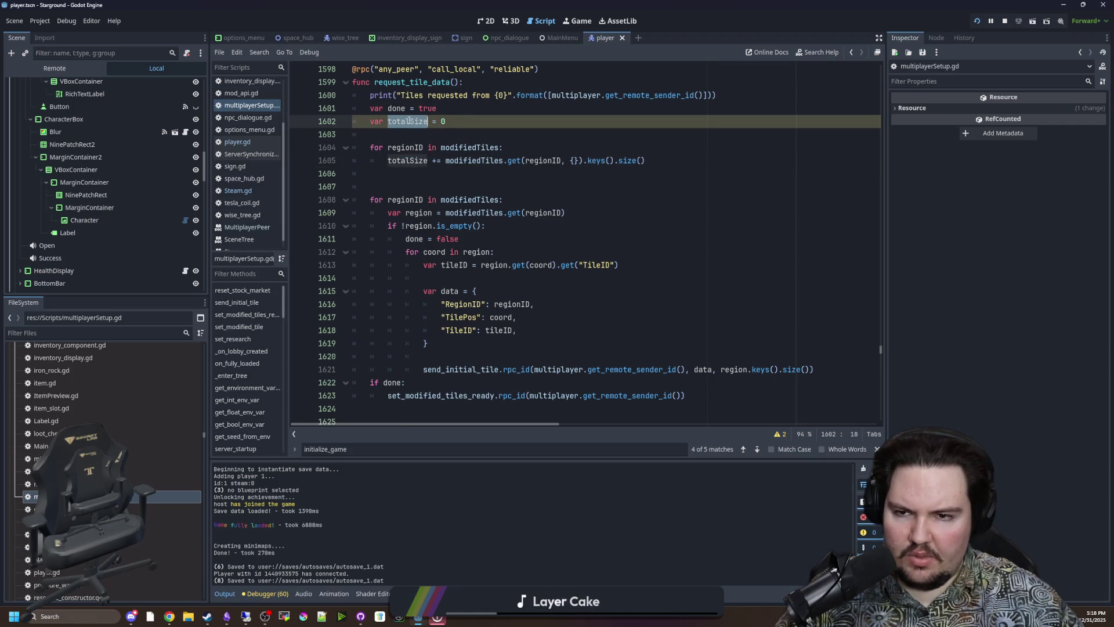
left_click(394, 175)
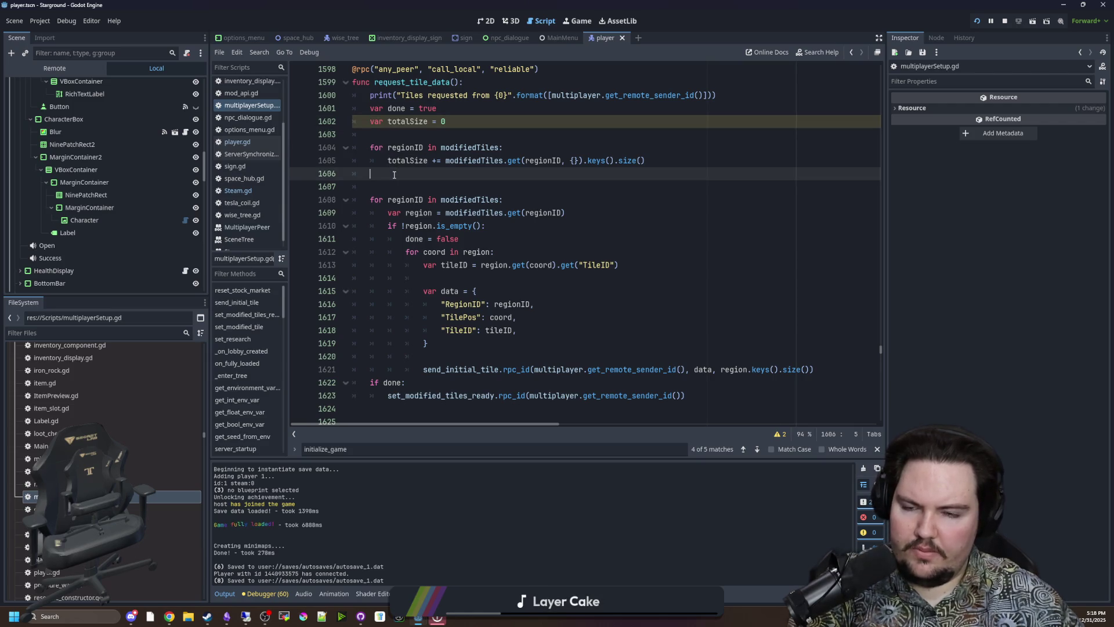
key("BackSpace")
key("BackSpace")
- Replace region.keys().size() with totalSize in the send_initial_tile call and save the script
left_click(782, 367)
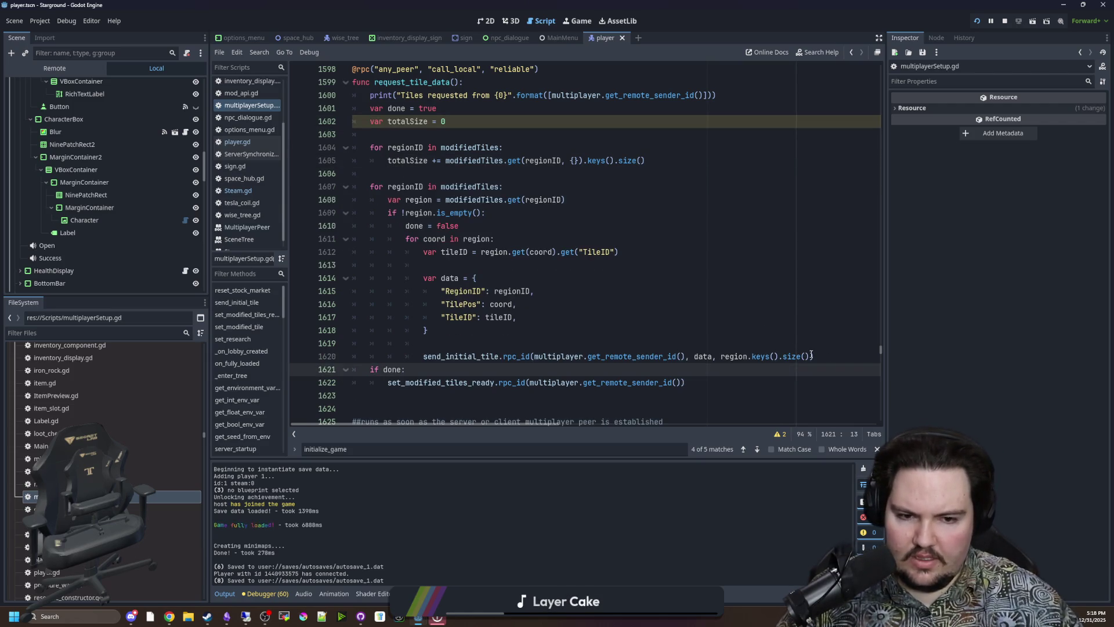
left_click_drag(812, 356, 721, 356)
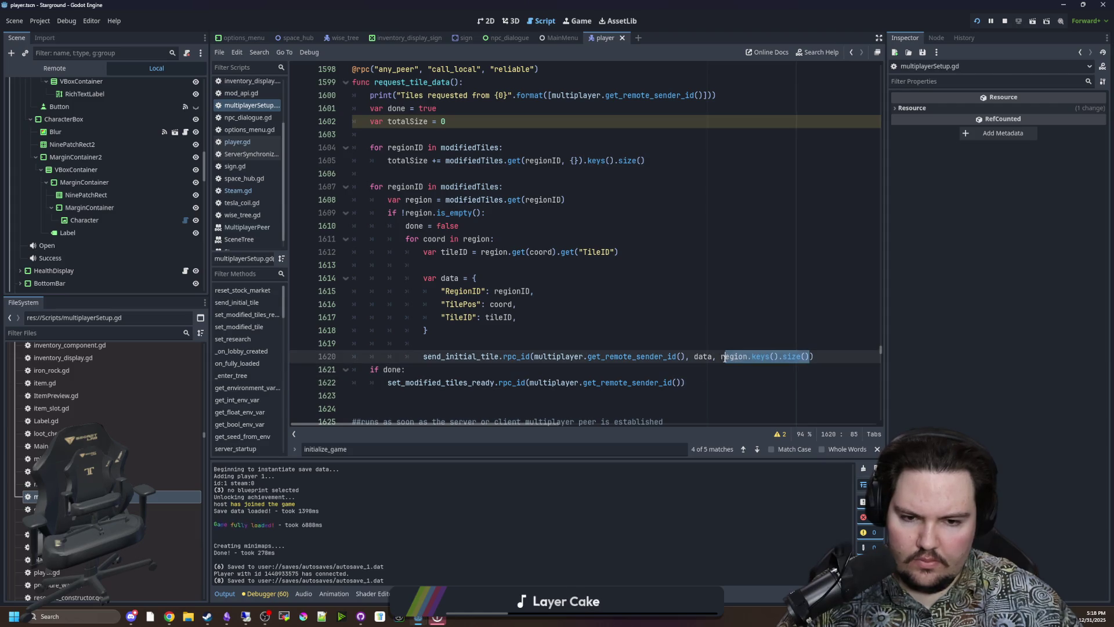
key("BackSpace")
type("totalSize")
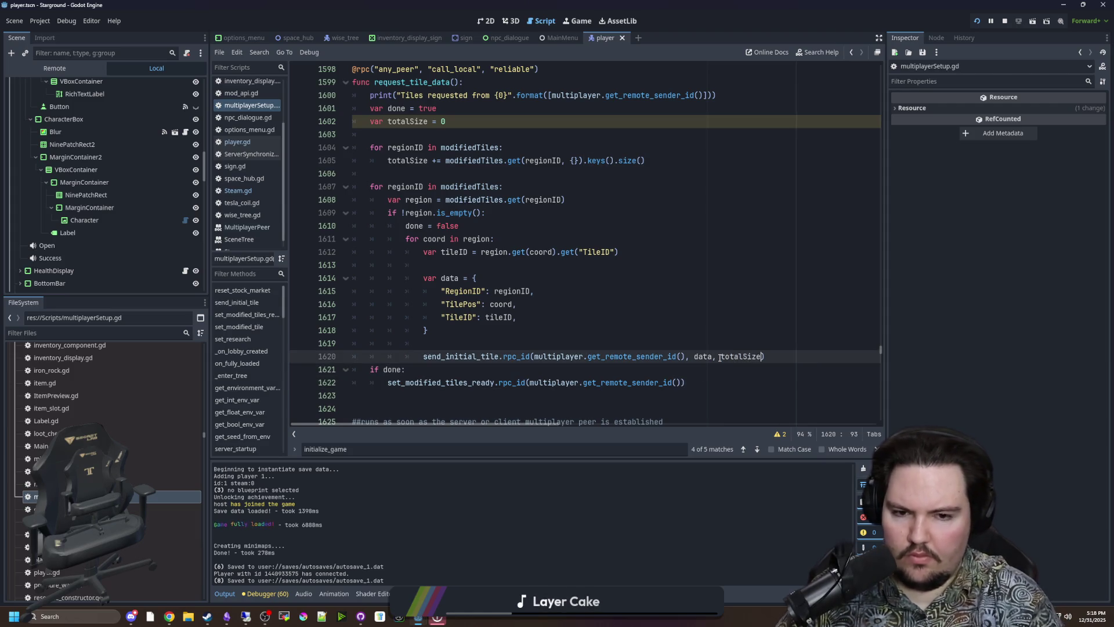
left_click(600, 346)
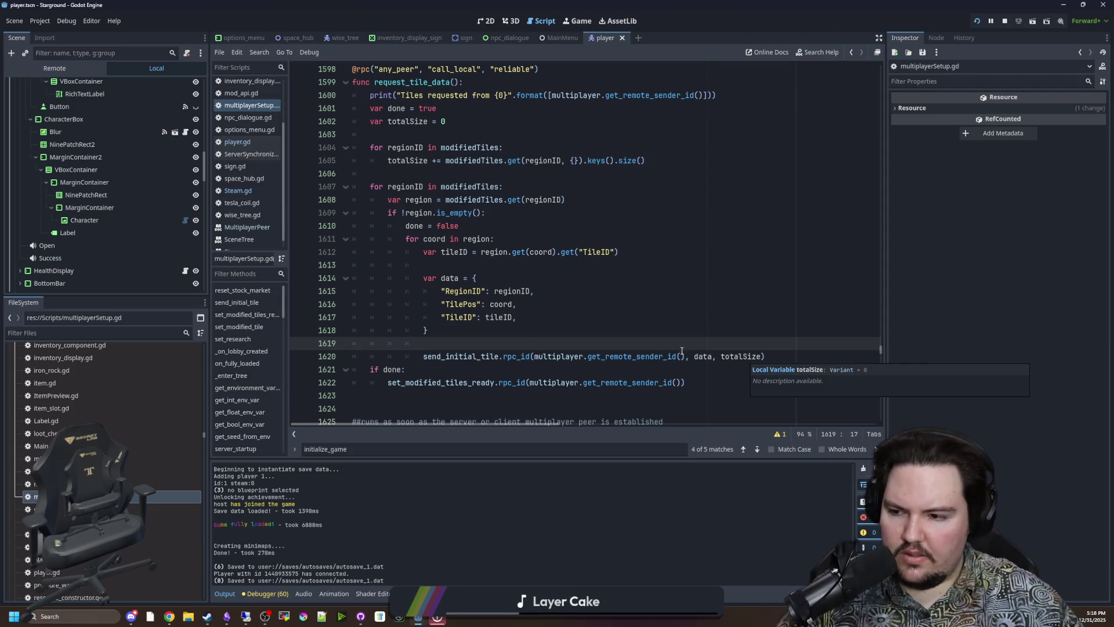
scroll(480, 300, "up", 1)
scroll(456, 213, "down", 1)
left_click(455, 174)
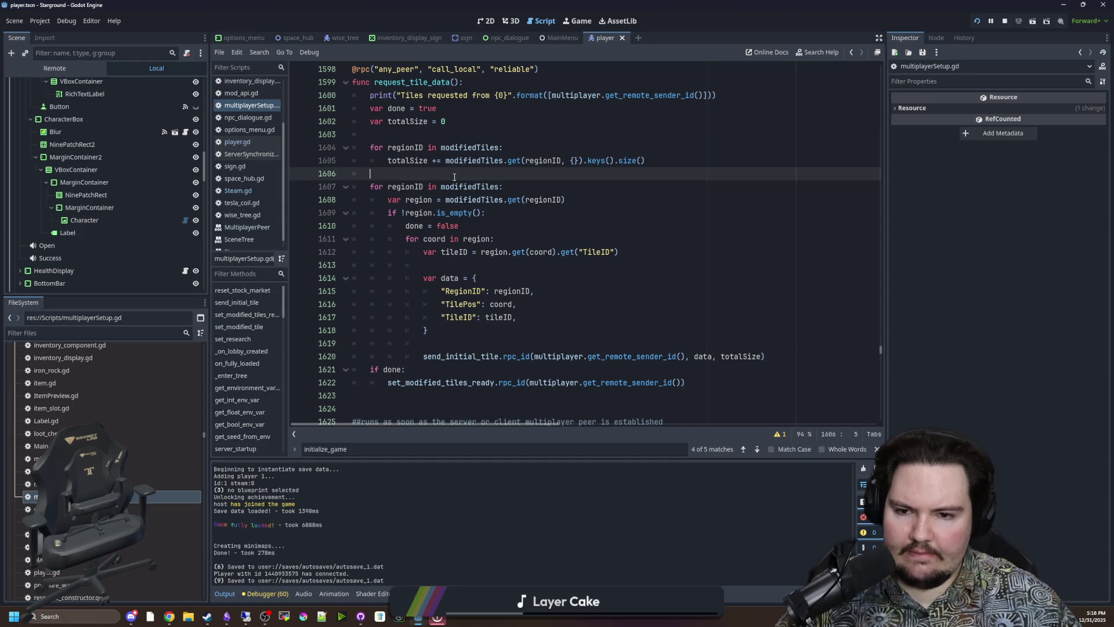
key("ctrl+s")
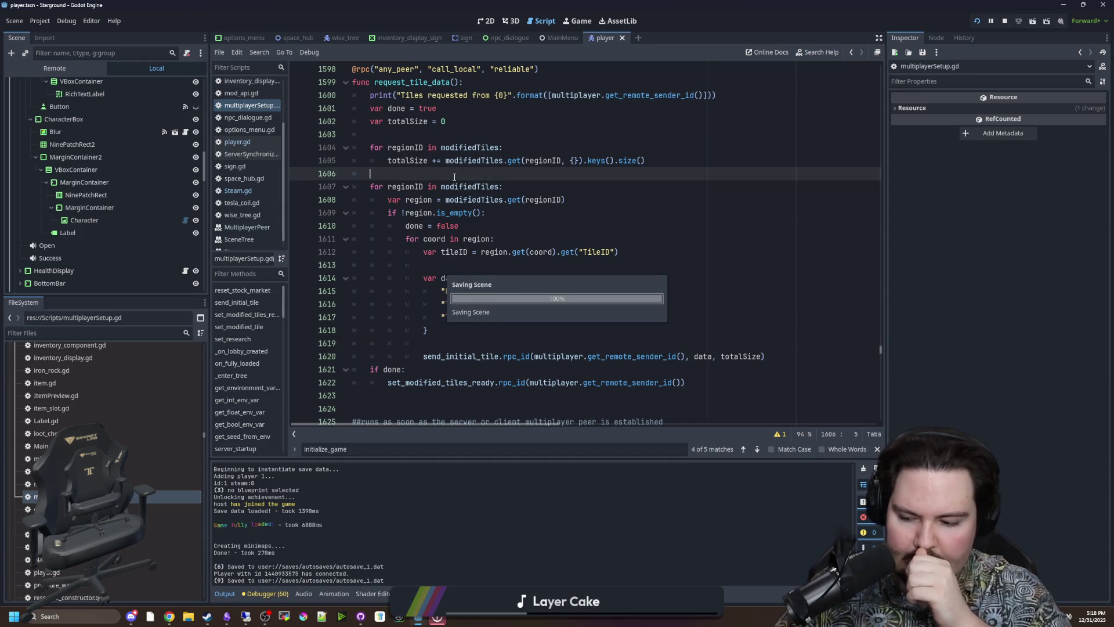
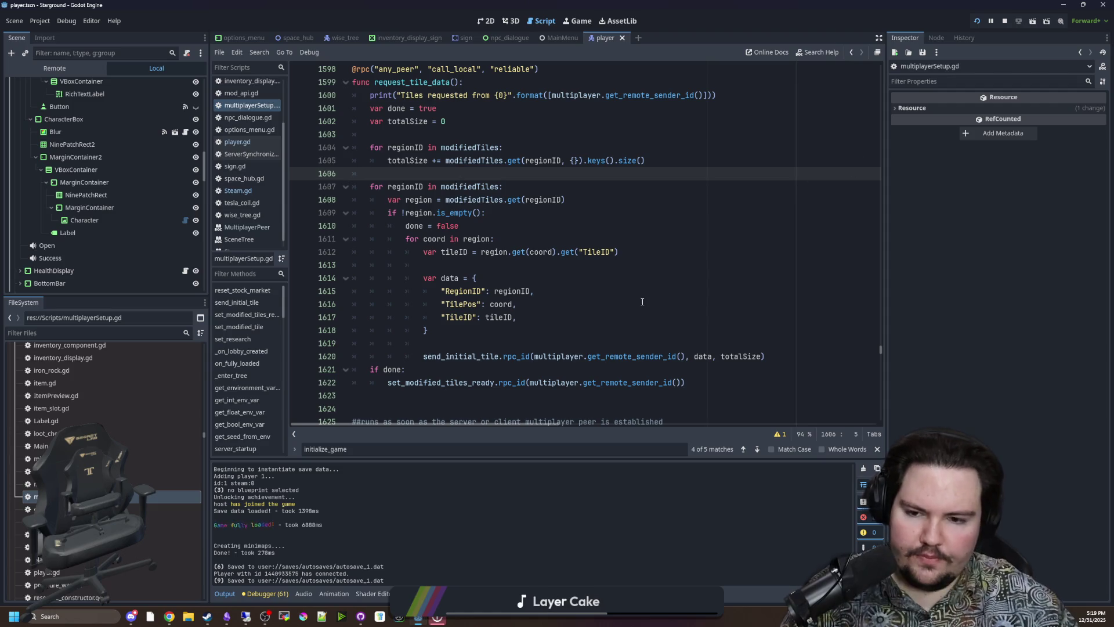
- Jump to the send_initial_tile definition and remove the blank line after tileCount
left_click(474, 357)
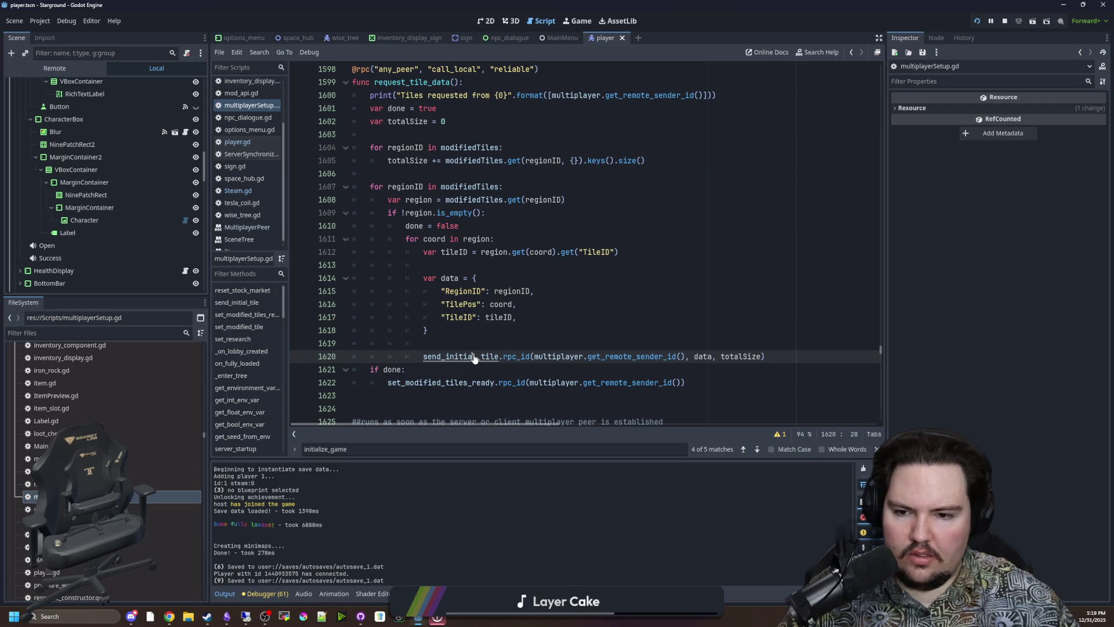
left_click(475, 357, "ctrl")
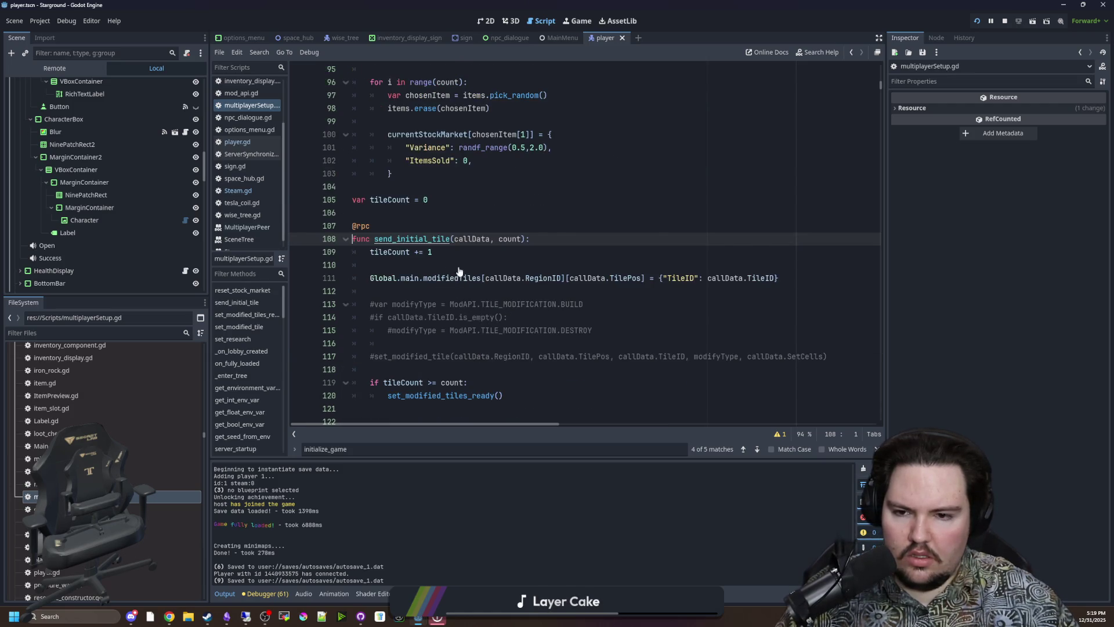
scroll(459, 271, "down", 1)
left_click(566, 291)
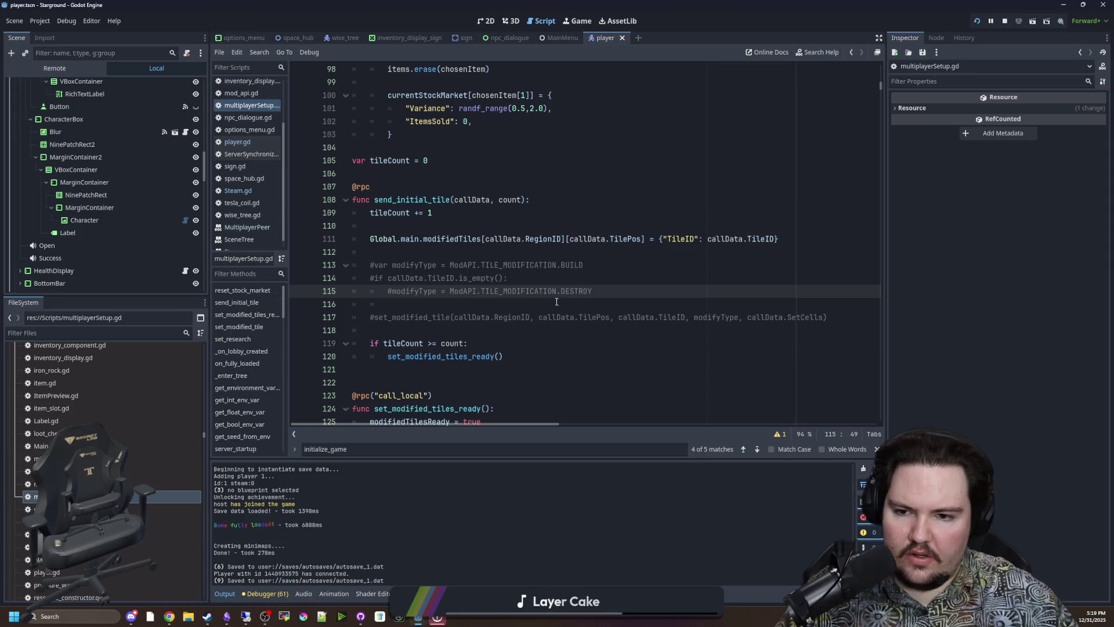
left_click(557, 302)
left_click(413, 220)
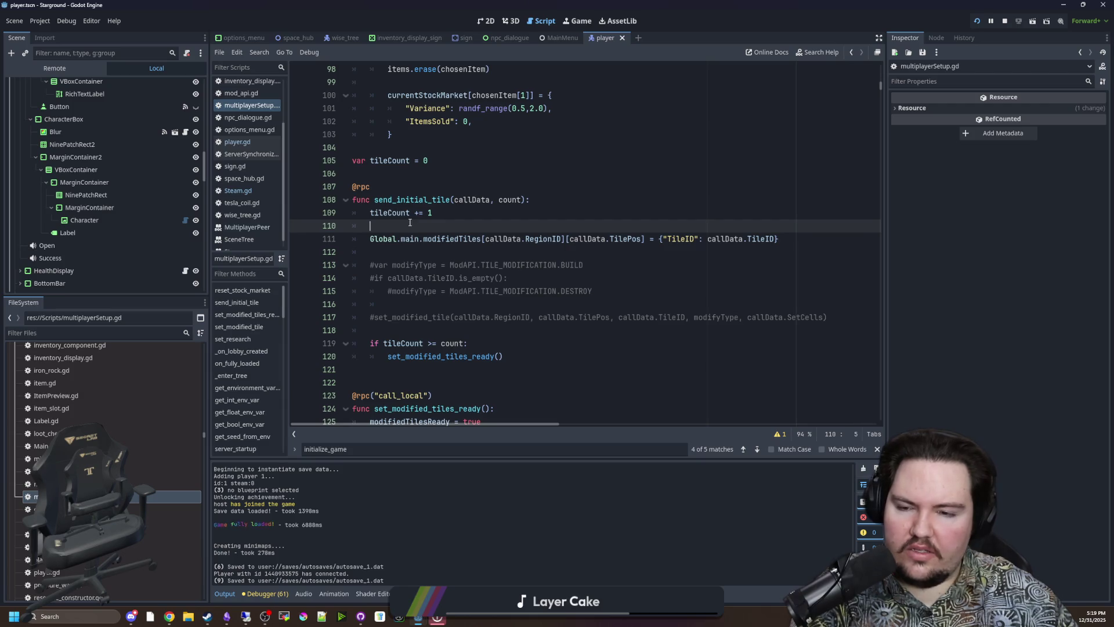
key("BackSpace")
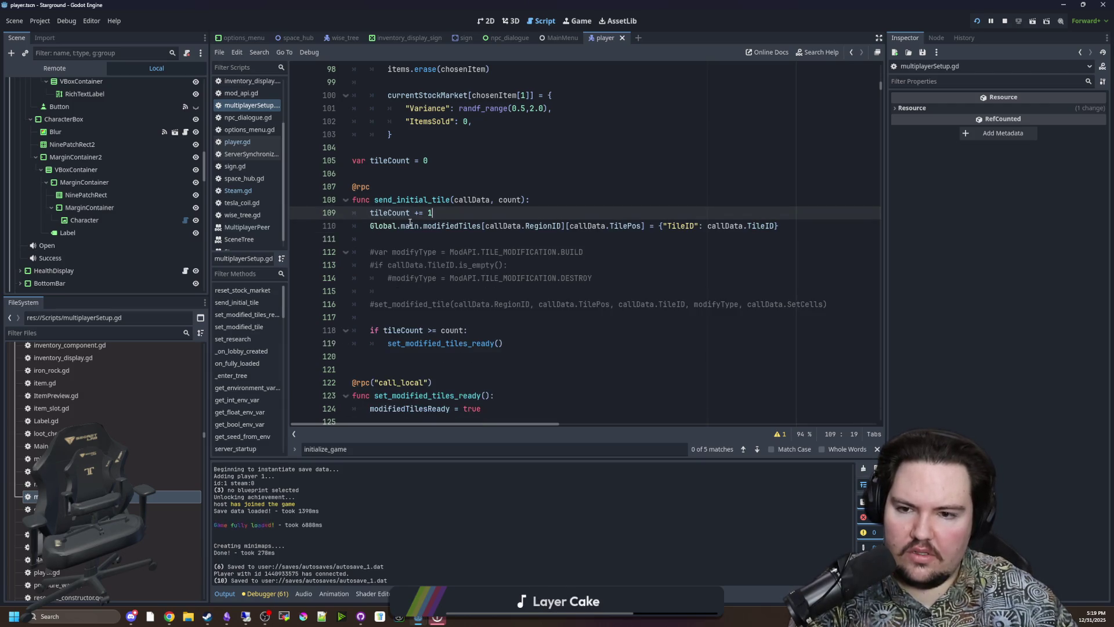
- Delete the commented-out modifyType/set_modified_tile lines and tidy the surrounding blank lines
left_click(501, 292)
mouse_move(813, 307)
left_mouse_down()
mouse_move(696, 303)
mouse_move(318, 238)
left_mouse_up()
key("BackSpace")
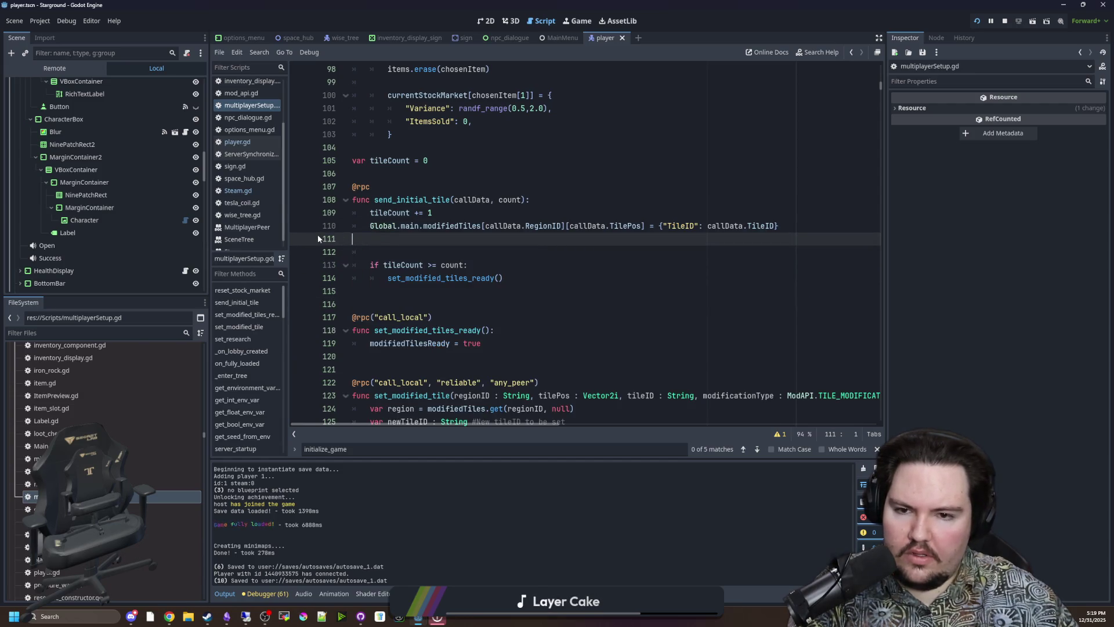
key("BackSpace")
key("ctrl+shift+Return")
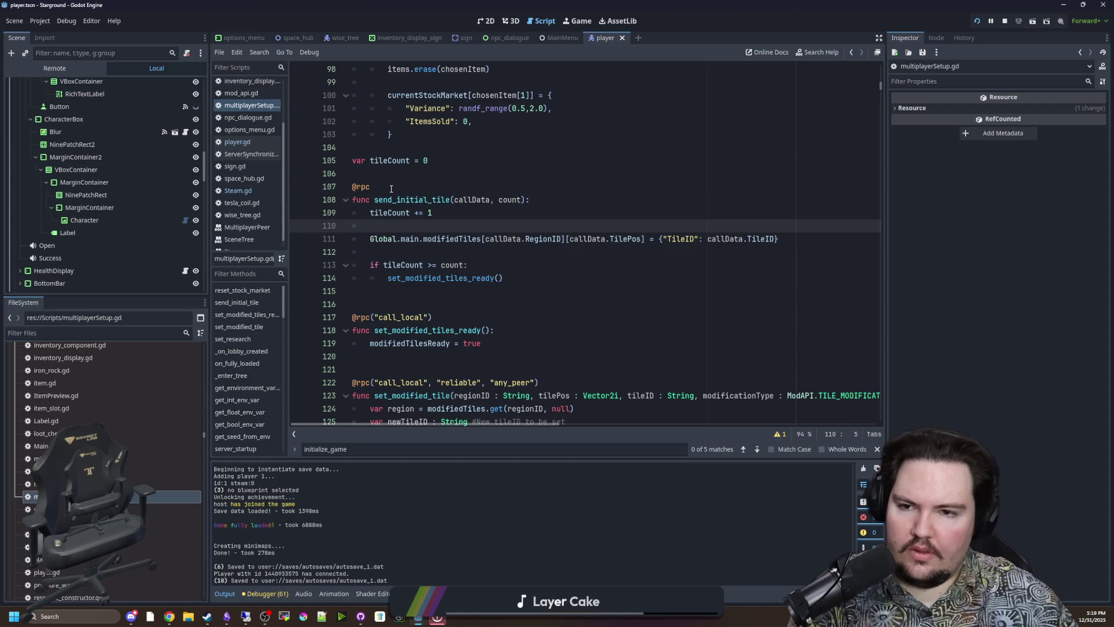
left_click(413, 182)
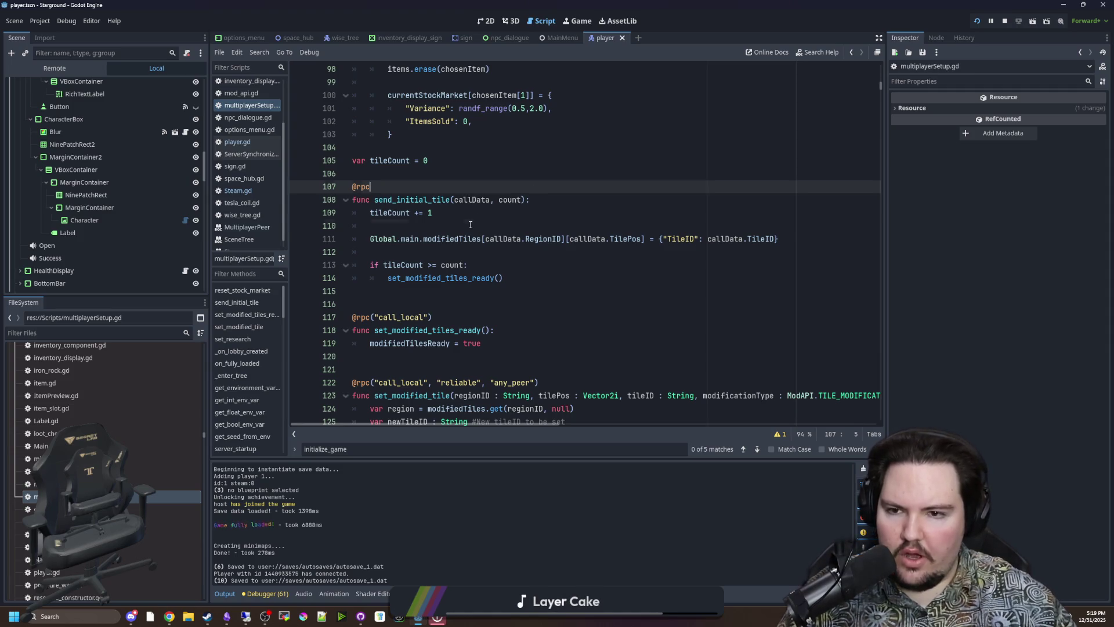
left_click(424, 221)
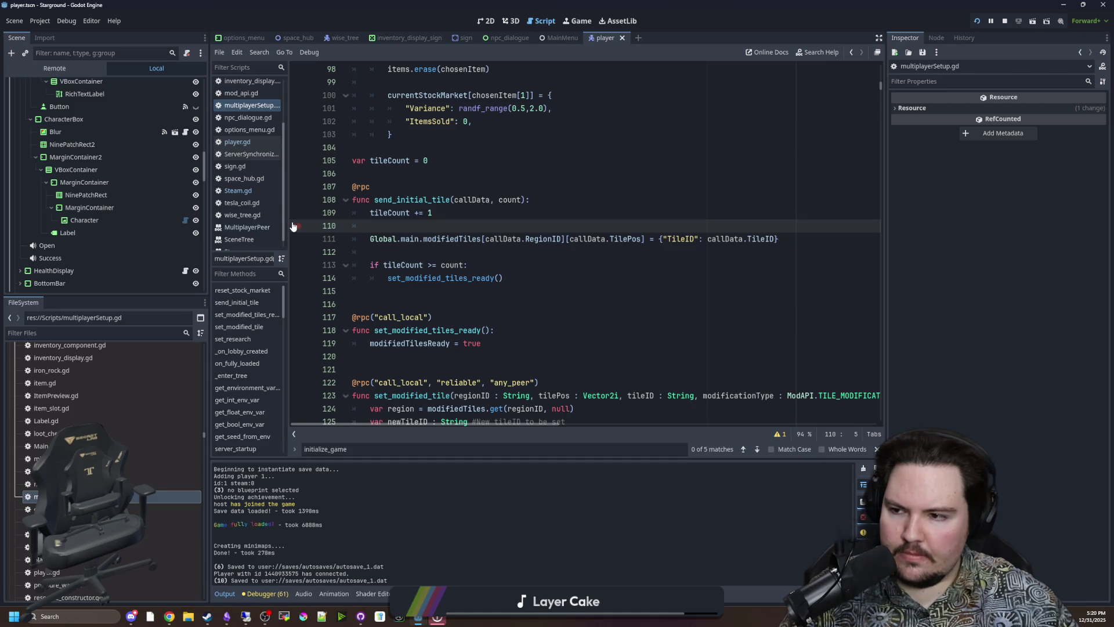
- Follow the set_modified_tiles_ready call to check its definition, then return to send_initial_tile
left_click(434, 255)
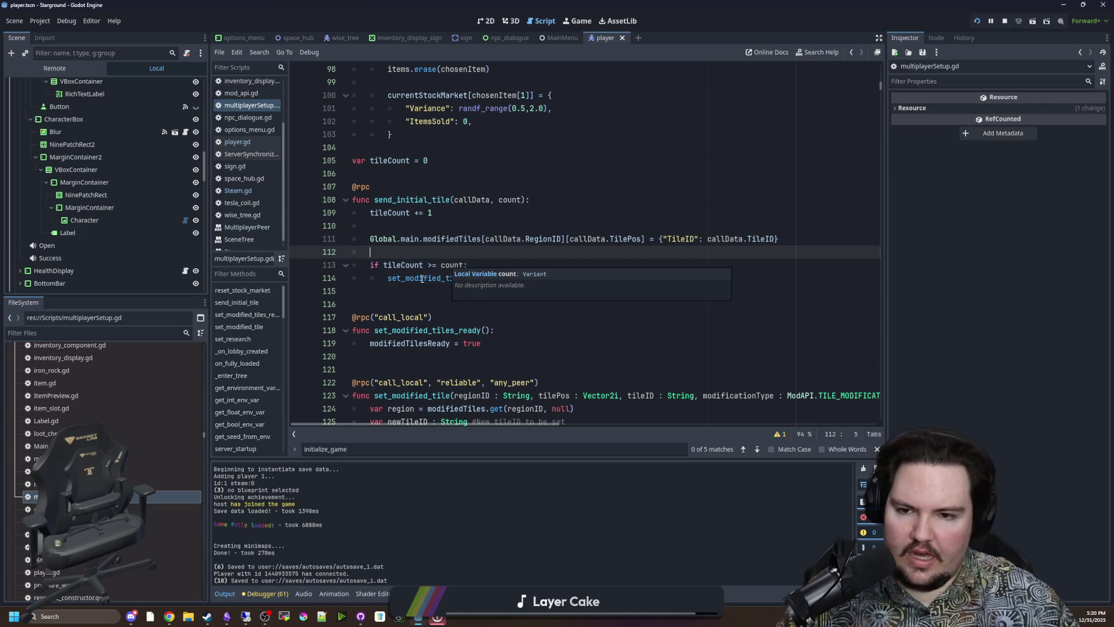
left_click(418, 279)
left_click(418, 281, "ctrl")
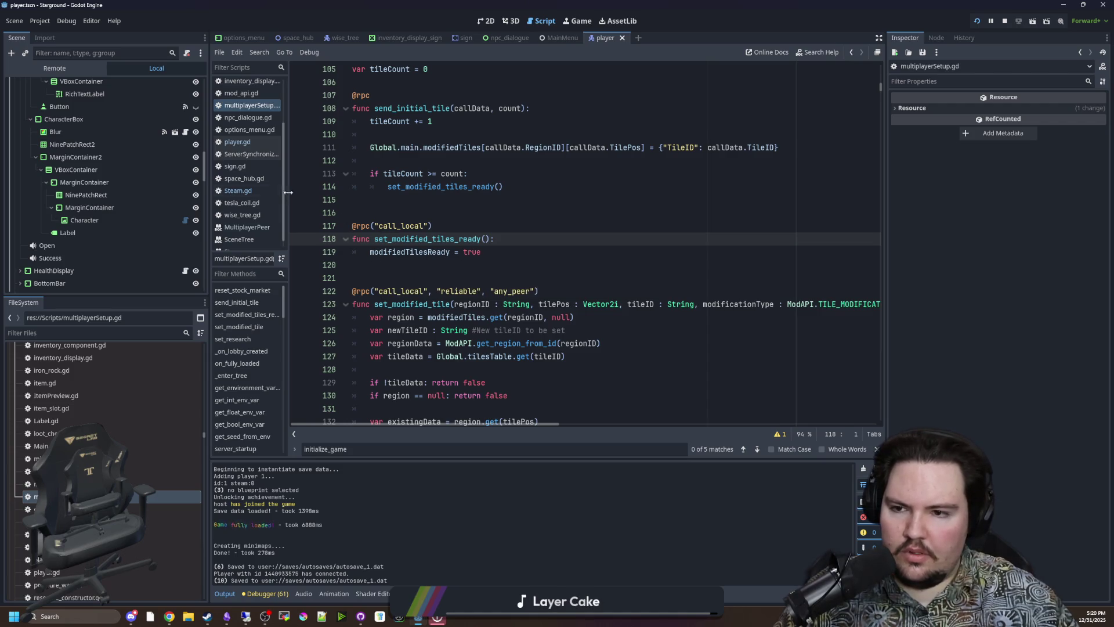
scroll(435, 279, "up", 2)
left_click(435, 279)
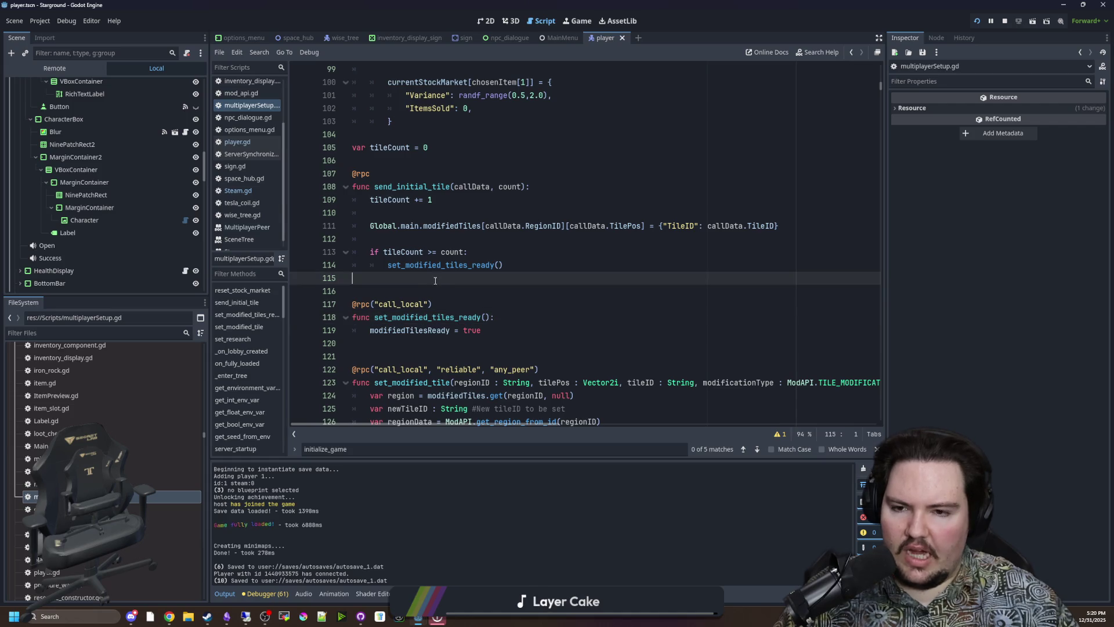
- Return to initialize_game, review its client branch, and follow the request_tile_data call
key("alt+Left")
key("alt+Left")
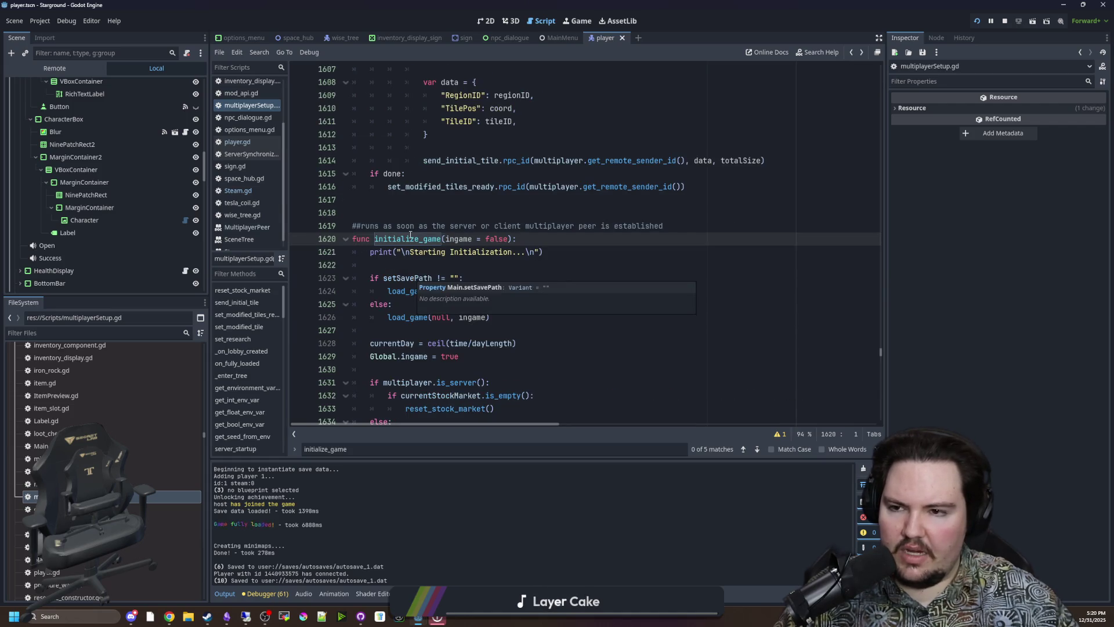
left_click(436, 265)
scroll(437, 262, "down", 5)
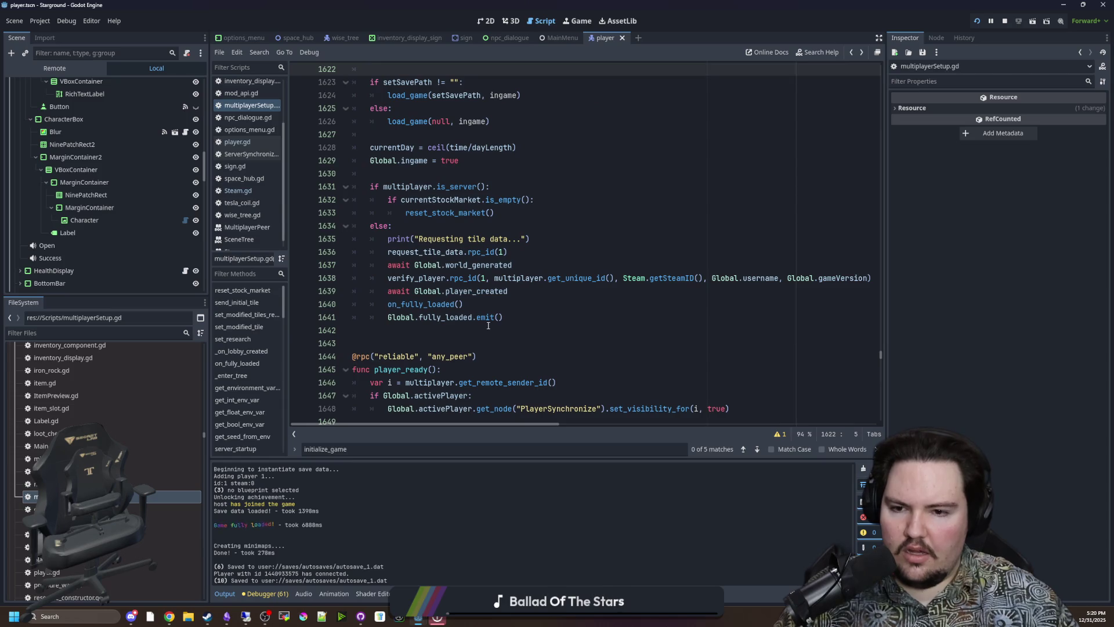
left_click(487, 328)
left_click(429, 226)
left_click(427, 174)
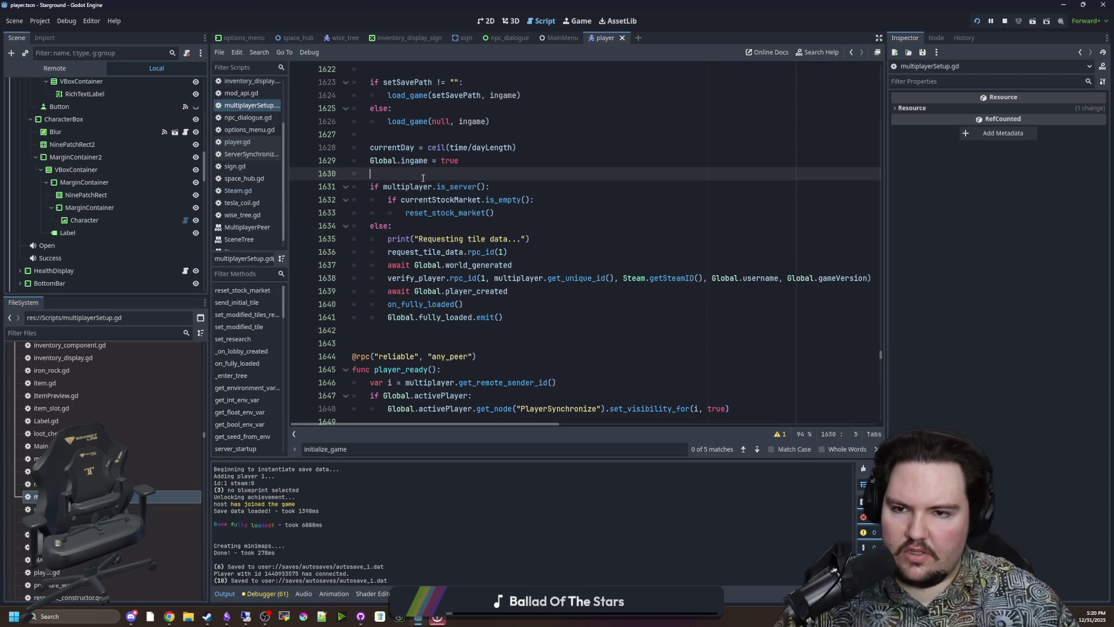
left_click(437, 252, "ctrl")
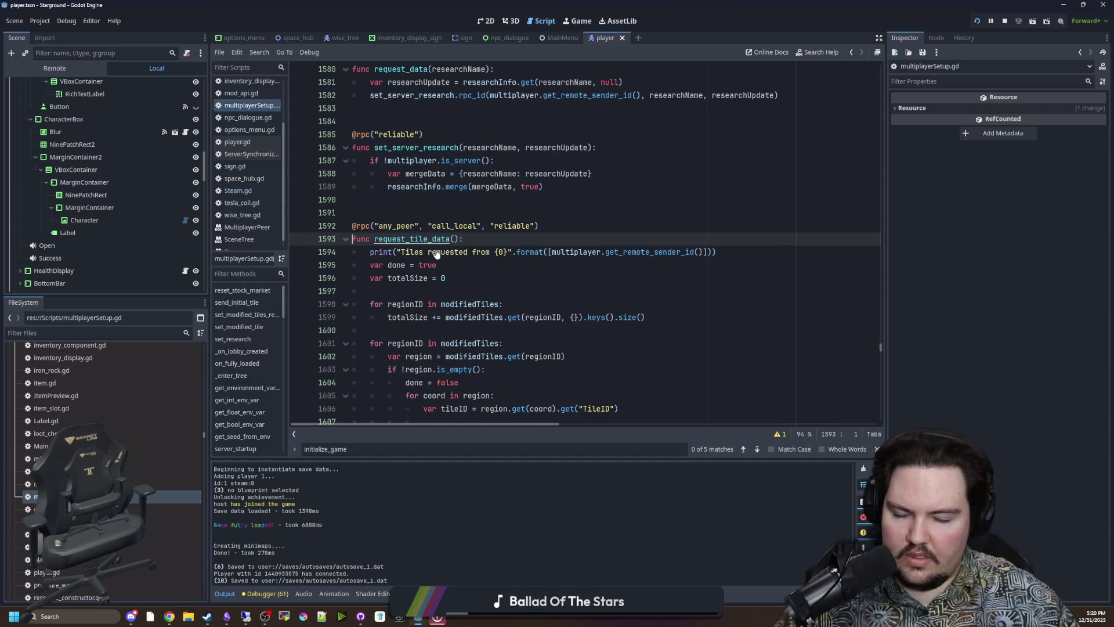
scroll(487, 290, "down", 4)
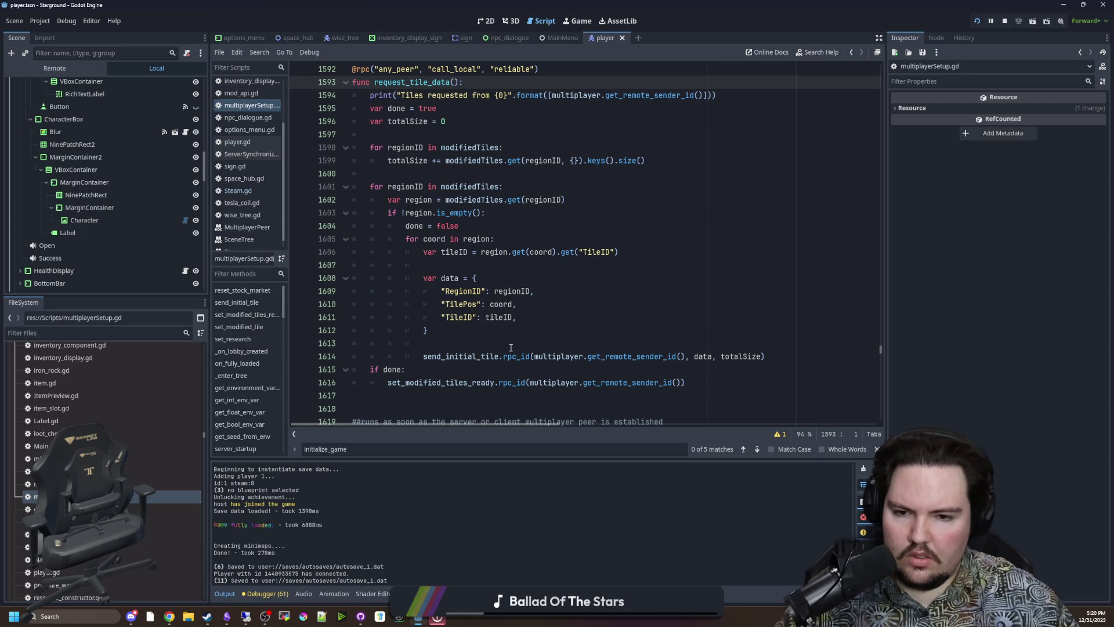
- Mark send_initial_tile as a reliable rpc and save the script
left_click(445, 357)
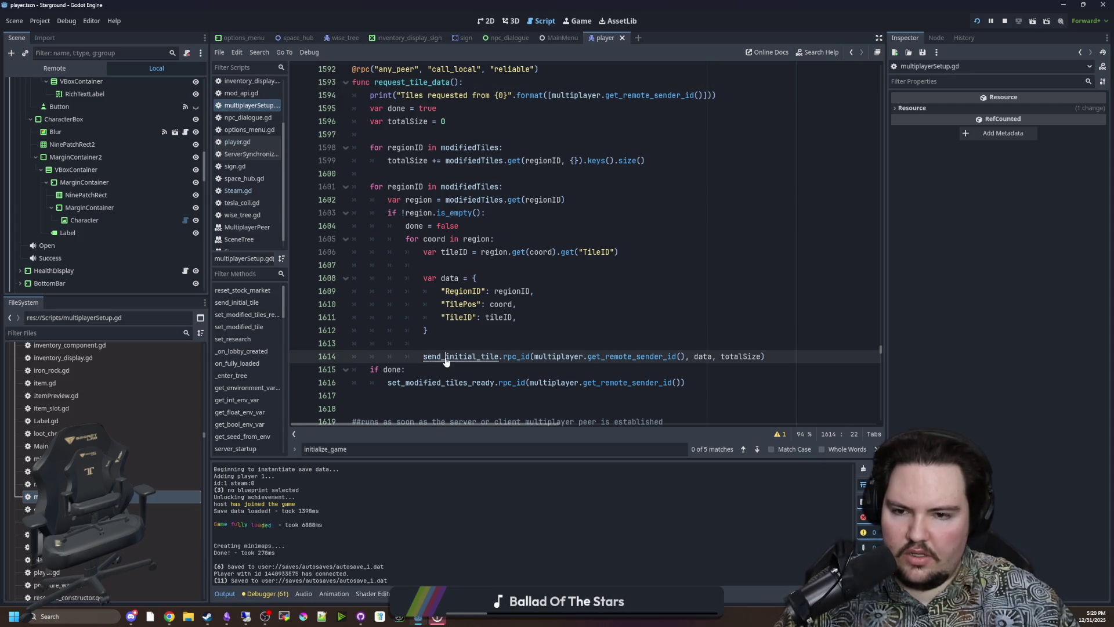
left_click(446, 357, "ctrl")
left_click(388, 226)
type("(\"re")
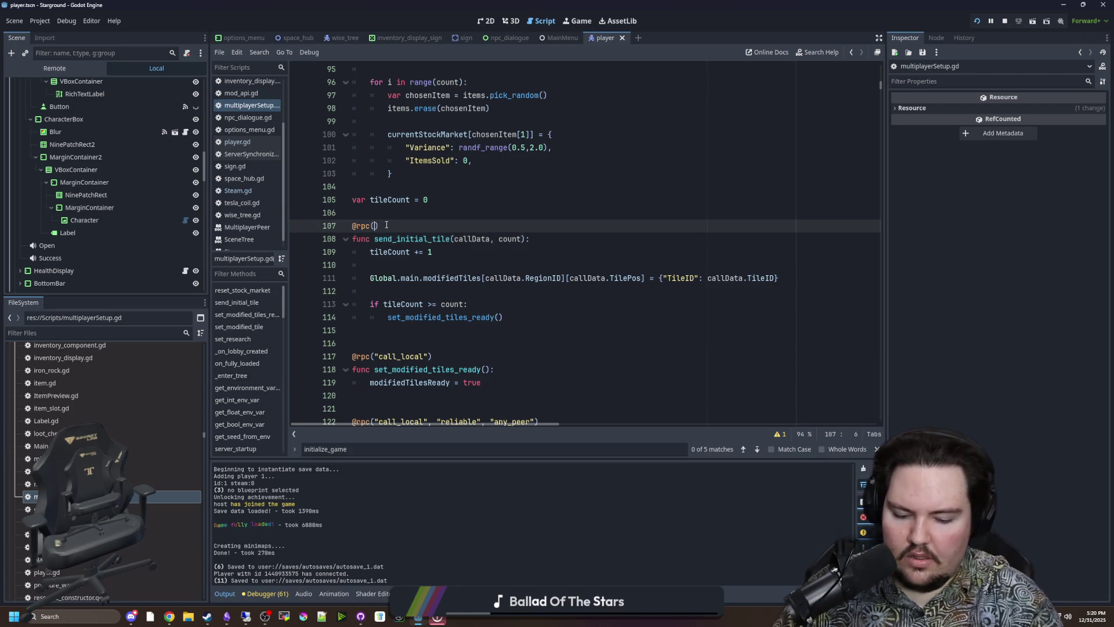
key("Return")
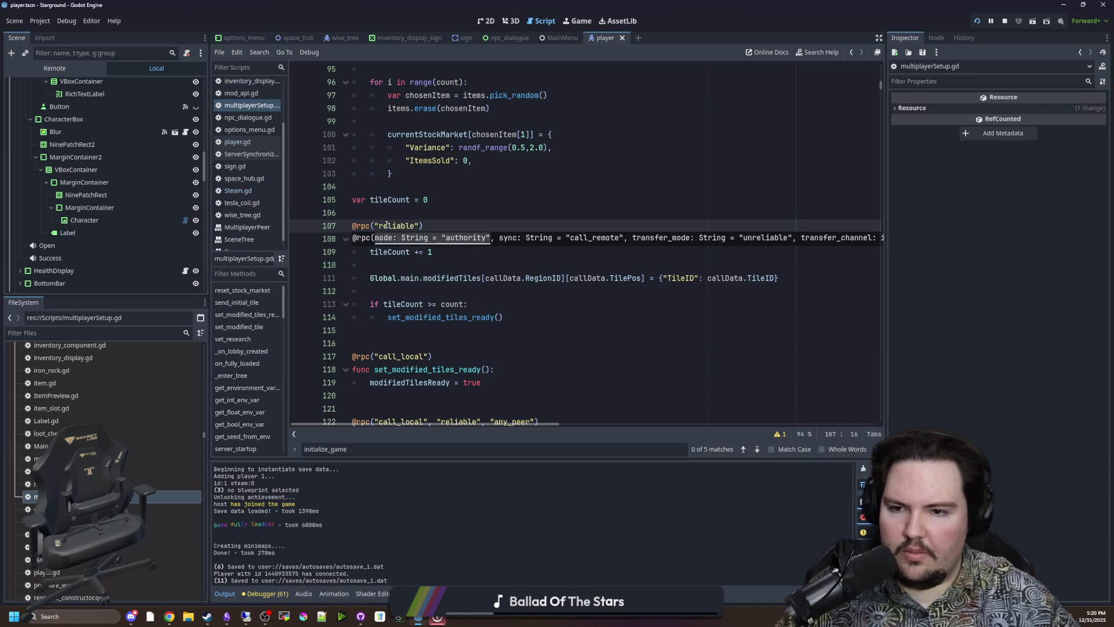
left_click(397, 214)
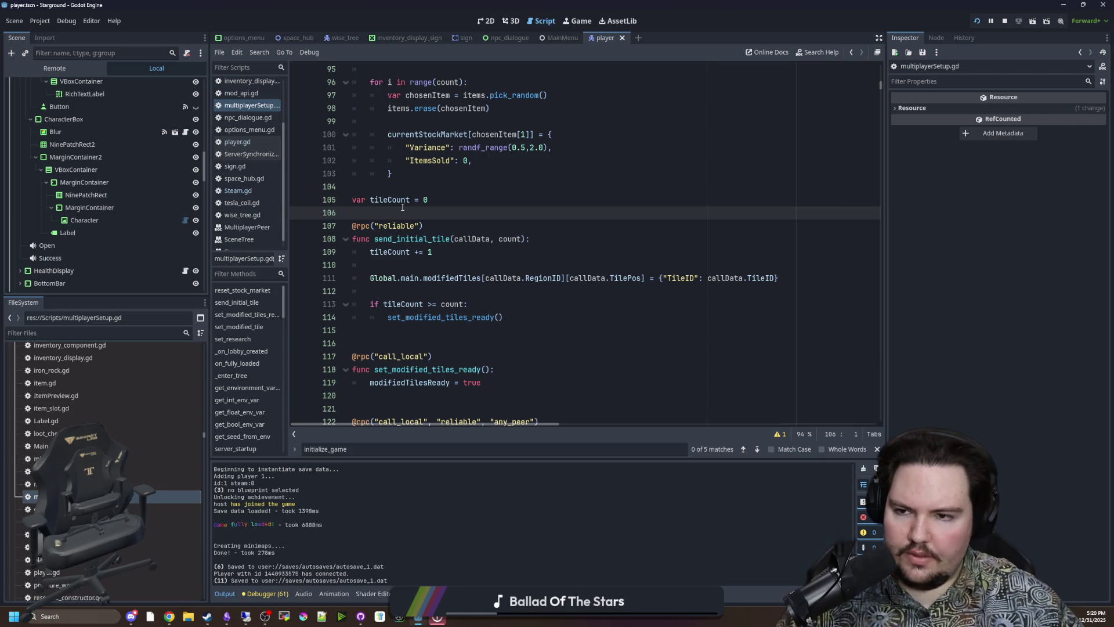
key("ctrl+s")
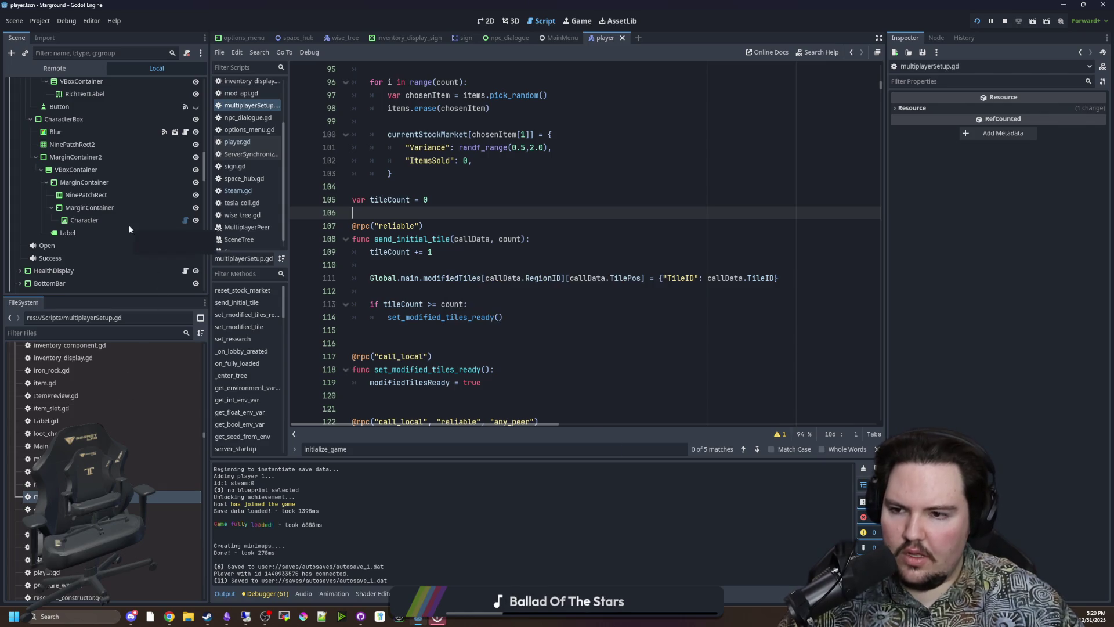
- Search for initialize_game and jump to its definition
scroll(163, 152, "up", 10)
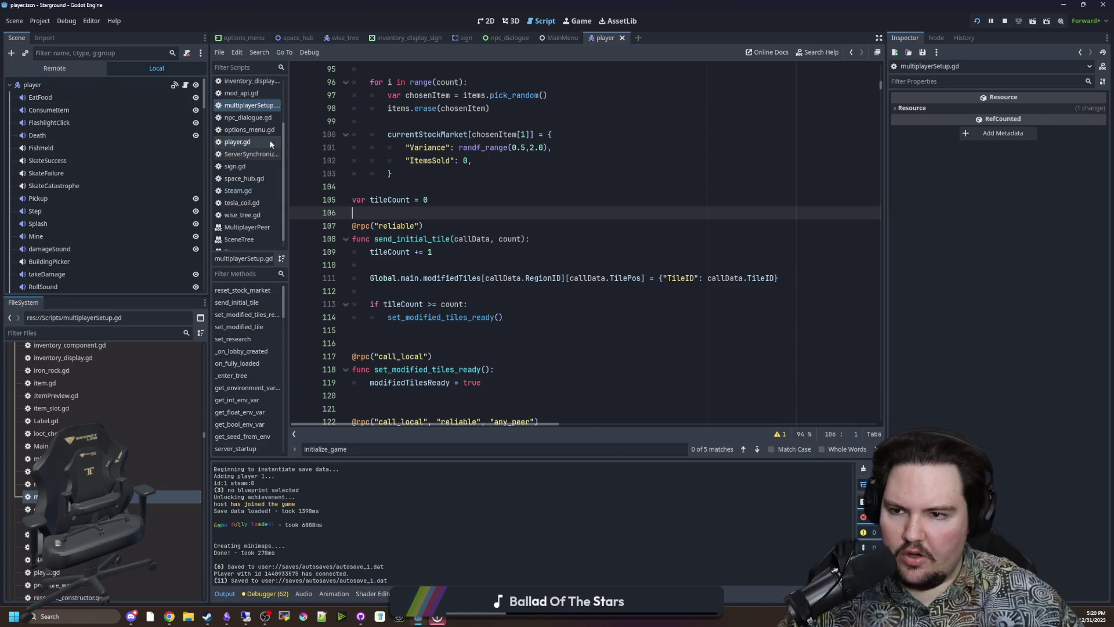
scroll(451, 215, "down", 2)
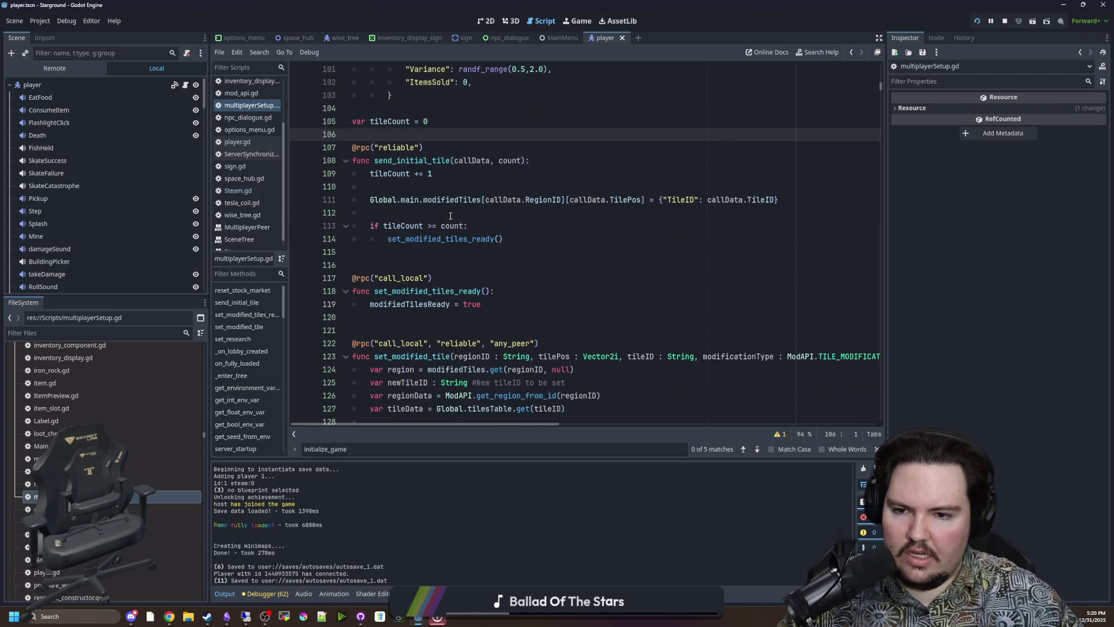
left_click(446, 267)
key("ctrl+f")
type("initialize_game")
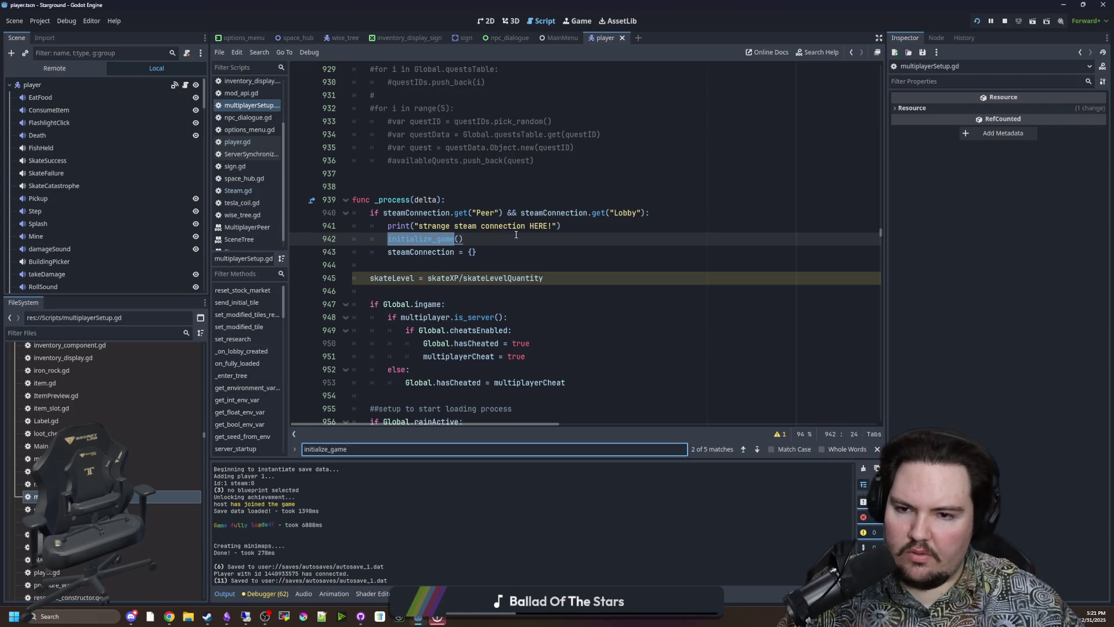
left_click(516, 235)
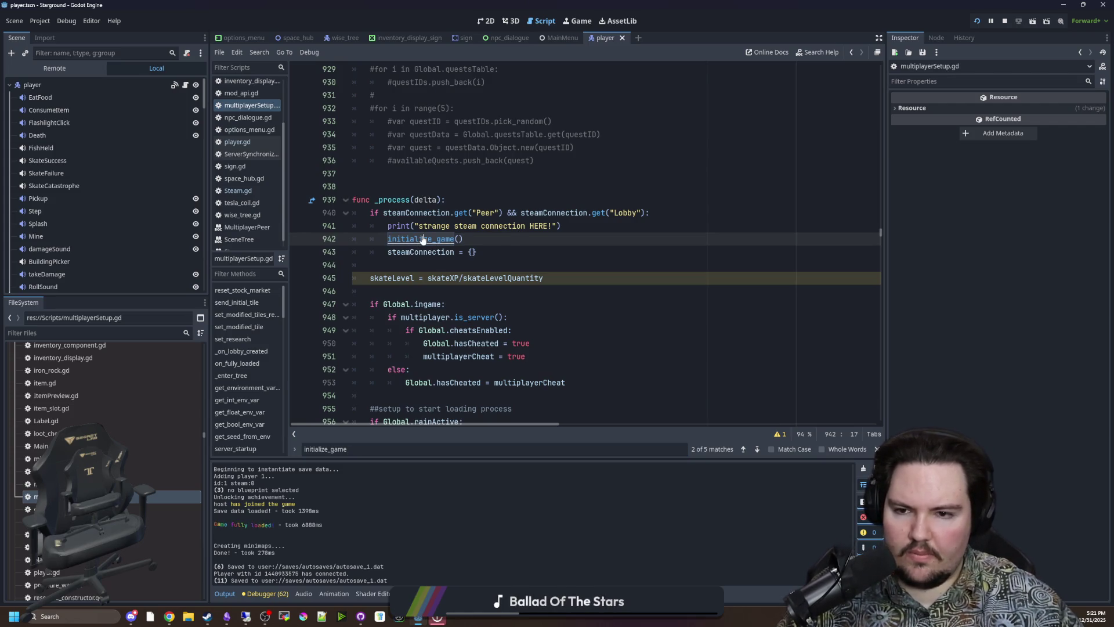
left_click(423, 240, "ctrl")
- Follow the verify_player call in the client branch, then come back to its call site
scroll(465, 238, "down", 2)
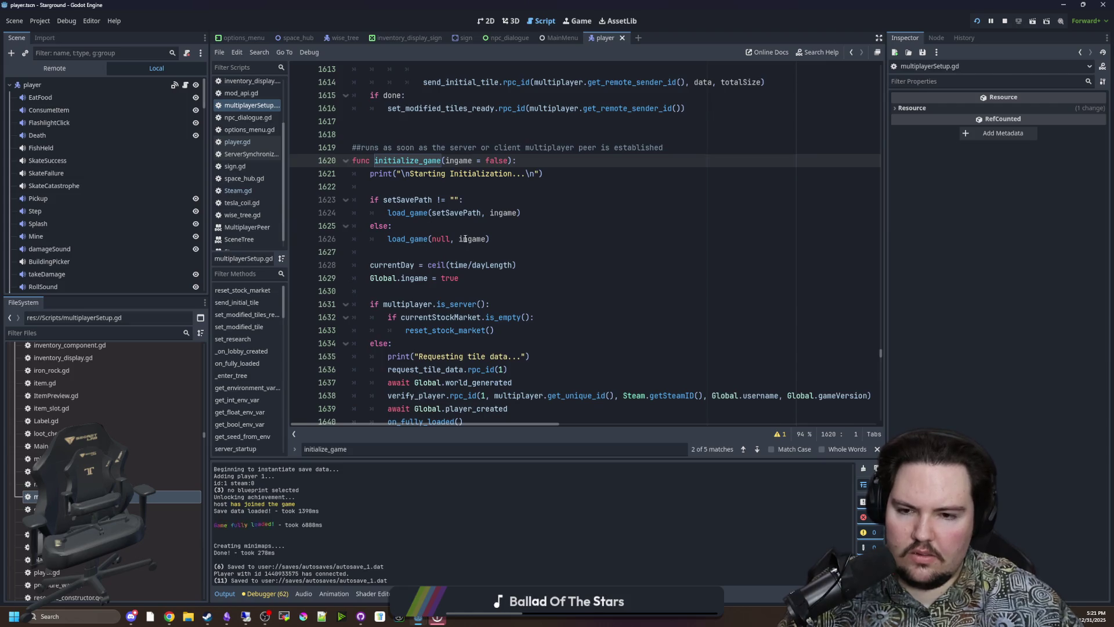
scroll(465, 239, "down", 2)
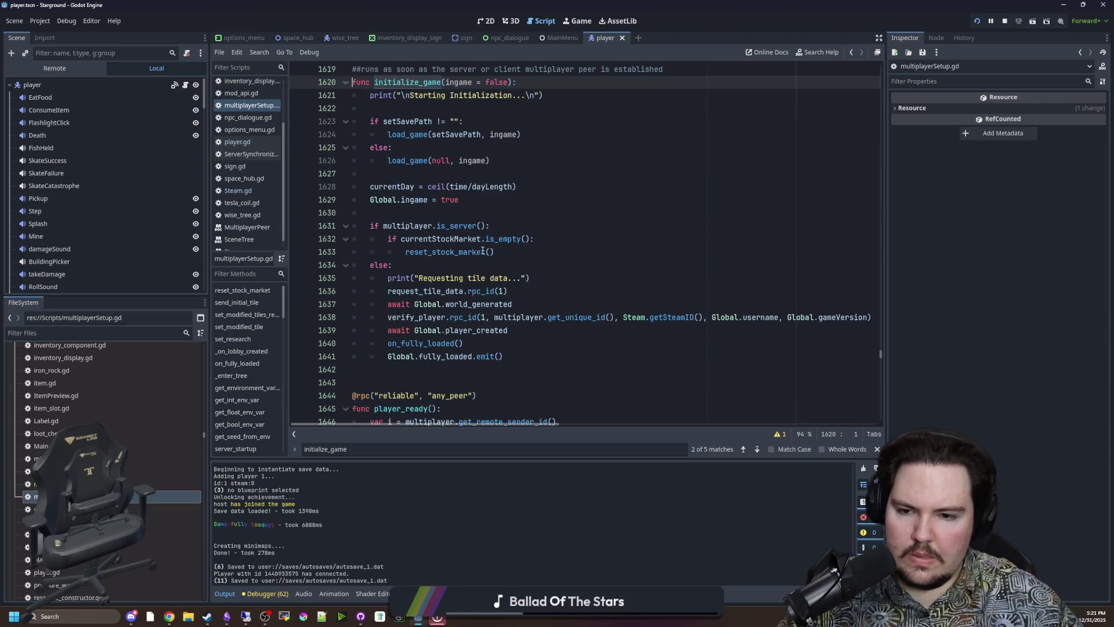
left_click(582, 303)
left_click(416, 320)
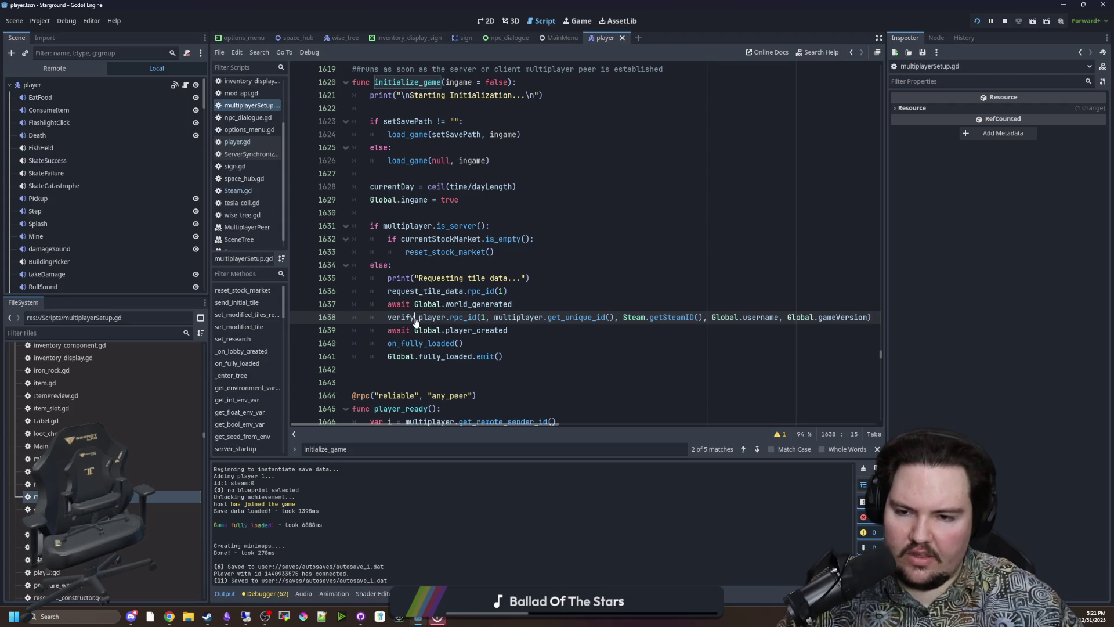
left_click(416, 318, "ctrl")
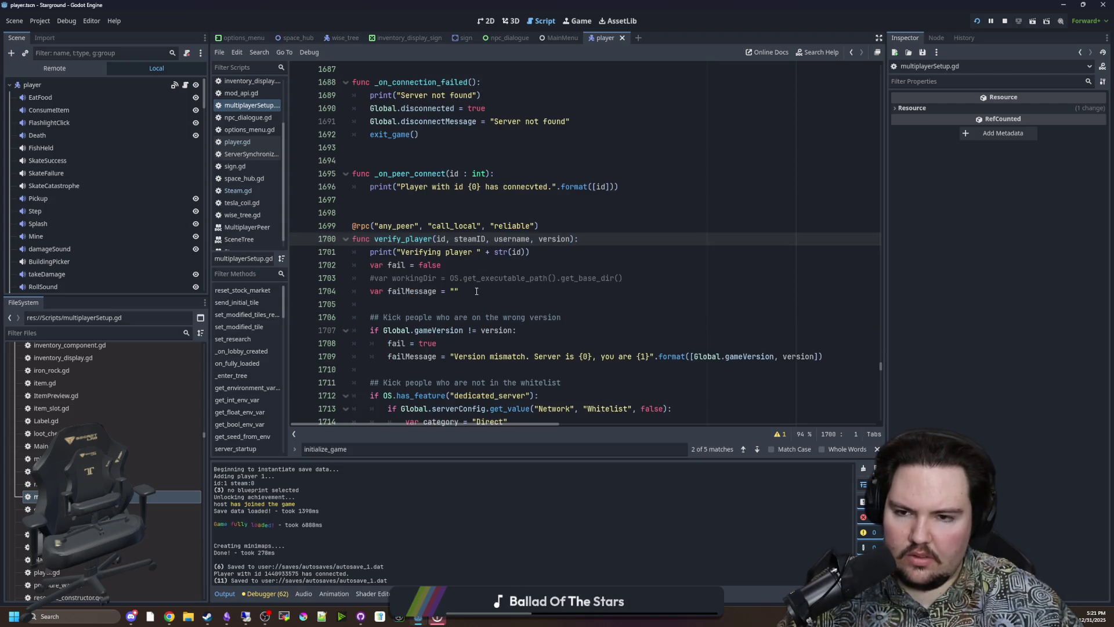
key("alt+Left")
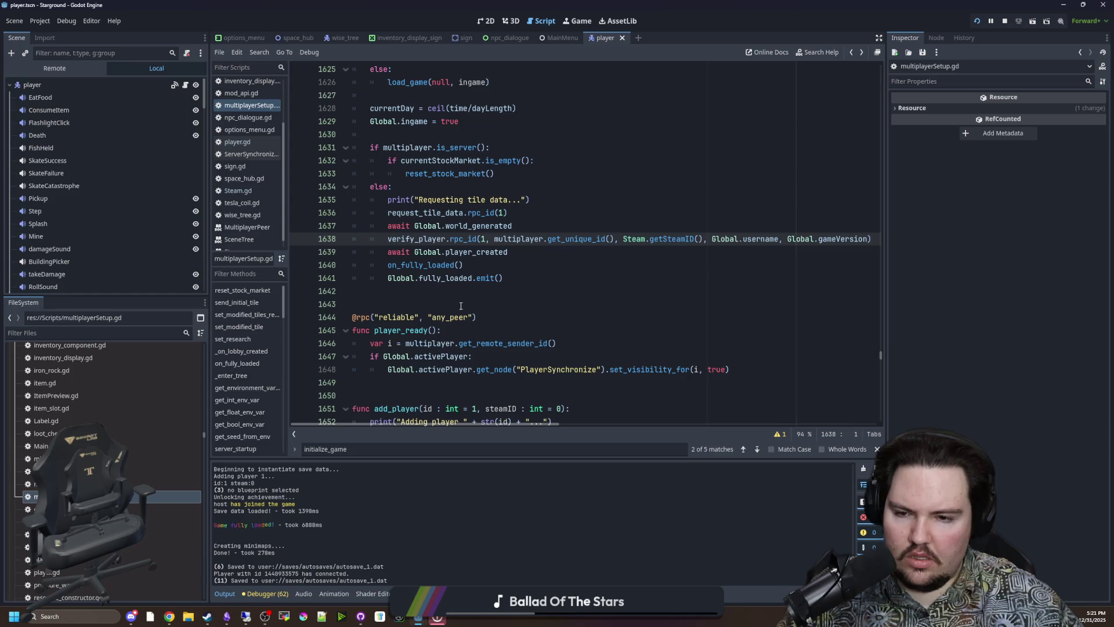
- Save the scene and script with the caret on line 1637
scroll(452, 294, "up", 1)
left_click(513, 266)
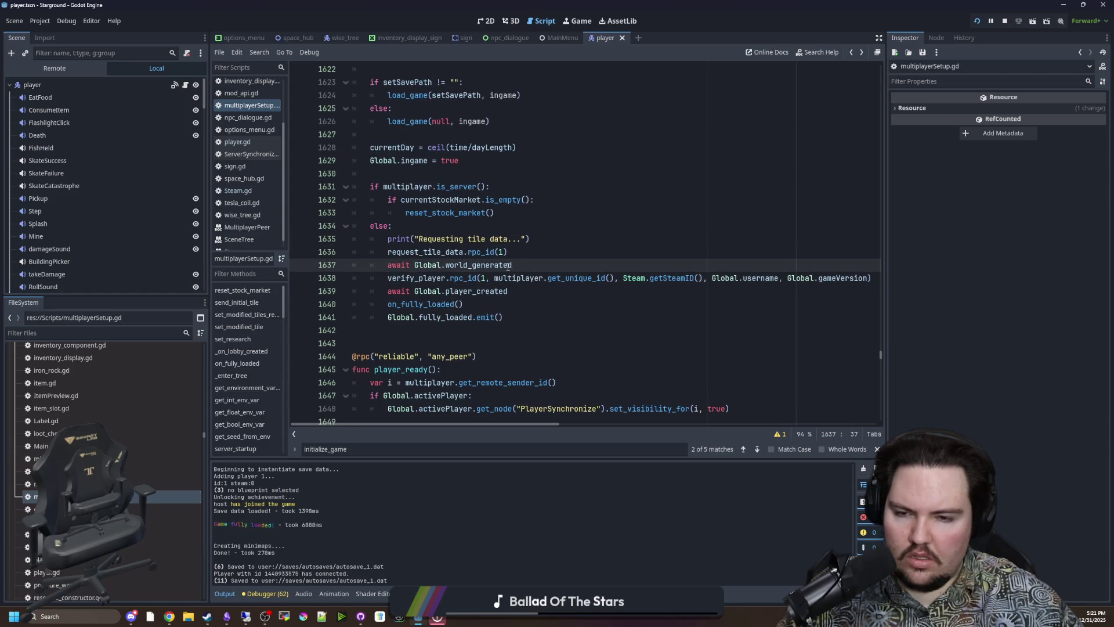
key("ctrl+s")
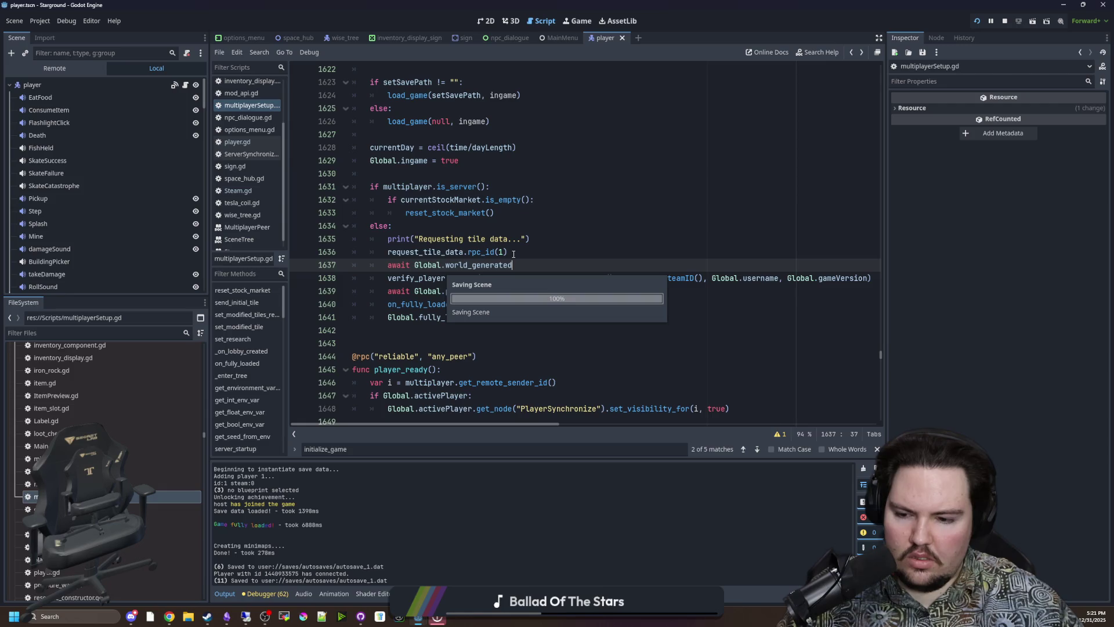
key("alt+Tab")
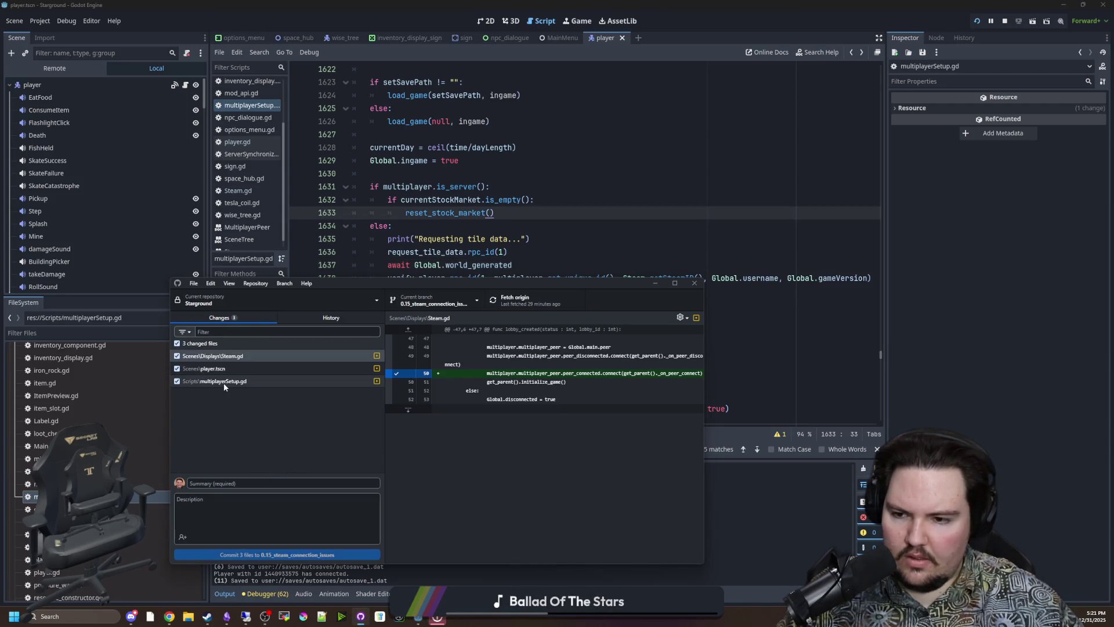
- Review the diffs of multiplayerSetup.gd and Steam.gd
left_click(224, 382)
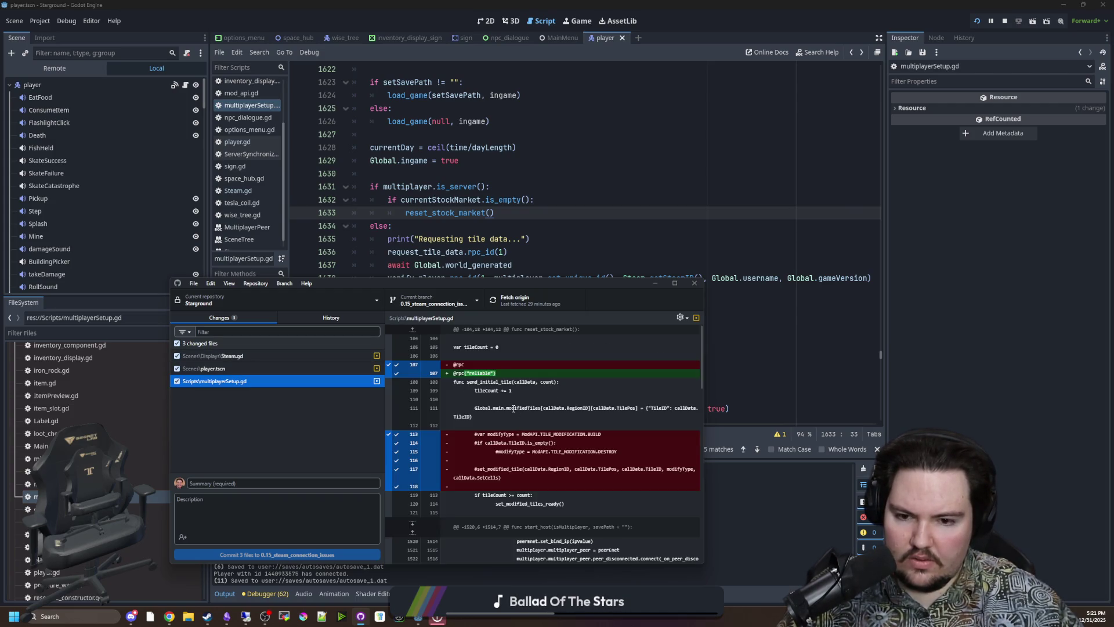
scroll(514, 409, "down", 5)
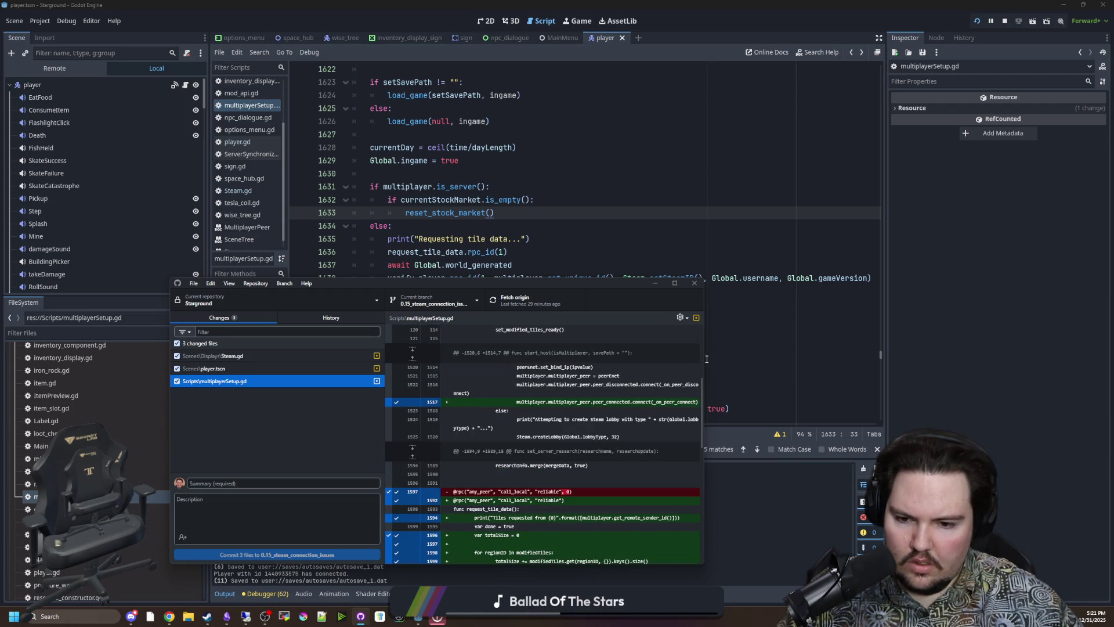
scroll(606, 390, "down", 2)
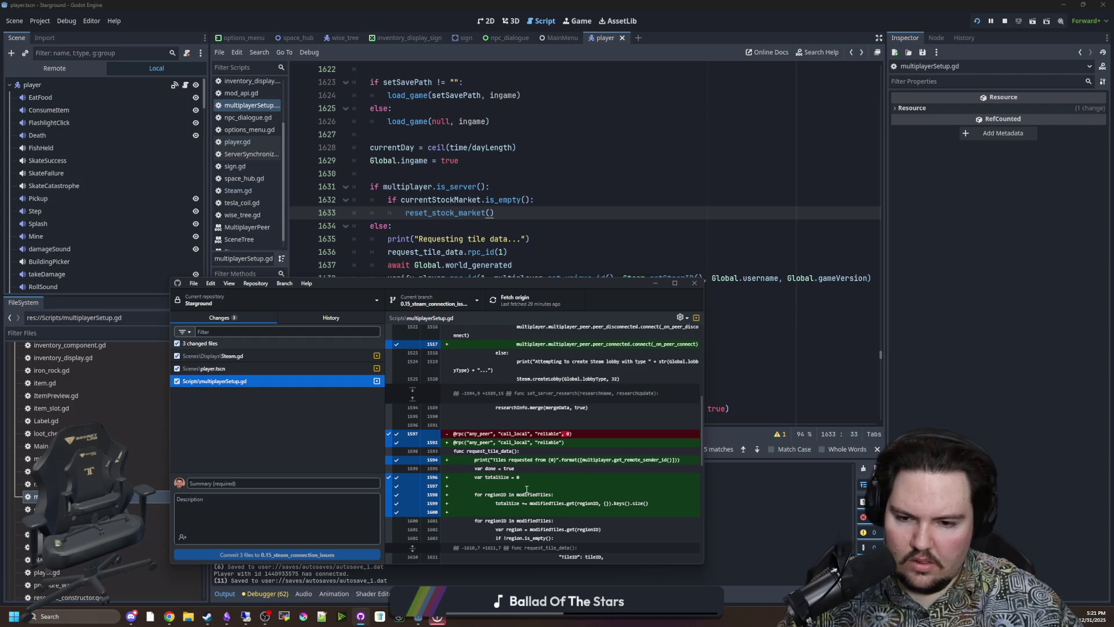
scroll(521, 487, "down", 2)
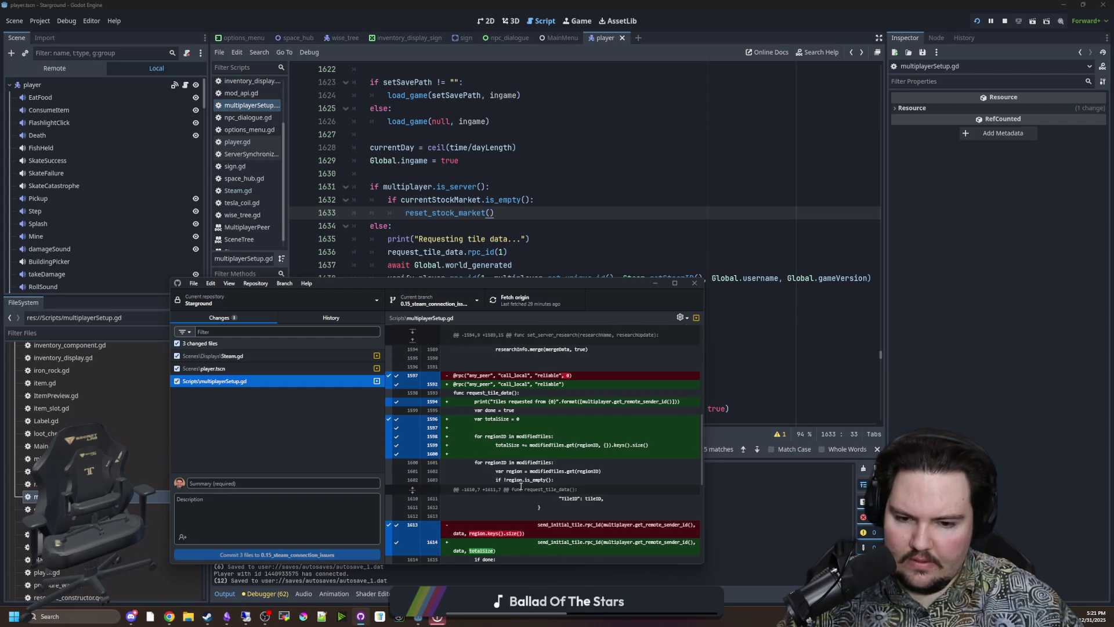
scroll(521, 486, "down", 2)
scroll(525, 444, "down", 2)
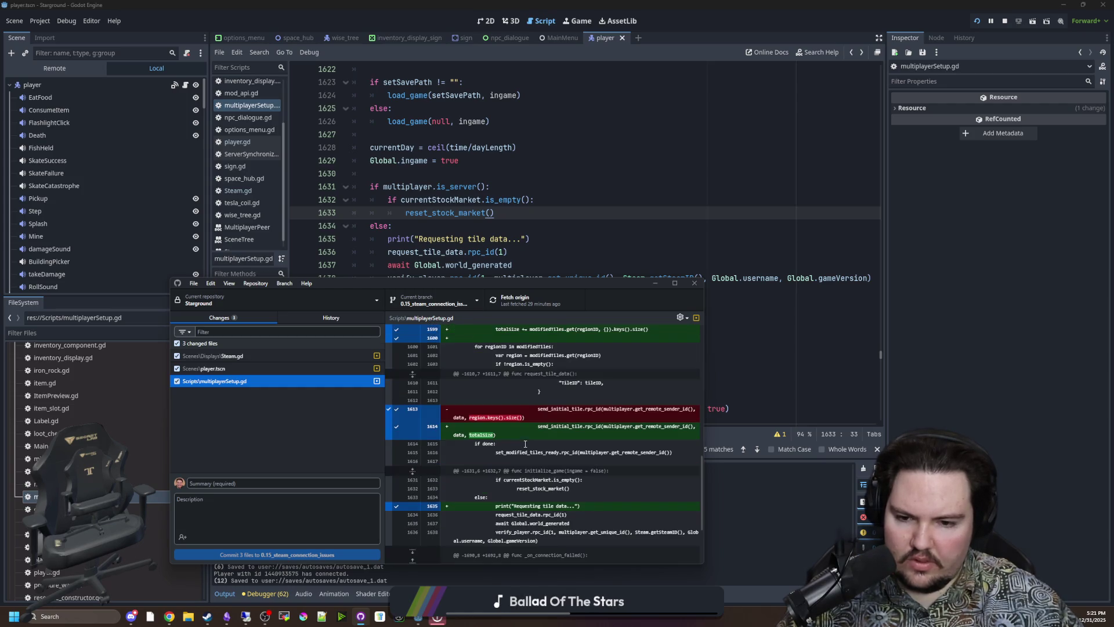
scroll(525, 444, "down", 3)
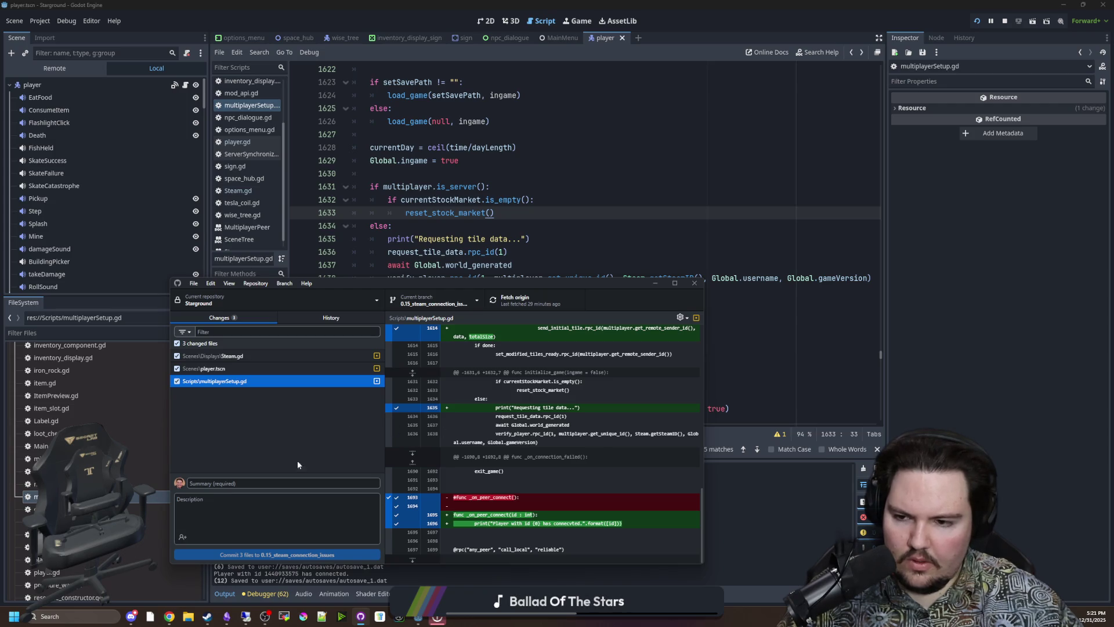
left_click(245, 360)
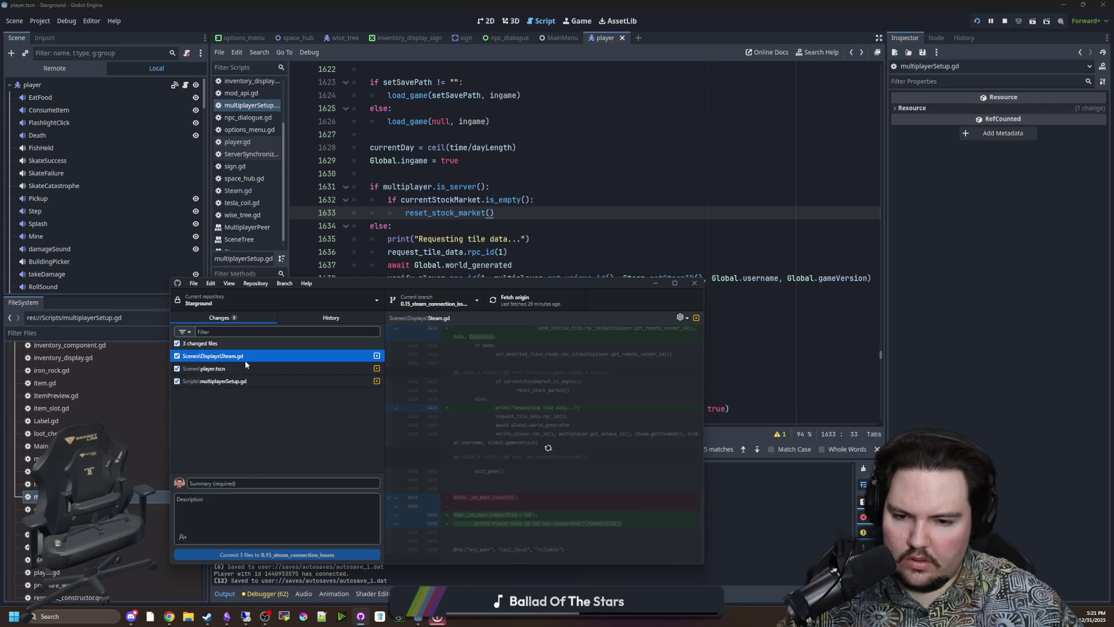
- Commit the three files as 'improve tile synchronization' and push to origin
left_click(281, 484)
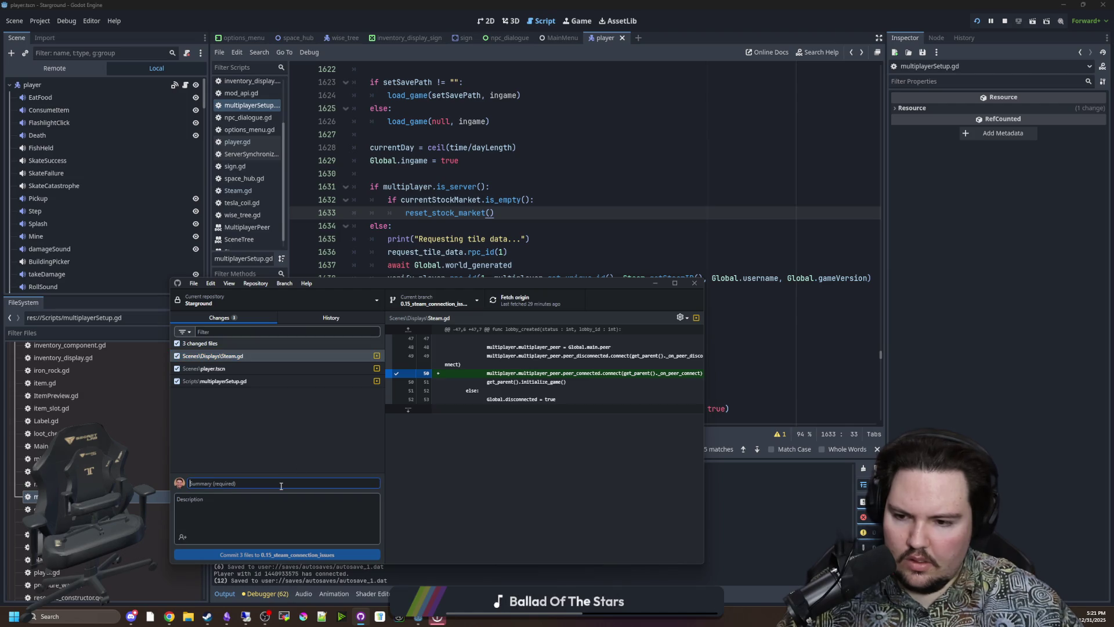
type("improve tile synchronization")
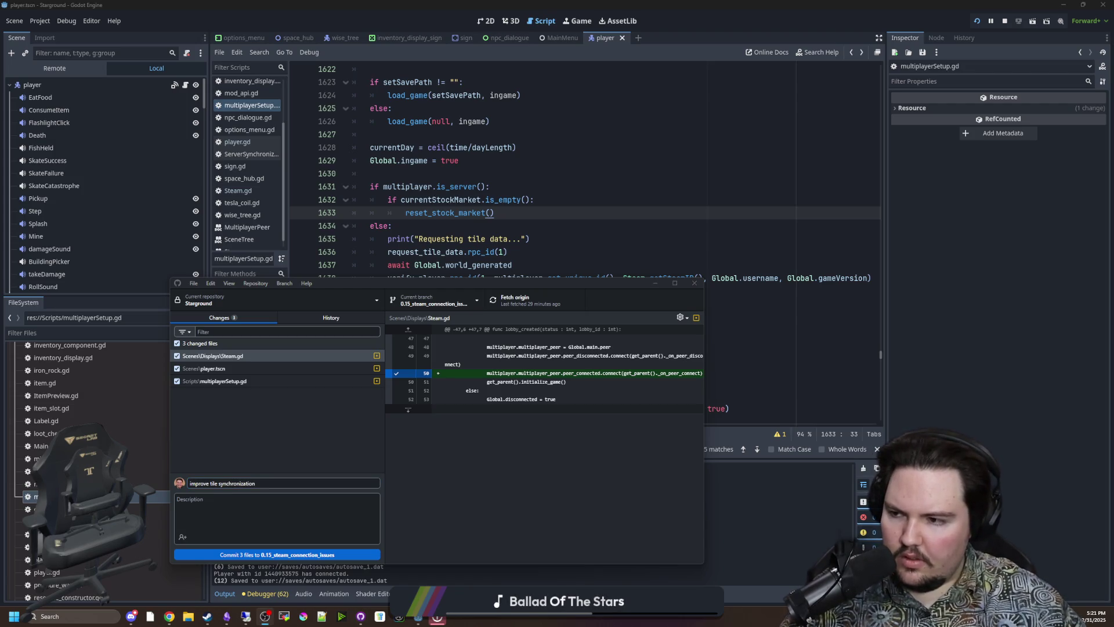
left_click(284, 447)
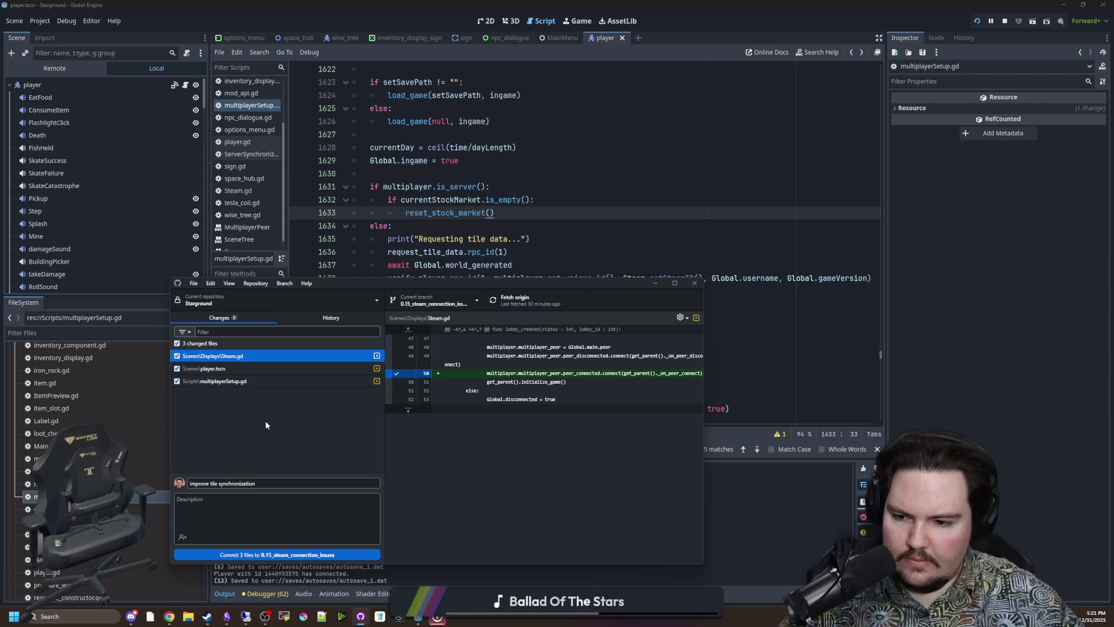
left_click(259, 554)
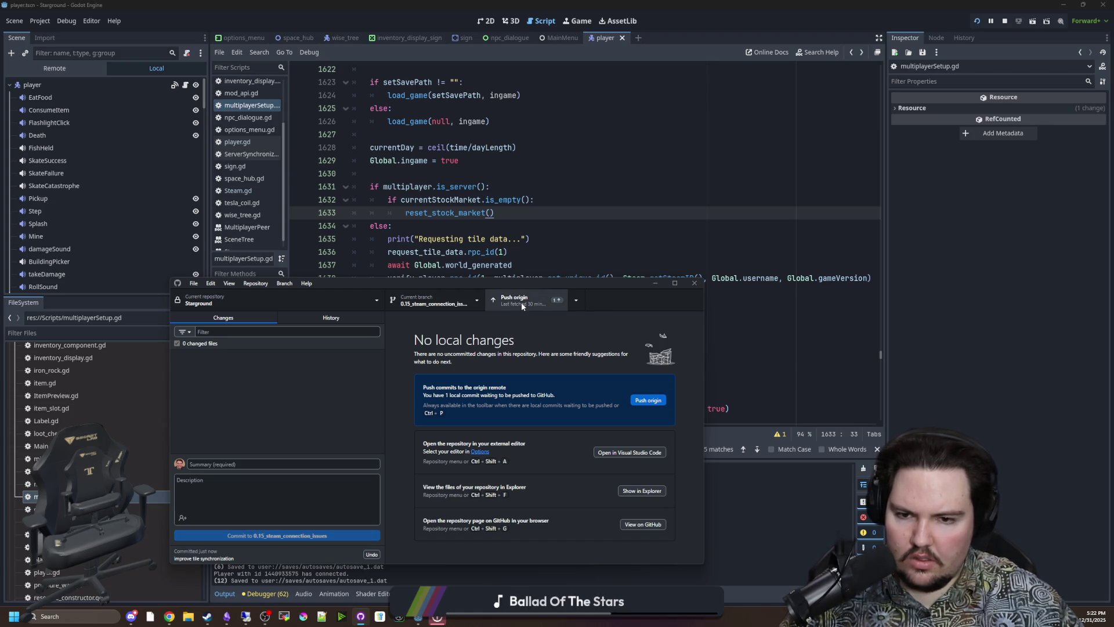
left_click(522, 302)
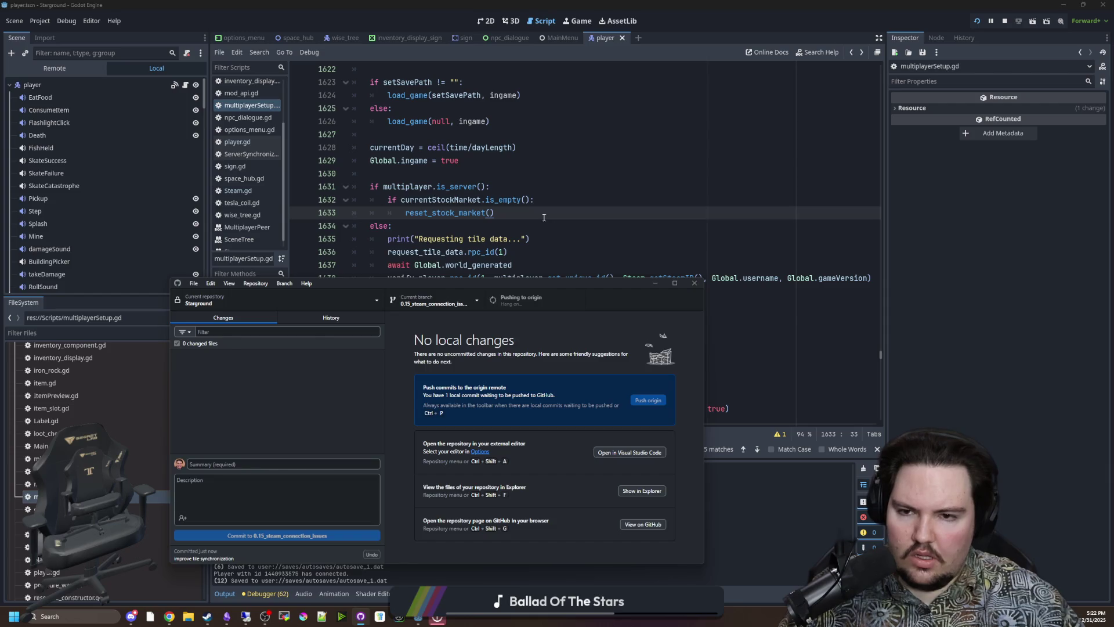
left_click(544, 217)
left_click(511, 316)
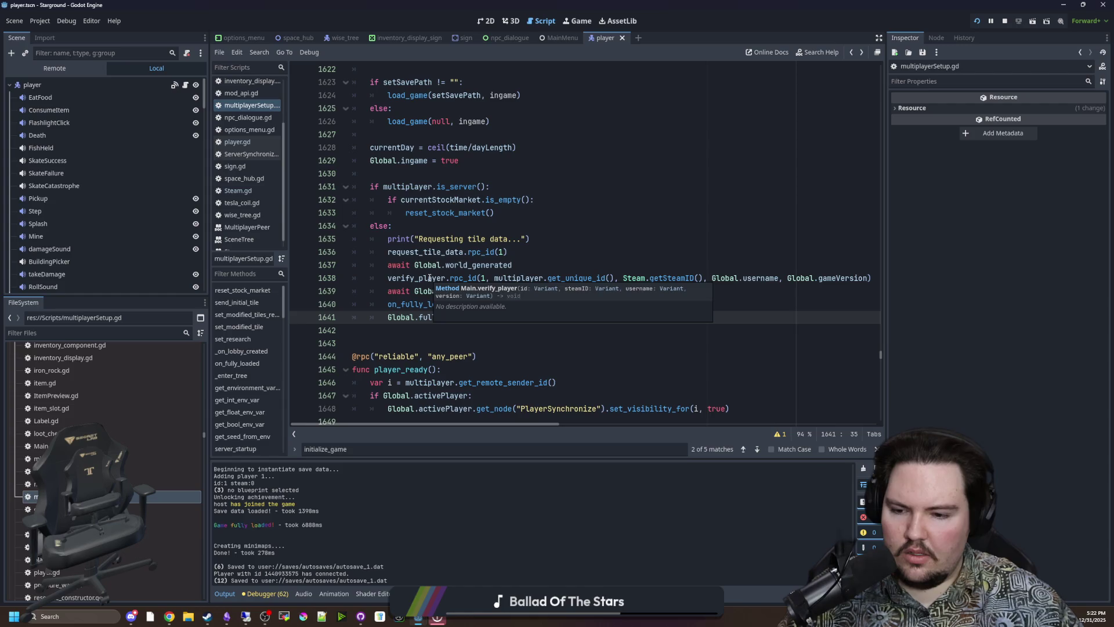
- Save twice from the initialize_game code, leaving only player.tscn changed in GitHub Desktop
key("Down")
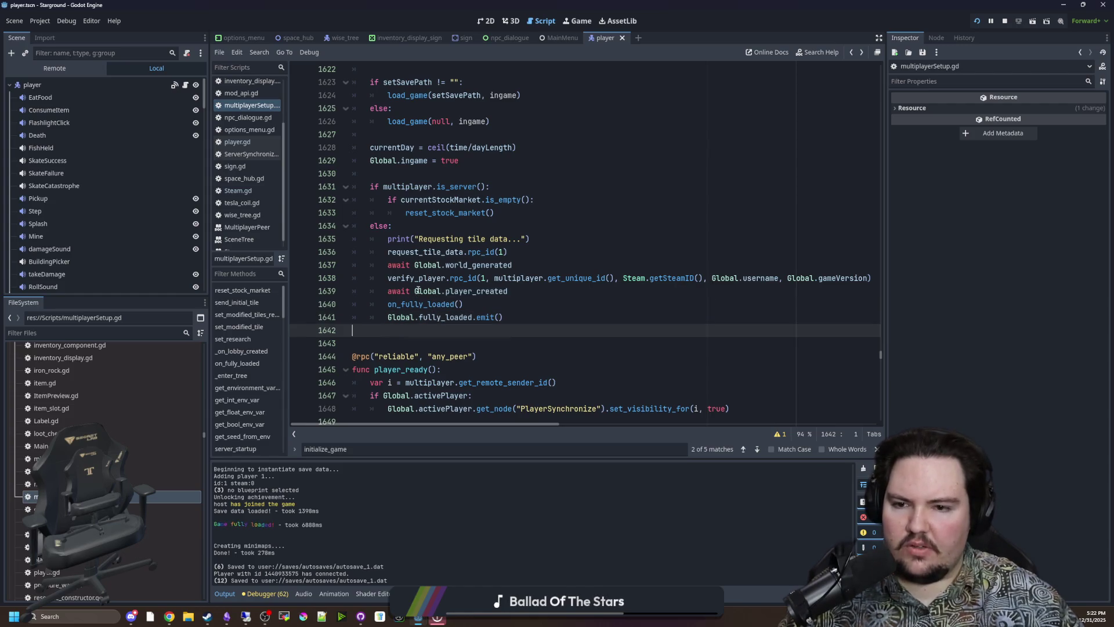
left_click(423, 230)
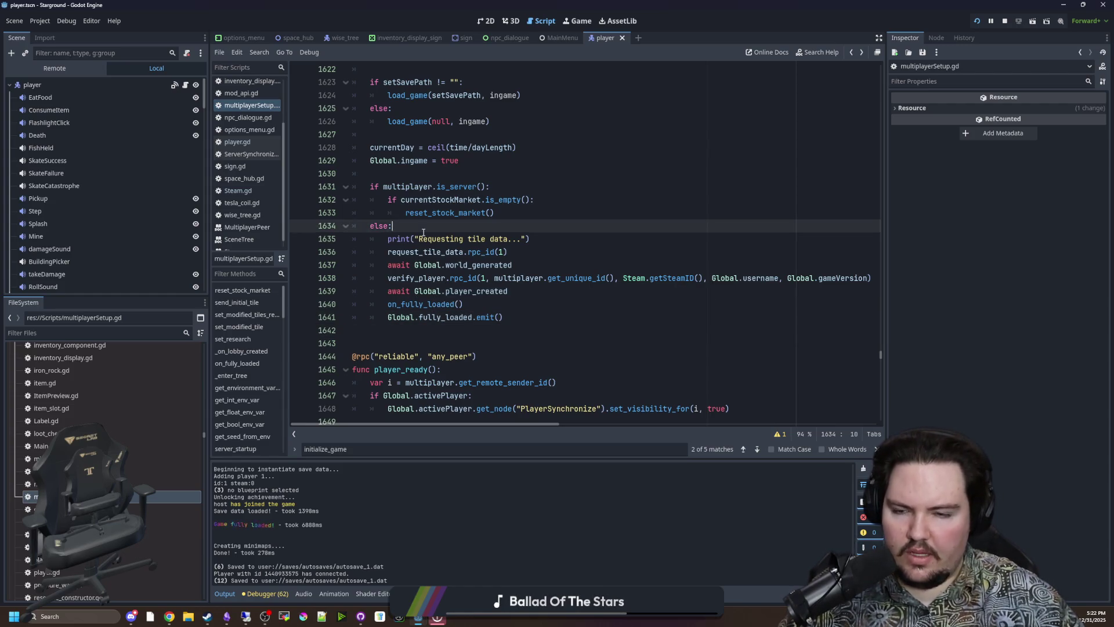
key("ctrl+s")
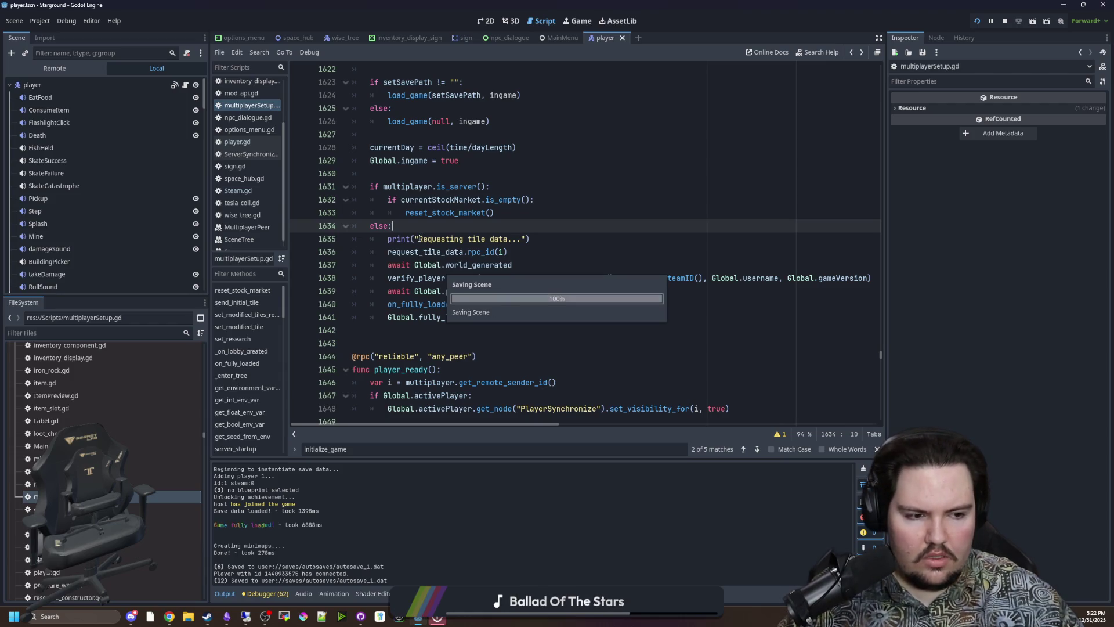
left_click(392, 174)
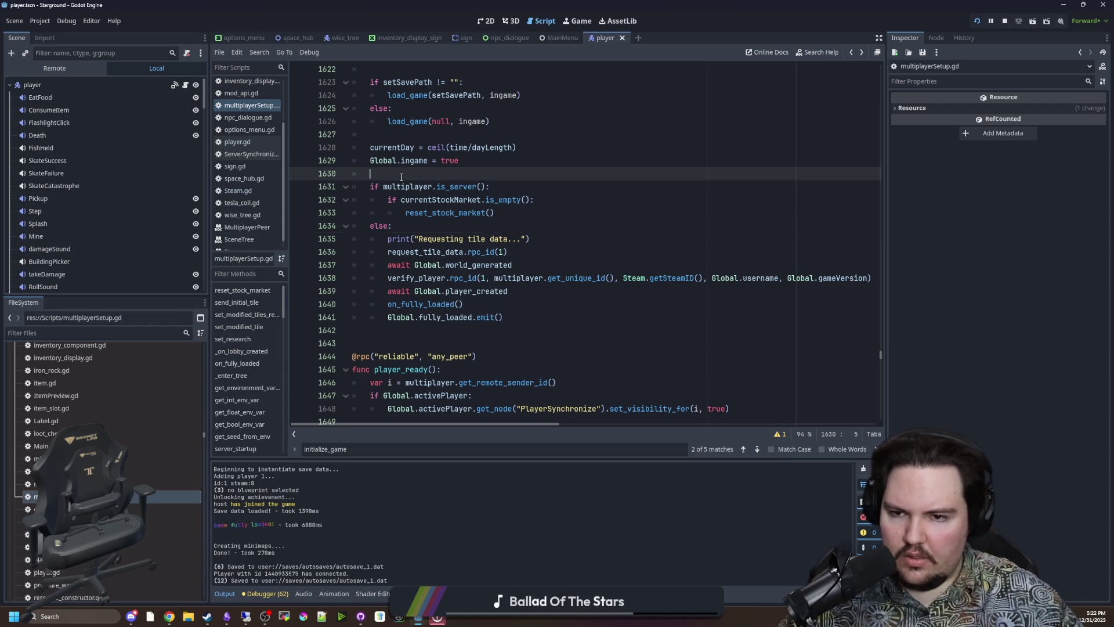
key("ctrl+s")
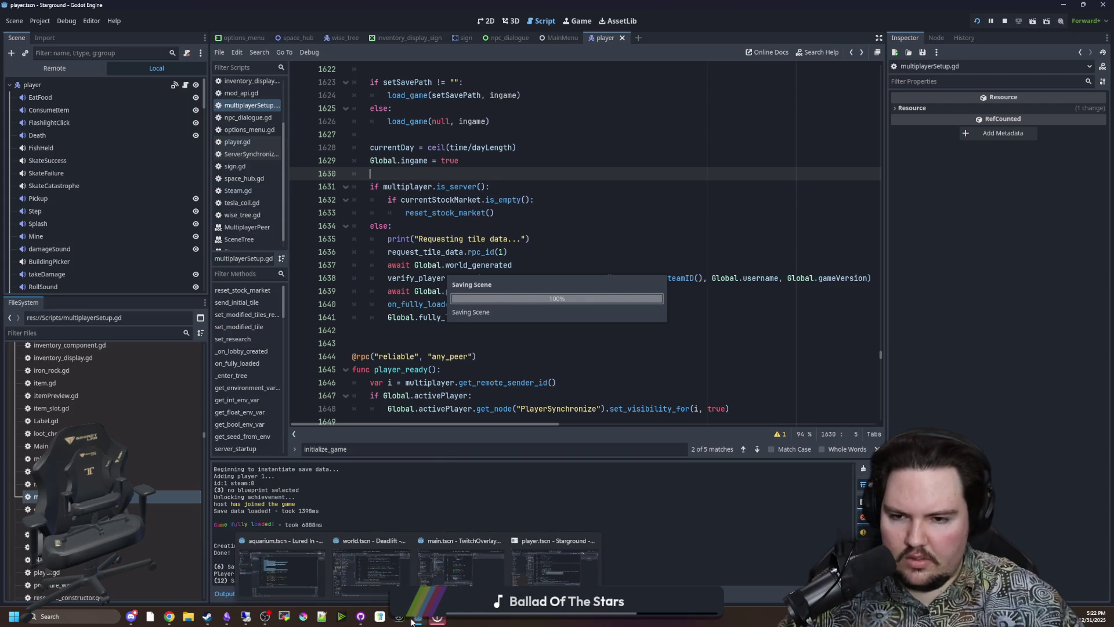
left_click(459, 344)
left_click(459, 332)
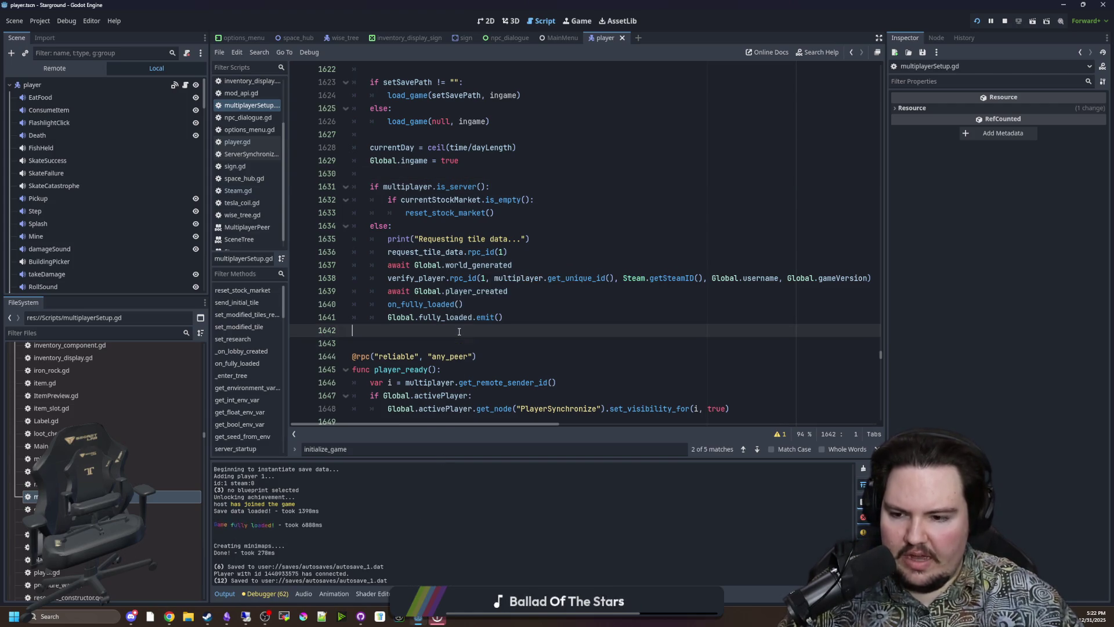
left_click(361, 616)
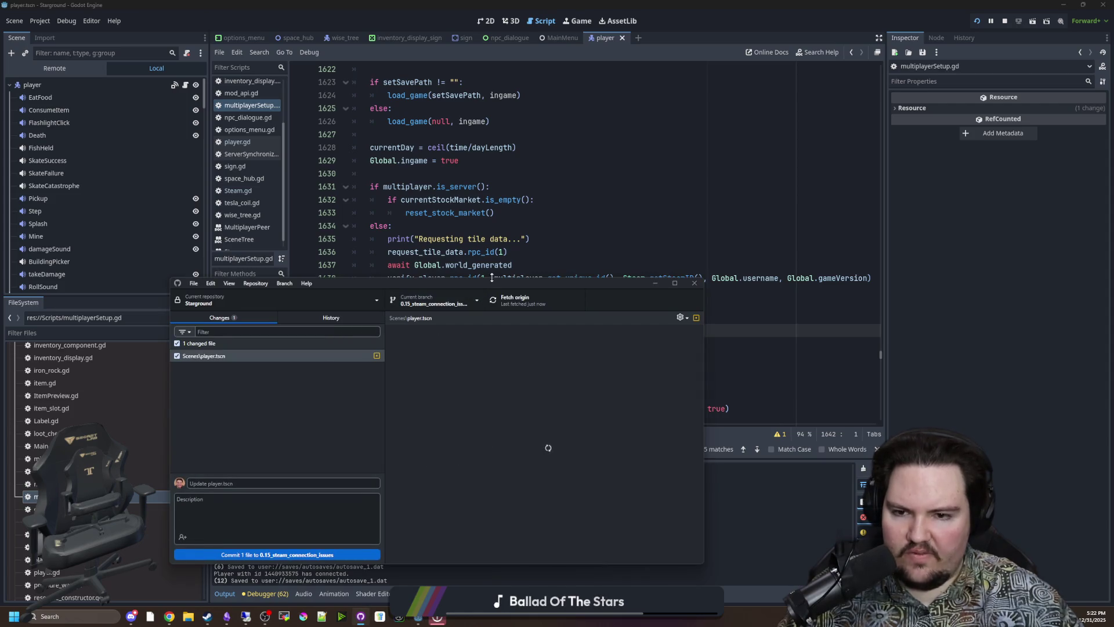
- Close all scene tabs except player and save the player scene
left_click_drag(479, 283, 433, 272)
left_click(176, 348)
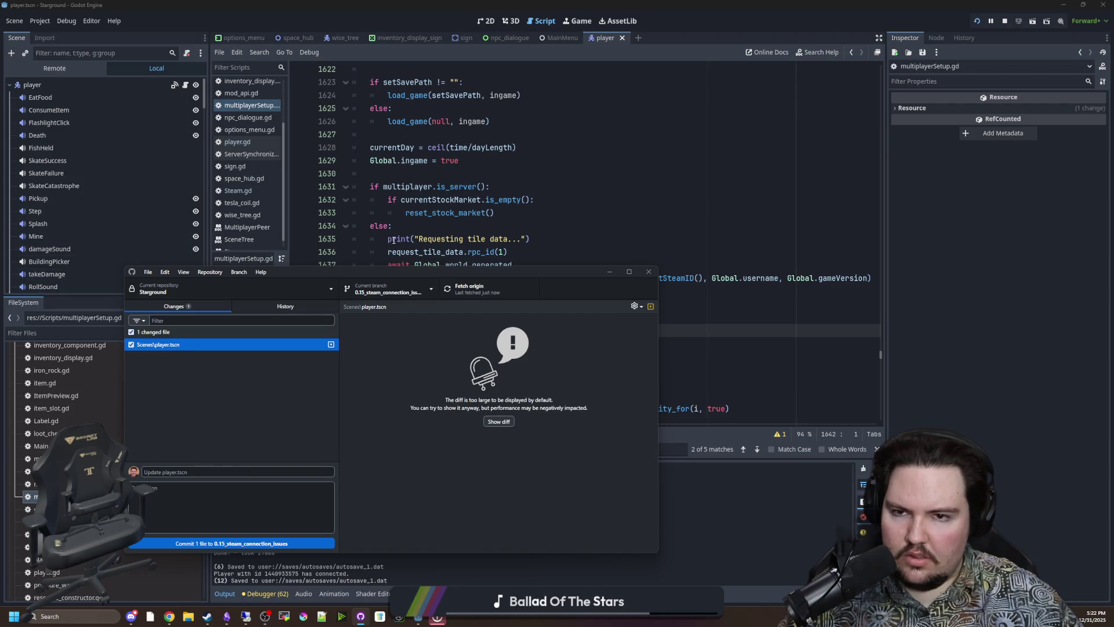
left_click(530, 167)
right_click(600, 39)
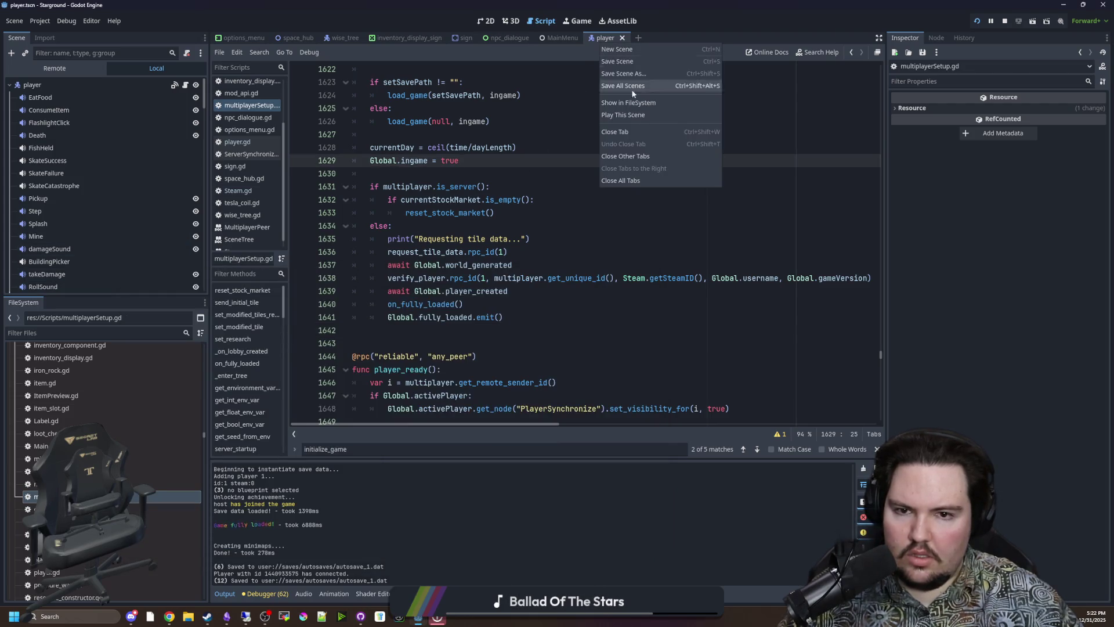
left_click(625, 156)
left_click(559, 149)
key("ctrl+s")
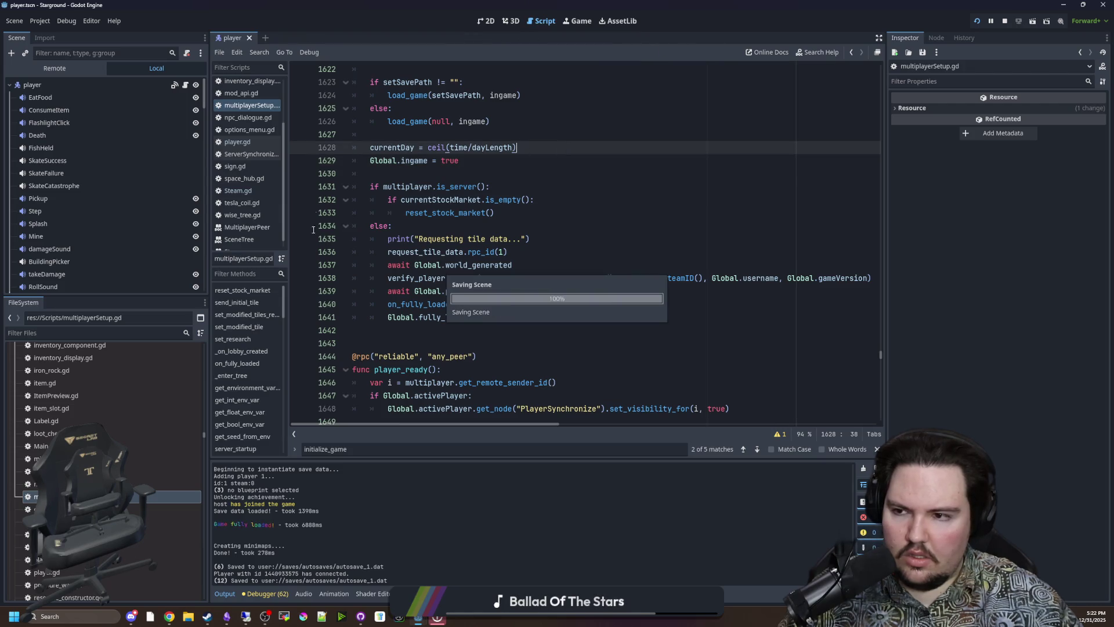
- Confirm GitHub Desktop shows no local changes, then bring the Godot editor back
left_click(360, 616)
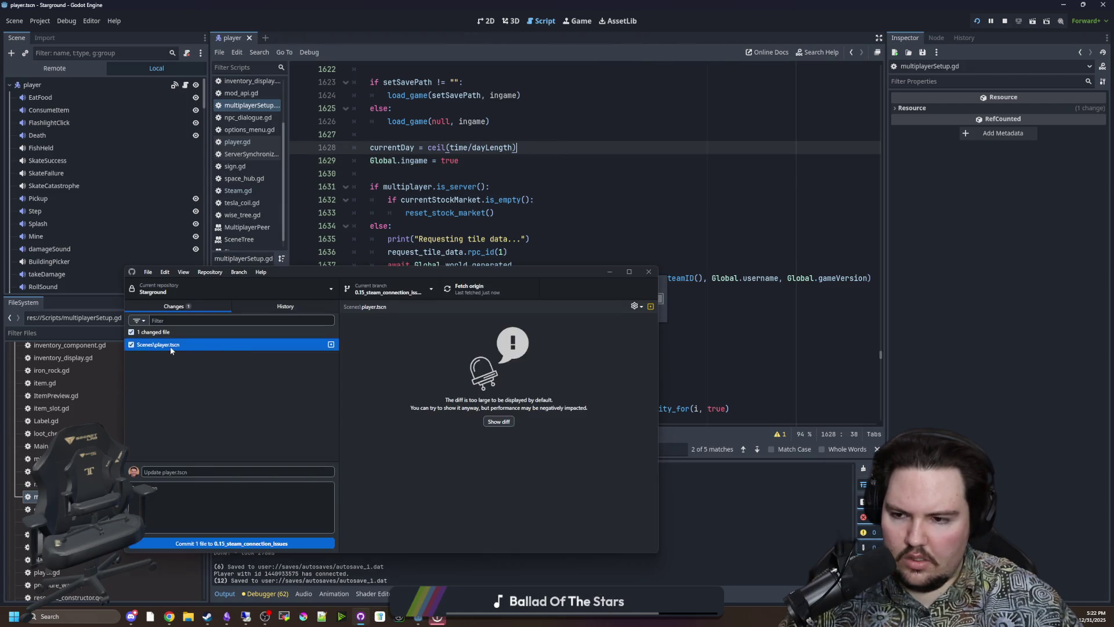
key("alt+Tab")
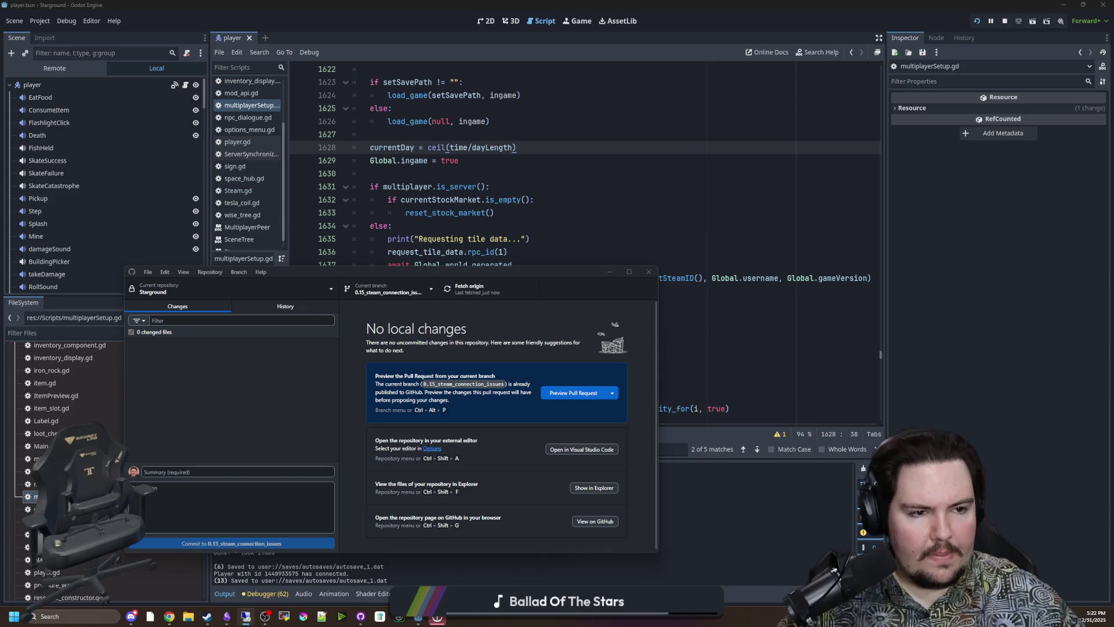
left_click(618, 275)
left_click(494, 213)
left_click(1006, 21)
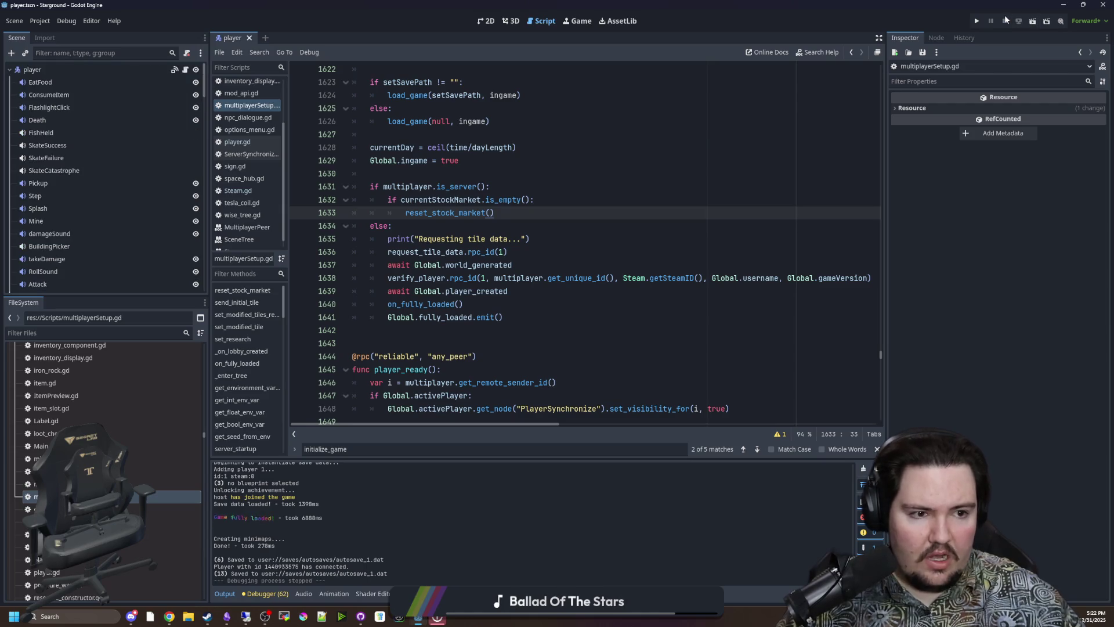
- Run Starground in the embedded Game view and open its Multiplayer menu
left_click(976, 21)
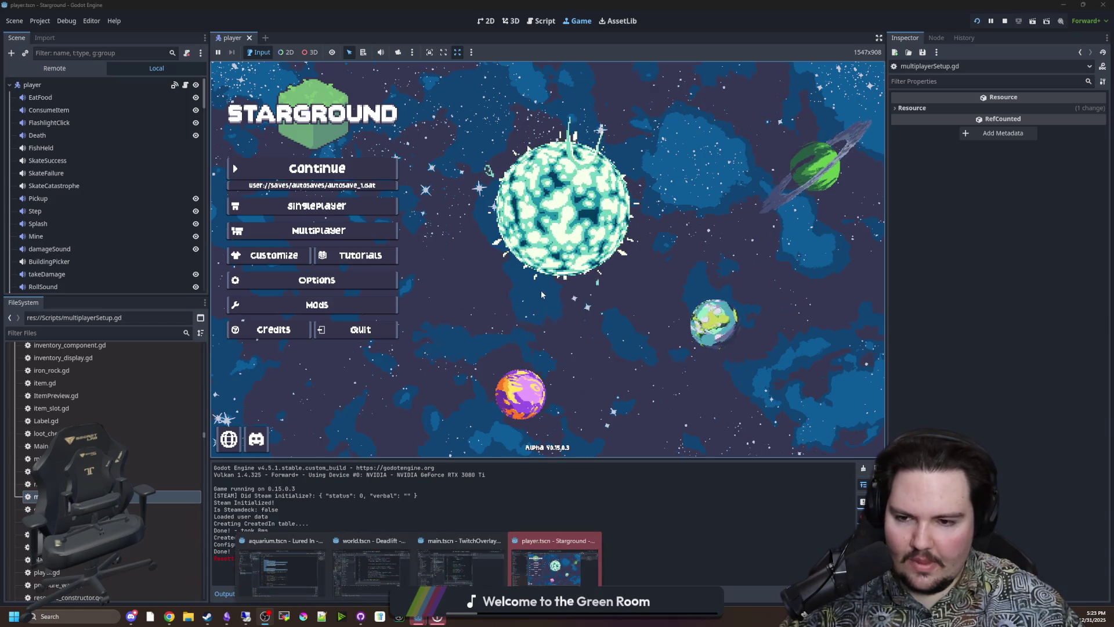
left_click(312, 228)
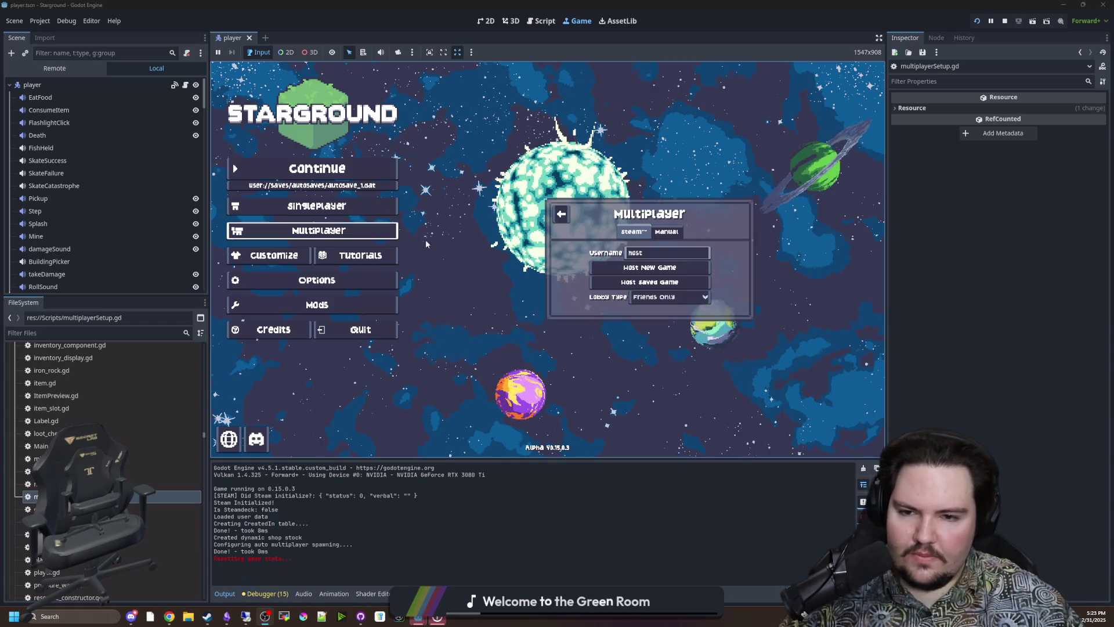
- Choose Host Saved Game, filter saves with 'opol', and load MULTI CHRONOPOLIS
left_click(650, 282)
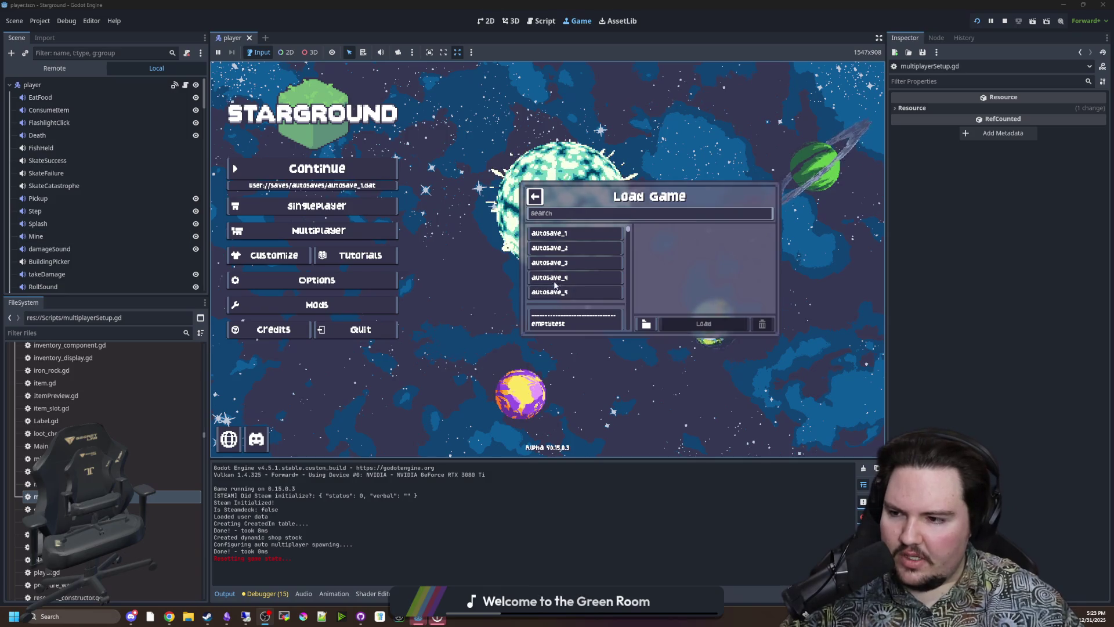
scroll(583, 274, "down", 5)
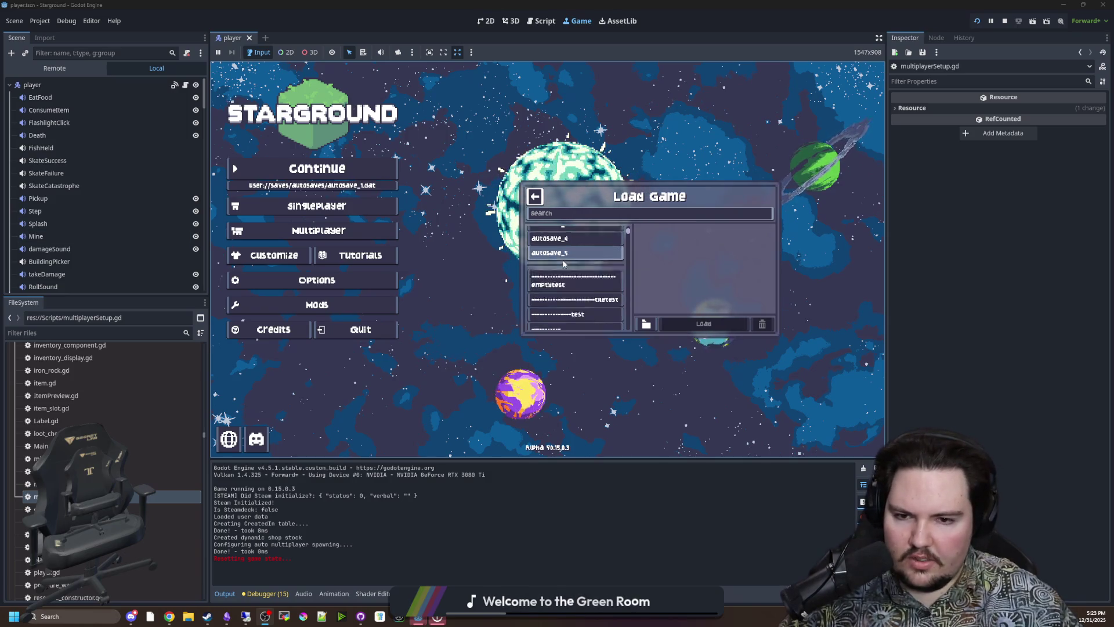
scroll(583, 272, "down", 8)
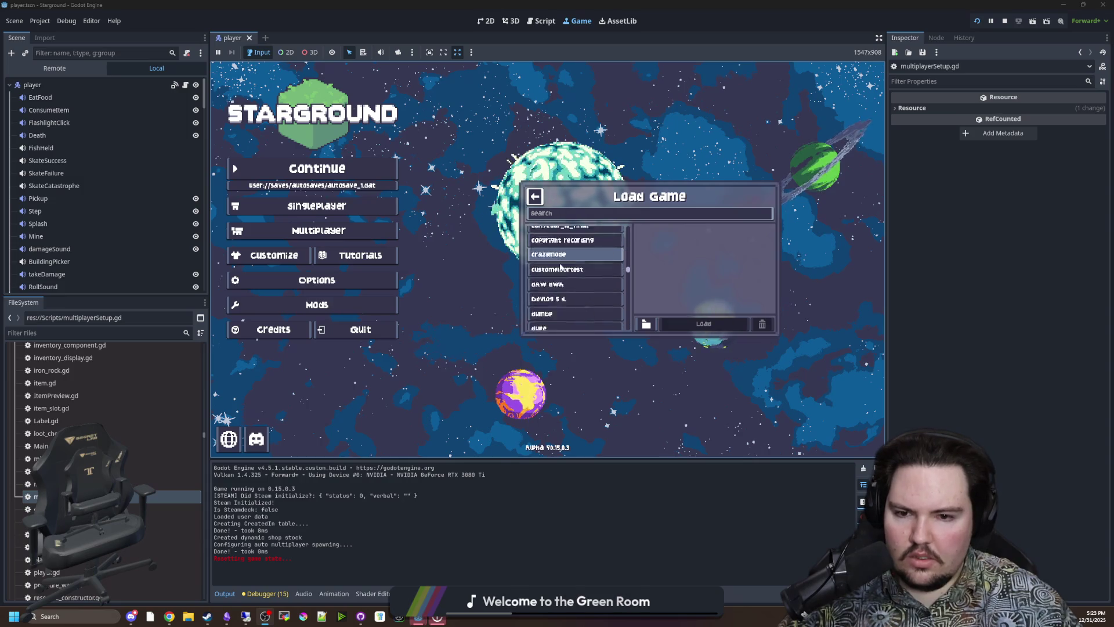
scroll(580, 274, "down", 8)
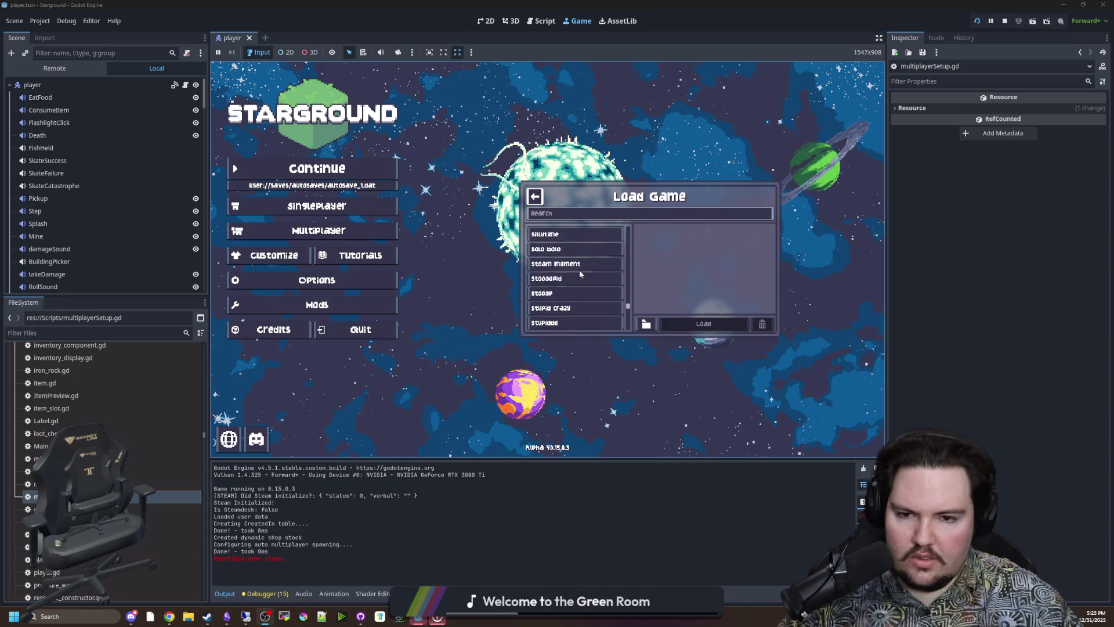
left_click(555, 214)
type("opol")
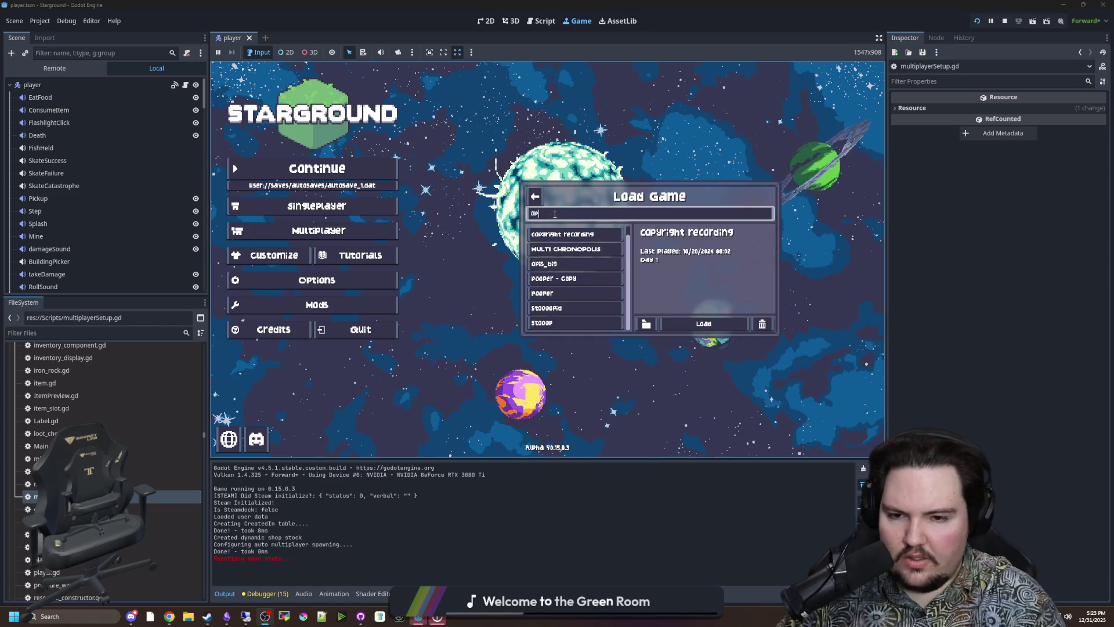
left_click(566, 243)
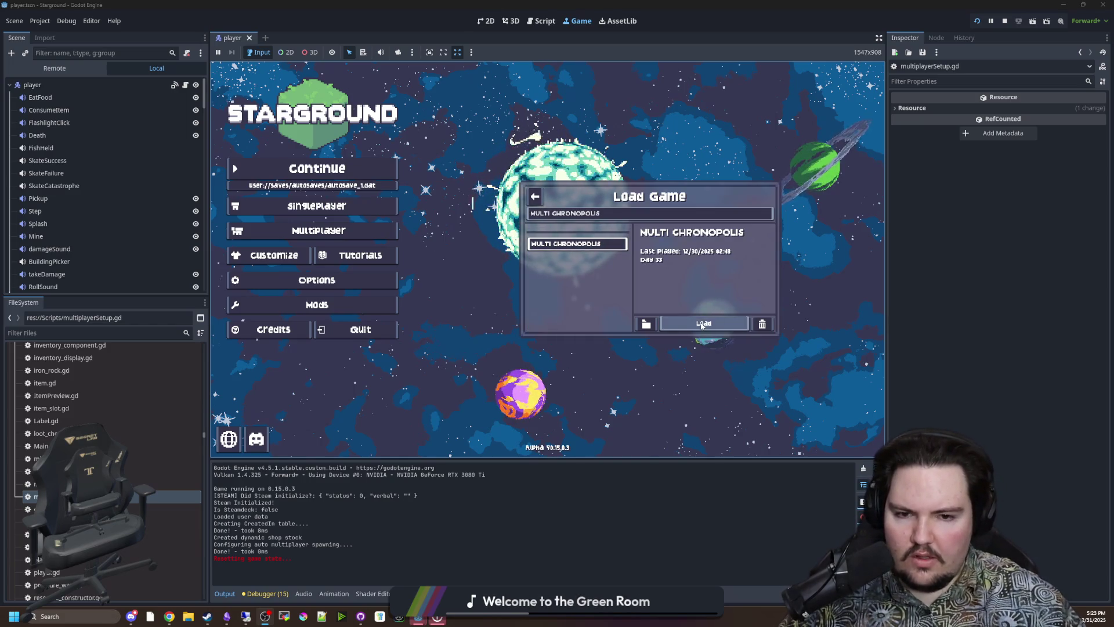
left_click(702, 324)
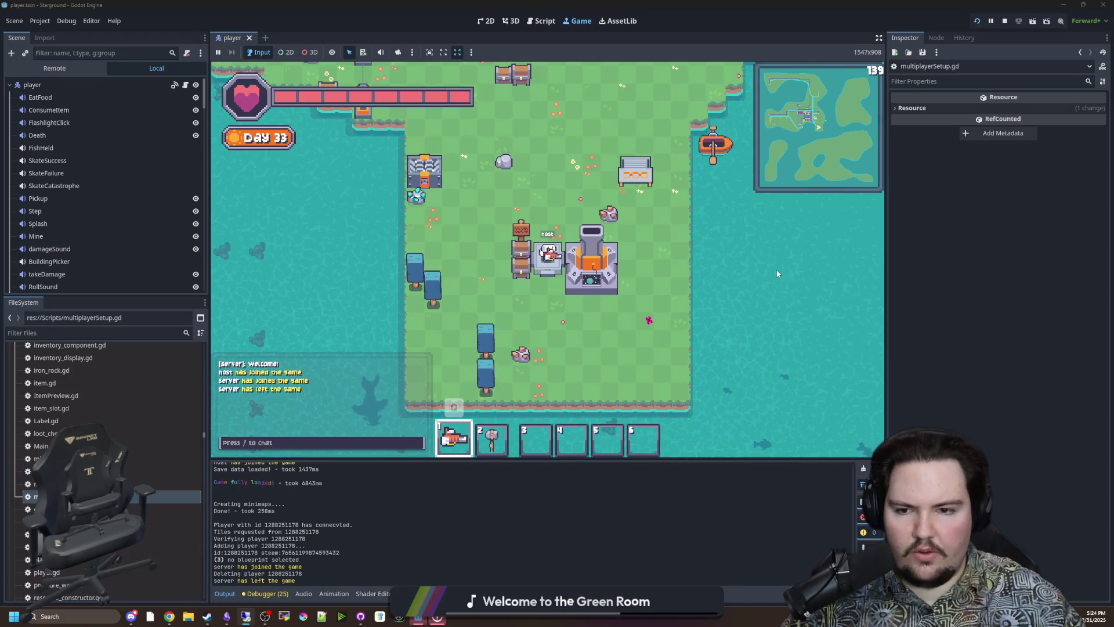
- Walk the host north-west through the factory, then south-east back toward spawn
key("w+d")
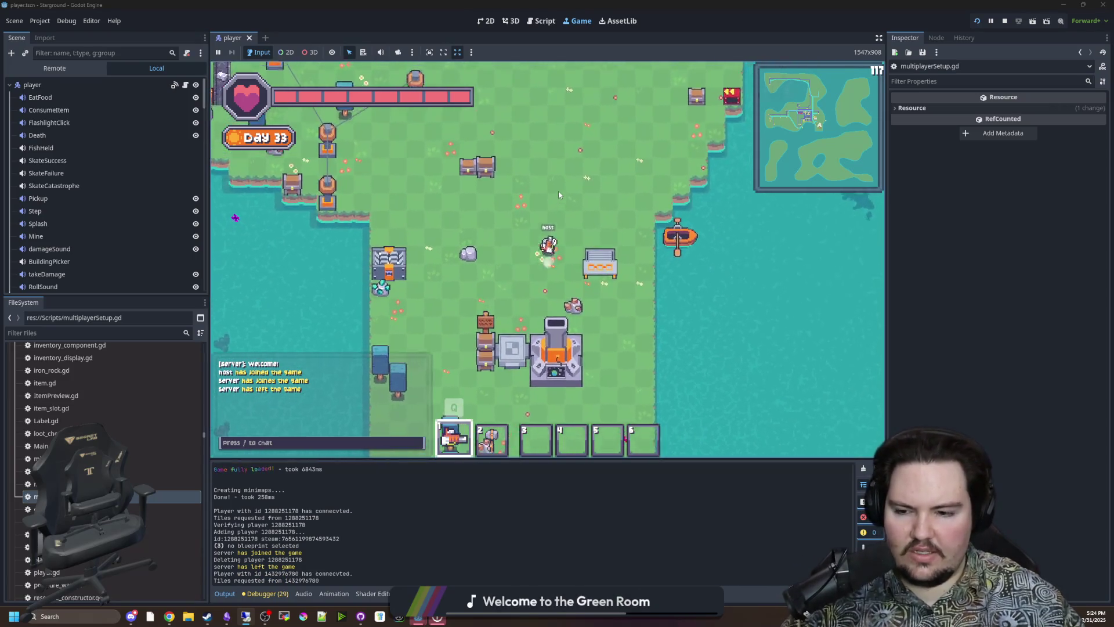
key("s+a")
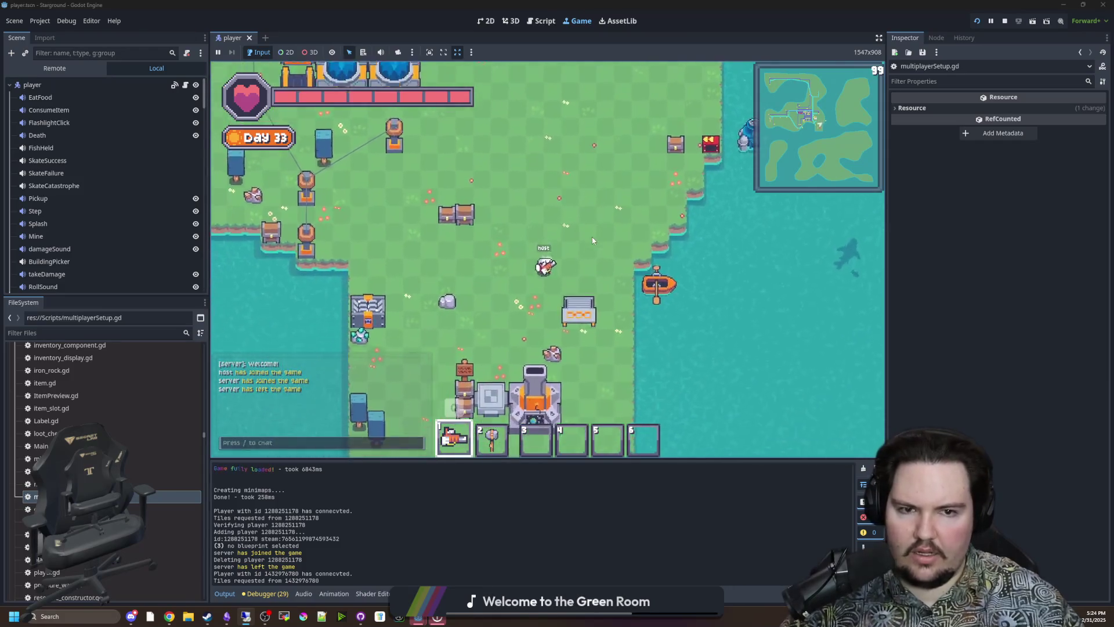
key("w+a")
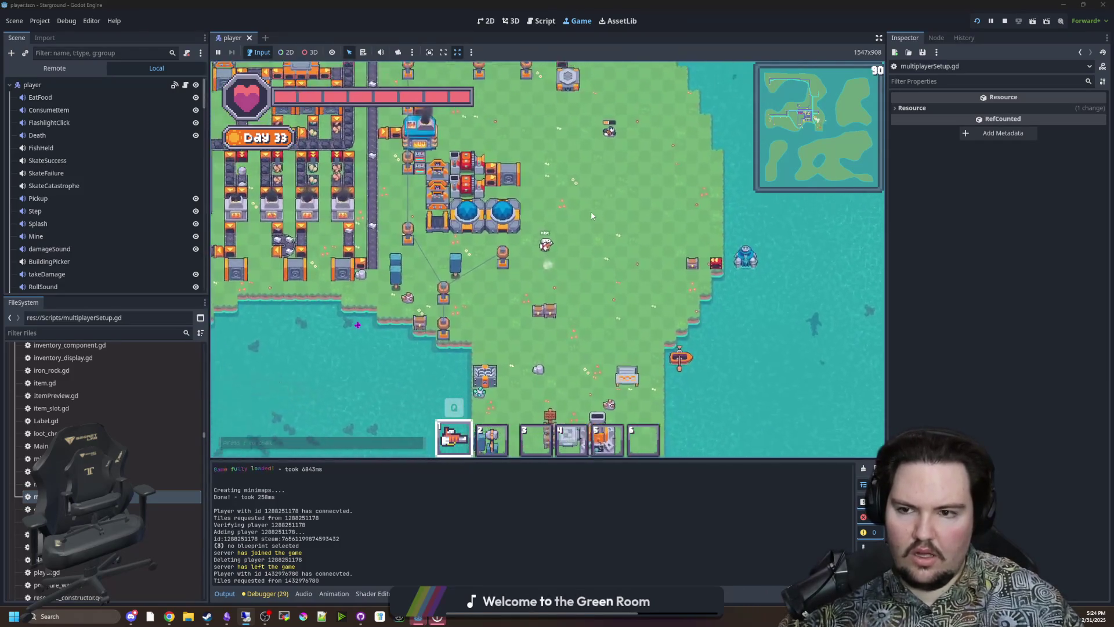
key("w+a")
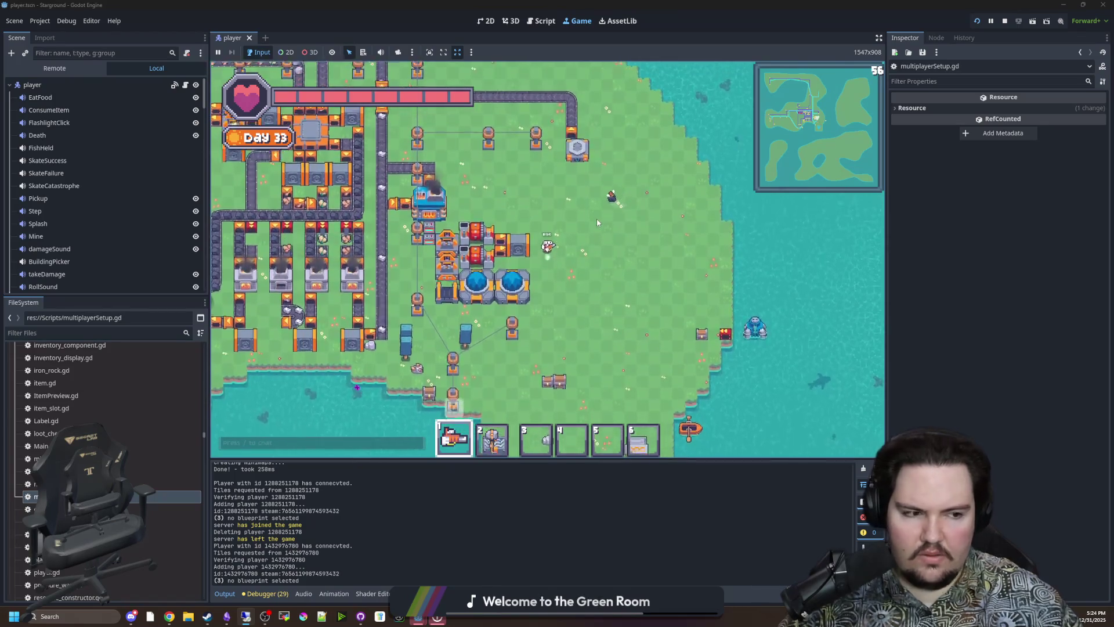
key("w+a")
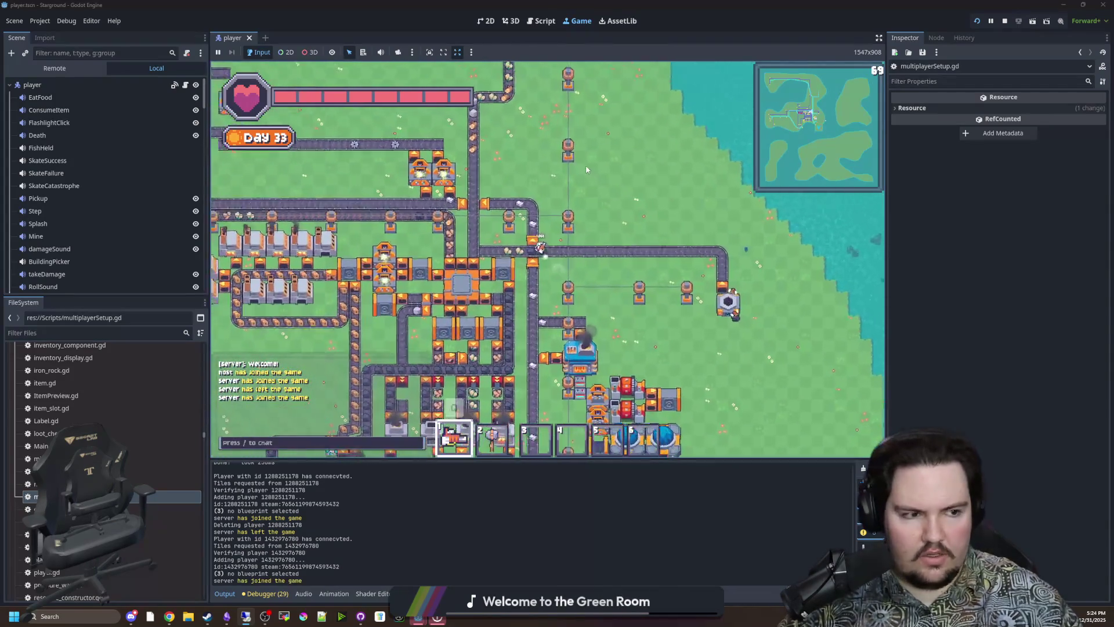
key("w")
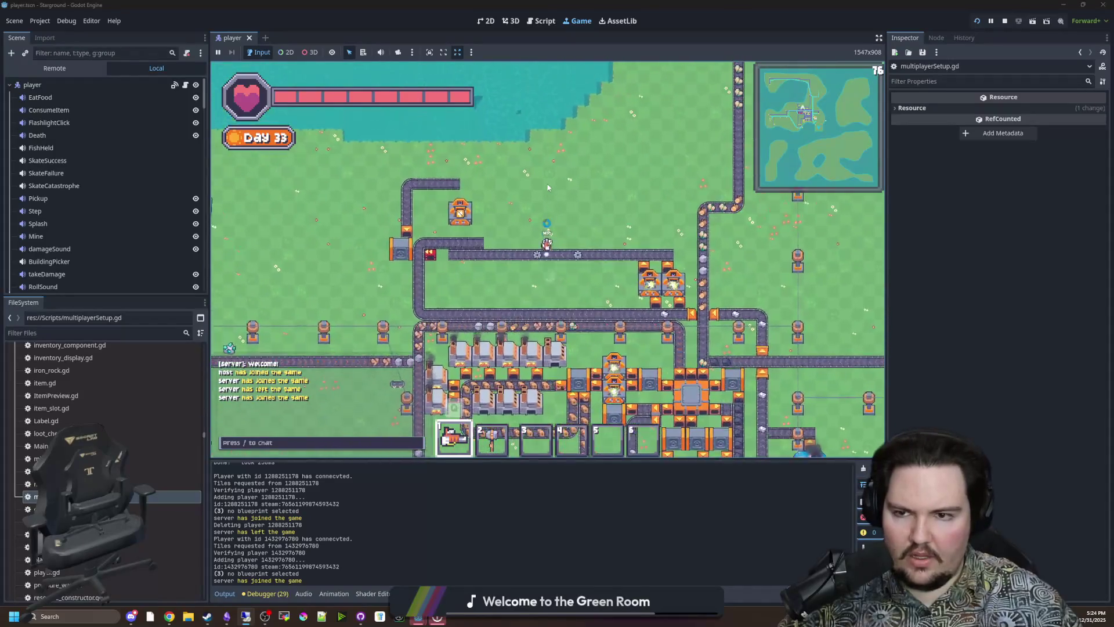
key("s+d")
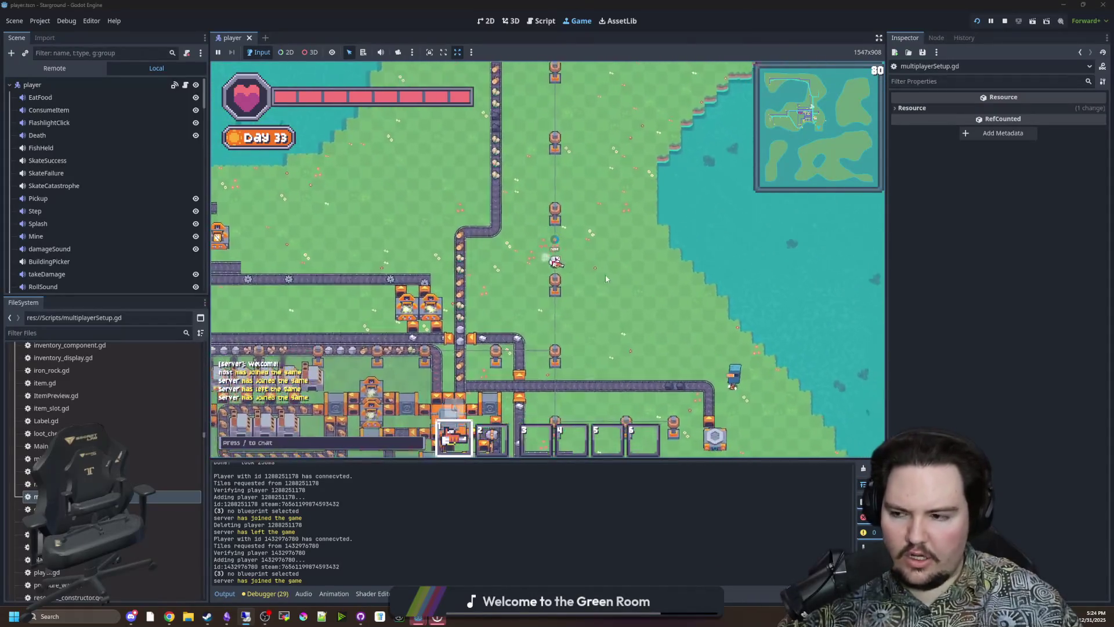
key("s+d")
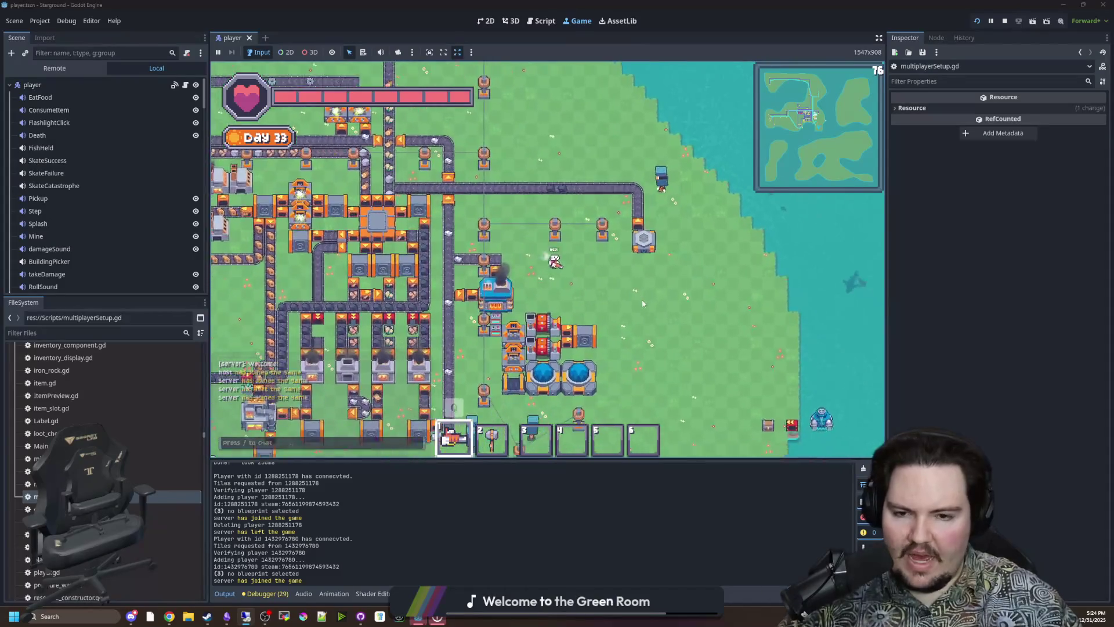
key("s")
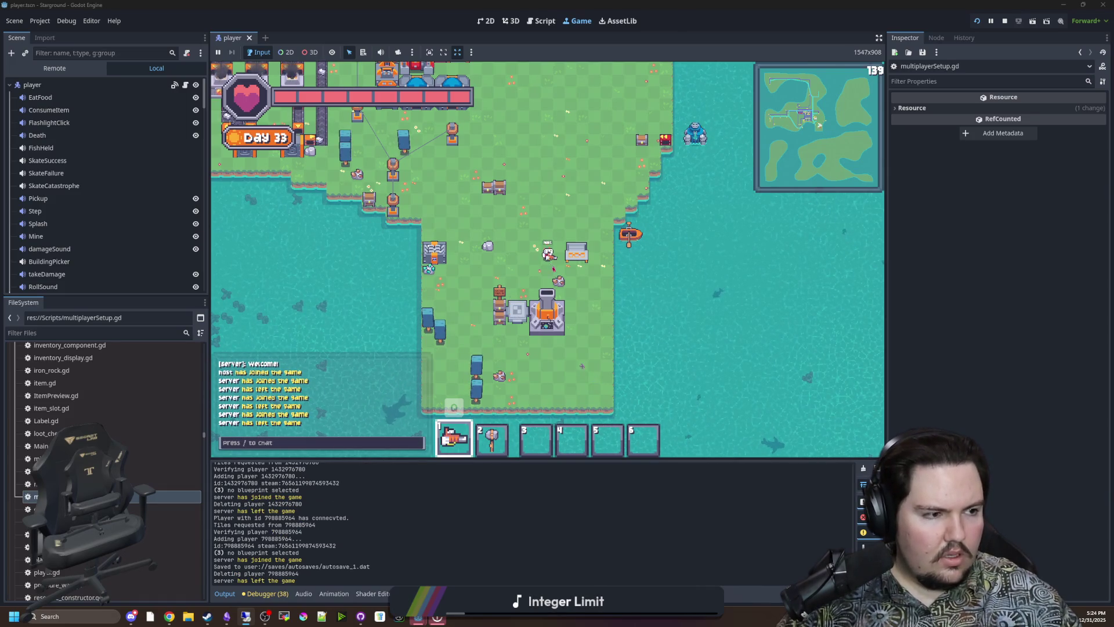
- Walk around the base and zoom the view, then return to multiplayerSetup.gd's on_fully_loaded line
key("a")
key("s")
scroll(626, 308, "up", 3)
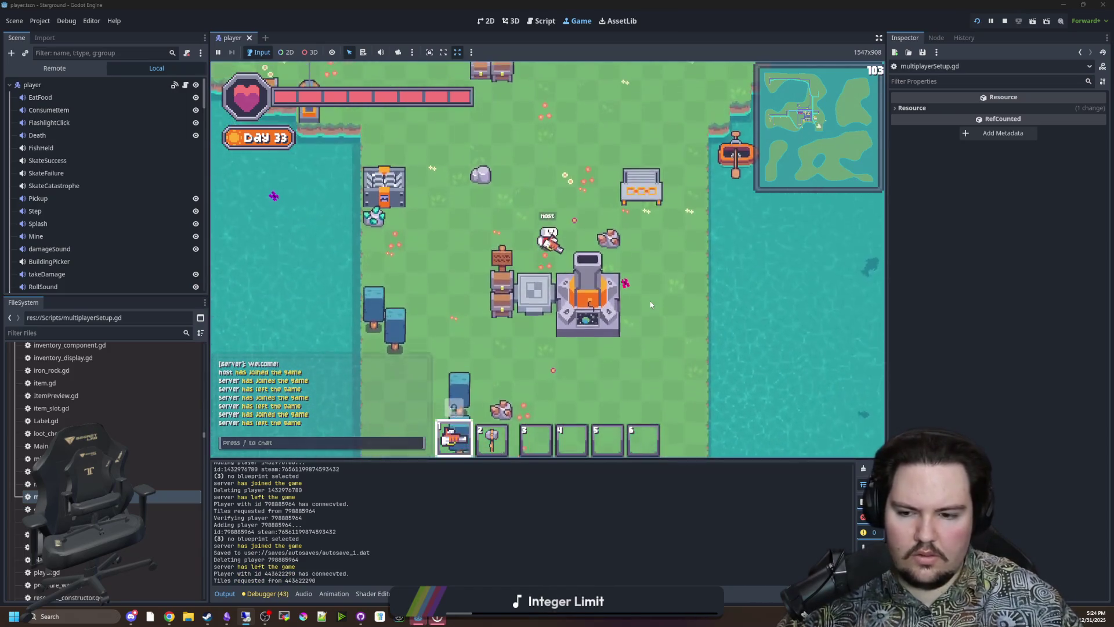
key("q")
key("q")
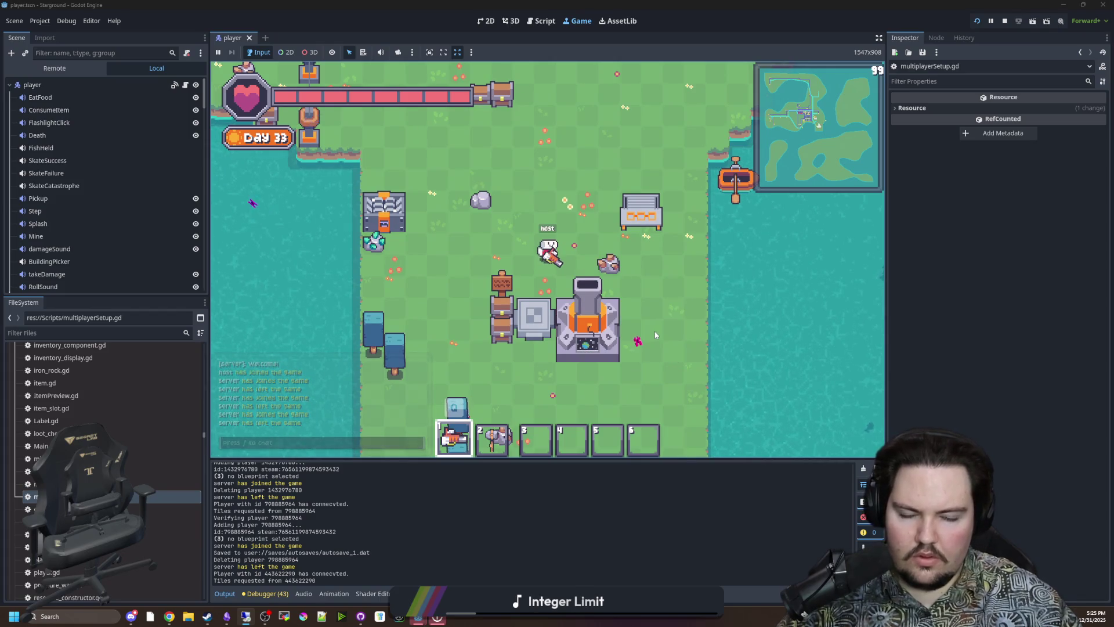
scroll(654, 332, "down", 3)
key("a")
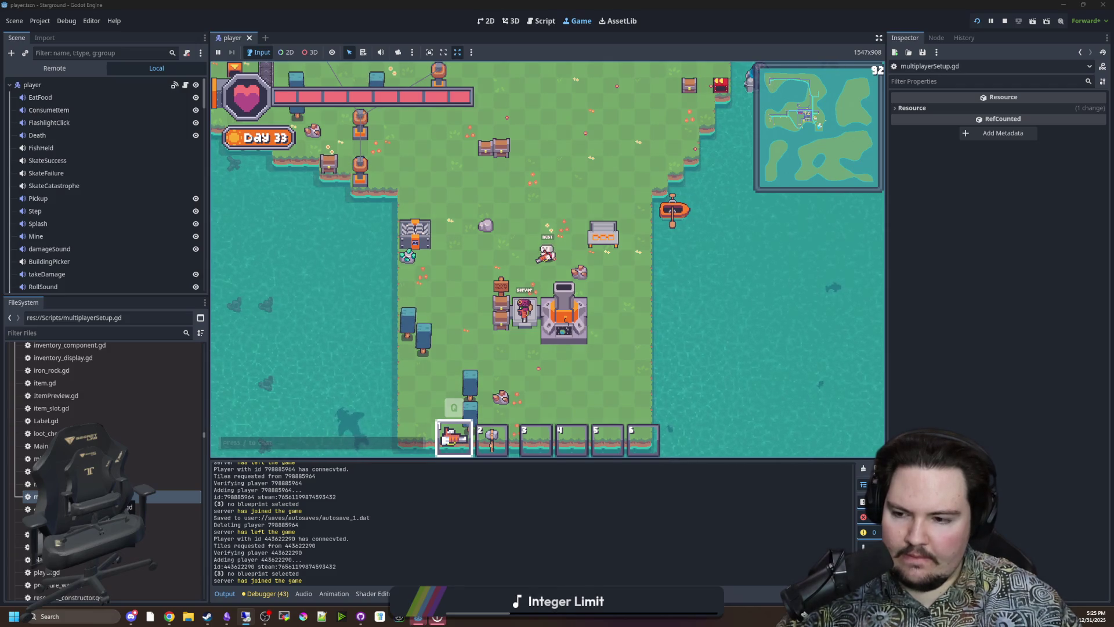
key("ctrl+F3")
left_click(806, 304)
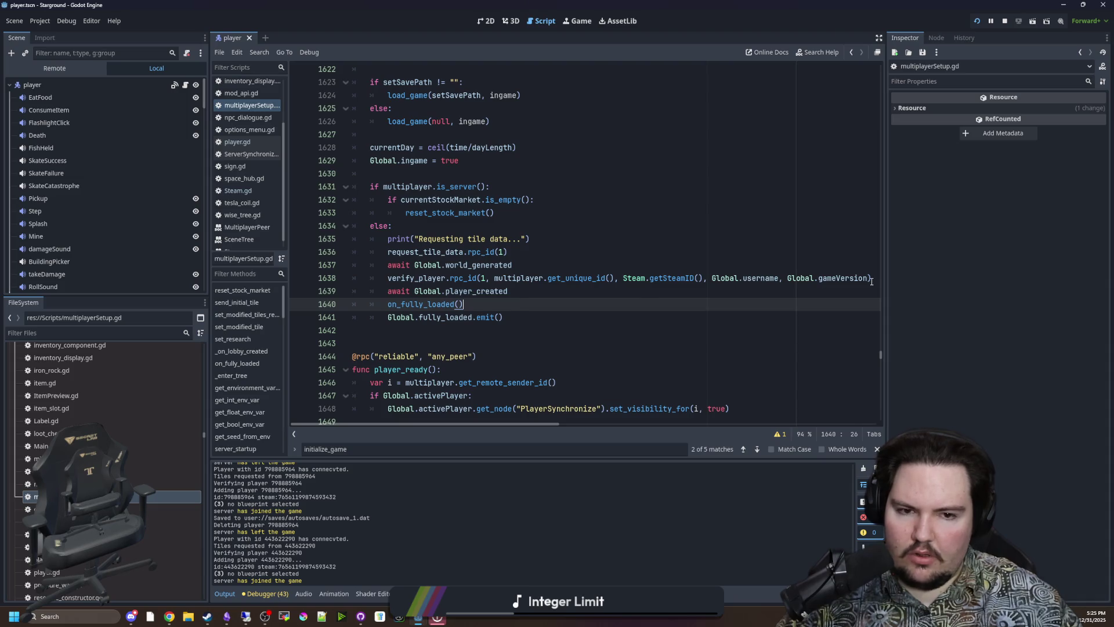
- Widen the script editor and jump to request_tile_data to inspect its modifiedTiles loop on line 1601
left_click_drag(886, 276, 1015, 277)
left_click(593, 318)
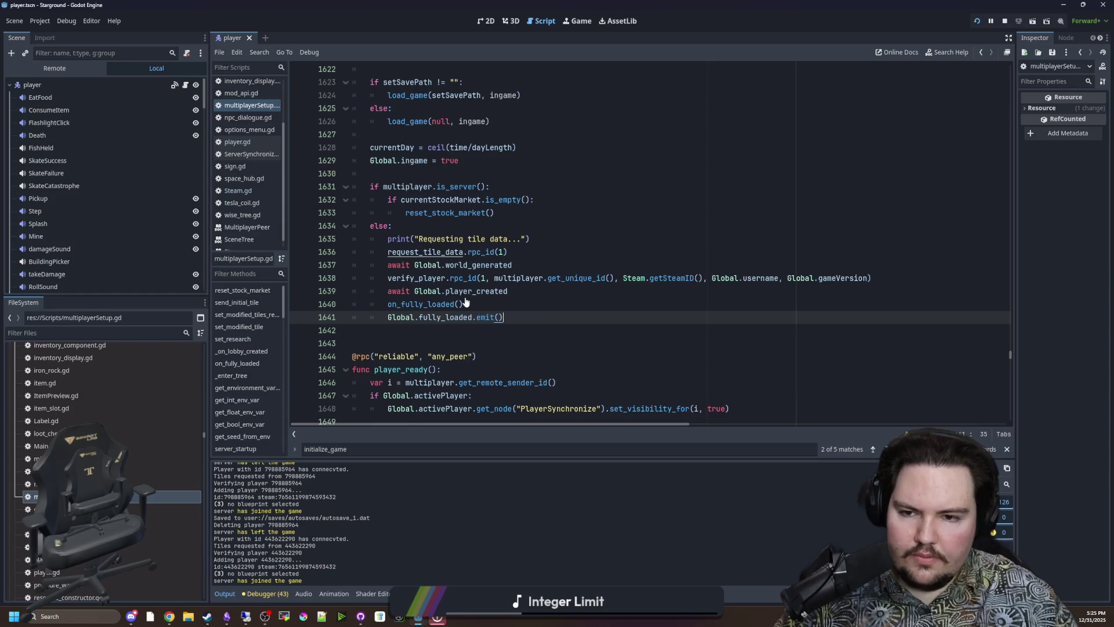
left_click(424, 252, "ctrl")
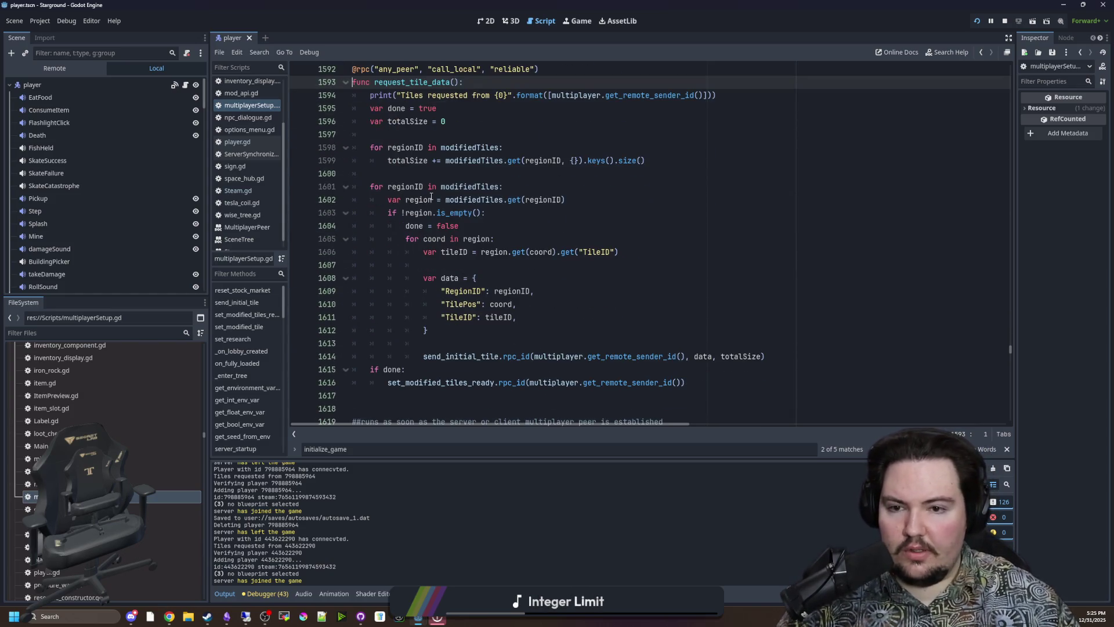
left_click_drag(388, 199, 566, 199)
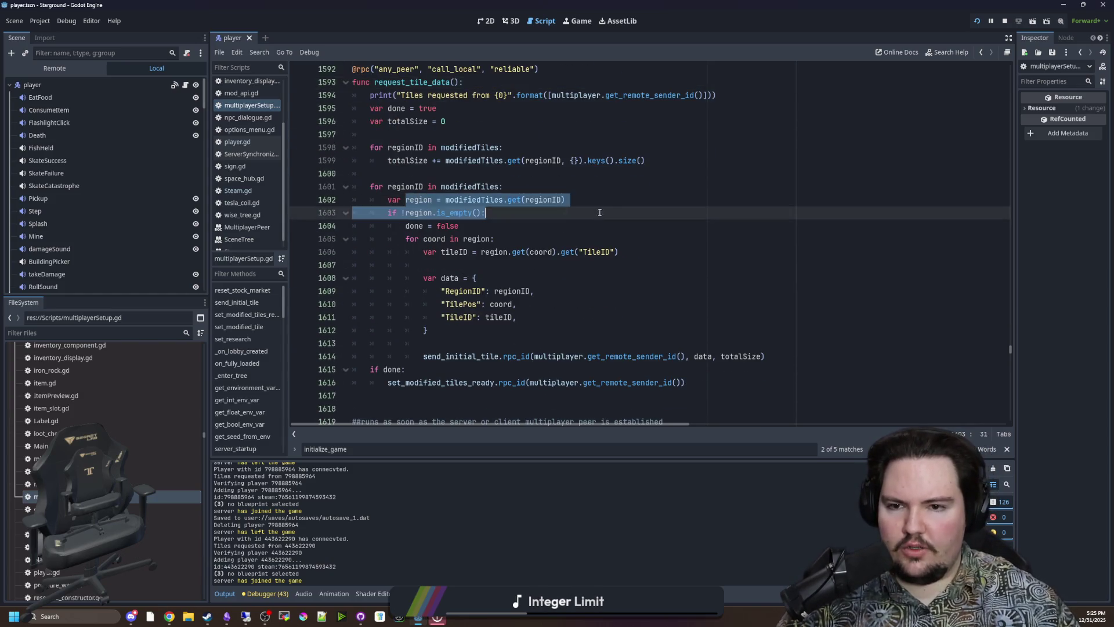
left_click(393, 187)
left_click_drag(393, 186, 514, 187)
left_click(514, 187)
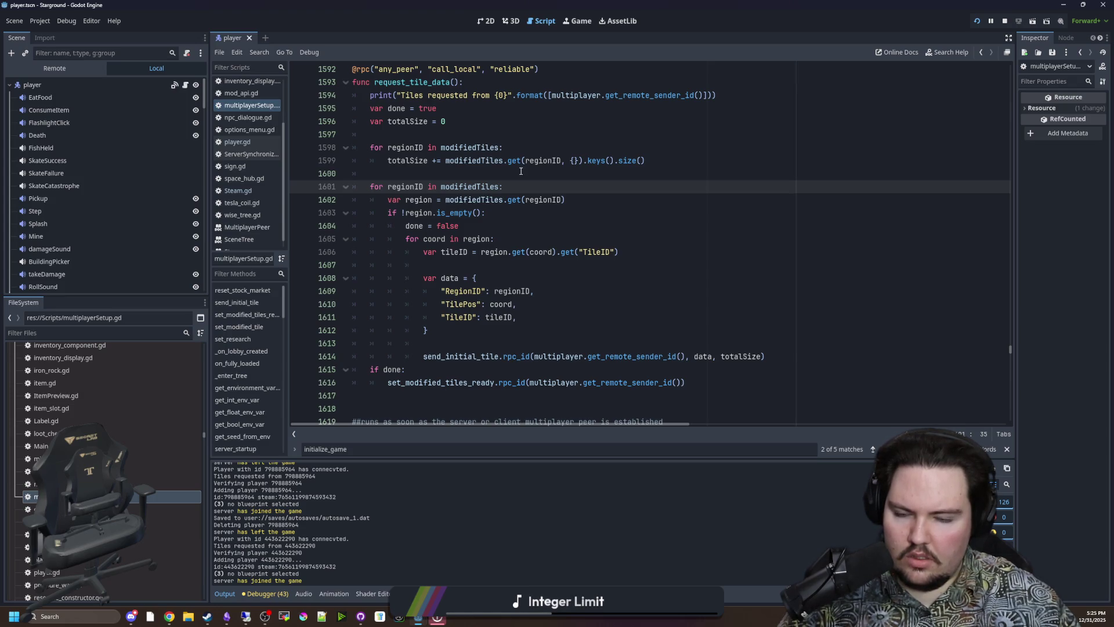
left_click(521, 171)
- Search the script for 'modifiedTiles' and select the name in its declaration on line 47
key("ctrl+f")
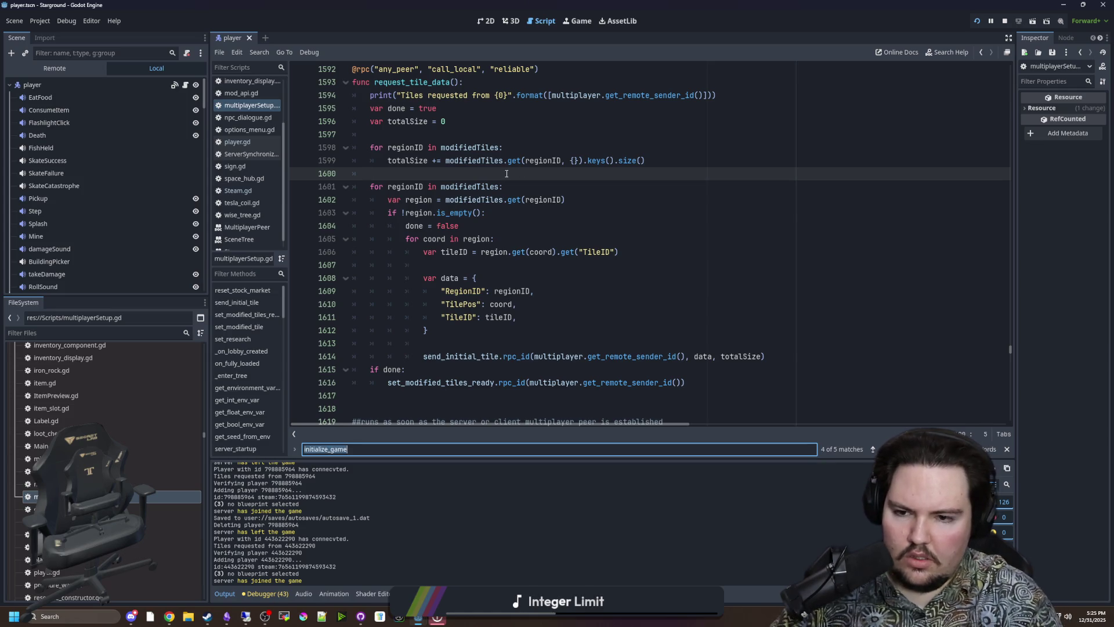
type("modifiedTiles")
key("Return")
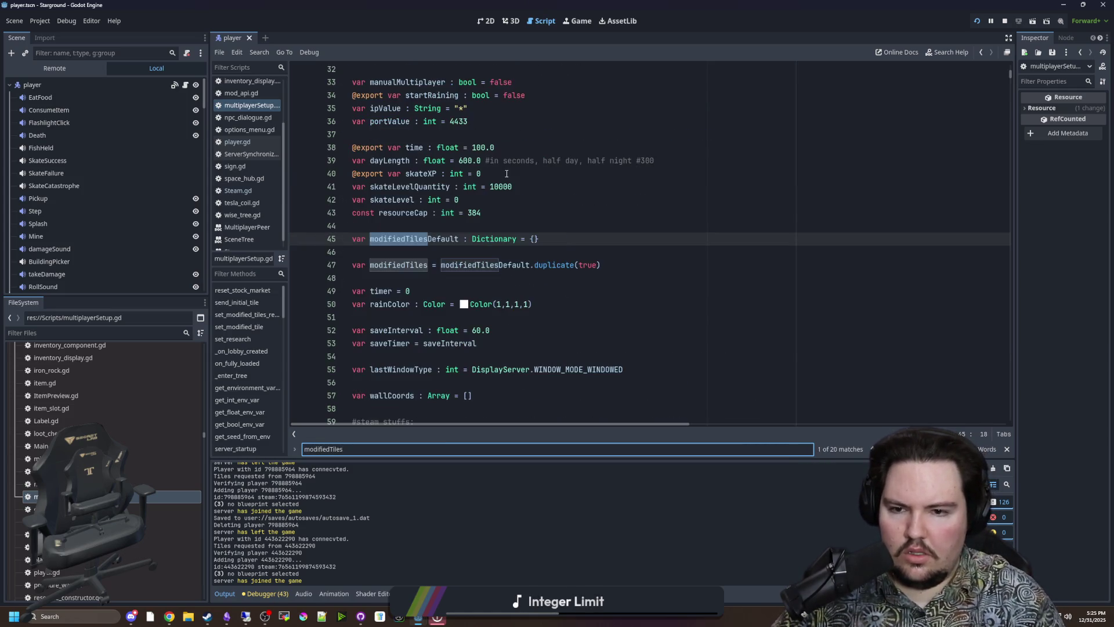
key("Return")
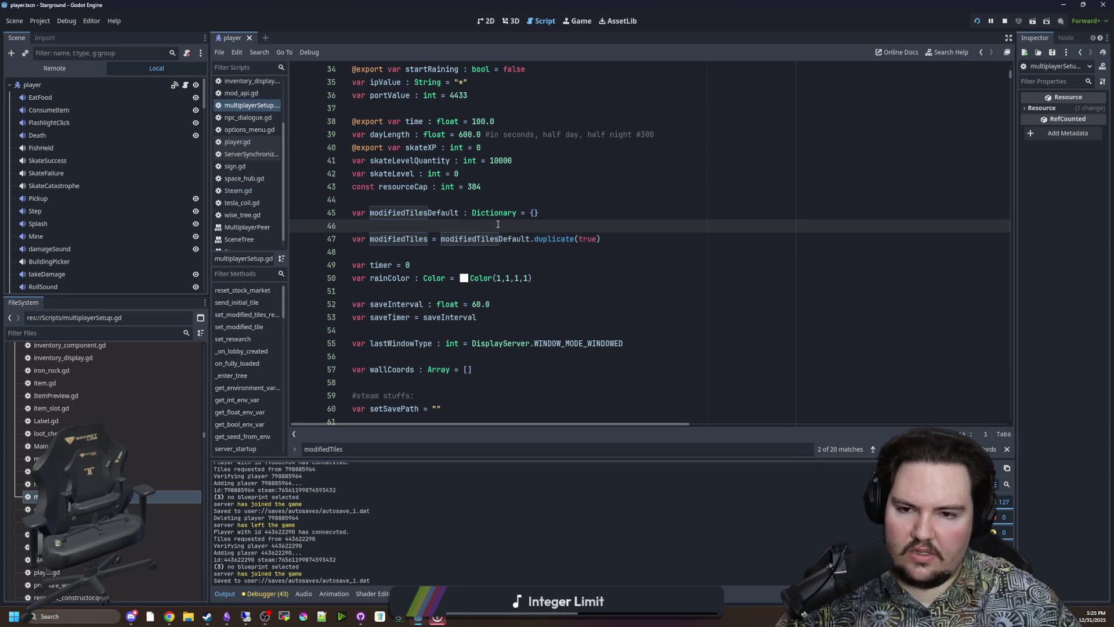
double_click(414, 232)
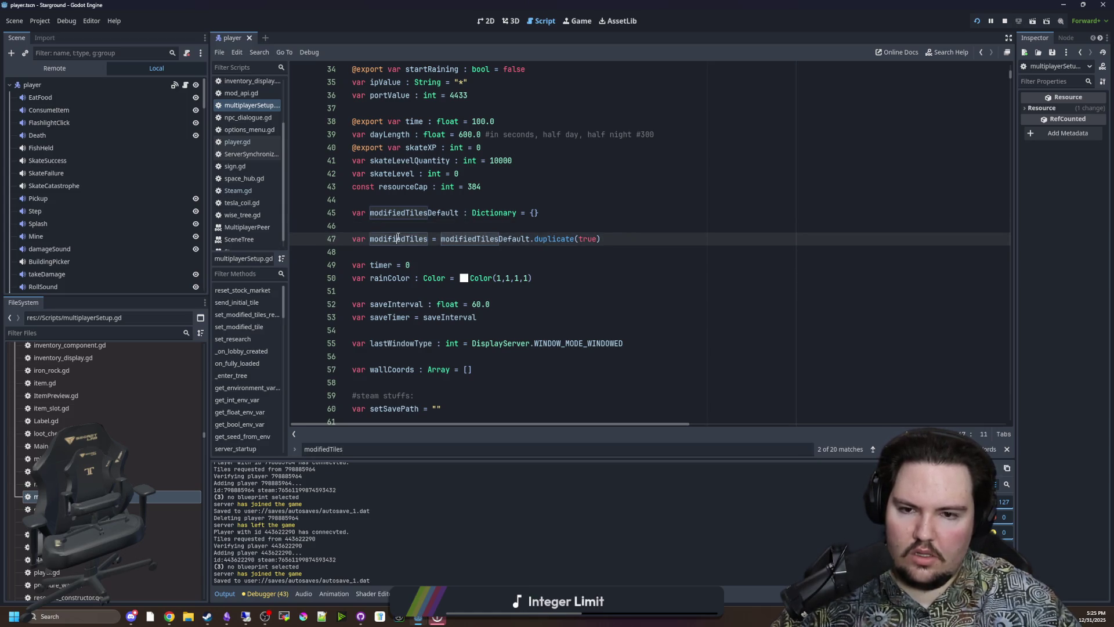
- Rename modifiedTilesDefault on line 45 to modifiedTiles, delete the duplicate line 47, and view the error at line 440
double_click(415, 214)
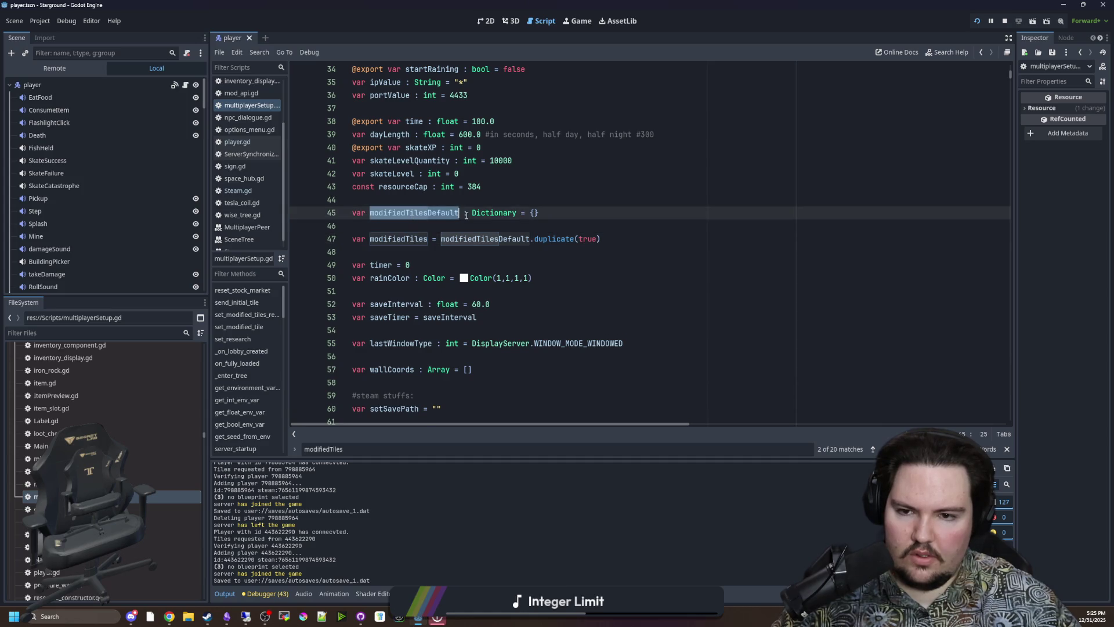
type("var modifiedTilesDefault : Dictionary = {}")
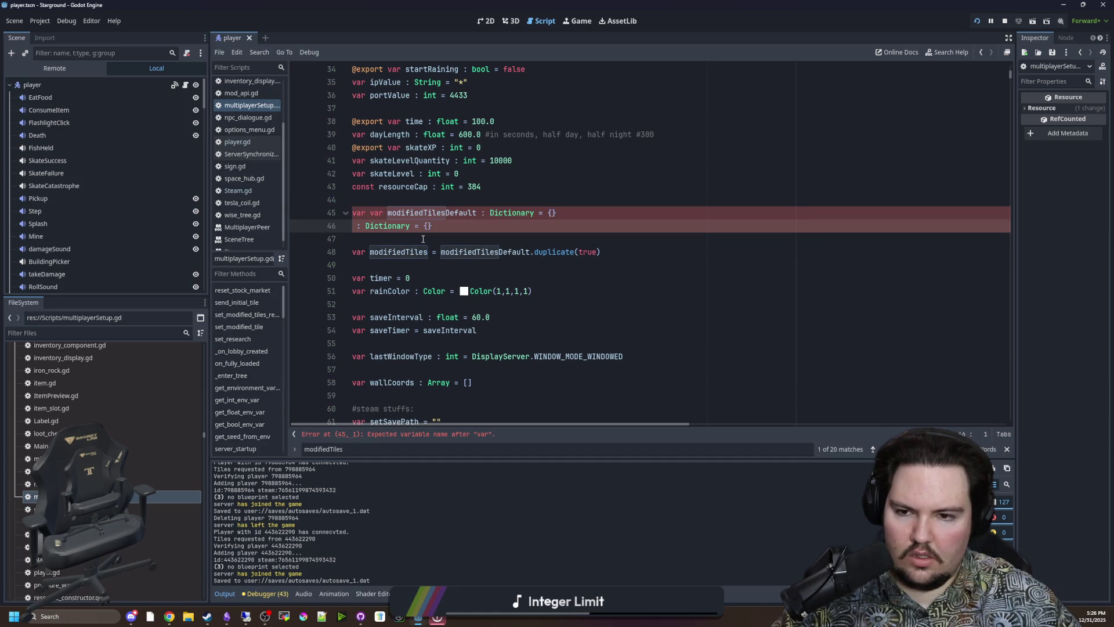
key("ctrl+z")
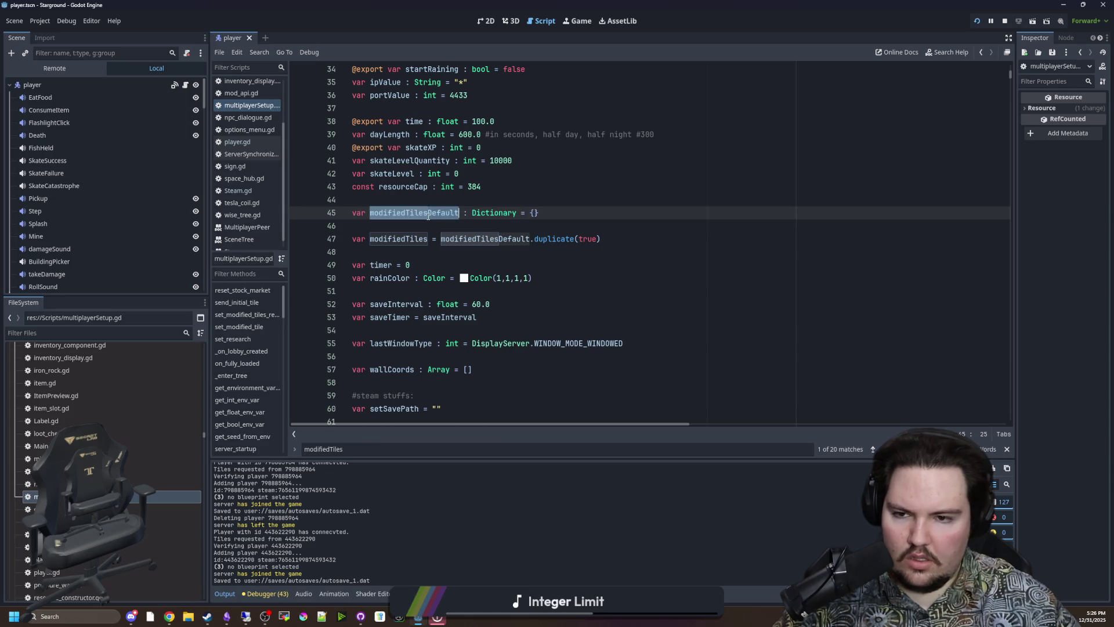
type("modifiedTiles")
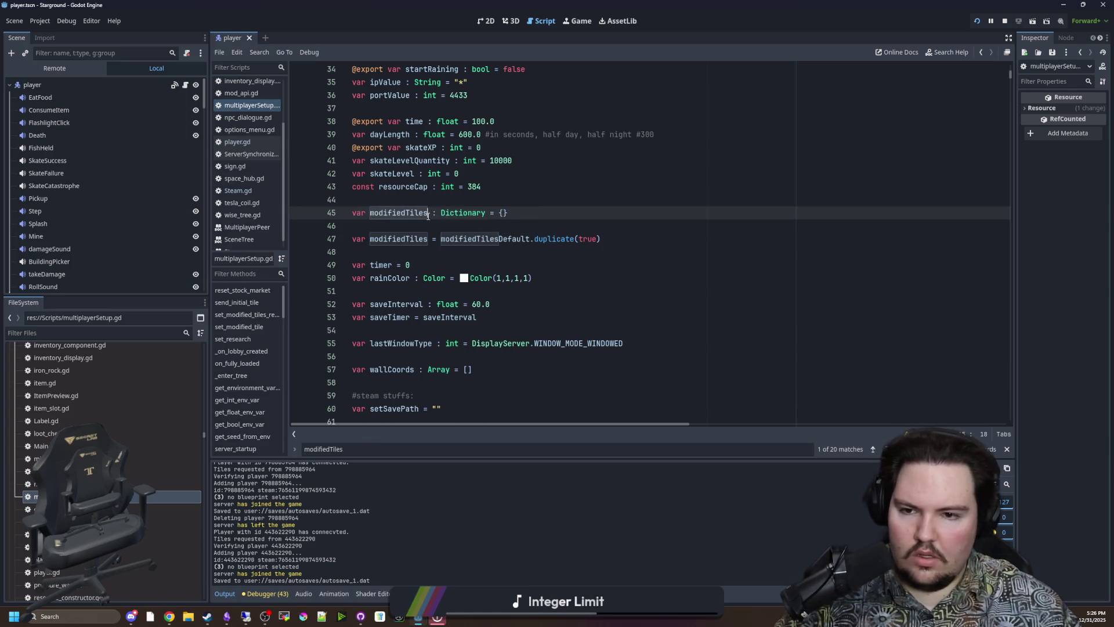
triple_click(614, 233)
key("BackSpace")
key("BackSpace")
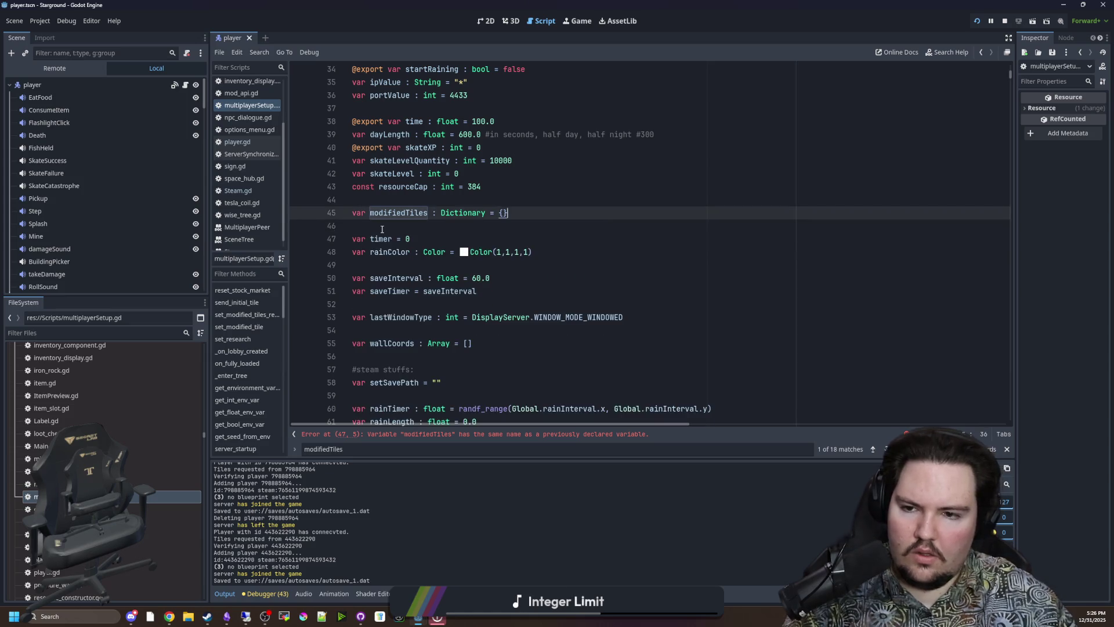
key("ctrl+f")
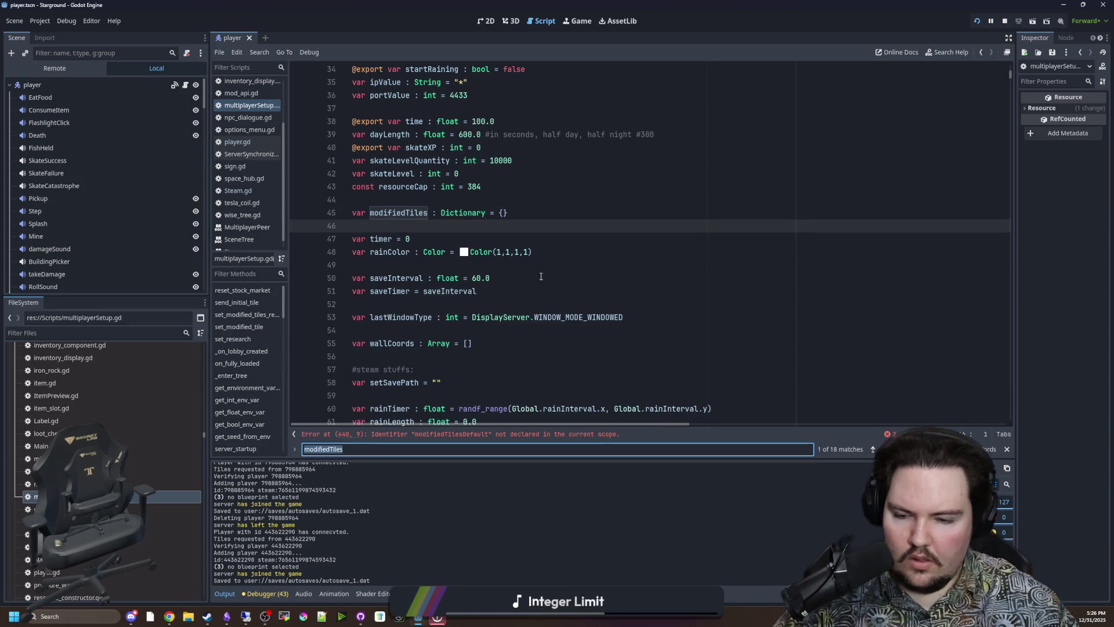
left_click(530, 434)
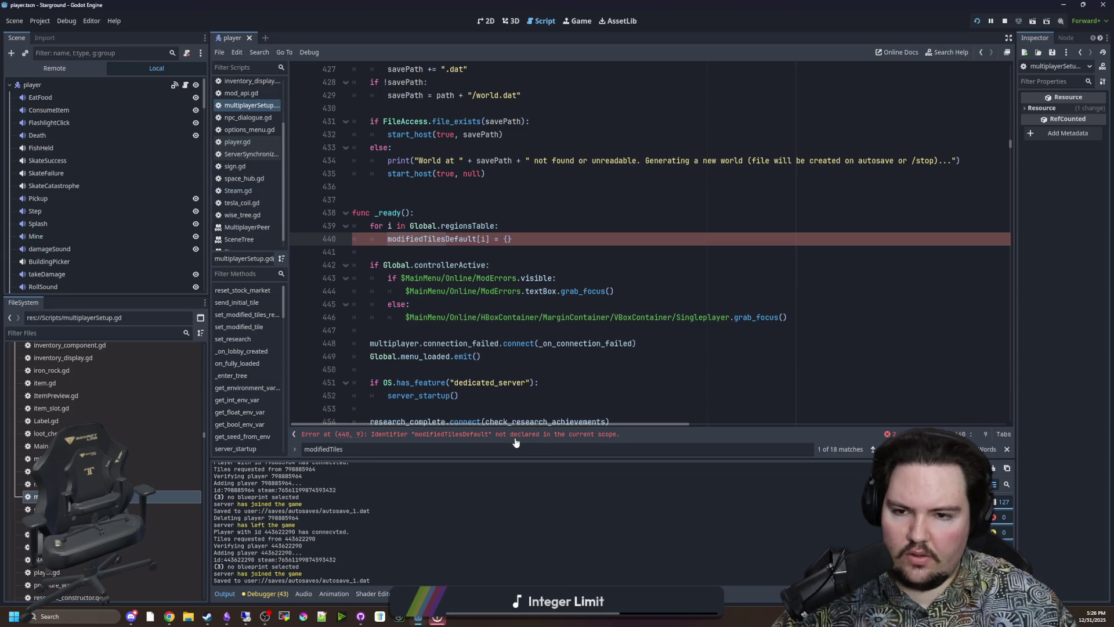
- Undo the rename to restore modifiedTilesDefault and step through the remaining modifiedTiles matches
key("ctrl+z")
key("ctrl+z")
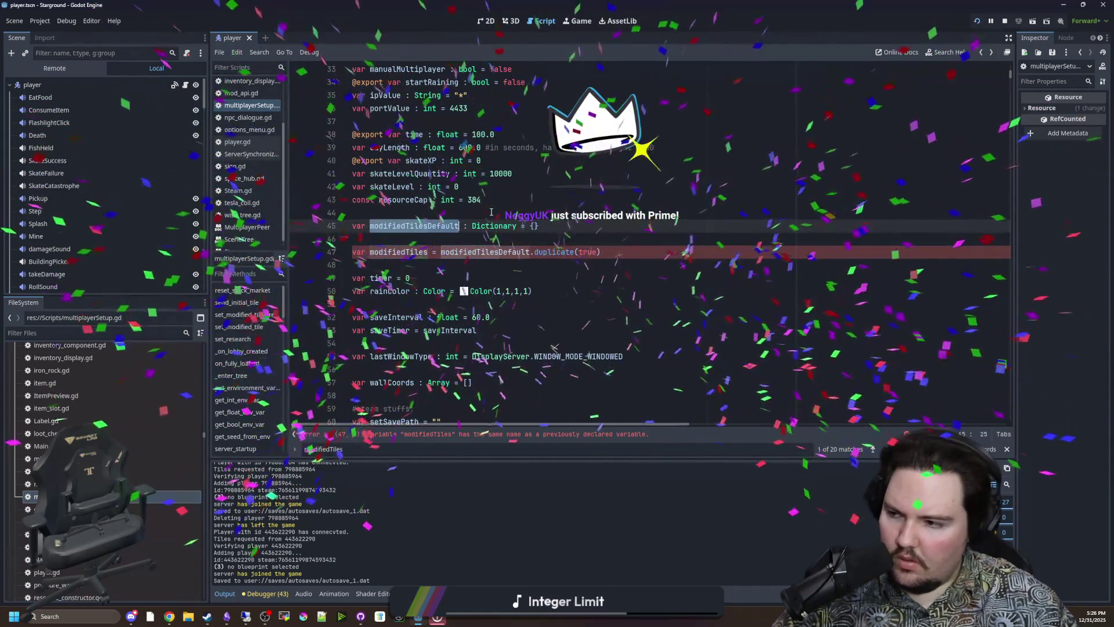
key("F3")
key("F3")
key("F3")
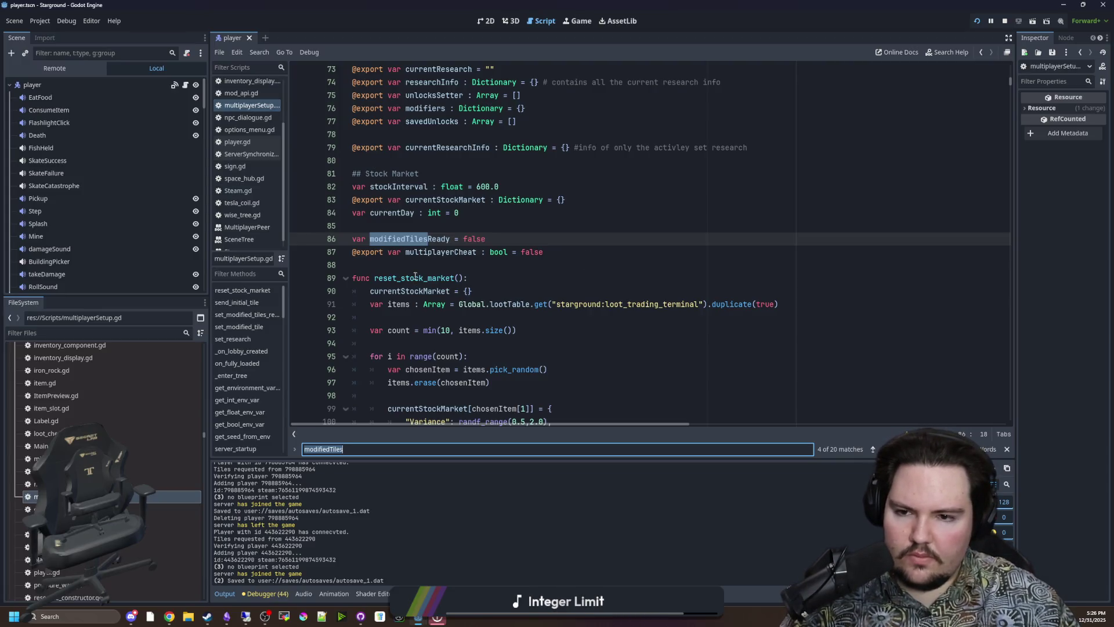
key("F3")
key("F3")
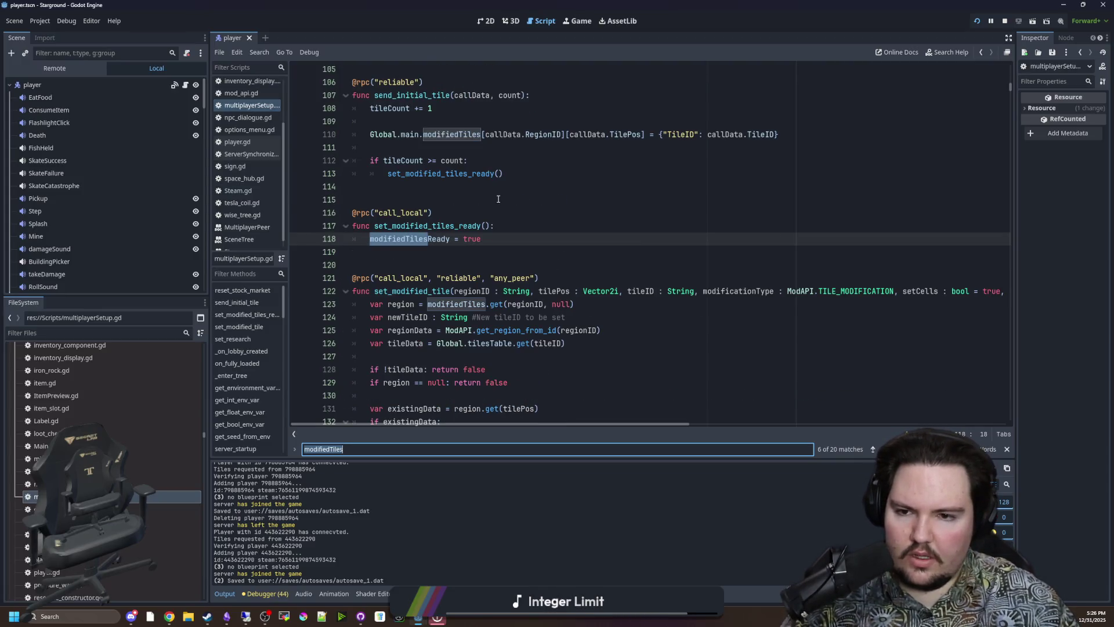
- Save multiplayerSetup.gd and return to the embedded running game
left_click(496, 201)
key("ctrl+s")
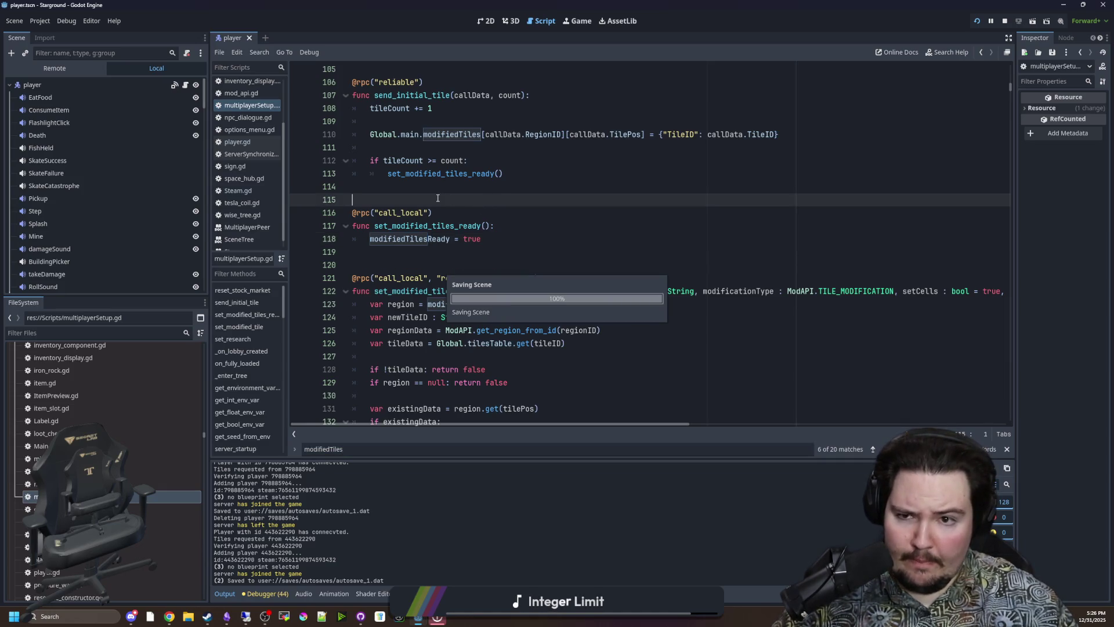
scroll(493, 240, "up", 3)
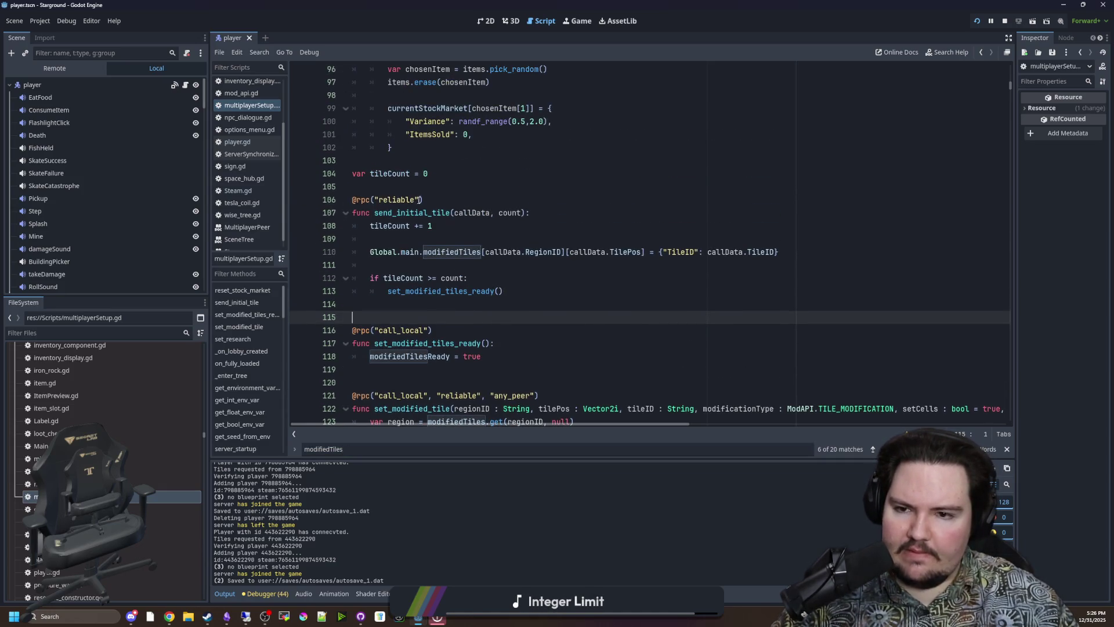
left_click(376, 192)
key("ctrl+s")
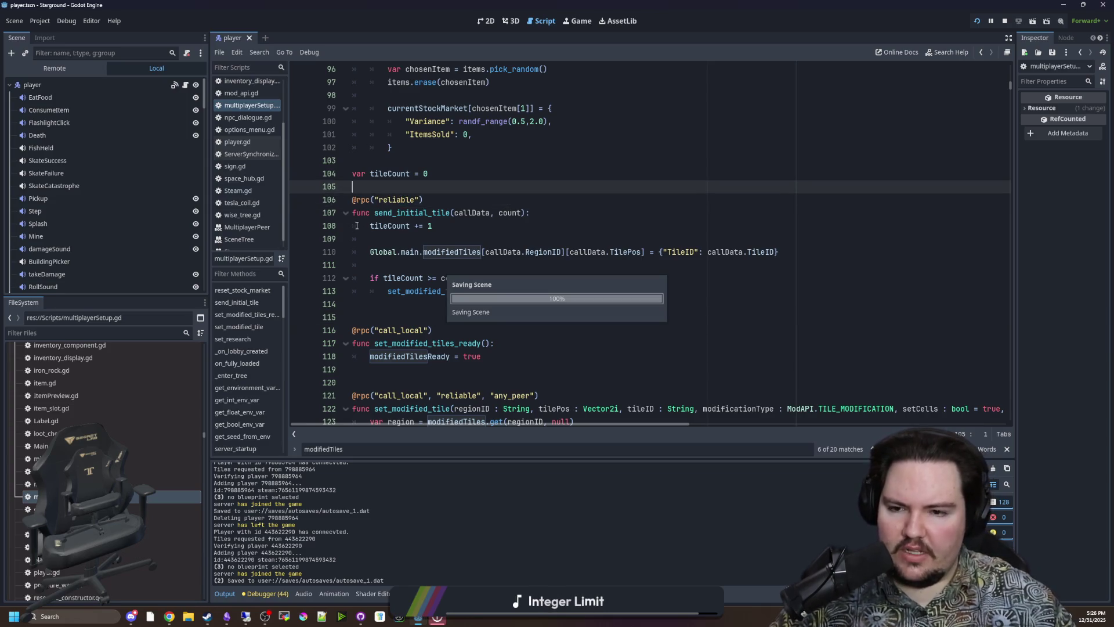
left_click(578, 22)
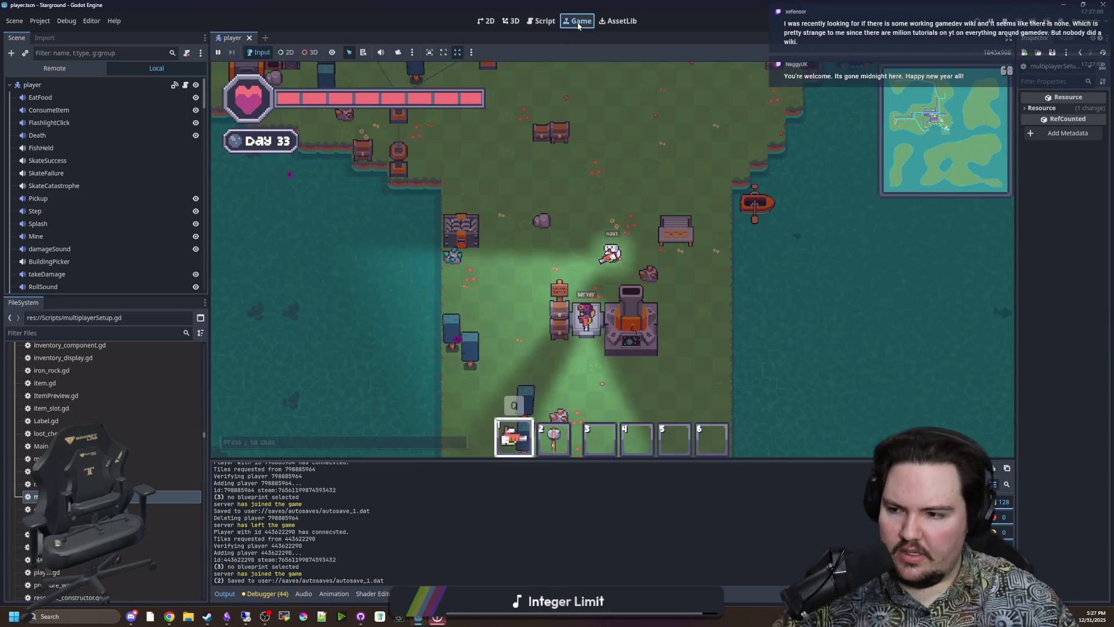
- Walk the host north-west through the base, then back south-east and south
key("w")
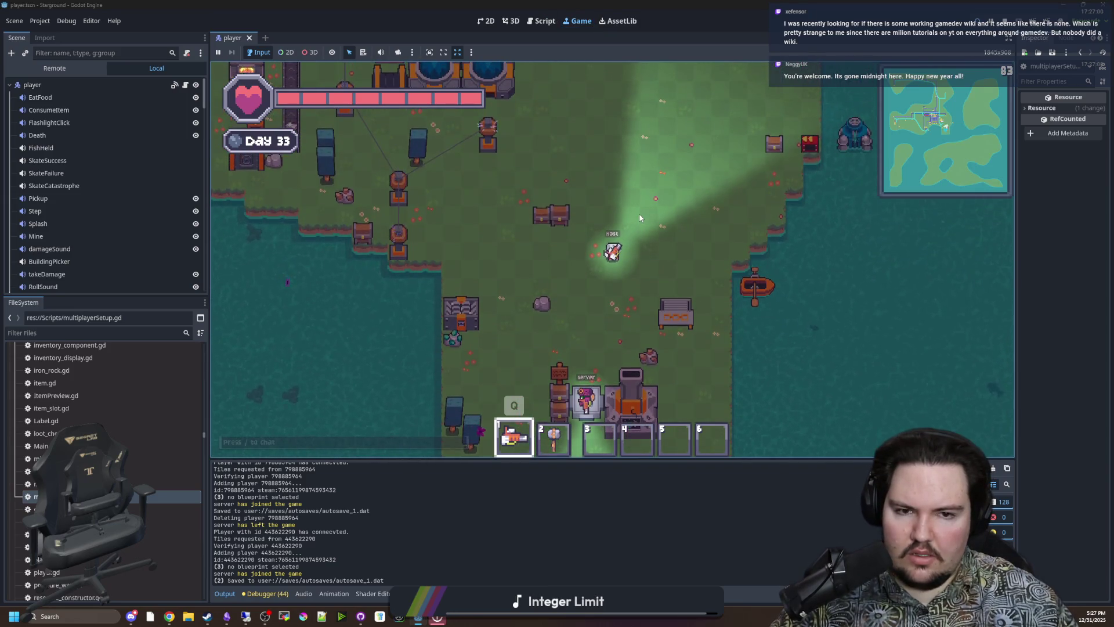
key("w")
key("a")
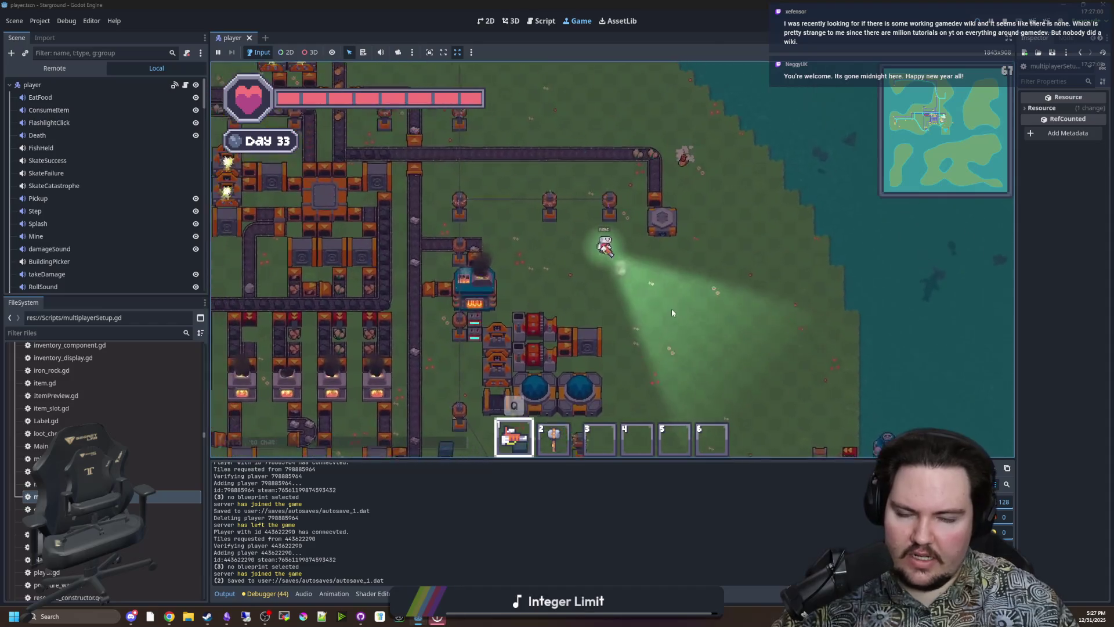
key("w")
key("a")
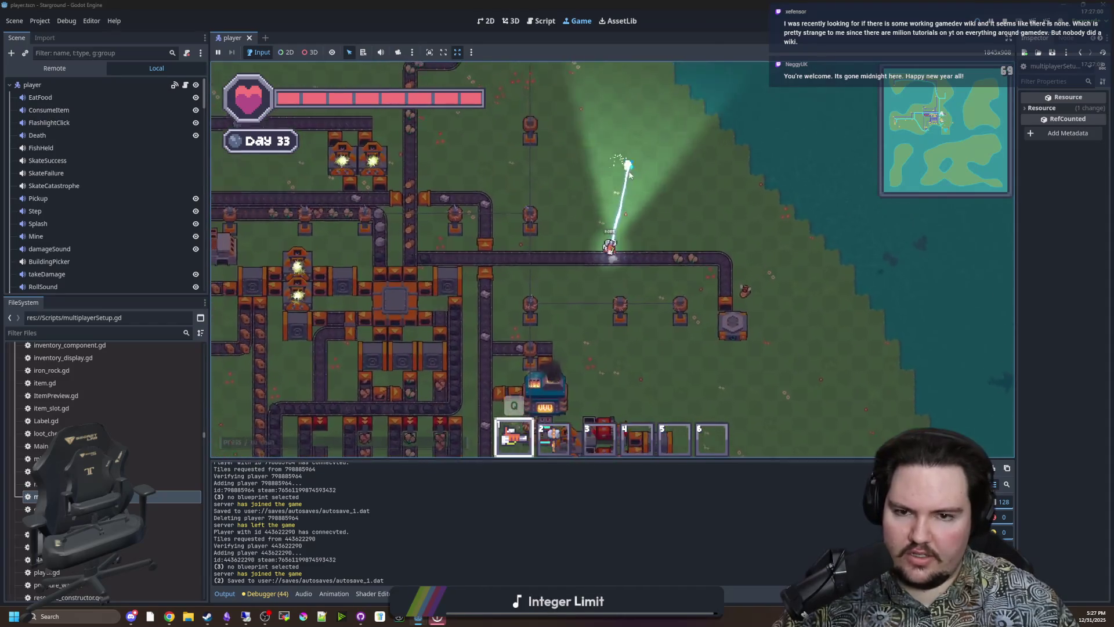
key("s")
key("d")
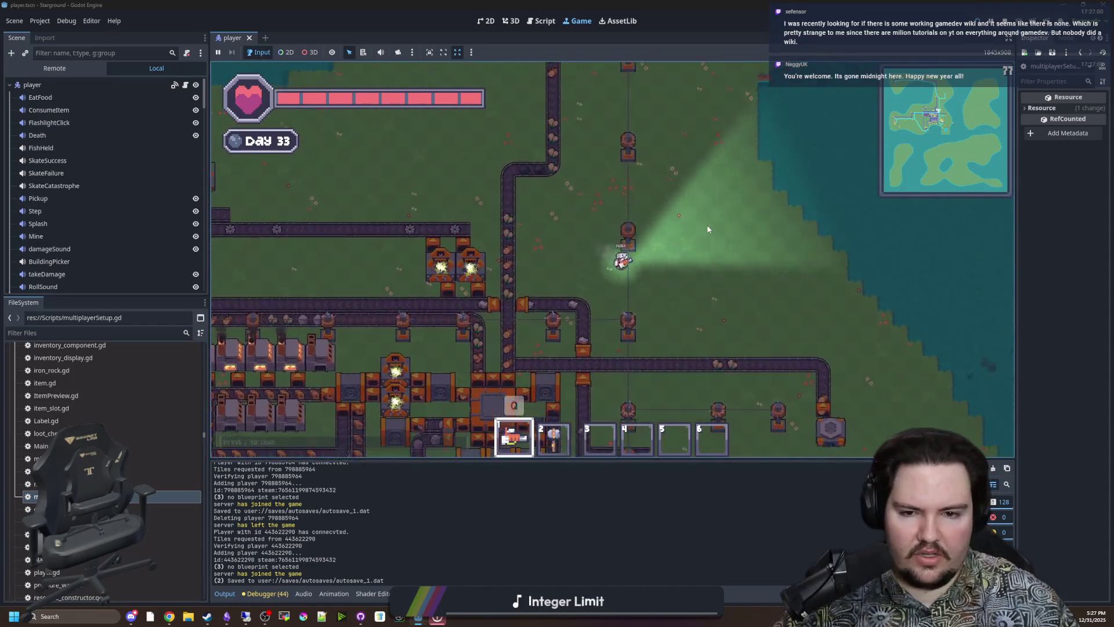
key("s")
key("d")
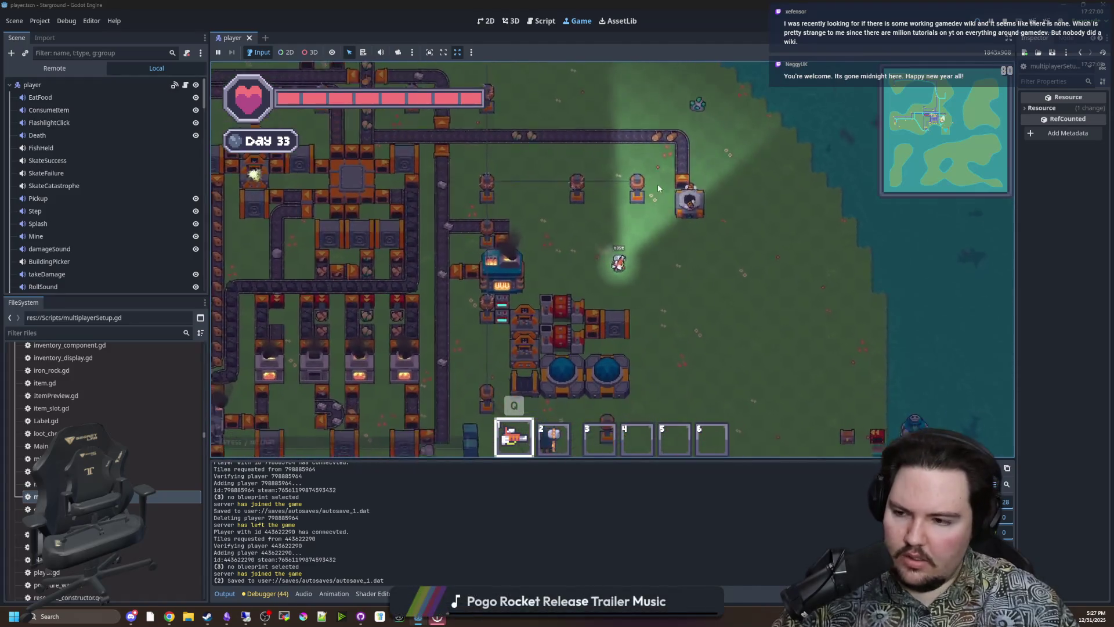
key("s")
key("d")
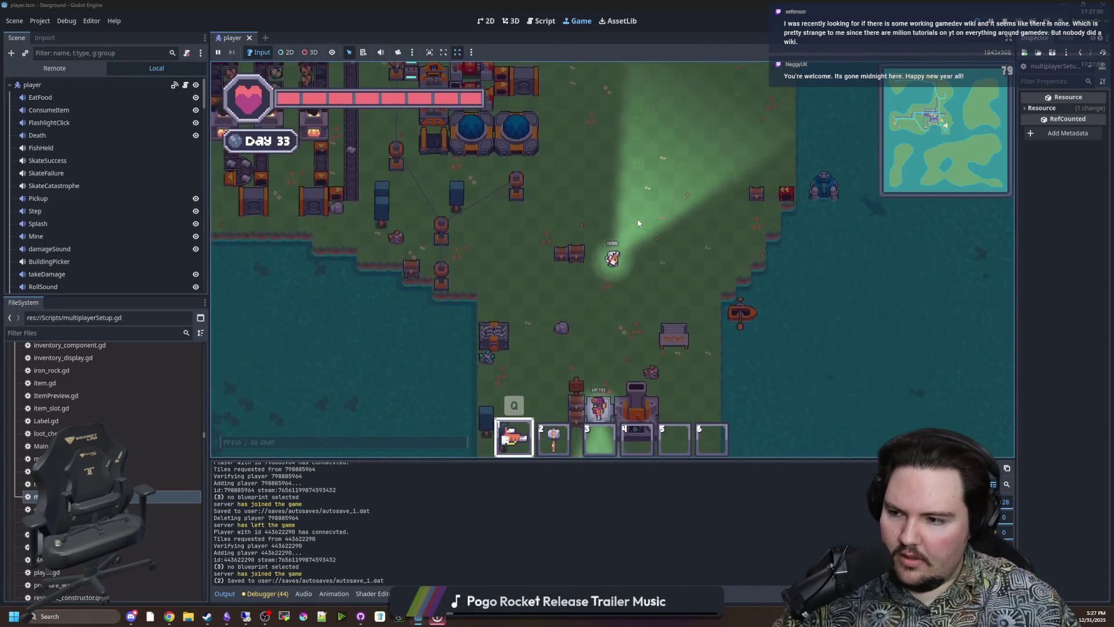
key("s")
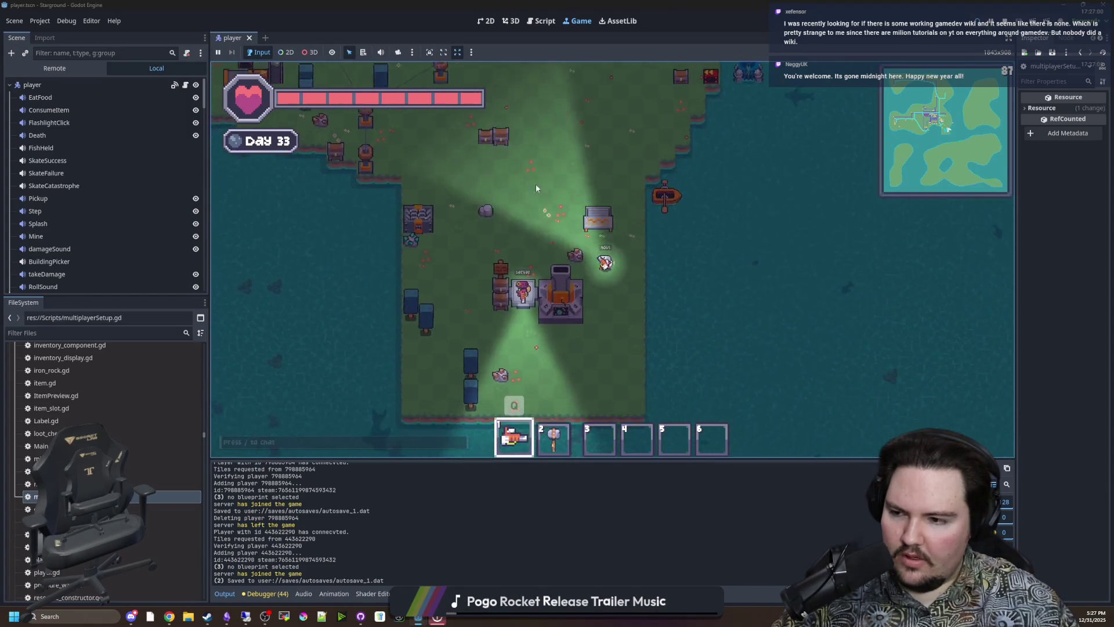
key("w")
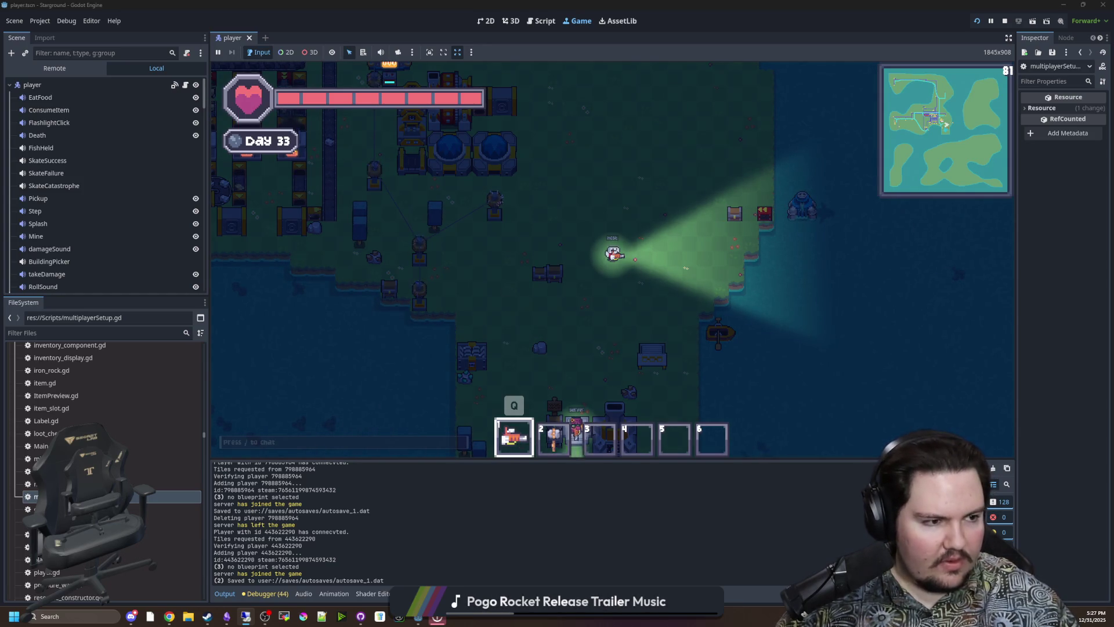
- Walk the host up-left back across the base, then bring the game design document window forward
key("s")
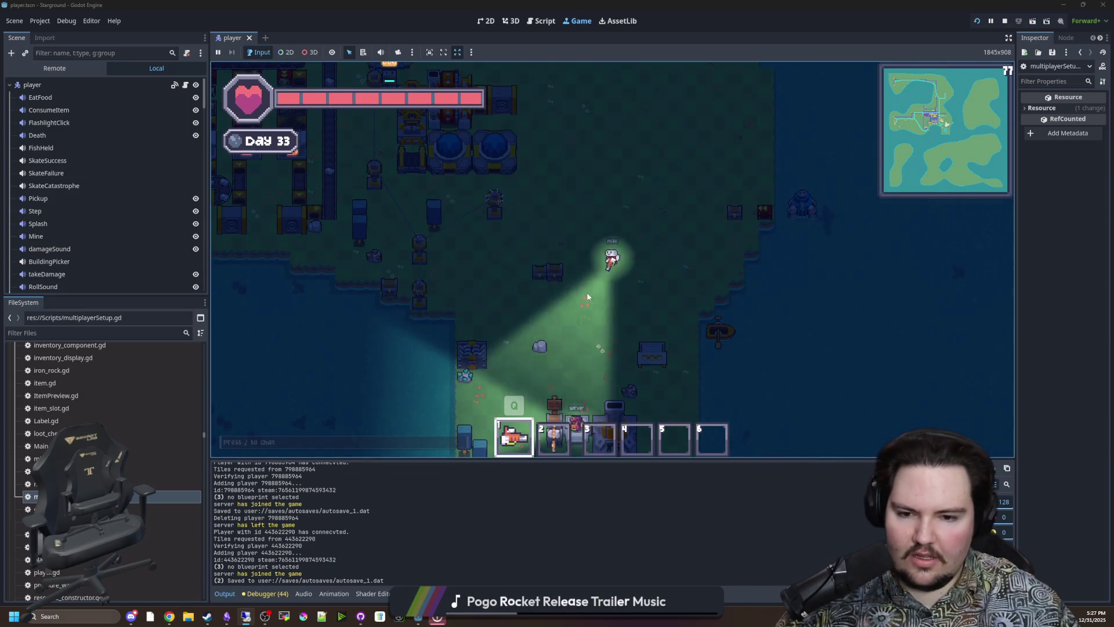
scroll(622, 216, "up", 3)
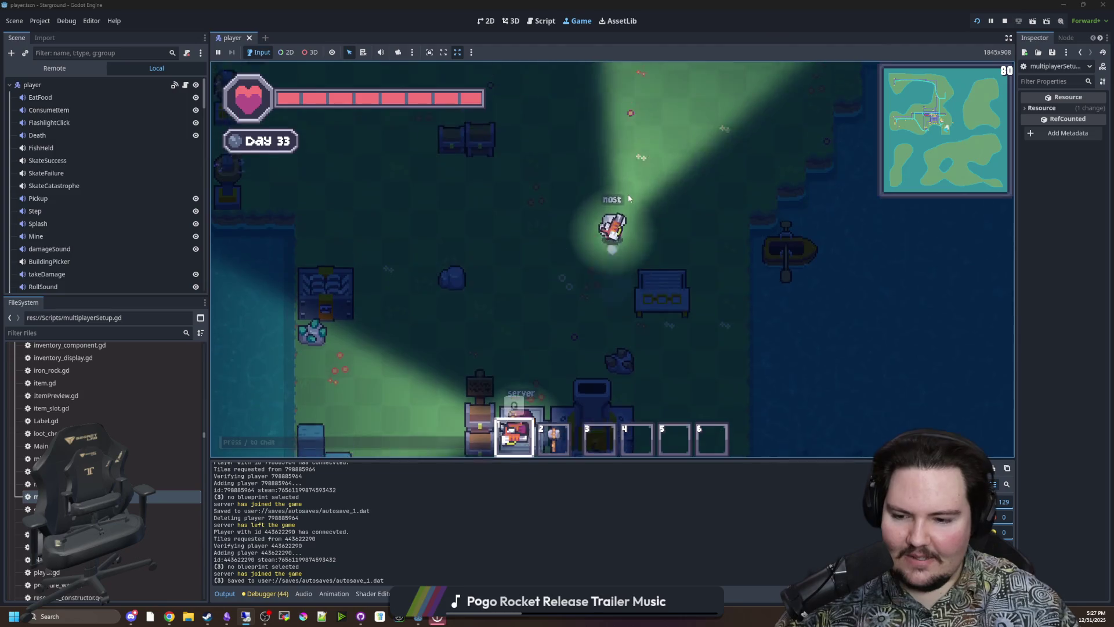
scroll(628, 194, "down", 3)
key("w")
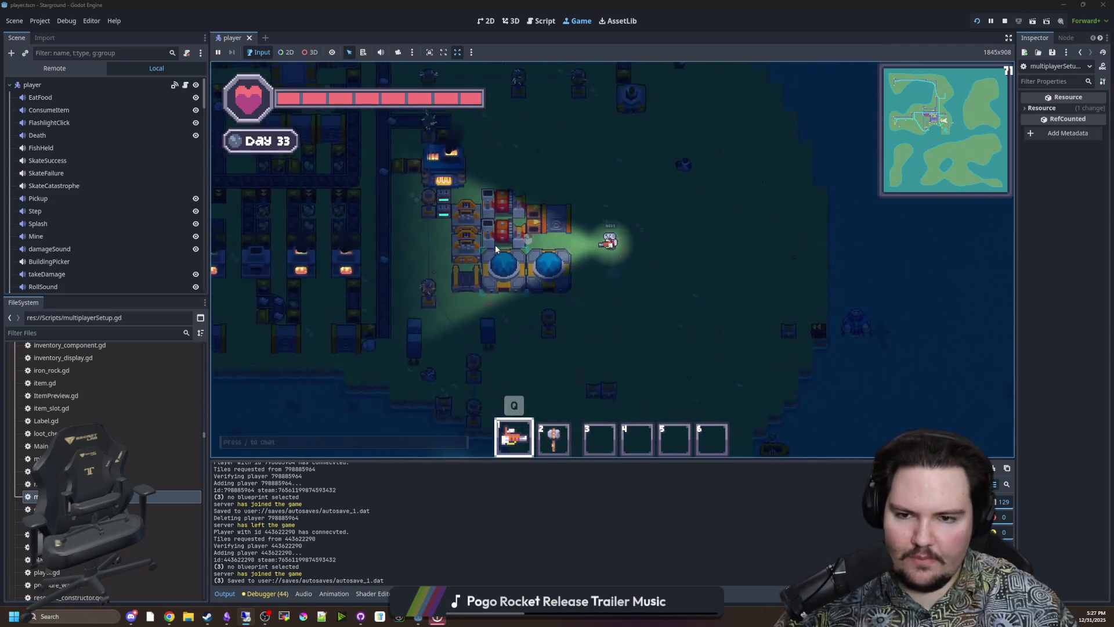
key("w")
key("a")
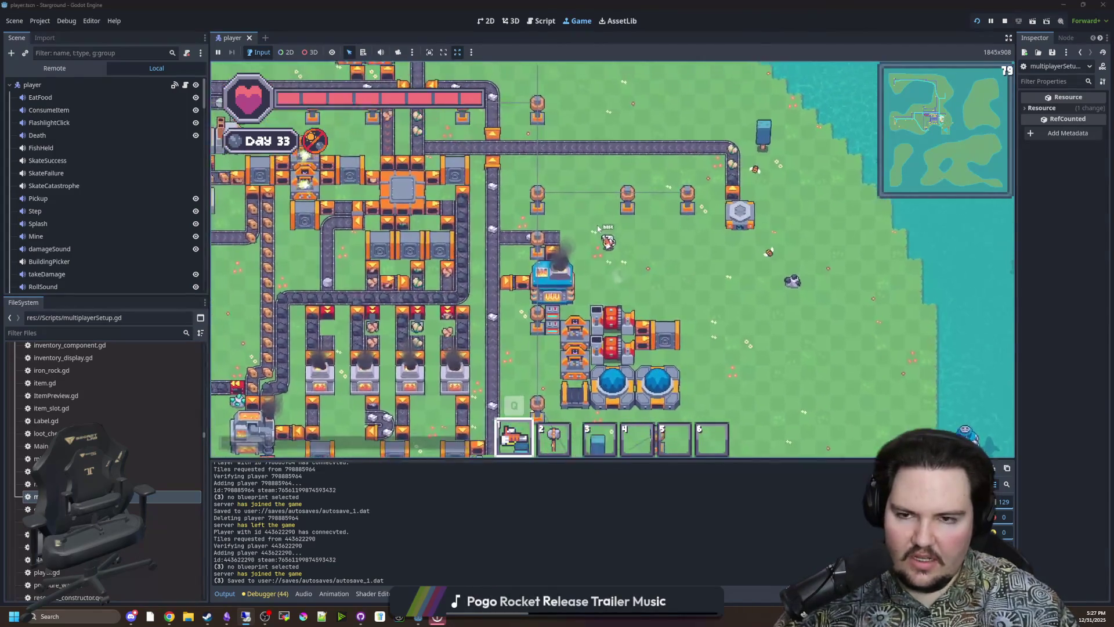
key("w")
key("a")
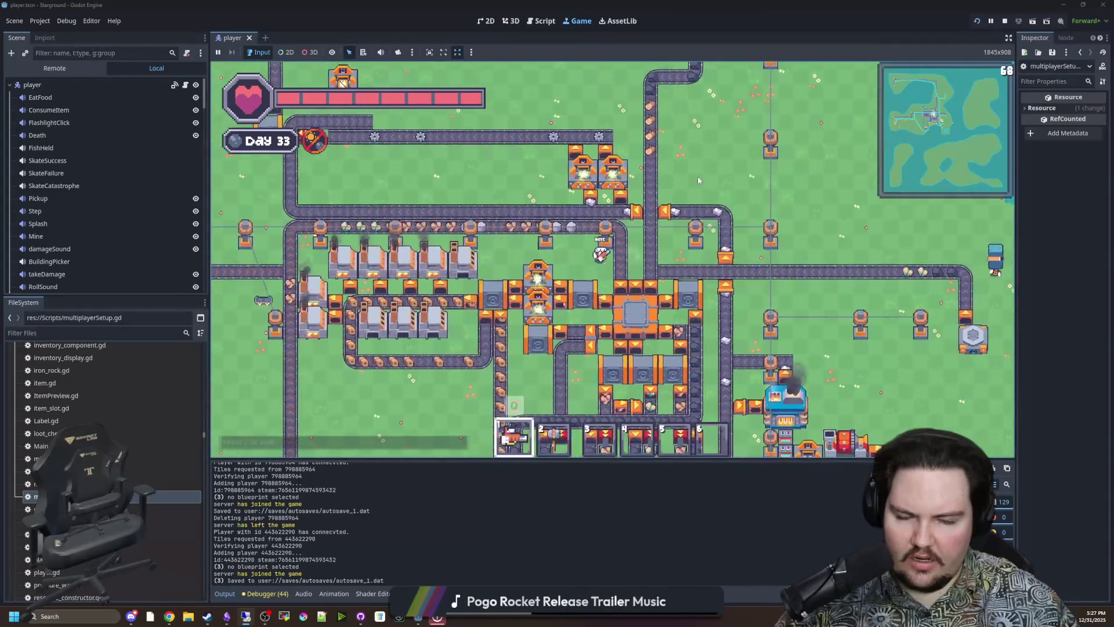
key("w")
key("a")
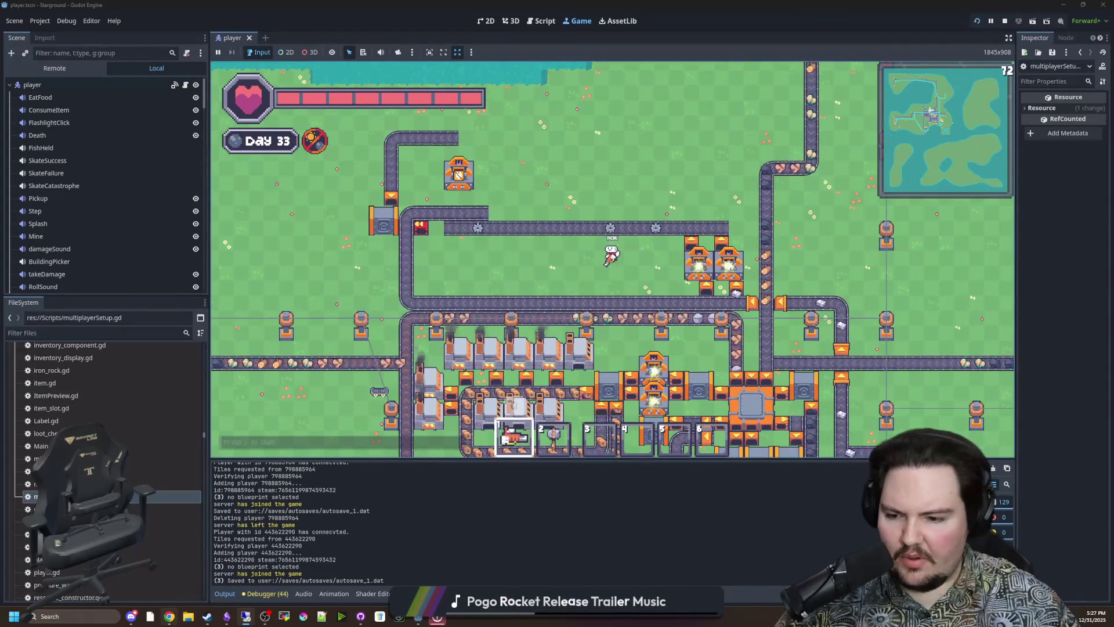
mouse_move(168, 616)
left_click(168, 572)
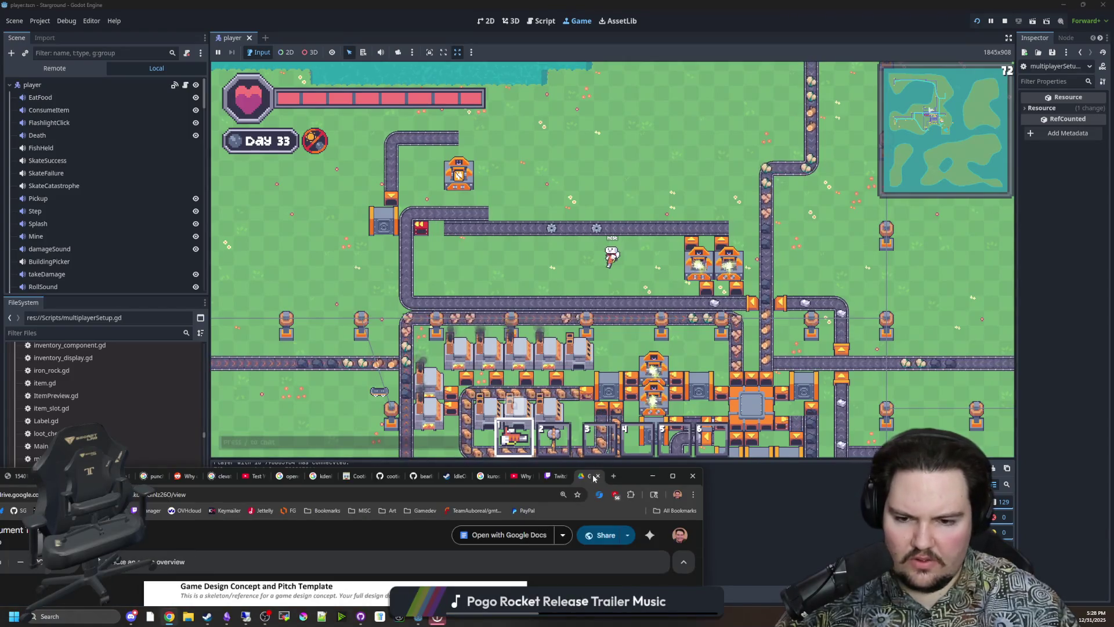
- Maximize the Google Drive window, open the GitHub bookmark in a new tab, and switch to chip003/Starground
double_click(622, 476)
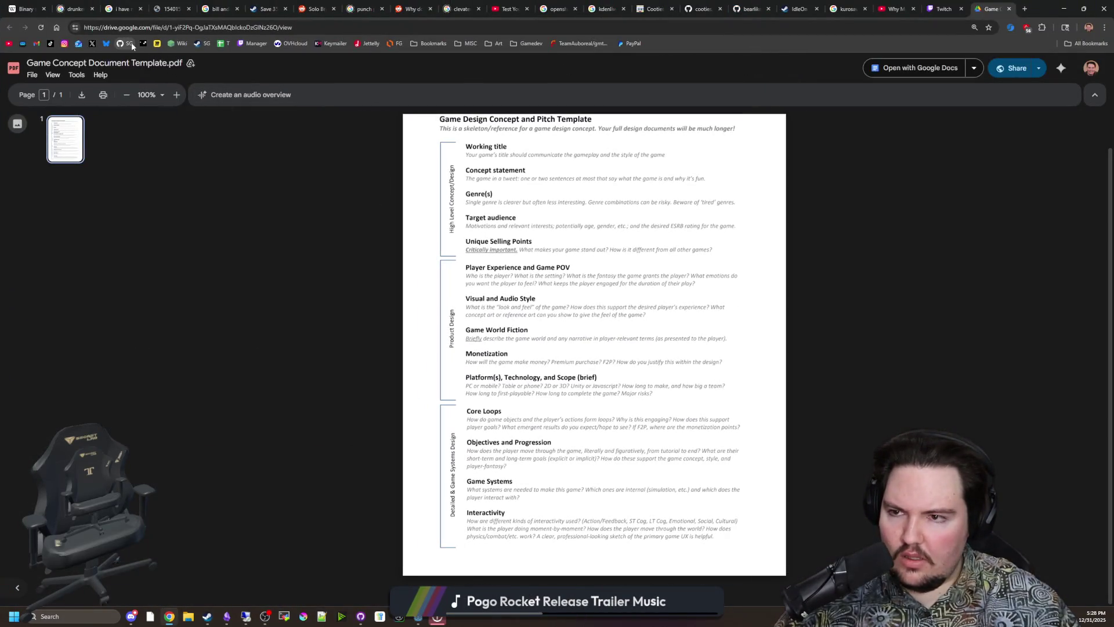
middle_click(131, 45)
left_click(987, 9)
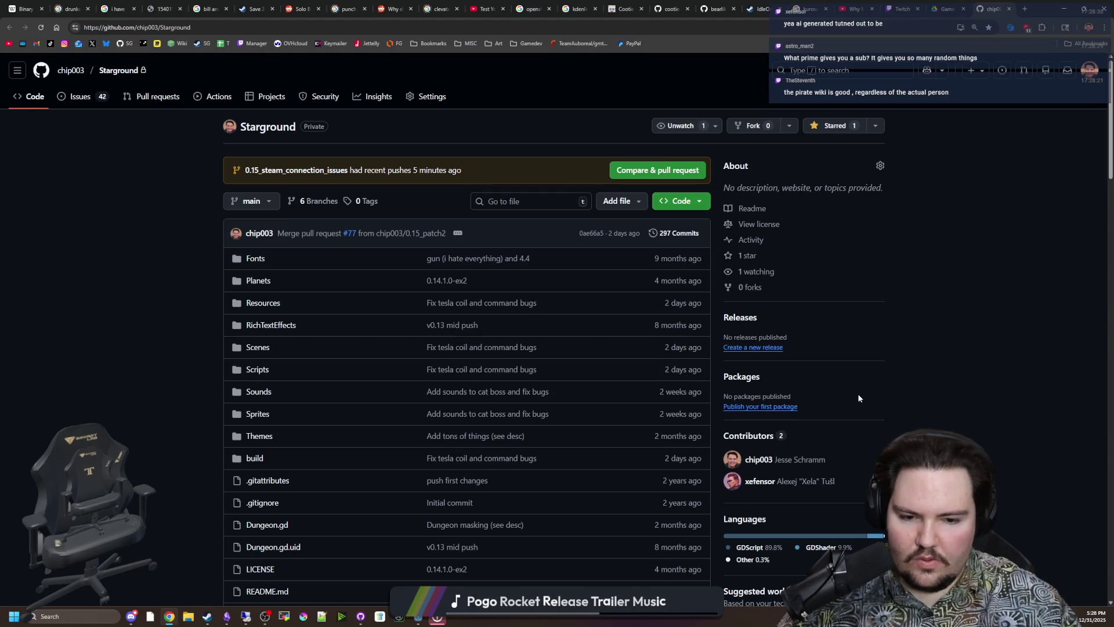
- Scroll through the Starground repository's file list on GitHub
scroll(858, 394, "down", 5)
scroll(715, 402, "down", 15)
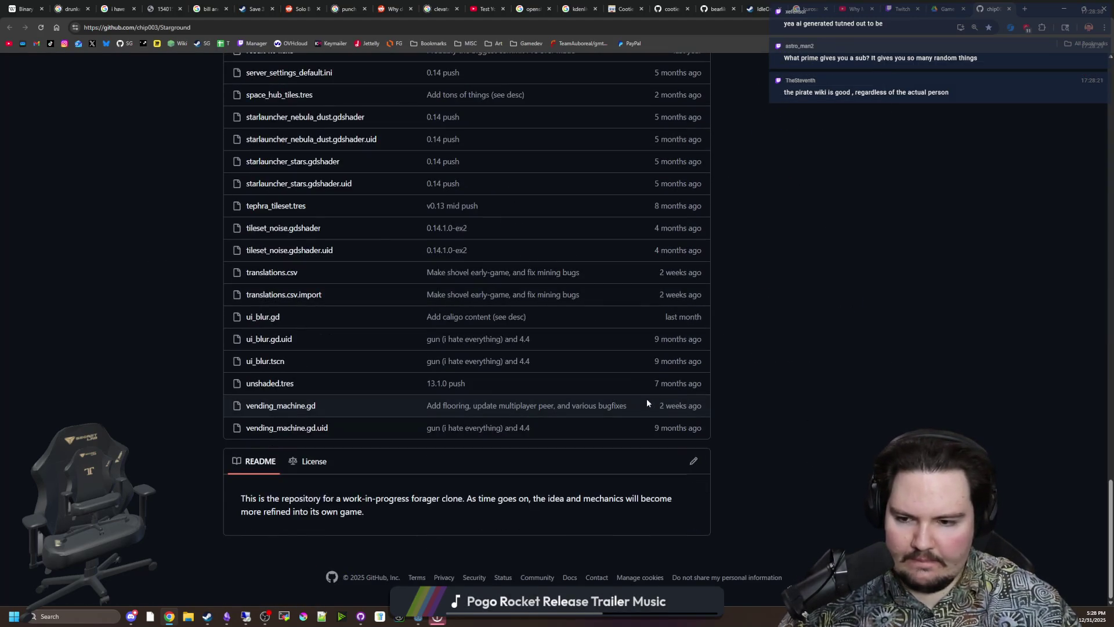
scroll(580, 405, "up", 20)
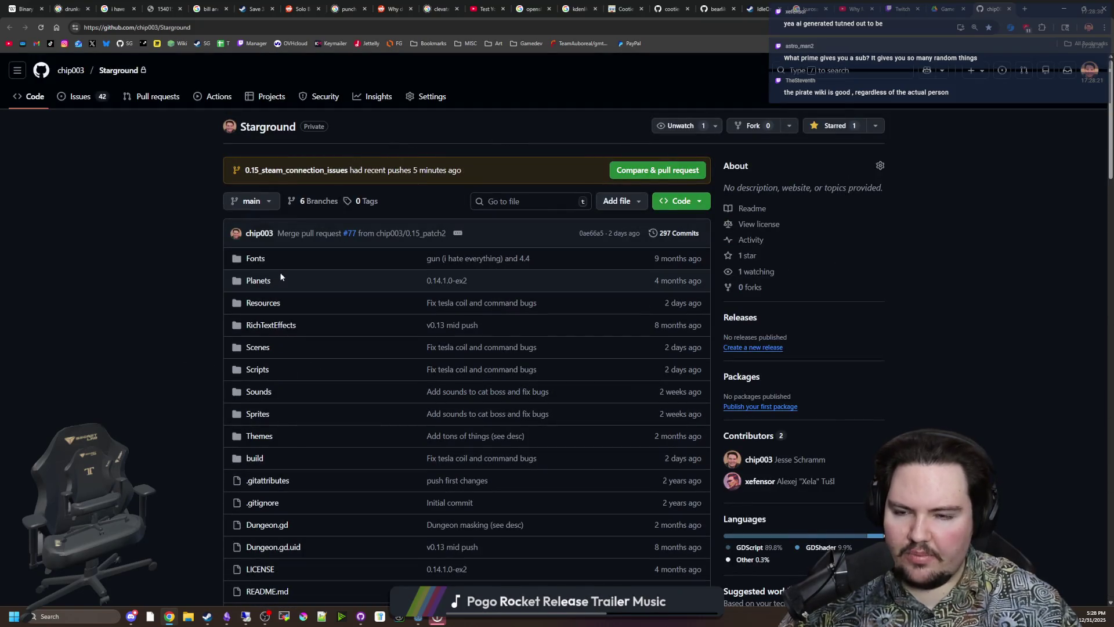
scroll(205, 259, "down", 9)
scroll(215, 259, "down", 12)
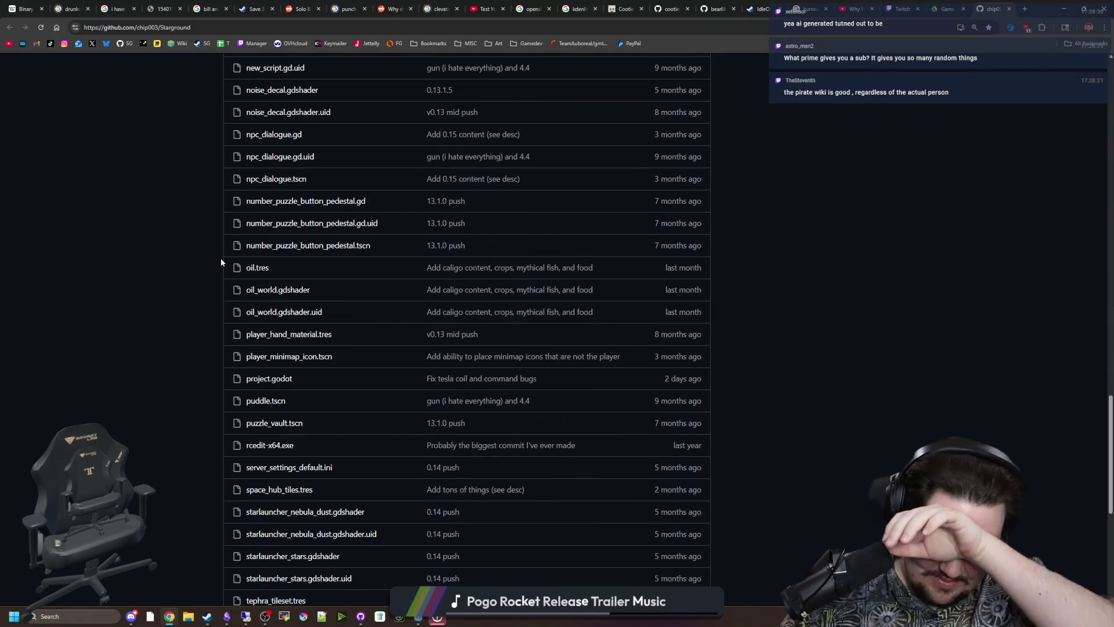
scroll(223, 244, "down", 7)
scroll(217, 257, "up", 20)
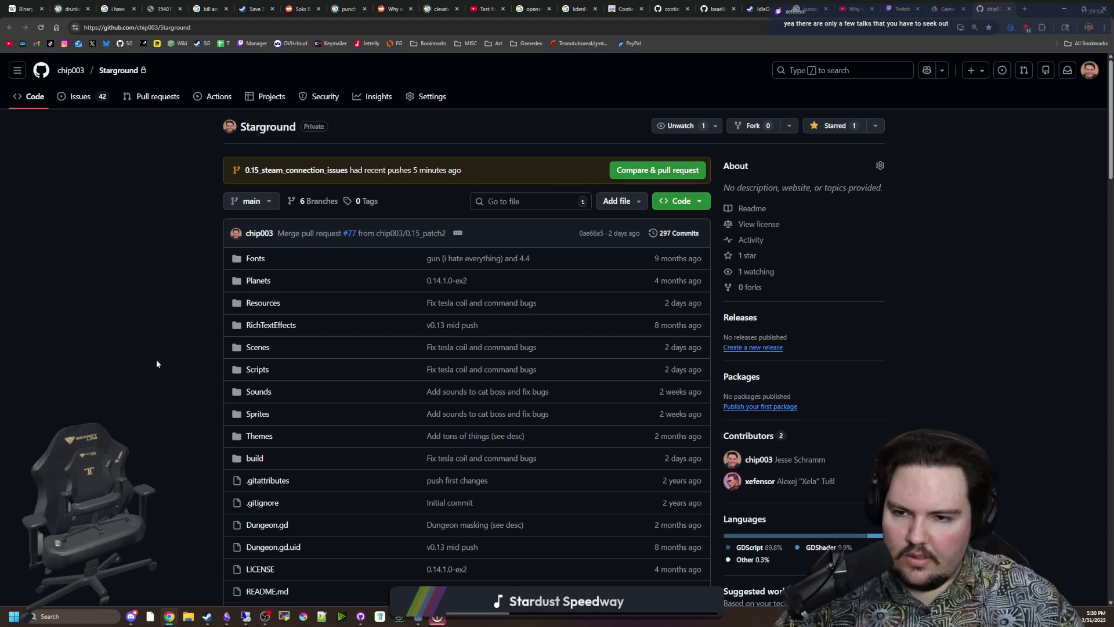
- In a new tab, visit chipplays.com, then load bigboygames.net
left_click(1025, 10)
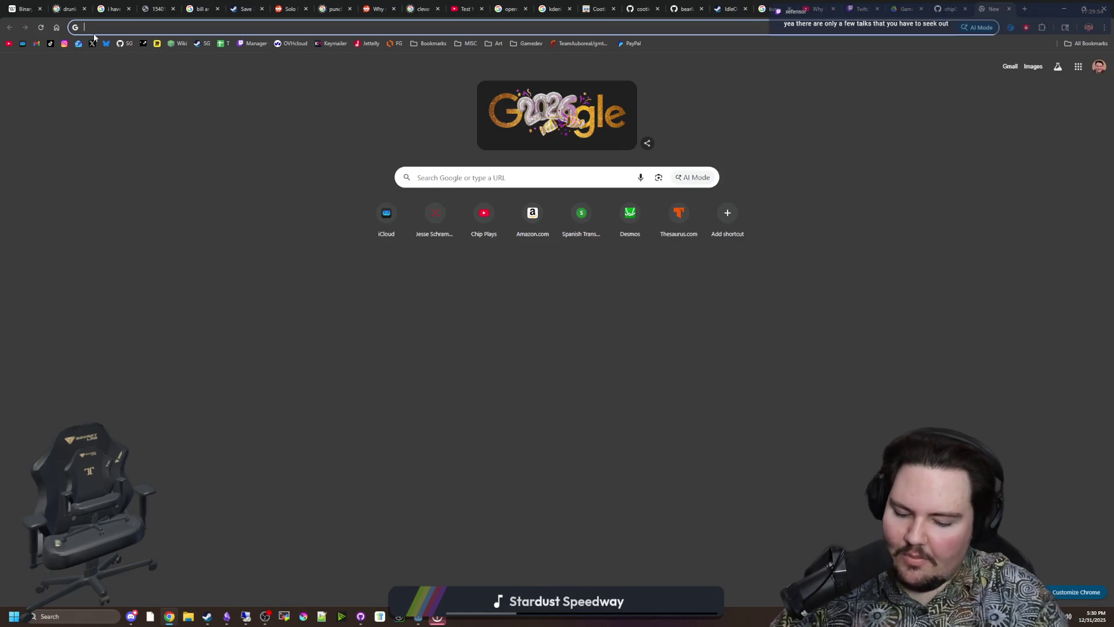
type("chip")
key("Return")
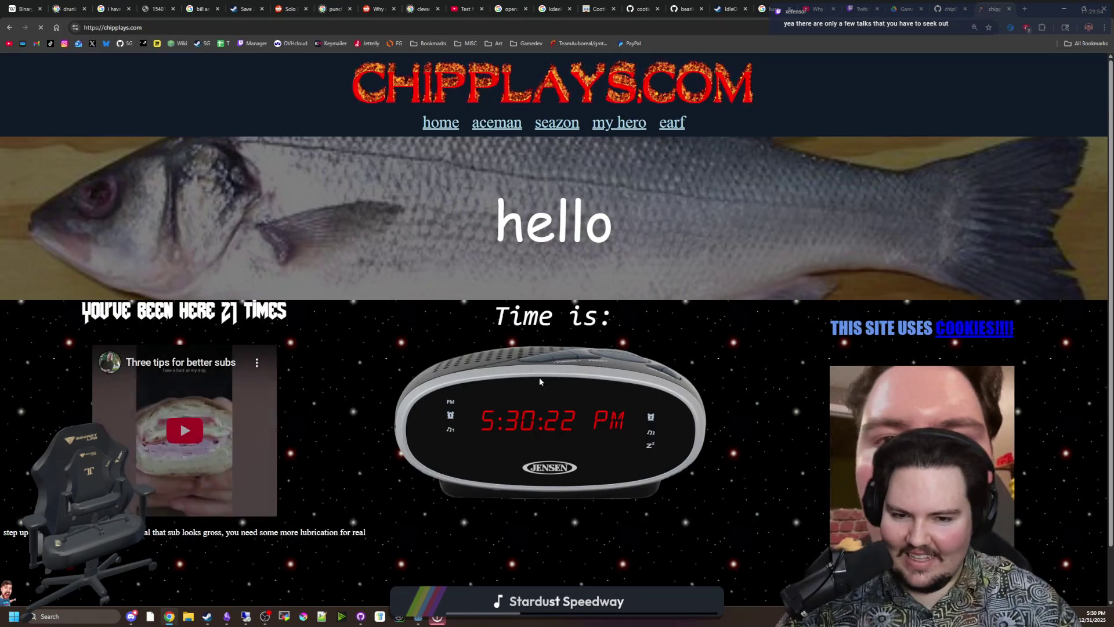
scroll(545, 383, "down", 1)
scroll(462, 274, "up", 1)
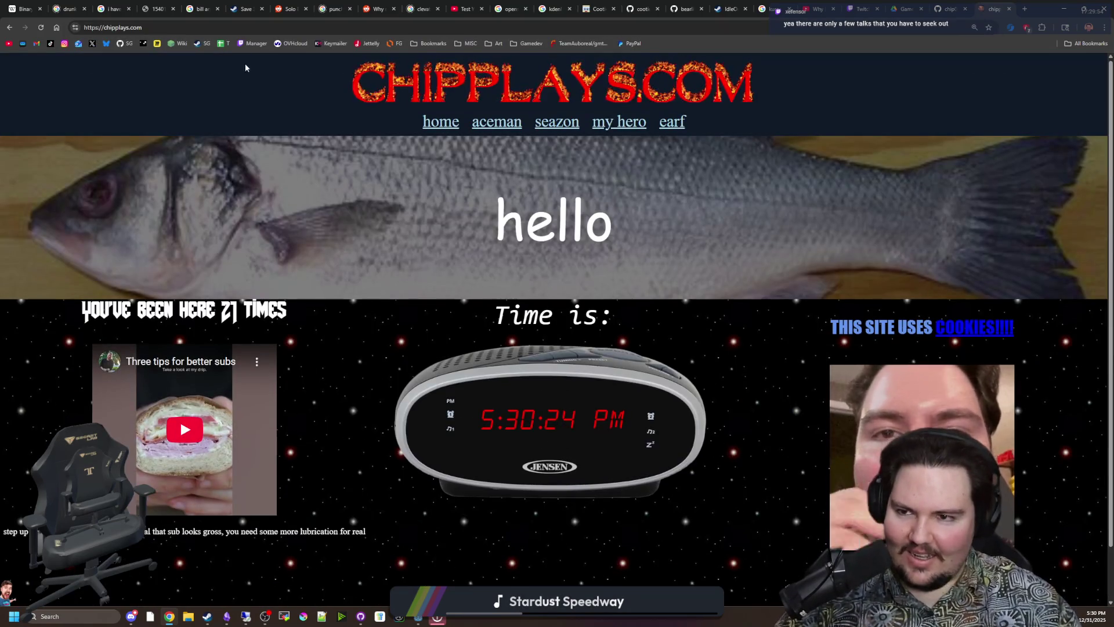
left_click(260, 32)
type("big")
key("Return")
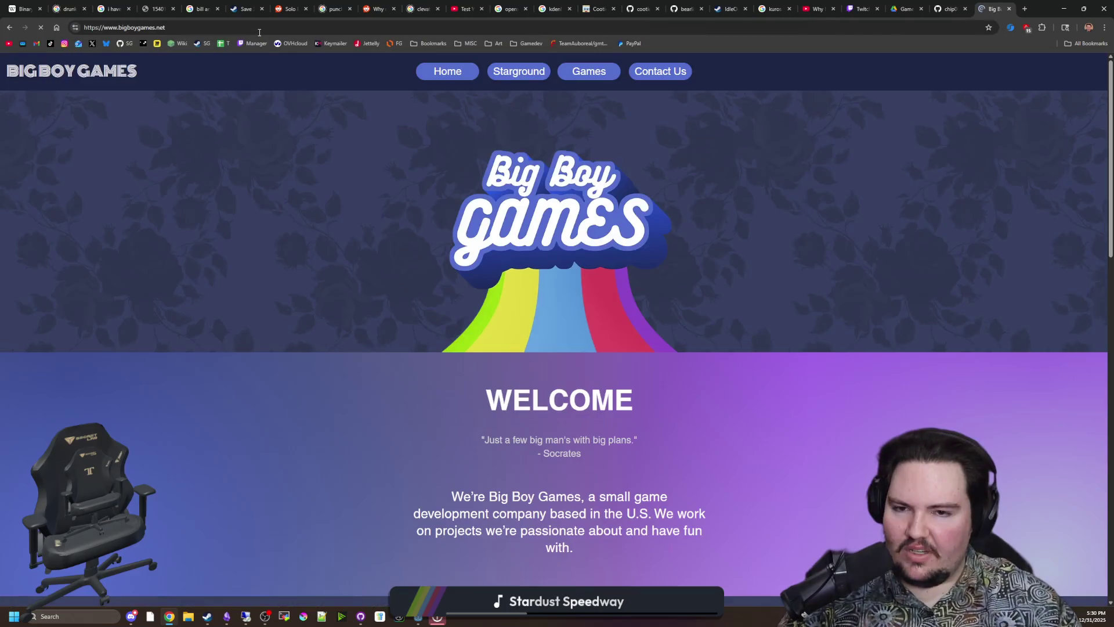
- Scroll the bigboygames.net page down to the team cards and back, then open a new tab
scroll(599, 226, "down", 15)
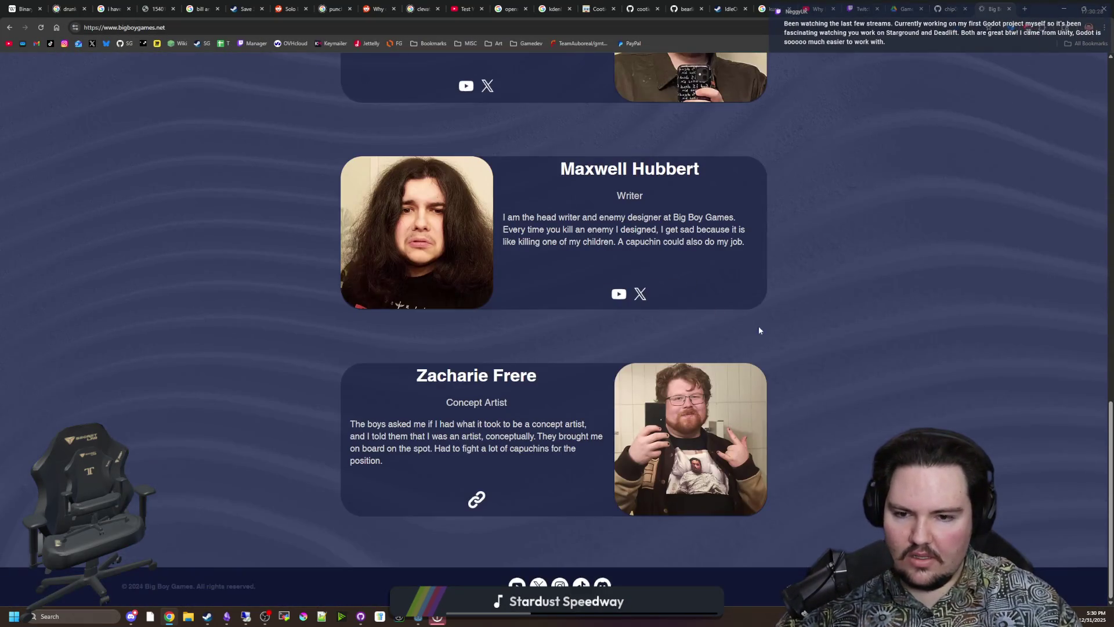
scroll(755, 331, "up", 15)
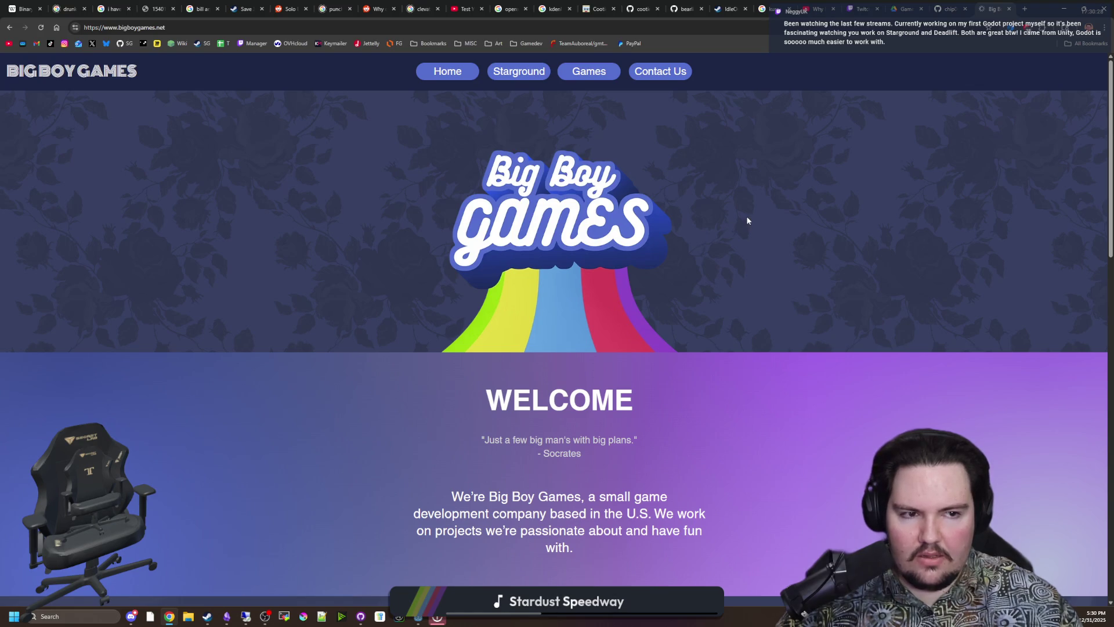
scroll(753, 370, "down", 12)
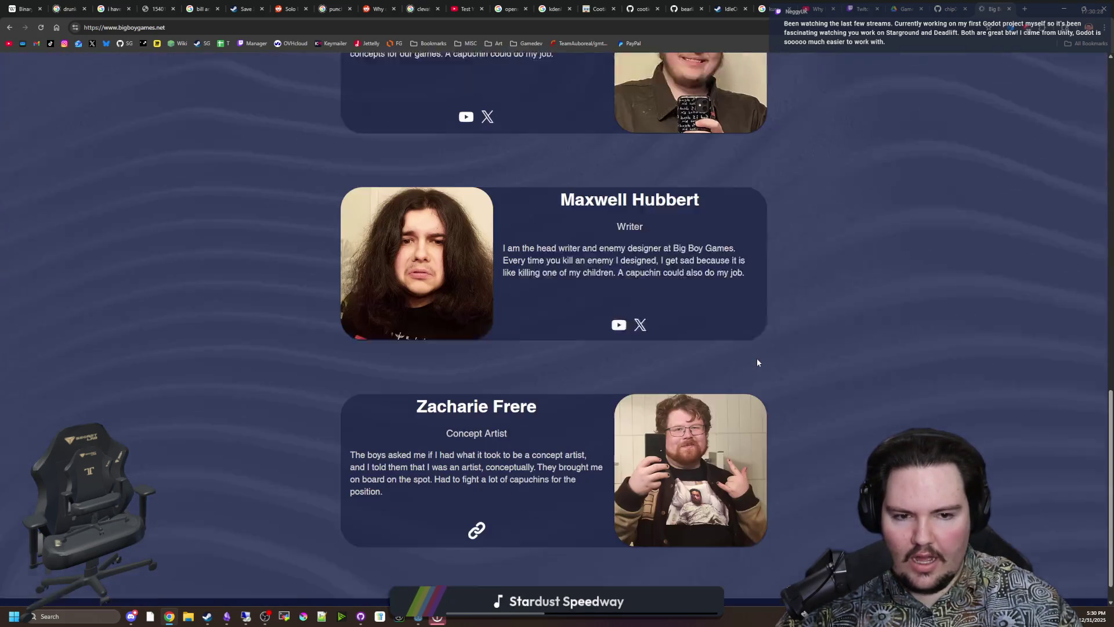
scroll(757, 395, "up", 12)
scroll(757, 399, "down", 2)
scroll(757, 392, "up", 2)
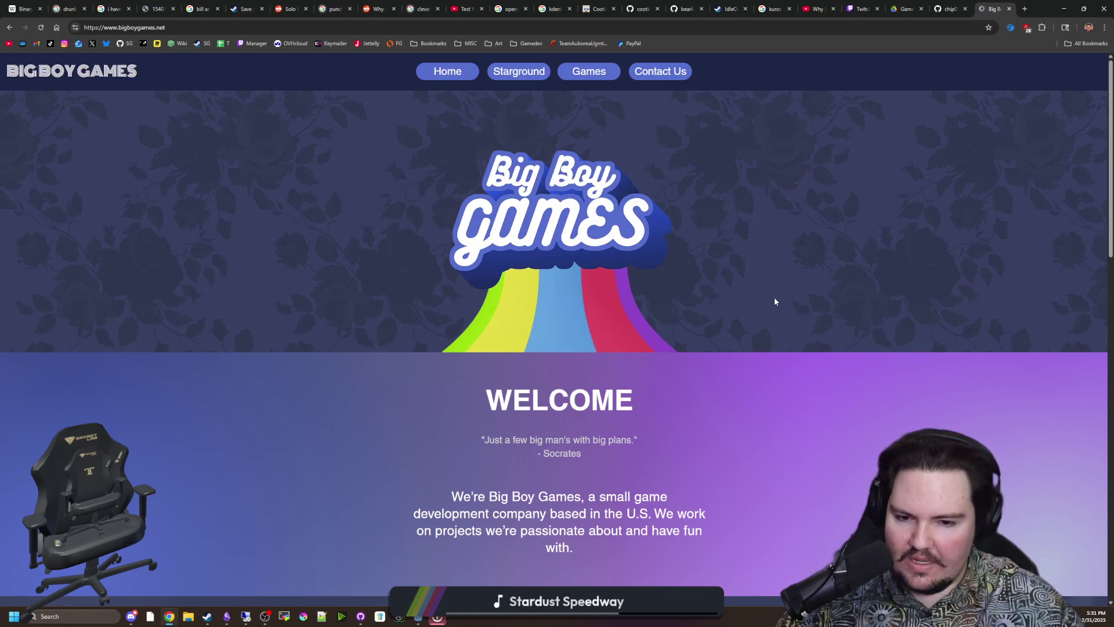
left_click(1026, 9)
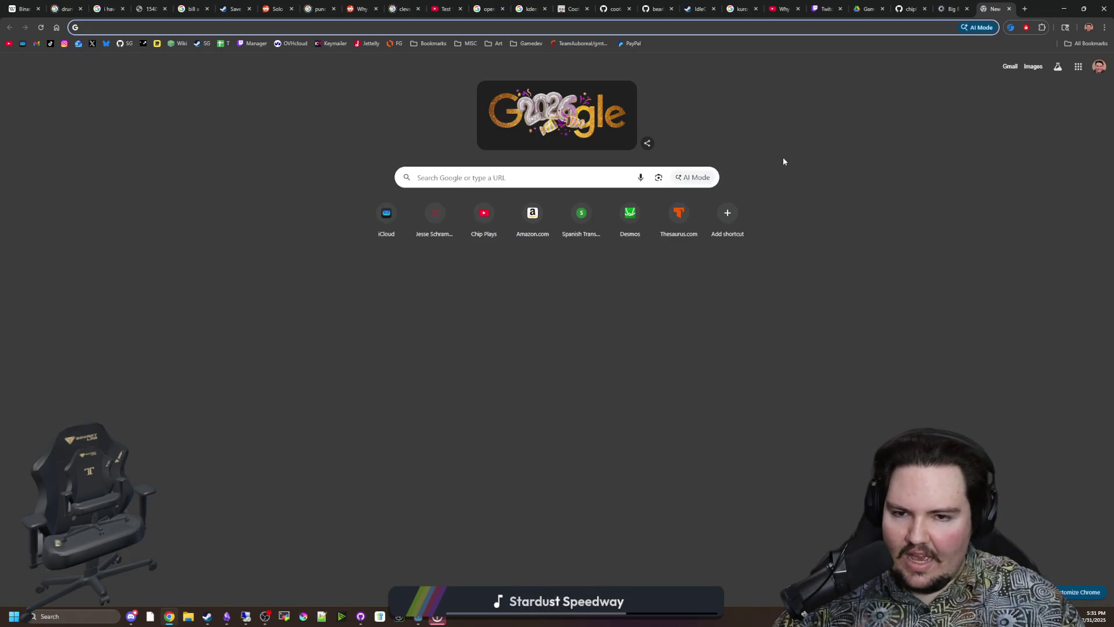
- Go from the Chip Plays shortcut to the Big Boy Games channel's Videos list
left_click(482, 216)
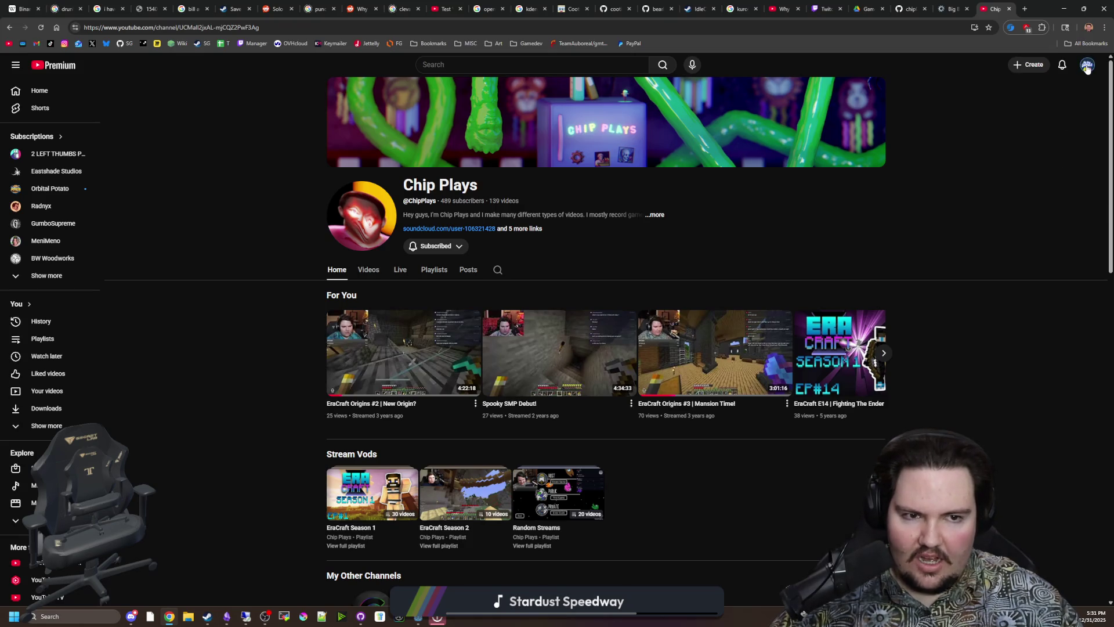
left_click(1087, 66)
left_click(1022, 110)
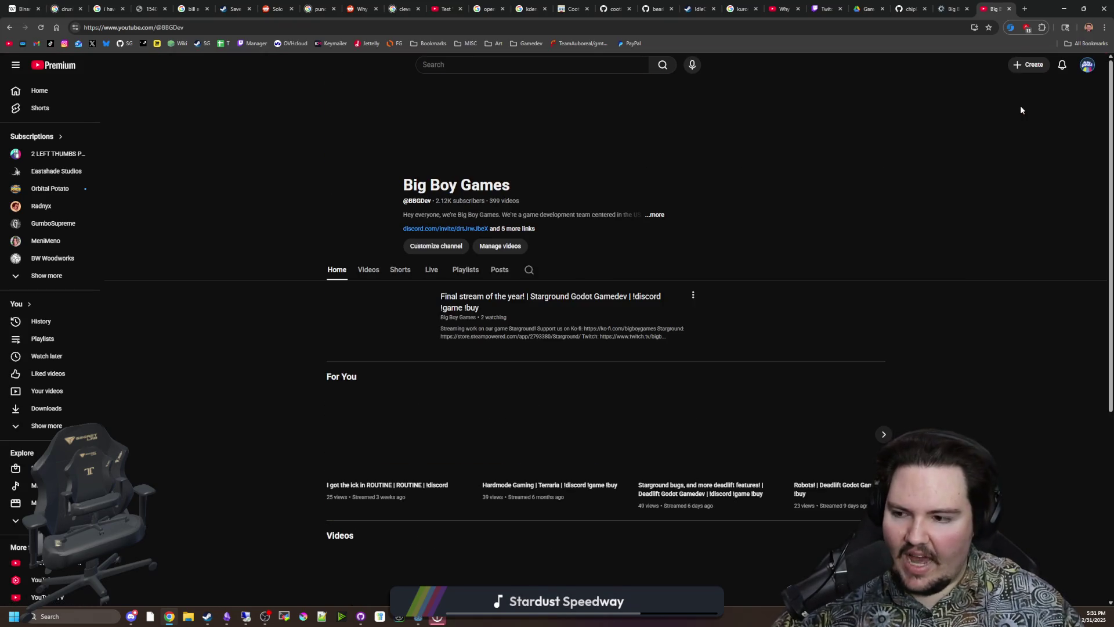
left_click(369, 270)
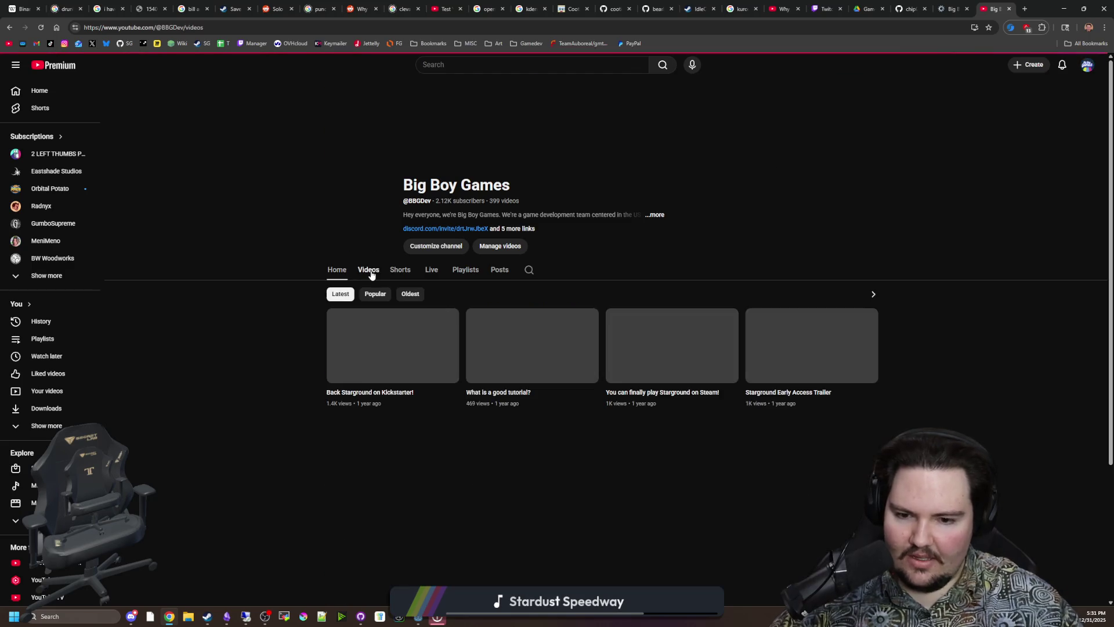
- Find and play 'Current State & Future Plans - Bounding Main Devlog #7'
scroll(328, 327, "down", 5)
scroll(328, 327, "down", 5)
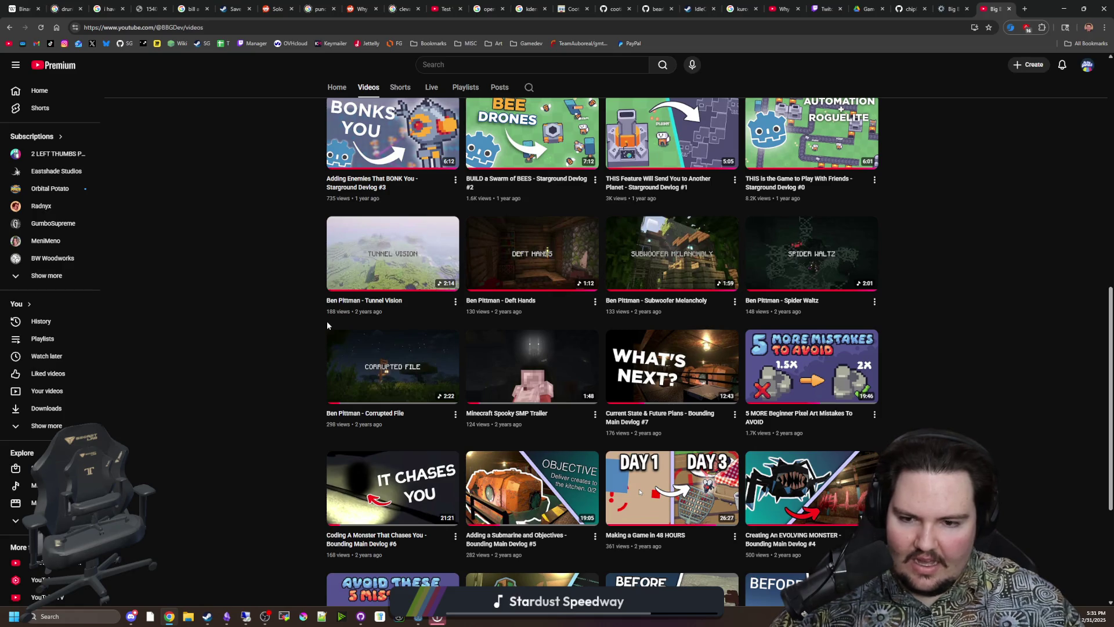
scroll(327, 324, "down", 3)
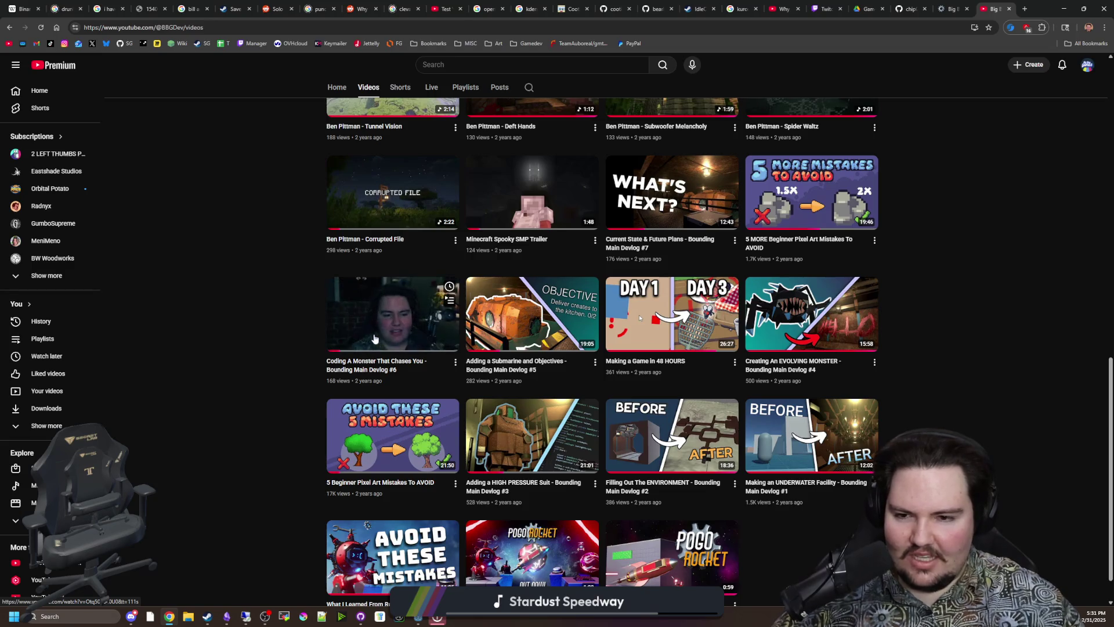
scroll(312, 315, "up", 2)
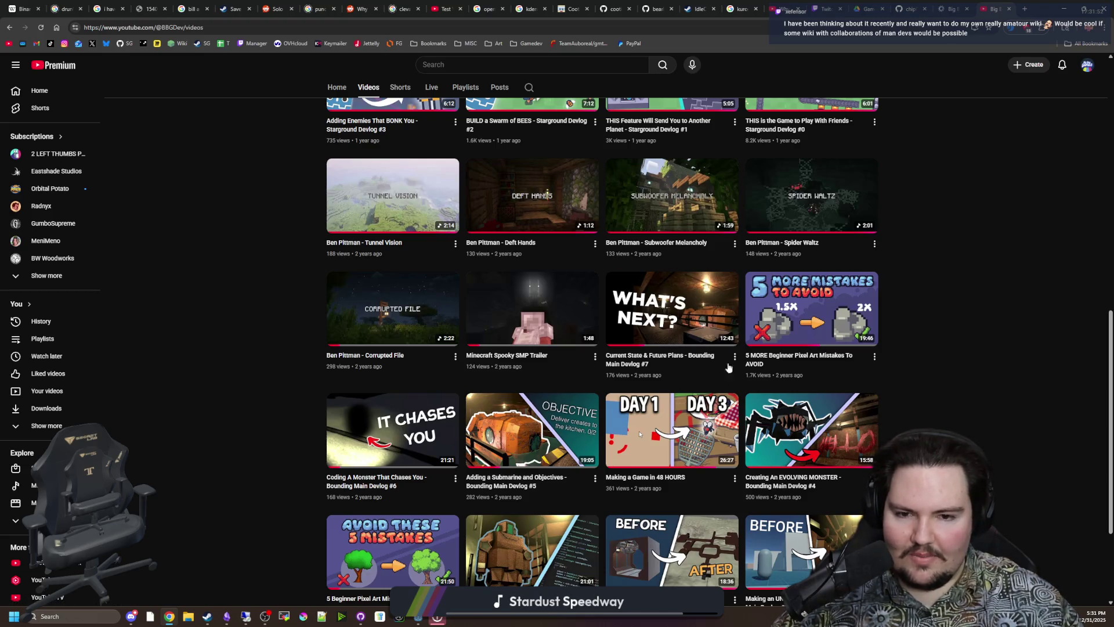
left_click(654, 320)
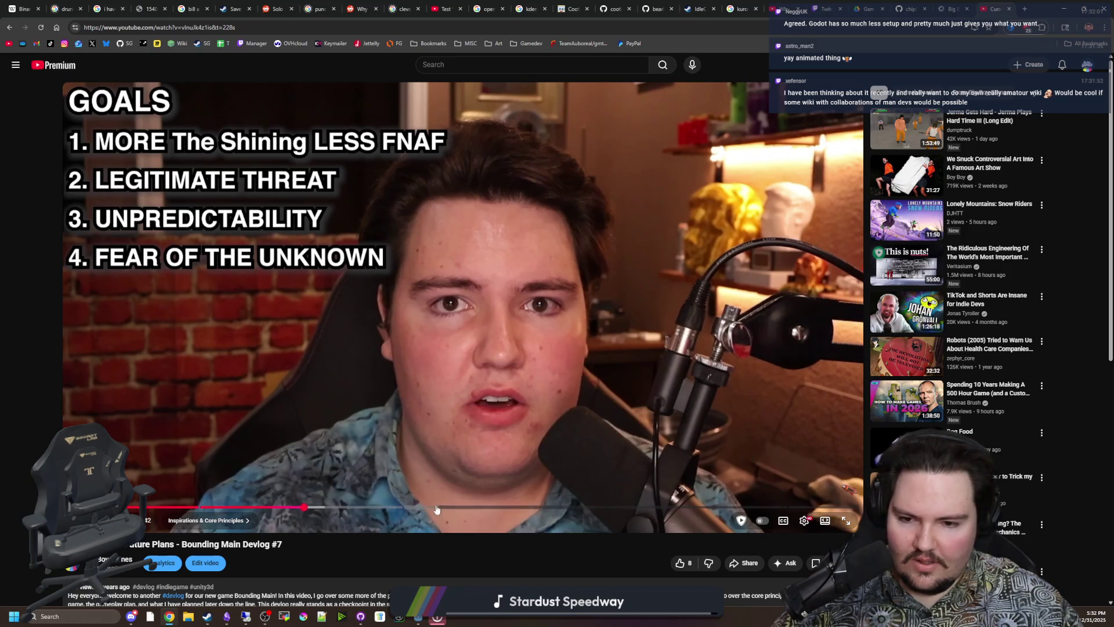
- Go back to the videos list and play the 'Coding A Monster That Chases You' devlog
key("alt+Left")
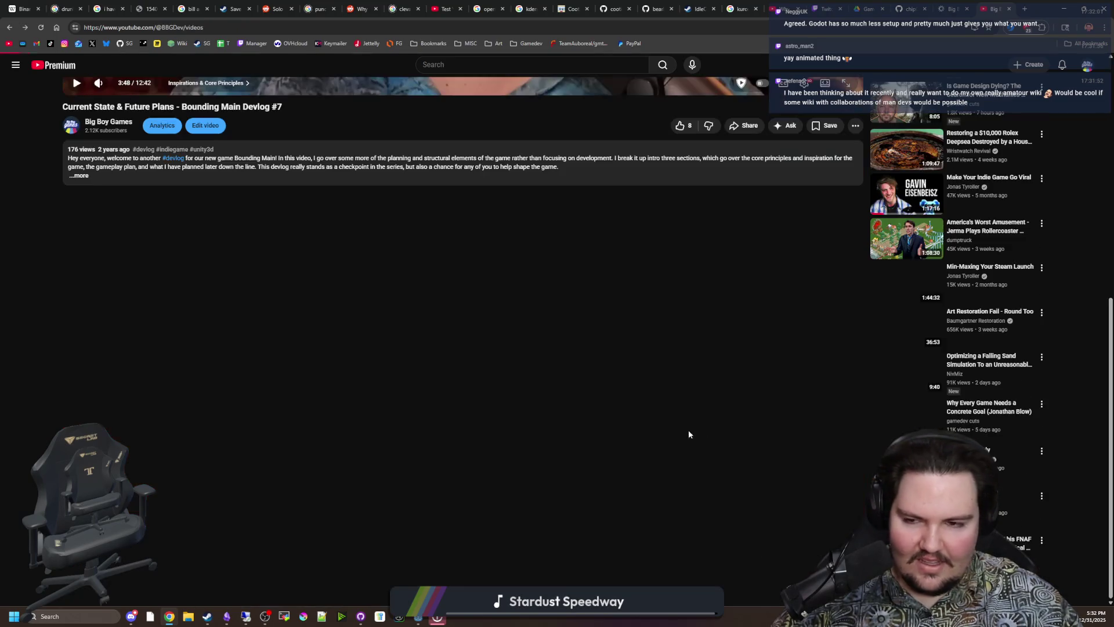
scroll(483, 450, "down", 5)
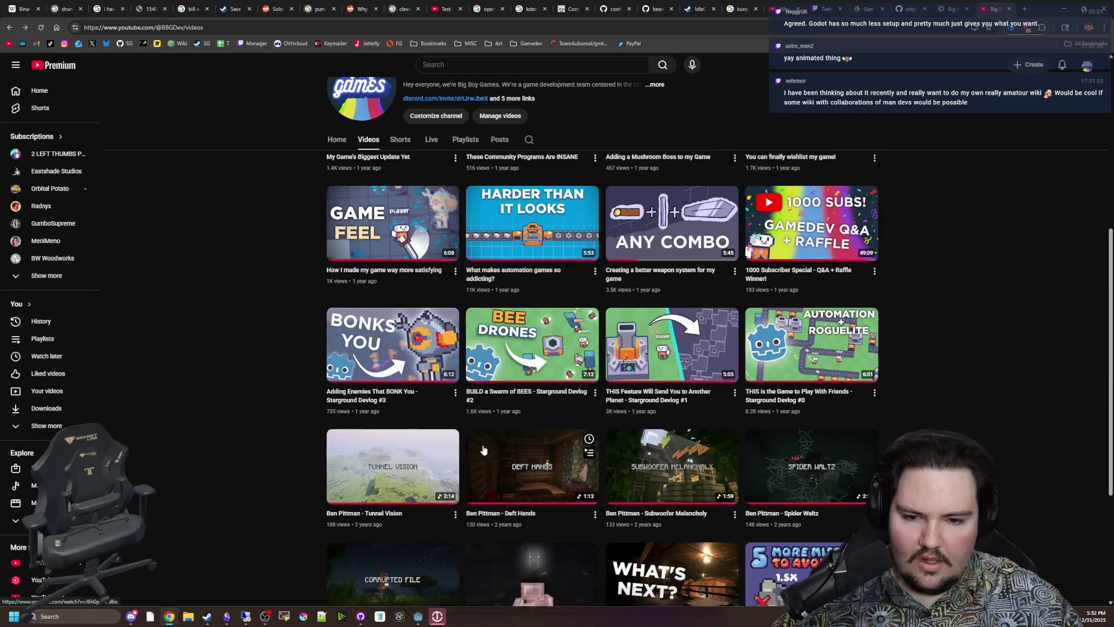
scroll(484, 450, "down", 4)
left_click(408, 492)
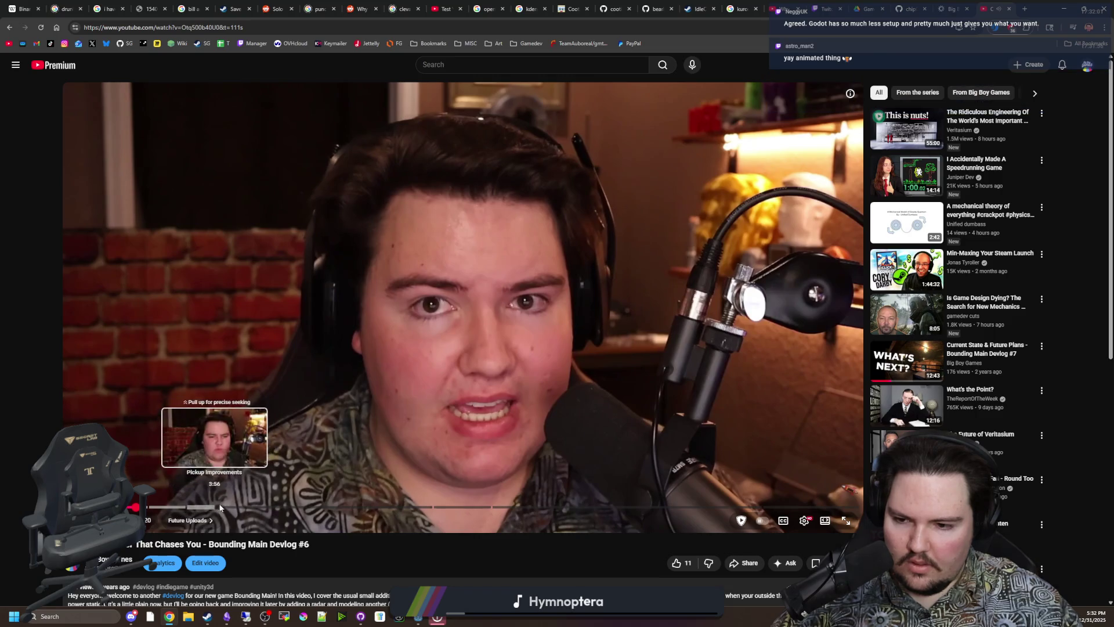
- Watch the More Objective Improvements and Power Station Modeling chapters, then move the browser aside to reveal Godot
left_click(223, 508)
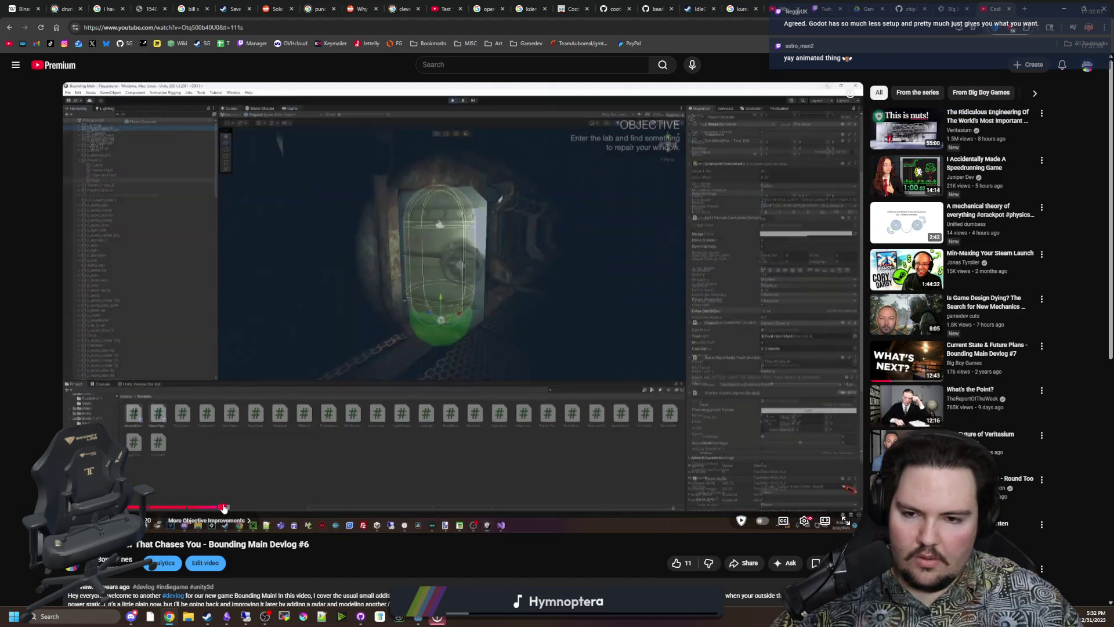
left_click(532, 464)
left_click(211, 490)
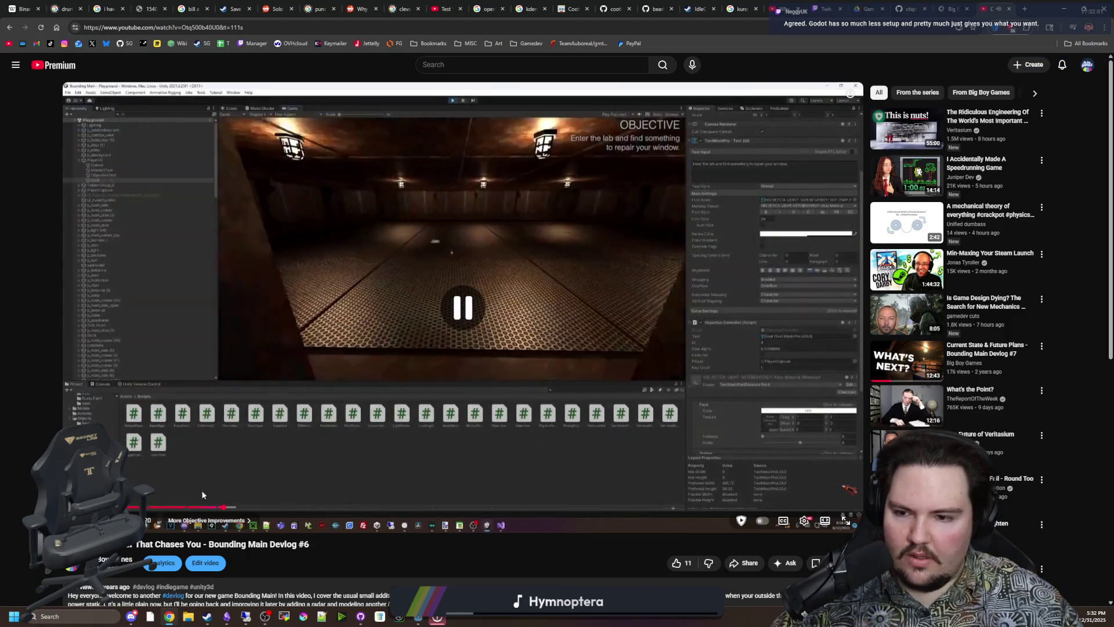
left_click(340, 331)
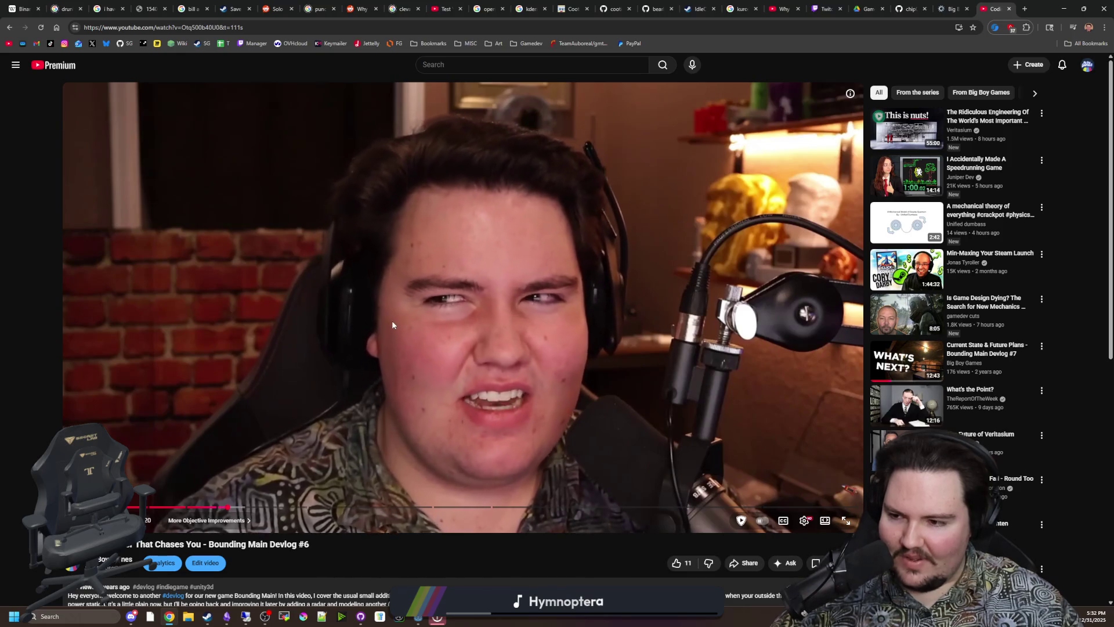
left_click(392, 325)
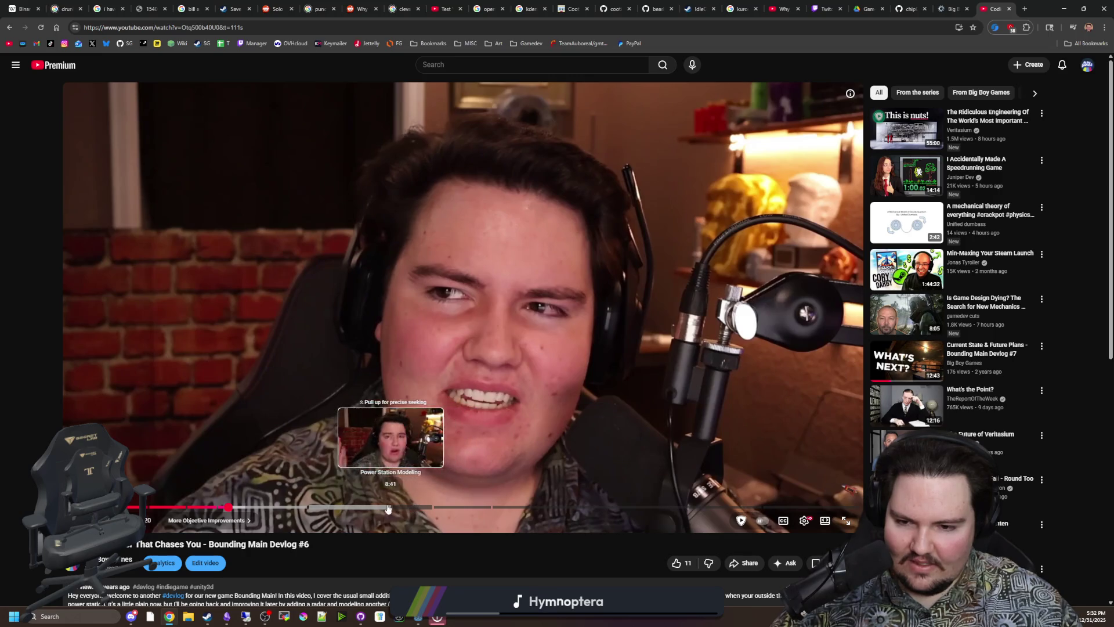
left_click(311, 506)
left_click(394, 403)
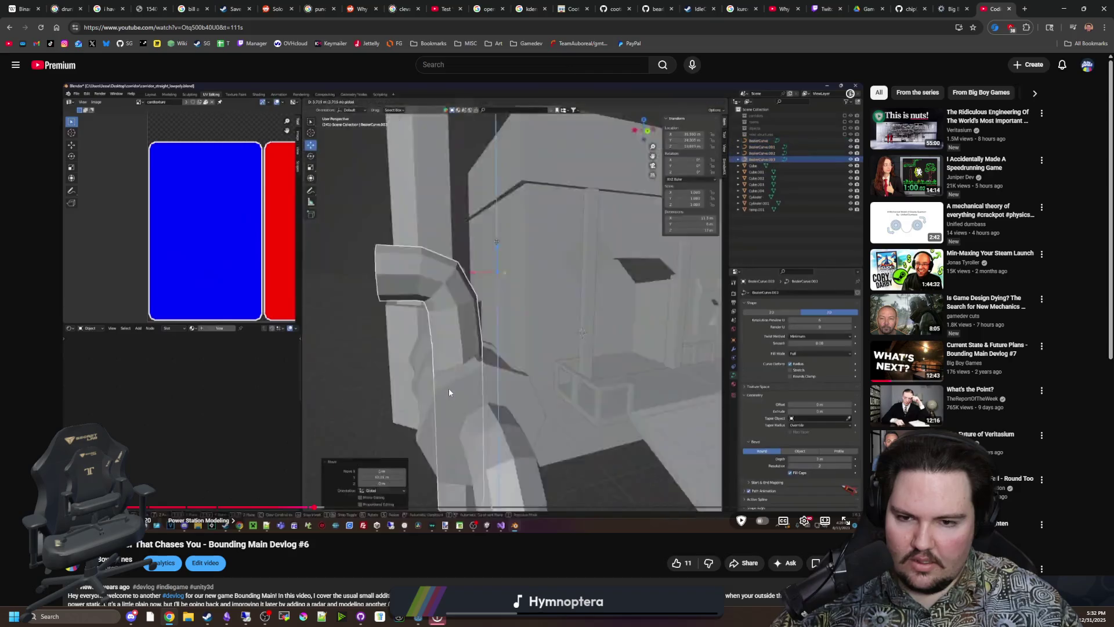
left_click(489, 381)
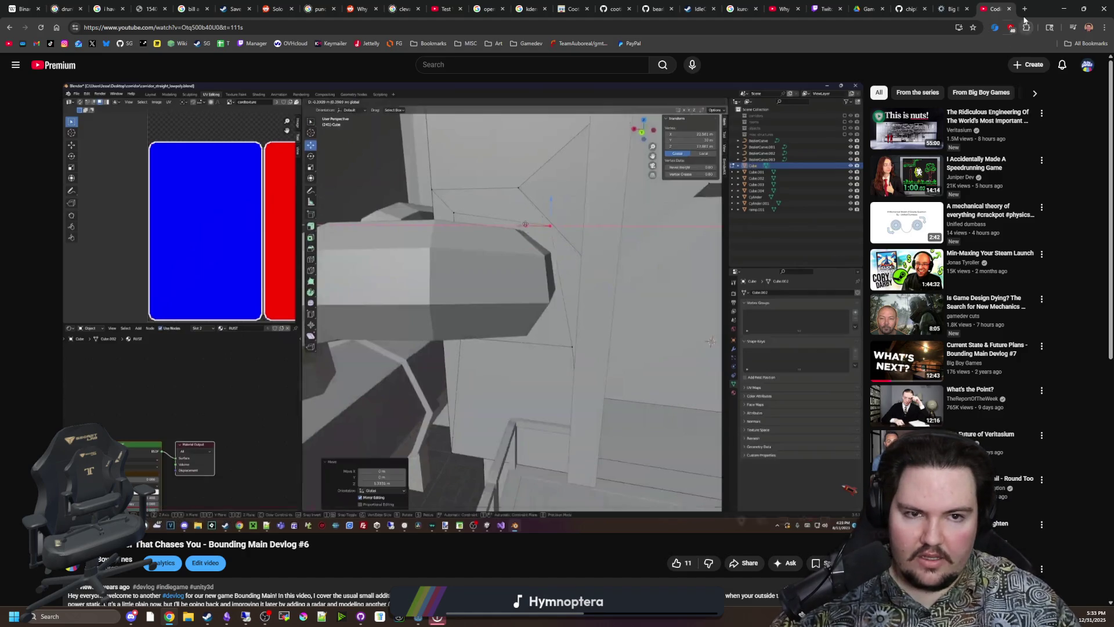
left_click_drag(1030, 8, 616, 347)
left_click(613, 153)
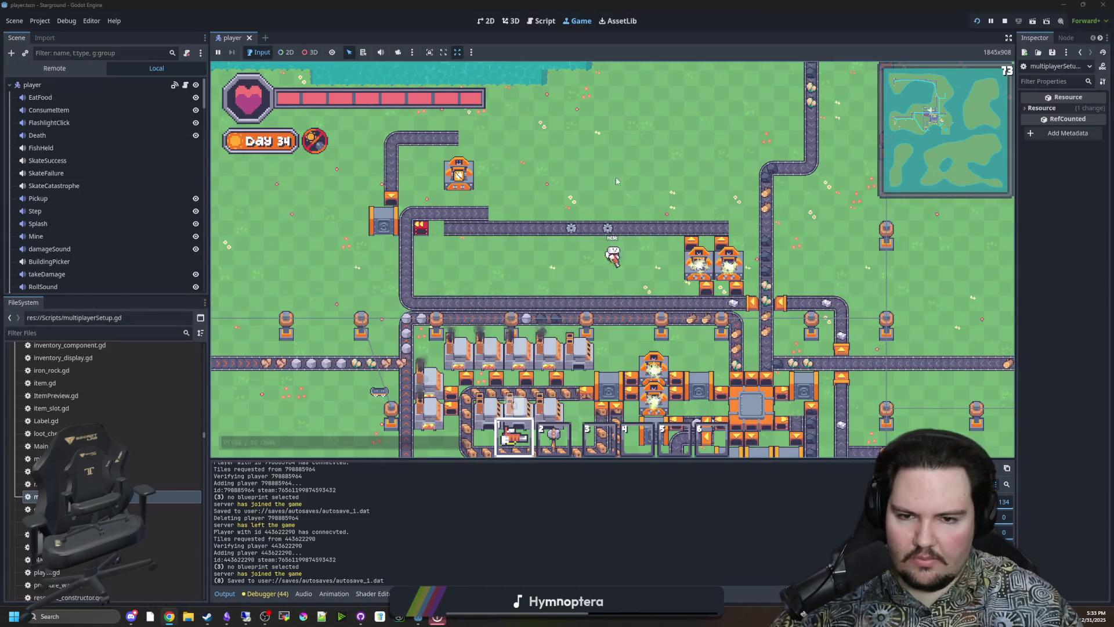
- Walk the character right across the factory and south onto the small island
key("d")
key("w")
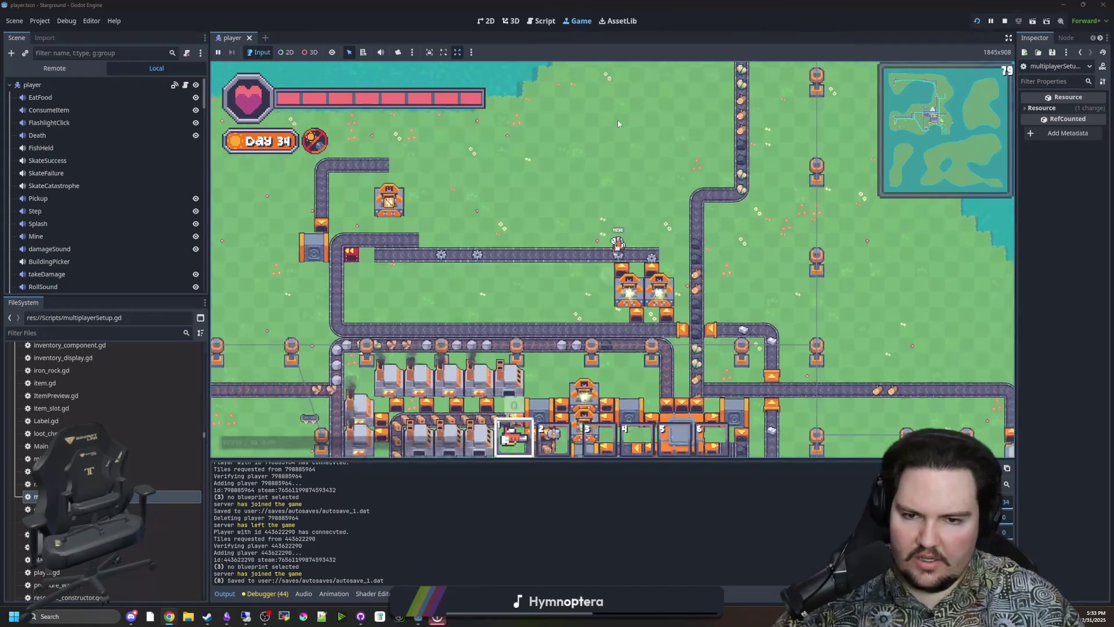
key("s")
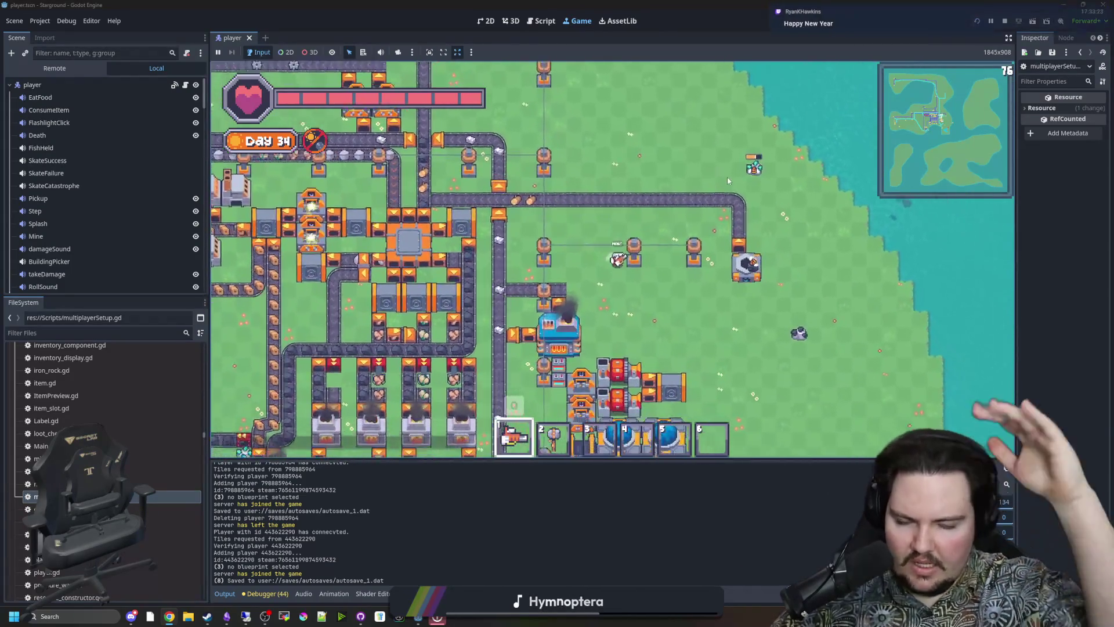
key("s")
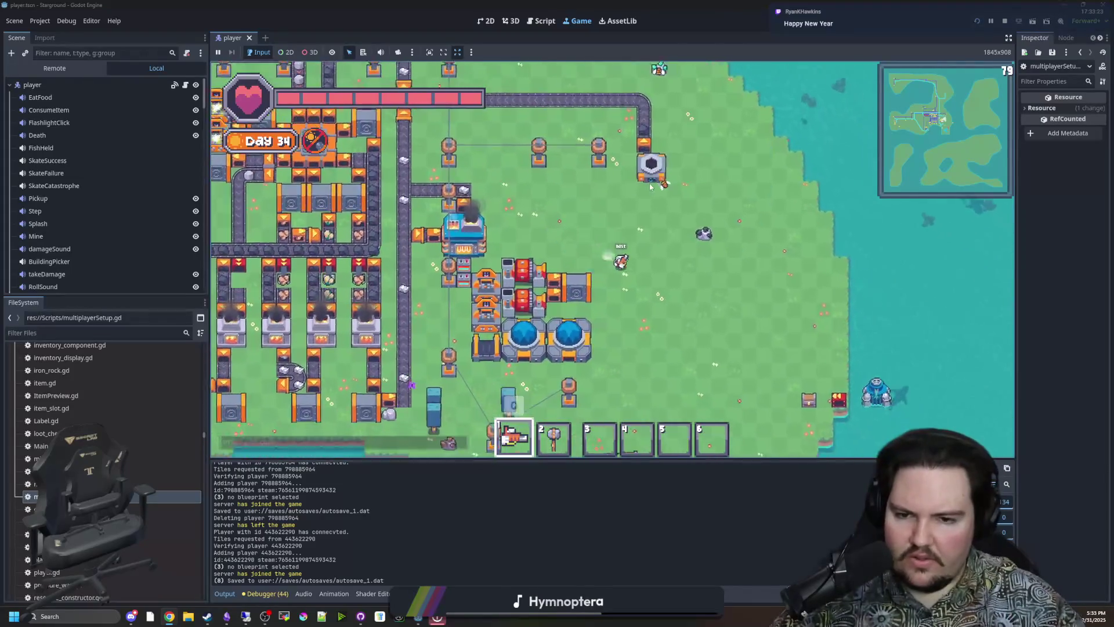
key("s")
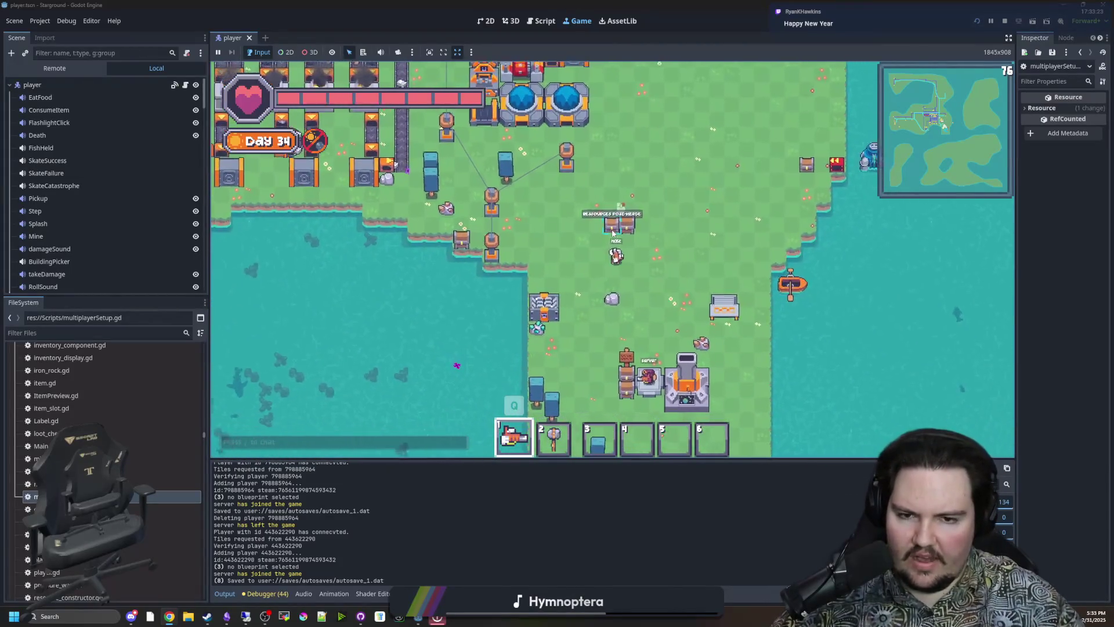
key("s")
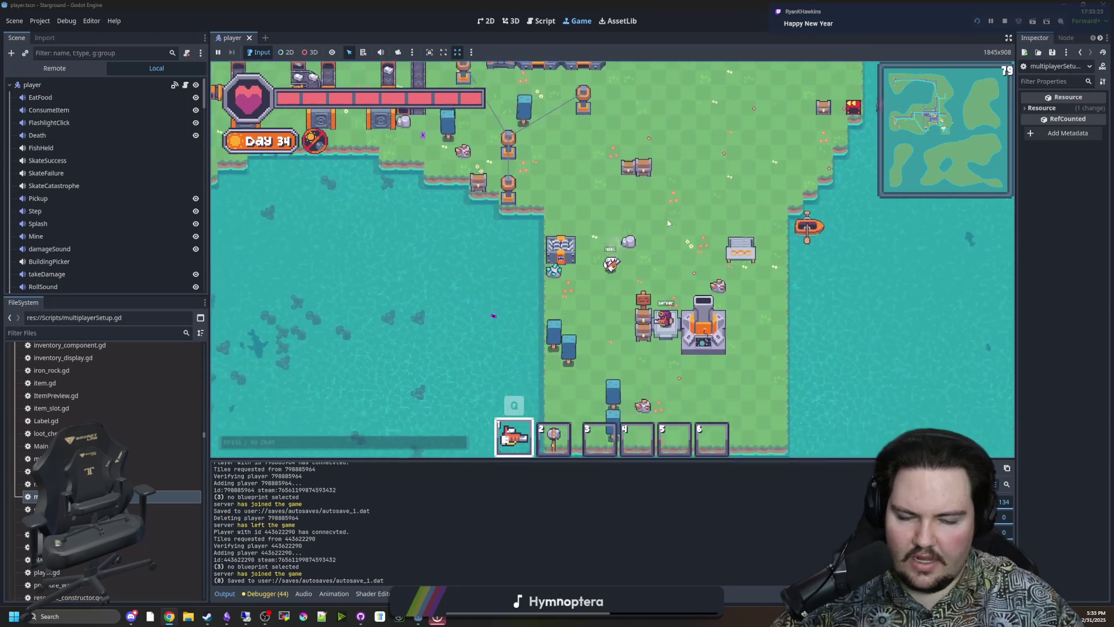
key("d")
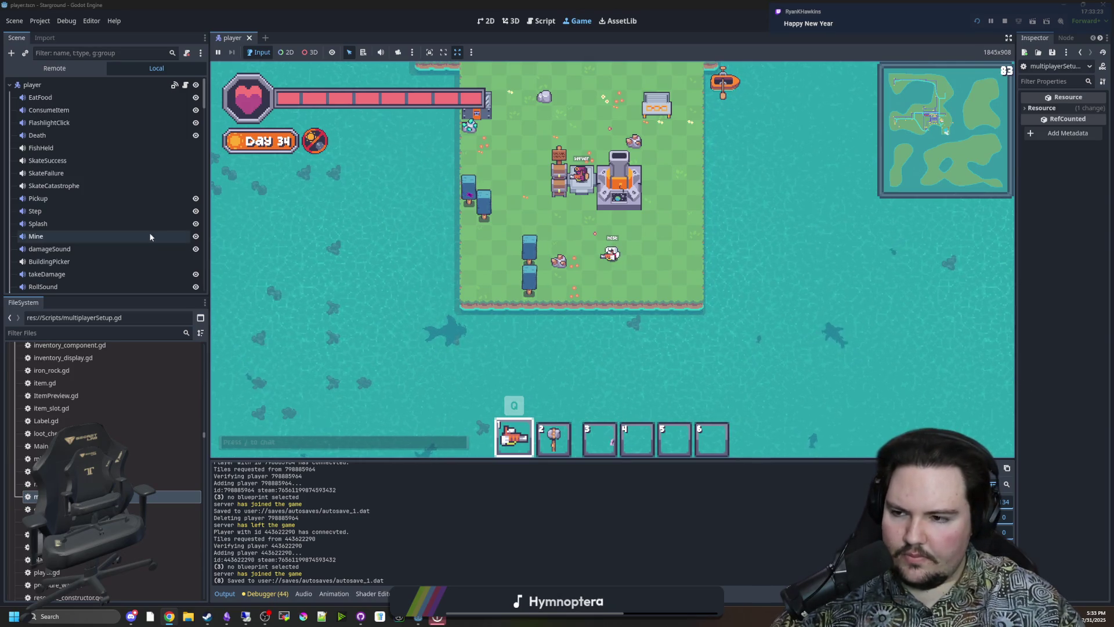
- Select the Step node to show its Randomizer stream, 1.2 random pitch and -20 dB volume
scroll(79, 253, "down", 5)
scroll(81, 244, "up", 5)
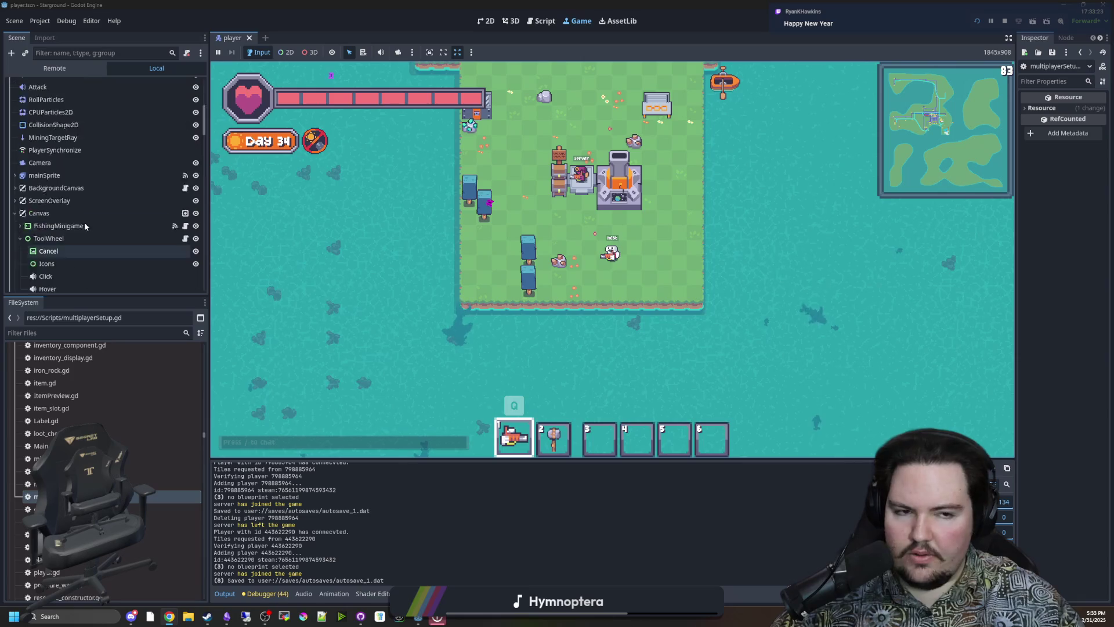
left_click(1081, 52)
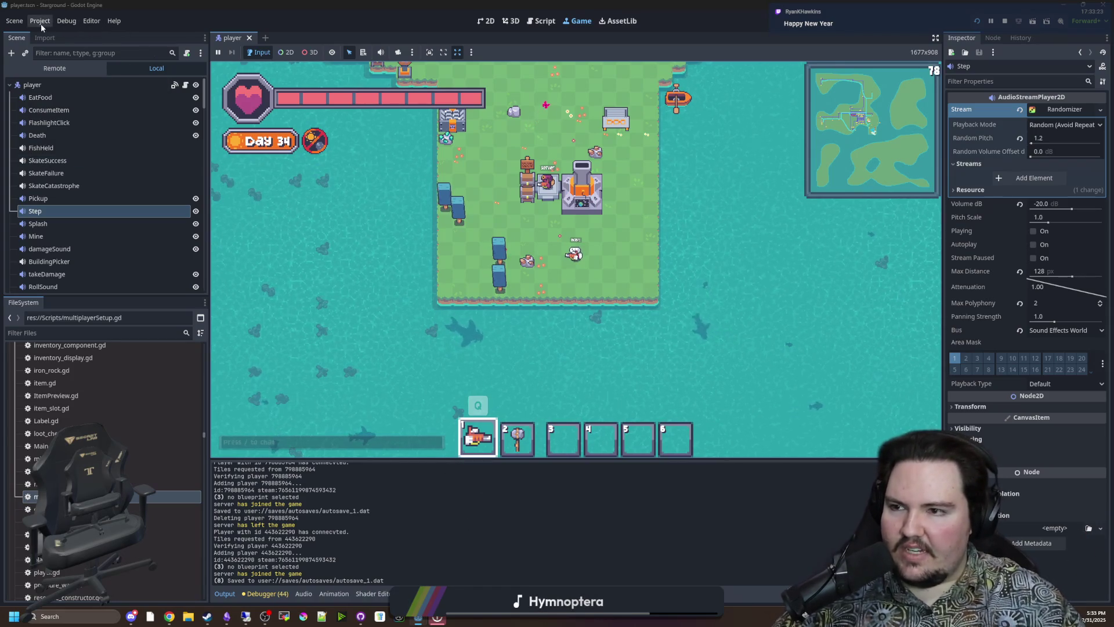
- Look through the Scene and Project menus, opening and closing Project Settings
left_click(23, 25)
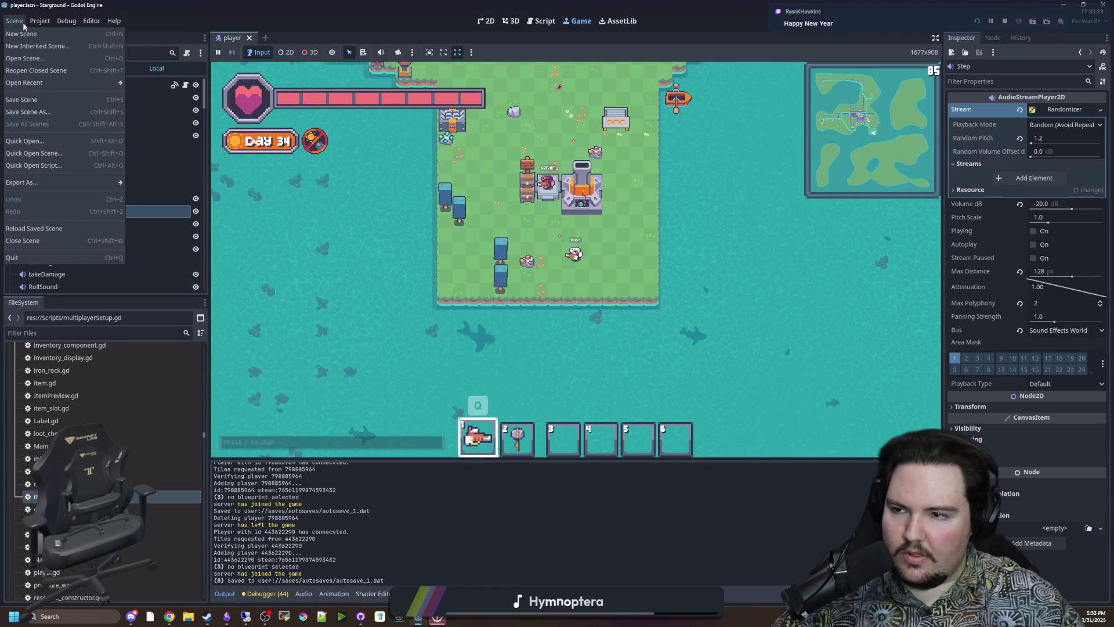
left_click(23, 25)
left_click(38, 26)
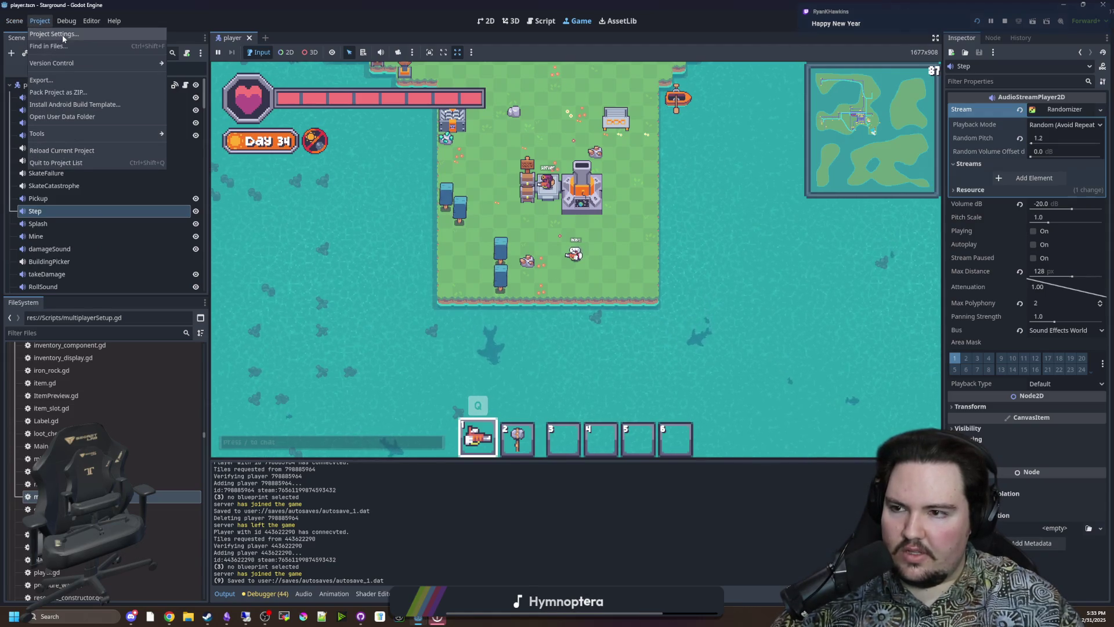
left_click(54, 34)
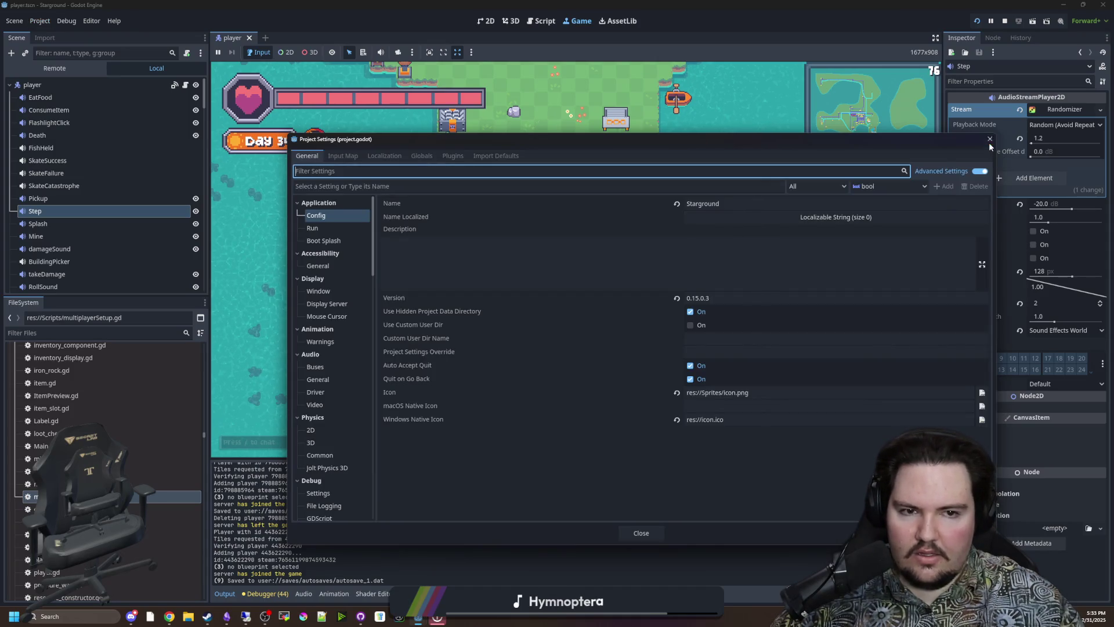
left_click(990, 139)
- Dismiss the menus, walk the host north to the factory, and open player.gd
left_click(14, 20)
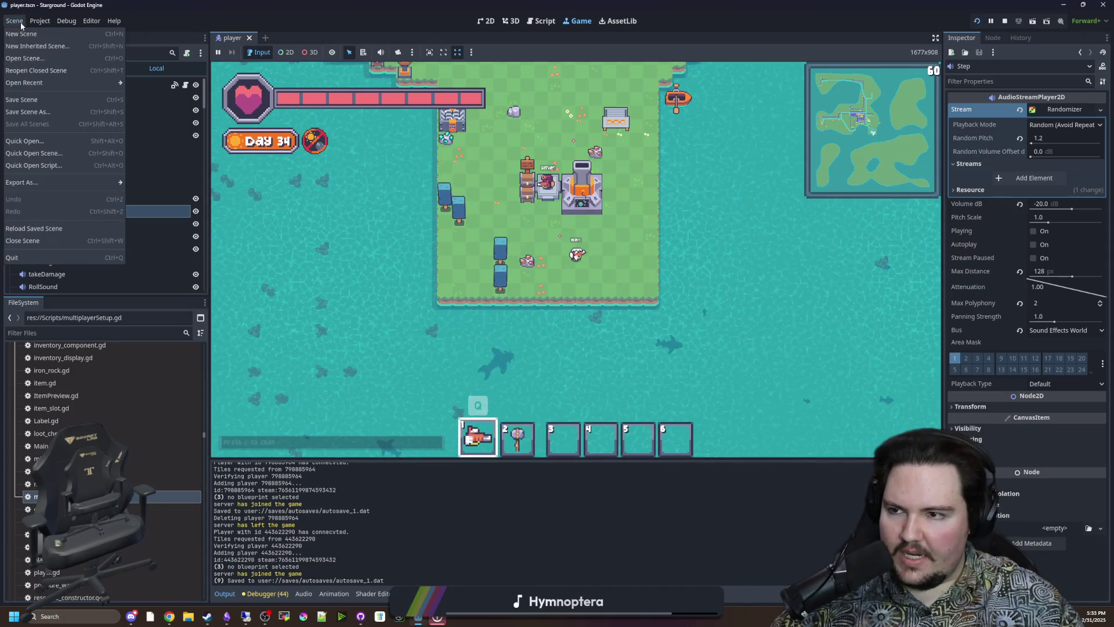
left_click(39, 21)
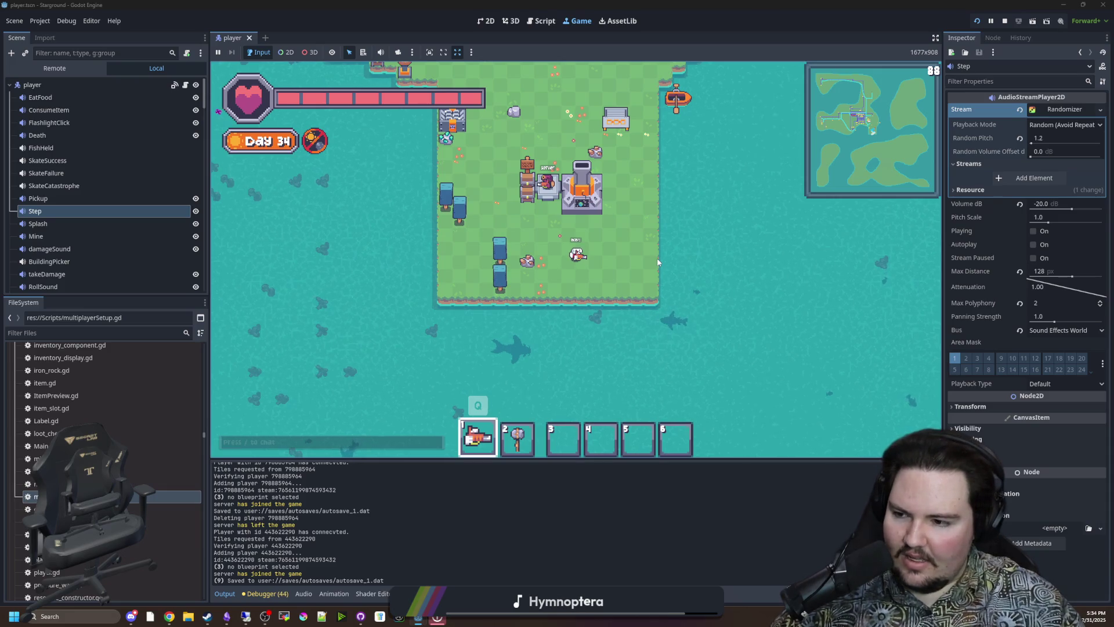
key("w")
key("w")
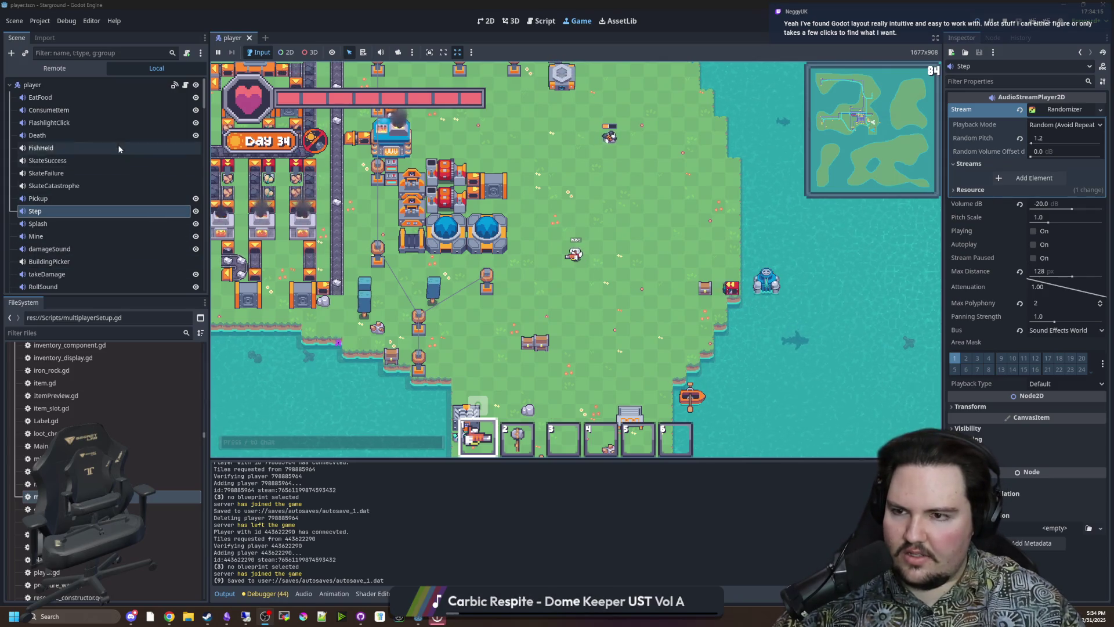
left_click(174, 86)
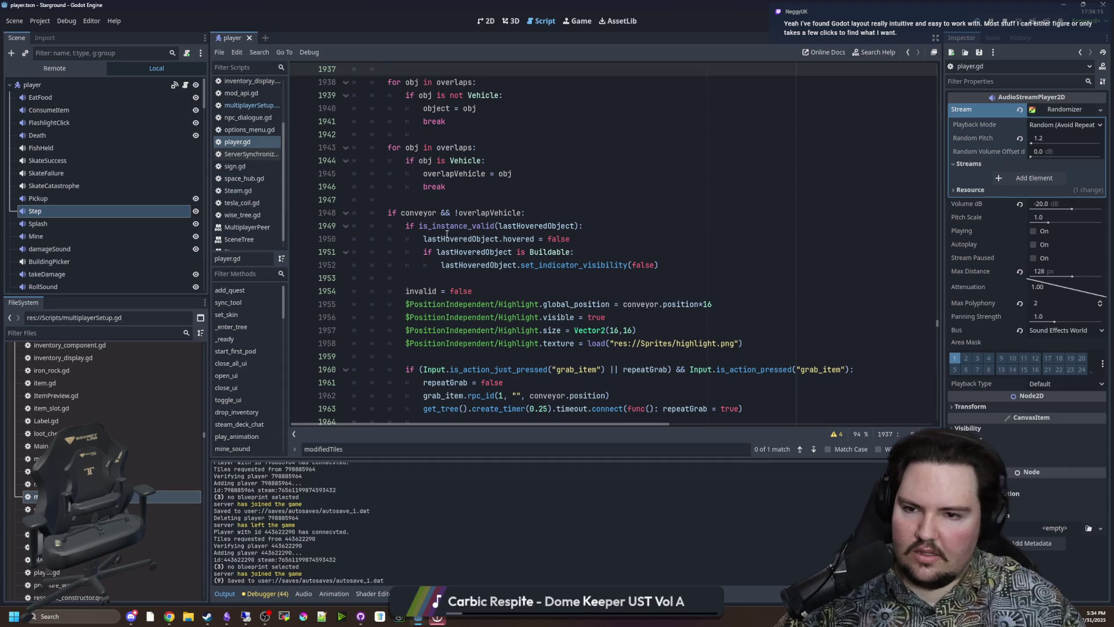
- Scroll player.gd up to the input checks for mining snapping and smooth mining
scroll(506, 245, "up", 10)
scroll(499, 316, "down", 3)
left_click(499, 316)
scroll(456, 258, "up", 3)
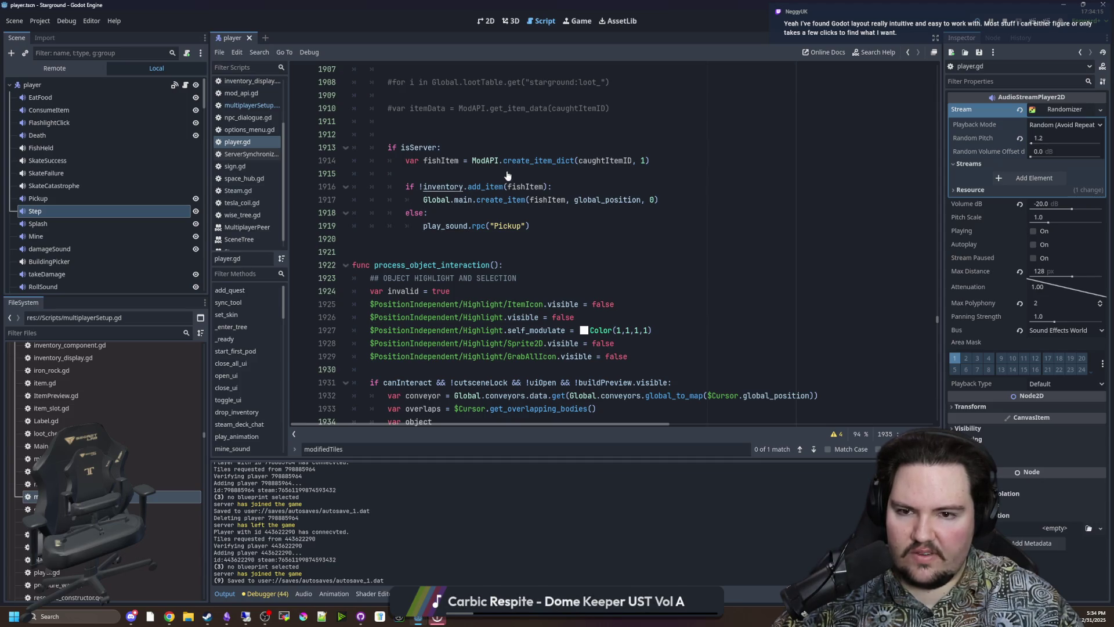
scroll(495, 212, "up", 20)
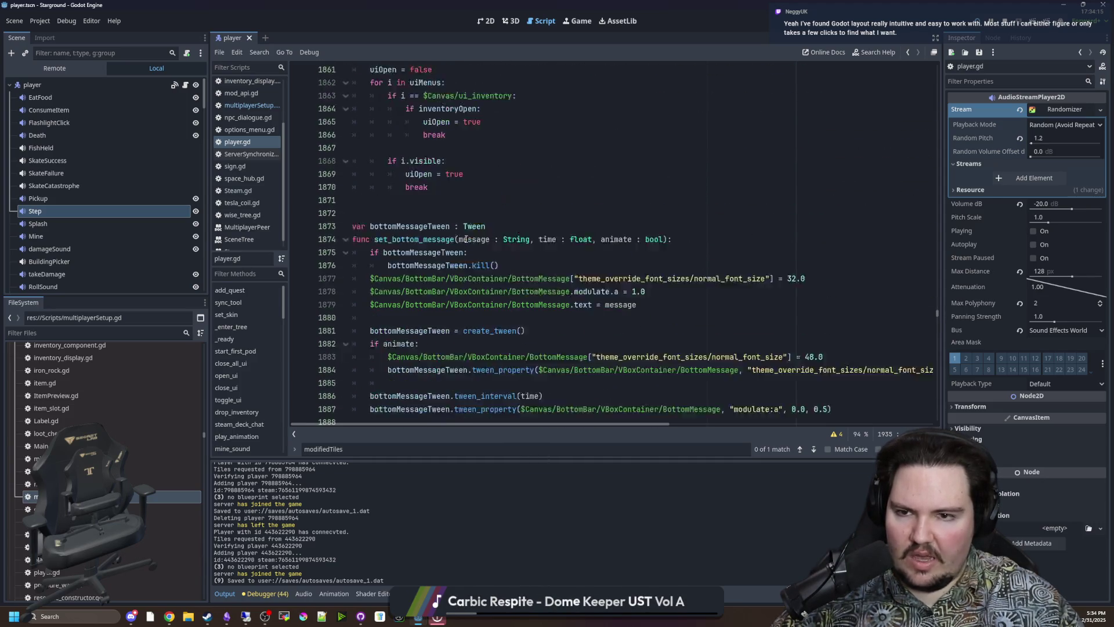
scroll(466, 239, "up", 11)
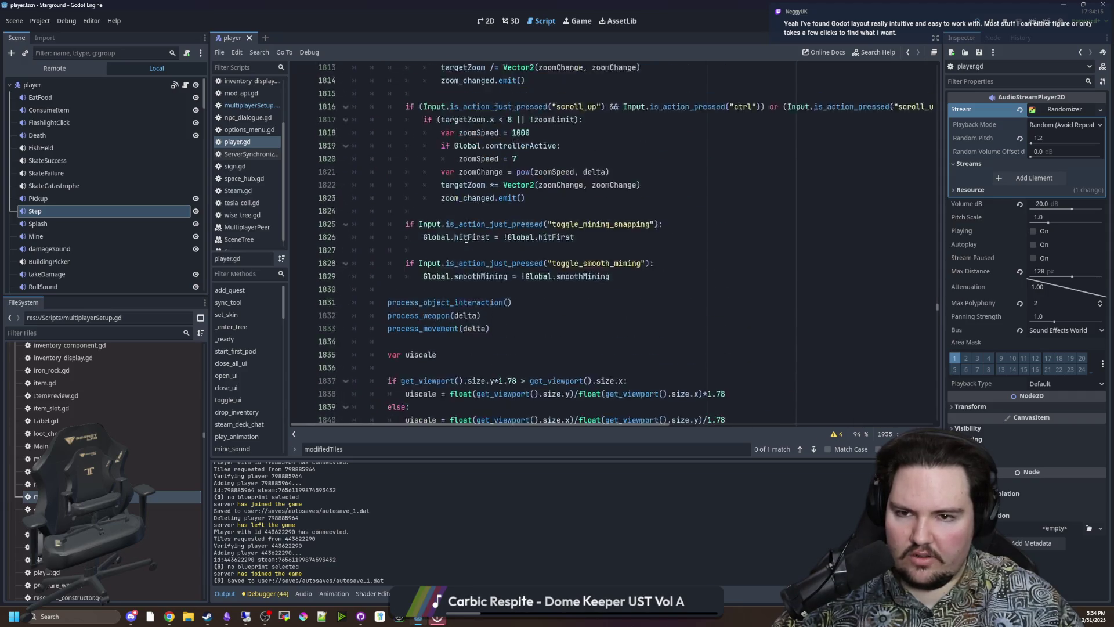
- Read the Input class reference page, then return to the player.gd code
left_click(431, 255, "ctrl")
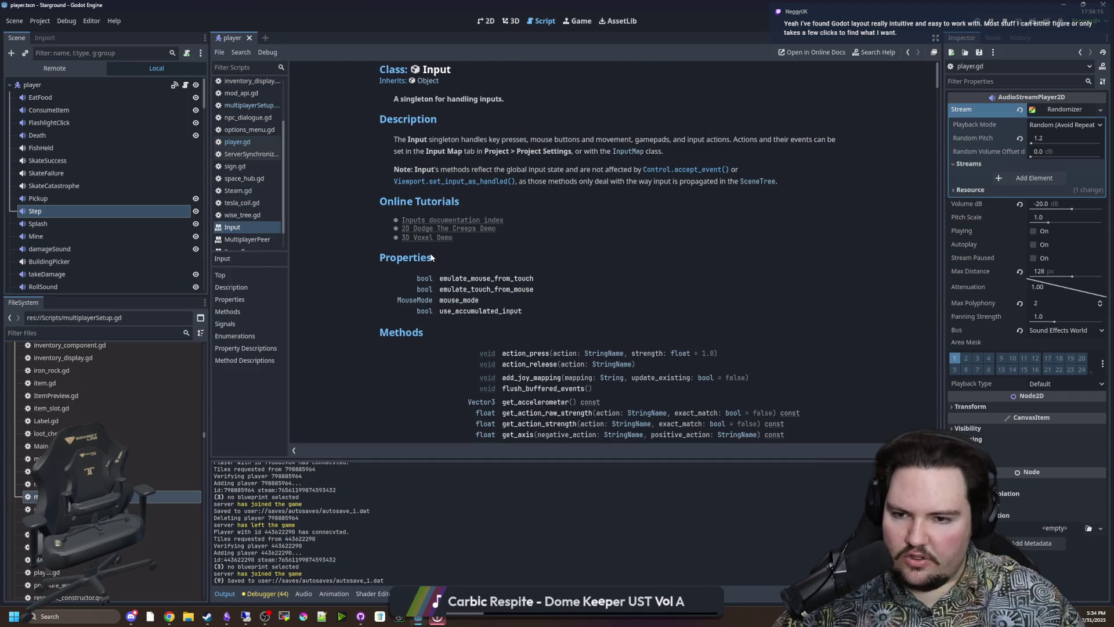
scroll(620, 253, "down", 20)
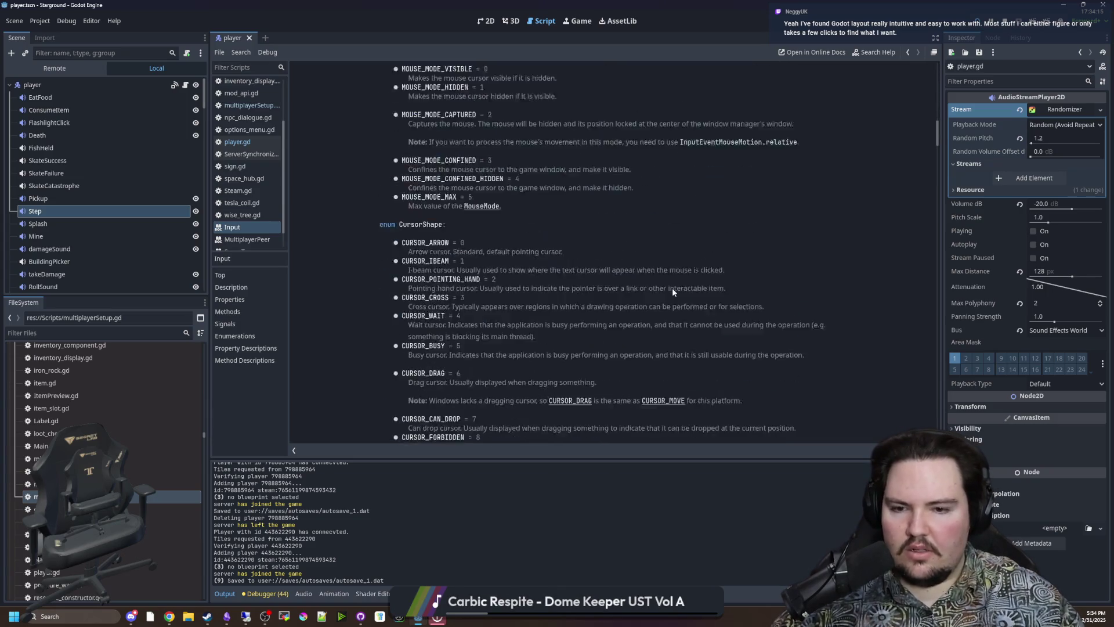
scroll(738, 295, "down", 20)
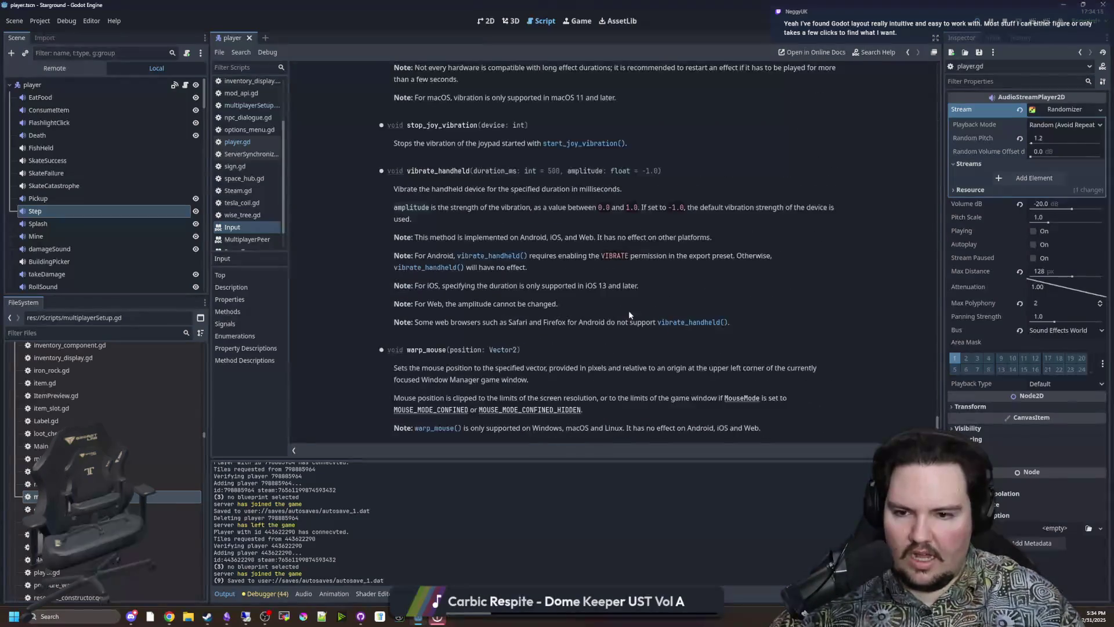
scroll(670, 352, "up", 20)
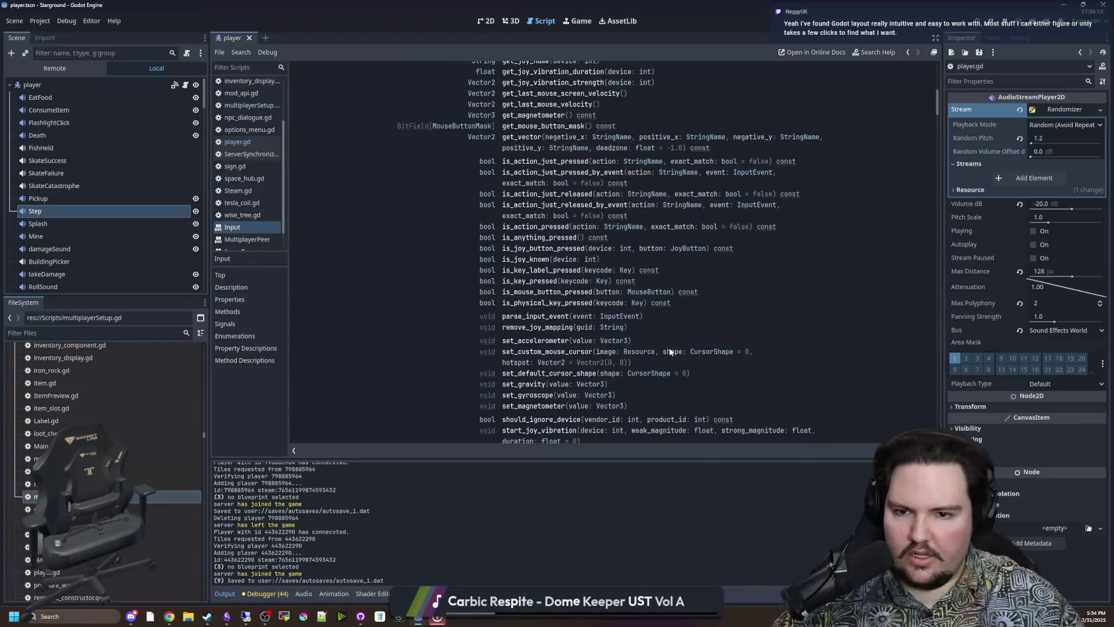
scroll(449, 294, "down", 3)
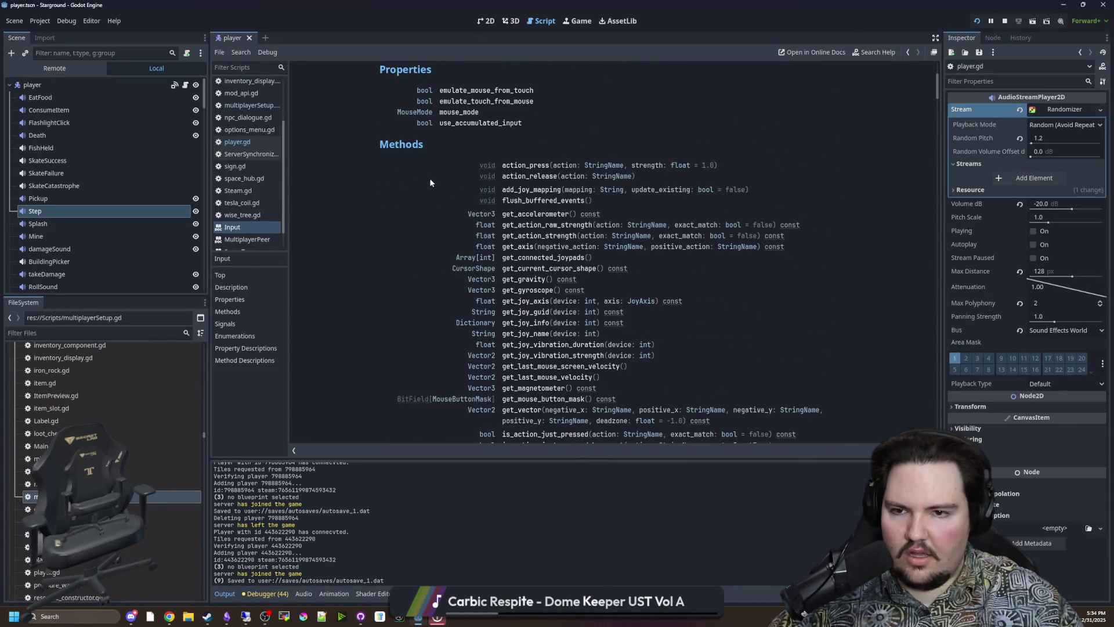
scroll(430, 183, "up", 3)
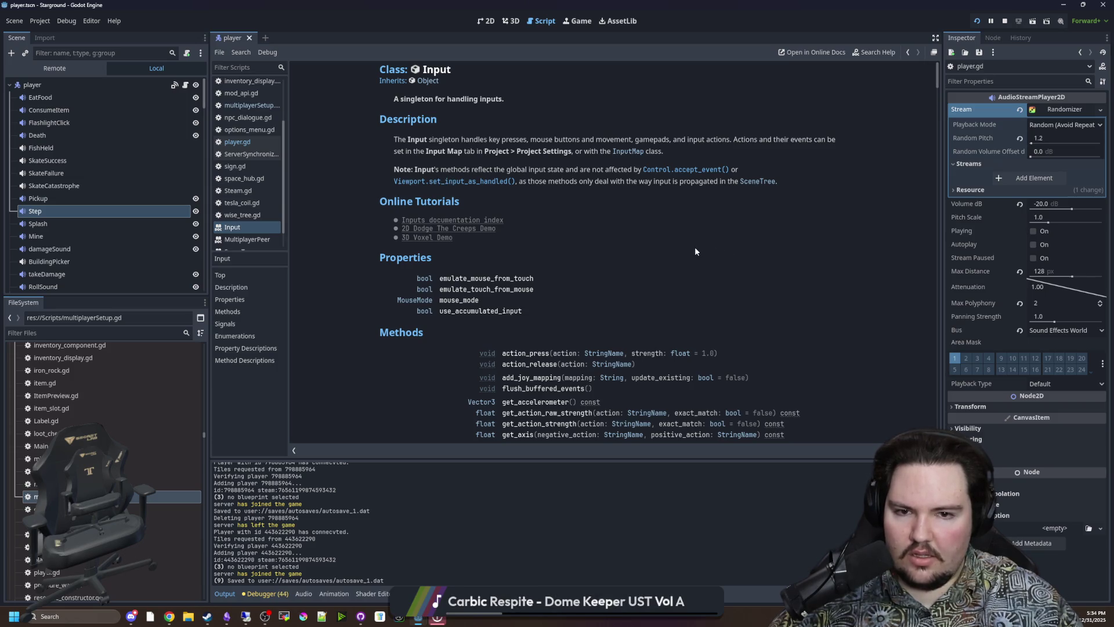
scroll(472, 220, "down", 10)
scroll(472, 218, "down", 15)
scroll(480, 221, "down", 8)
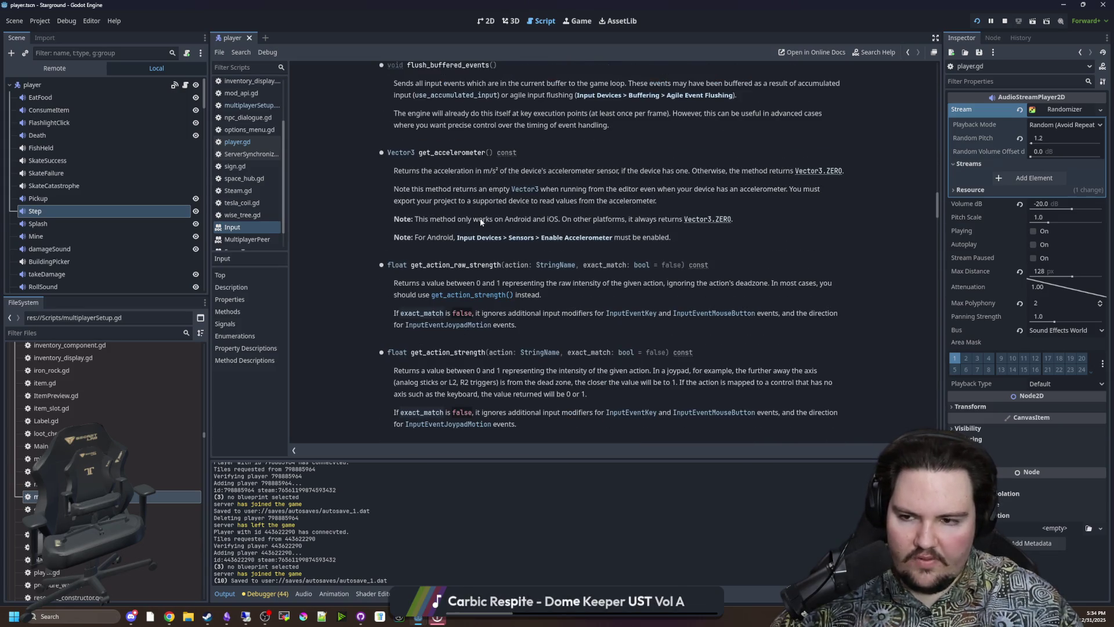
key("alt+Left")
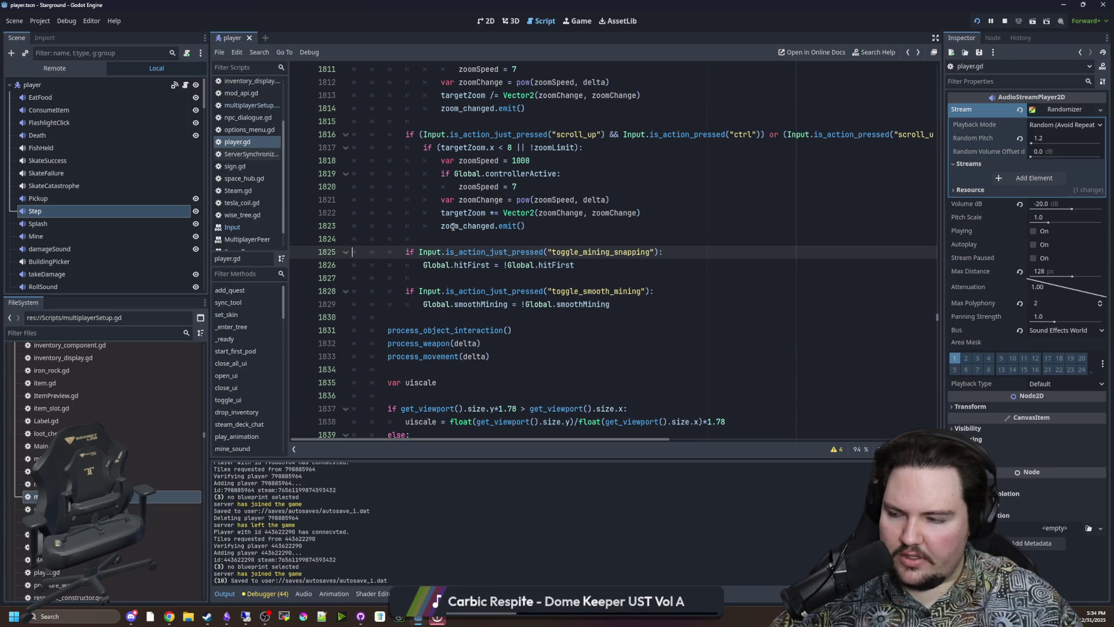
- In the game view, walk the host north-west across the factory, then right along the conveyors
left_click(577, 21)
key("w+a")
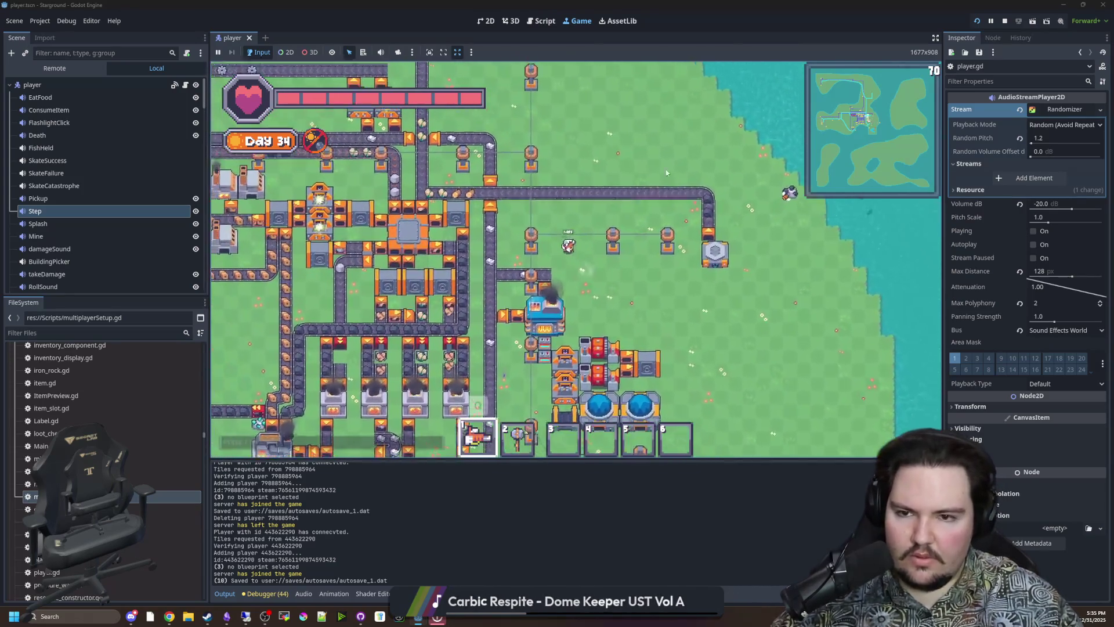
key("w+a")
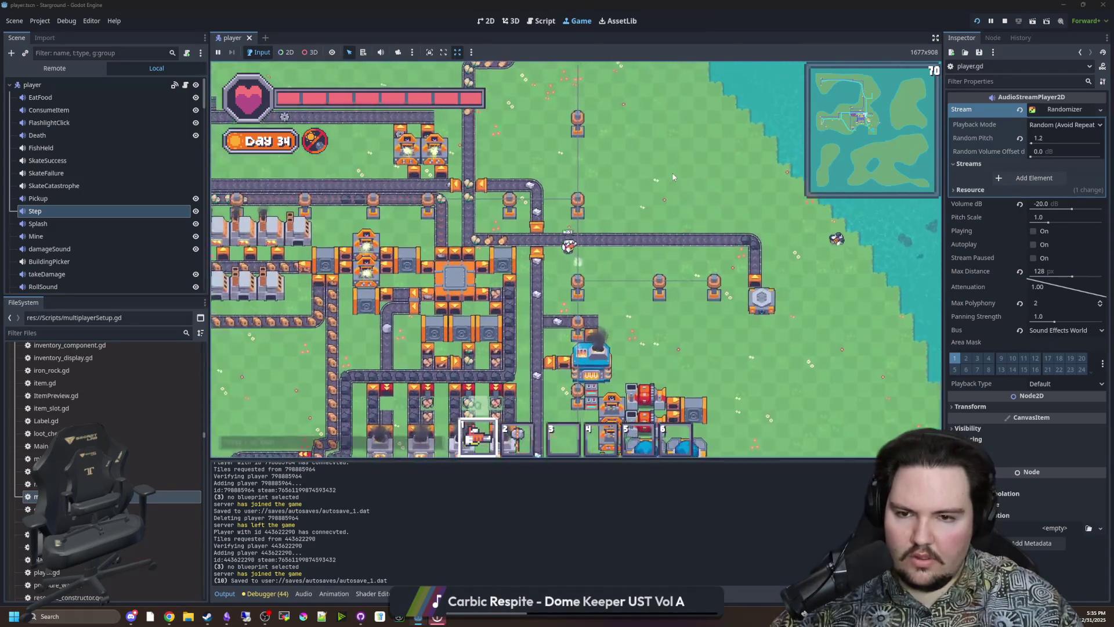
key("w+a")
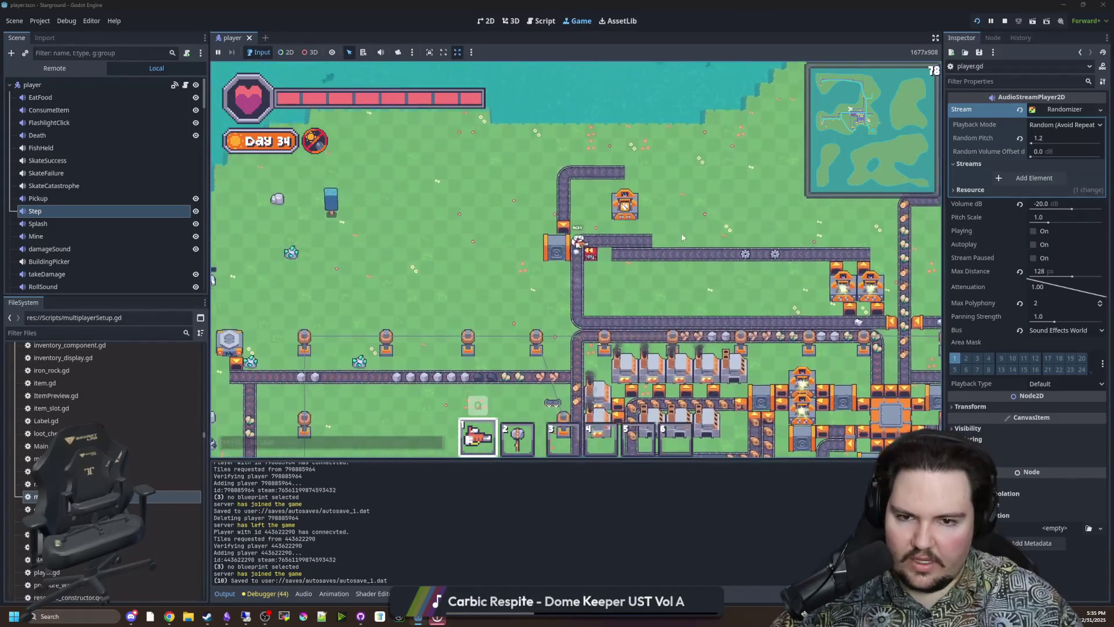
key("s+d")
key("s+d")
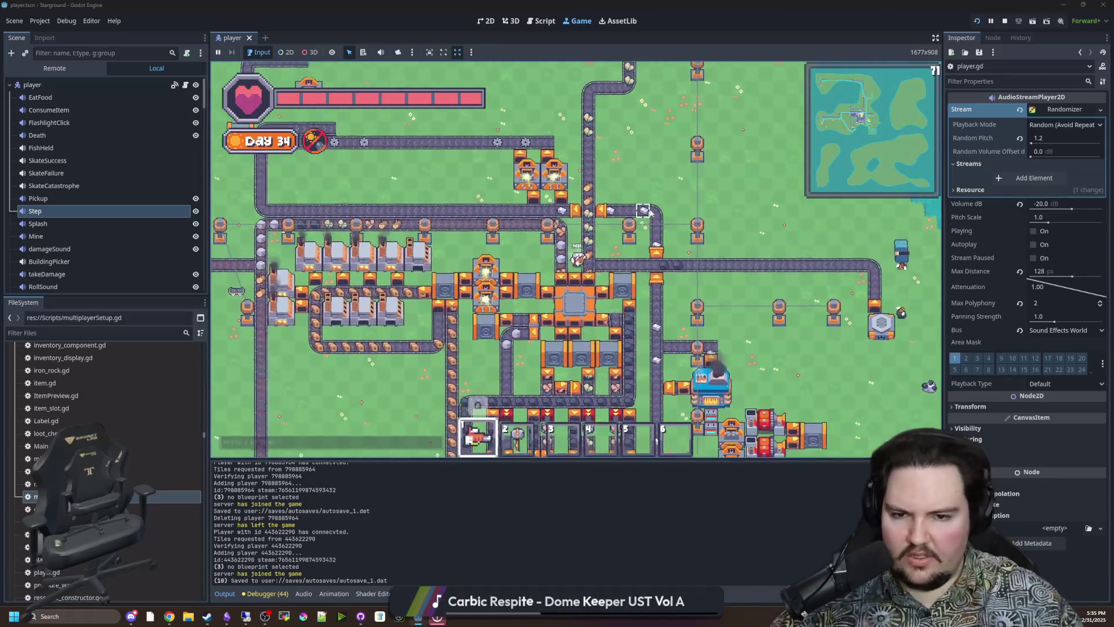
key("s+d")
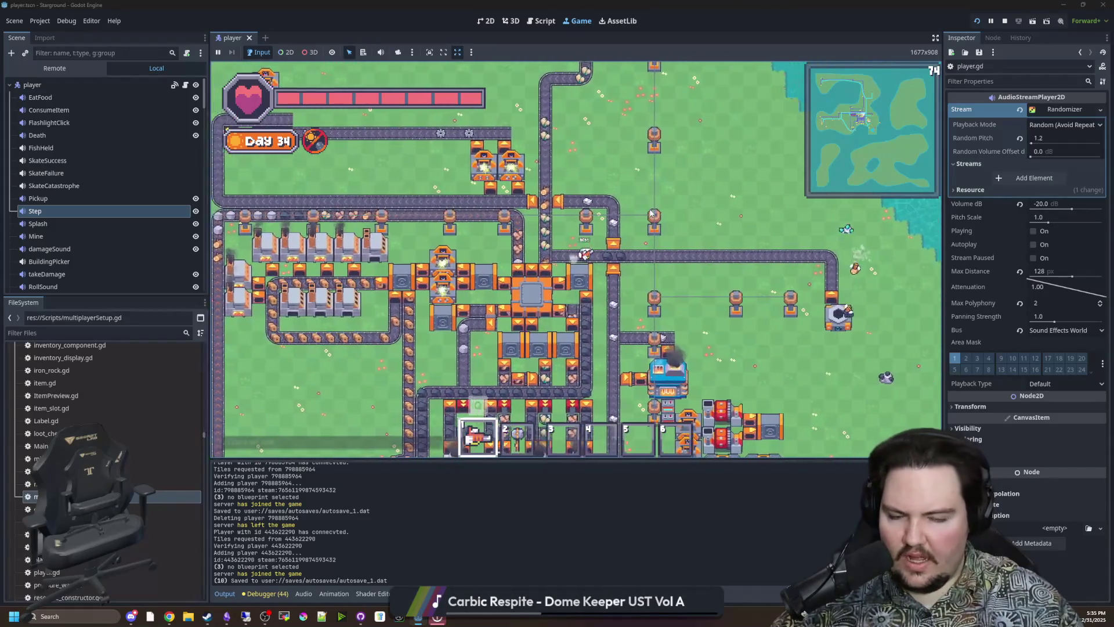
key("s+d")
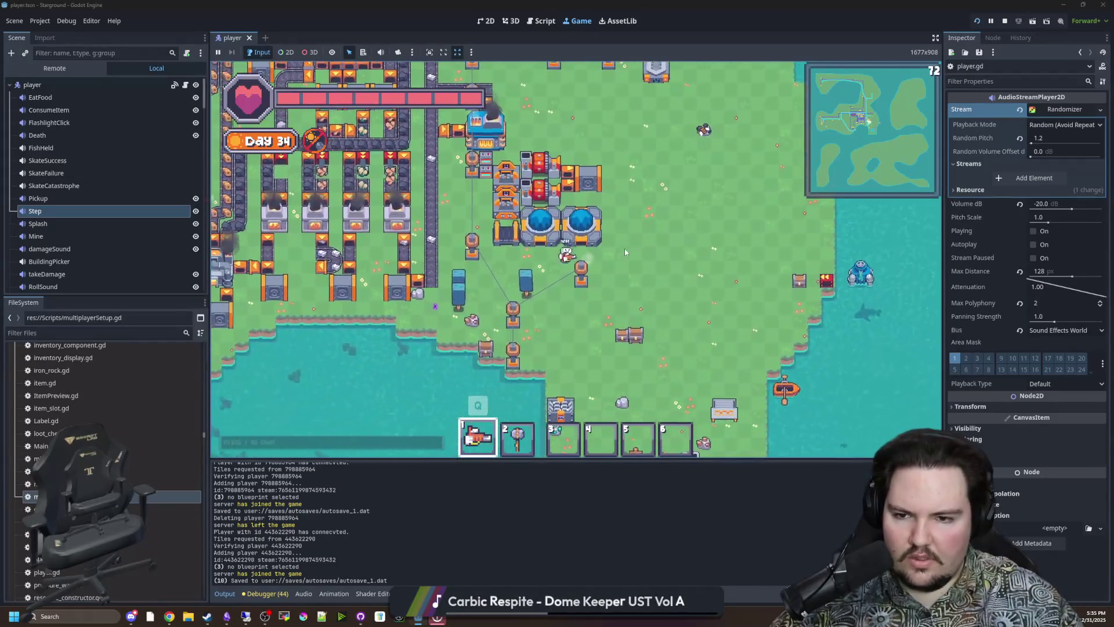
key("a")
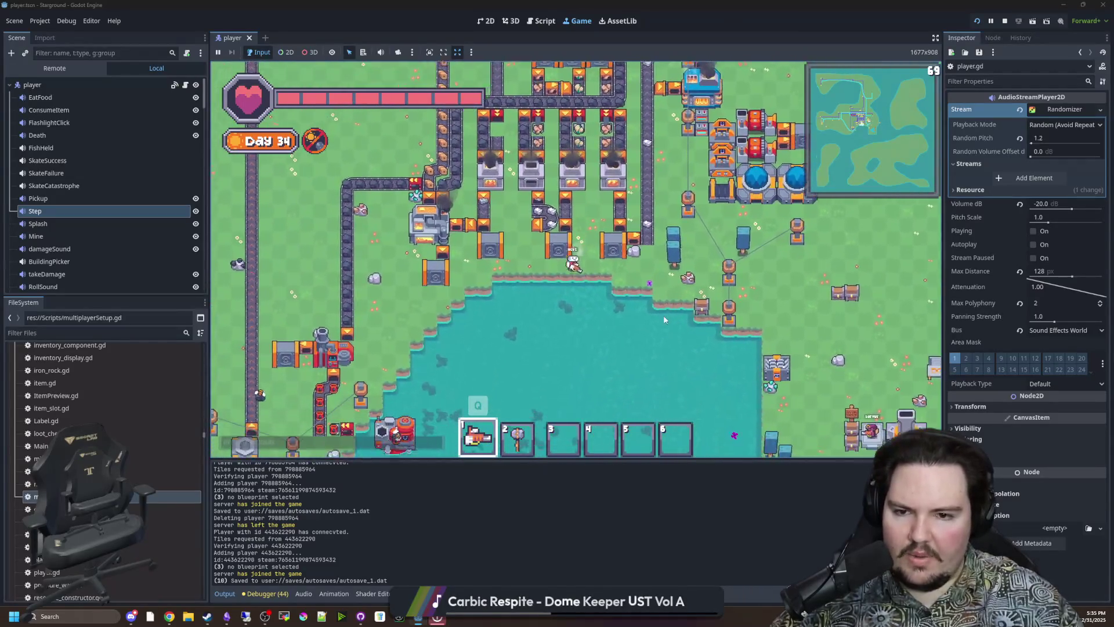
- Walk the host through the base down to the southern shore beside the server player
key("w+a")
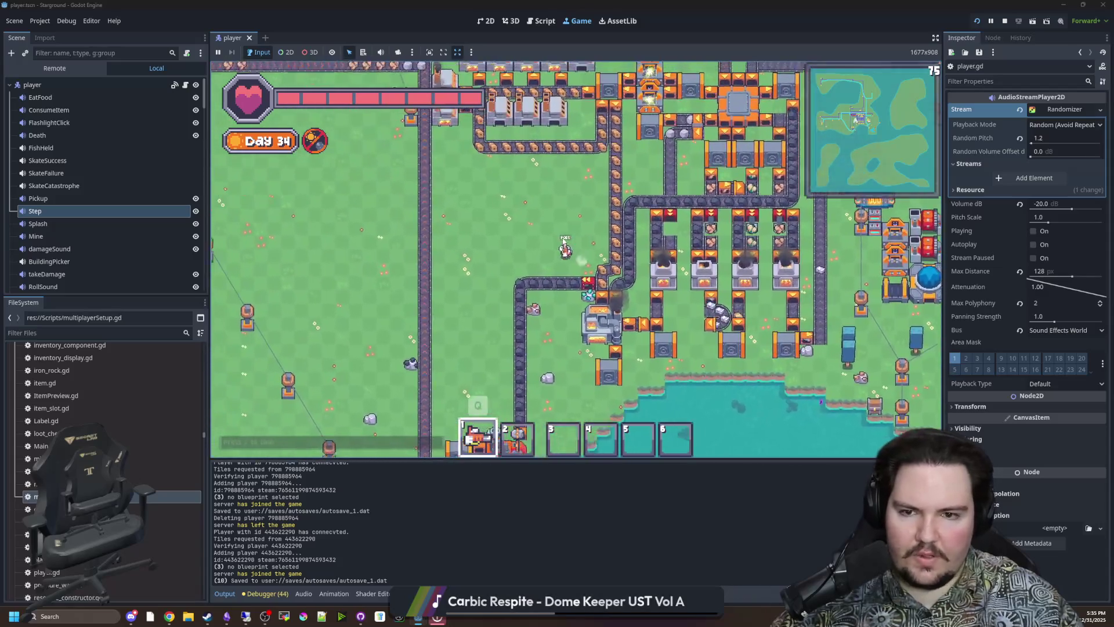
key("s+a")
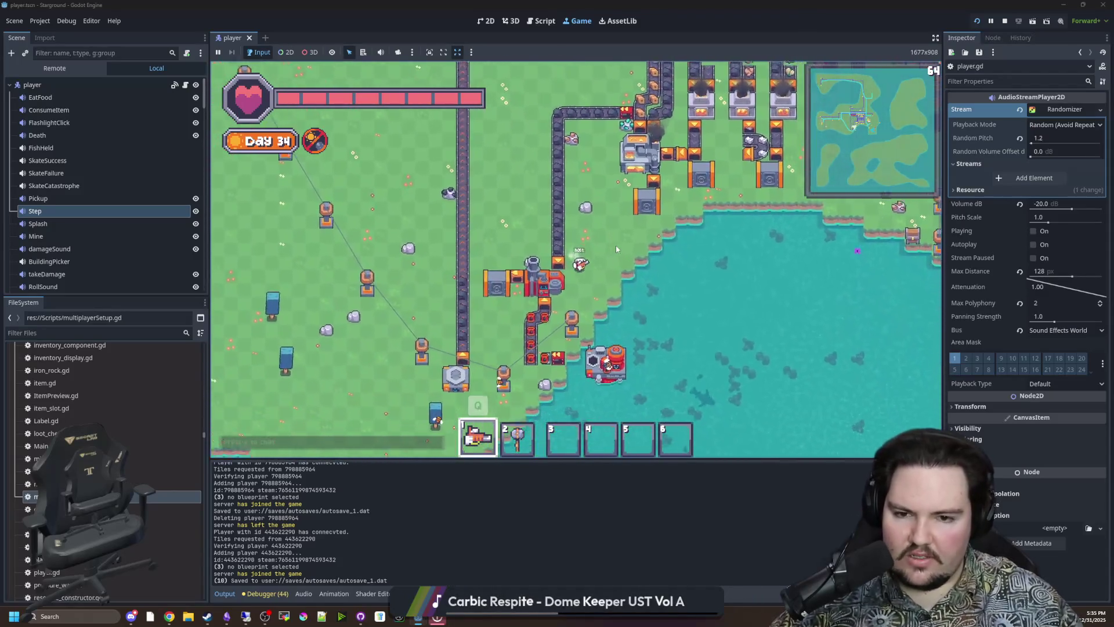
key("w+a")
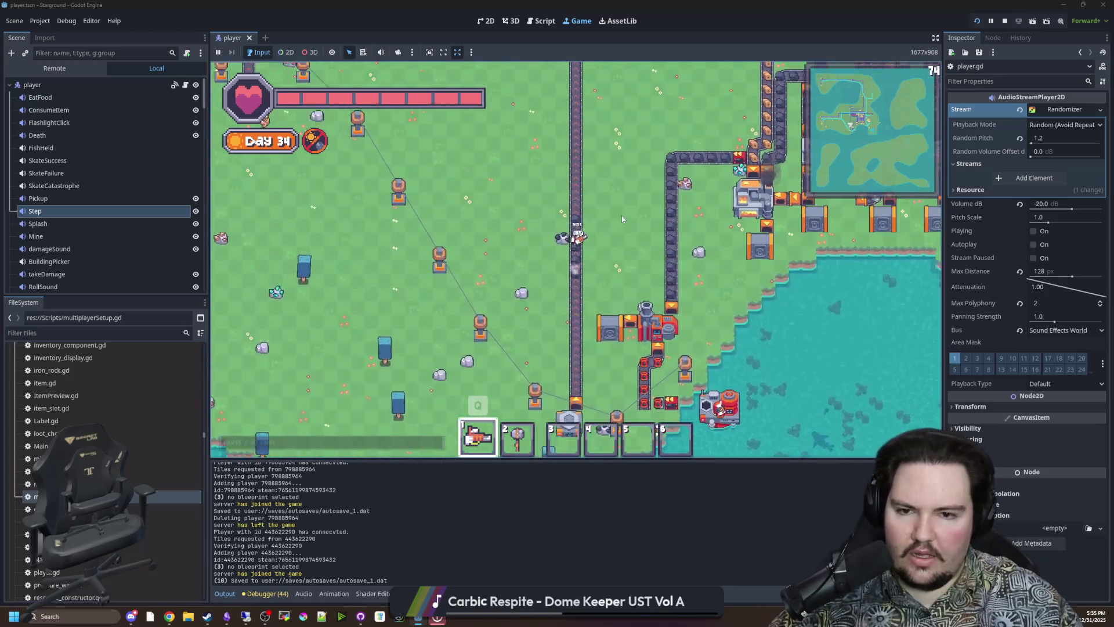
key("w")
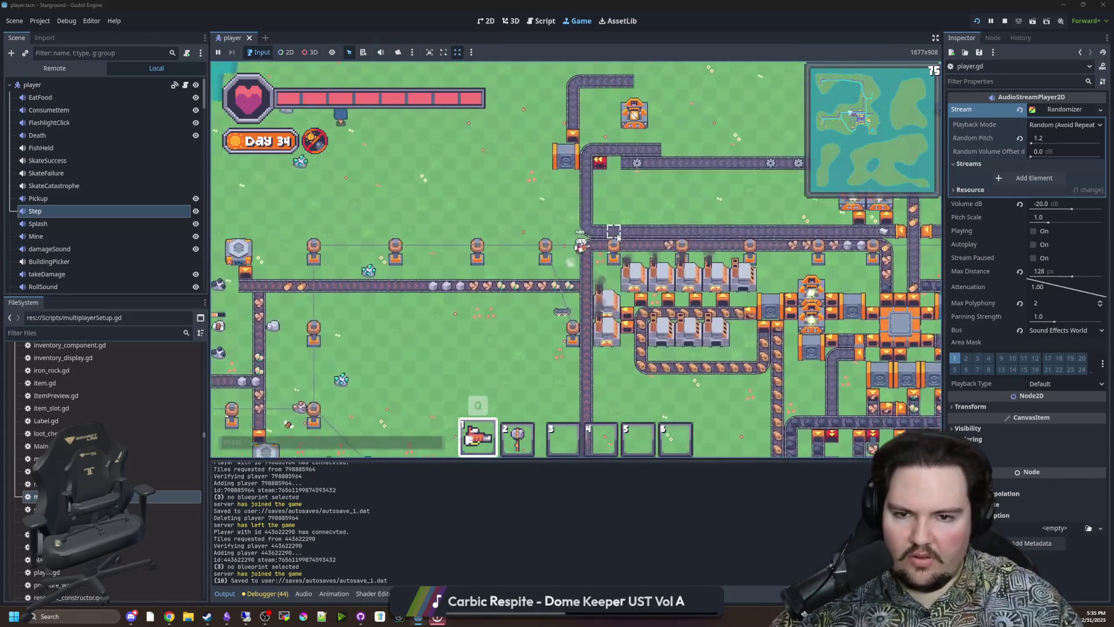
key("d")
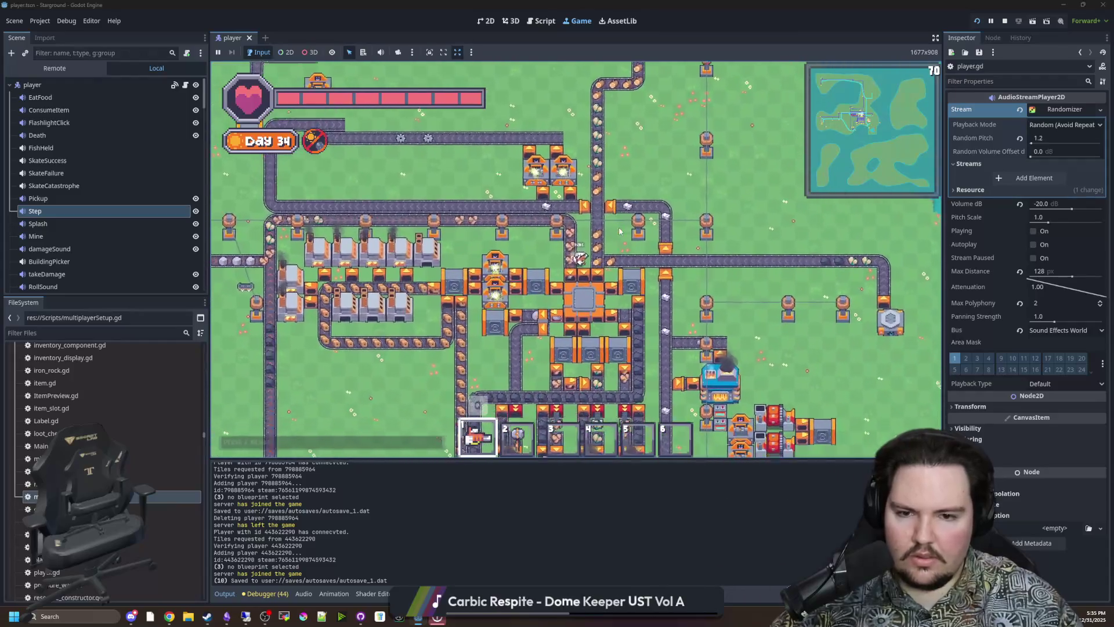
key("d+s")
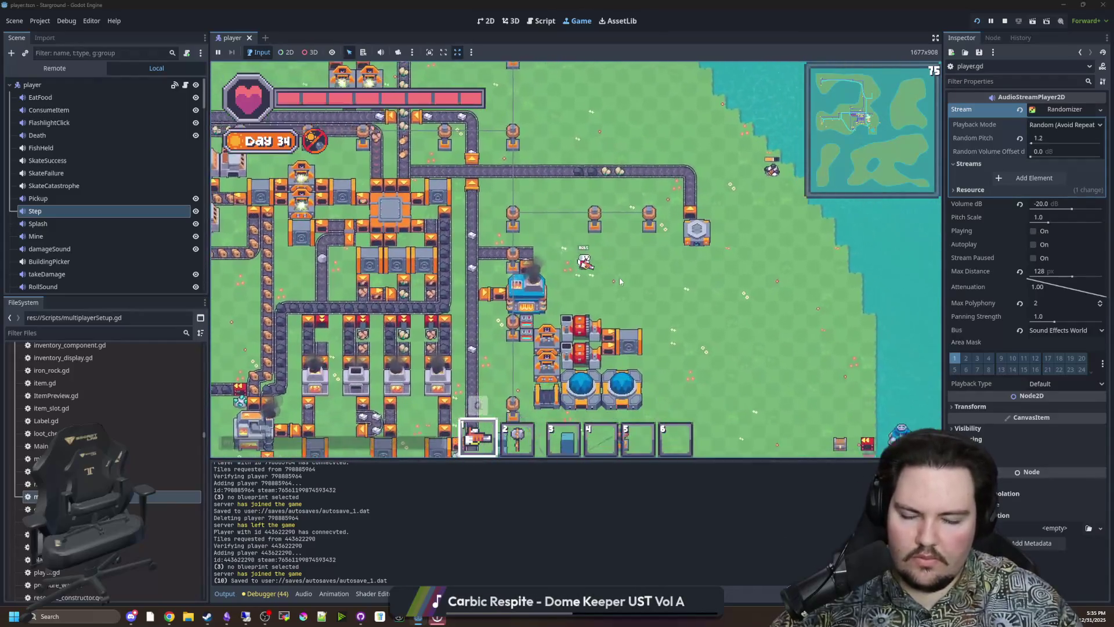
key("d+s")
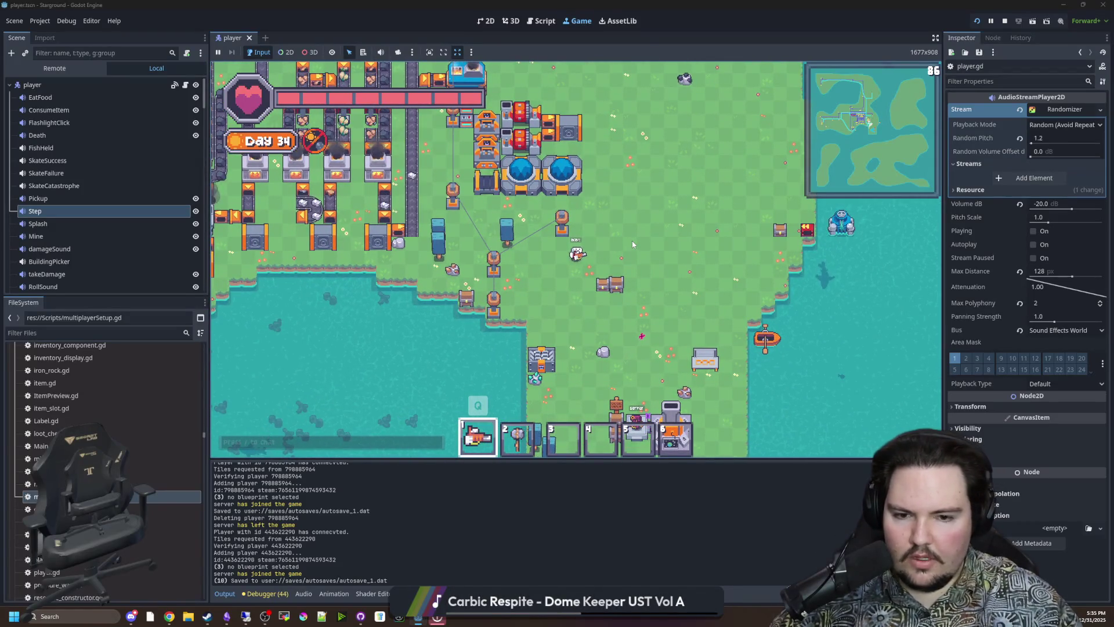
key("s")
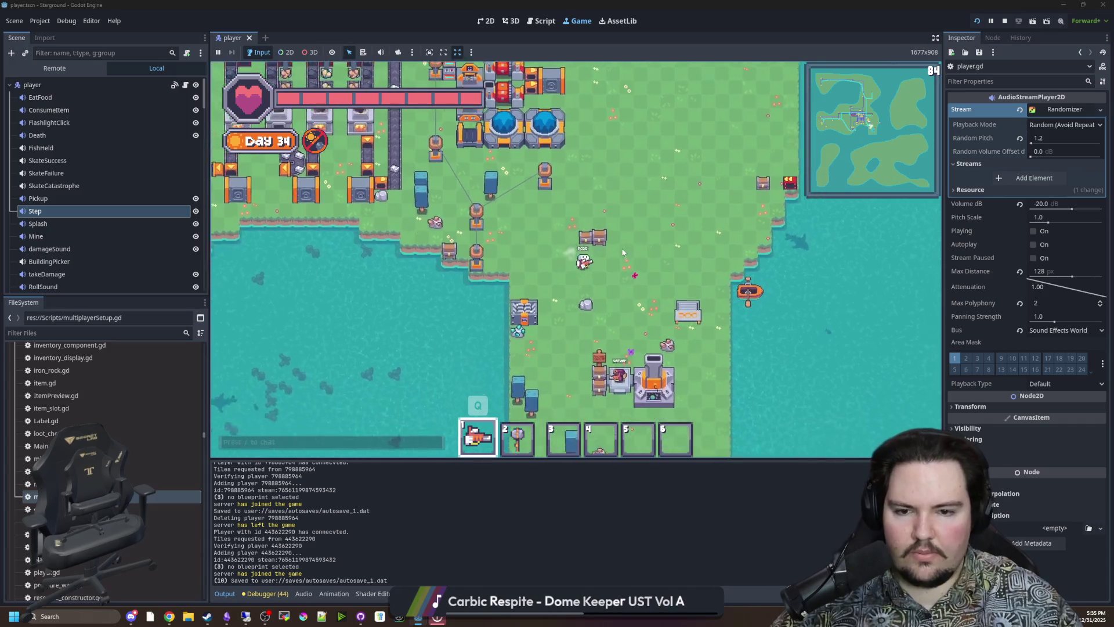
key("d+s")
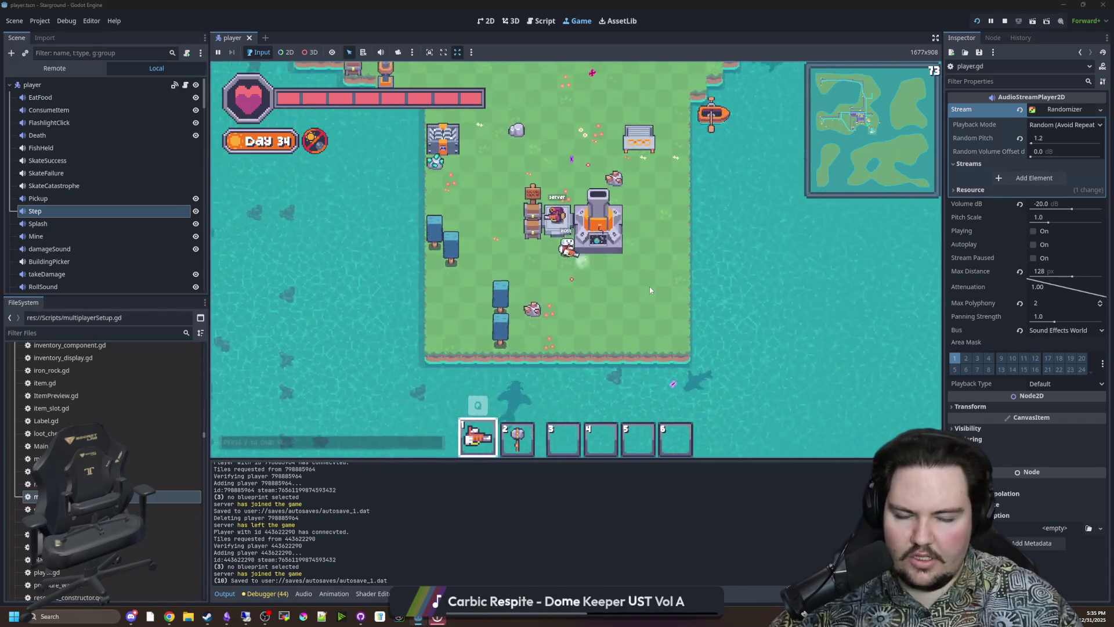
key("w")
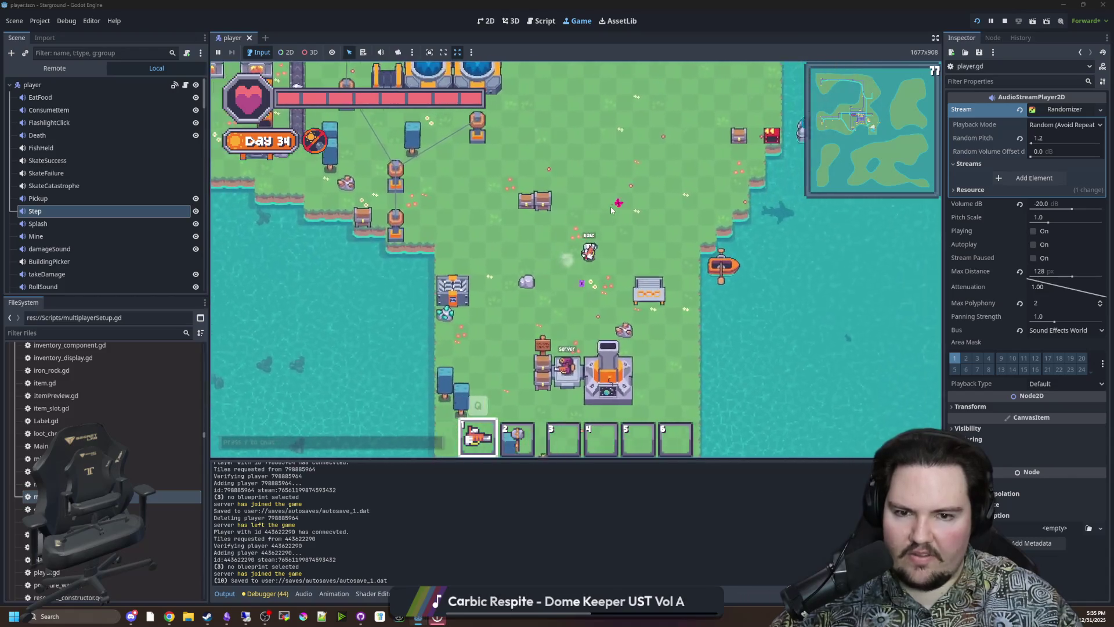
key("d")
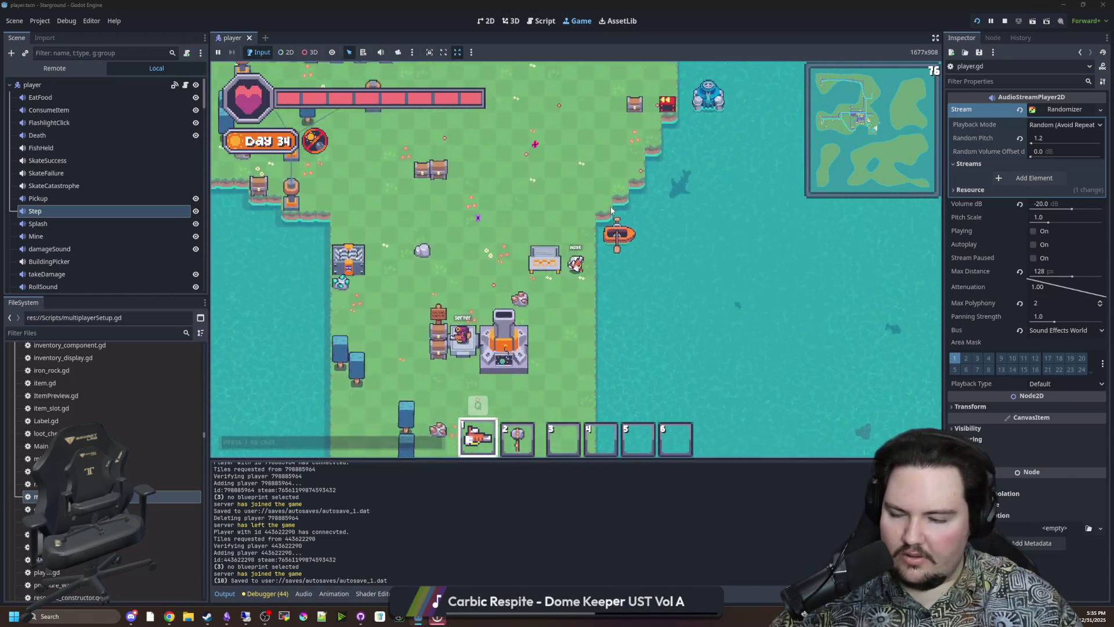
key("a")
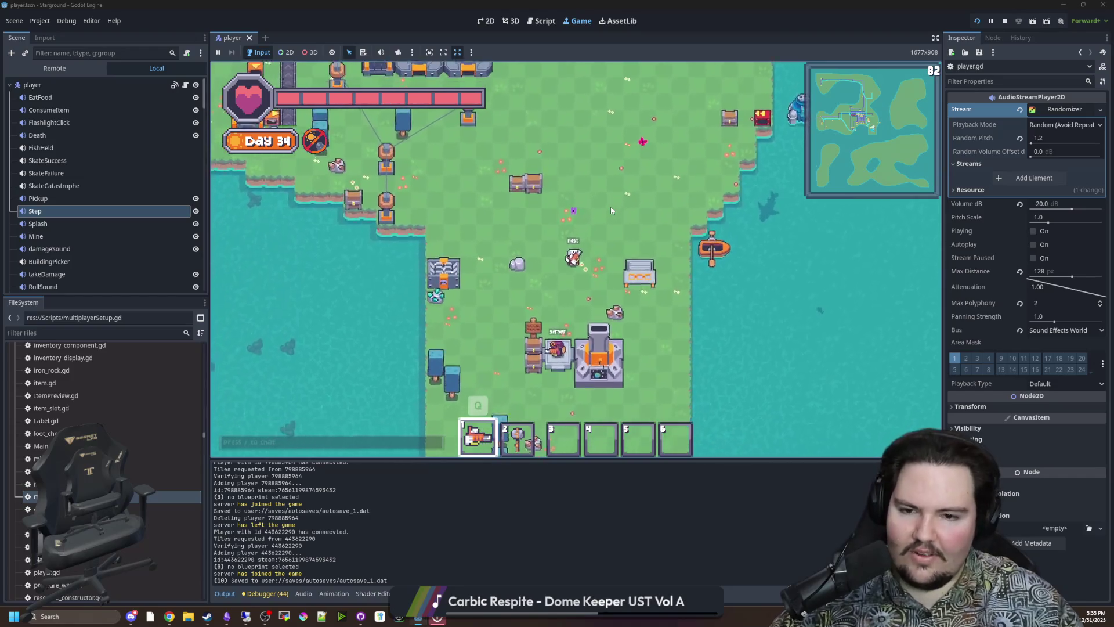
key("d")
key("s")
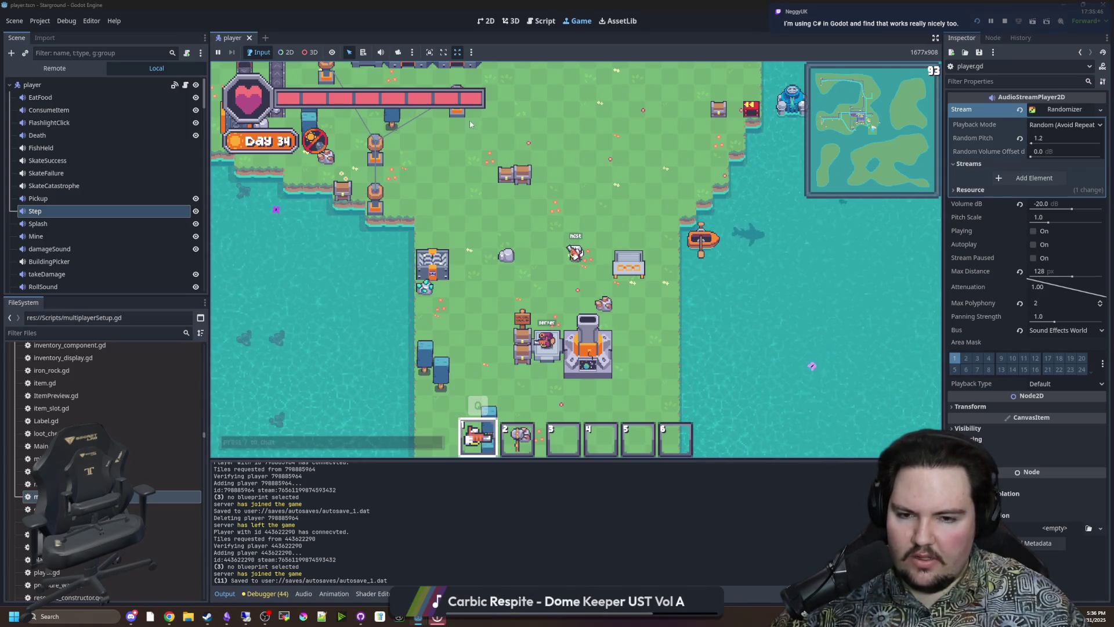
- Walk the host up-left past the conveyors toward the factories, then back down
key("w+a")
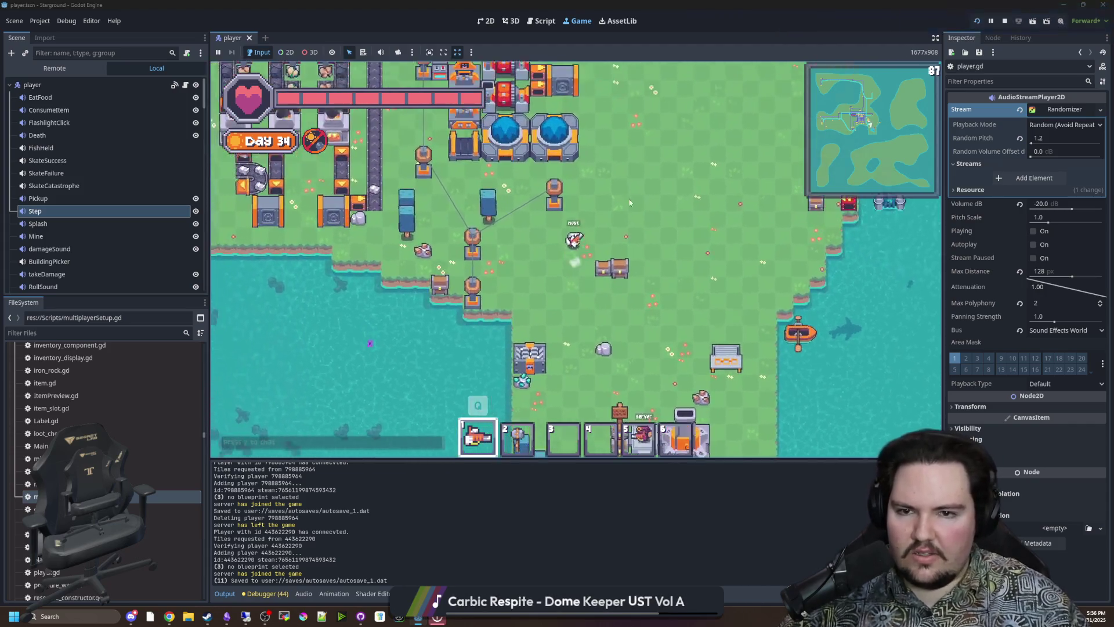
key("w+a")
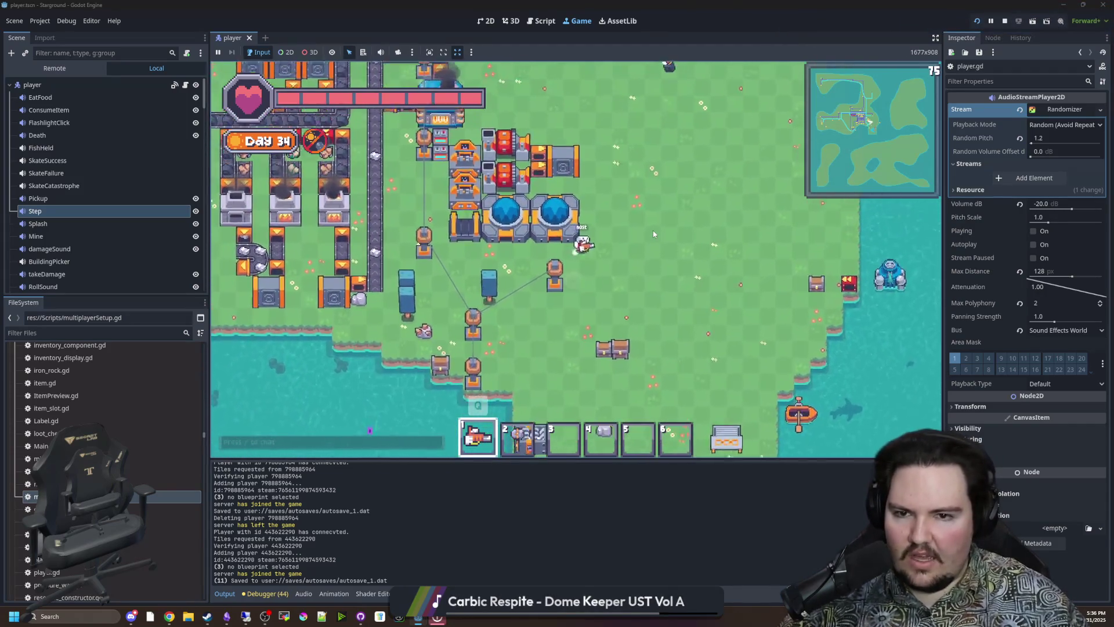
key("w+a")
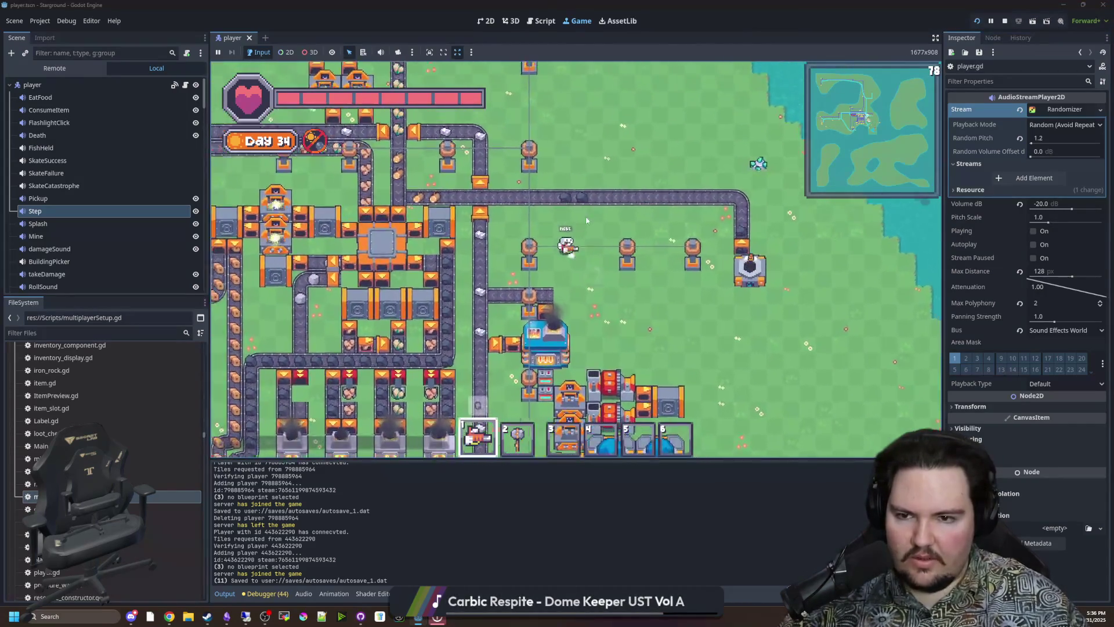
key("w+a")
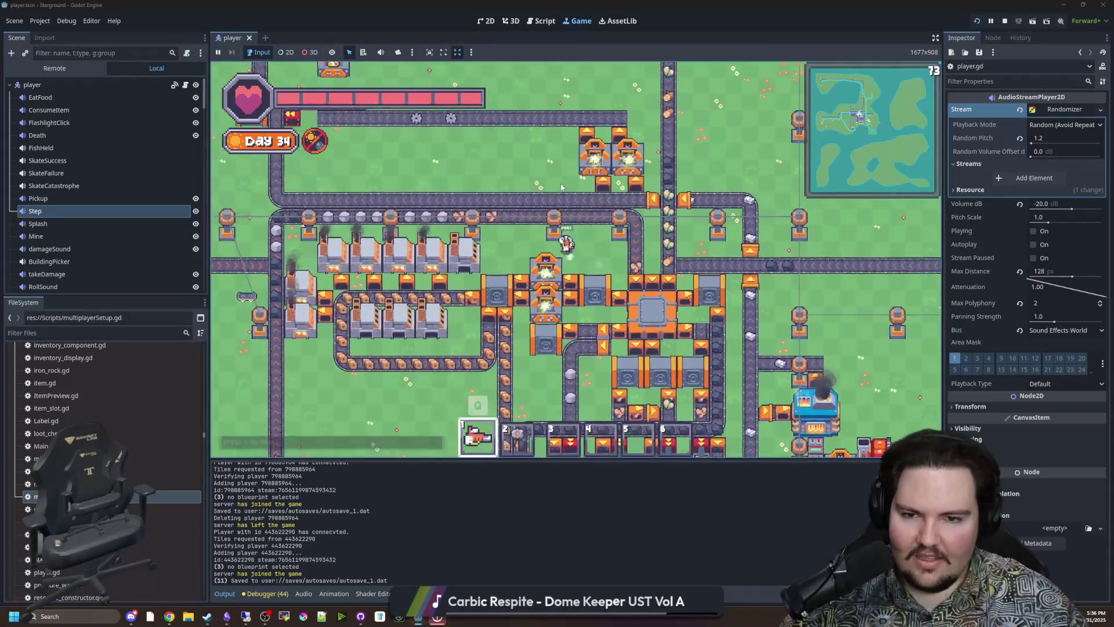
key("d+s")
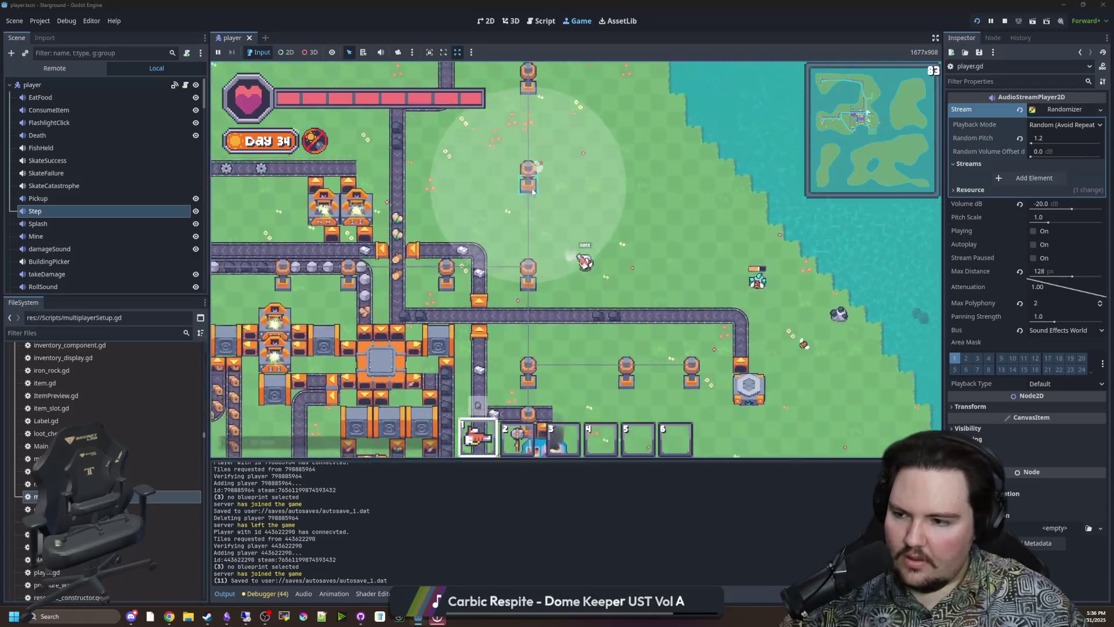
key("s")
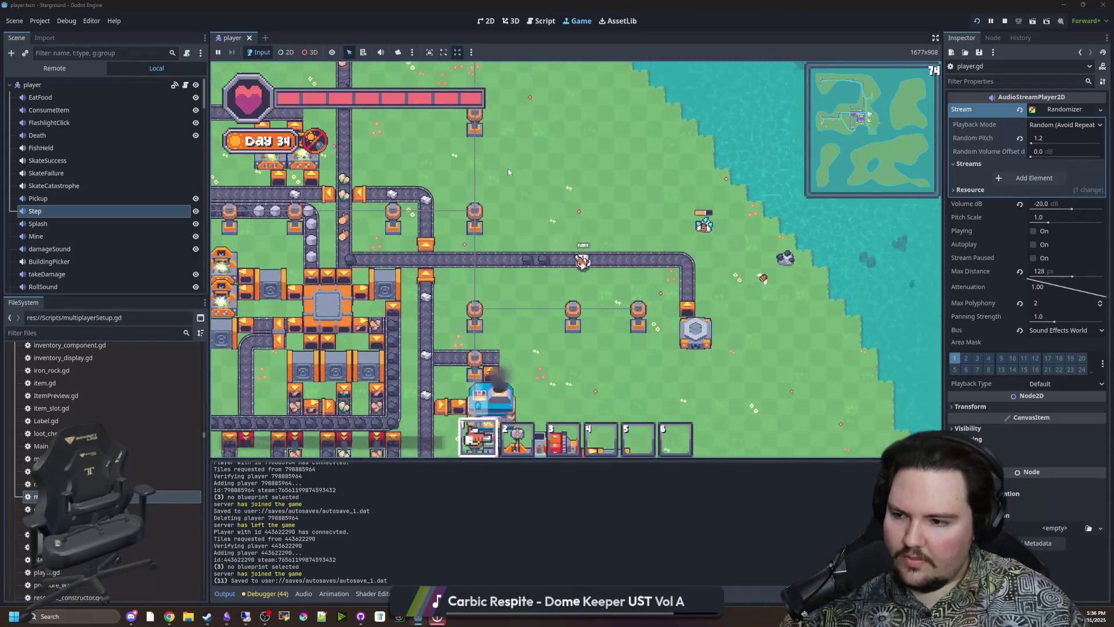
key("s")
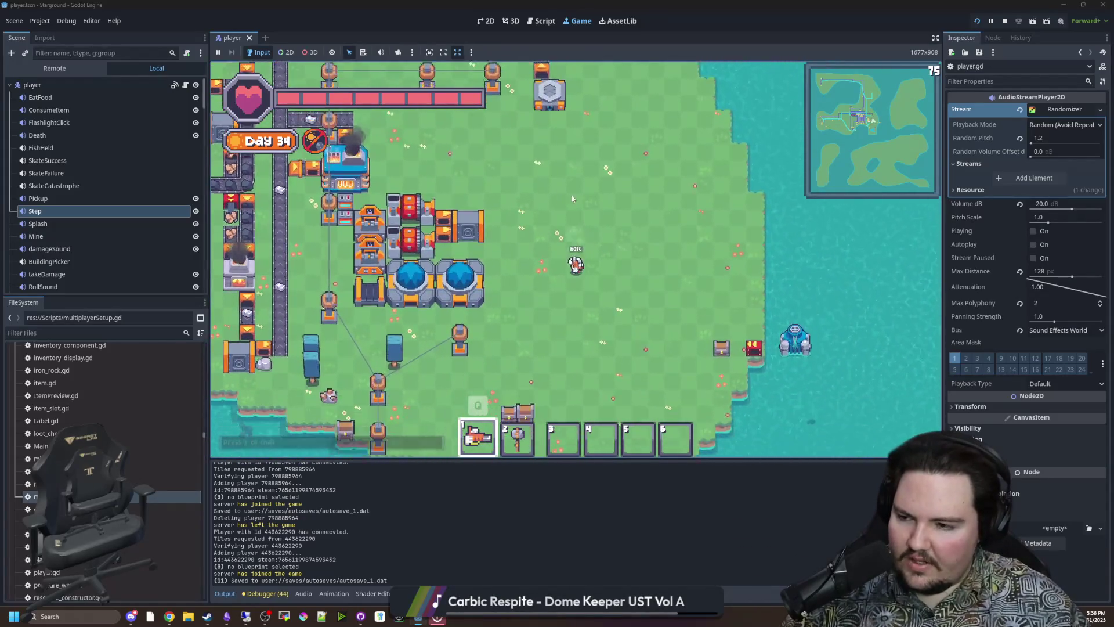
- Walk the host toward the shore, down to the domes, then left toward the factories
key("w+a")
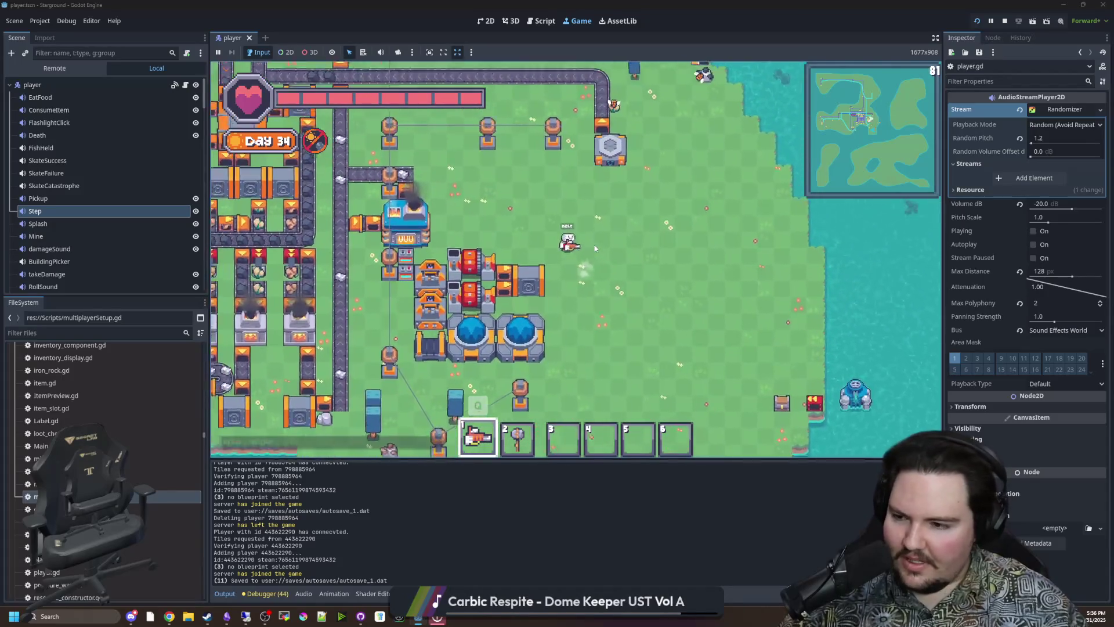
key("w+d")
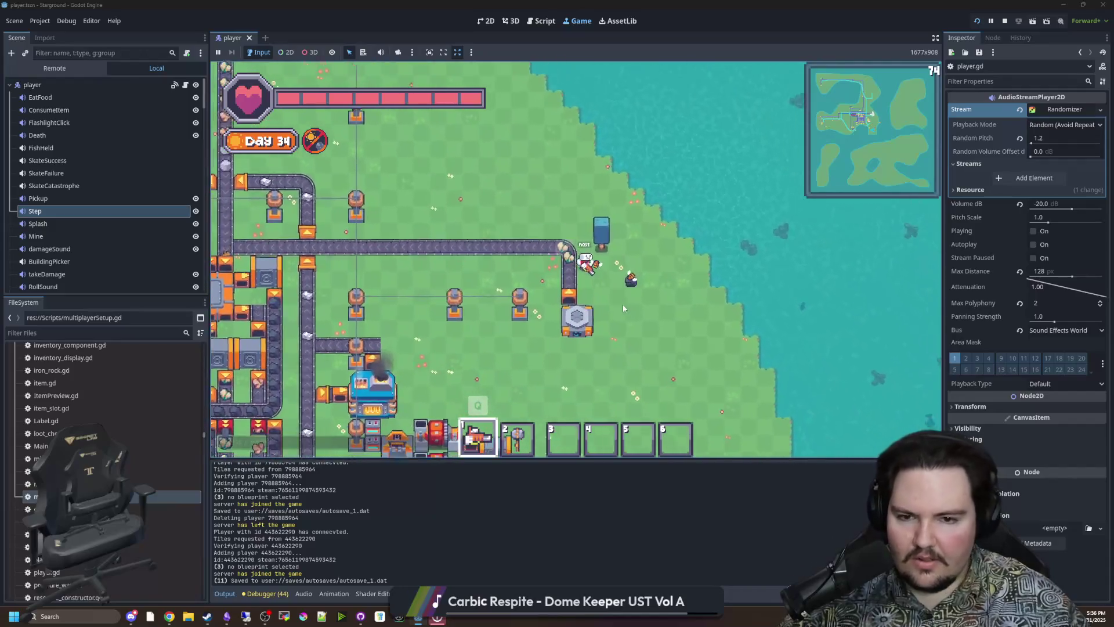
key("s")
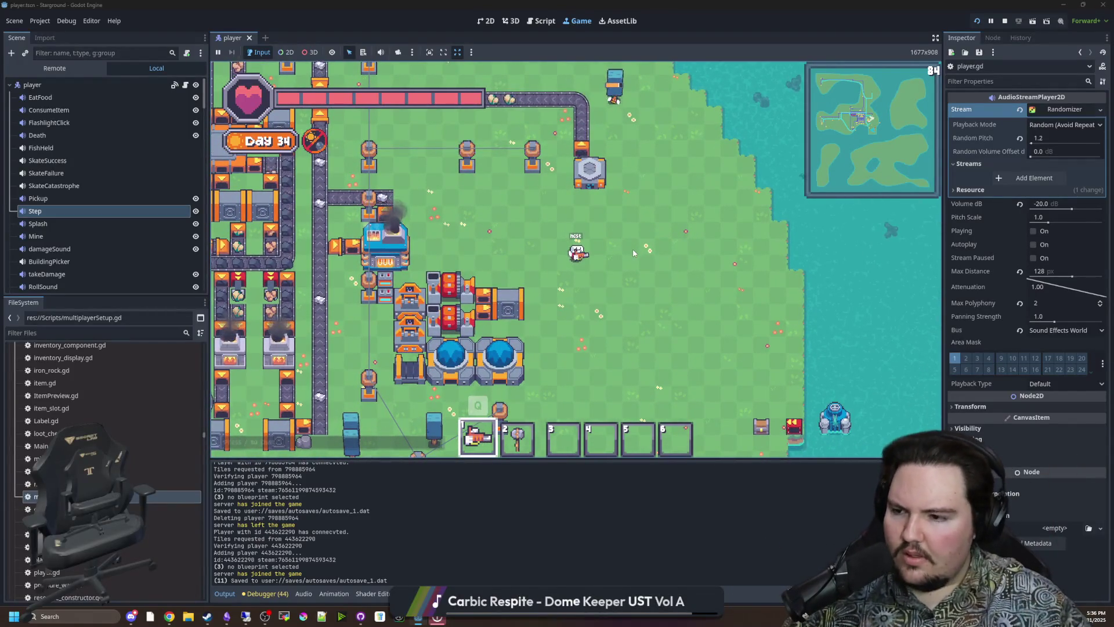
key("s+a")
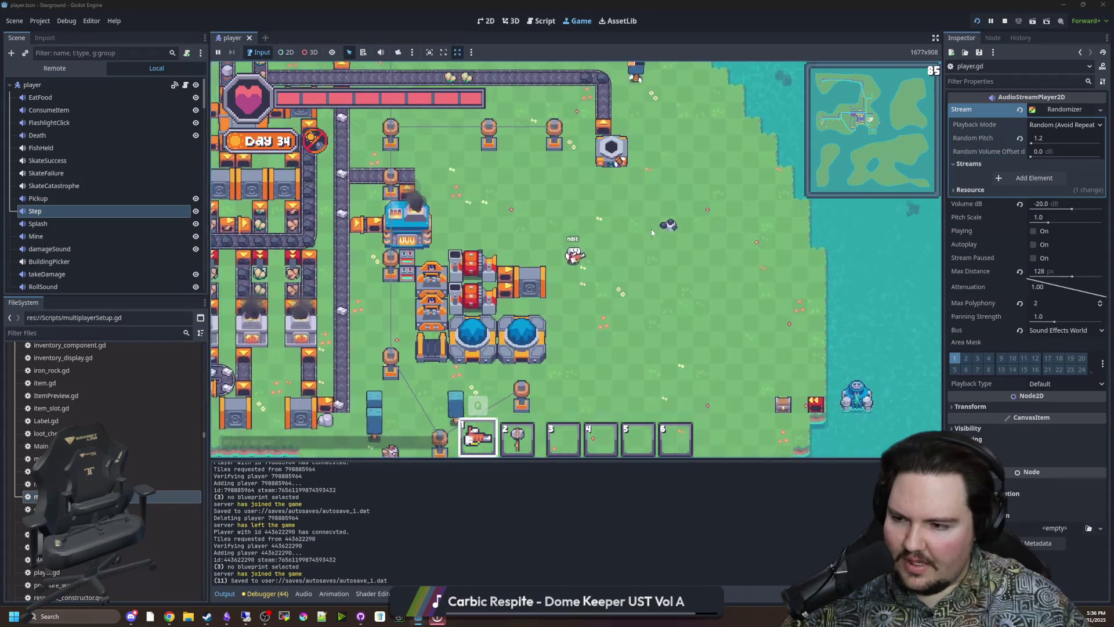
key("s+a")
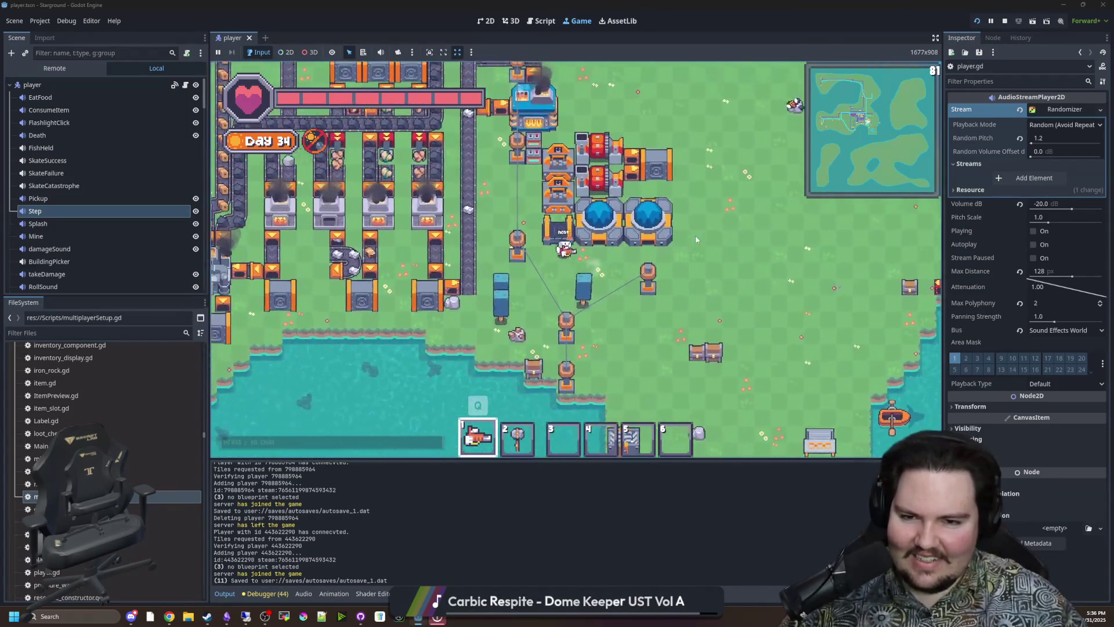
key("w")
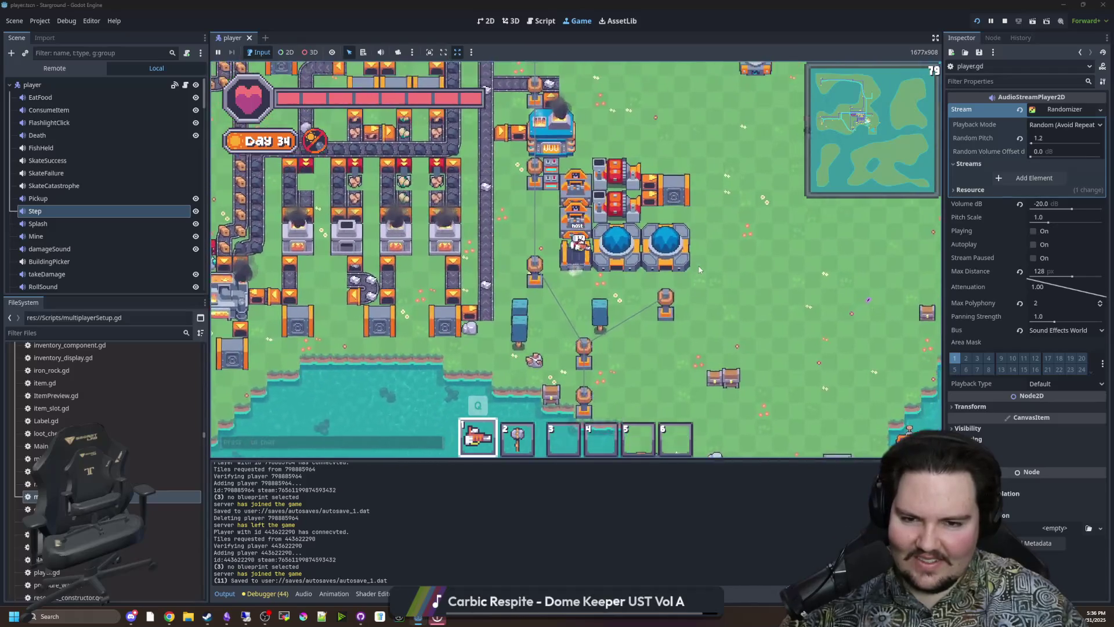
key("a")
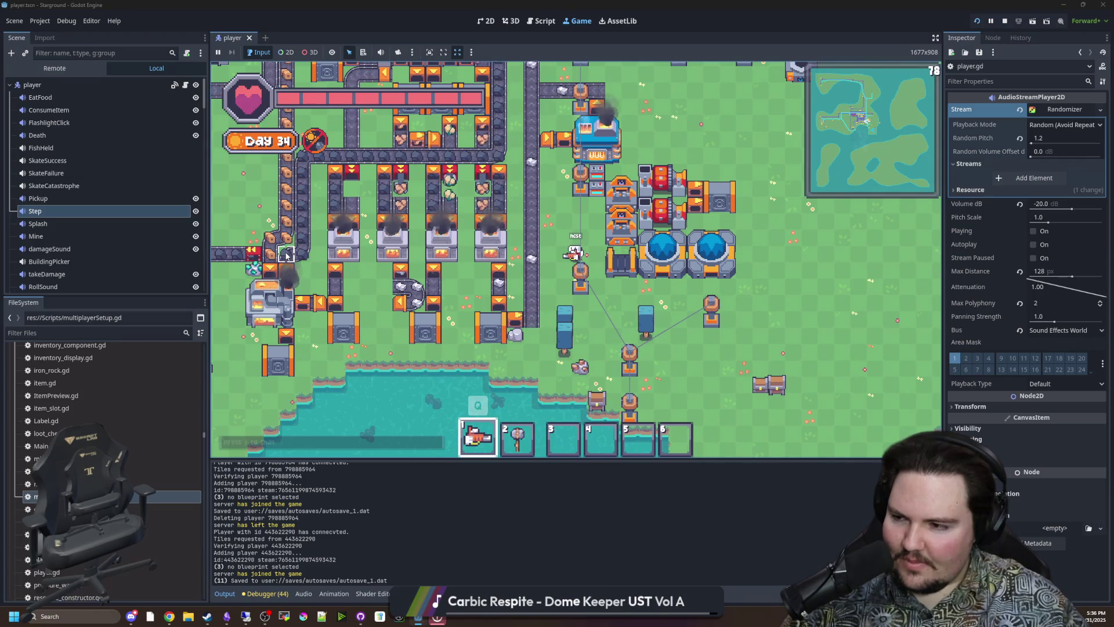
- Walk the host up past the domes and left along the belt
key("s")
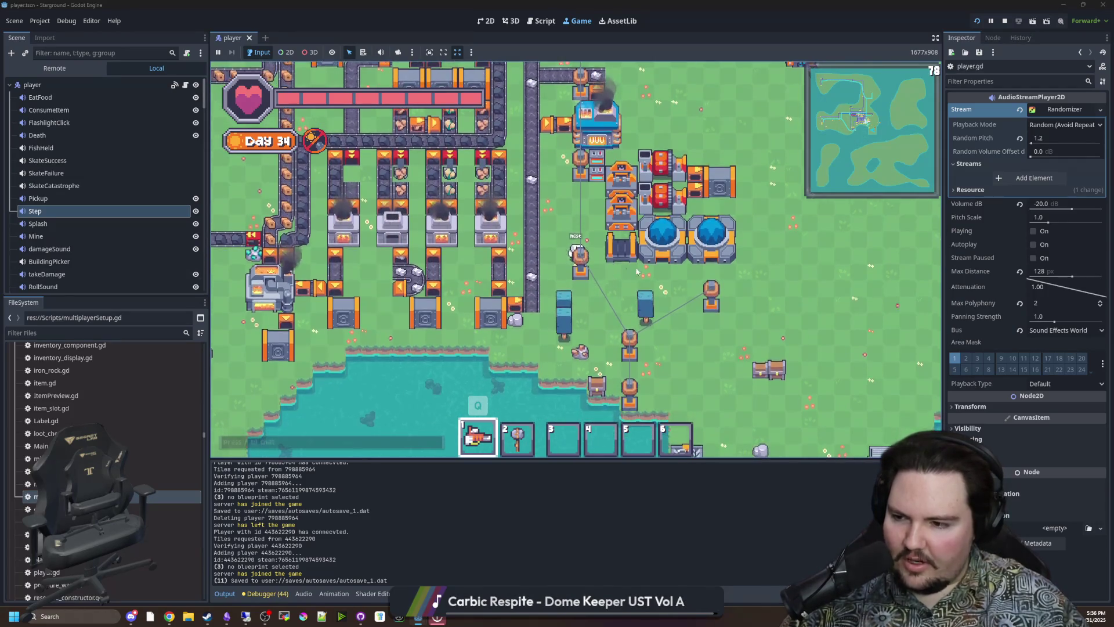
key("d")
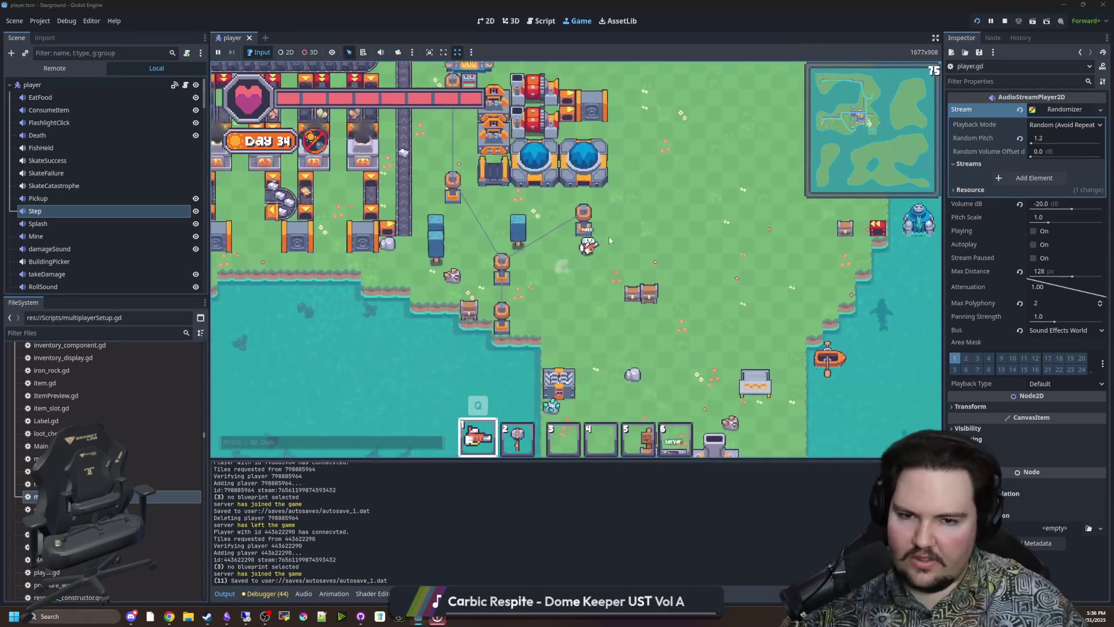
key("w")
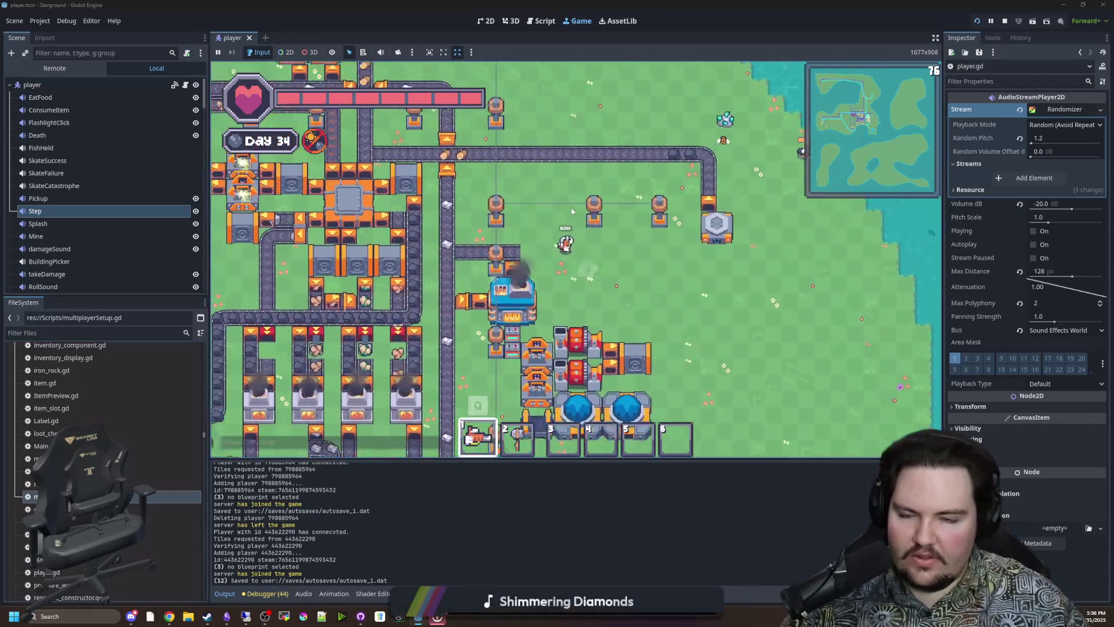
key("w")
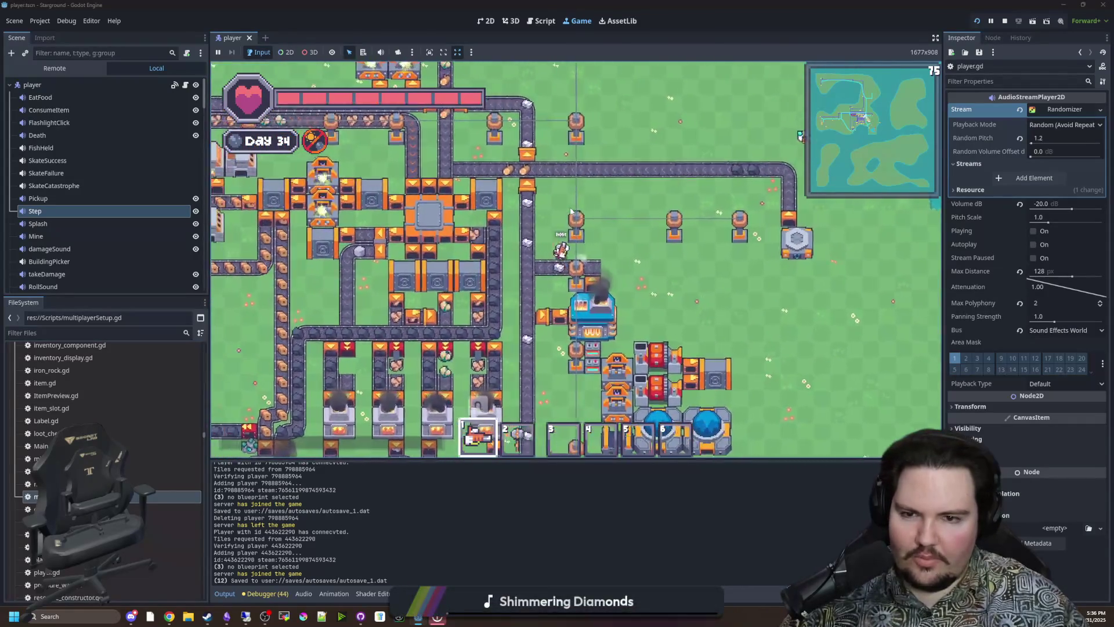
key("a")
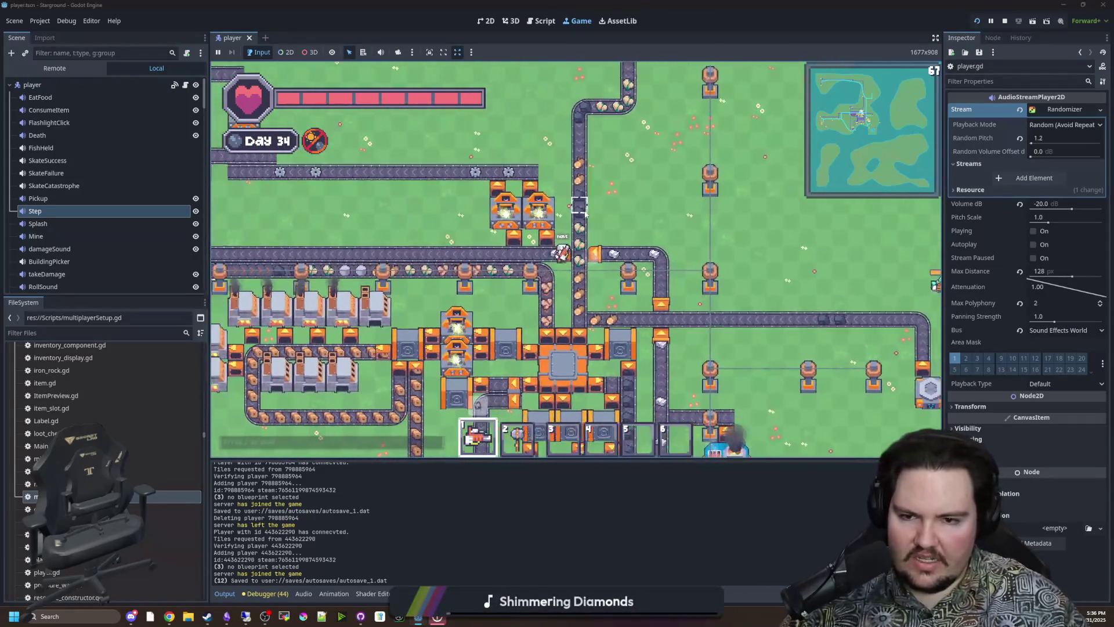
key("a")
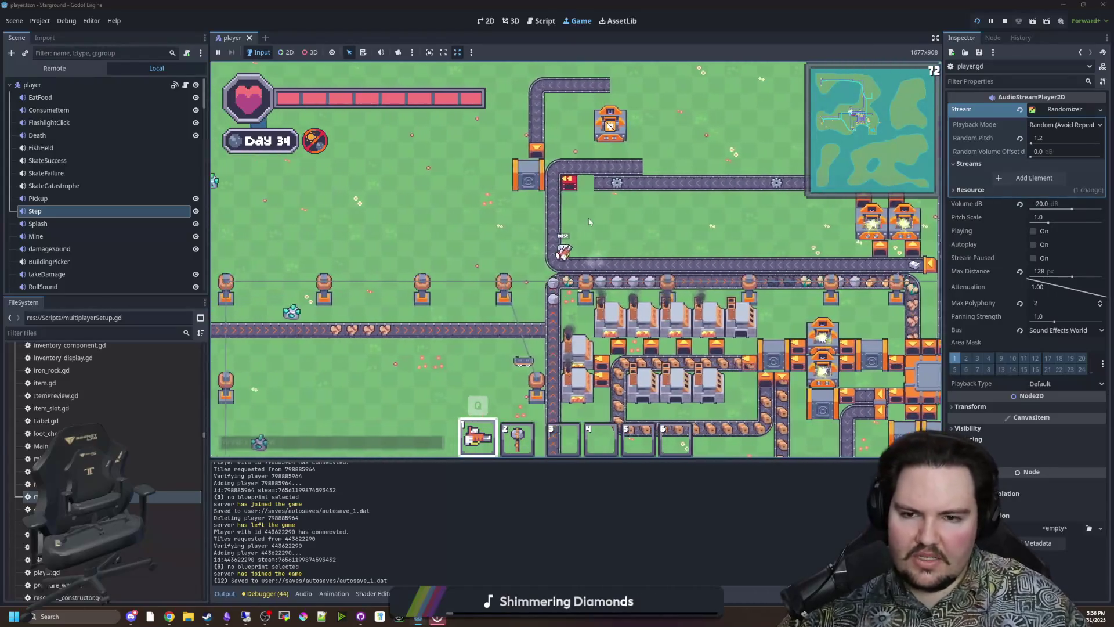
key("w")
key("d")
key("s")
key("a")
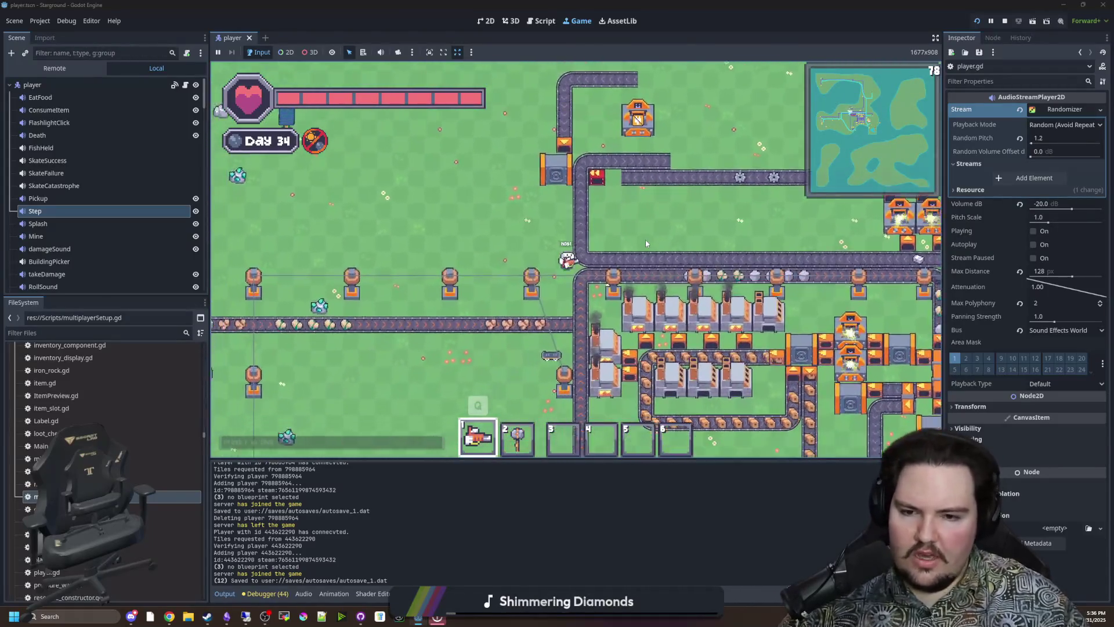
key("a")
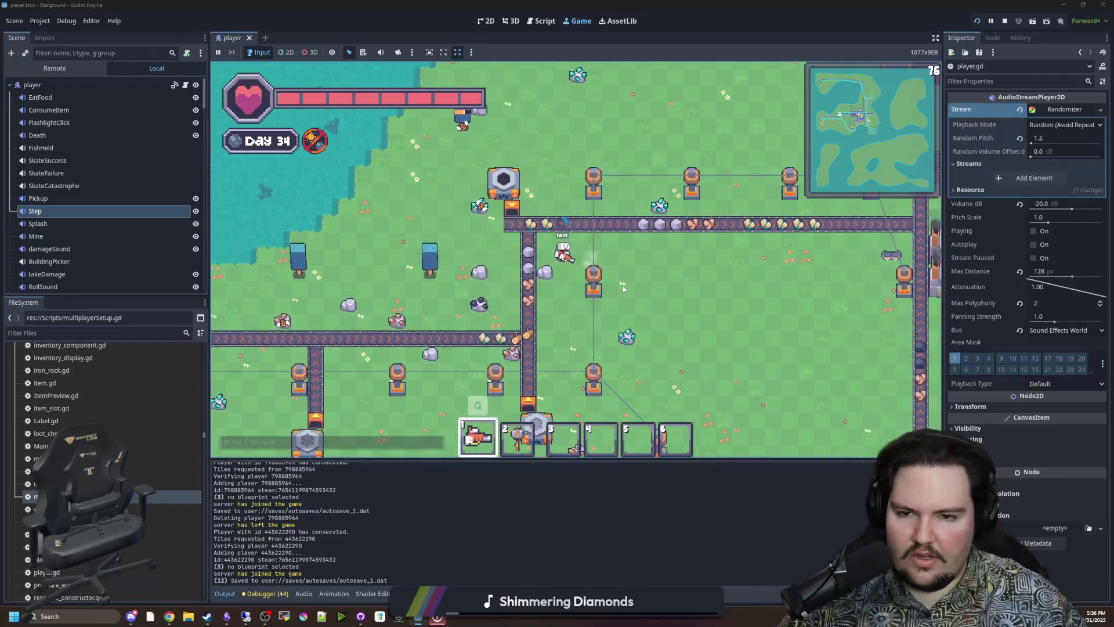
key("w")
key("d")
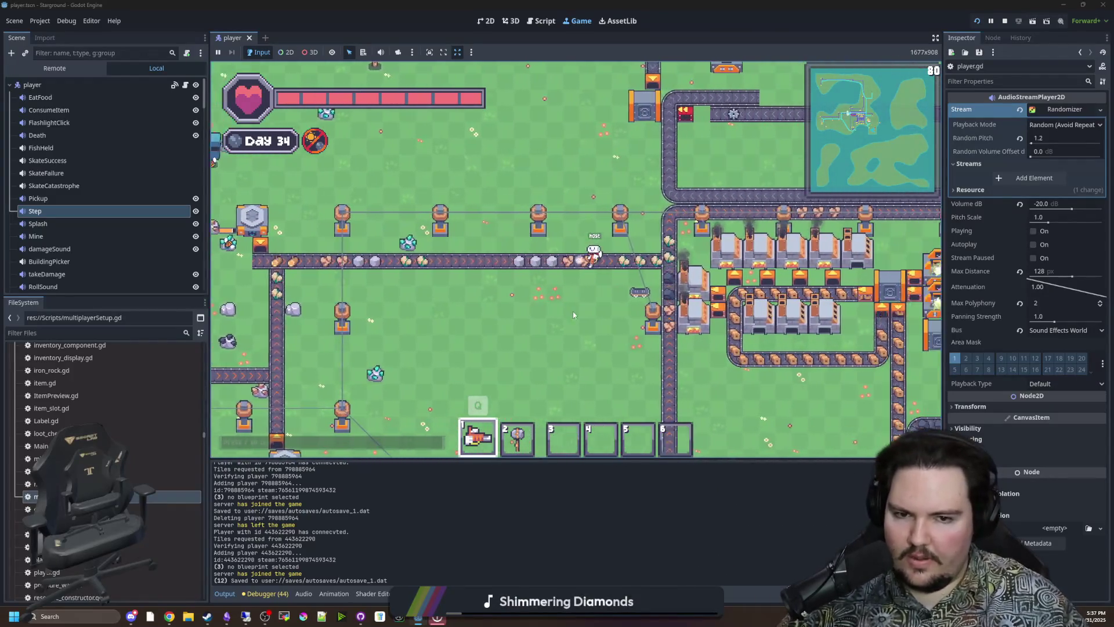
- Walk the host along the upper belt, down to the lake edge, and back into the factory
key("d")
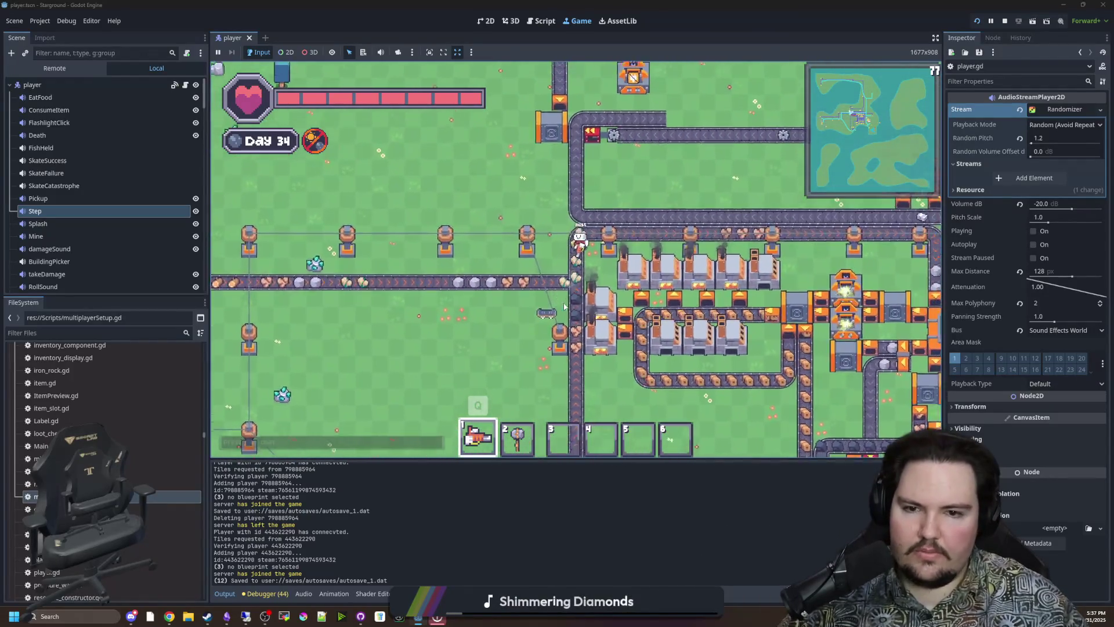
key("w")
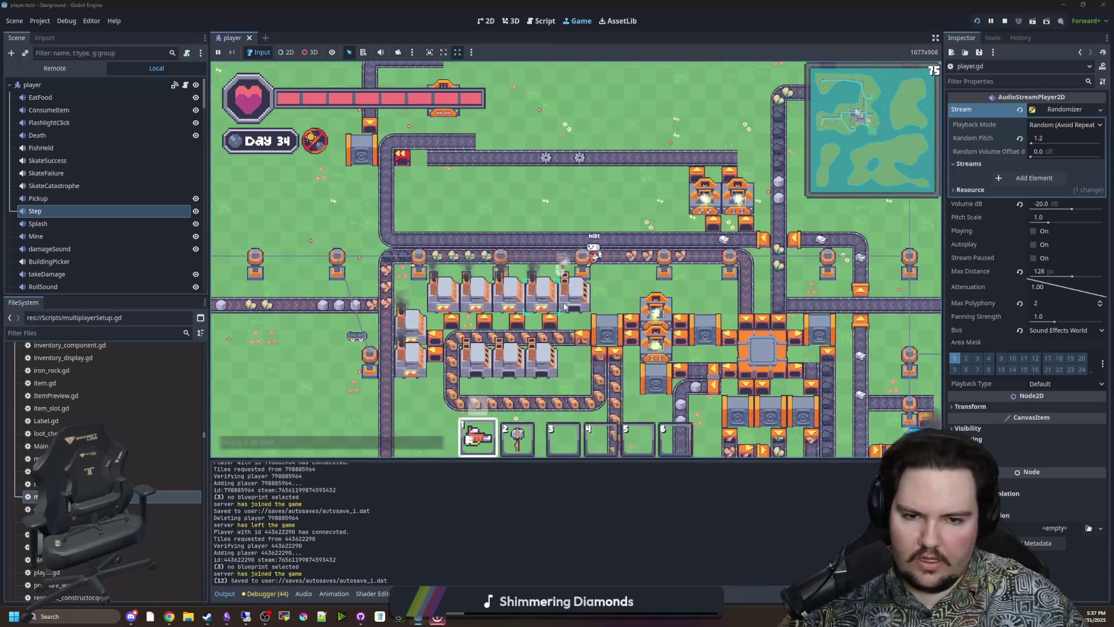
key("d")
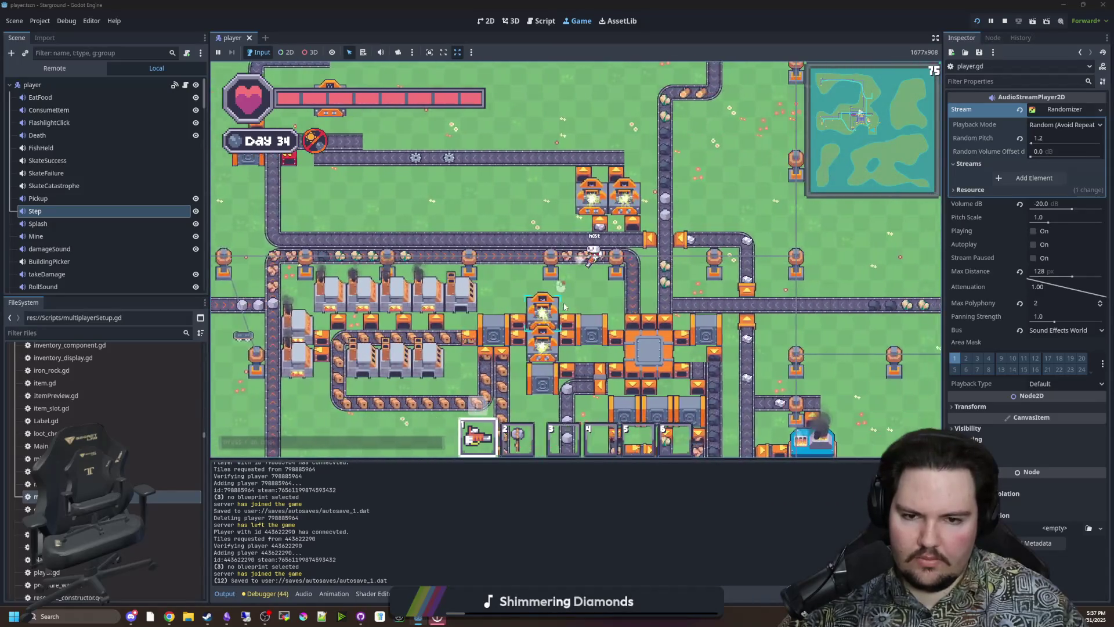
key("s")
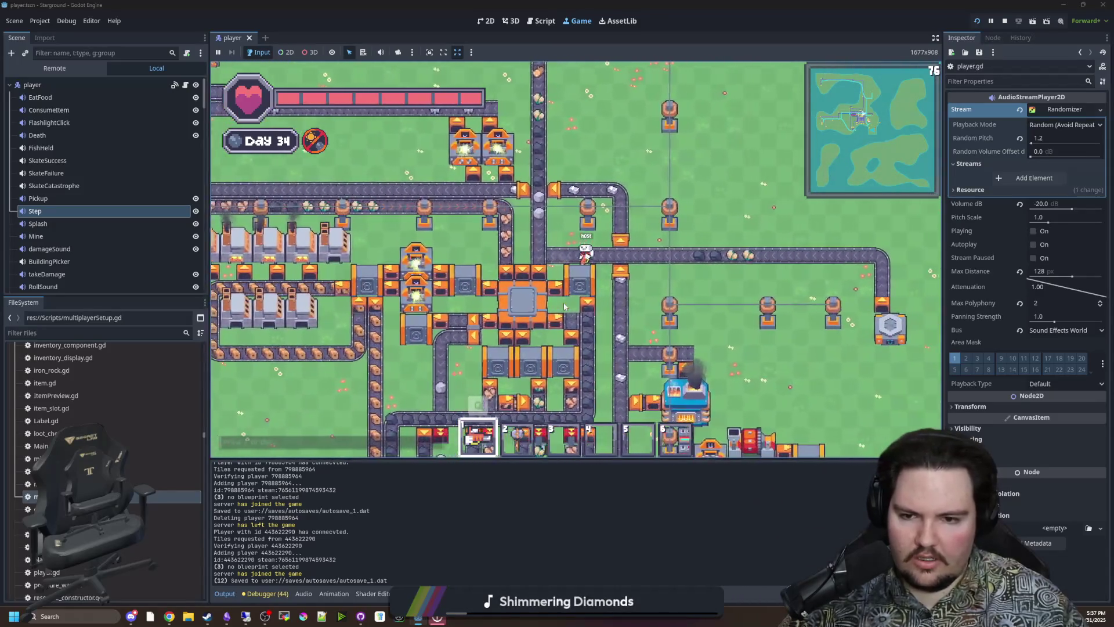
key("s")
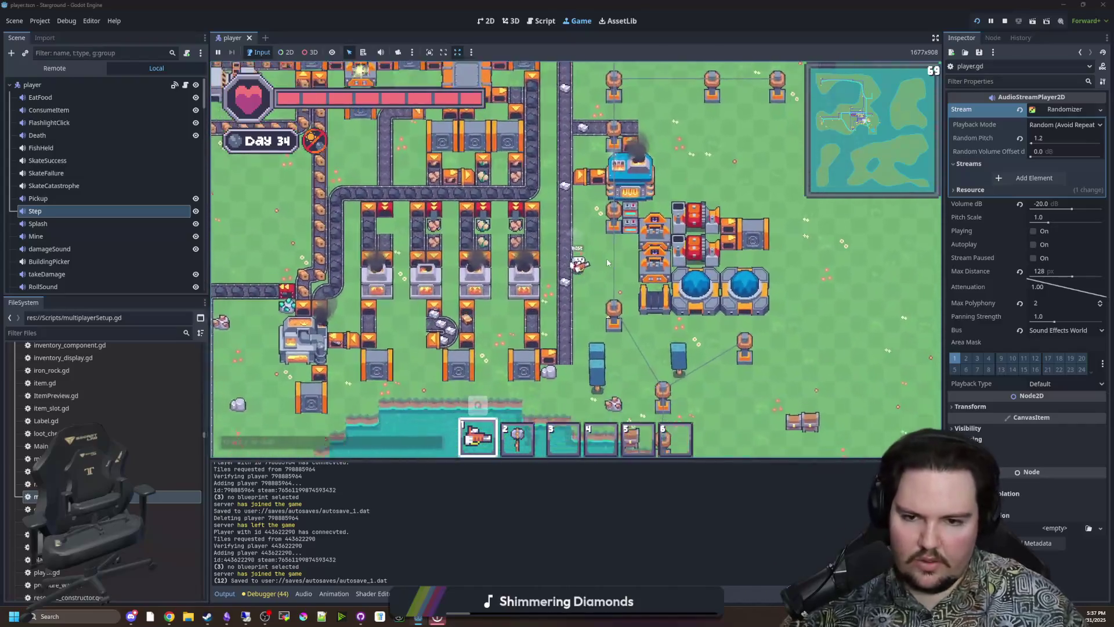
key("s")
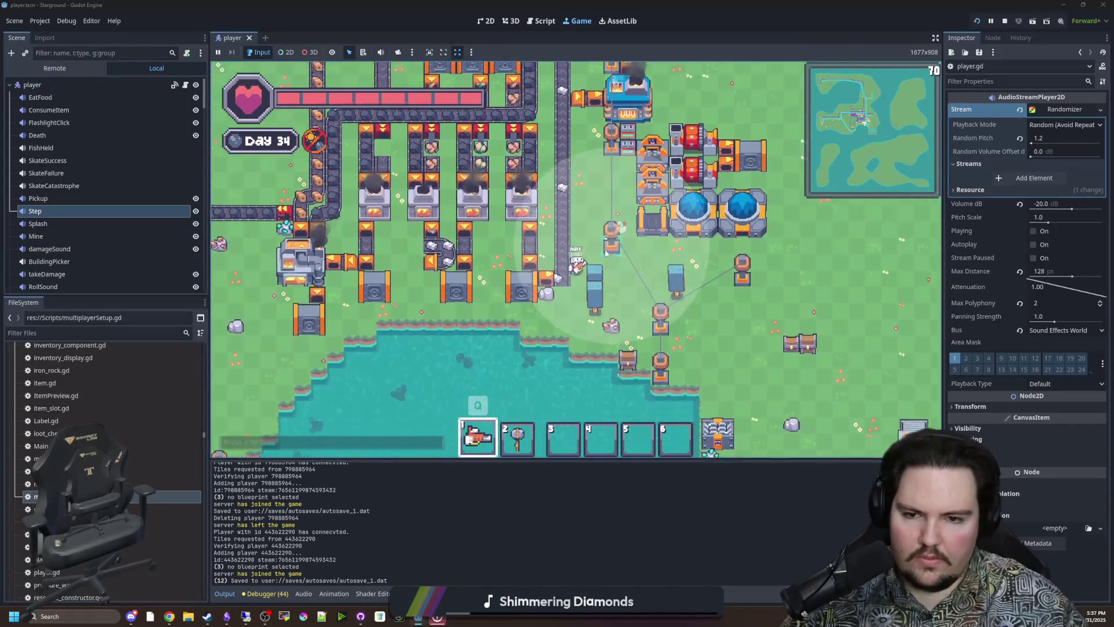
key("a")
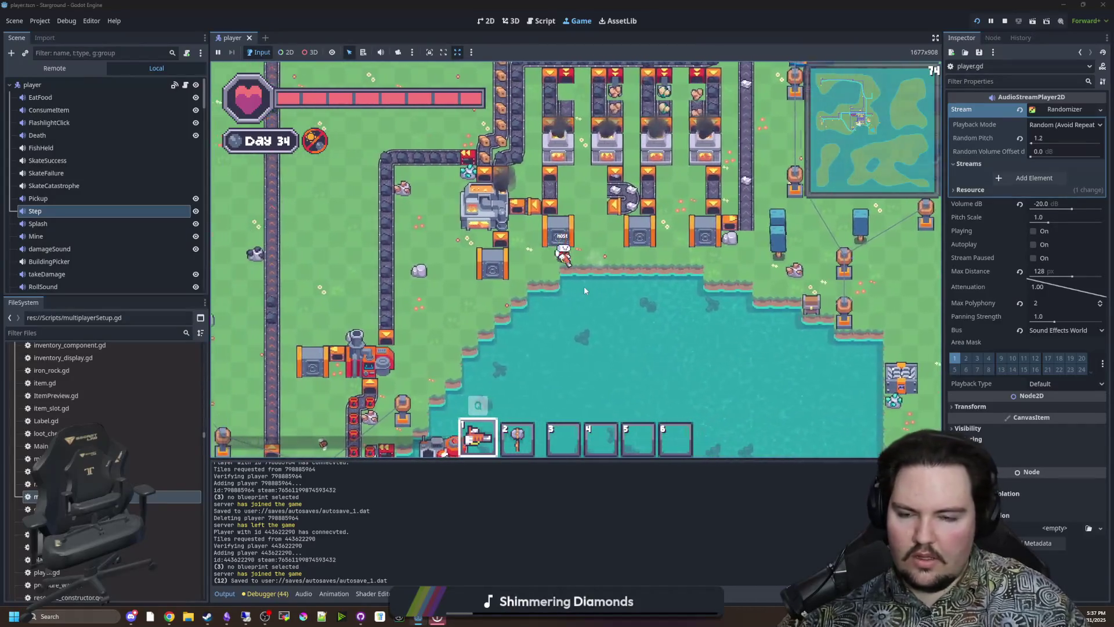
key("a")
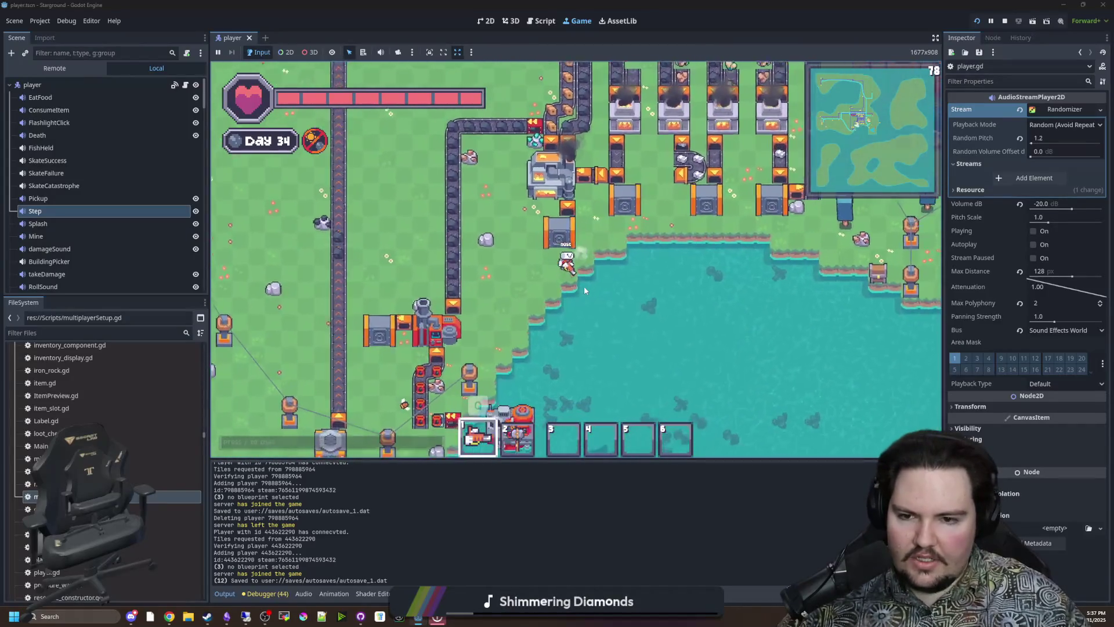
key("w")
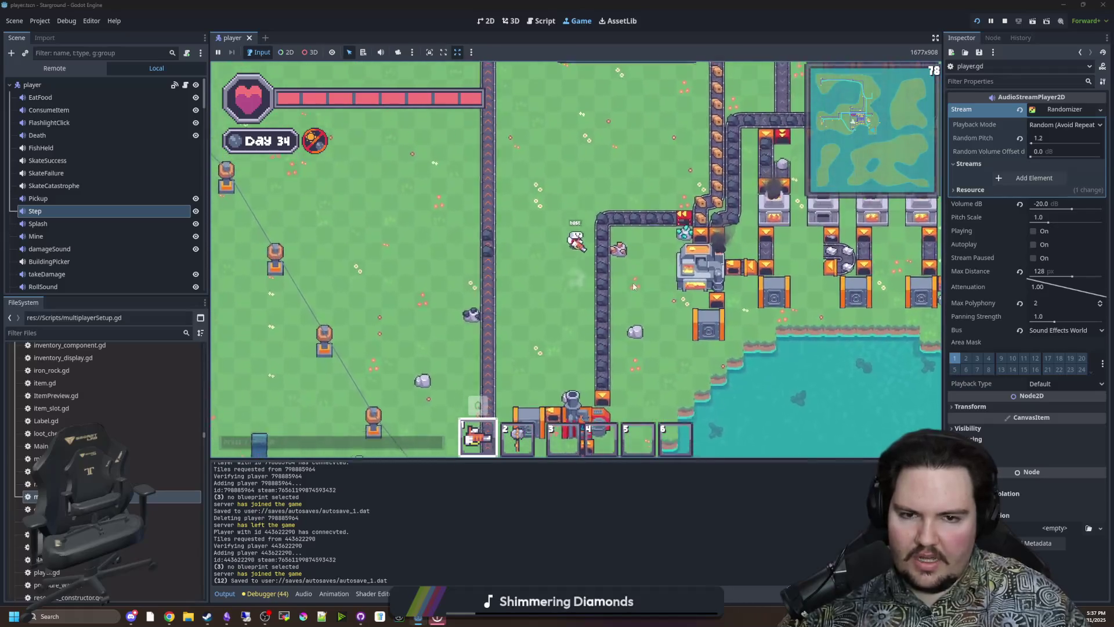
key("w")
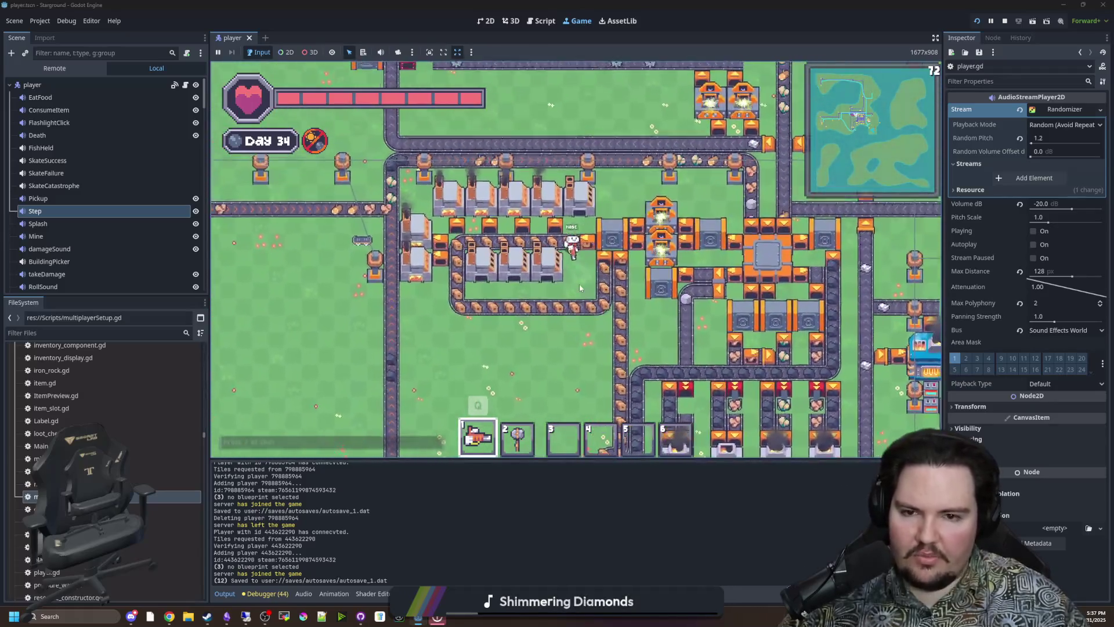
key("s")
key("d")
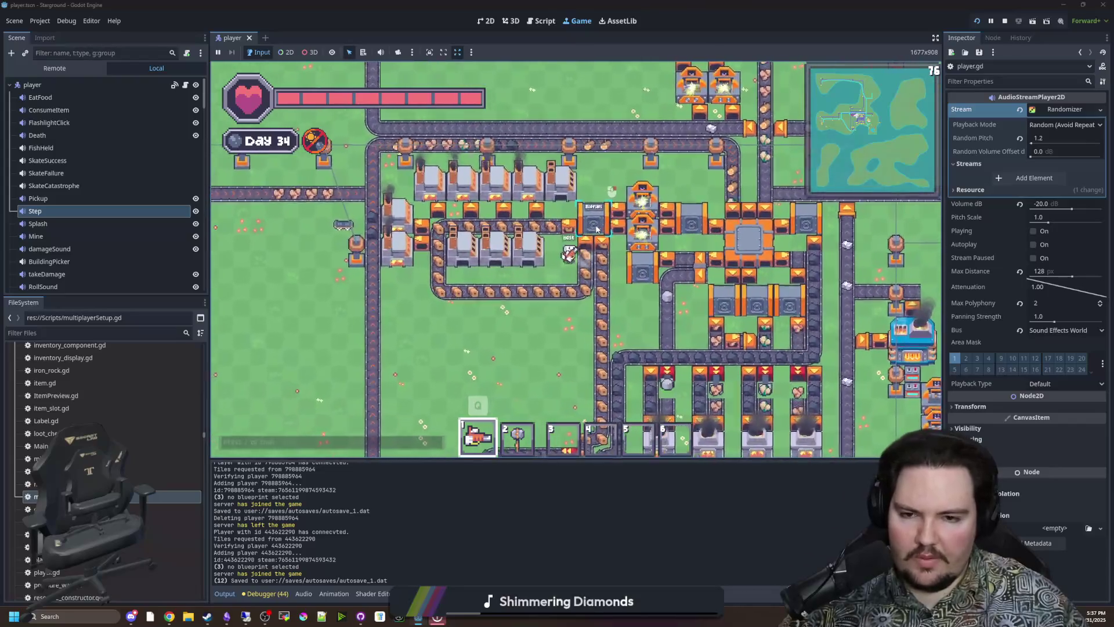
key("a")
key("s")
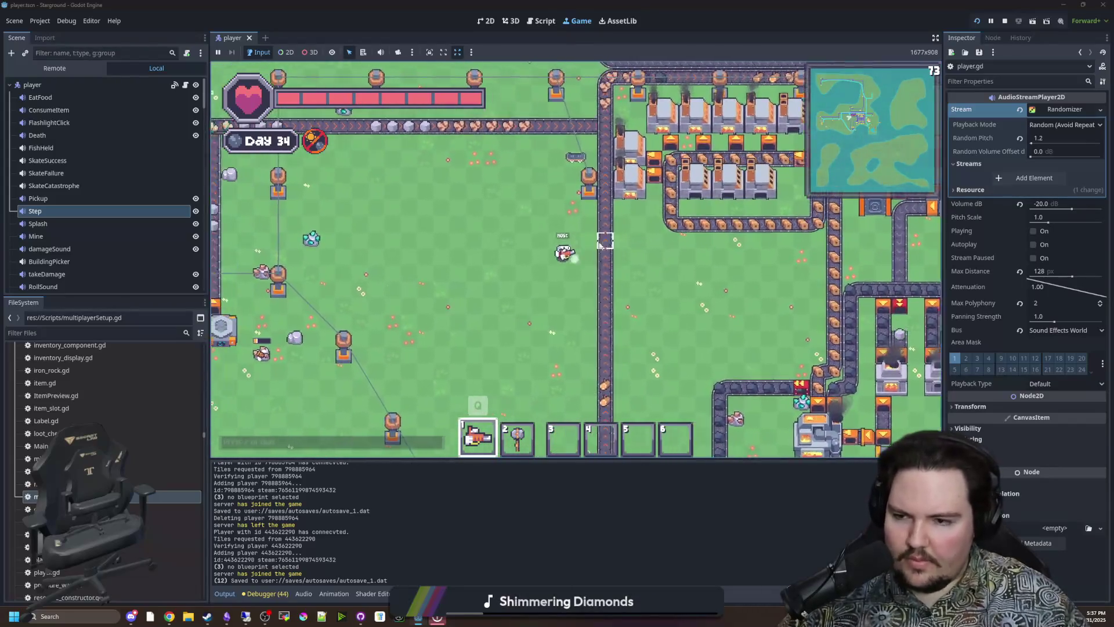
key("w")
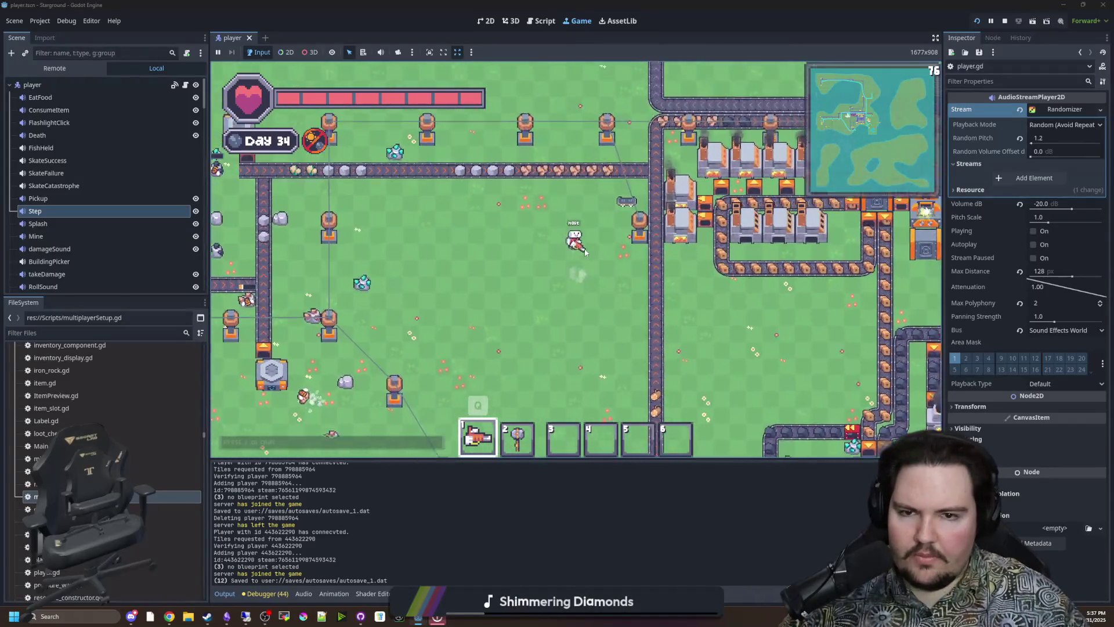
key("d")
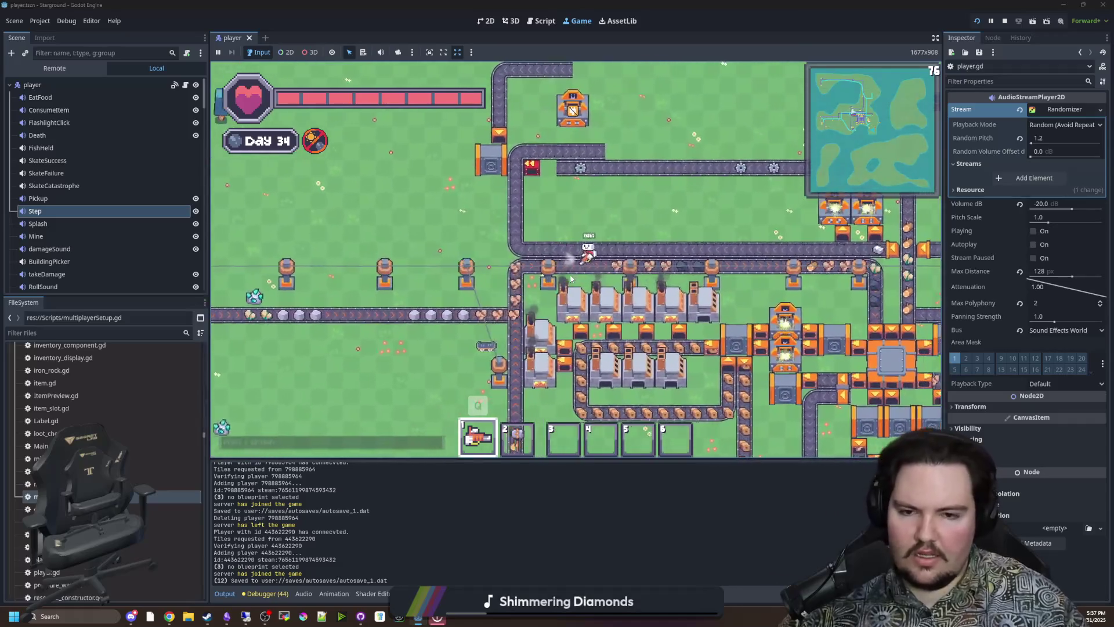
- Walk the host around the factory floor and up along the conveyor
key("d")
key("s")
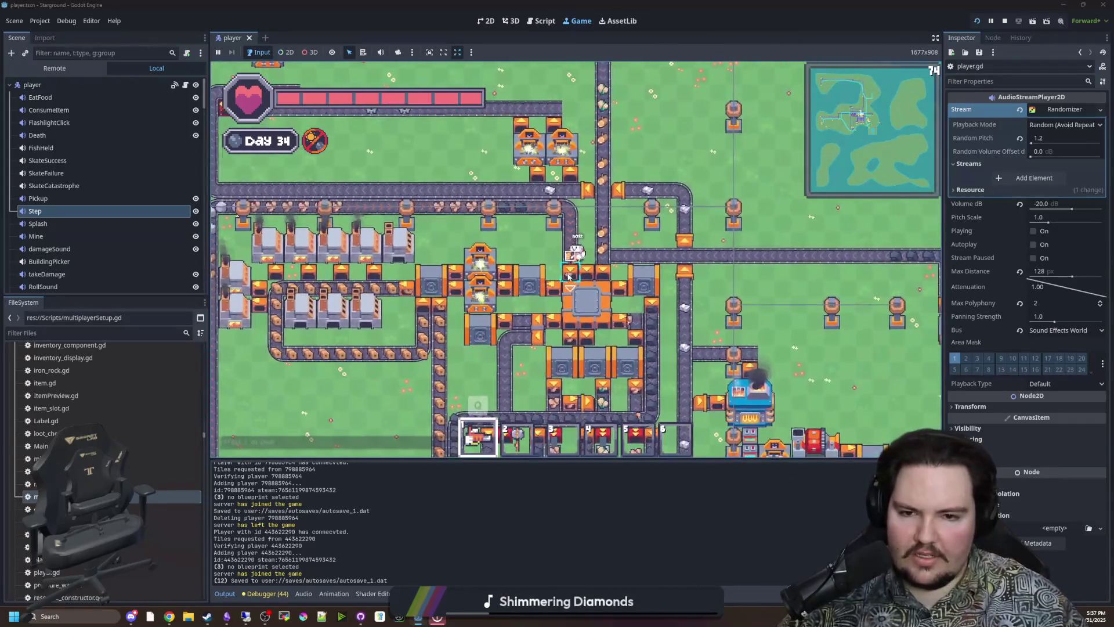
key("d")
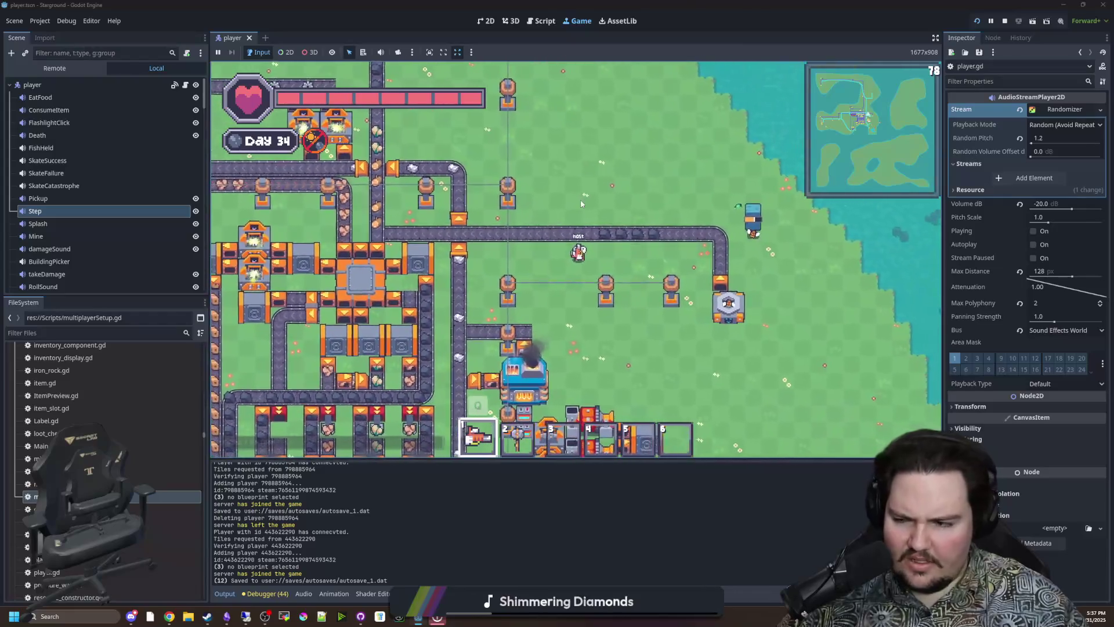
key("s")
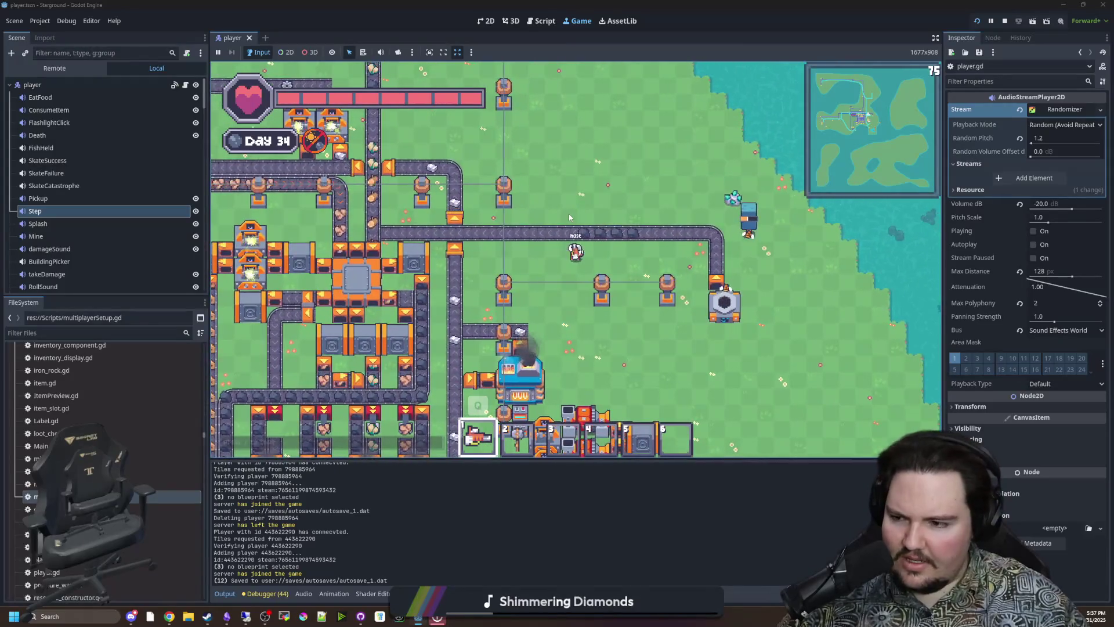
key("a")
key("w")
key("a")
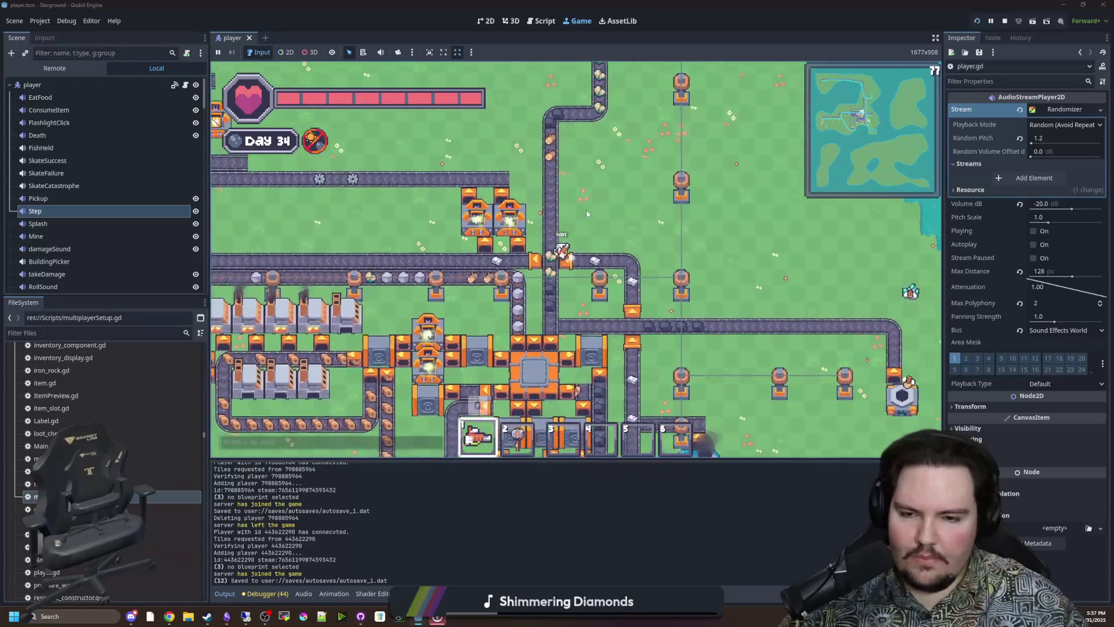
key("a")
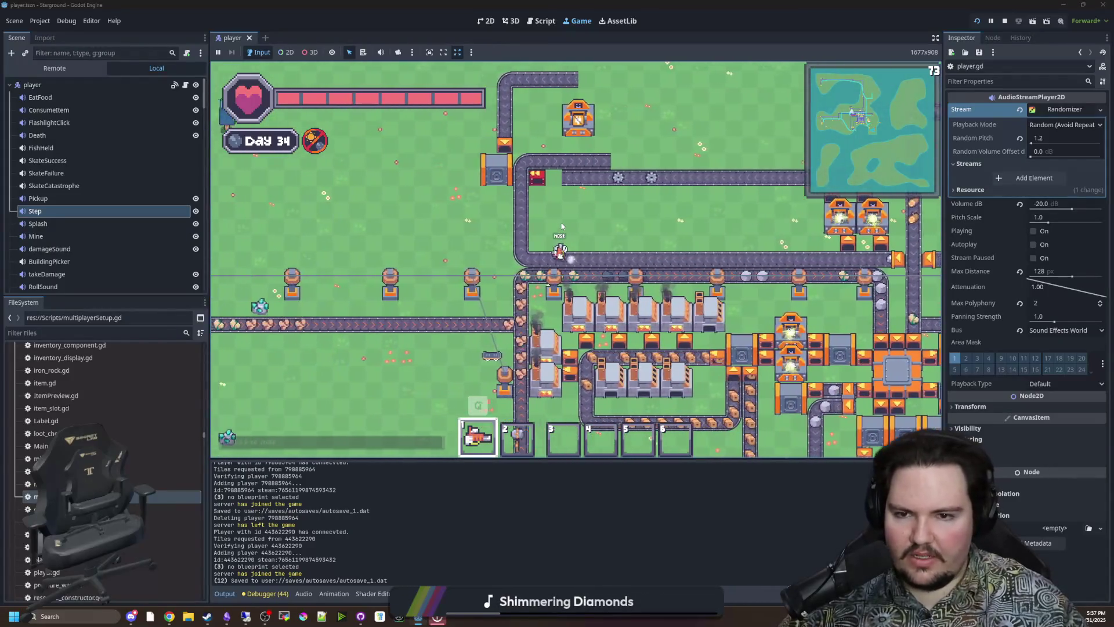
key("w")
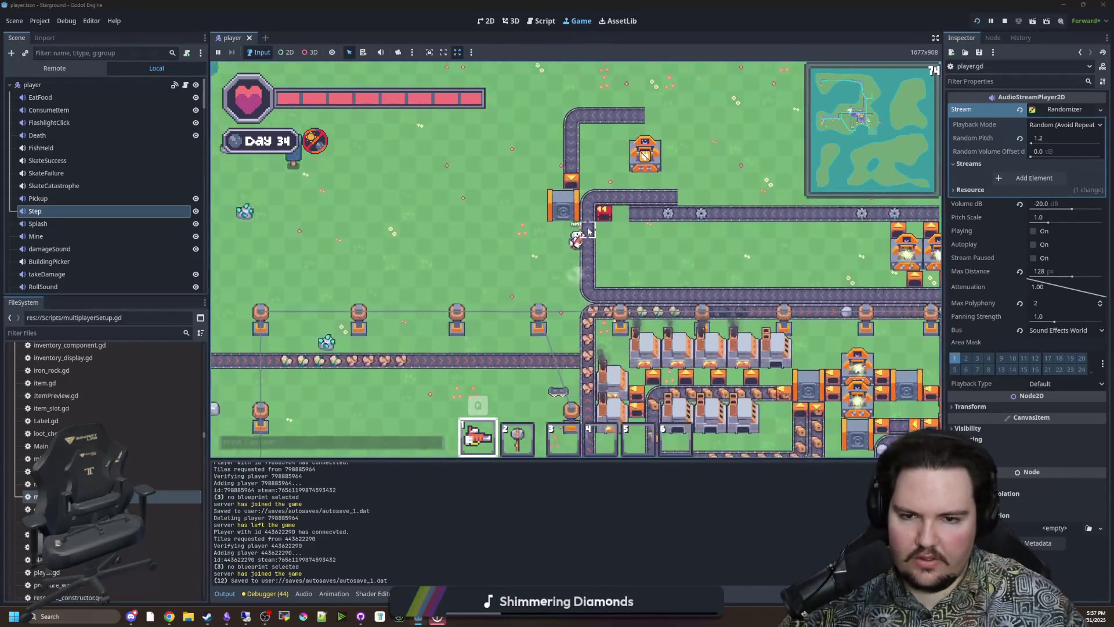
key("d")
key("d")
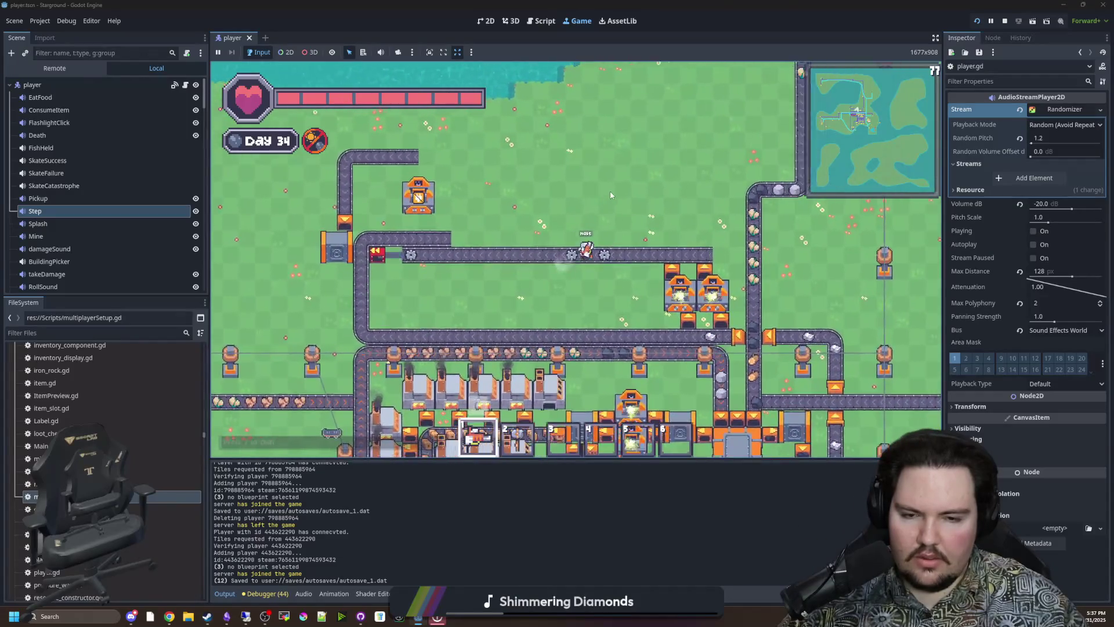
key("w")
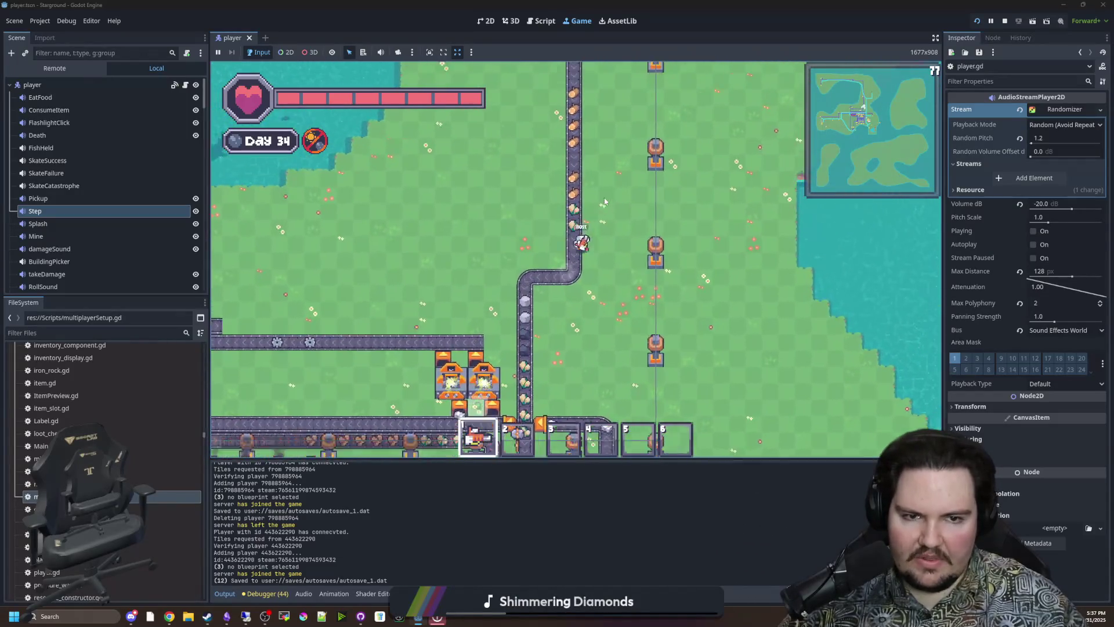
key("a")
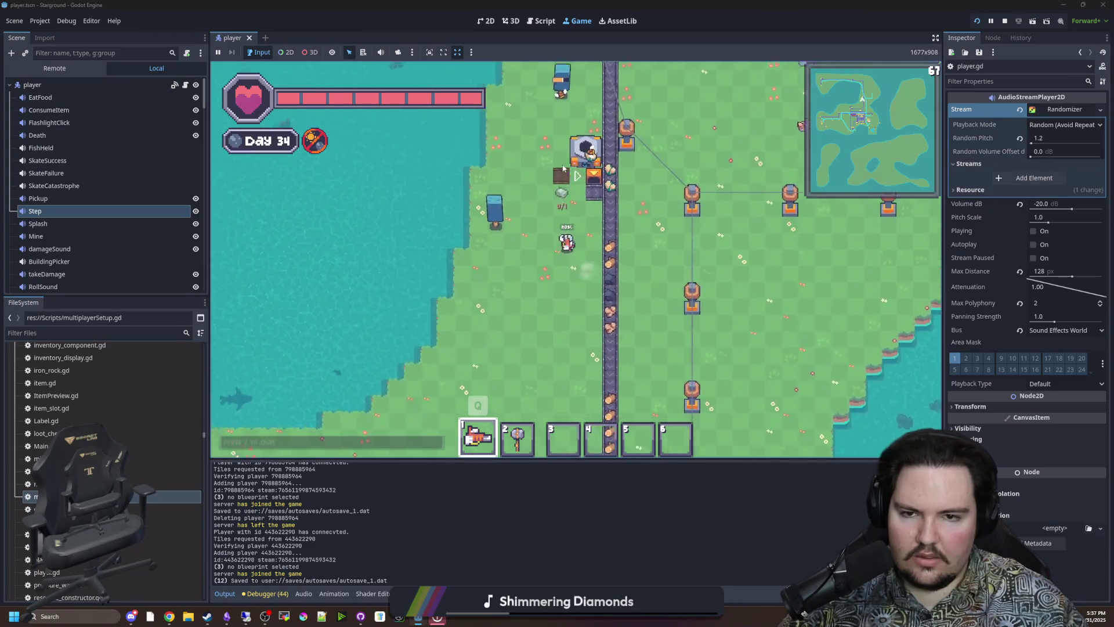
key("s")
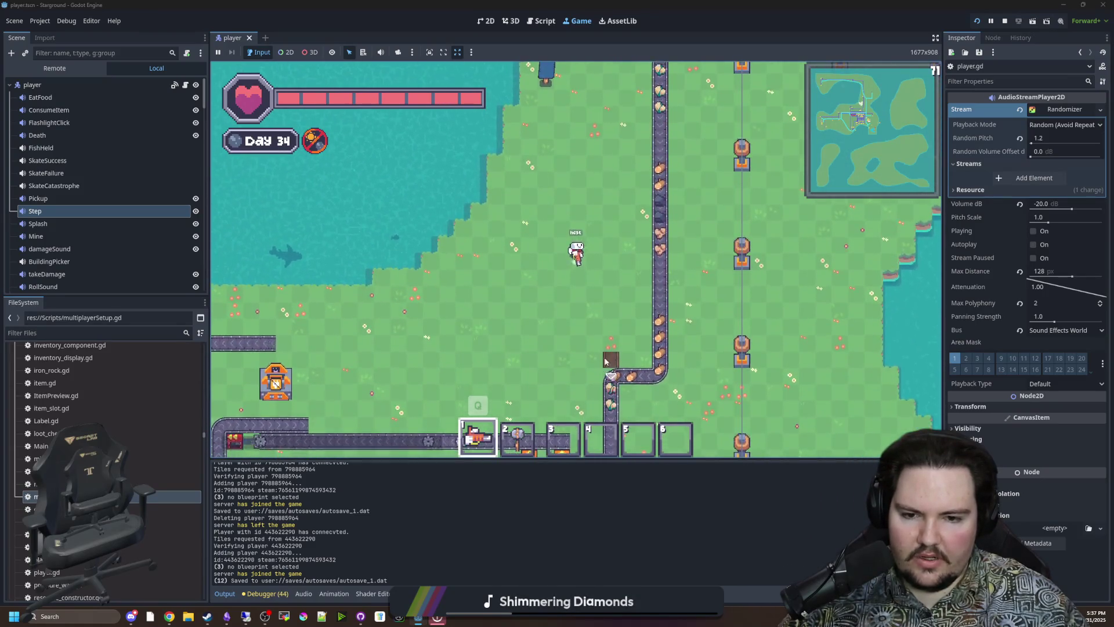
key("w")
- Walk the host past the conveyor bend, then south to the machines; bring up player.gd
key("w")
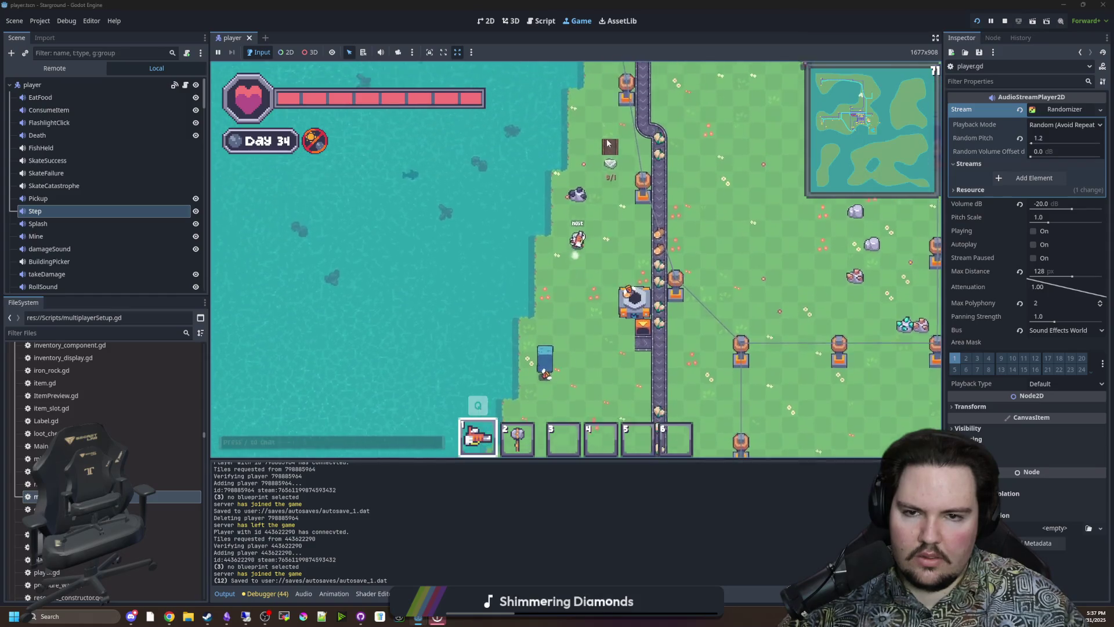
key("w")
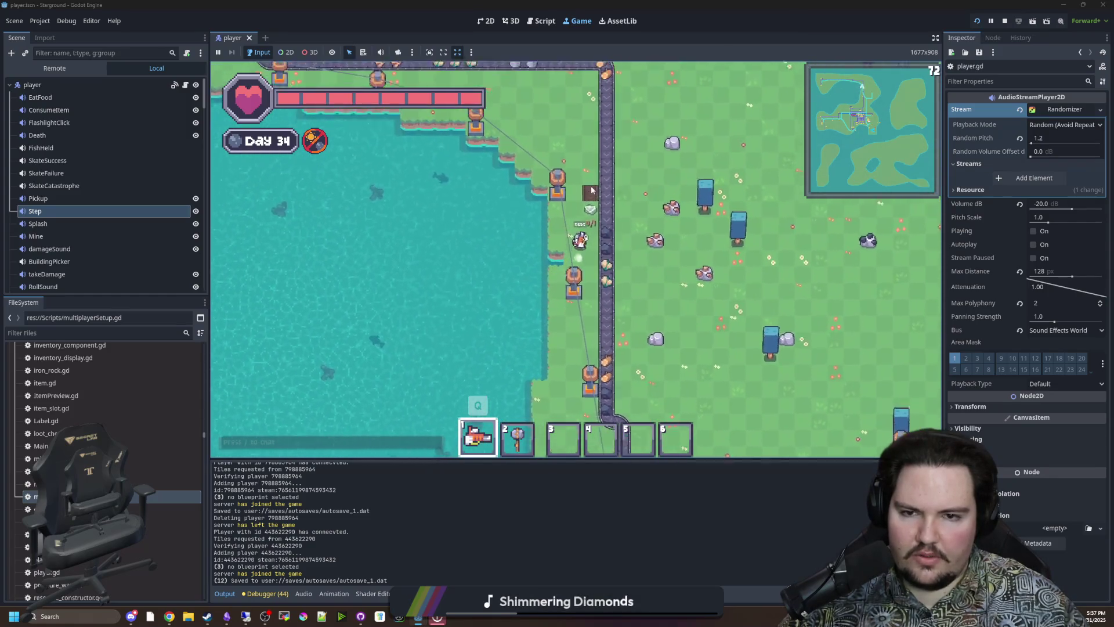
key("s")
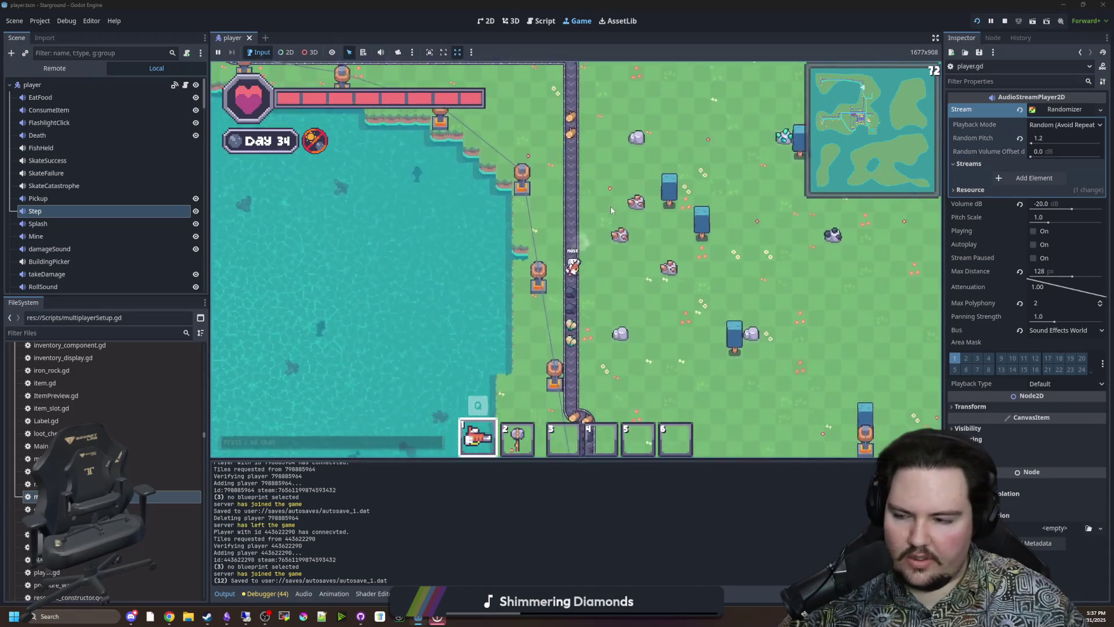
key("s")
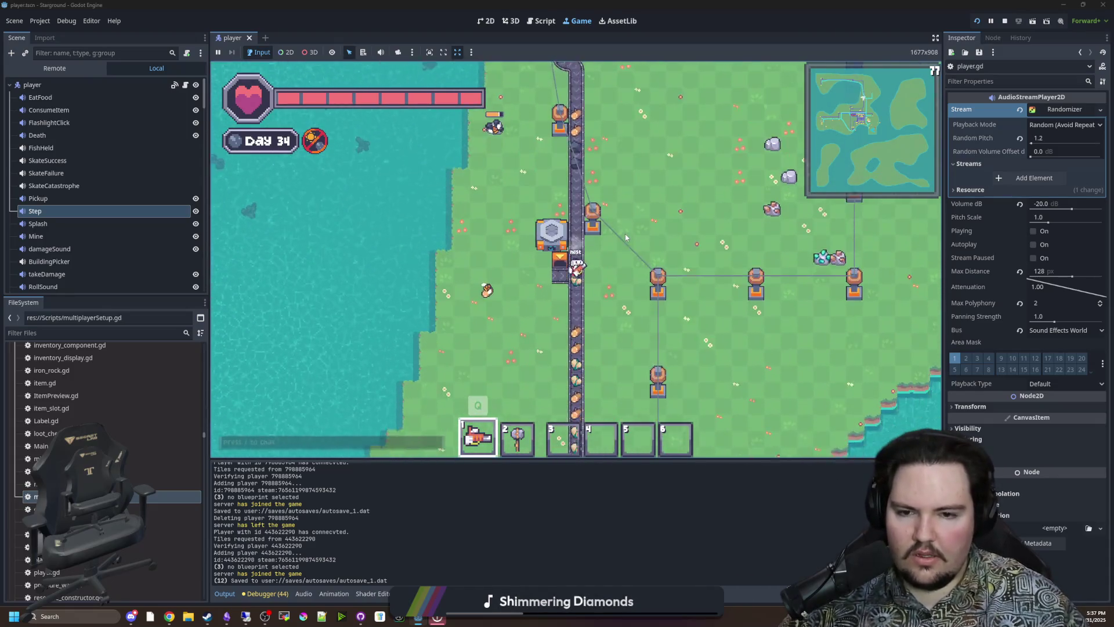
key("s")
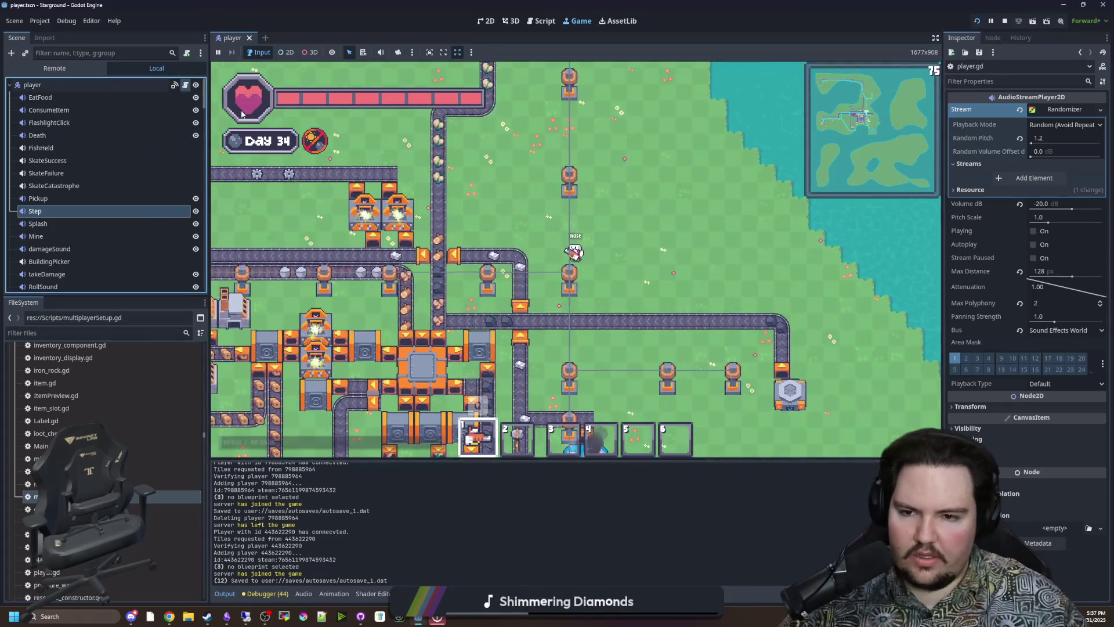
key("ctrl+F3")
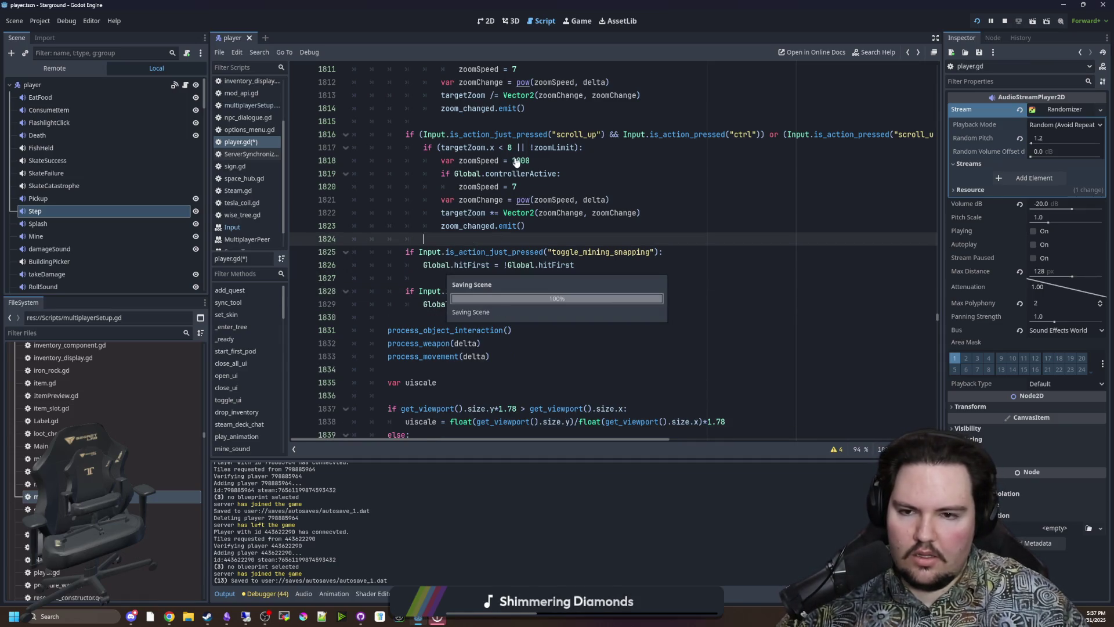
- Back in the game, walk the host past the furnaces, north, then onto the grass
left_click(581, 23)
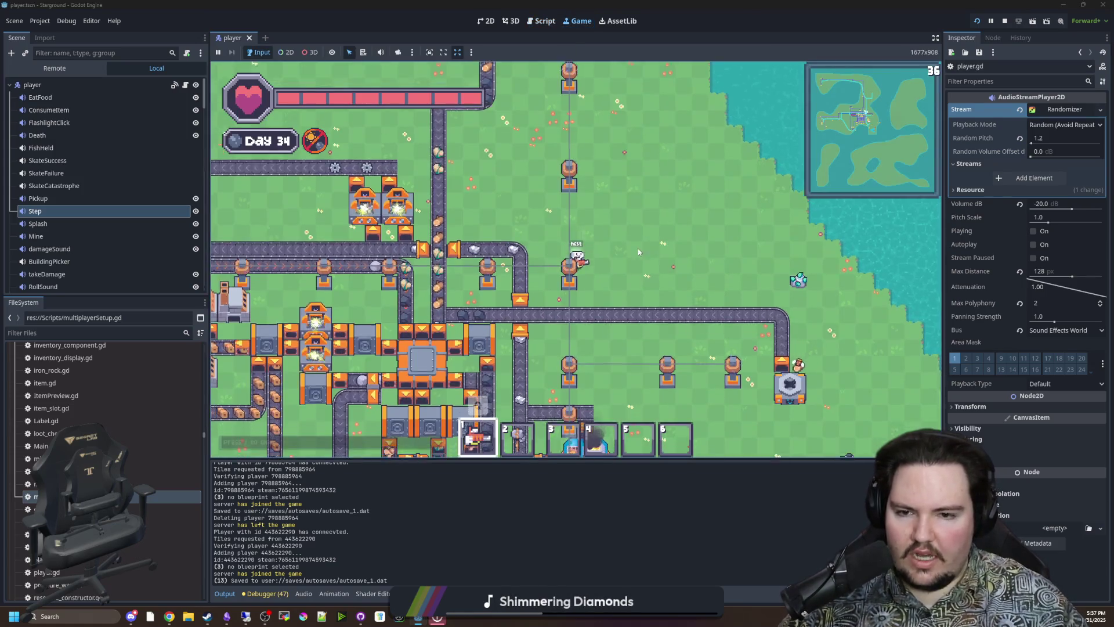
key("s")
key("d")
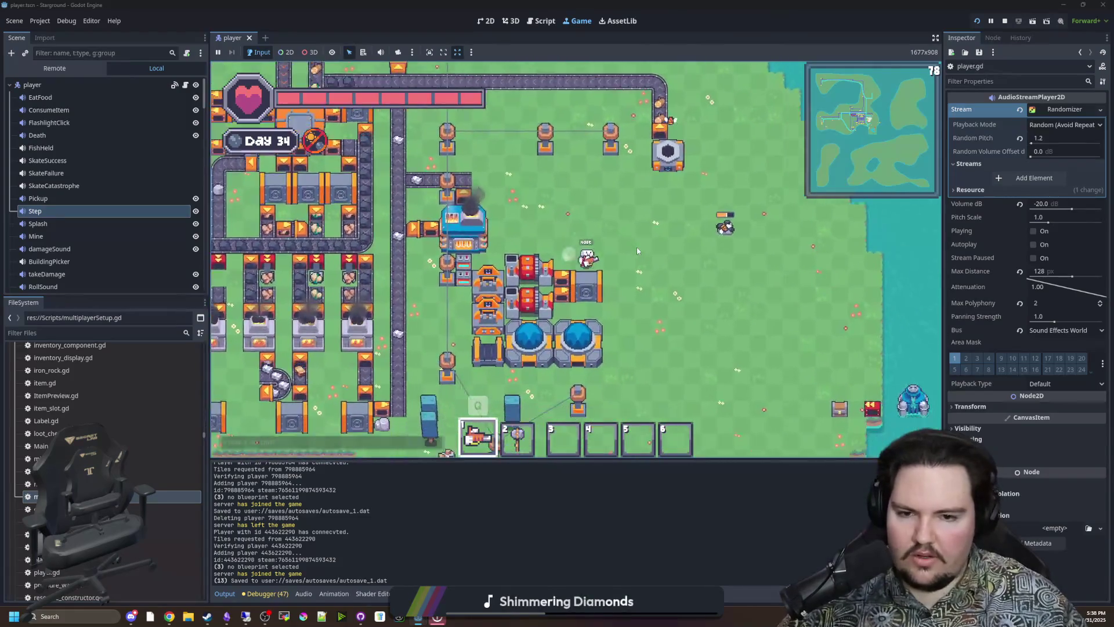
key("a")
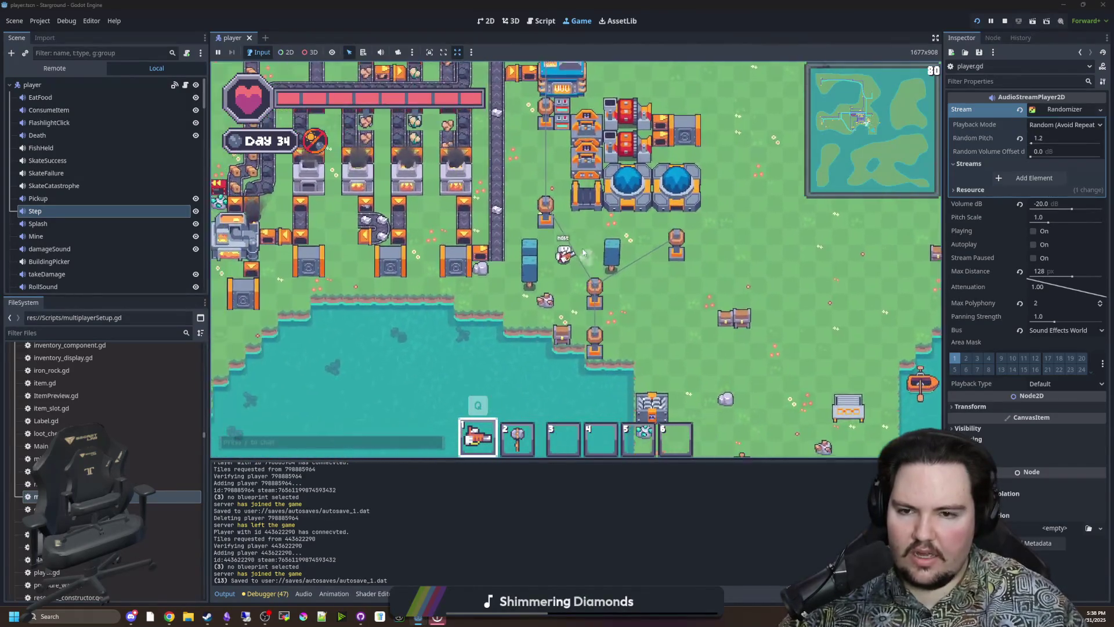
key("a")
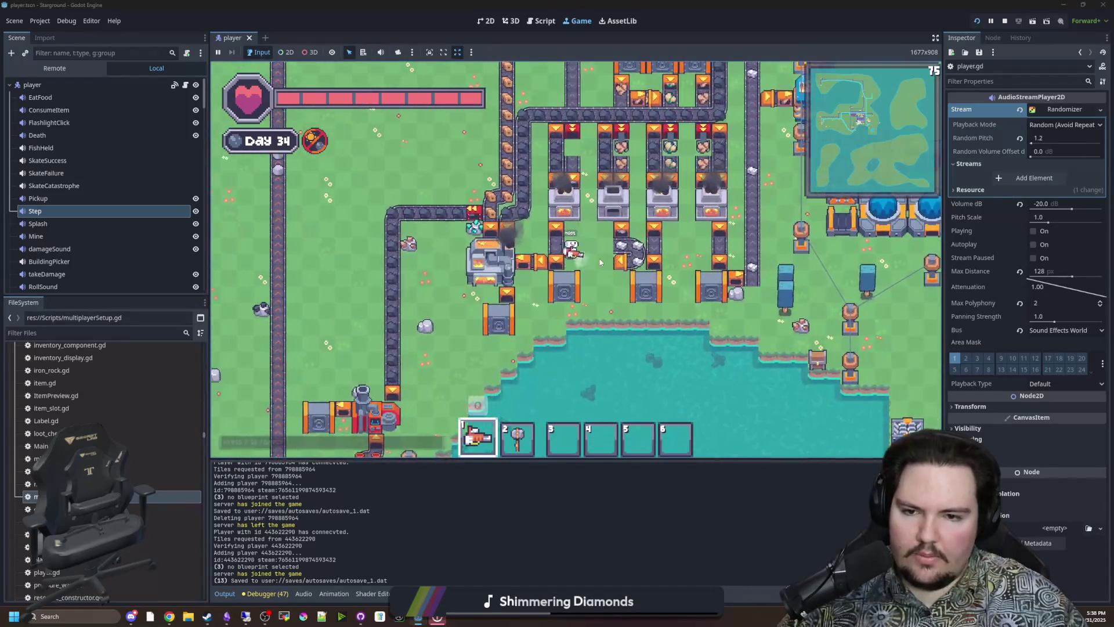
key("w")
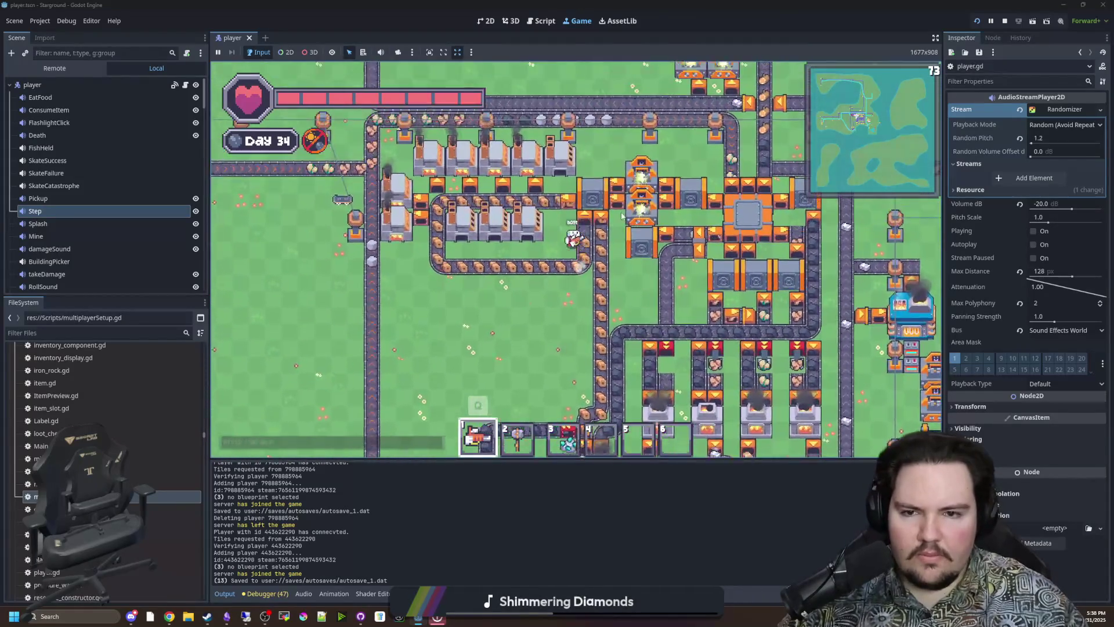
key("w")
key("a")
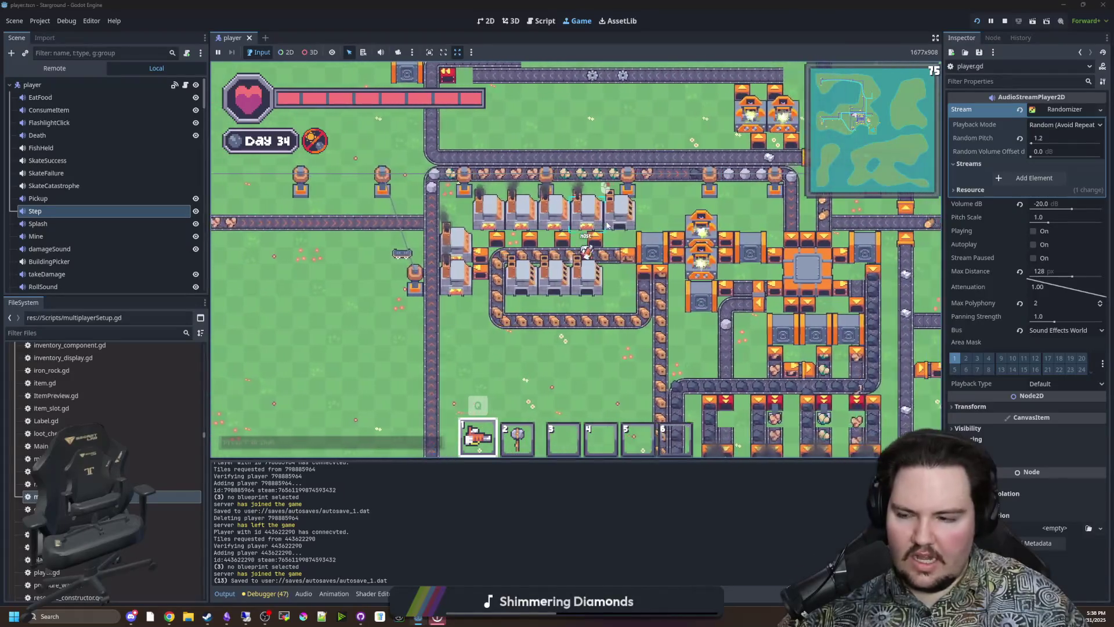
key("s")
key("a")
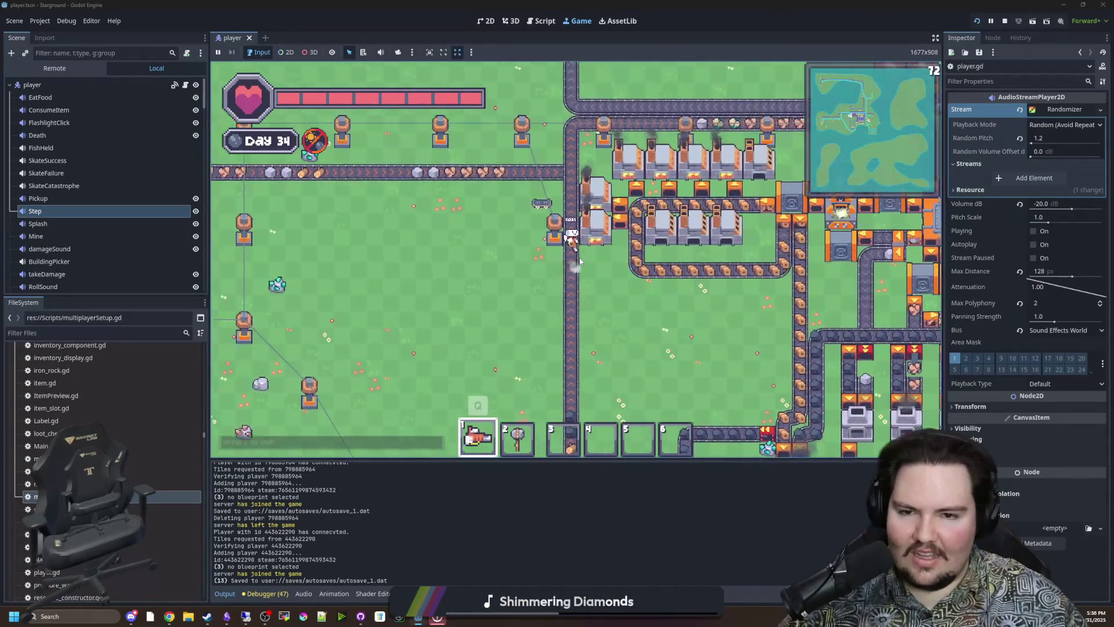
- Walk the host right along the conveyors and down toward the southern water
key("w")
key("d")
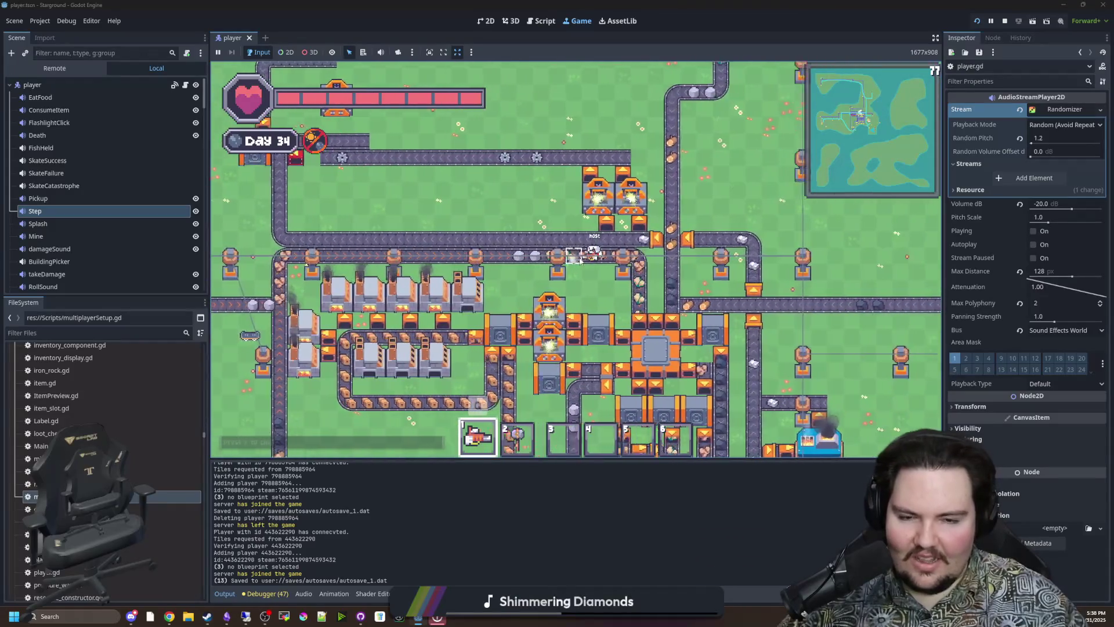
key("d")
key("s")
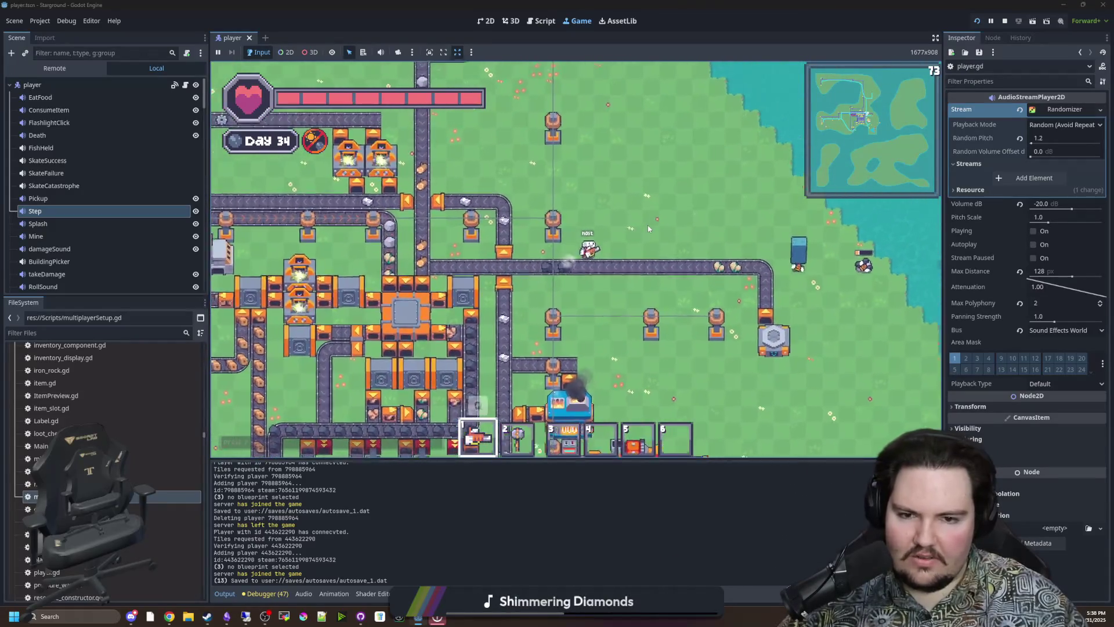
key("s")
key("d")
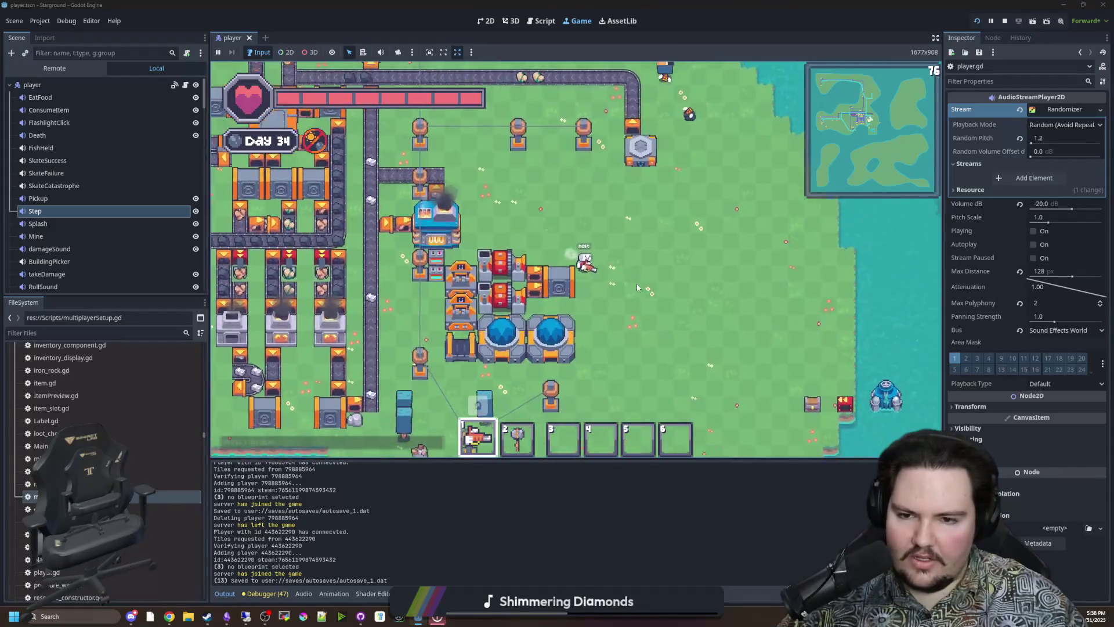
key("s")
key("a")
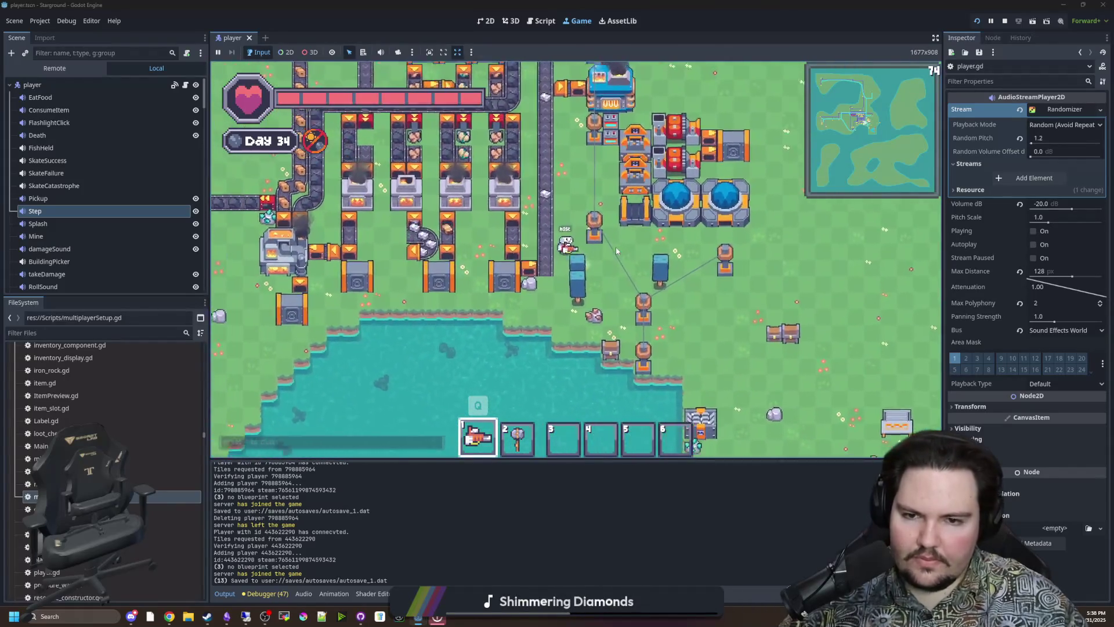
- Walk the host along the water and back up into the factory, then switch to the remote desktop
key("a")
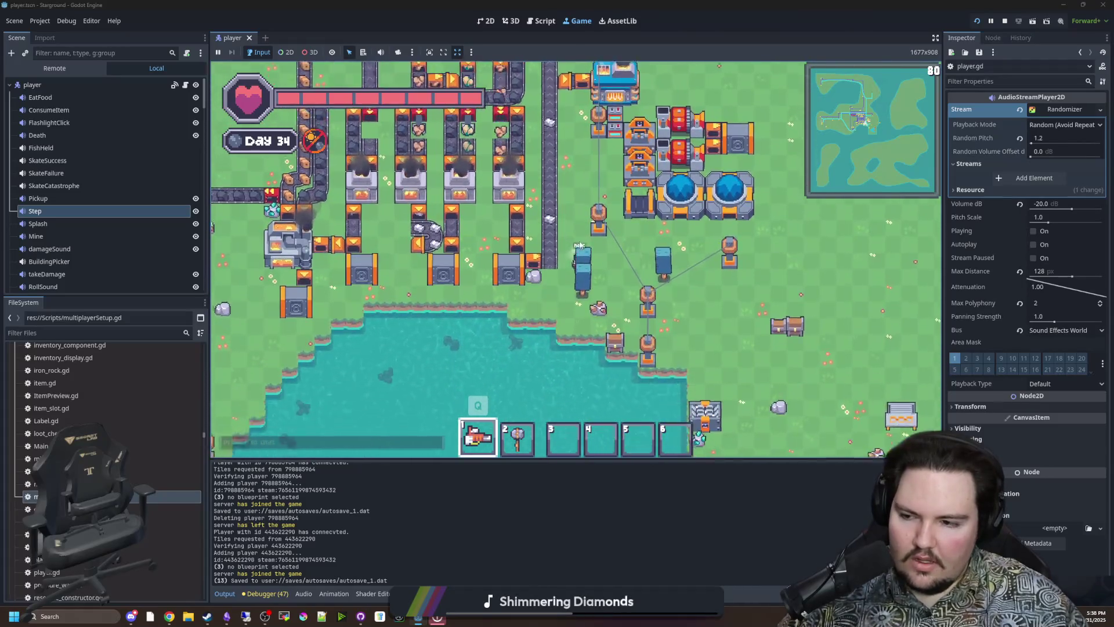
key("s")
key("d")
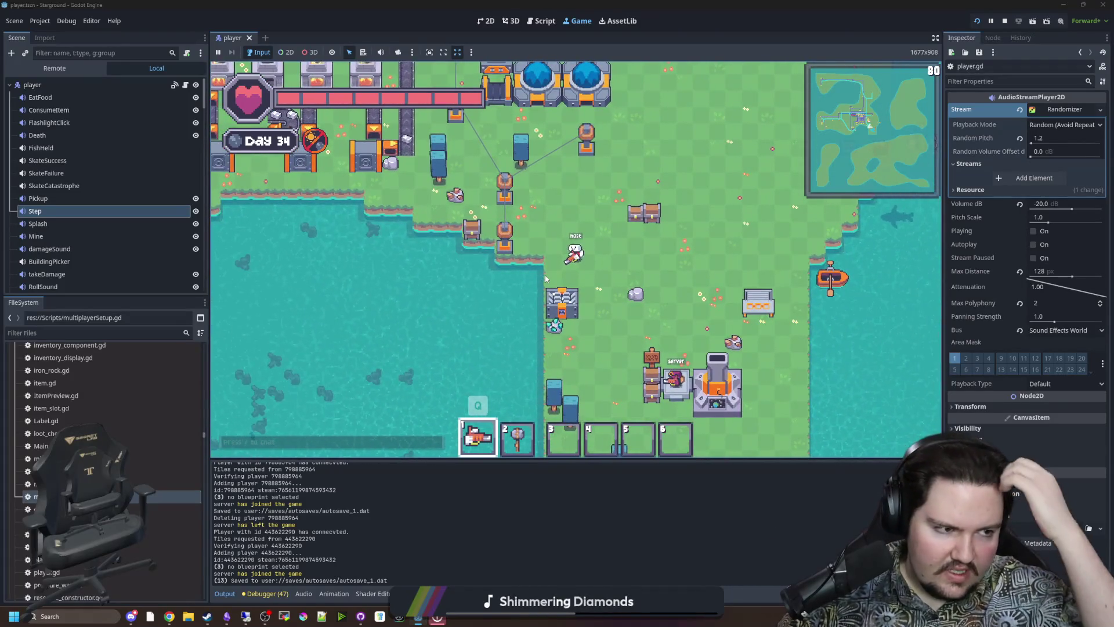
key("w")
key("a")
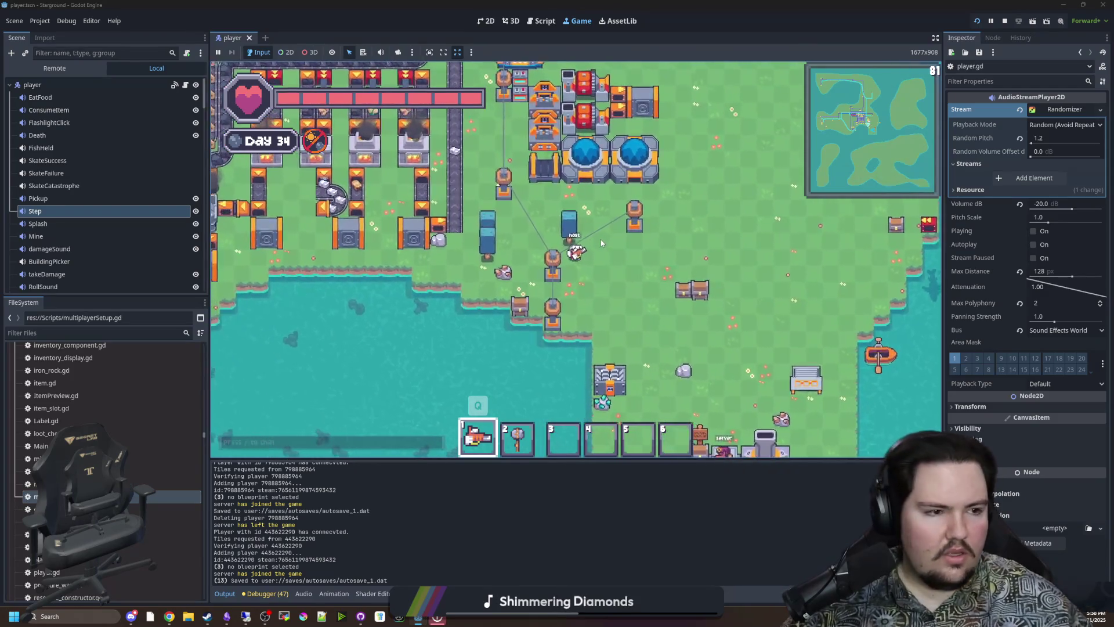
key("w")
key("a")
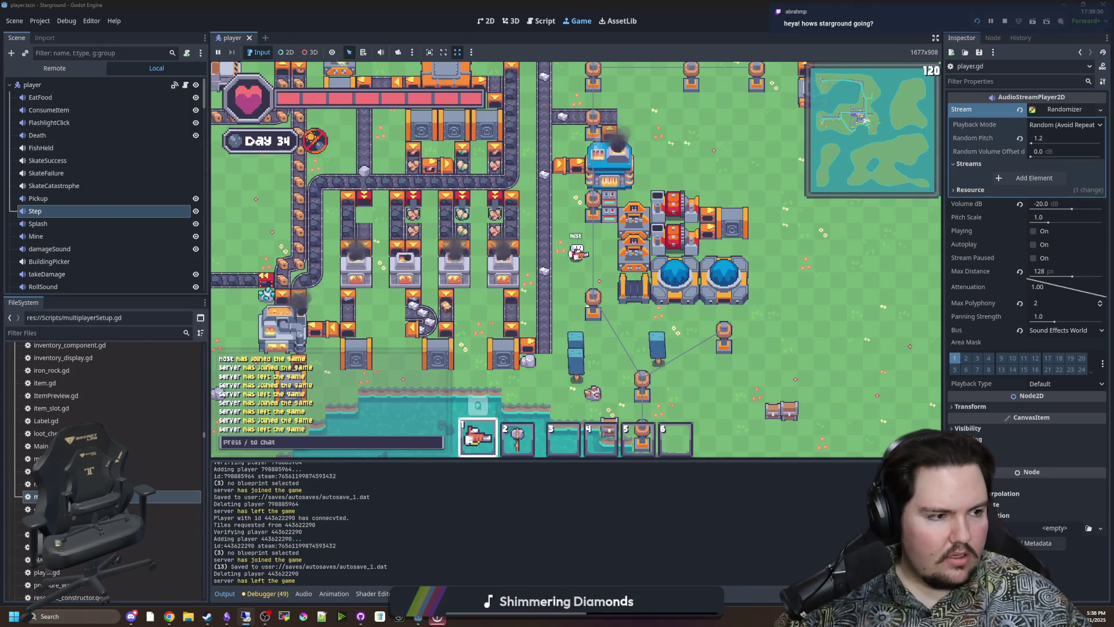
key("alt+Tab")
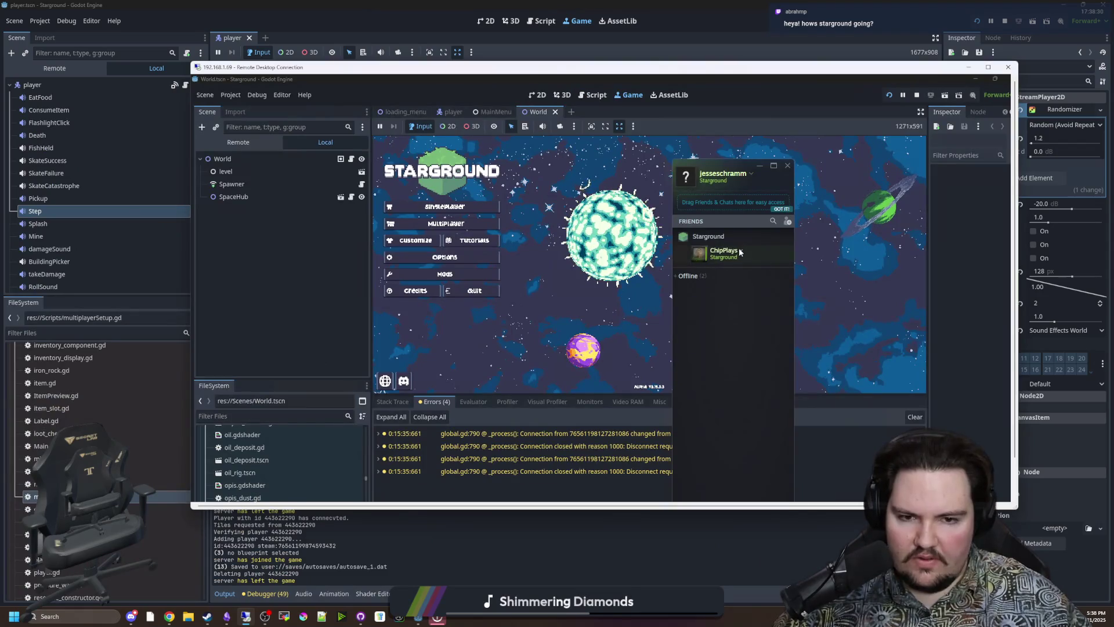
- Join the host's game via the Steam friends list and make the remote desktop window taller
right_click(740, 252)
left_click(778, 341)
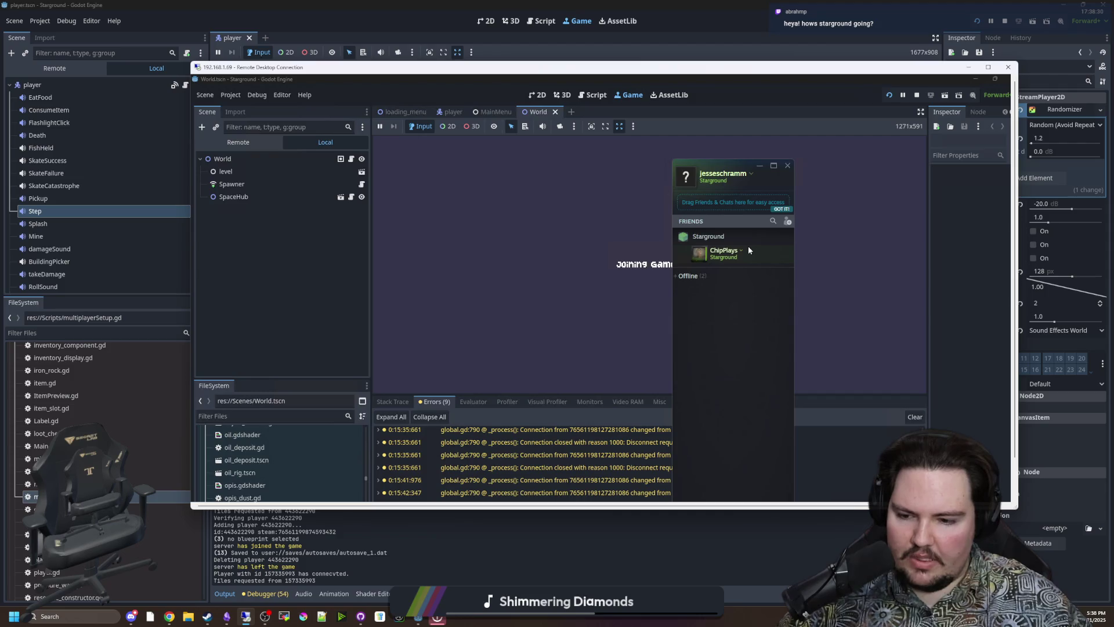
scroll(610, 482, "down", 2)
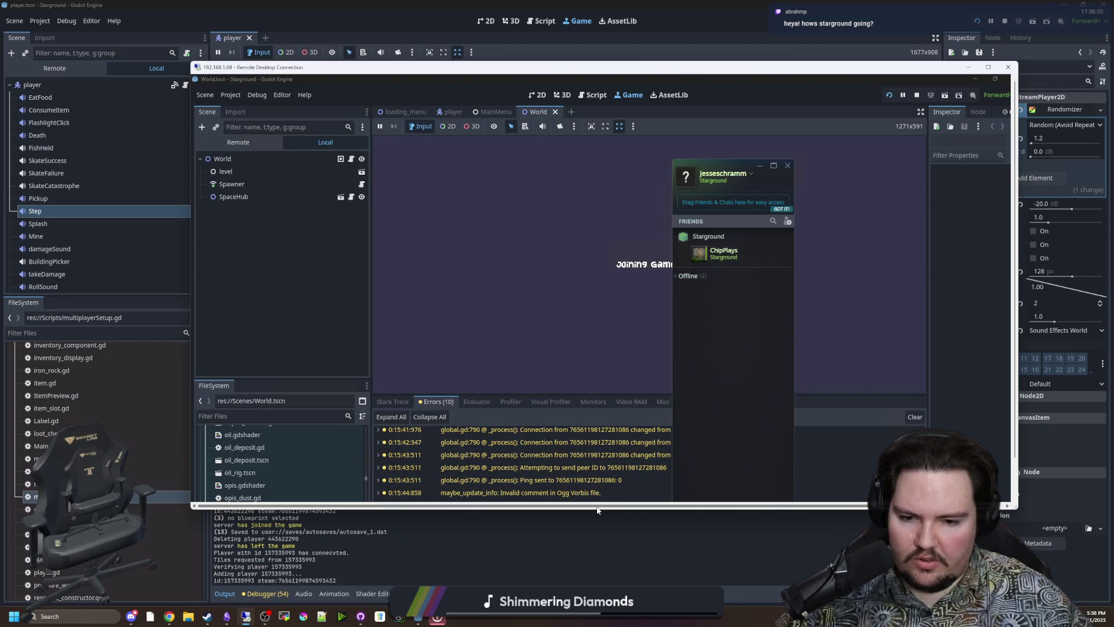
left_click_drag(569, 511, 567, 552)
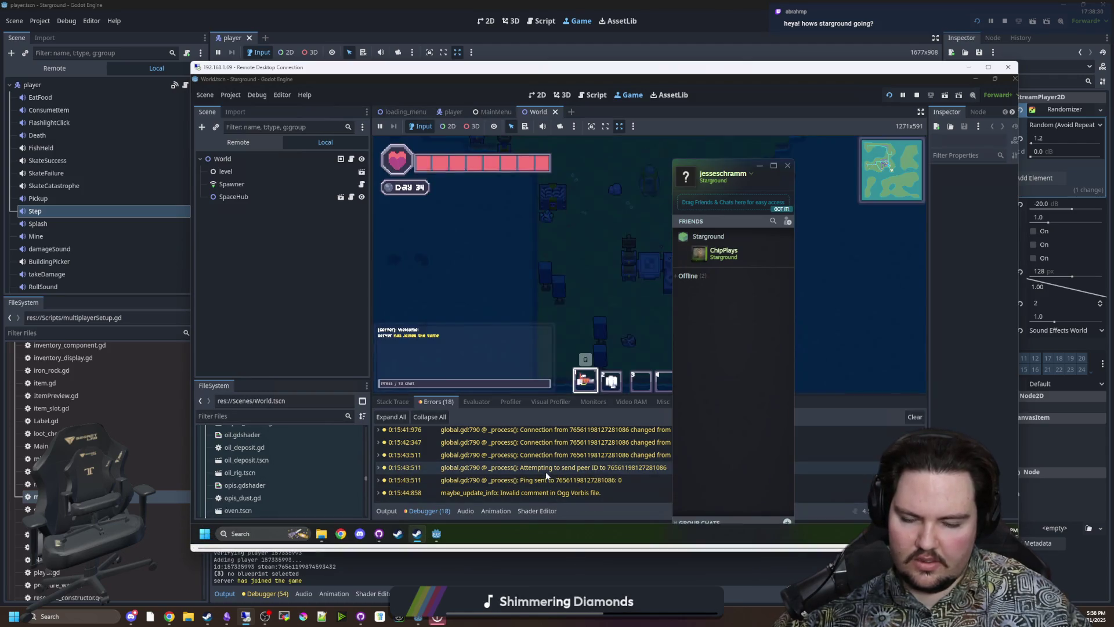
left_click(665, 311)
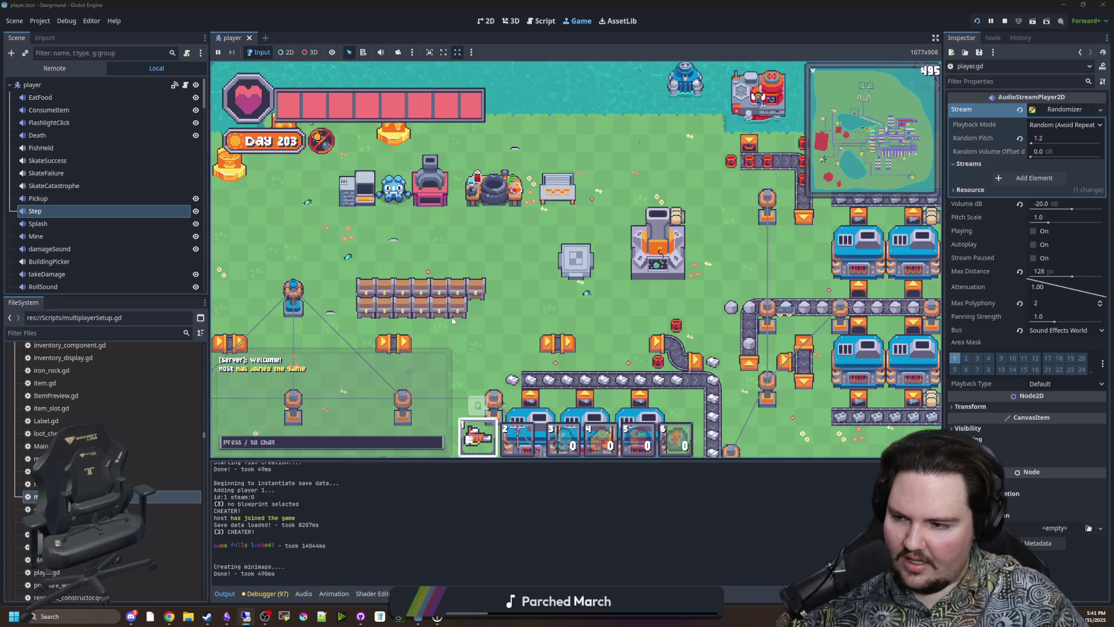
- Quit the Day 203 world from the pause menu and show the Multiplayer connection options
key("Escape")
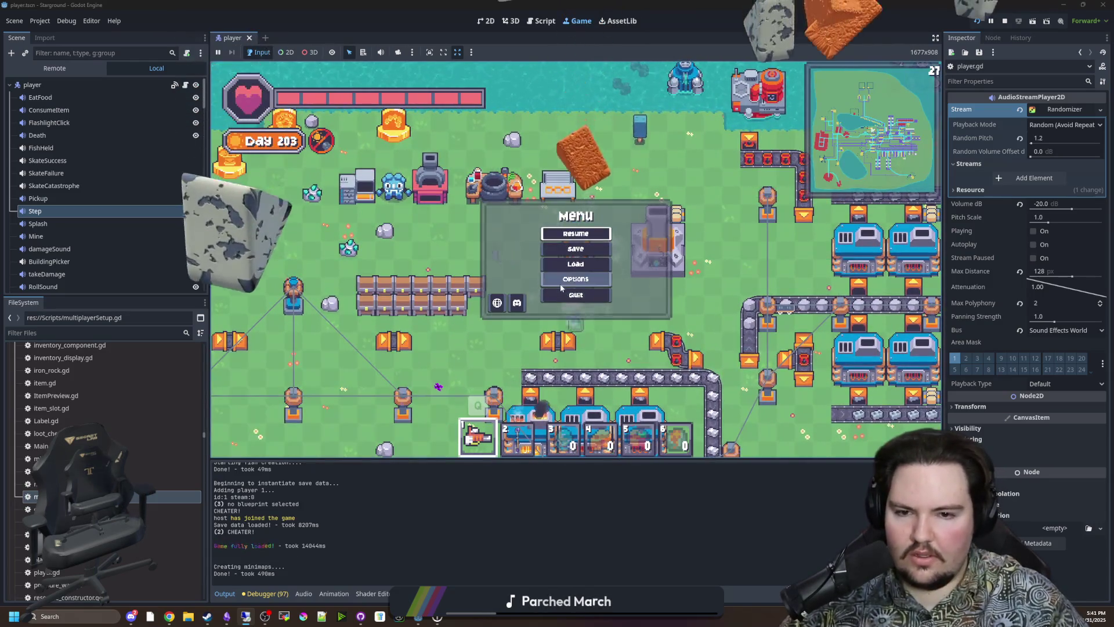
left_click(577, 293)
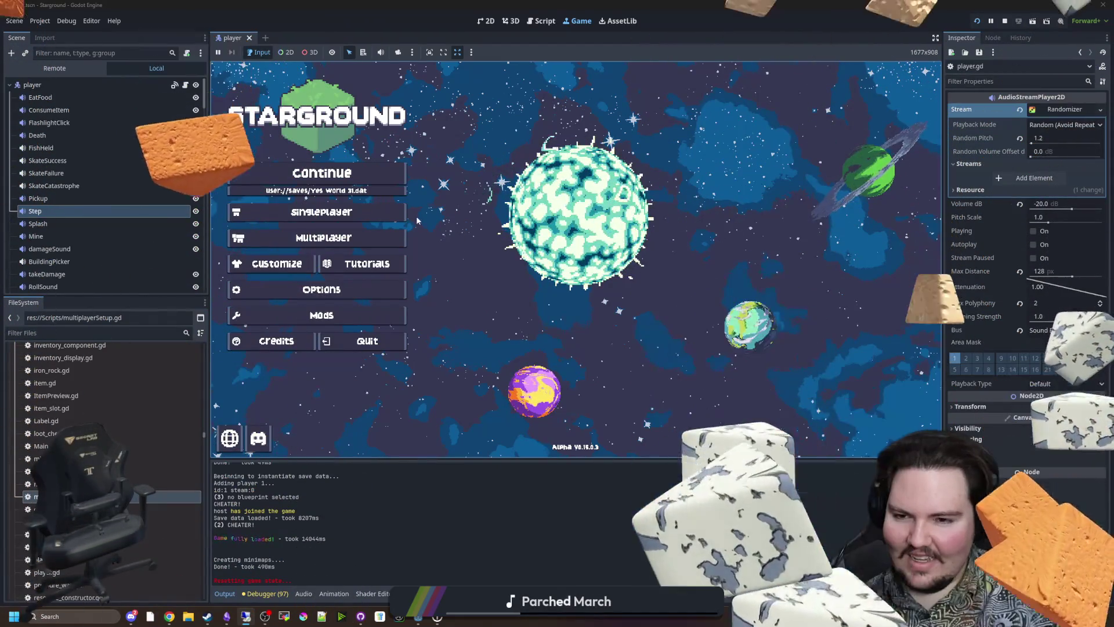
left_click(359, 235)
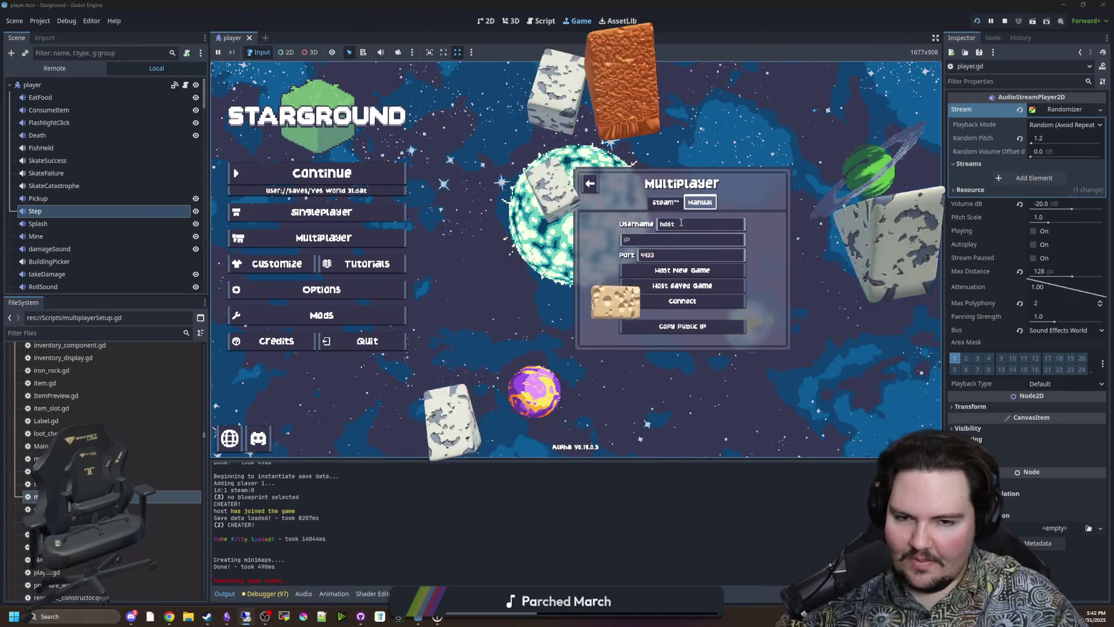
- Pick Steam hosting of a saved game, try searching 'yes w', then back out
left_click(679, 203)
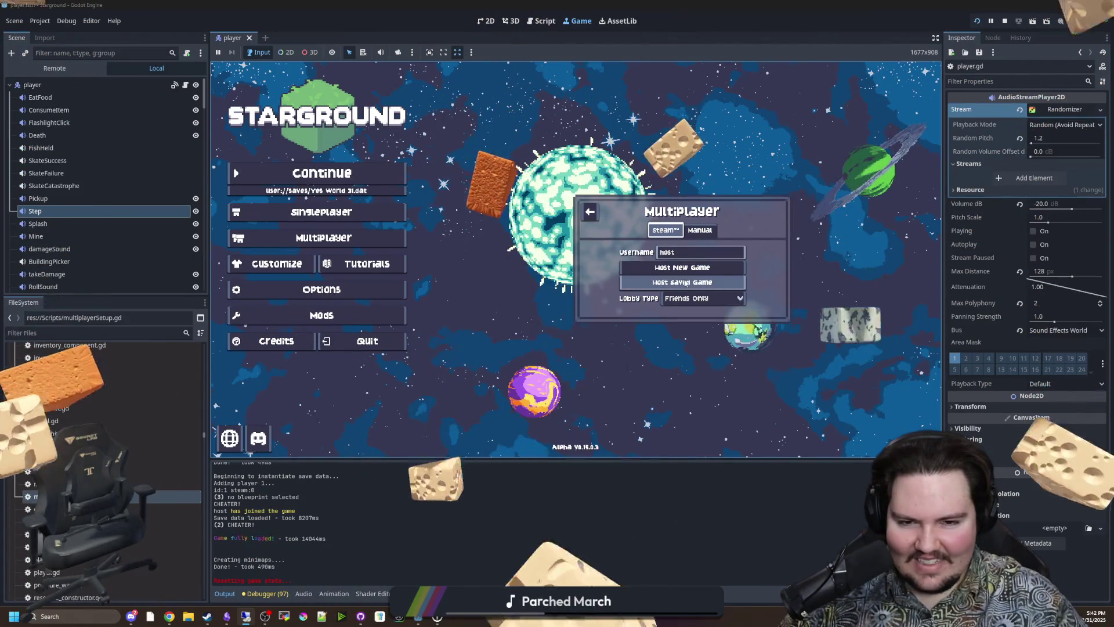
left_click(681, 282)
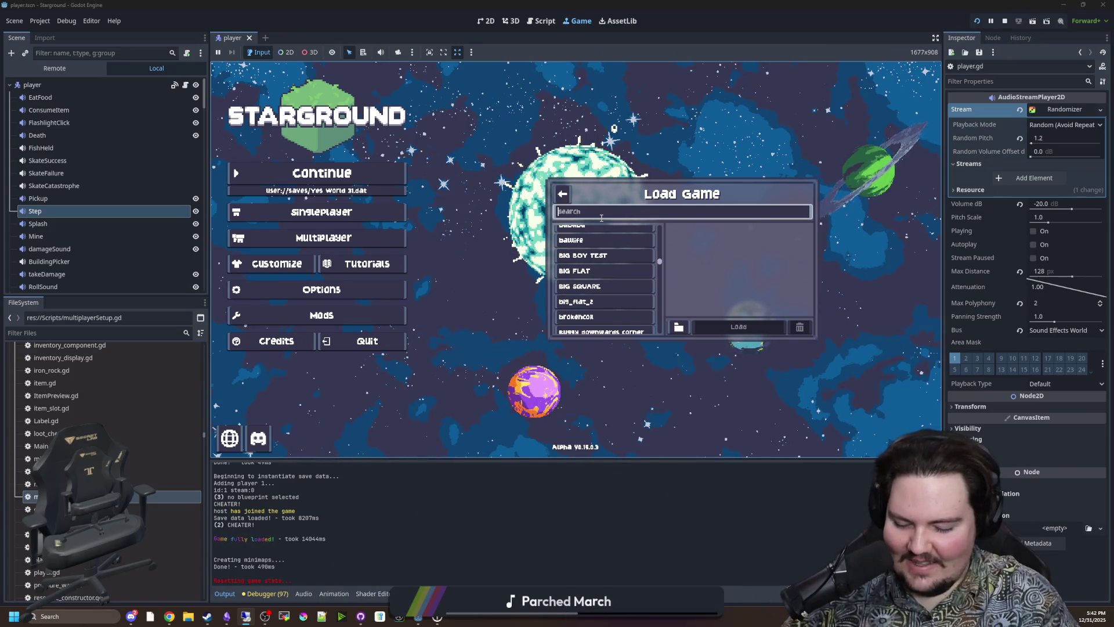
type("yes w")
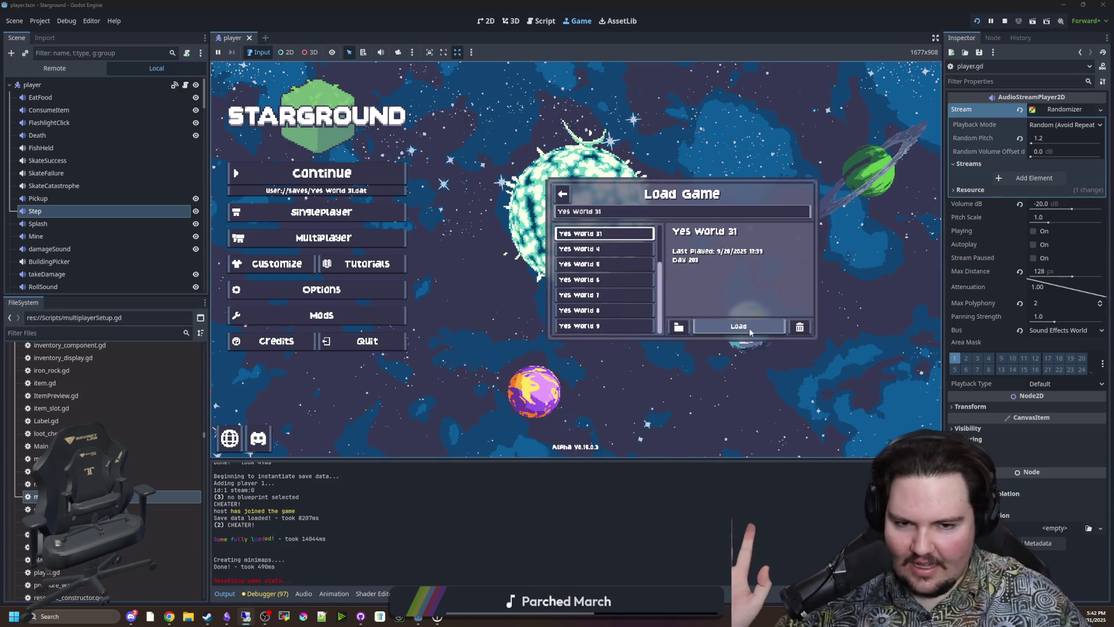
left_click(355, 238)
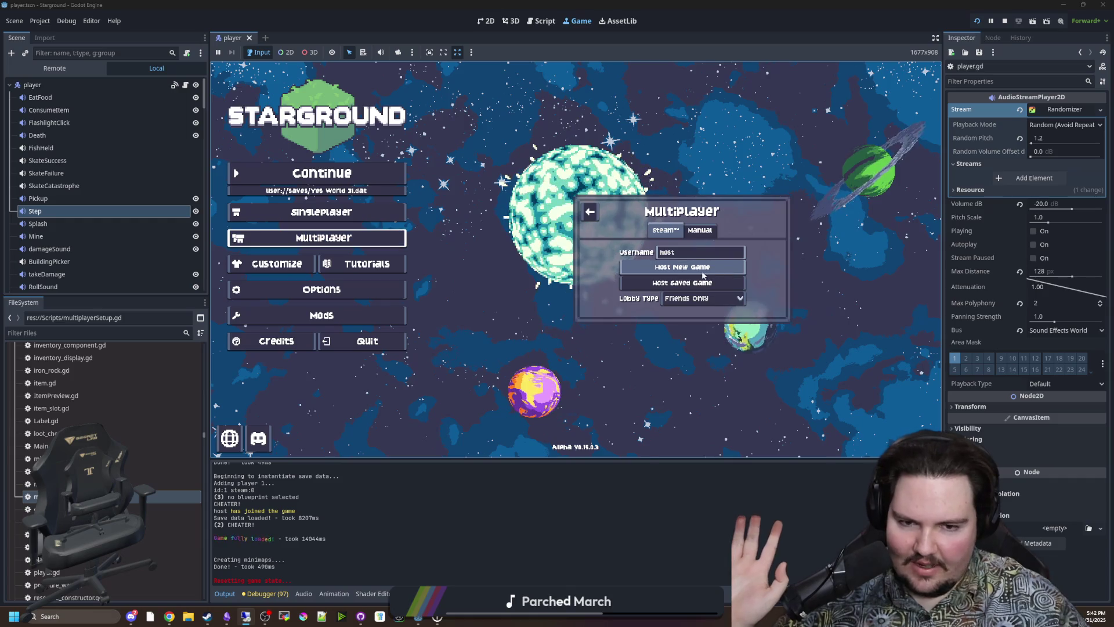
- Search the saves for 'yes', select Yes World 31 and load it to host
left_click(624, 282)
left_click(620, 214)
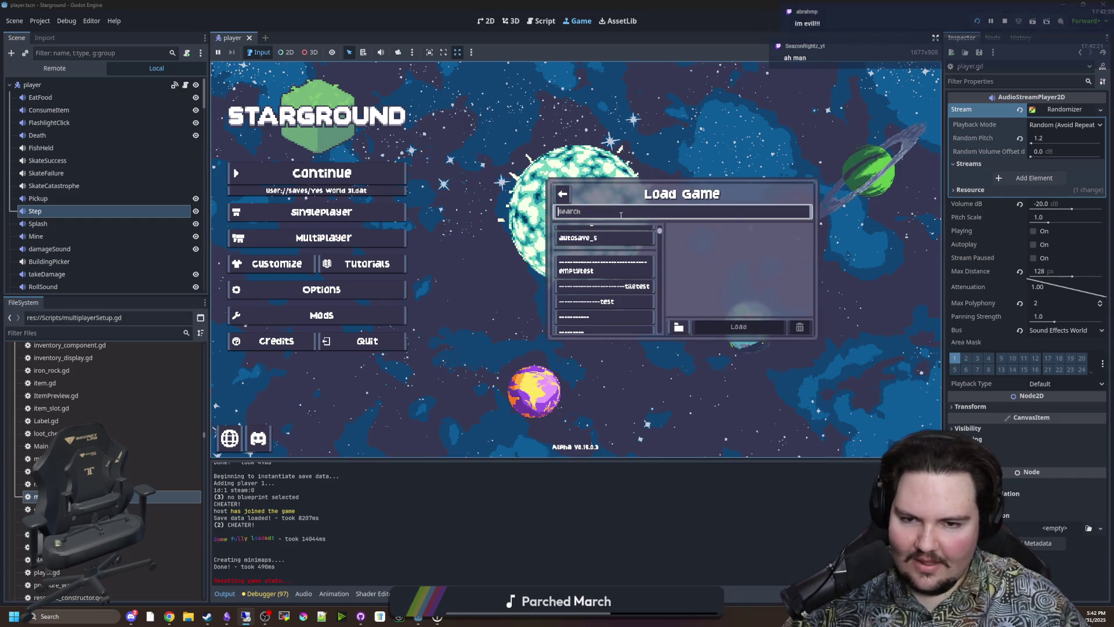
type("yes")
scroll(618, 290, "up", 1)
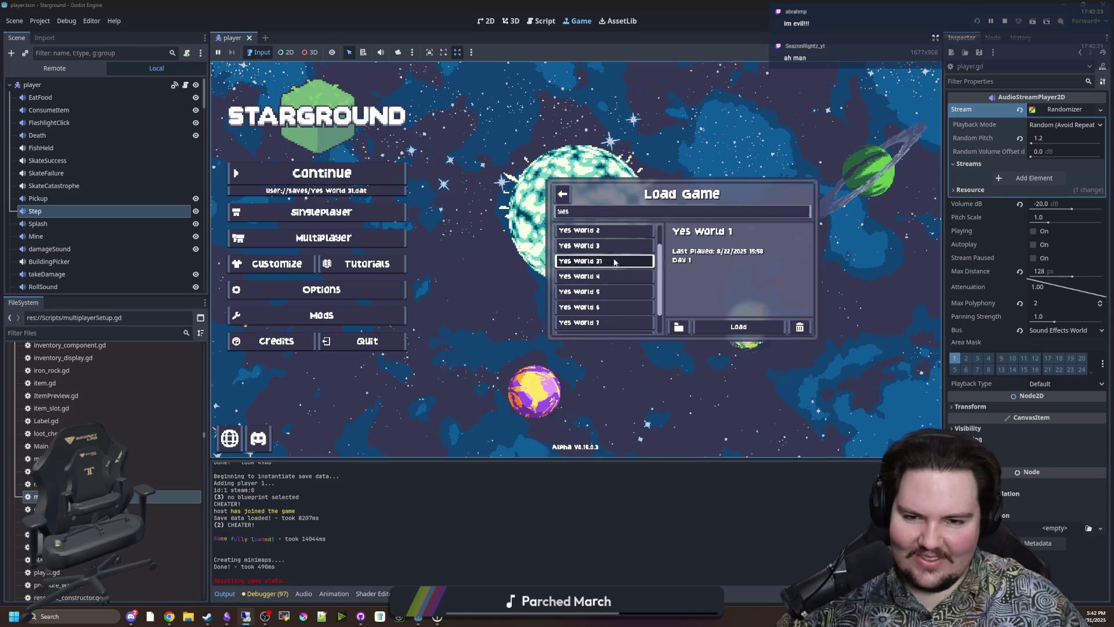
left_click(615, 260)
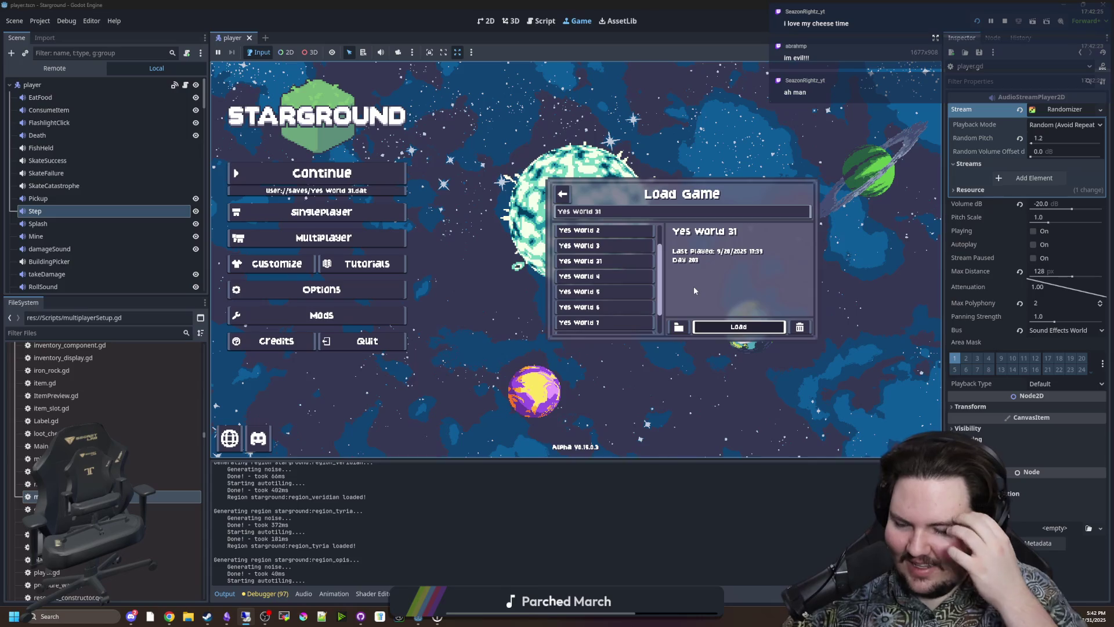
key("Return")
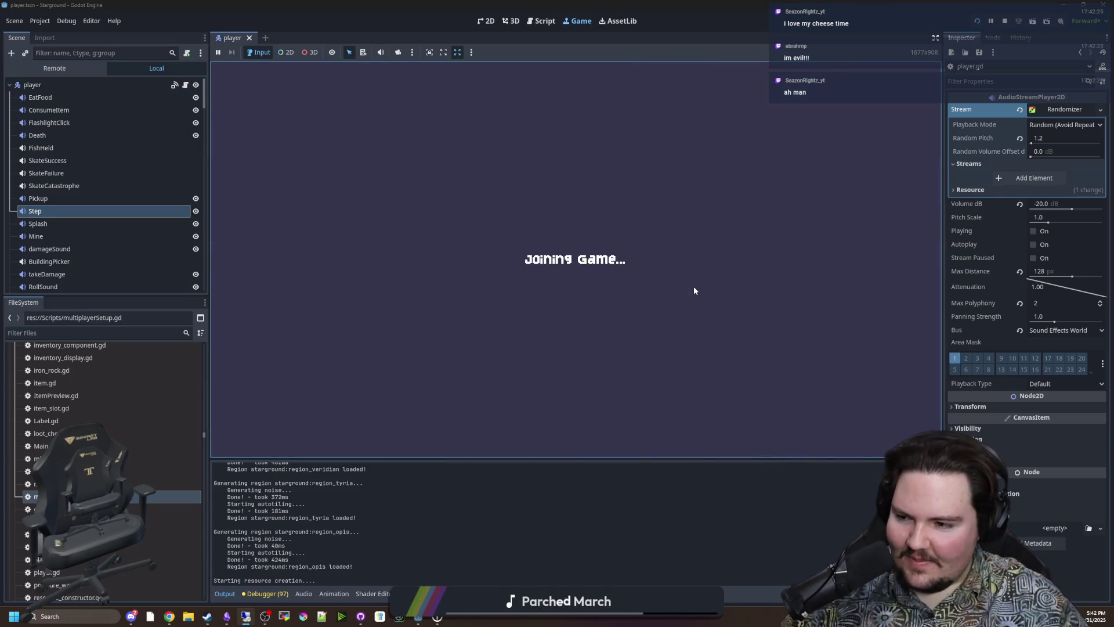